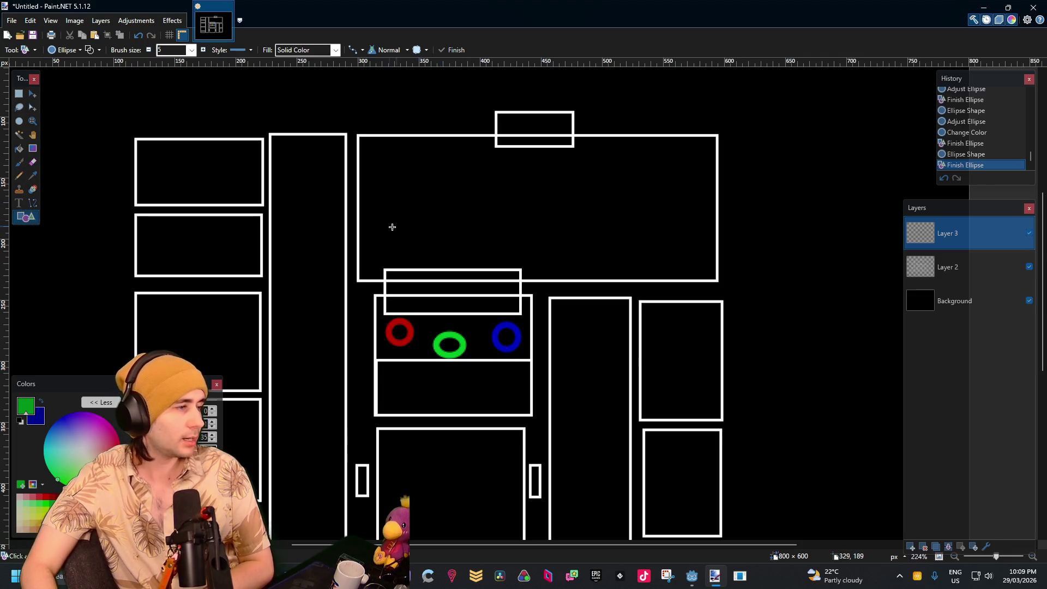
Look over the floor plan's rooms and set the primary colour to white
scroll(411, 180, down, 3)
scroll(395, 197, up, 2)
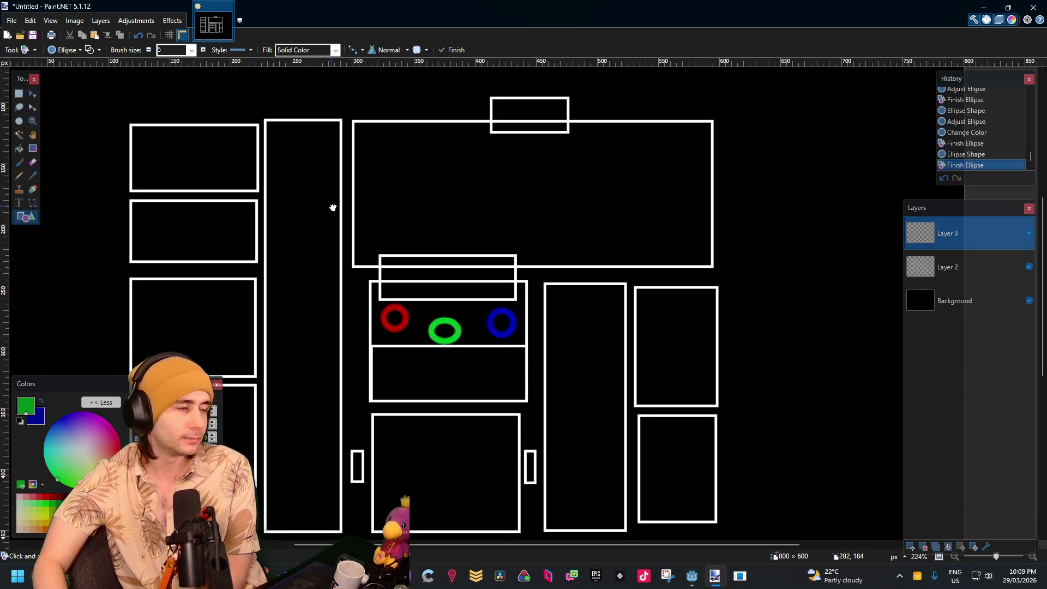
mouse_move(332, 206)
mouse_down()
mouse_move(442, 211)
mouse_move(368, 233)
mouse_up()
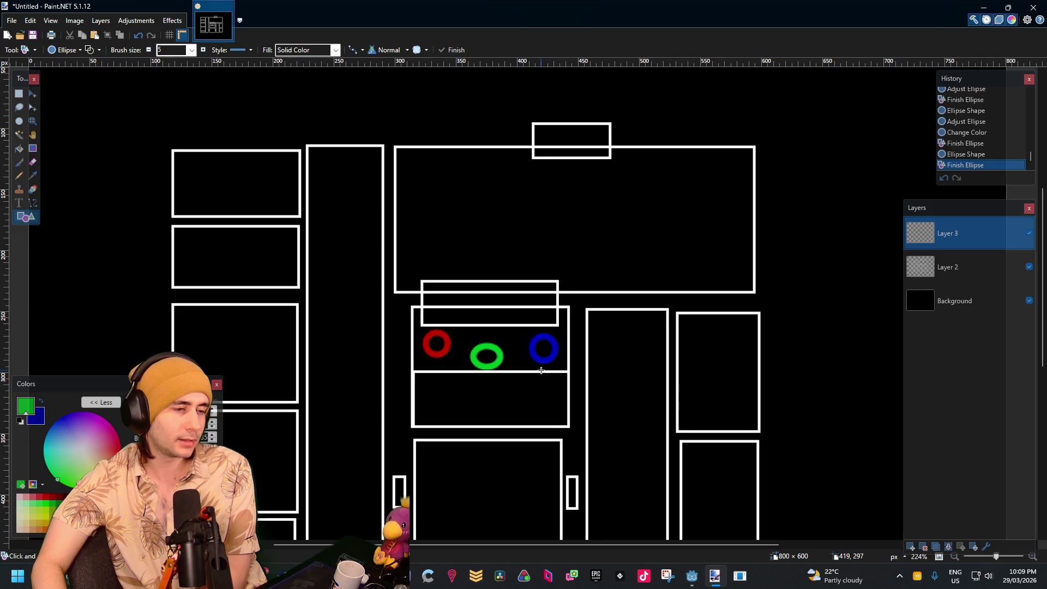
mouse_move(541, 370)
mouse_down()
mouse_move(498, 252)
mouse_move(482, 252)
mouse_up()
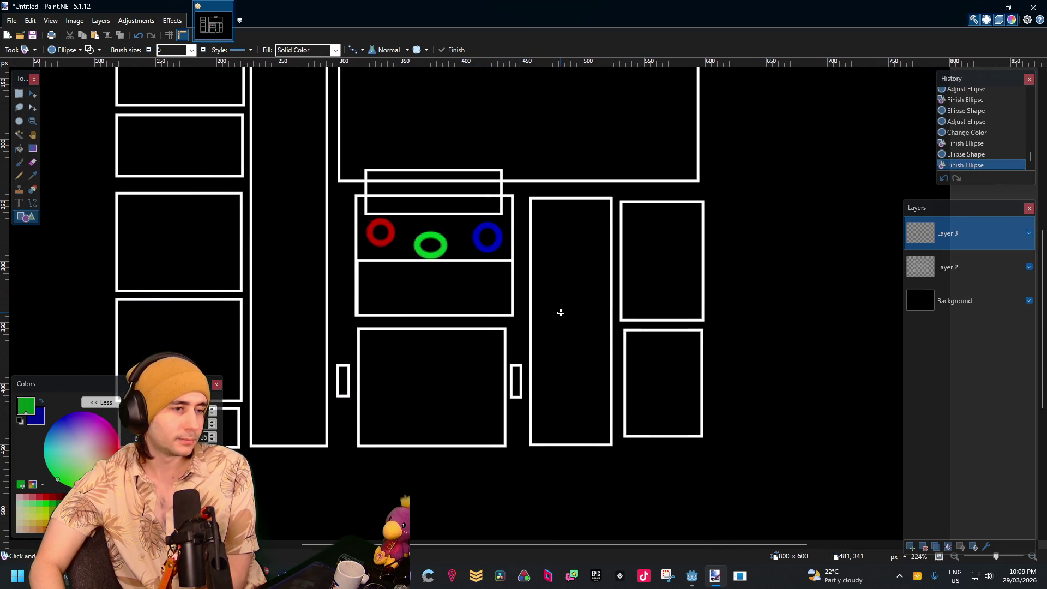
drag(556, 304, 479, 326)
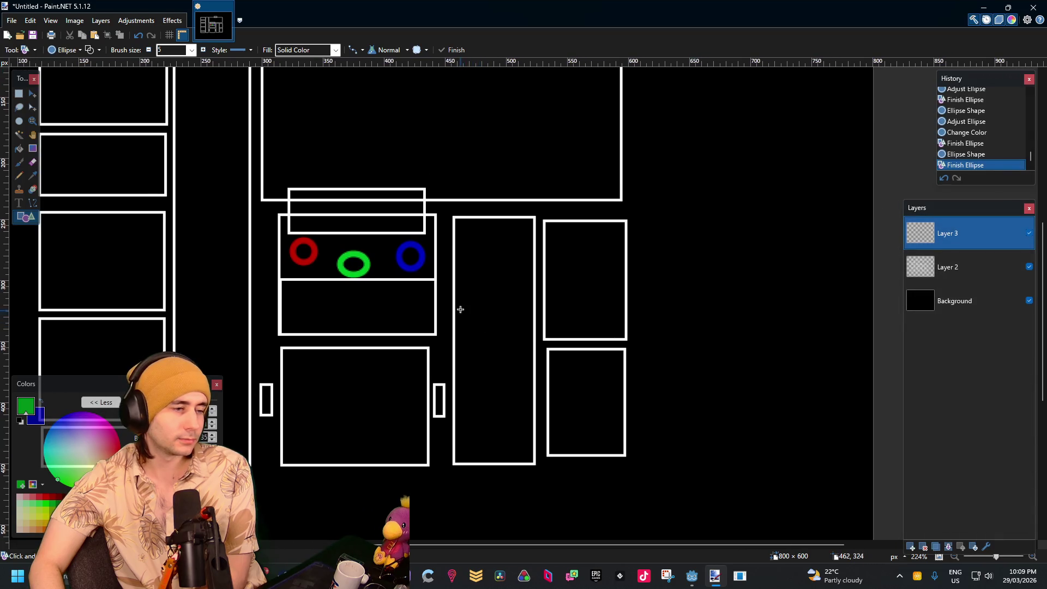
drag(440, 271, 453, 309)
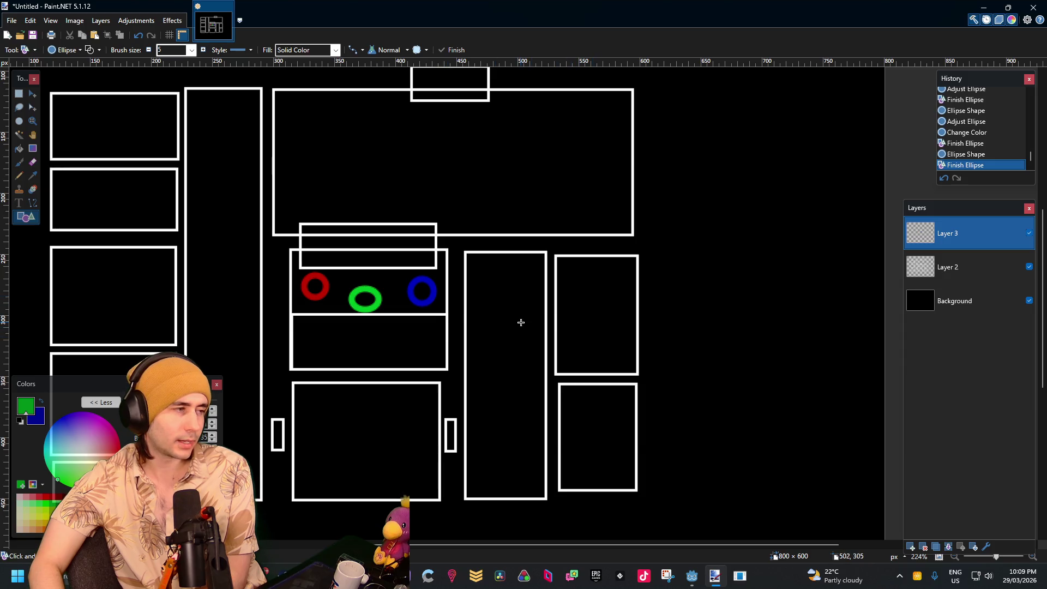
scroll(518, 322, up, 2)
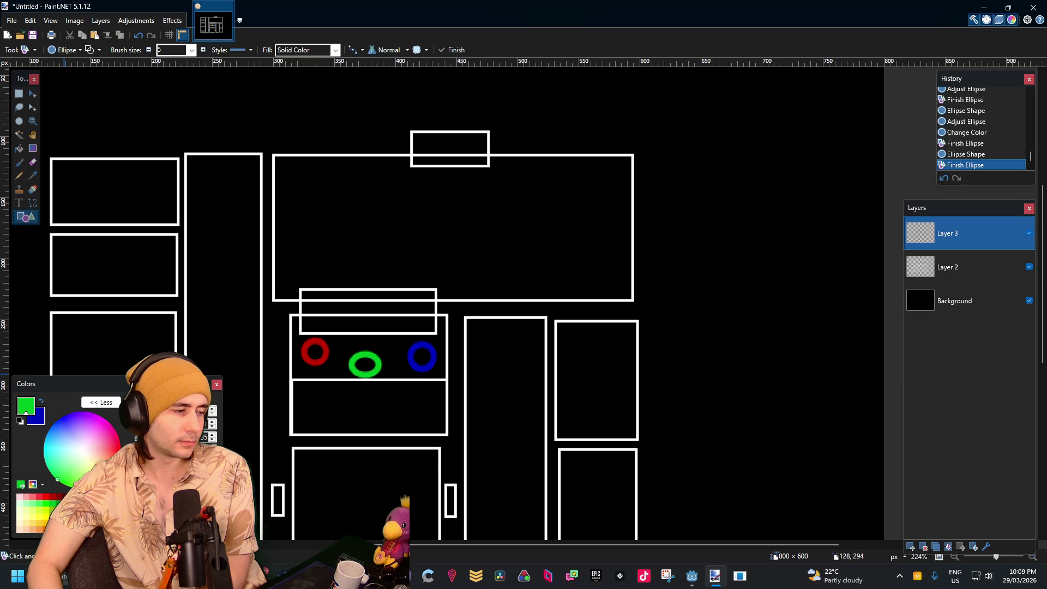
click(82, 450)
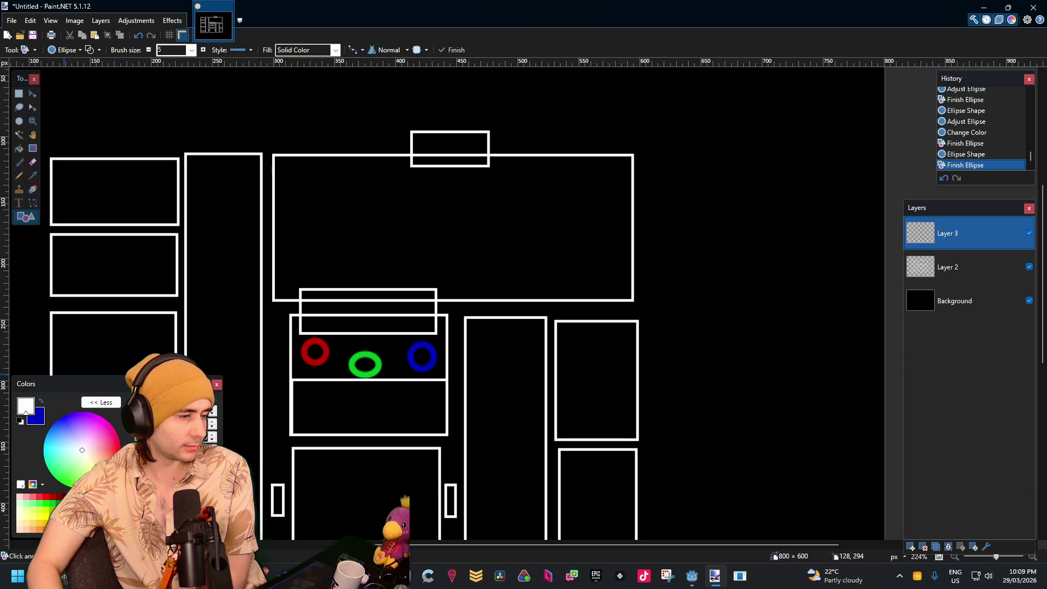
scroll(479, 345, up, 2)
scroll(470, 271, left, 3)
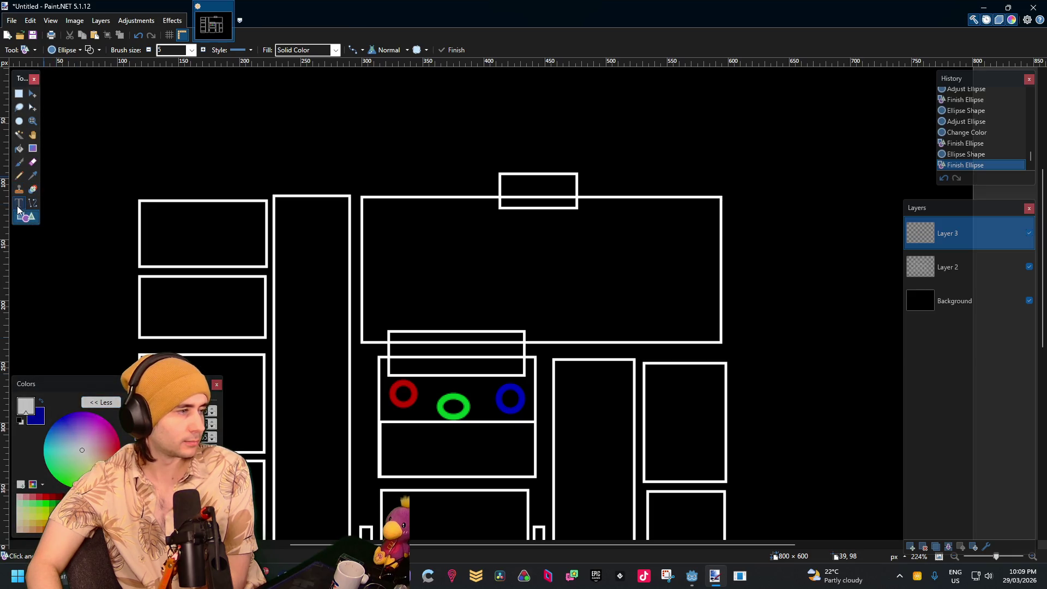
Switch to the Rectangle shape and draw doors on the middle room's right wall and below the circles room
click(68, 50)
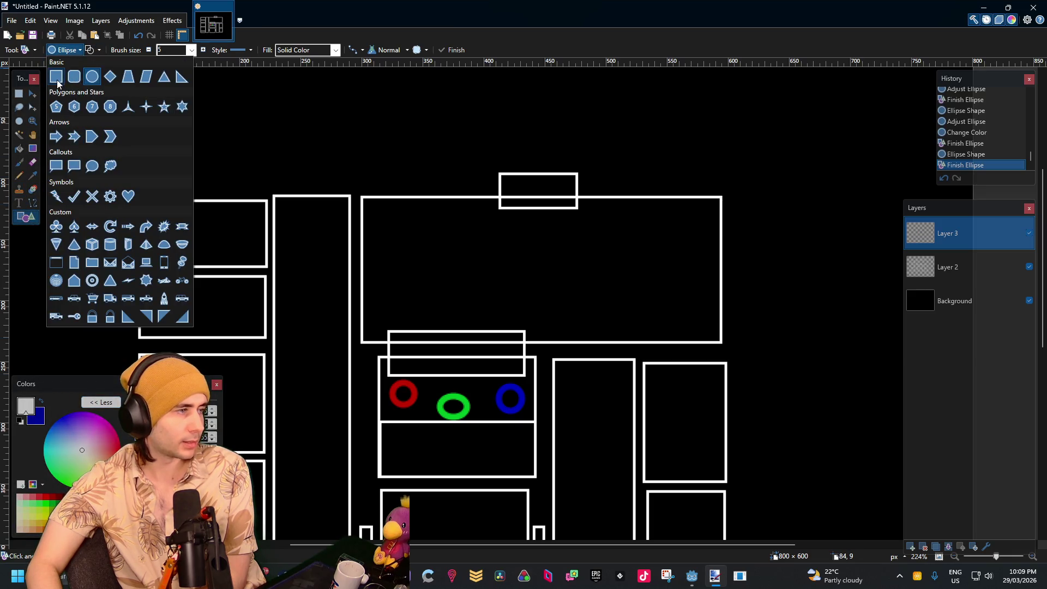
click(57, 80)
scroll(556, 407, down, 2)
scroll(558, 400, up, 1)
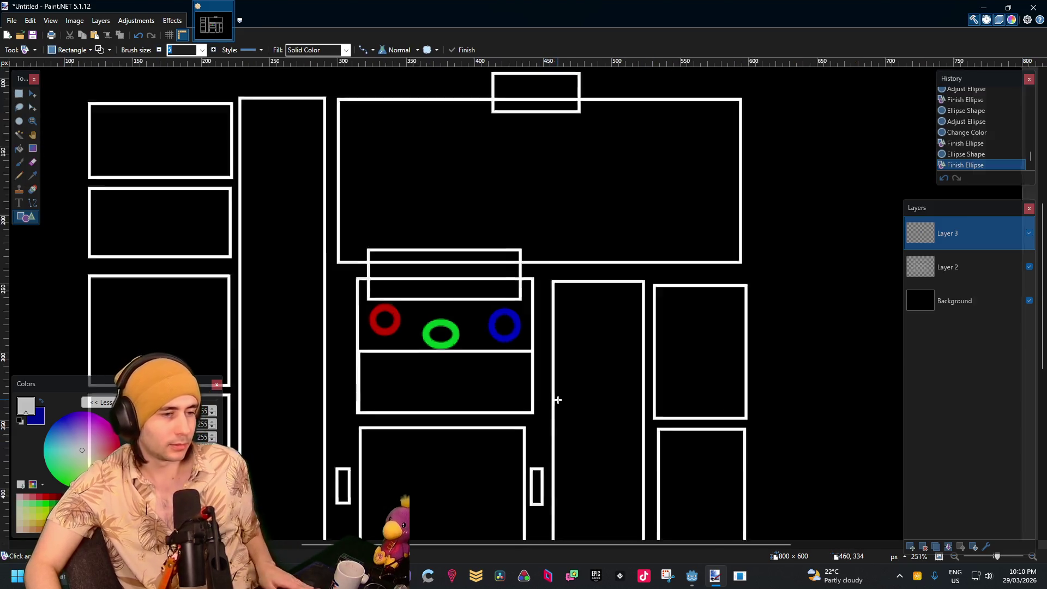
scroll(558, 399, up, 4)
mouse_move(551, 312)
mouse_down()
mouse_move(463, 372)
mouse_move(489, 403)
mouse_up()
key(Return)
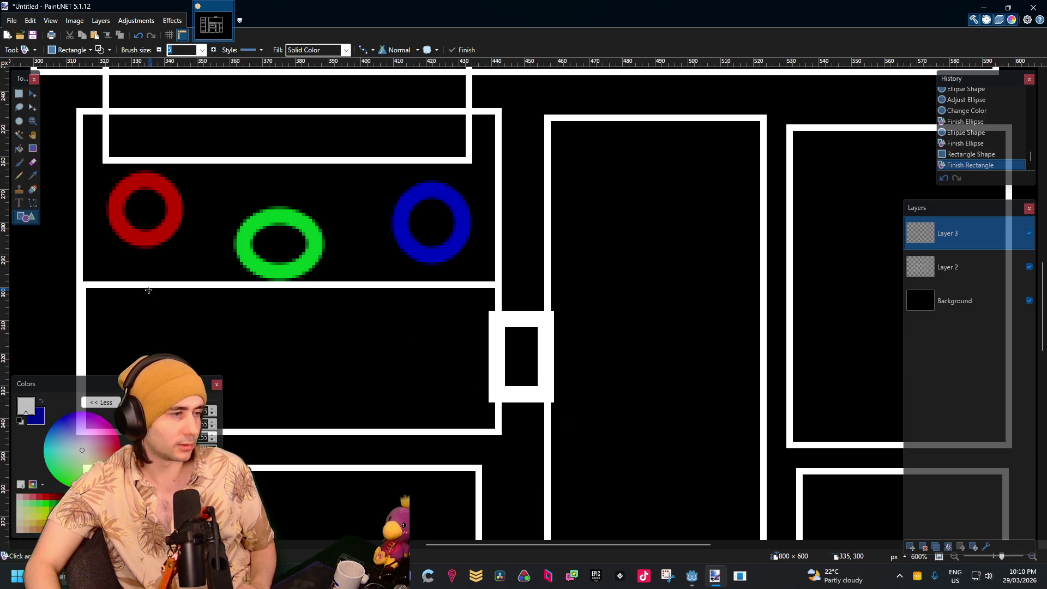
drag(129, 272, 201, 304)
key(Return)
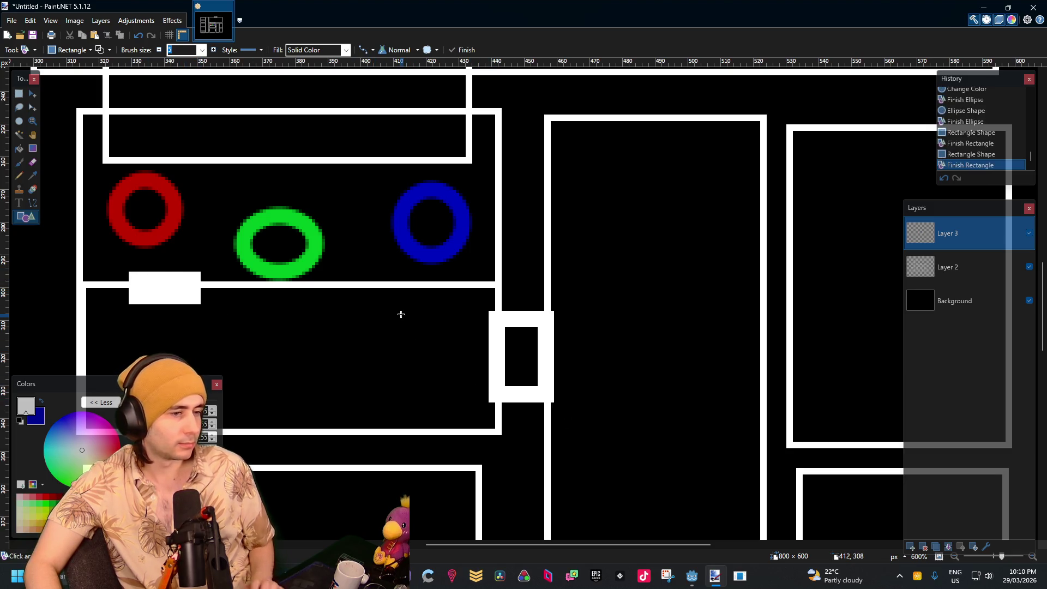
Add white doors below the large top room and on its left wall
scroll(400, 314, down, 6)
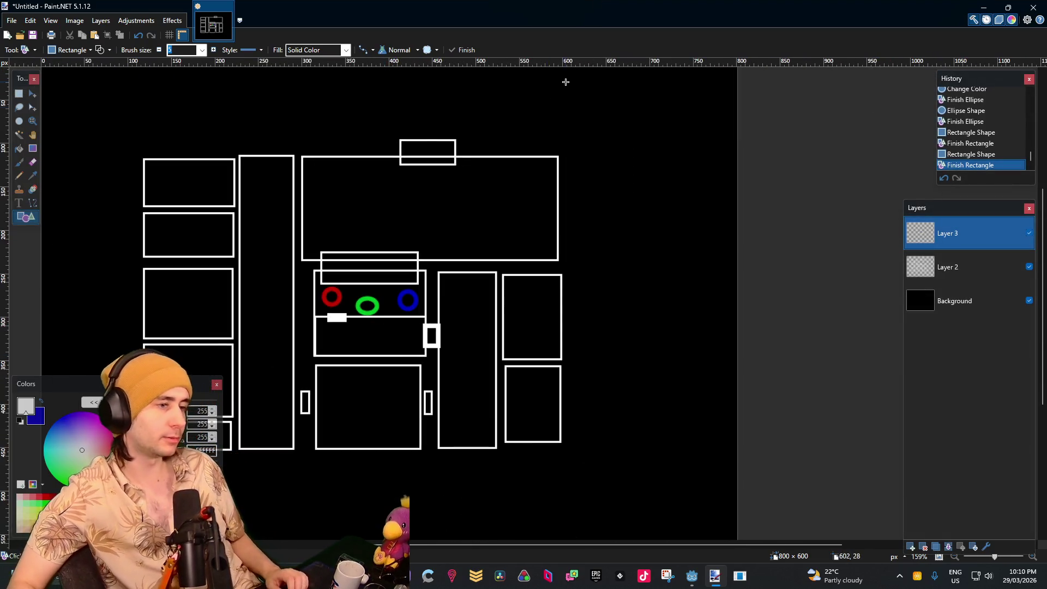
scroll(462, 238, up, 3)
mouse_move(438, 244)
mouse_down()
mouse_move(497, 279)
mouse_move(477, 271)
mouse_up()
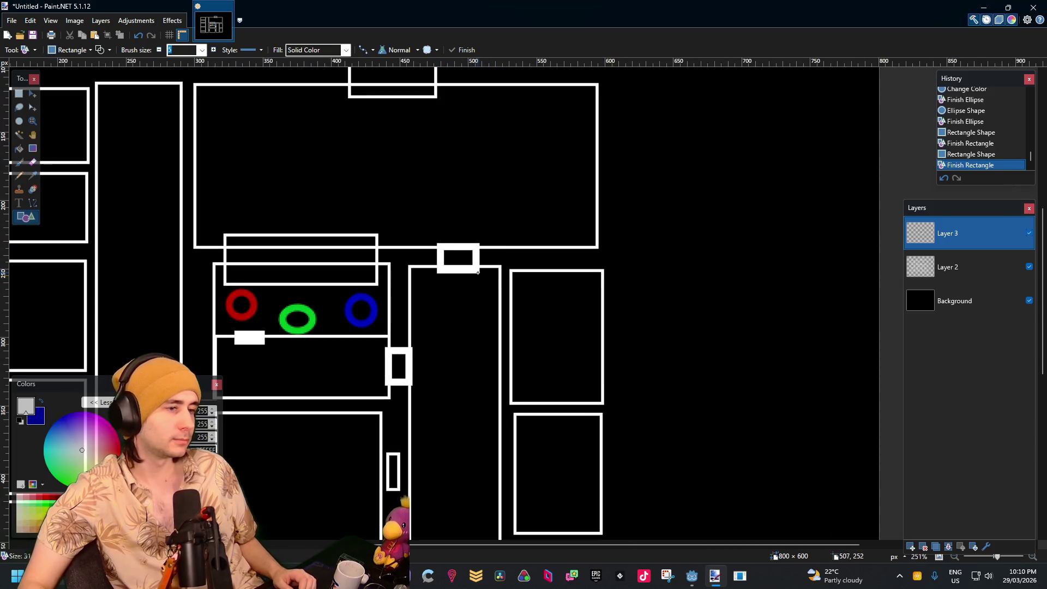
key(Return)
scroll(349, 200, up, 1)
scroll(352, 197, left, 3)
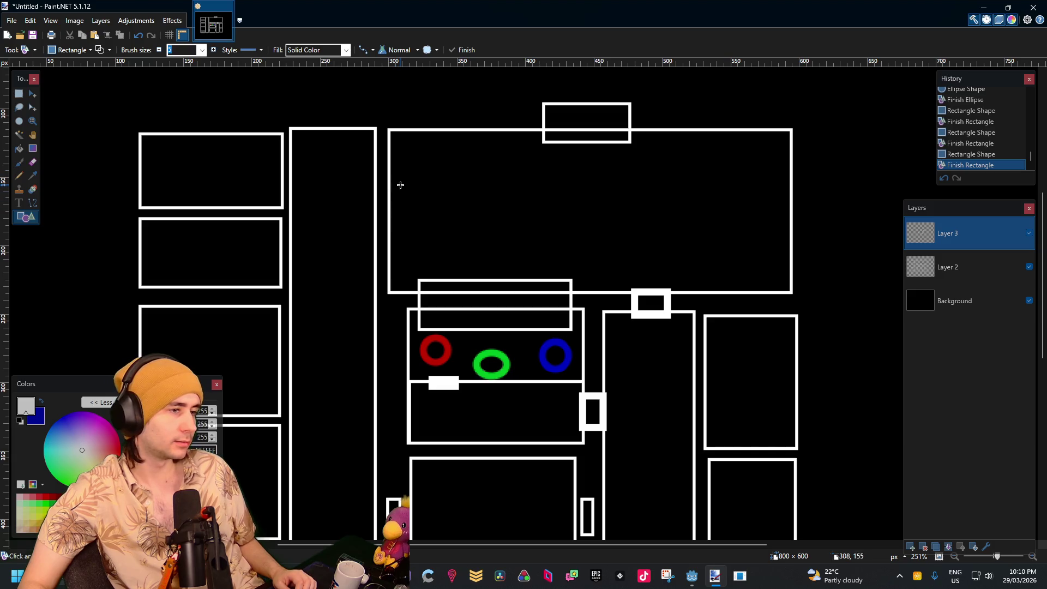
drag(401, 185, 365, 239)
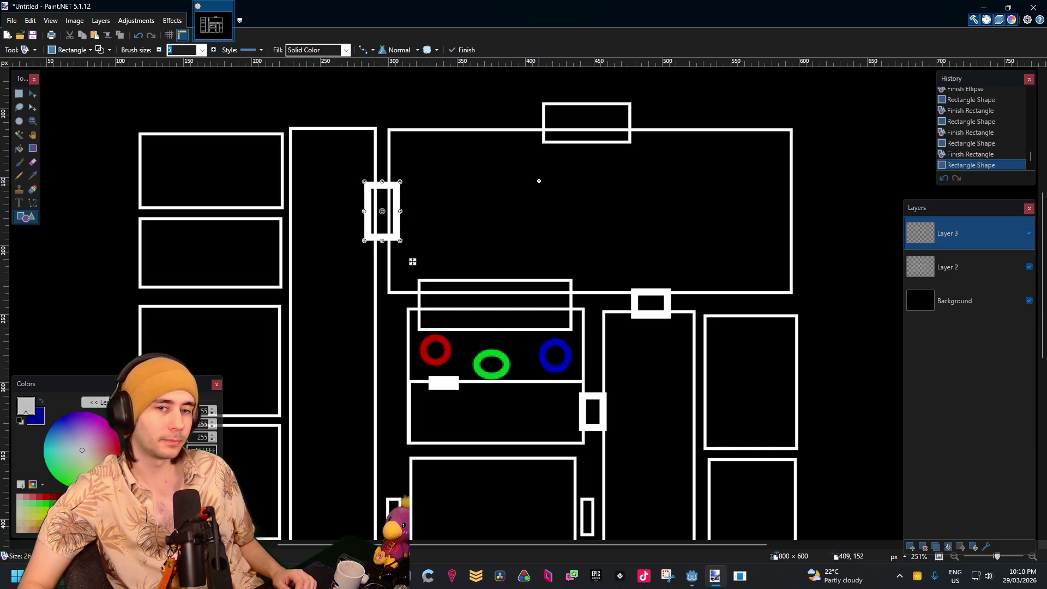
key(Return)
scroll(632, 278, down, 3)
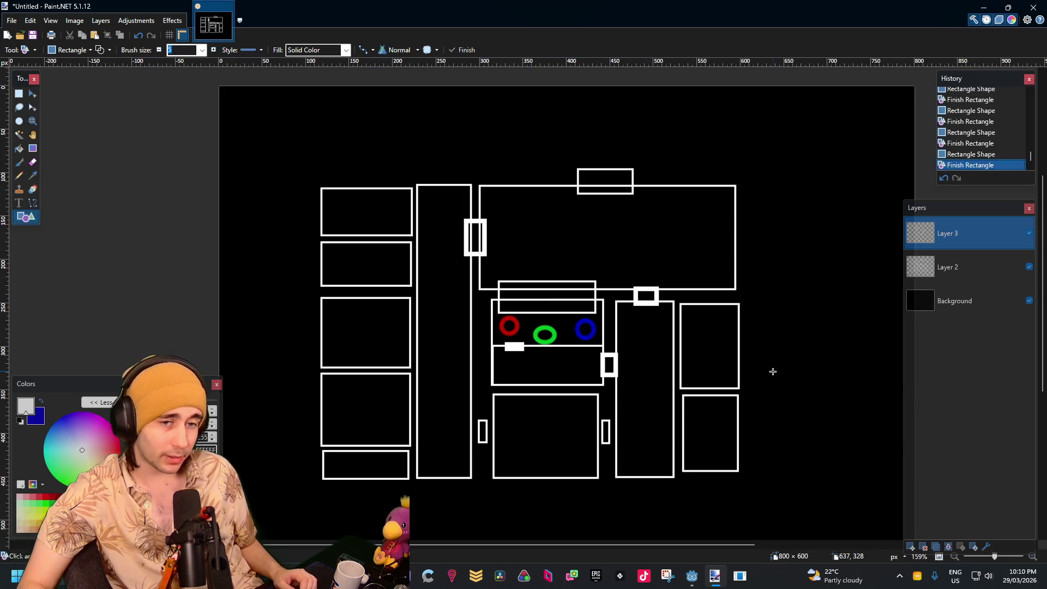
scroll(731, 341, up, 3)
Add doors into the right room, the lower right room, and between the left rooms and corridor
mouse_move(582, 287)
mouse_down()
mouse_move(678, 224)
mouse_move(508, 250)
mouse_move(584, 266)
mouse_up()
scroll(588, 236, up, 3)
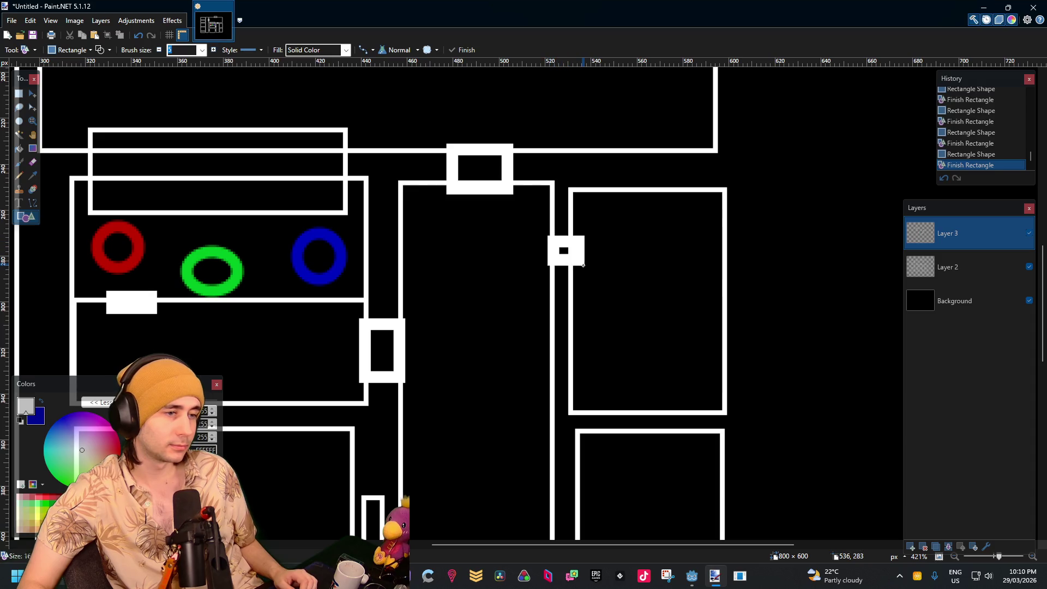
key(Return)
scroll(599, 289, down, 4)
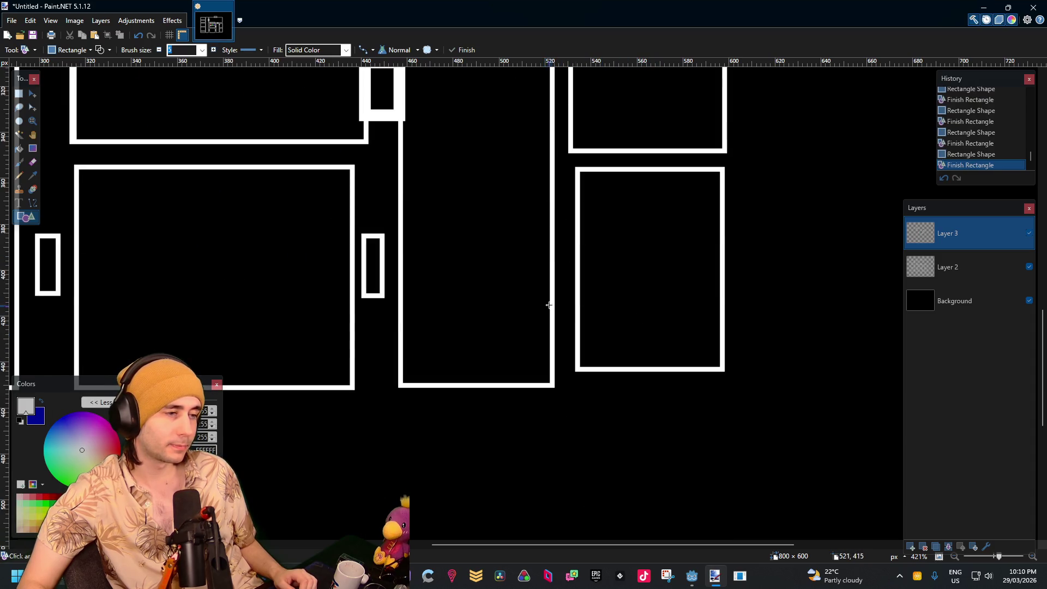
drag(550, 305, 592, 338)
key(Return)
scroll(643, 321, down, 5)
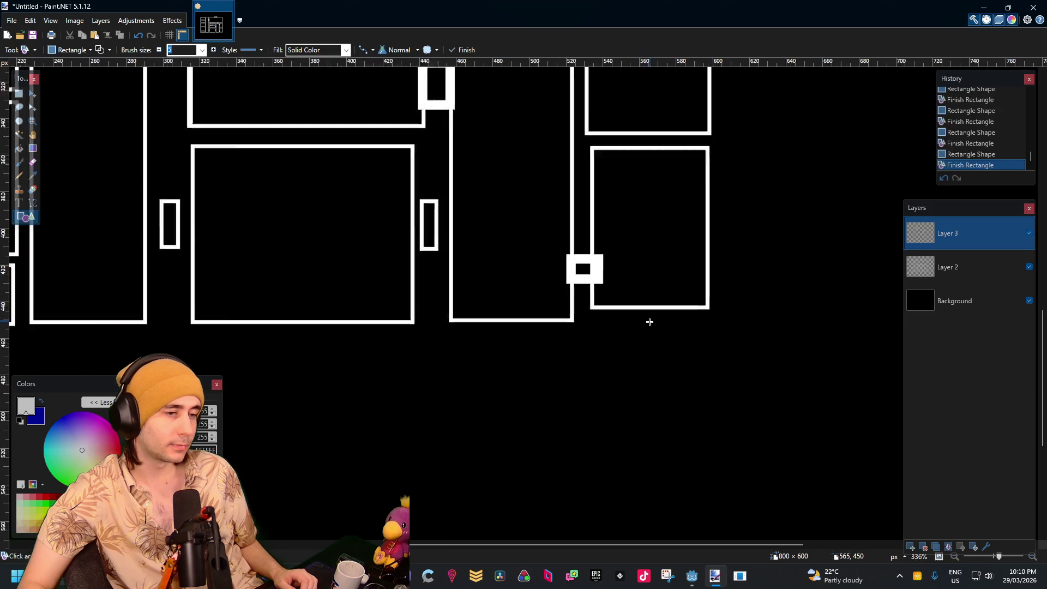
scroll(418, 345, up, 3)
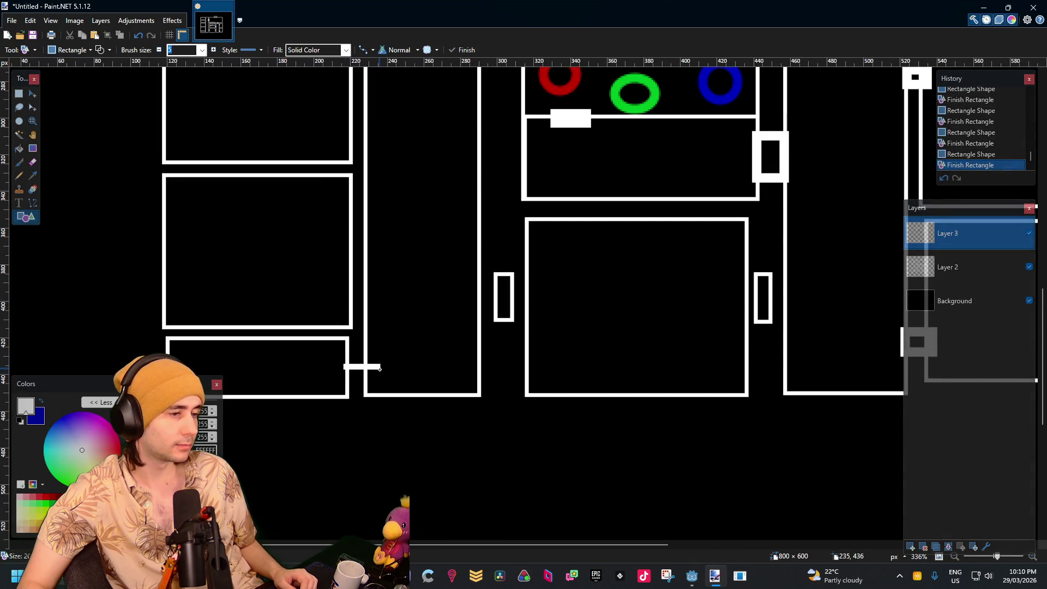
drag(371, 224, 344, 273)
key(Return)
Add a wide opening between the two left rooms and small doors on the corridor's left wall
scroll(252, 281, up, 3)
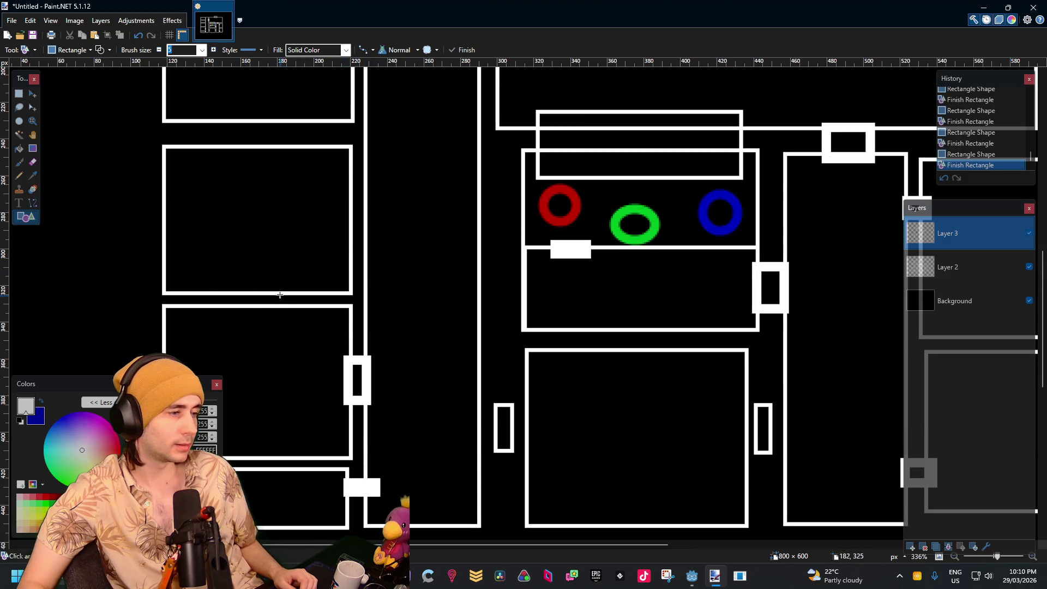
drag(181, 284, 335, 314)
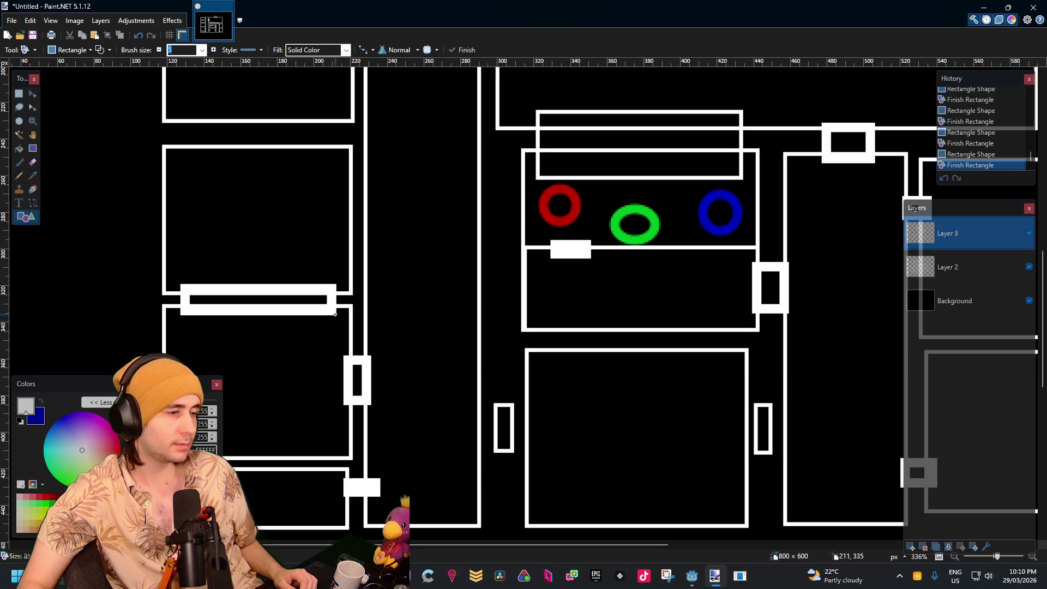
key(Return)
scroll(378, 260, up, 3)
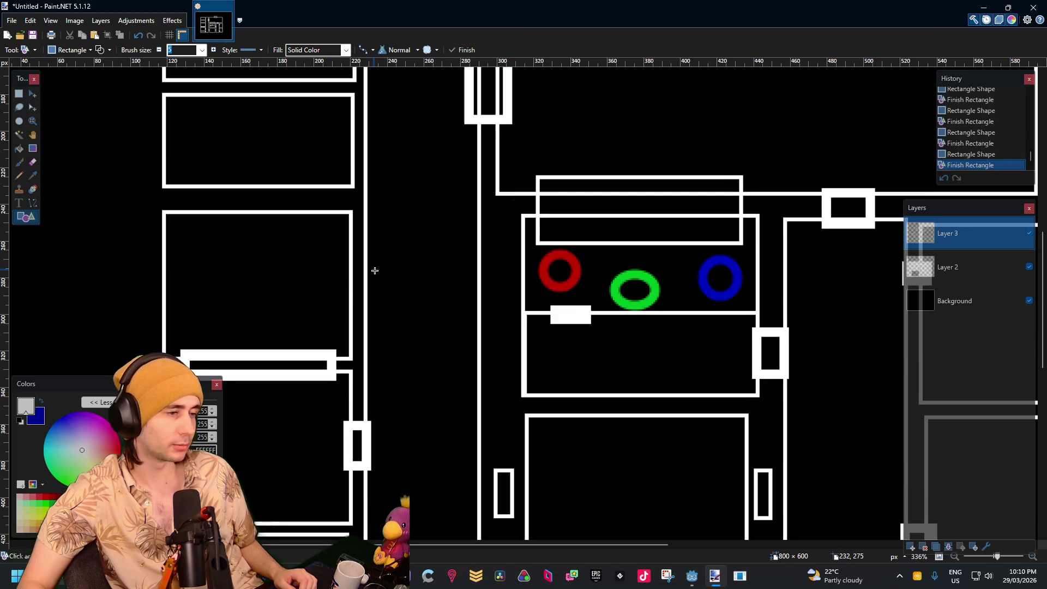
drag(374, 271, 344, 315)
key(Return)
scroll(390, 256, up, 6)
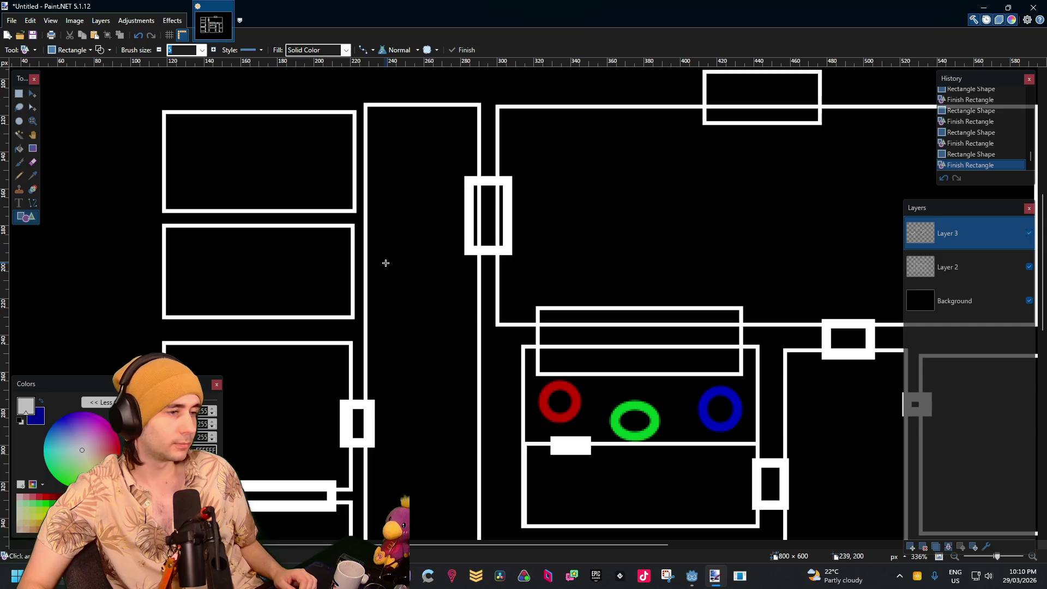
drag(374, 252, 343, 293)
drag(383, 154, 343, 183)
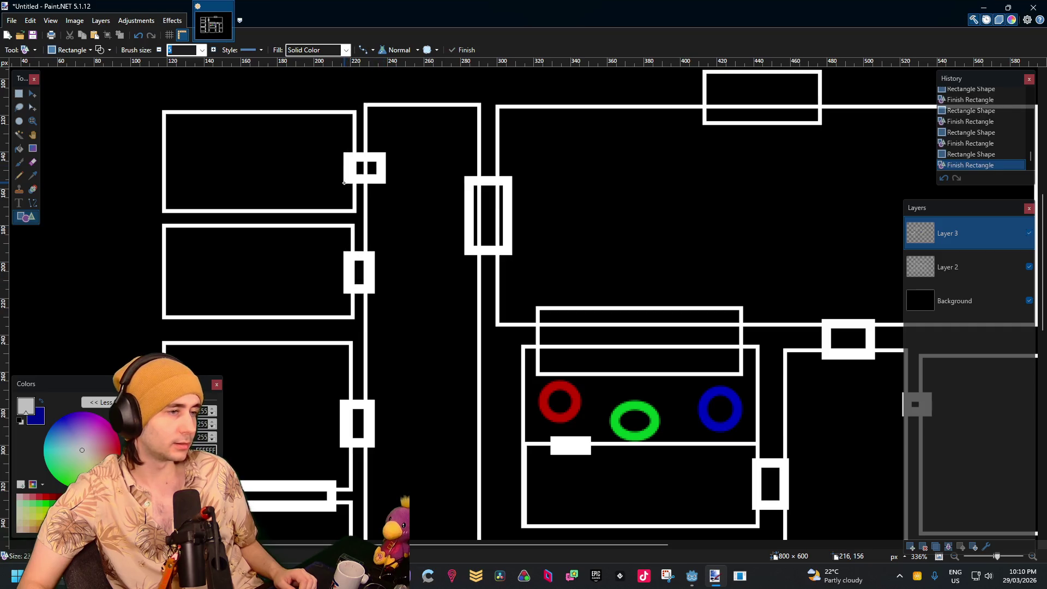
key(Return)
Undo the stray rectangle drawn near the green ellipse
scroll(483, 188, down, 5)
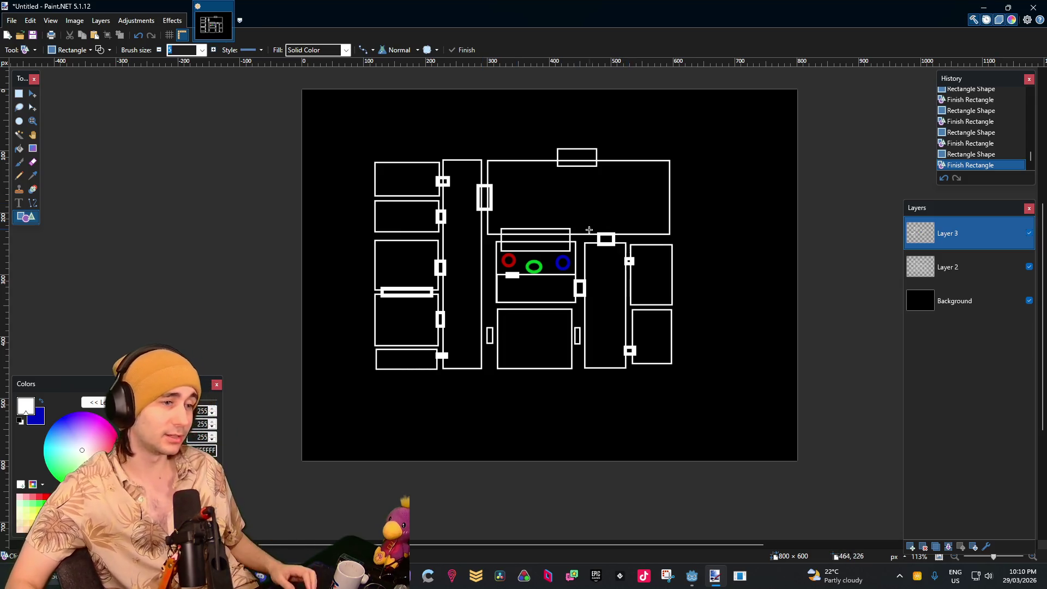
scroll(594, 249, up, 3)
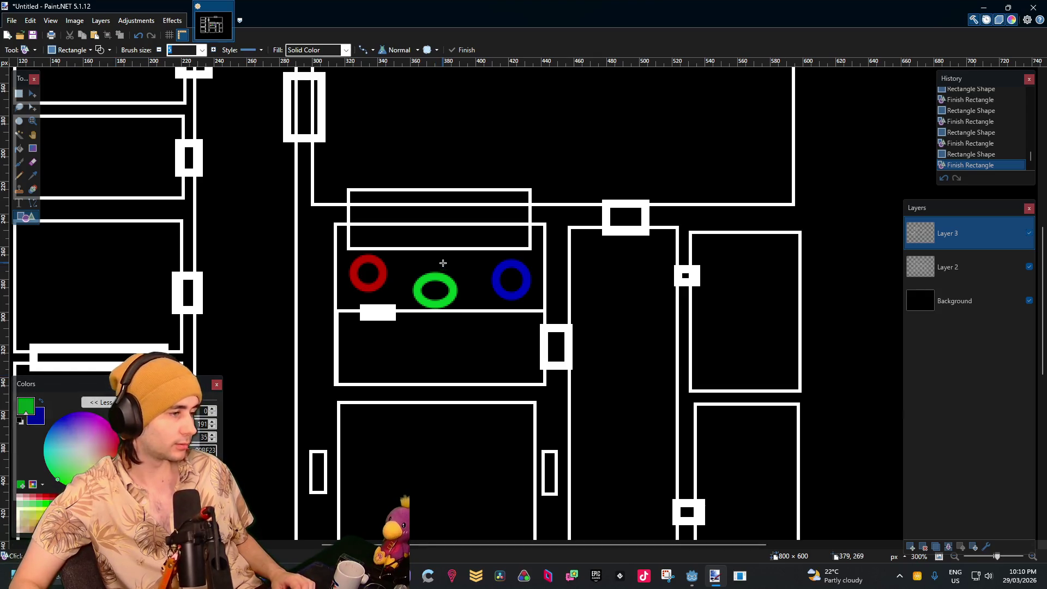
drag(424, 275, 387, 310)
key(ctrl+z)
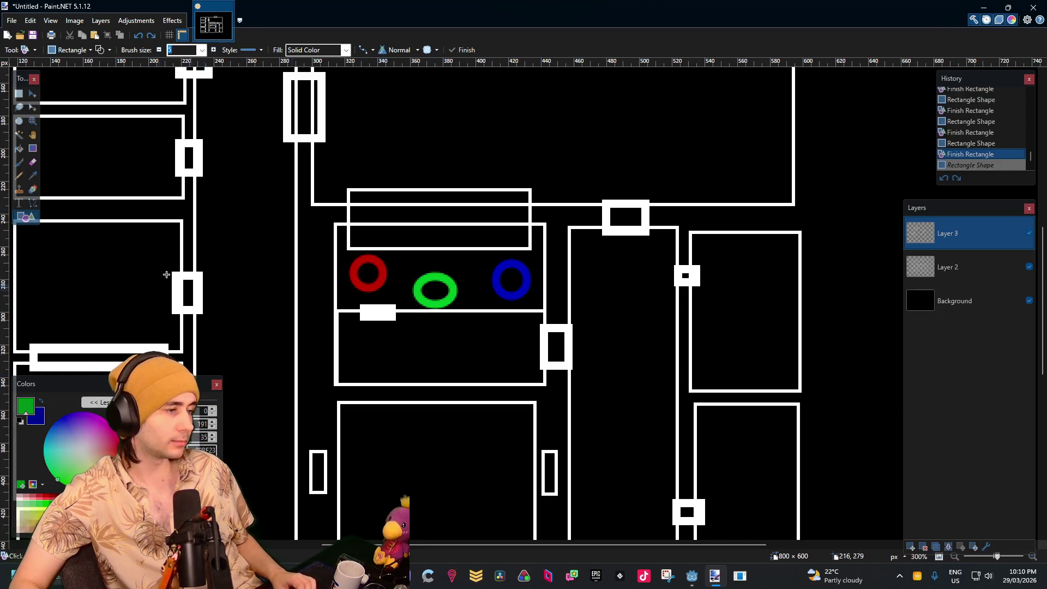
click(71, 50)
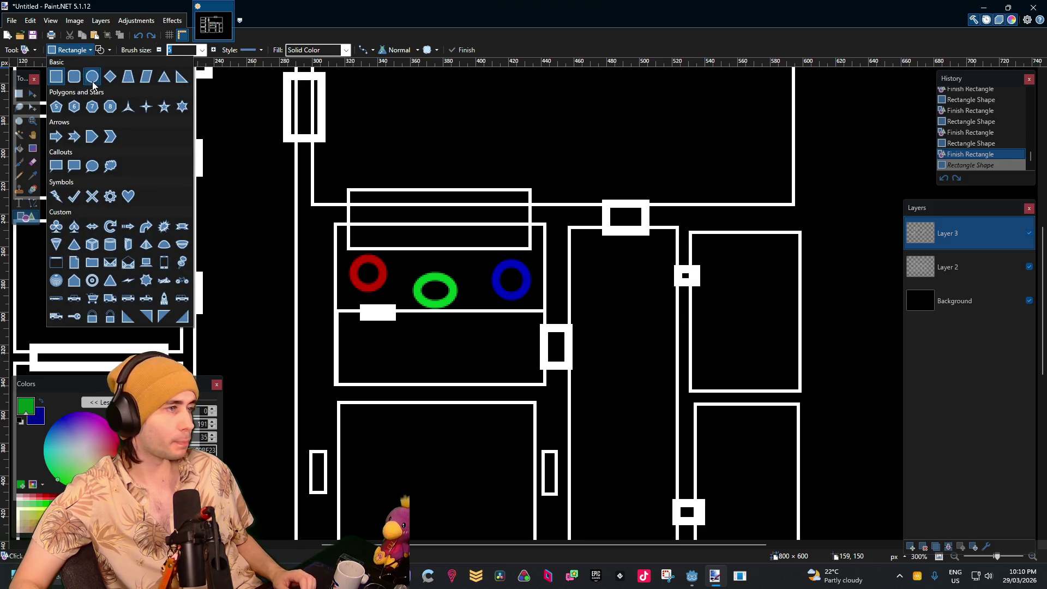
With the Ellipse shape, draw green rings in the lower middle room and upper right room
click(92, 76)
scroll(397, 196, down, 3)
scroll(549, 327, up, 3)
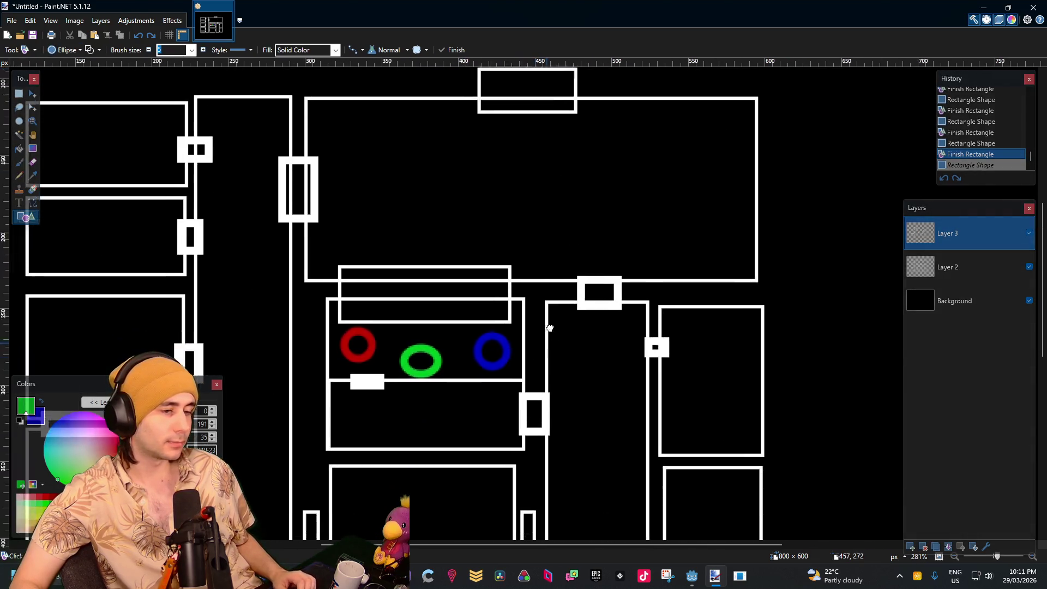
drag(550, 328, 605, 228)
drag(579, 297, 514, 315)
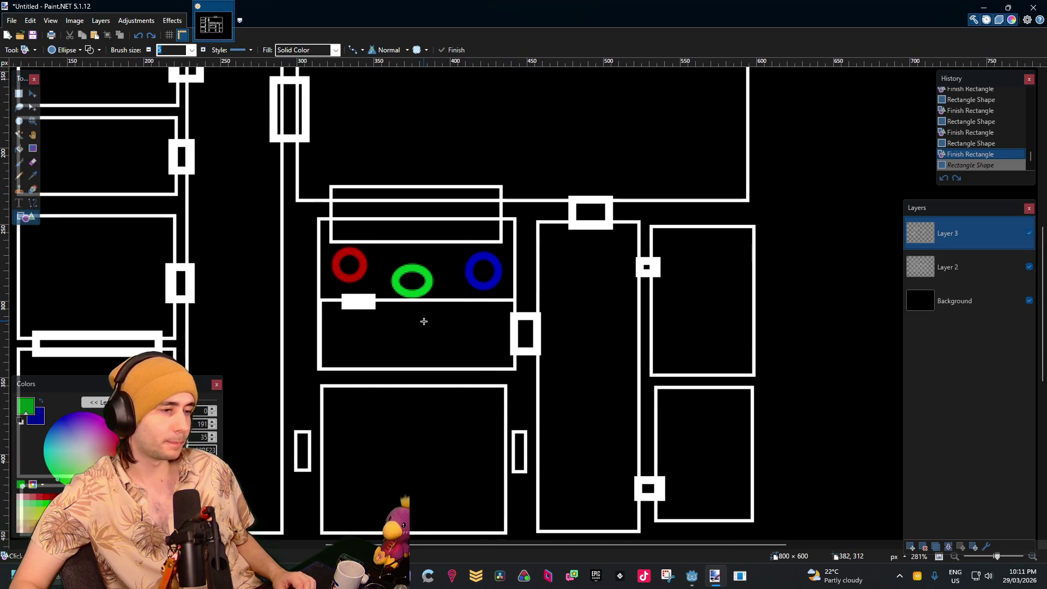
drag(424, 321, 392, 351)
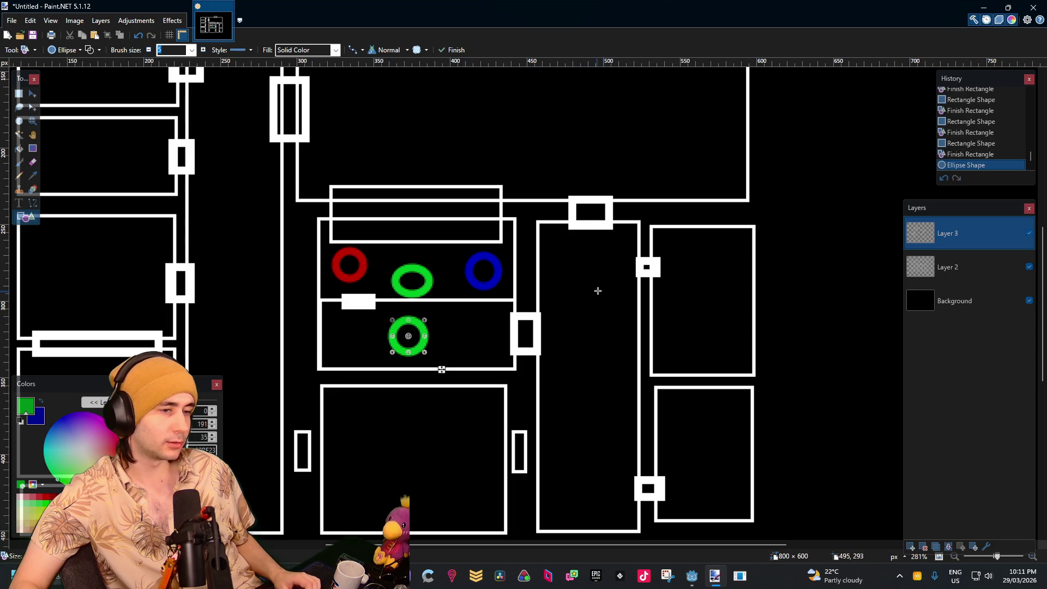
drag(733, 256, 702, 288)
key(Return)
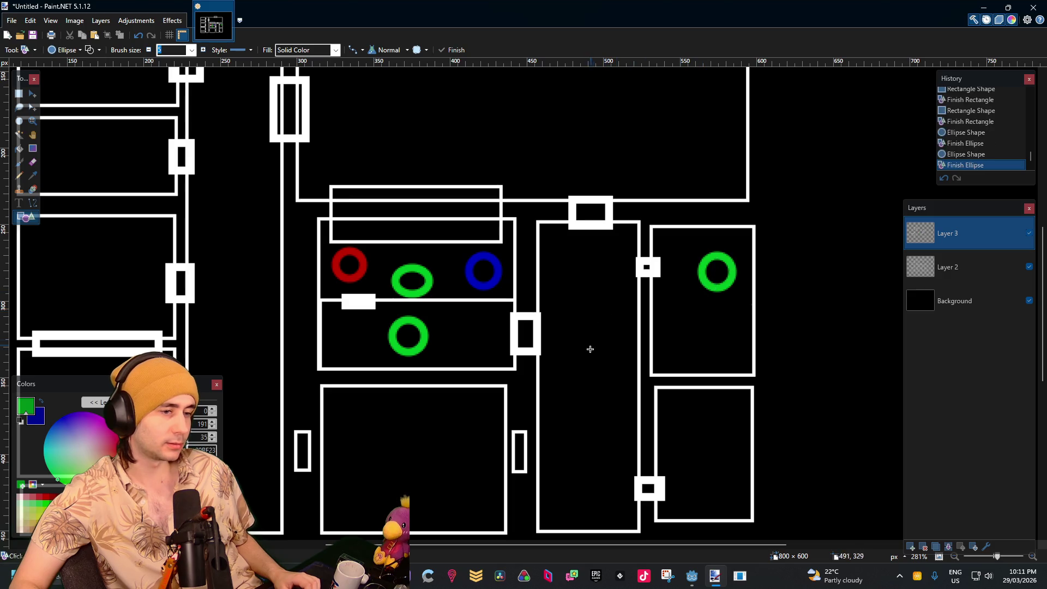
Add green rings in the tall central room and lower right room, plus a tall narrow ellipse
drag(606, 349, 577, 378)
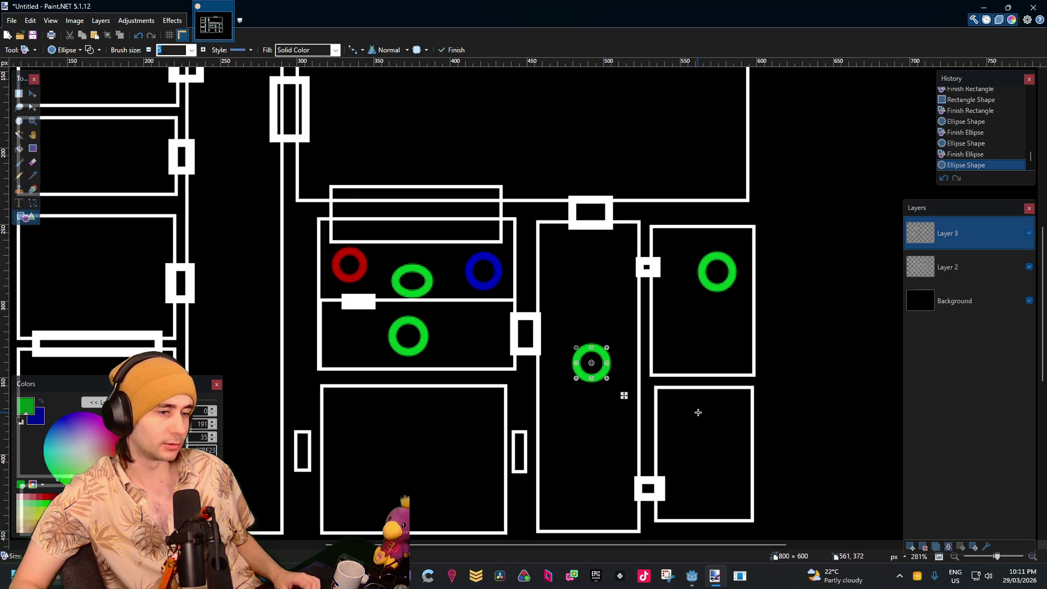
key(Return)
drag(725, 453, 693, 483)
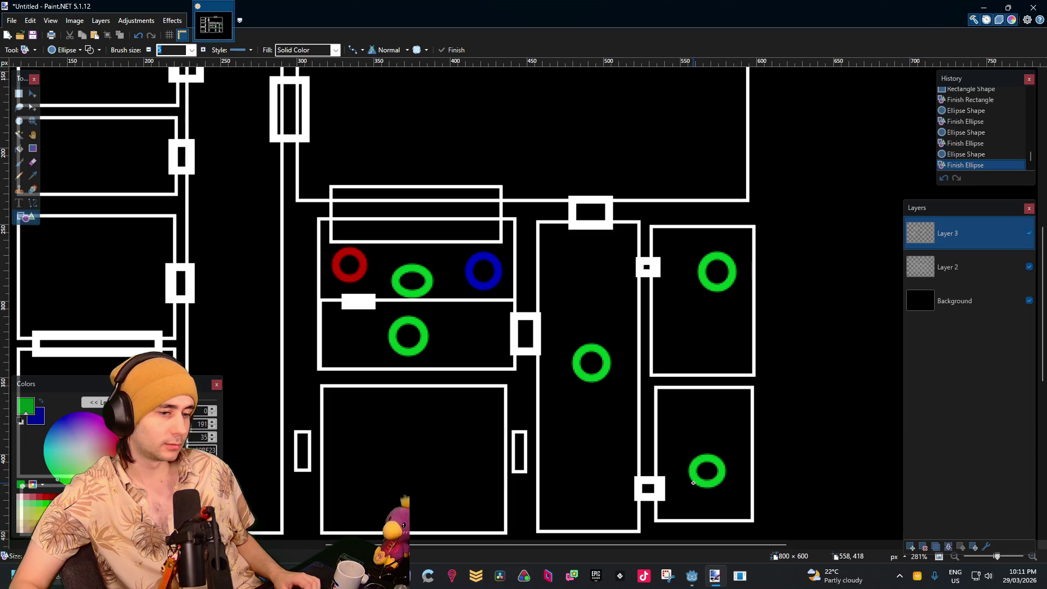
key(Return)
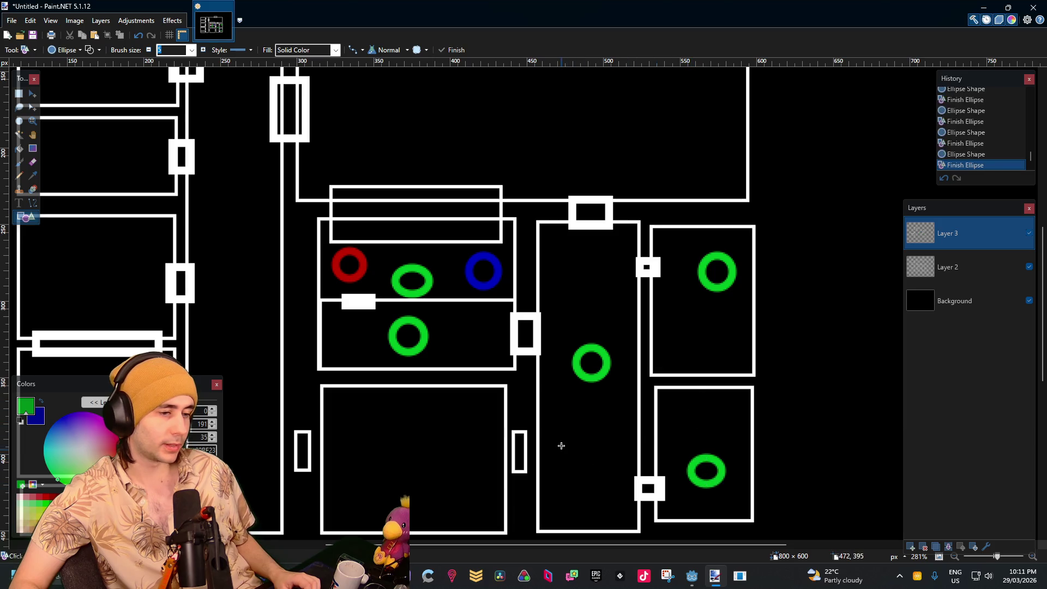
drag(560, 433, 543, 470)
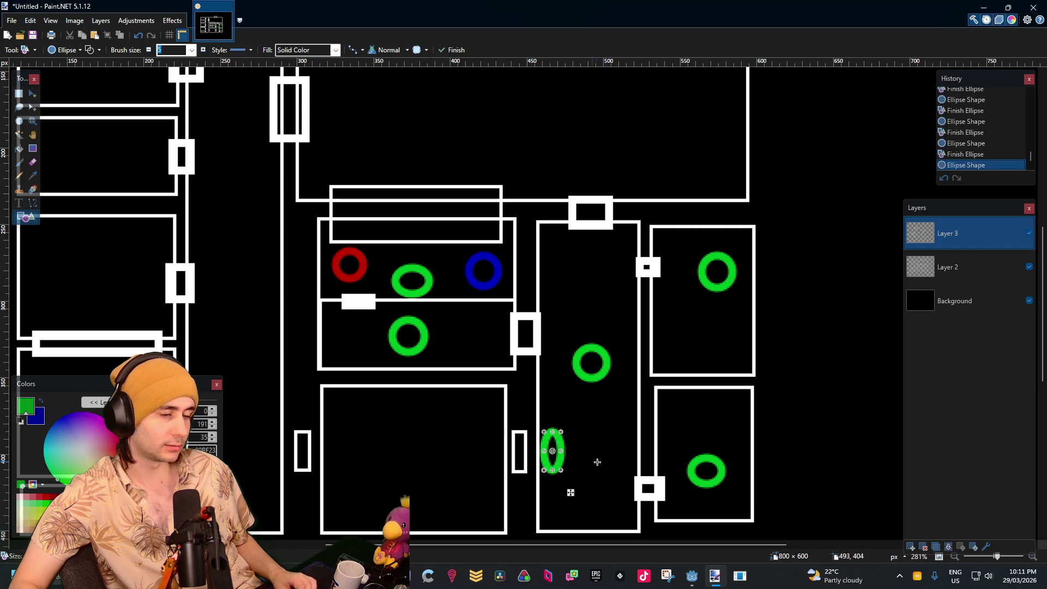
key(Return)
scroll(553, 350, down, 3)
scroll(554, 351, up, 3)
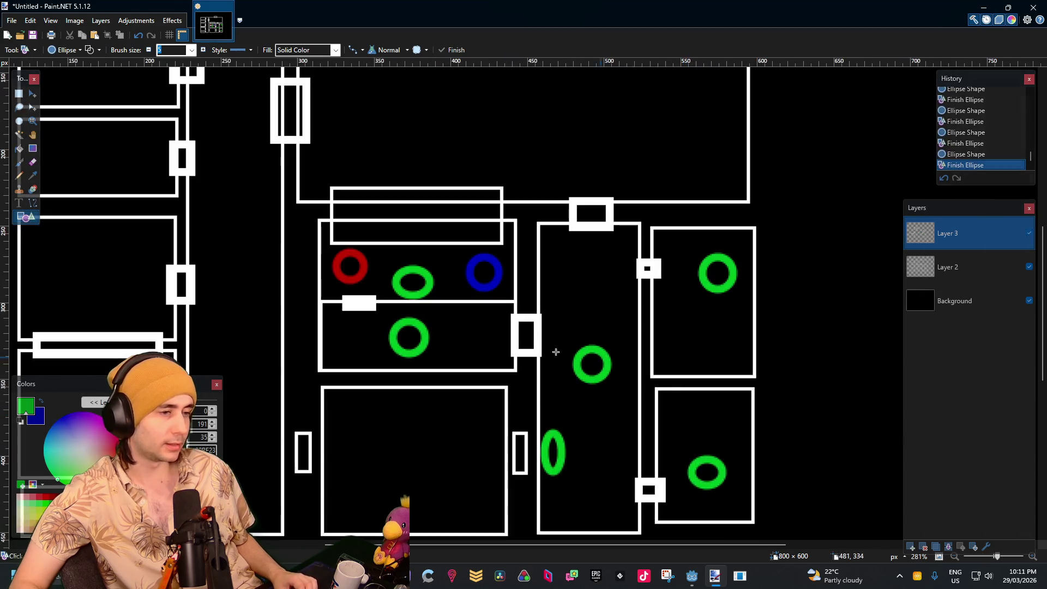
click(33, 203)
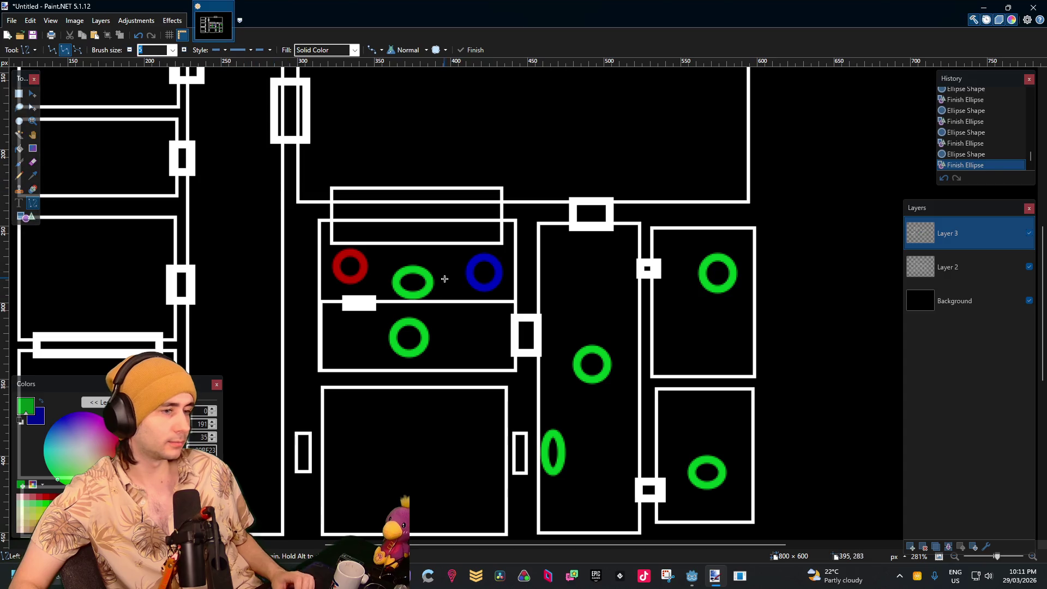
Draw green lines from the upper ring to the lower right ring and on to the narrow ellipse
mouse_move(415, 291)
mouse_down()
mouse_move(410, 340)
mouse_move(626, 305)
mouse_move(705, 271)
mouse_move(602, 354)
mouse_move(608, 374)
mouse_move(696, 463)
mouse_up()
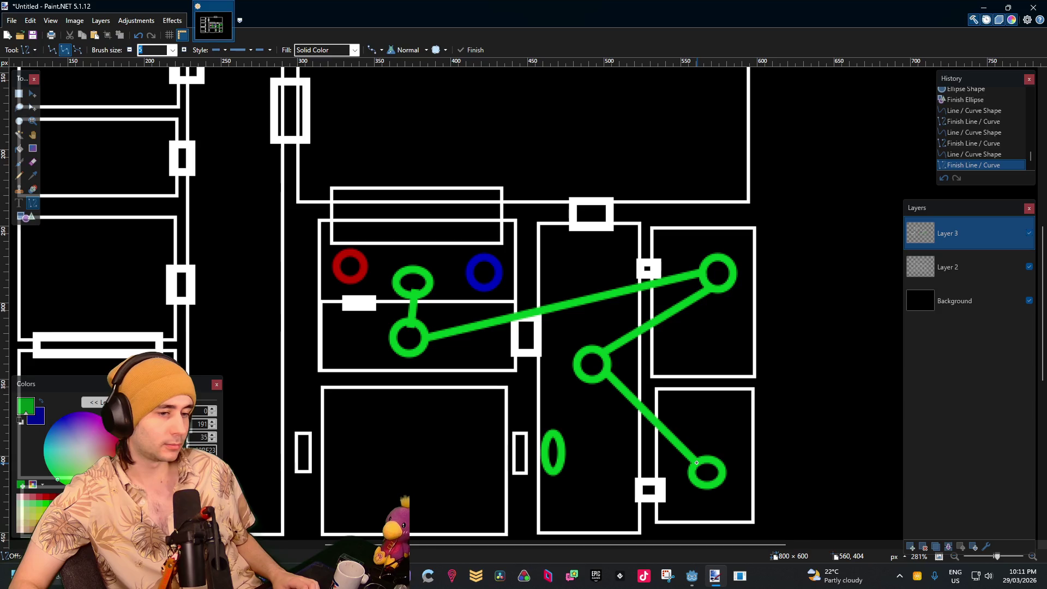
key(Return)
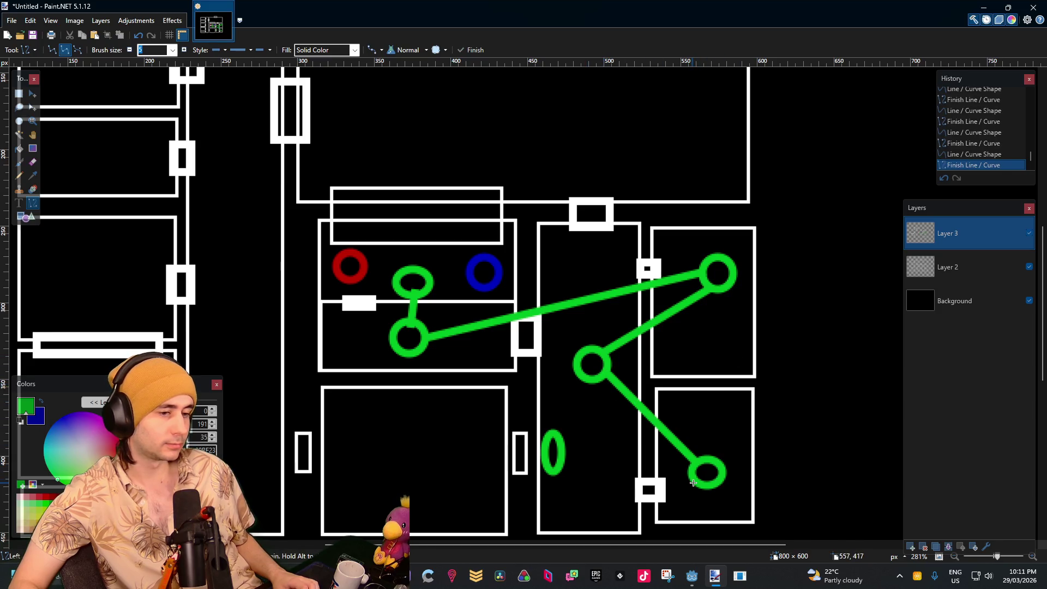
drag(692, 473, 560, 451)
key(Return)
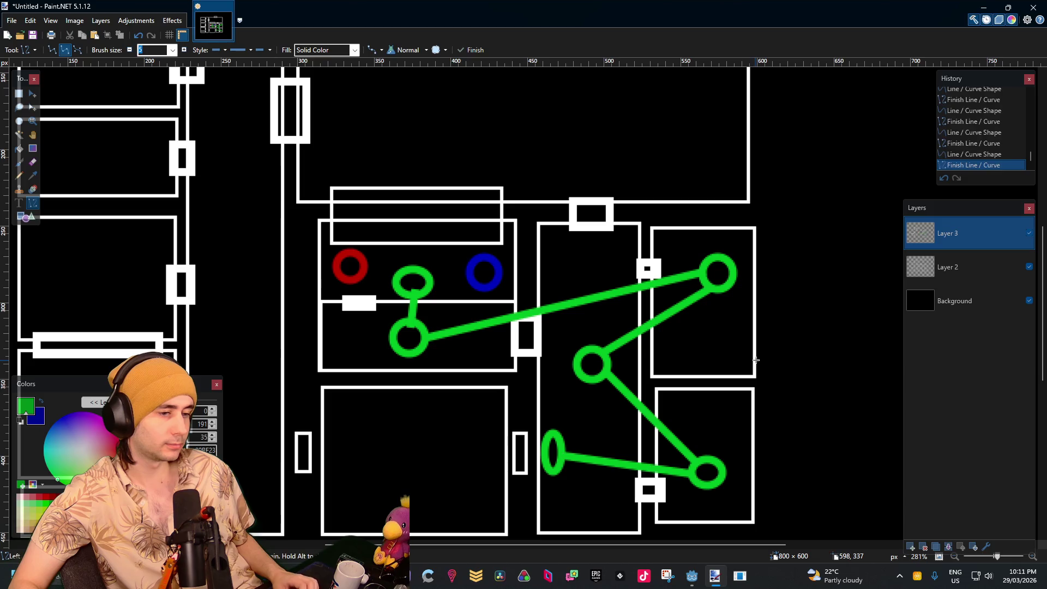
scroll(713, 368, down, 1)
scroll(713, 368, down, 4)
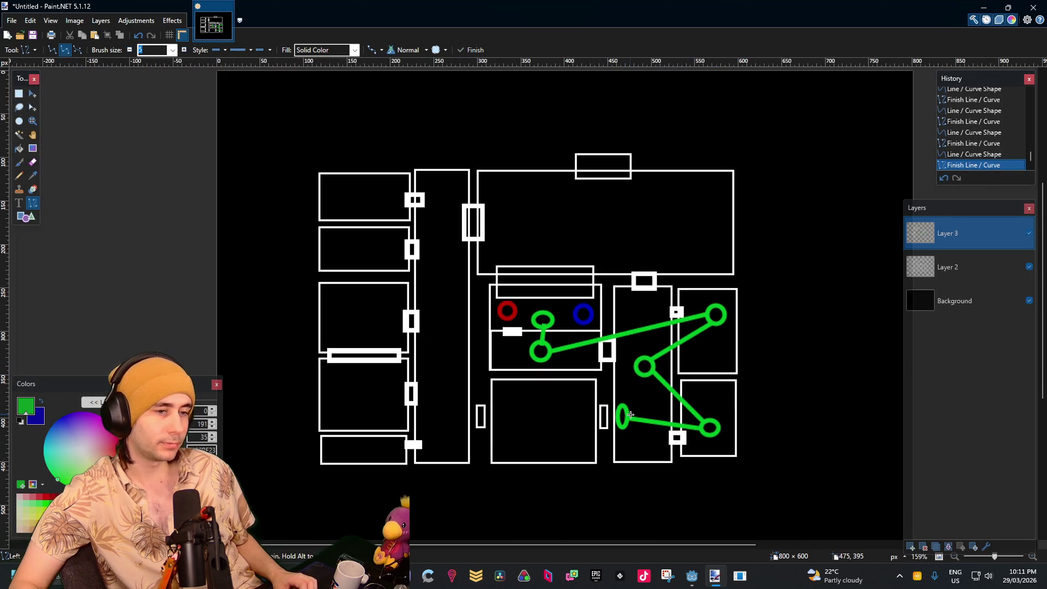
scroll(630, 415, up, 4)
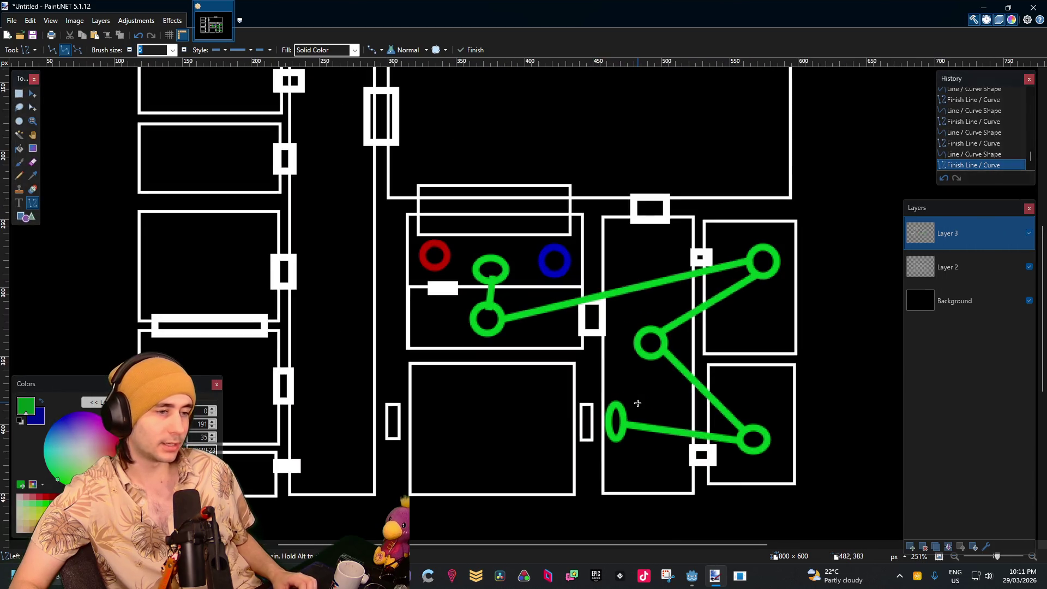
click(39, 402)
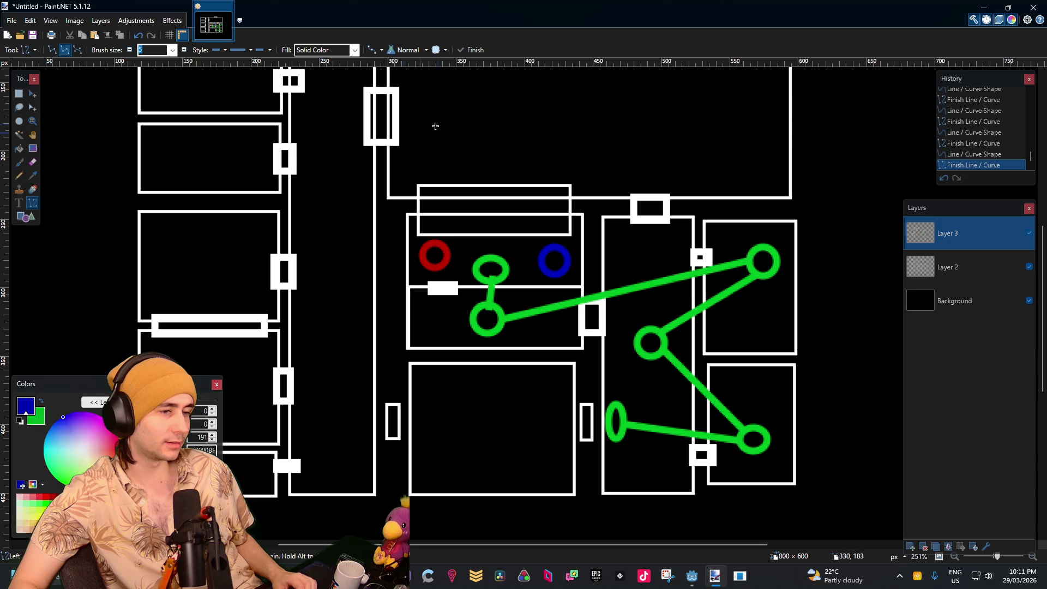
Draw blue rings in the lower middle room, the large top room and the top of the tall room
click(25, 217)
drag(561, 149, 551, 226)
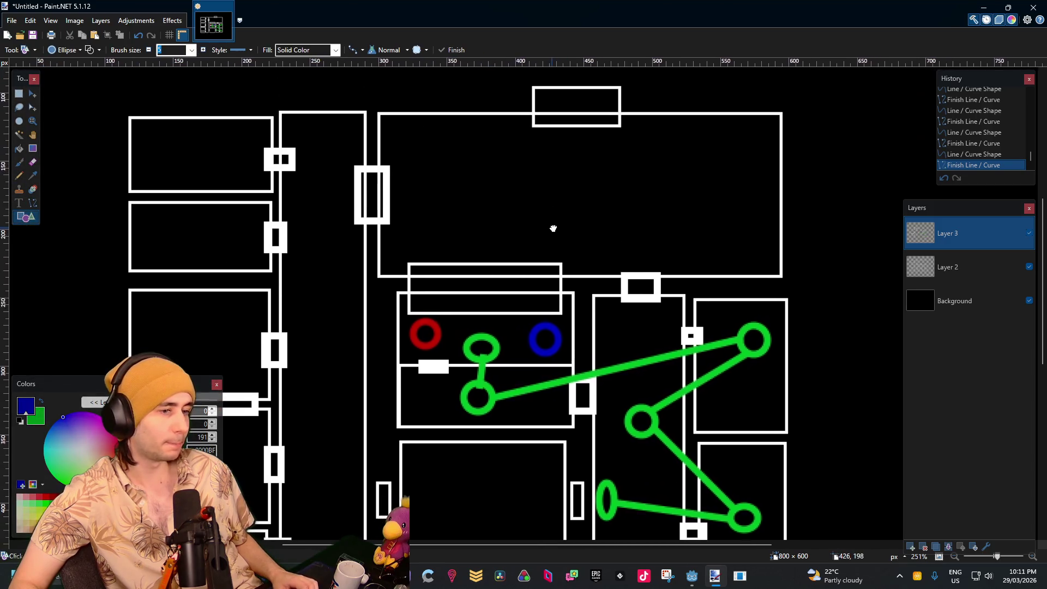
scroll(606, 247, up, 2)
scroll(613, 272, left, 2)
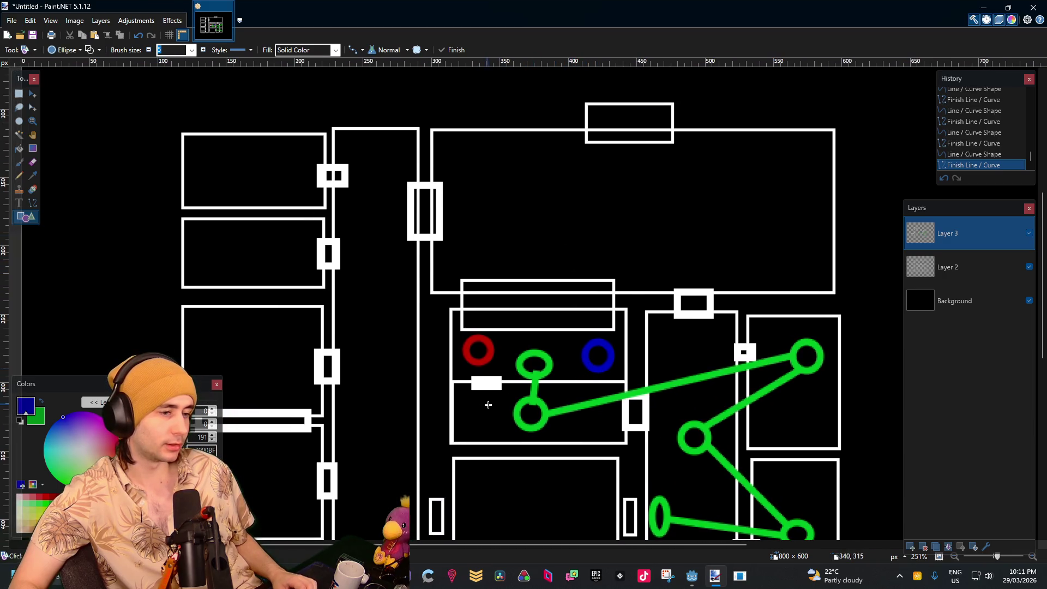
drag(494, 402, 465, 429)
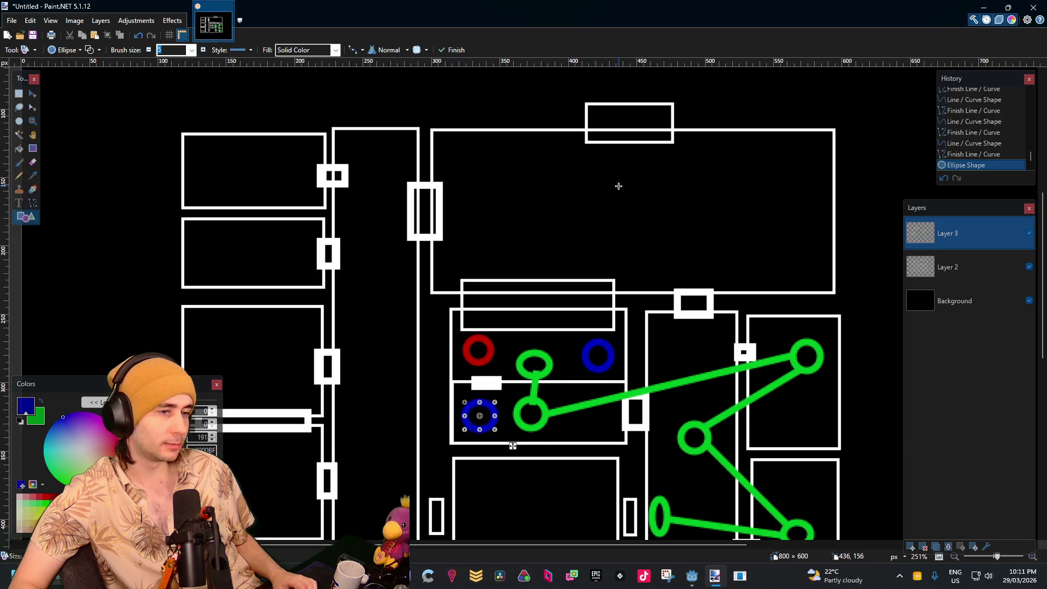
drag(640, 178, 609, 205)
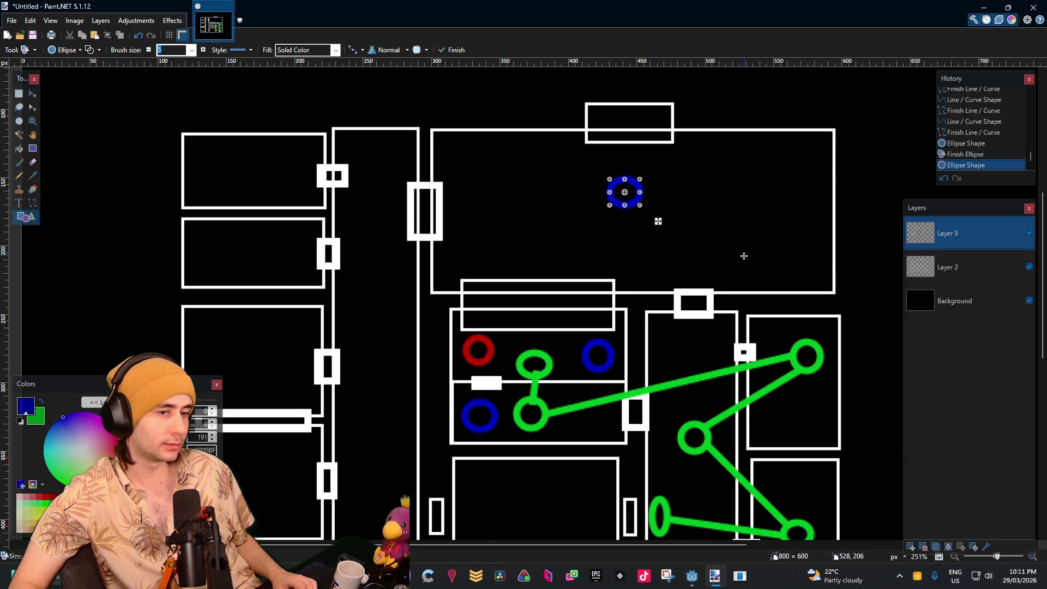
scroll(643, 241, down, 2)
scroll(643, 241, right, 2)
drag(628, 280, 602, 305)
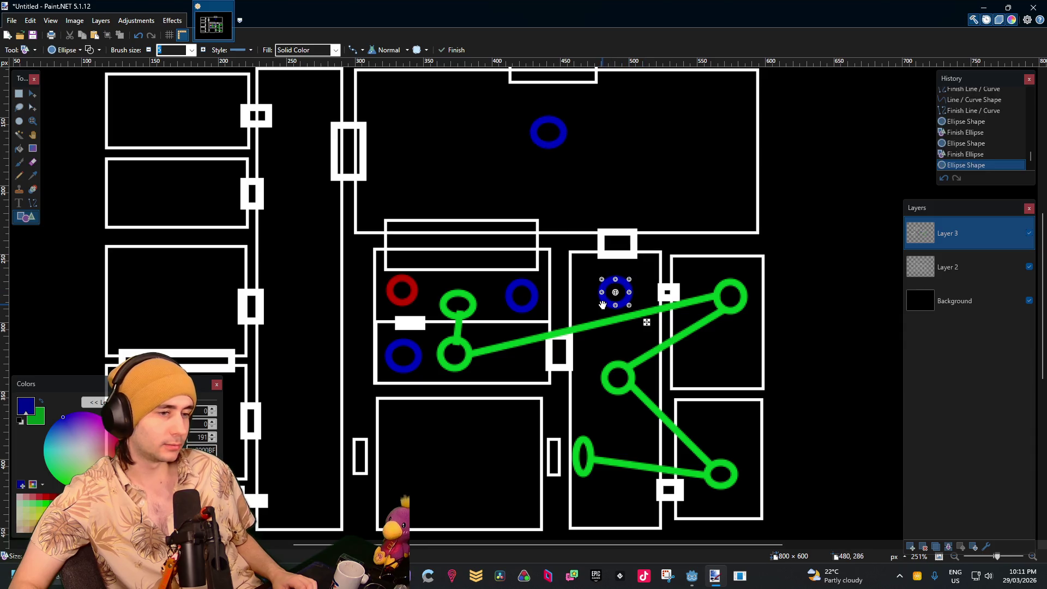
Add blue rings in the right-hand rooms, the tall room's bottom, and above the narrow green ellipse
scroll(622, 403, down, 3)
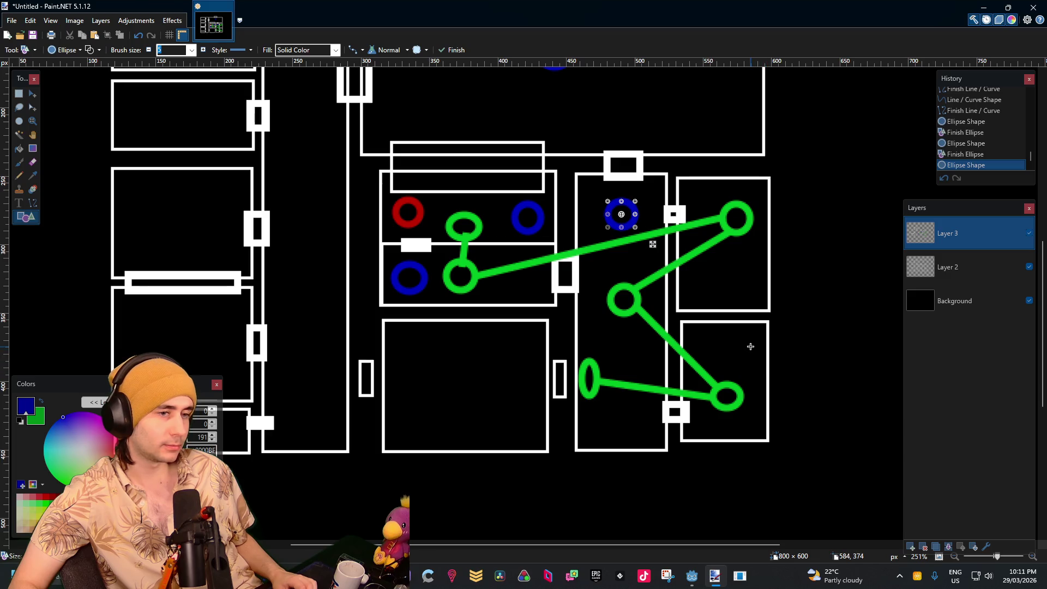
drag(753, 337, 727, 365)
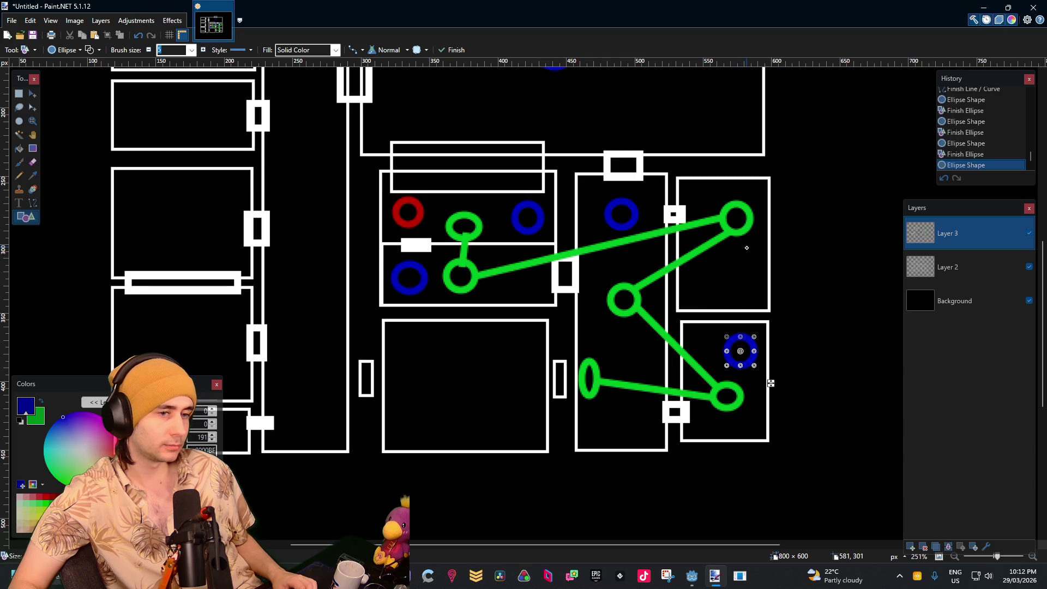
drag(747, 247, 724, 272)
click(795, 254)
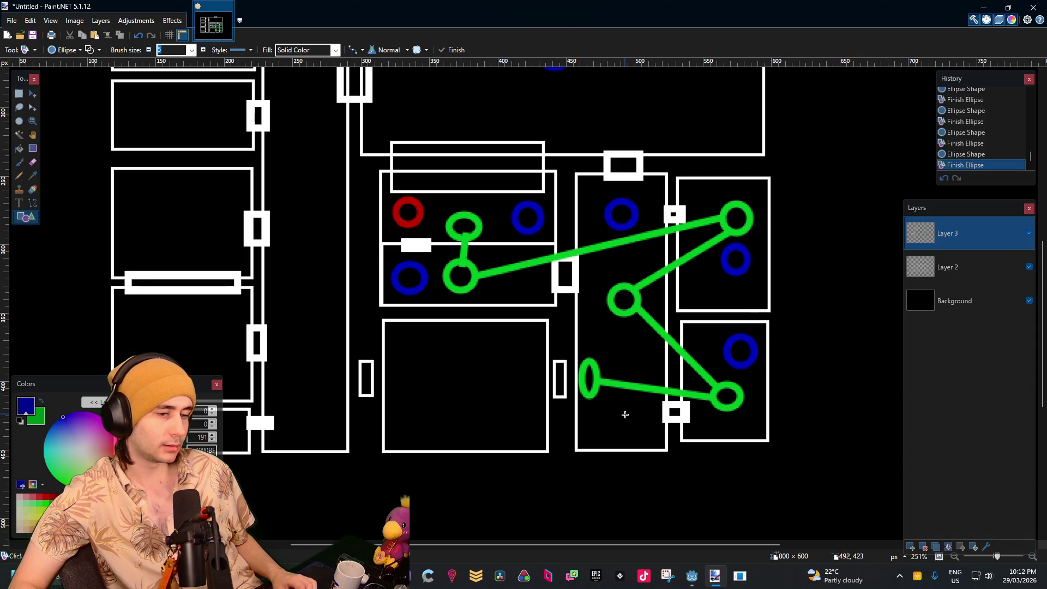
drag(631, 406, 607, 436)
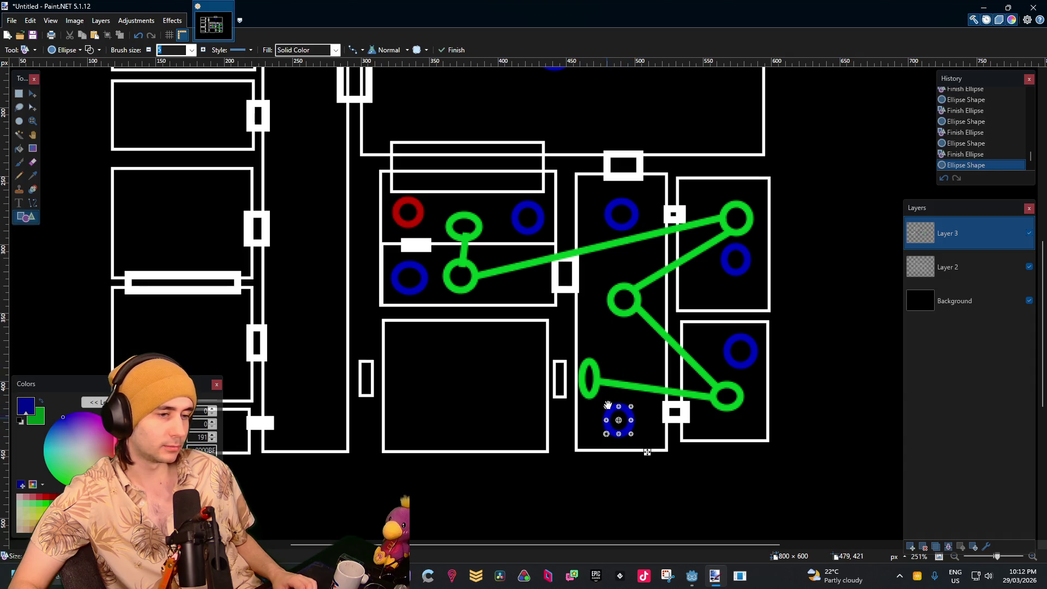
click(608, 312)
drag(600, 327, 583, 349)
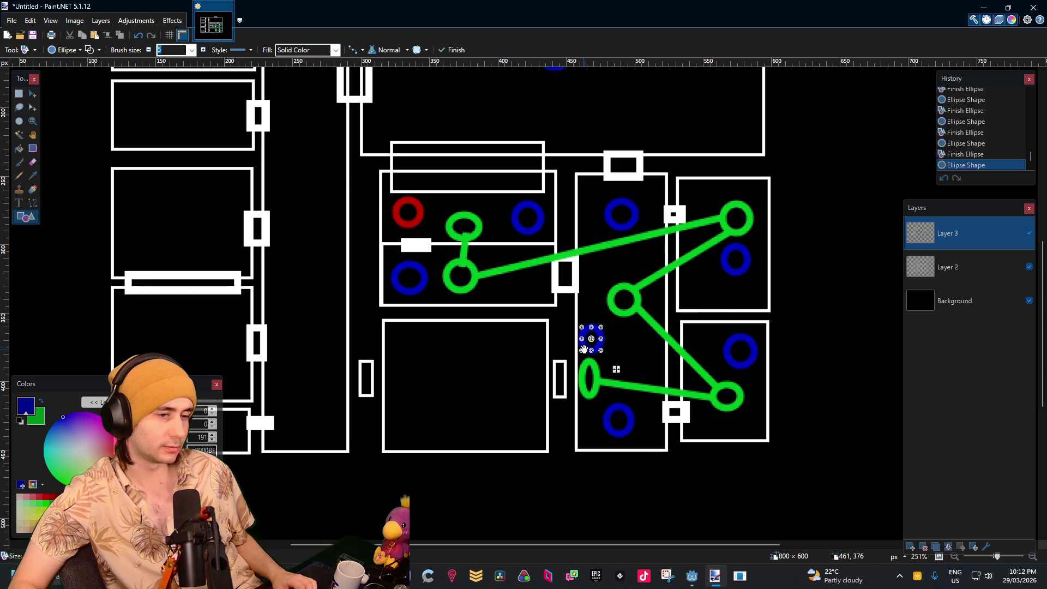
click(774, 278)
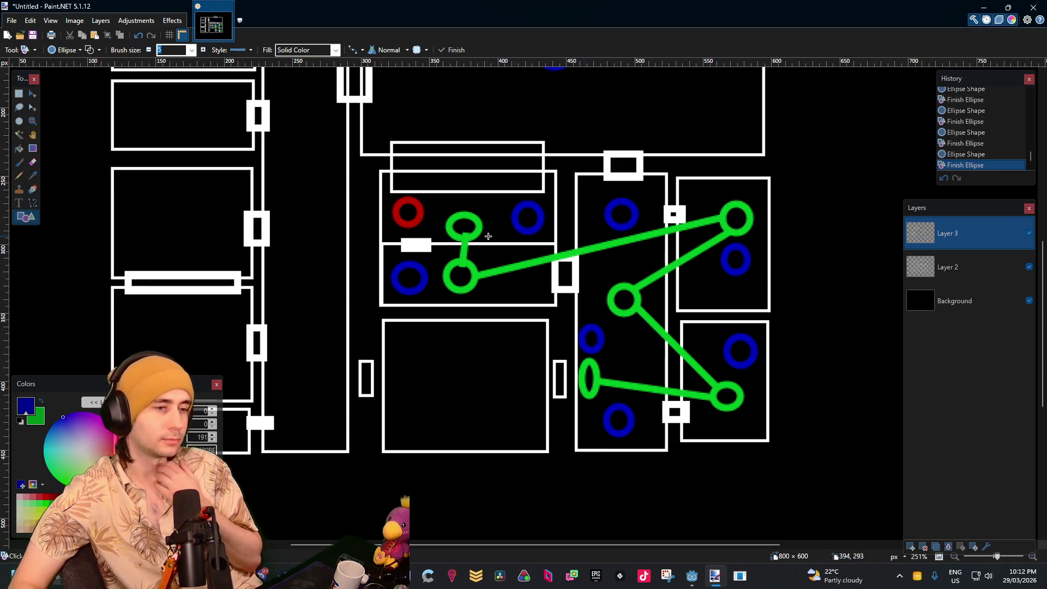
click(33, 203)
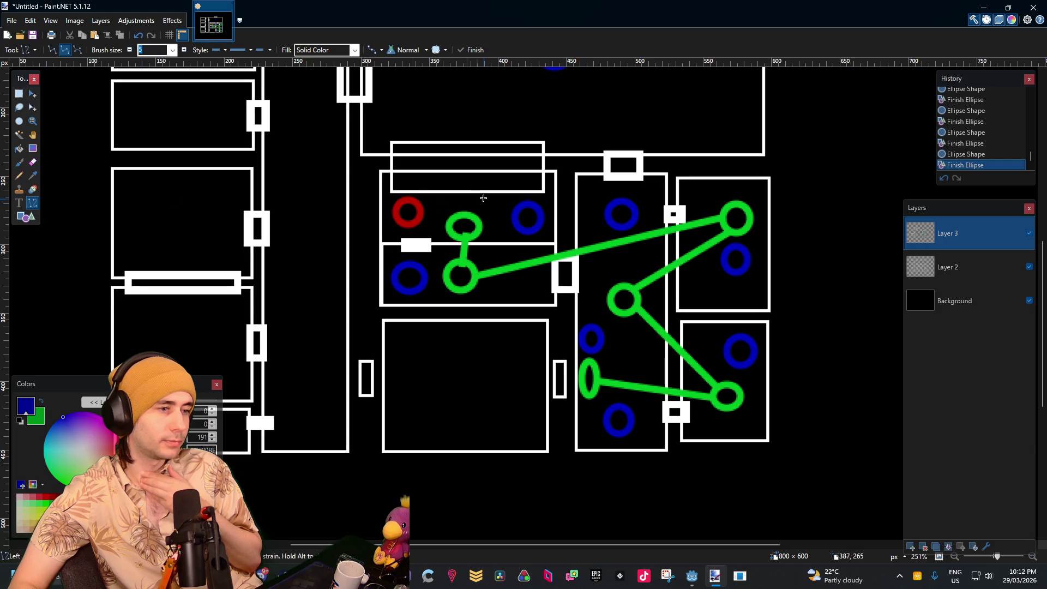
Draw blue lines from the lower ring to the top ring, top to tall room, and to the lower-right circle
scroll(484, 196, up, 3)
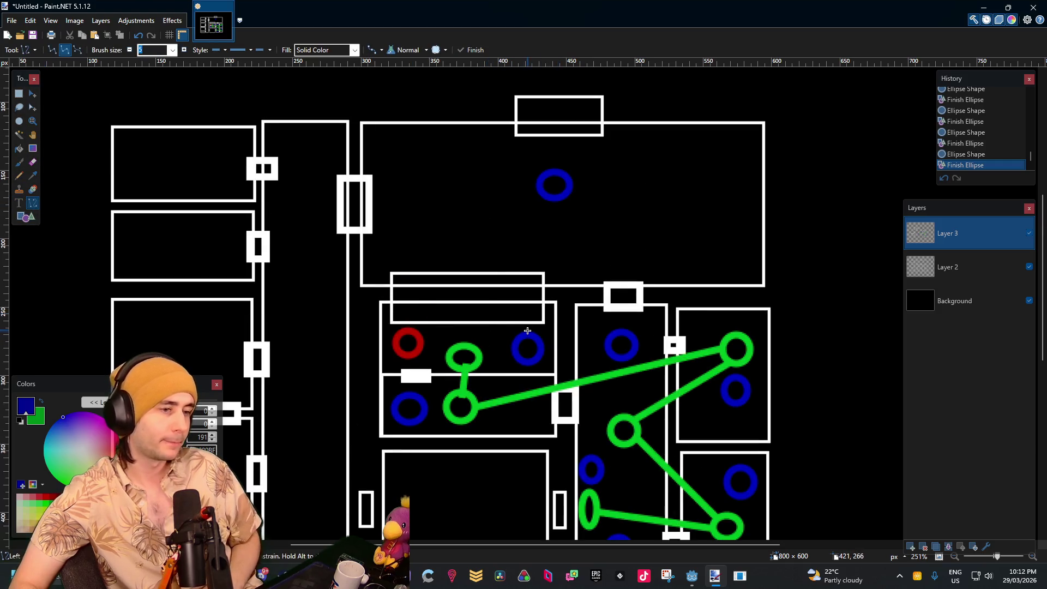
drag(534, 316, 555, 209)
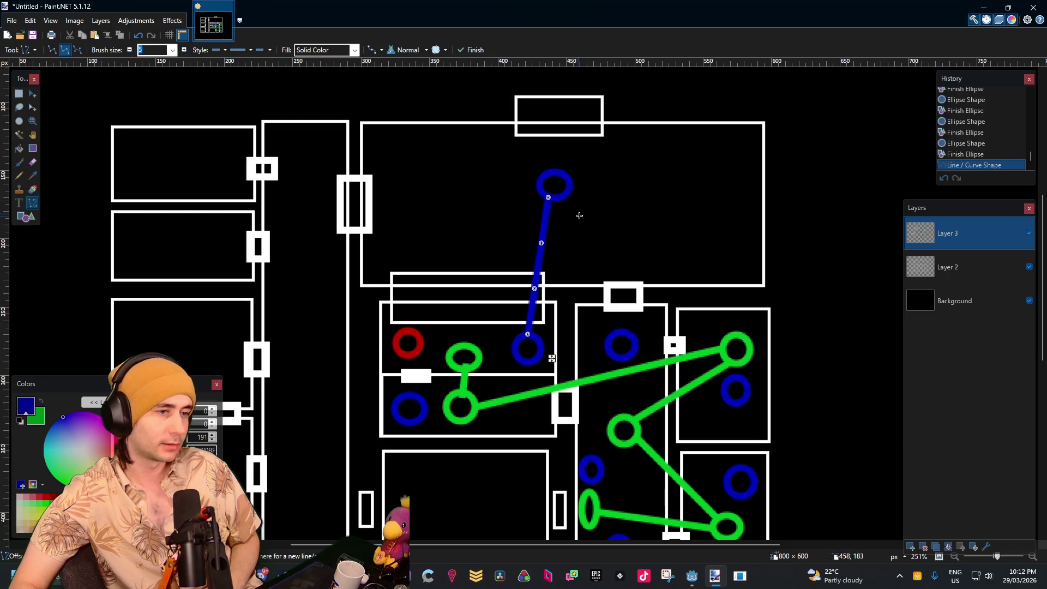
key(Return)
drag(557, 196, 619, 333)
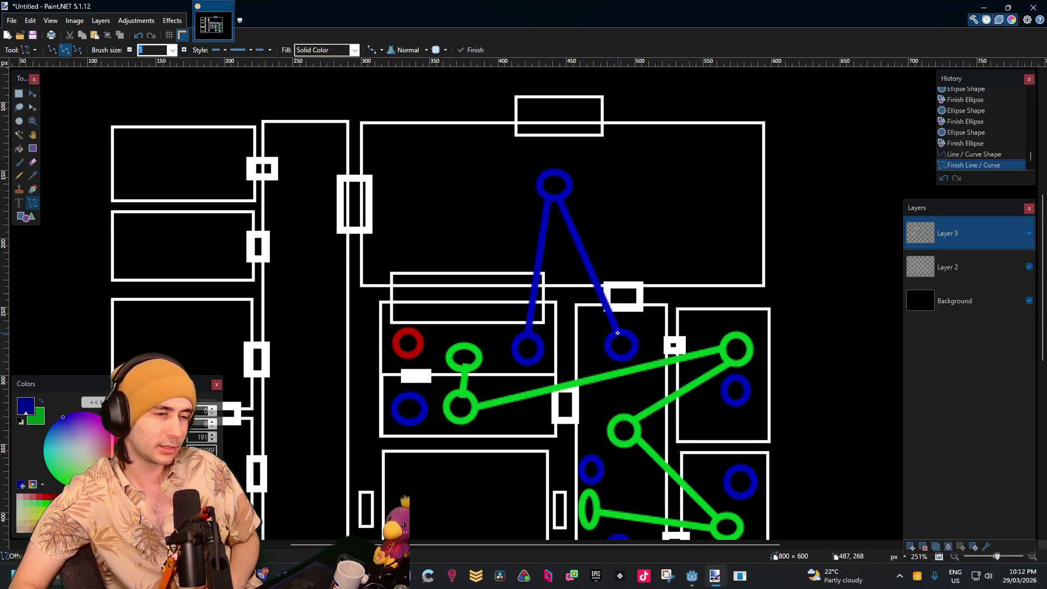
drag(665, 308, 580, 222)
key(Return)
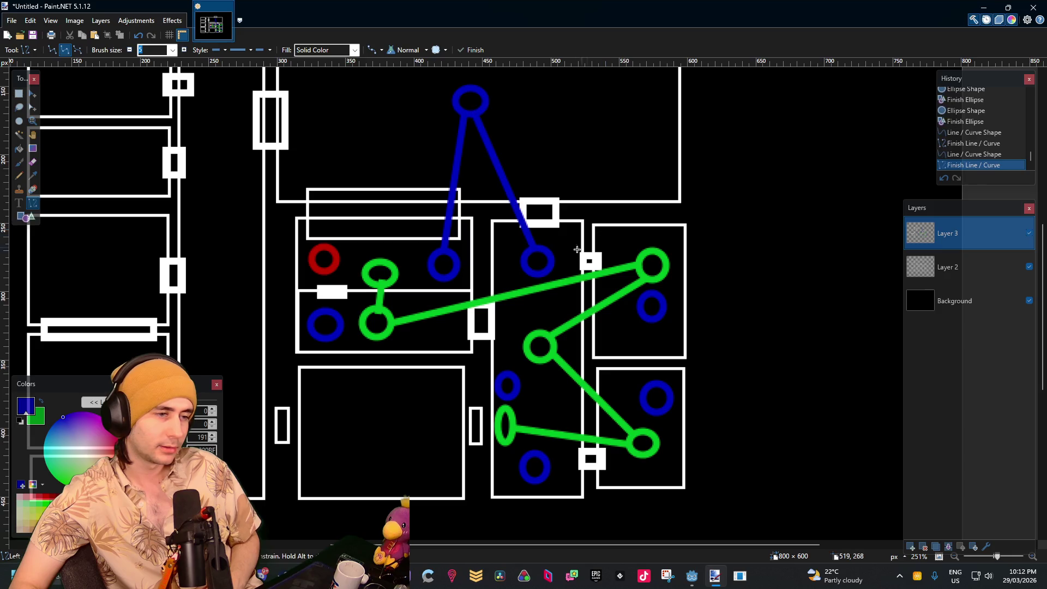
mouse_move(553, 263)
mouse_down()
mouse_move(641, 303)
mouse_move(654, 382)
mouse_up()
key(Return)
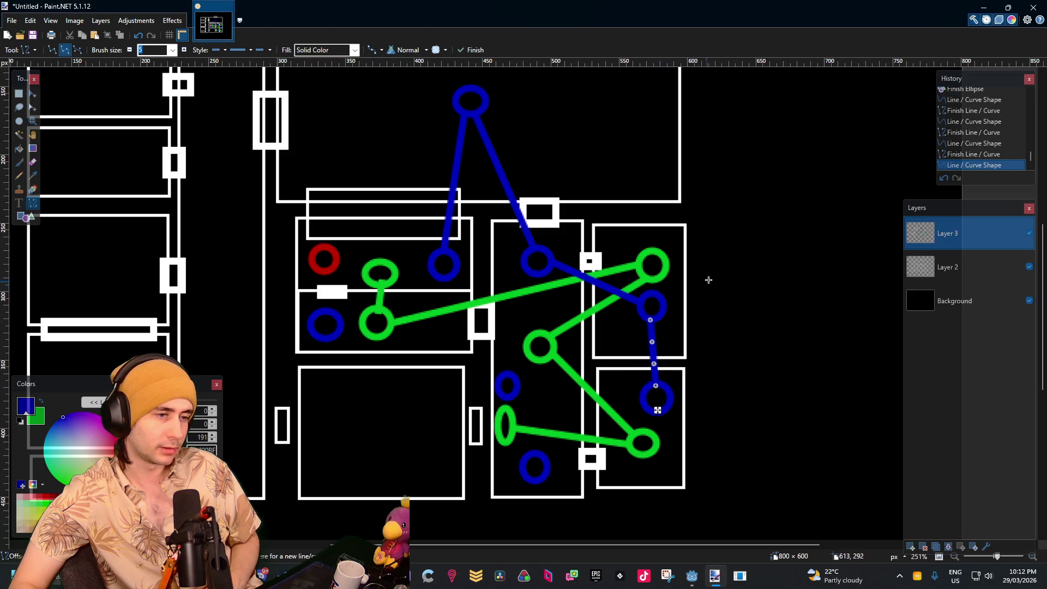
Add blue lines straight down, from the right circle down-left, and joining the lower-left and upper-middle circles
key(Return)
mouse_move(532, 273)
mouse_down()
mouse_move(535, 457)
mouse_move(515, 392)
mouse_up()
key(Return)
key(Return)
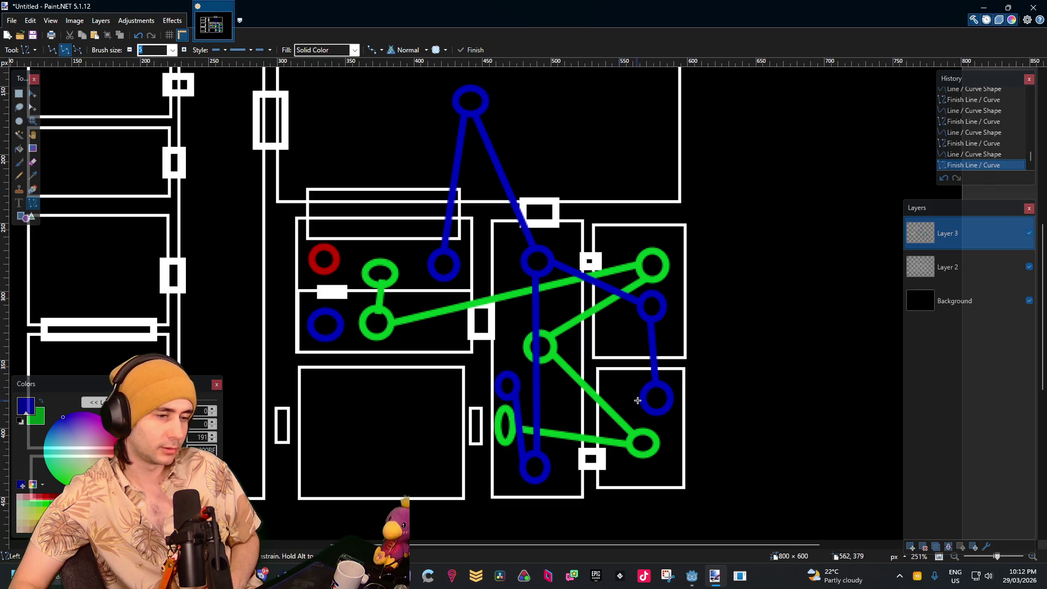
drag(640, 397, 547, 458)
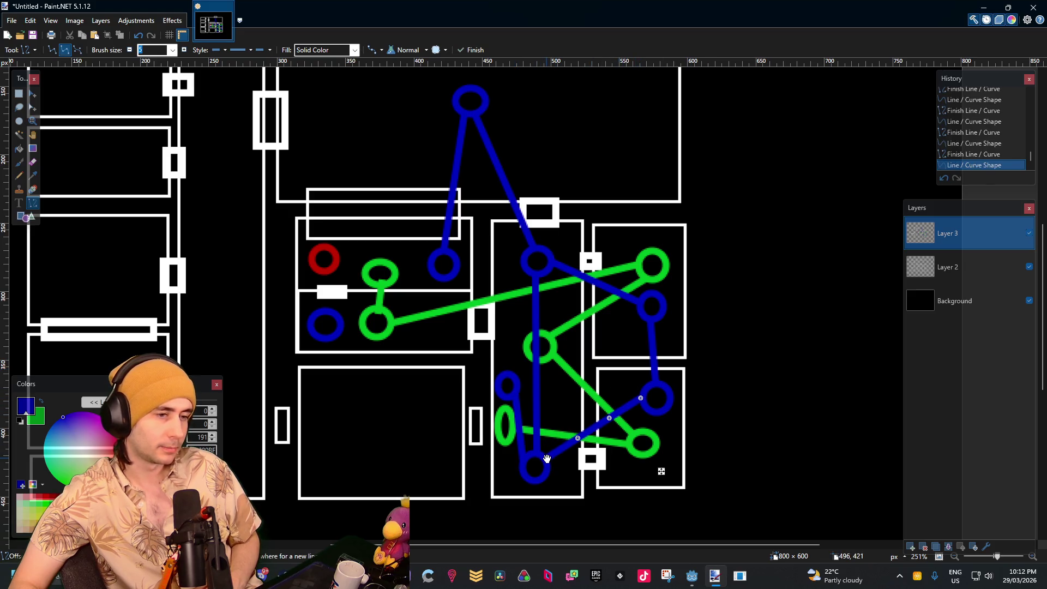
drag(546, 272, 647, 395)
key(Return)
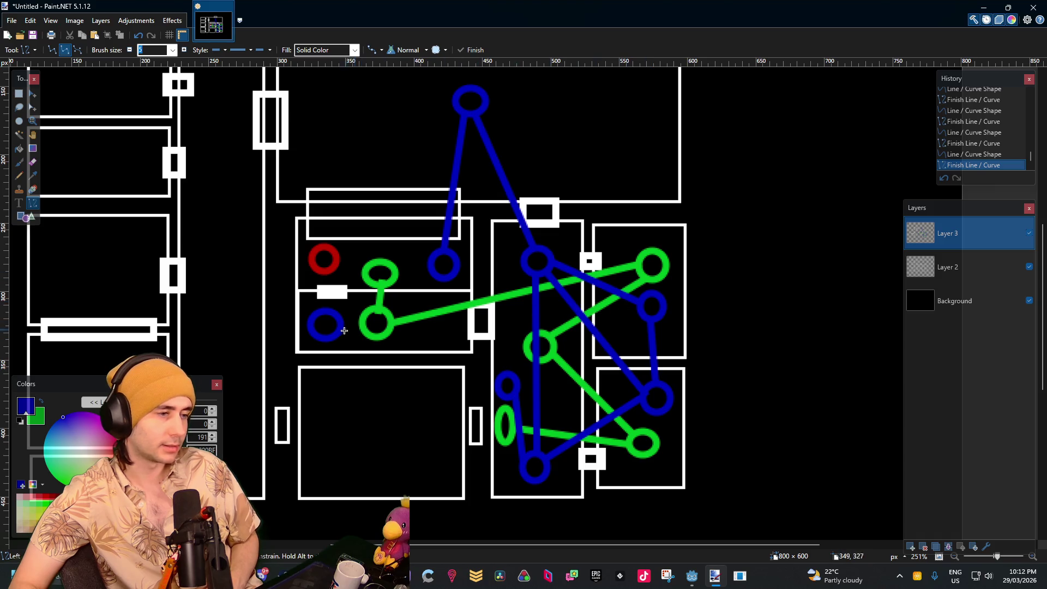
mouse_move(344, 330)
mouse_down()
mouse_move(533, 278)
mouse_move(527, 270)
mouse_up()
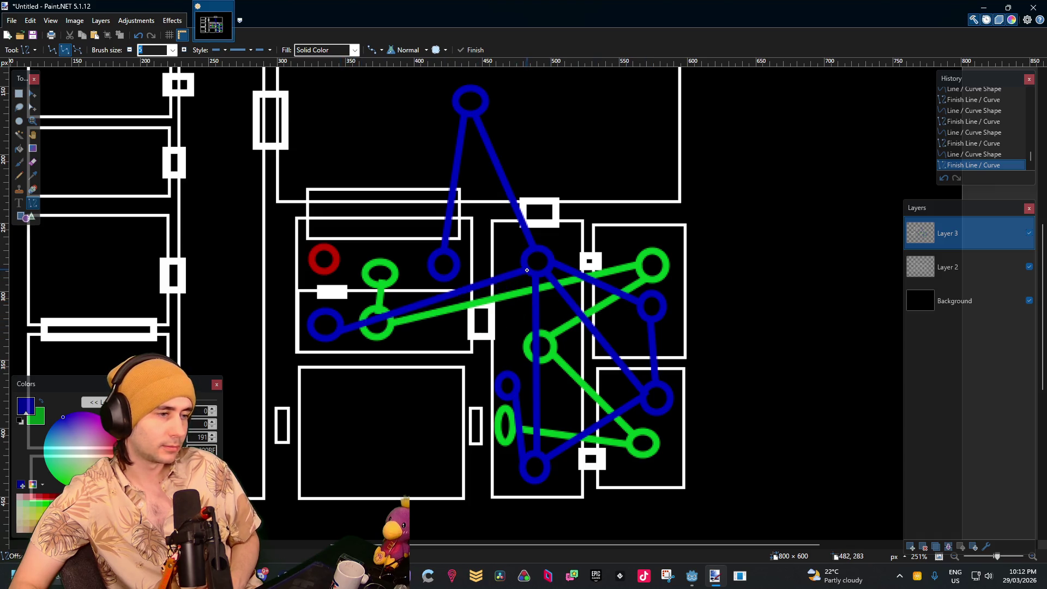
drag(433, 269, 326, 318)
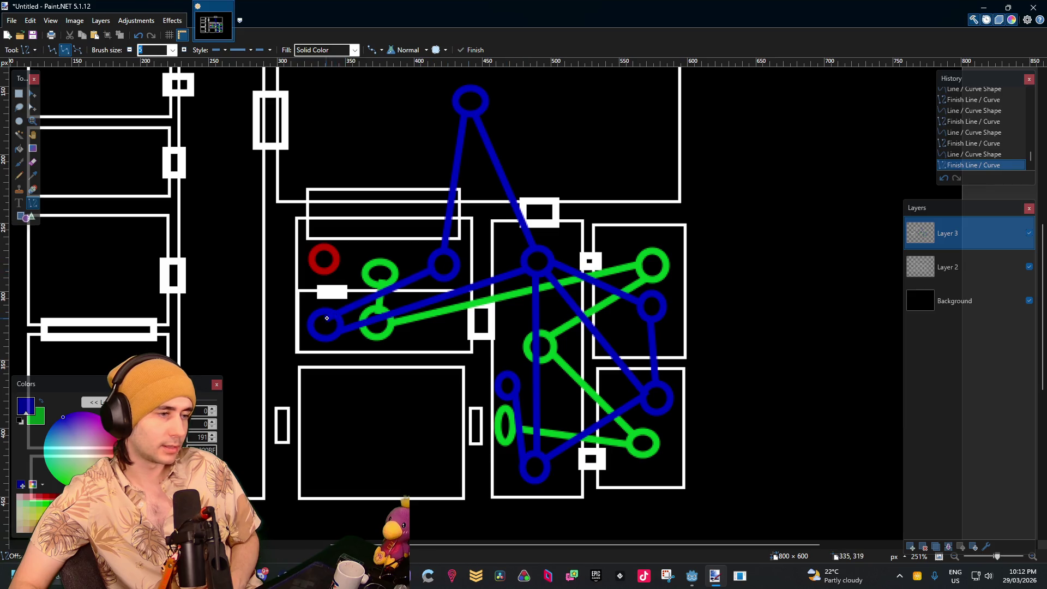
mouse_move(579, 255)
mouse_down()
mouse_move(670, 261)
mouse_move(692, 358)
mouse_up()
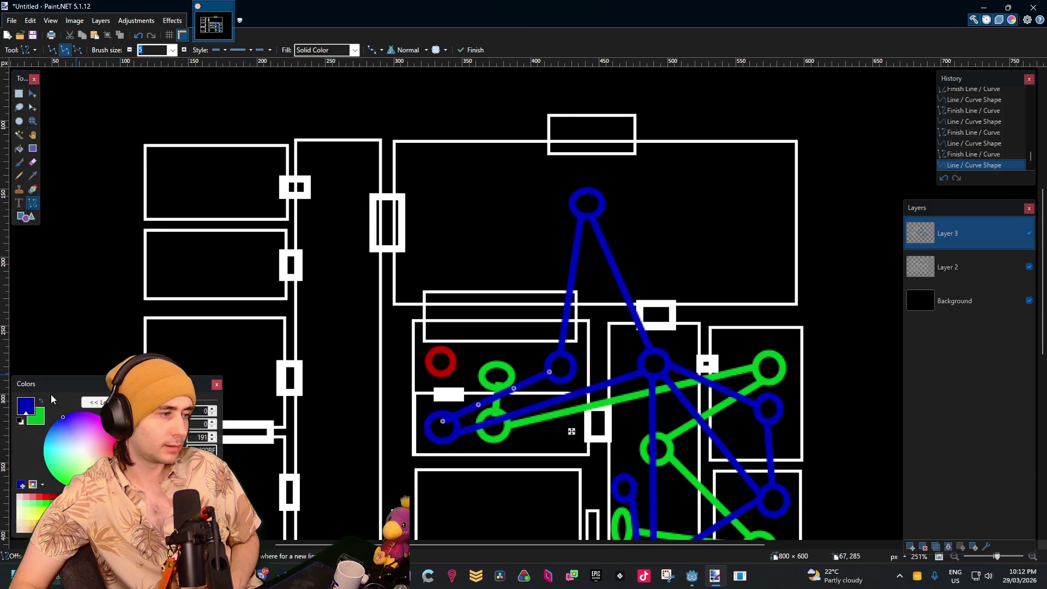
Draw a blue circle in the top-left room and line it to the top blue circle
click(24, 217)
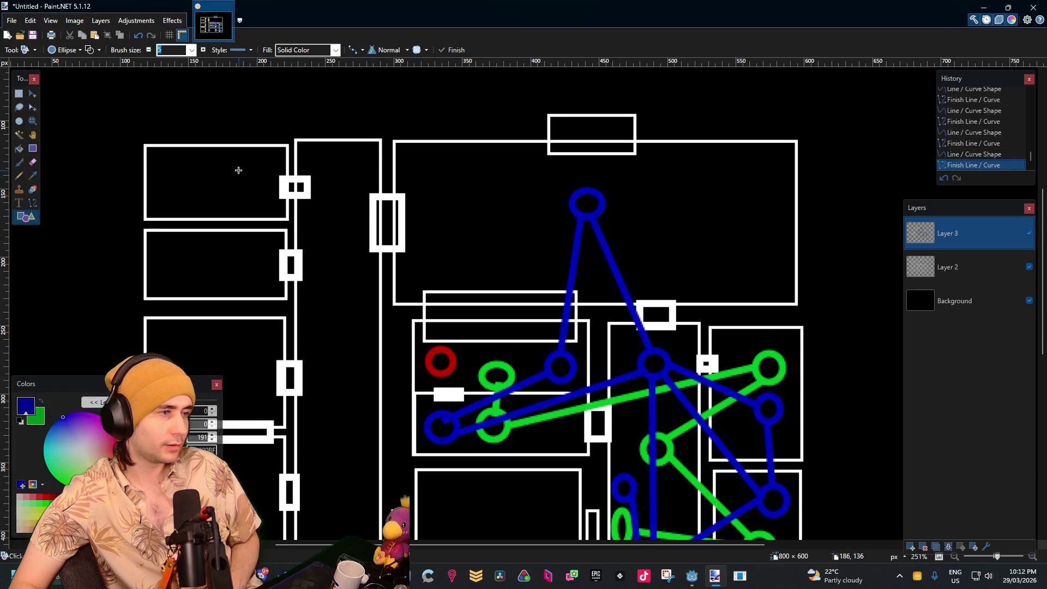
drag(240, 169, 207, 195)
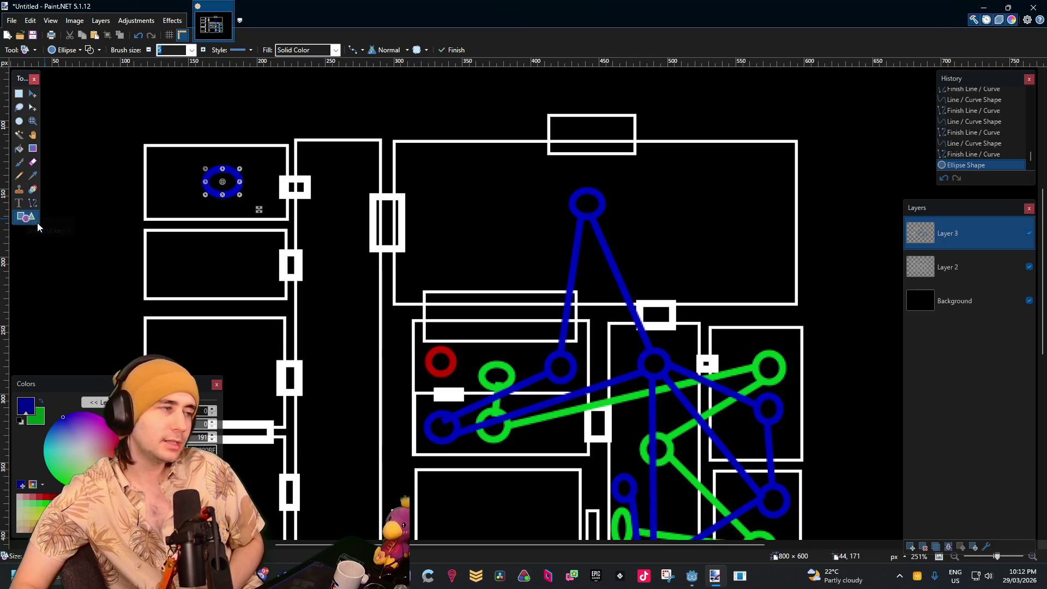
click(33, 203)
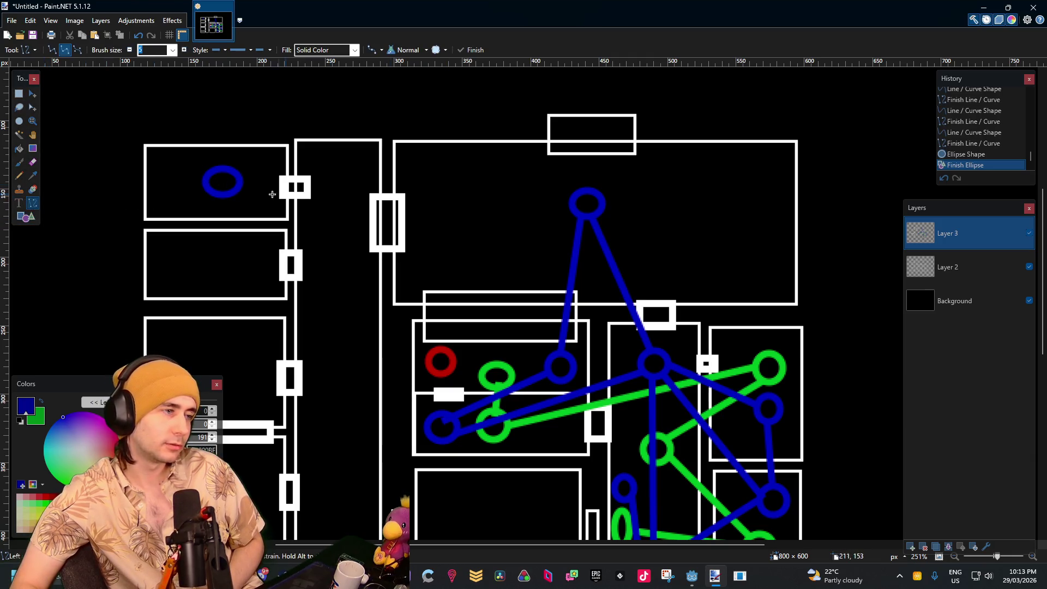
mouse_move(239, 184)
mouse_down()
mouse_move(549, 234)
mouse_move(570, 201)
mouse_up()
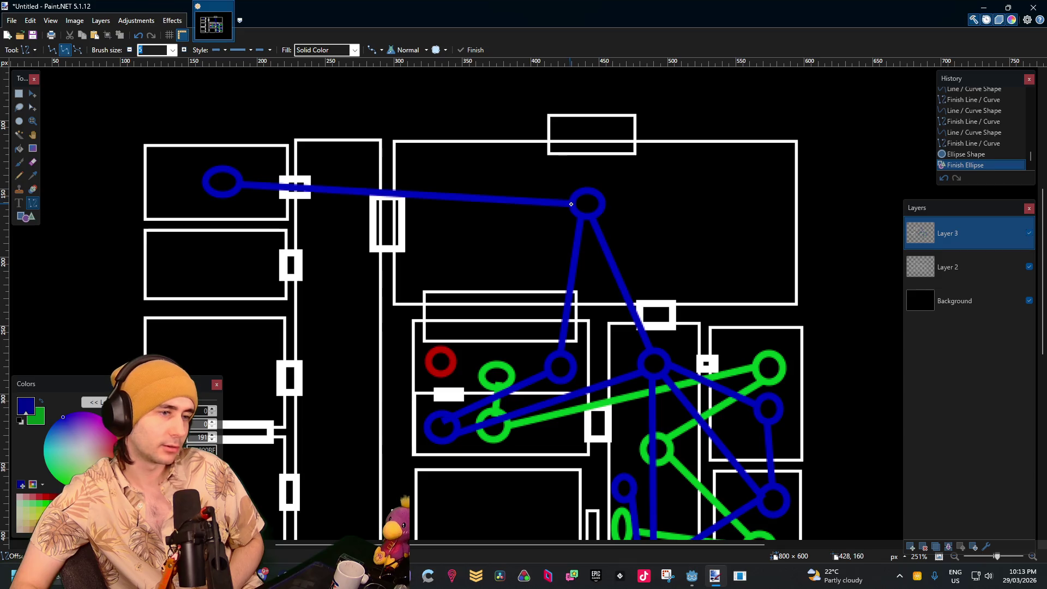
click(638, 229)
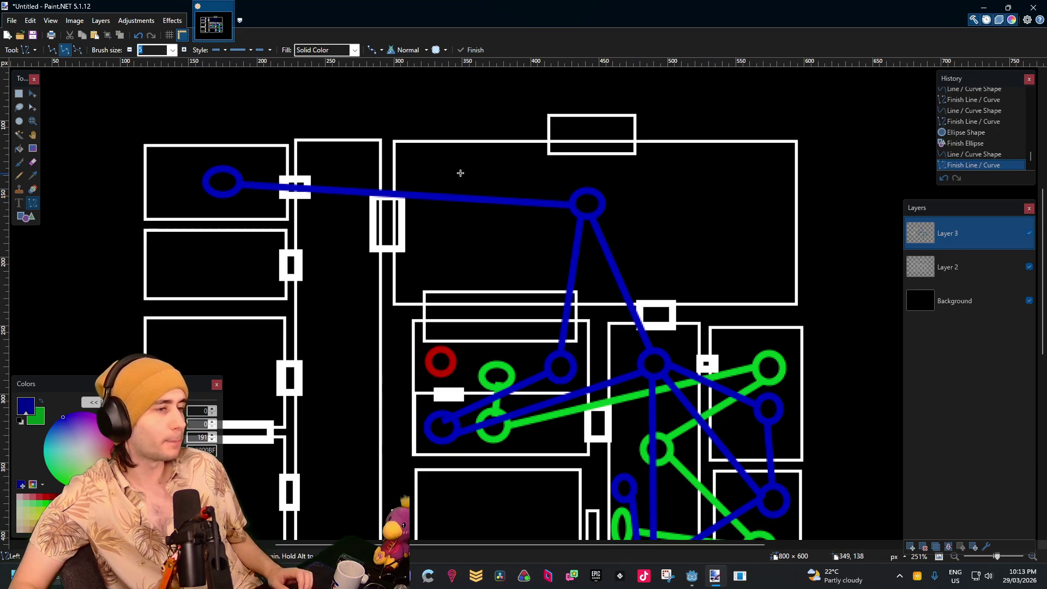
Add another blue circle on the new line, then switch the drawing colour from blue
click(24, 216)
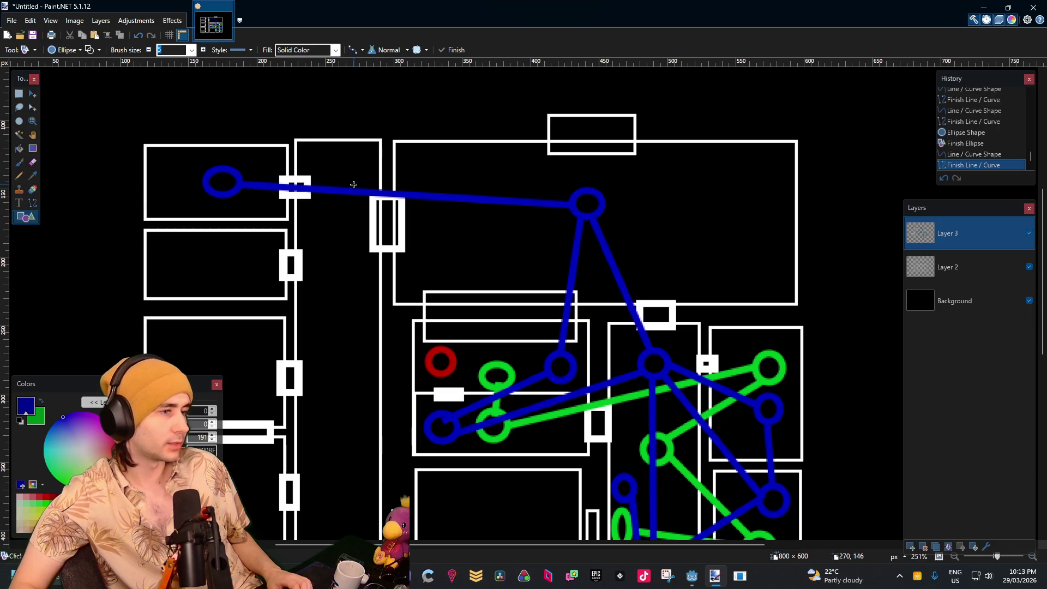
drag(355, 181, 325, 209)
key(Return)
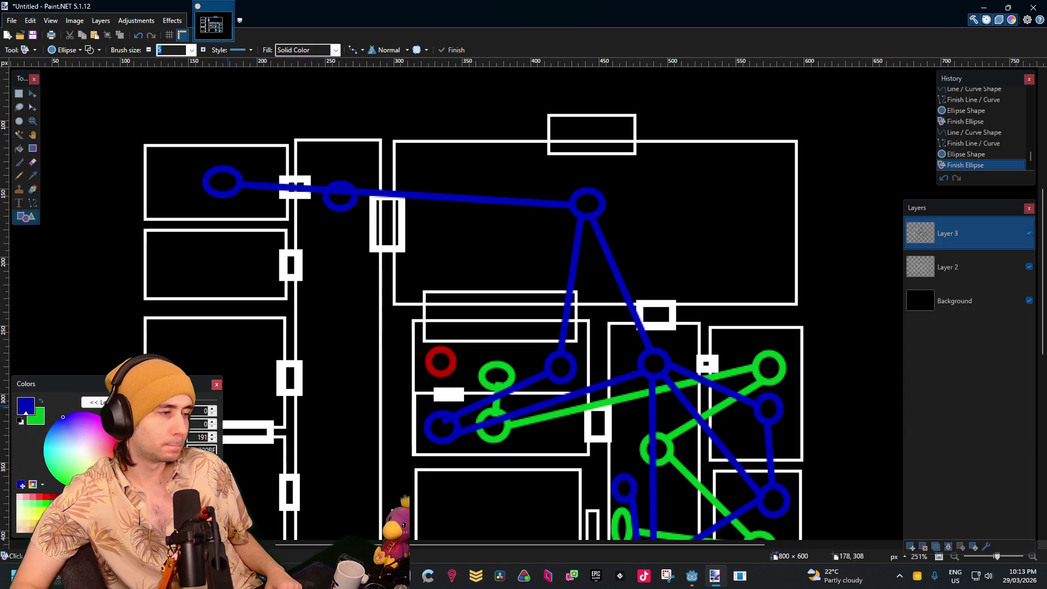
click(112, 429)
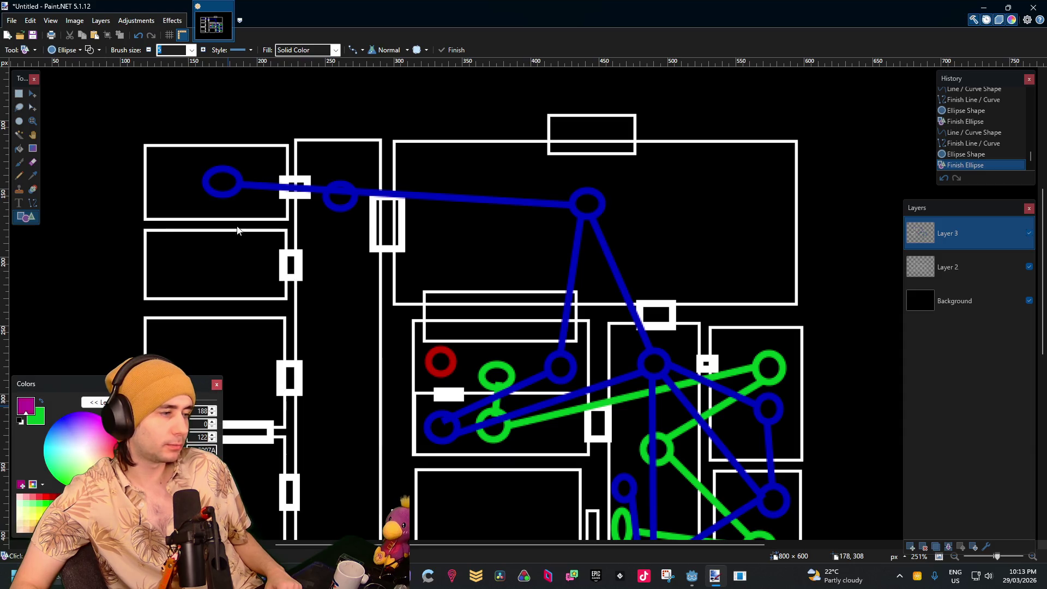
In purple, draw circles in the top room and a long purple line down the left corridor
click(89, 412)
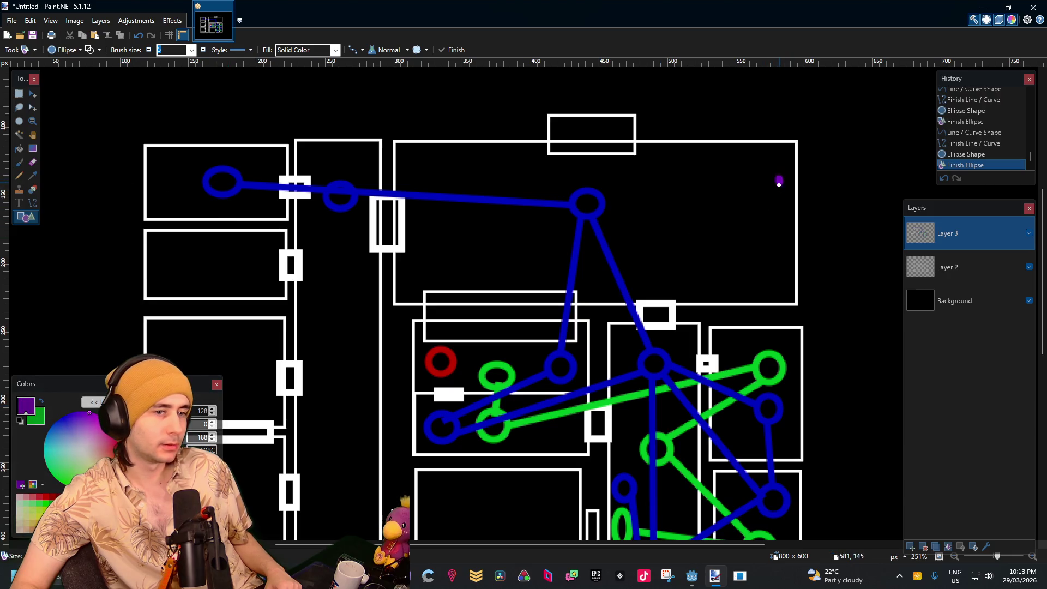
mouse_move(778, 185)
mouse_down()
mouse_move(739, 234)
mouse_move(732, 223)
mouse_move(731, 244)
mouse_move(860, 224)
mouse_up()
key(Return)
drag(488, 199, 455, 235)
click(591, 217)
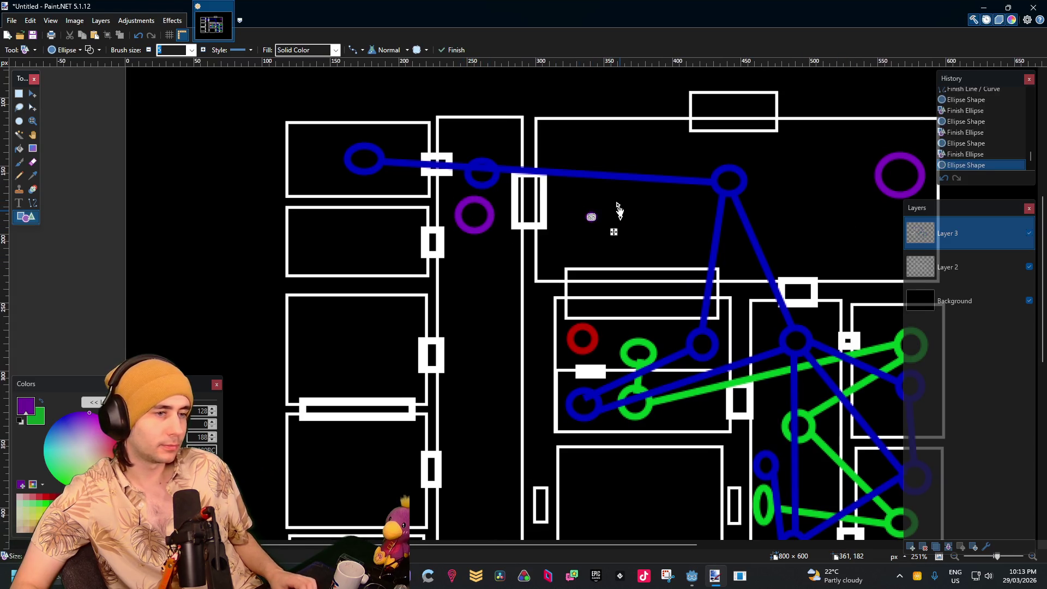
key(ctrl+z)
key(o)
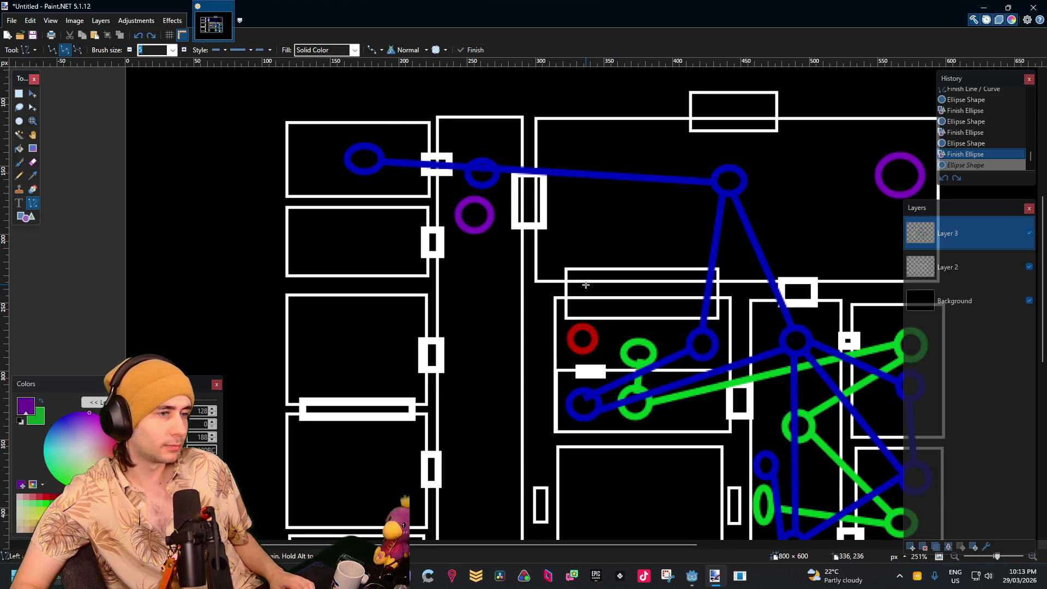
drag(585, 285, 520, 198)
mouse_move(408, 147)
mouse_down()
mouse_move(418, 429)
mouse_move(487, 434)
mouse_move(448, 420)
mouse_up()
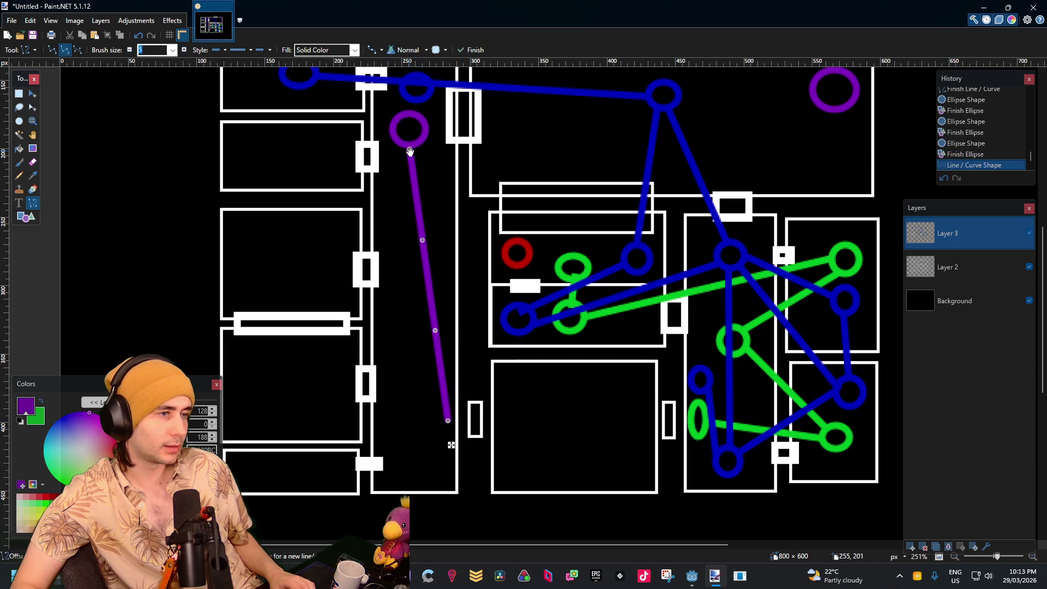
Add two more purple circles, a large one and a small one, in the top room
click(25, 216)
drag(455, 387, 435, 457)
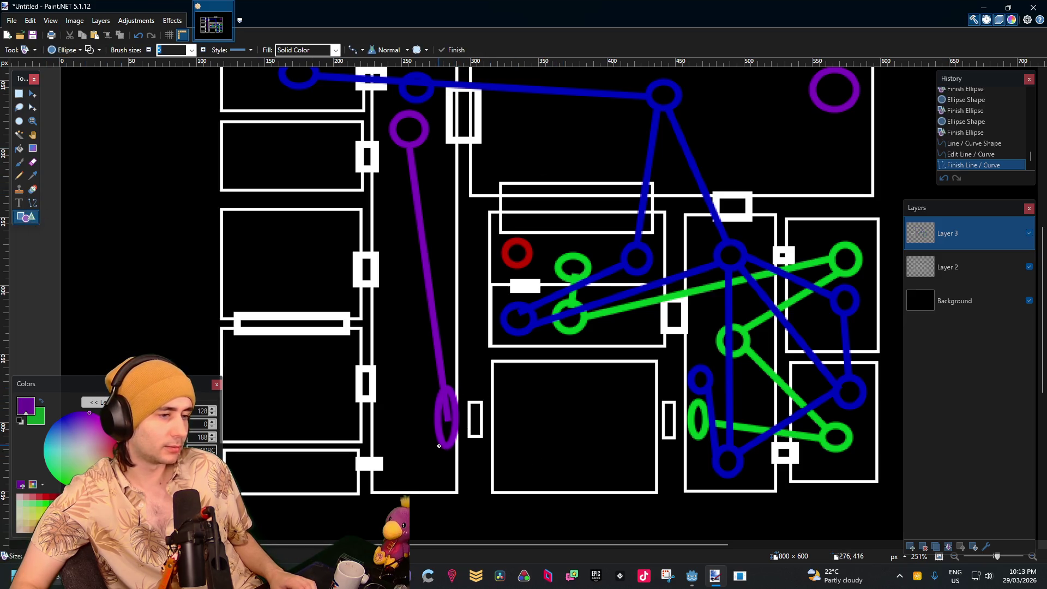
scroll(520, 311, up, 3)
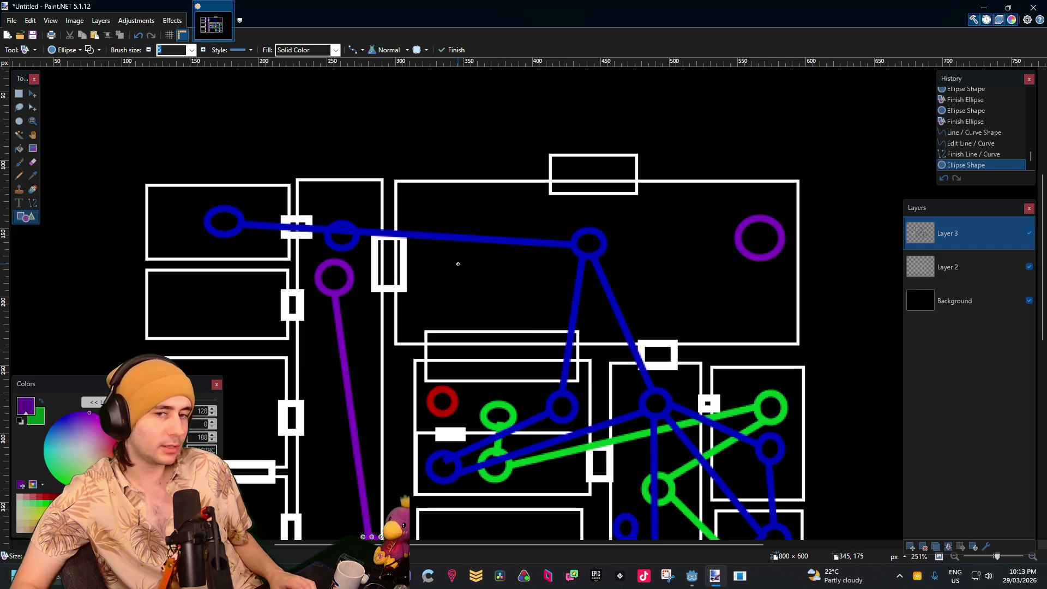
drag(454, 260, 492, 293)
click(563, 267)
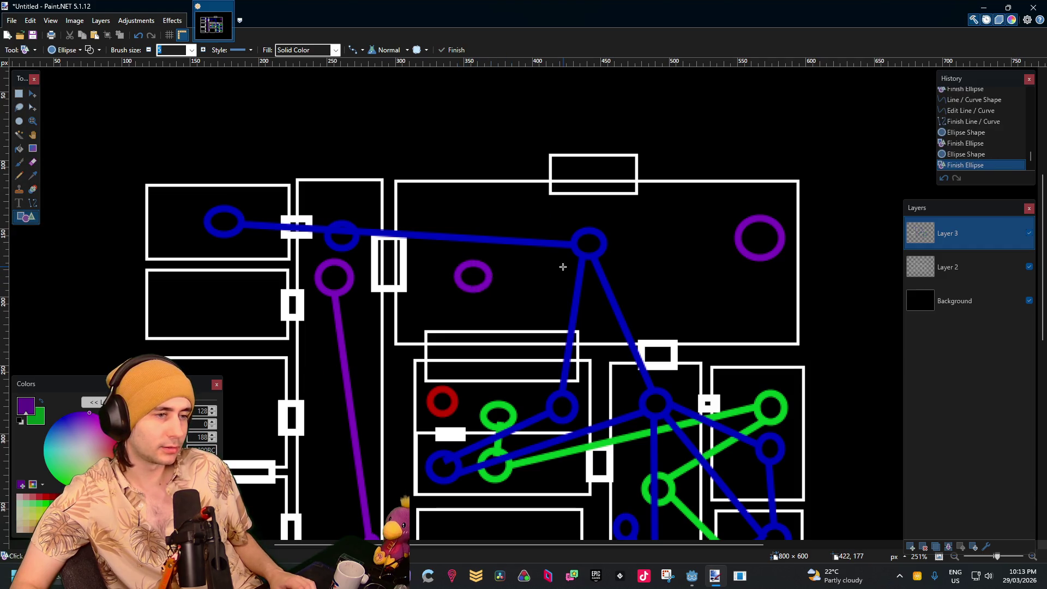
drag(676, 256, 642, 287)
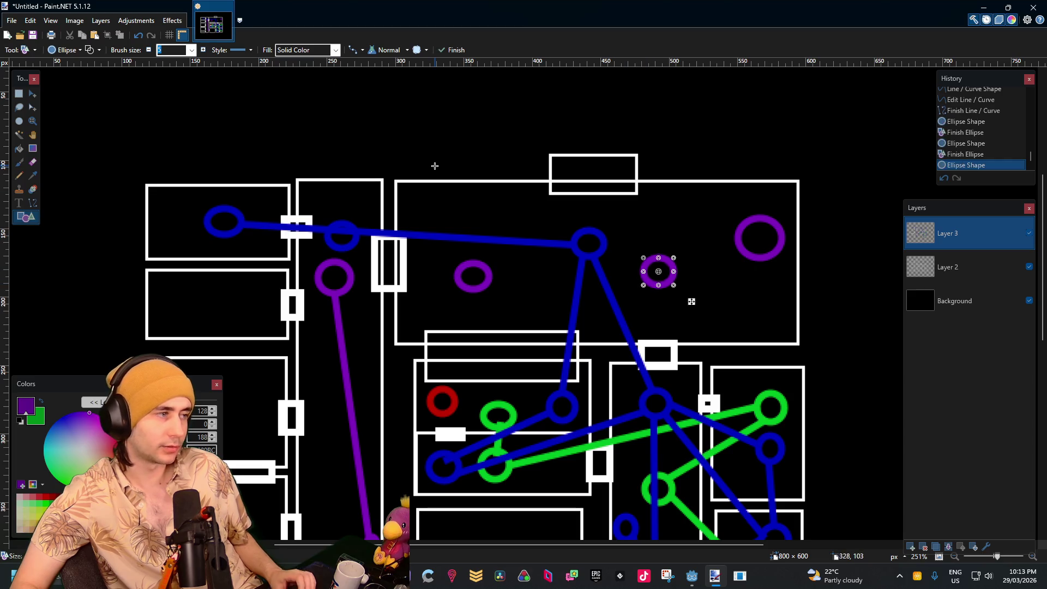
Join the purple circles across the top room with purple lines
click(33, 203)
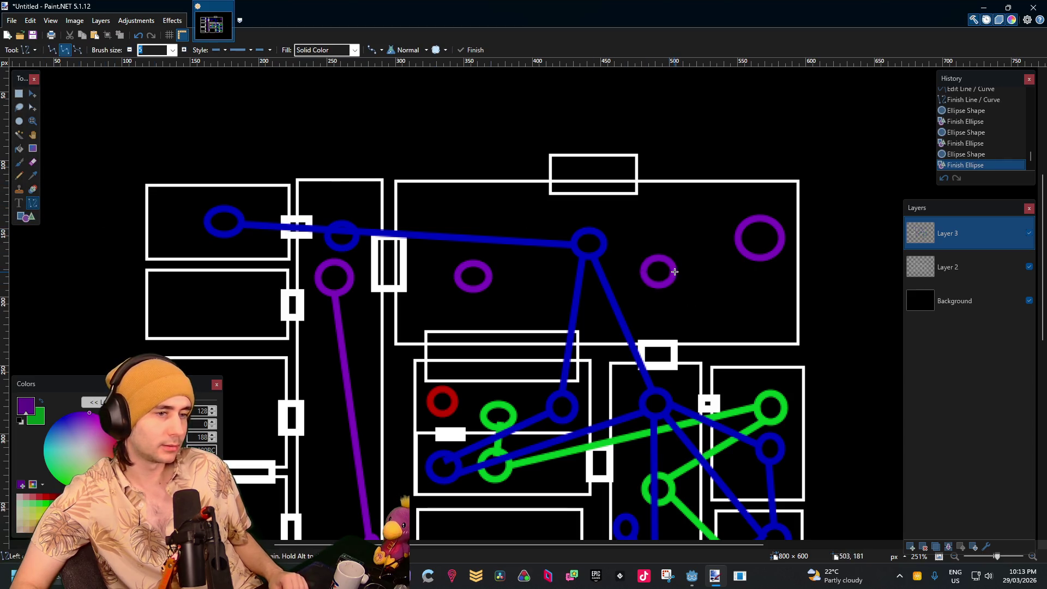
drag(673, 269, 738, 245)
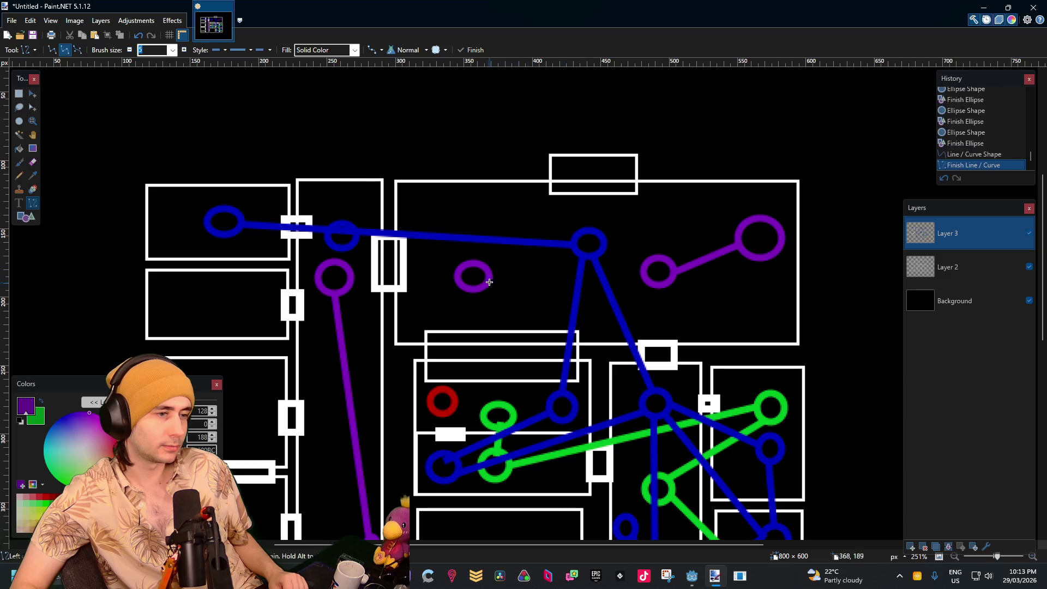
drag(488, 278, 641, 274)
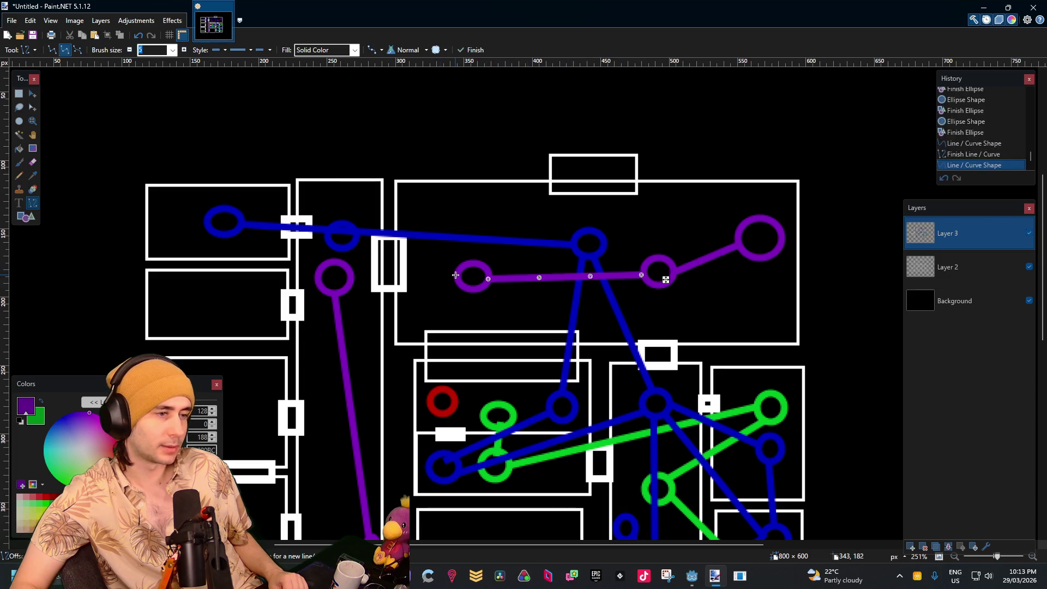
drag(455, 275, 346, 278)
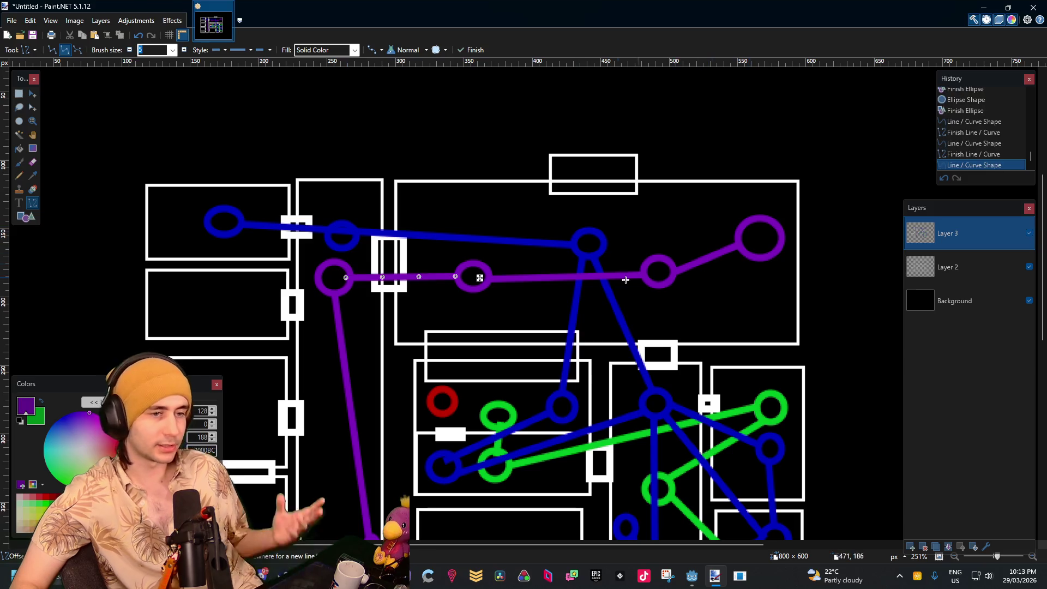
key(Return)
scroll(738, 278, down, 3)
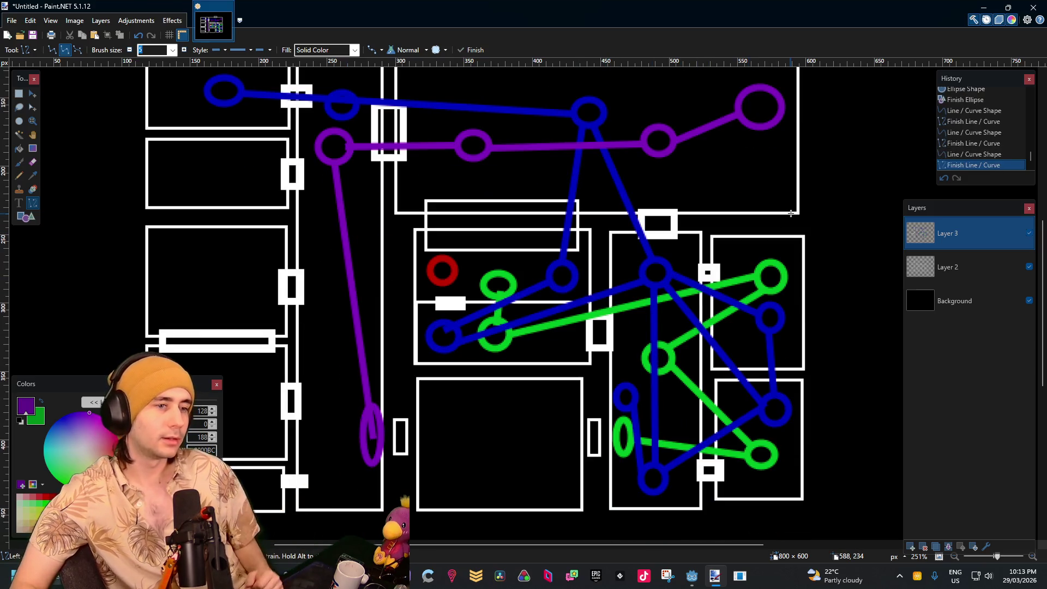
scroll(790, 213, down, 2)
scroll(767, 234, up, 4)
scroll(768, 237, right, 1)
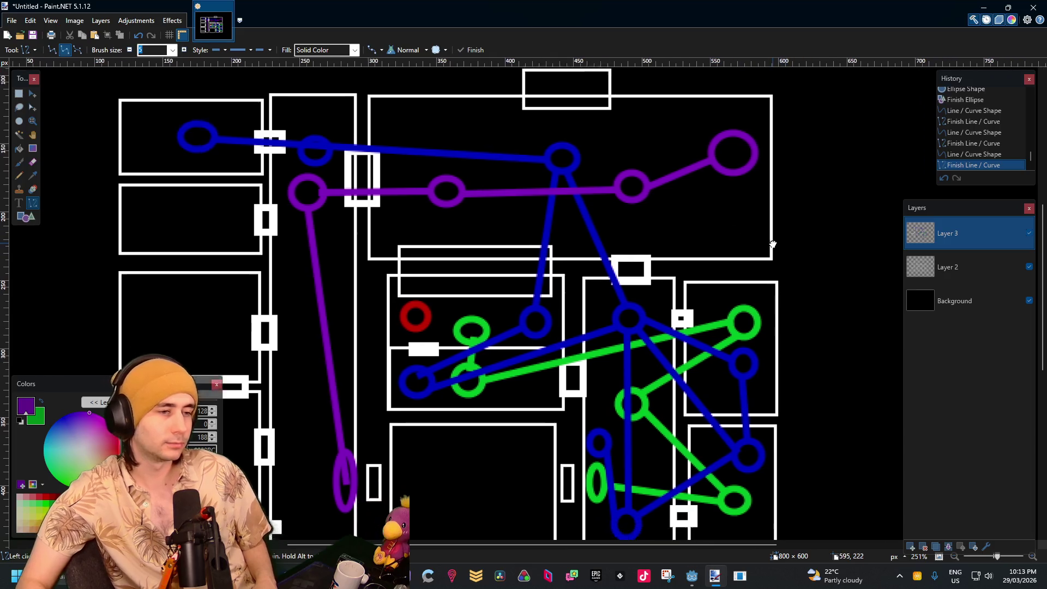
mouse_move(773, 244)
mouse_down()
mouse_move(730, 188)
mouse_move(760, 225)
mouse_up()
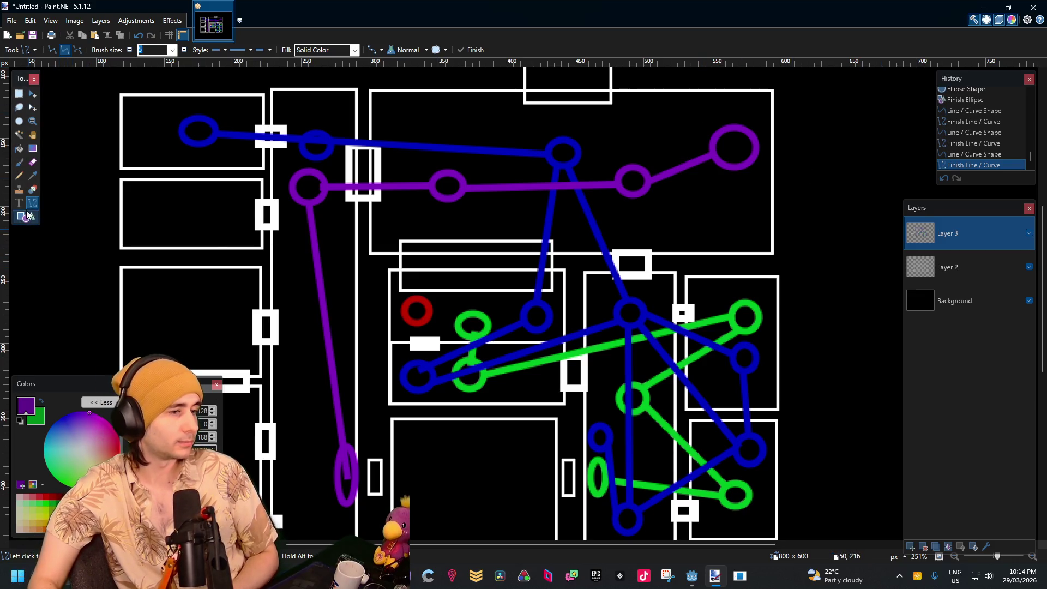
Sample red from the drawing and draw a red ring in the large top room
click(33, 175)
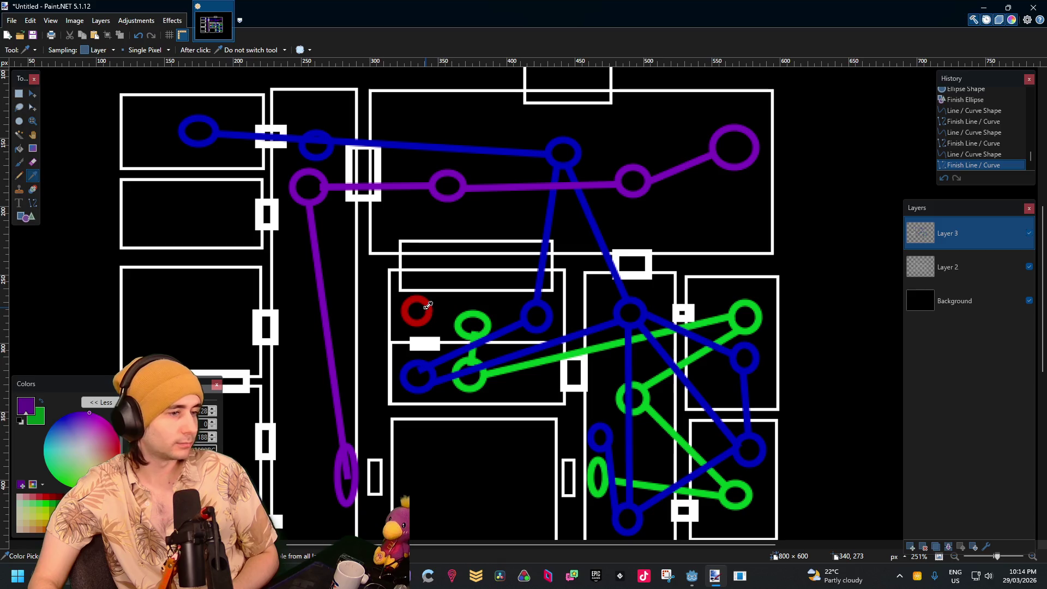
click(23, 217)
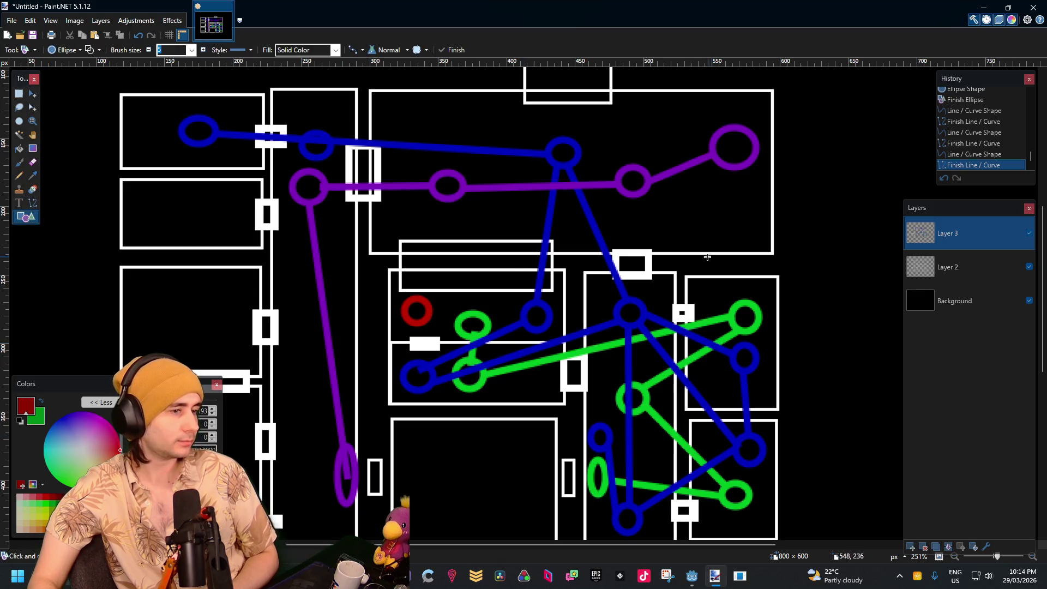
scroll(505, 265, down, 1)
scroll(504, 266, up, 2)
scroll(523, 274, left, 1)
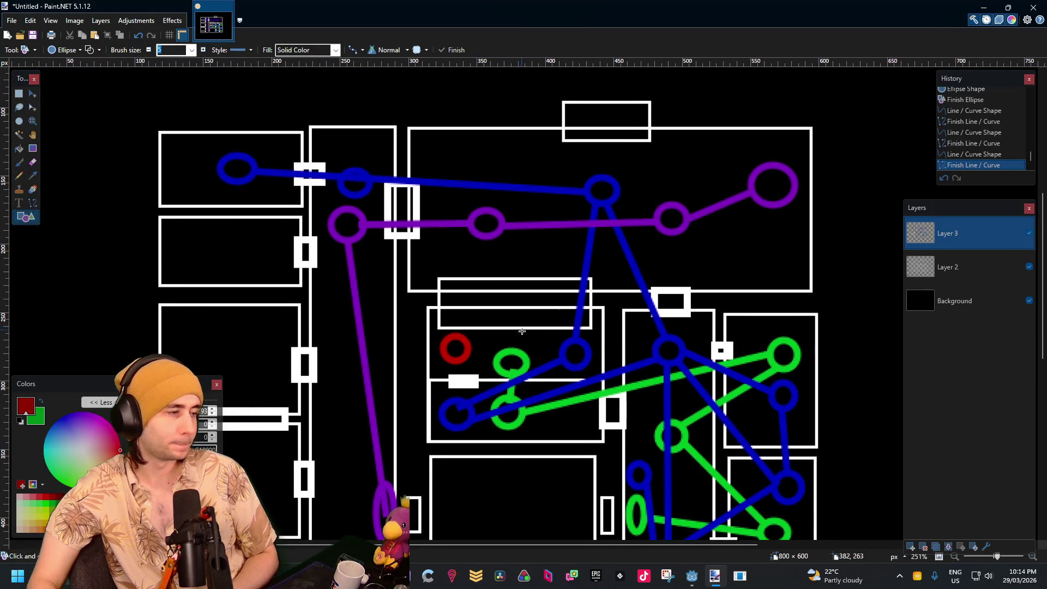
drag(541, 243, 513, 267)
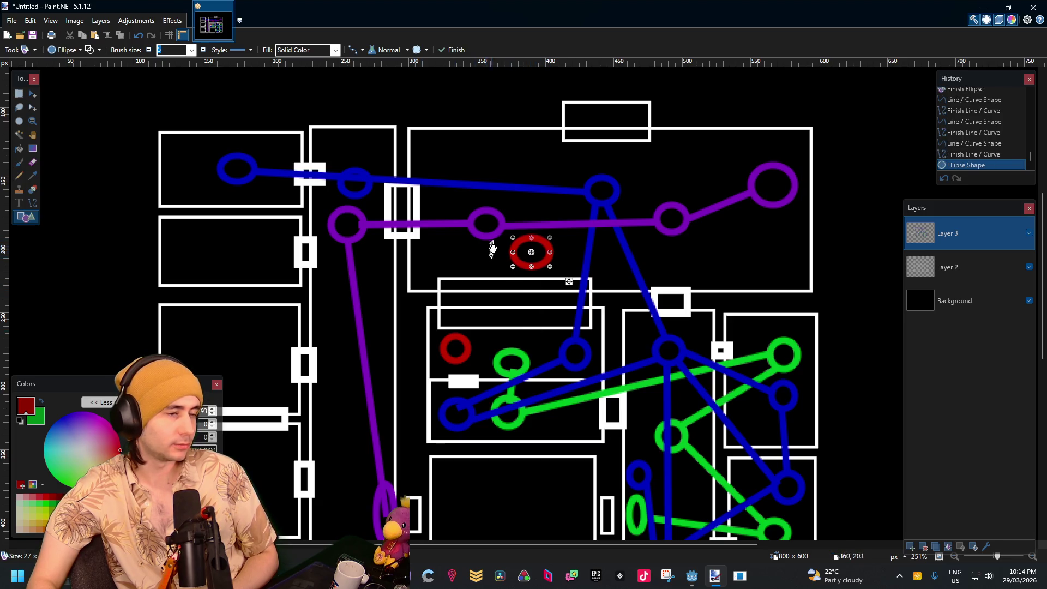
click(440, 253)
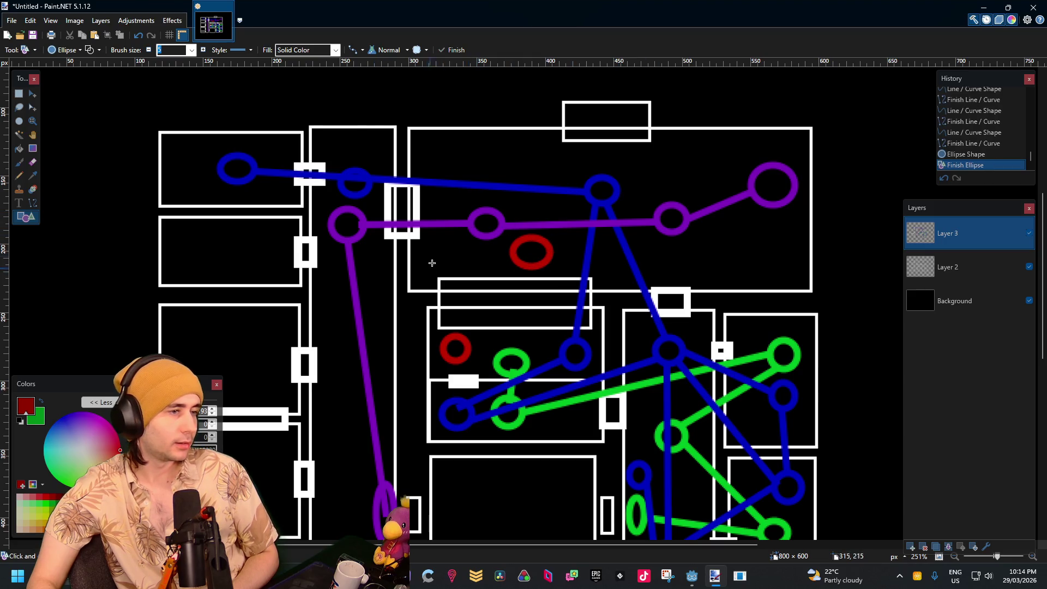
Draw red rings in the upper-left, lower-left and bottom-left rooms and along the corridor
drag(279, 233, 243, 266)
scroll(328, 303, down, 2)
scroll(328, 303, left, 1)
drag(322, 214, 290, 247)
drag(318, 341, 281, 381)
drag(316, 442, 288, 466)
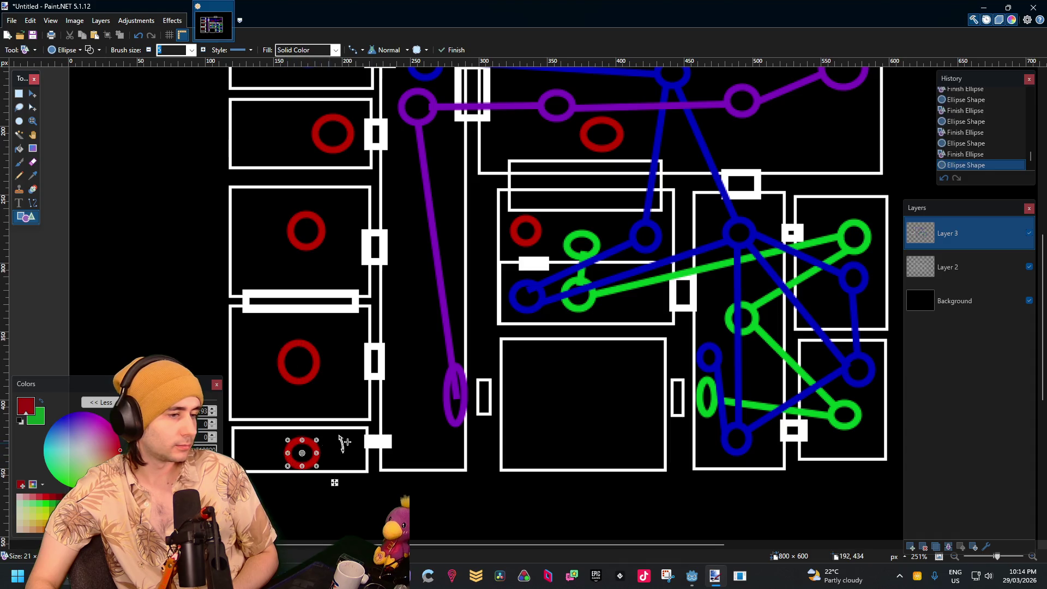
mouse_move(443, 437)
mouse_down()
mouse_move(393, 465)
mouse_move(404, 464)
mouse_up()
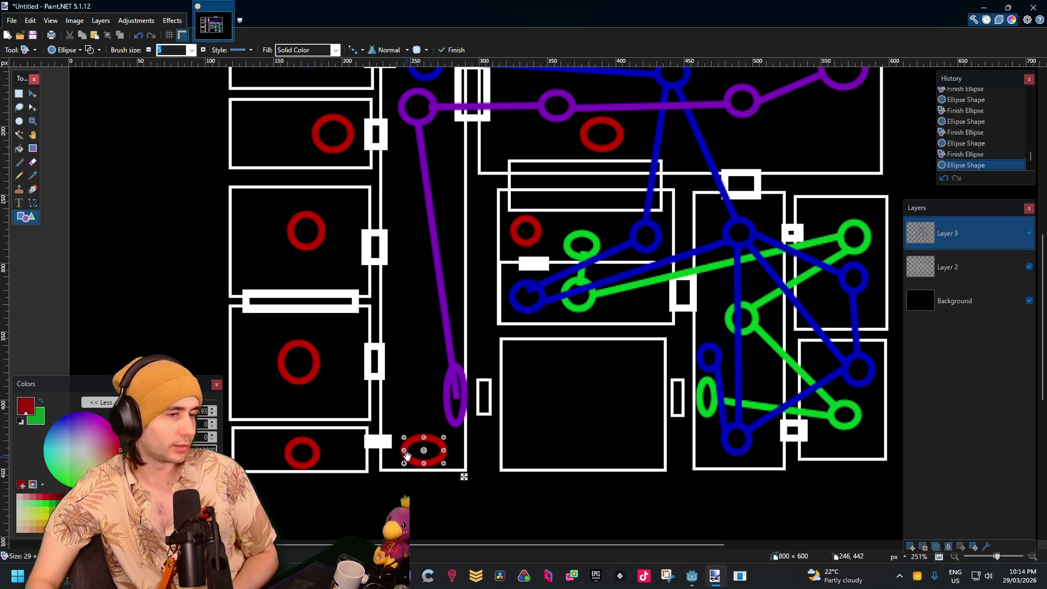
drag(527, 344, 523, 404)
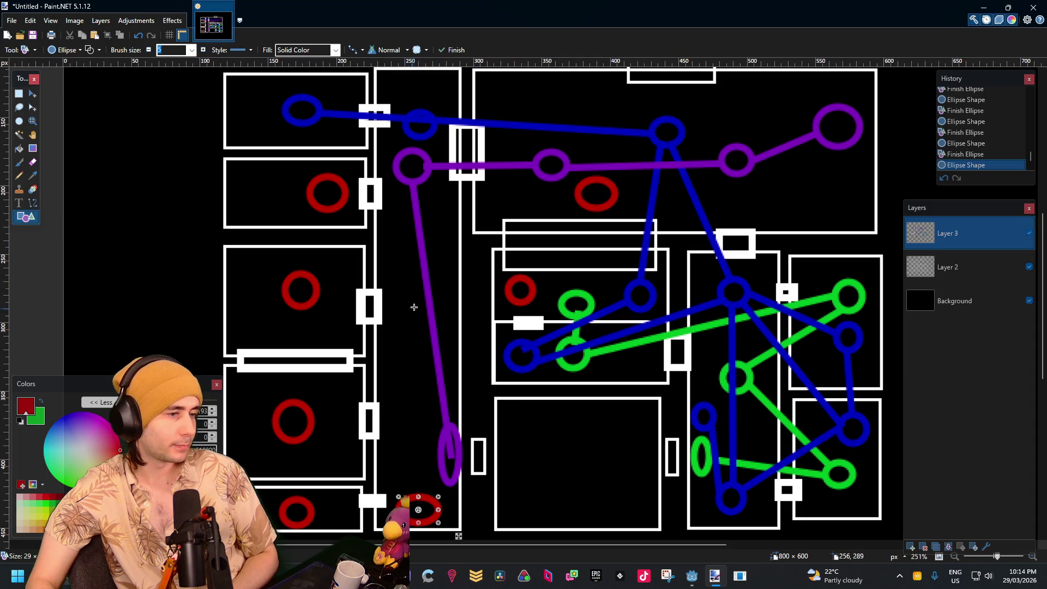
drag(399, 282, 424, 319)
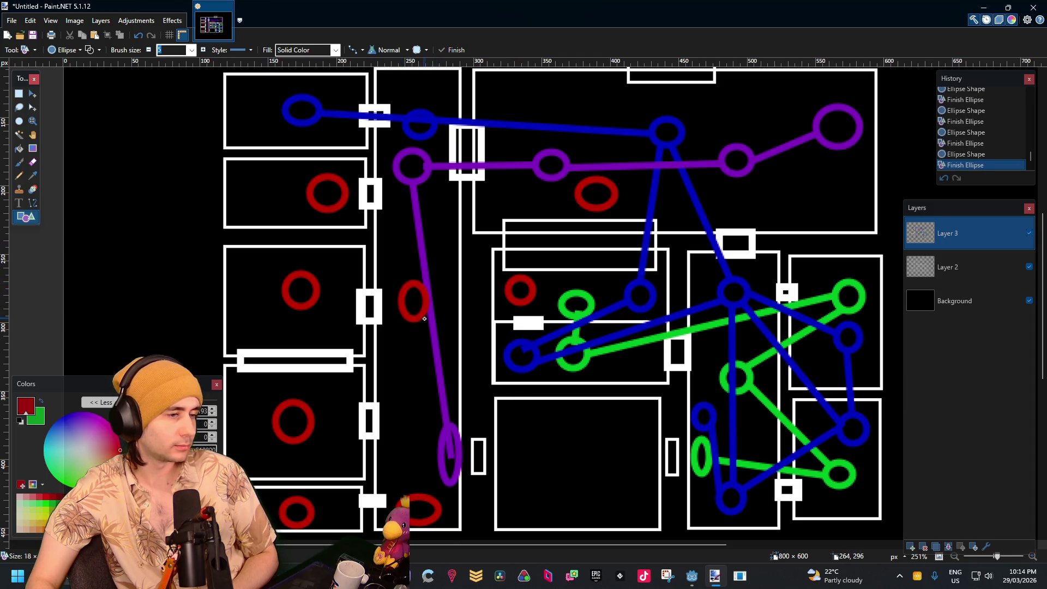
click(496, 275)
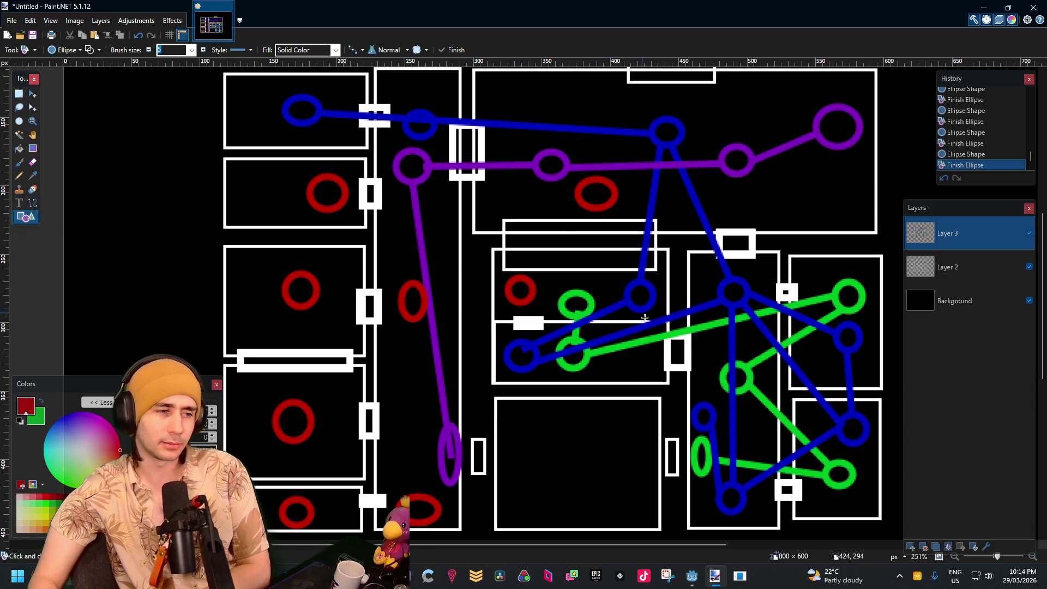
Add a red ring in the lower half of the central room
scroll(603, 351, down, 3)
scroll(596, 369, up, 1)
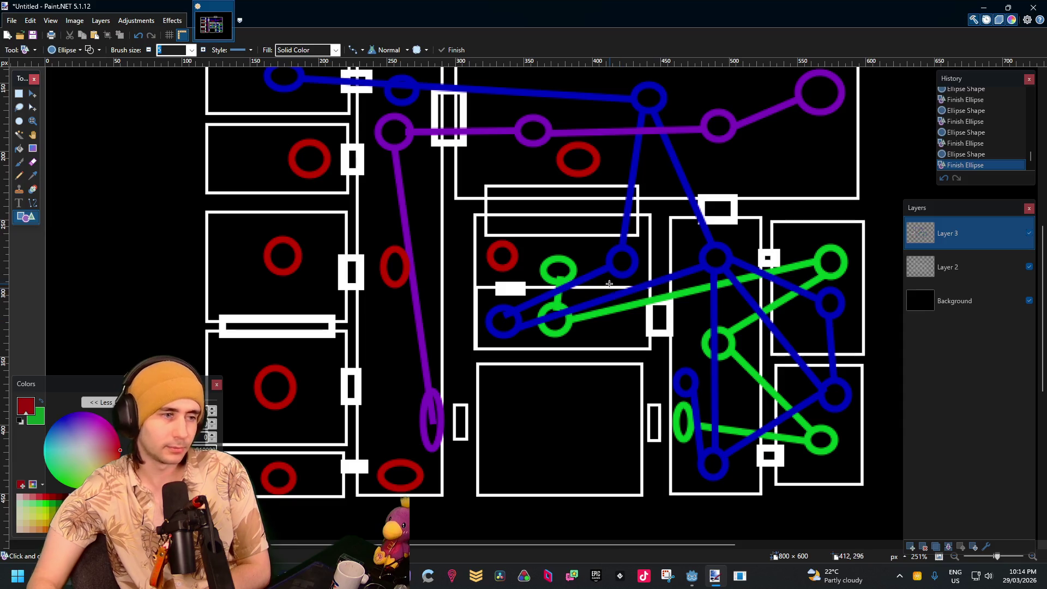
drag(629, 322, 595, 345)
click(716, 258)
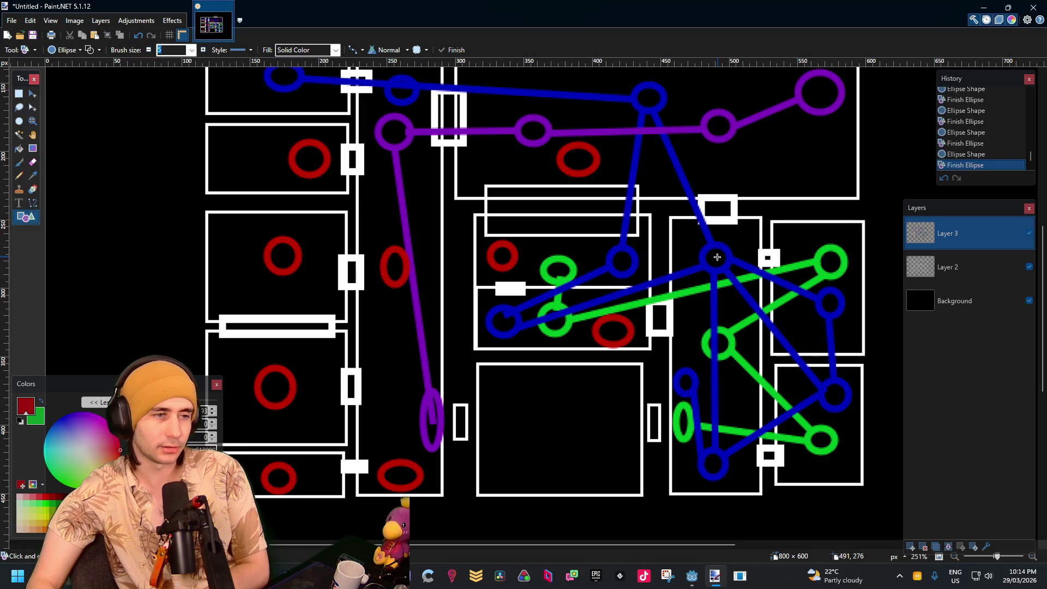
scroll(408, 228, up, 3)
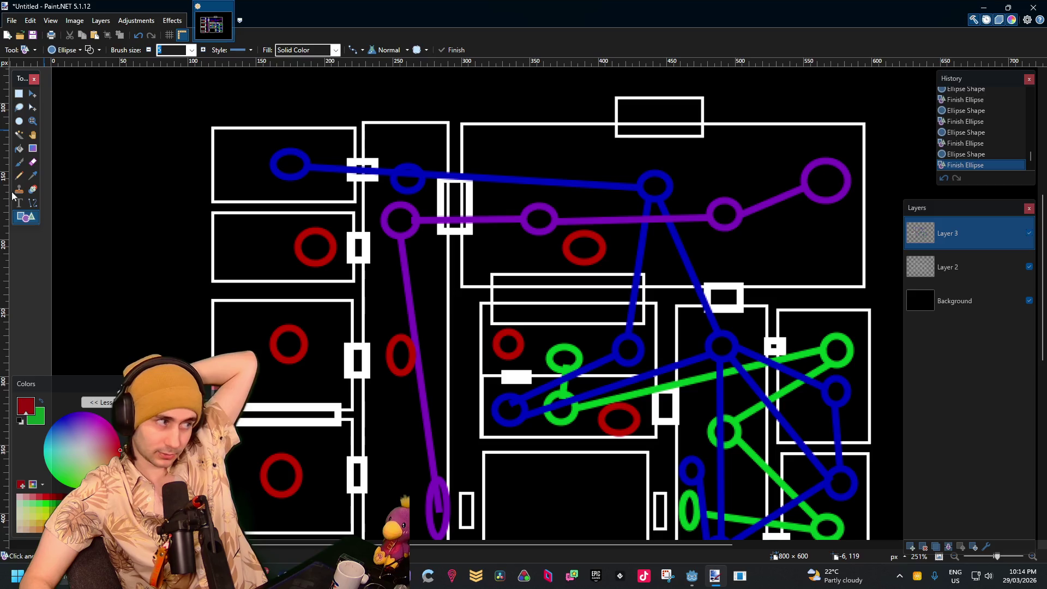
Draw red lines linking the top-room ring to the small ring, upper-left ring and corridor ring
key(o)
scroll(687, 400, down, 3)
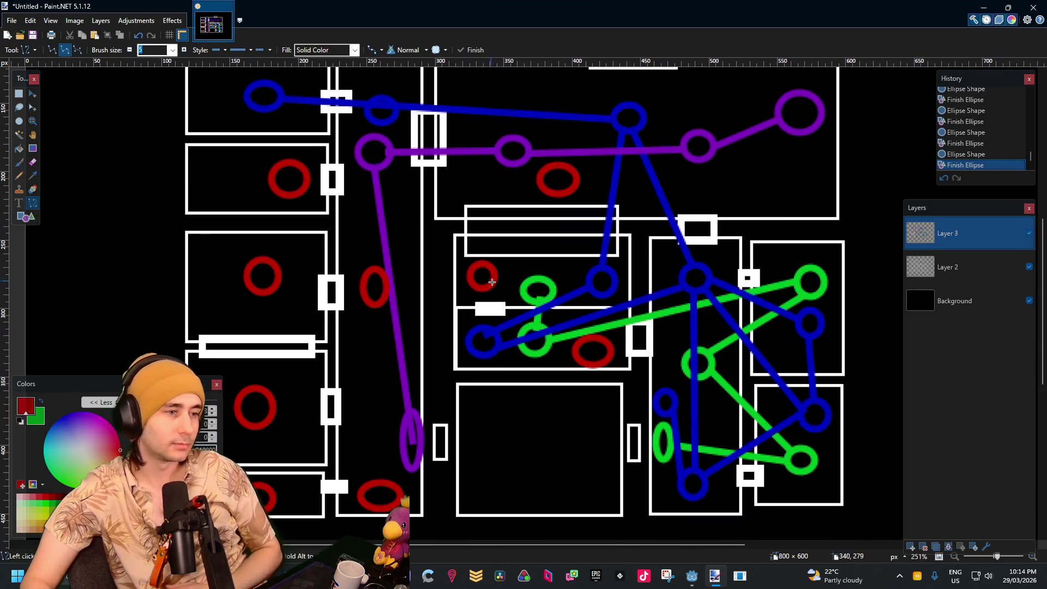
mouse_move(482, 277)
mouse_down()
mouse_move(591, 351)
mouse_move(583, 342)
mouse_up()
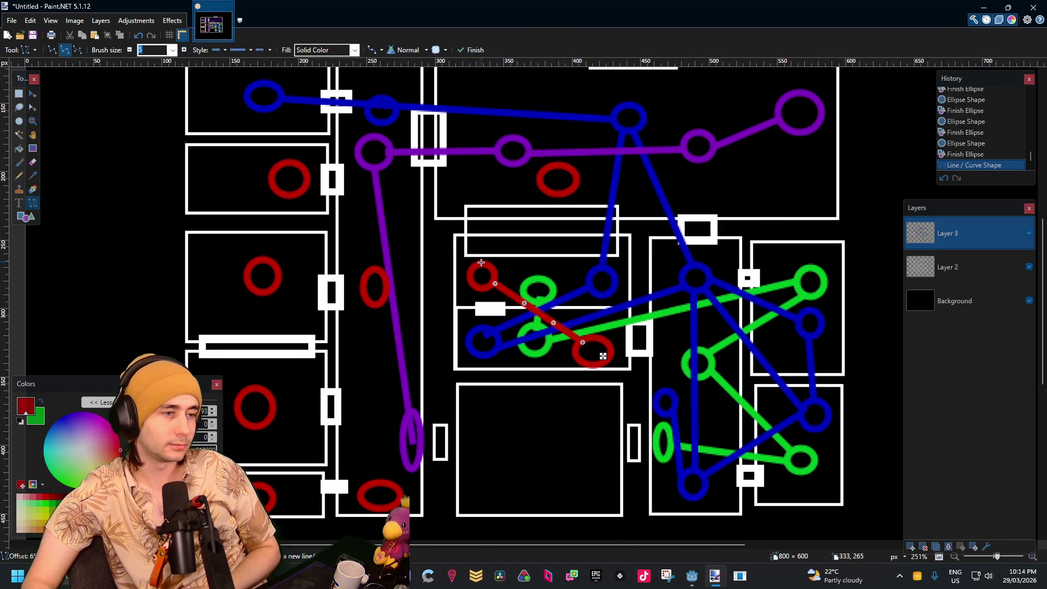
drag(481, 262, 548, 193)
scroll(600, 259, up, 3)
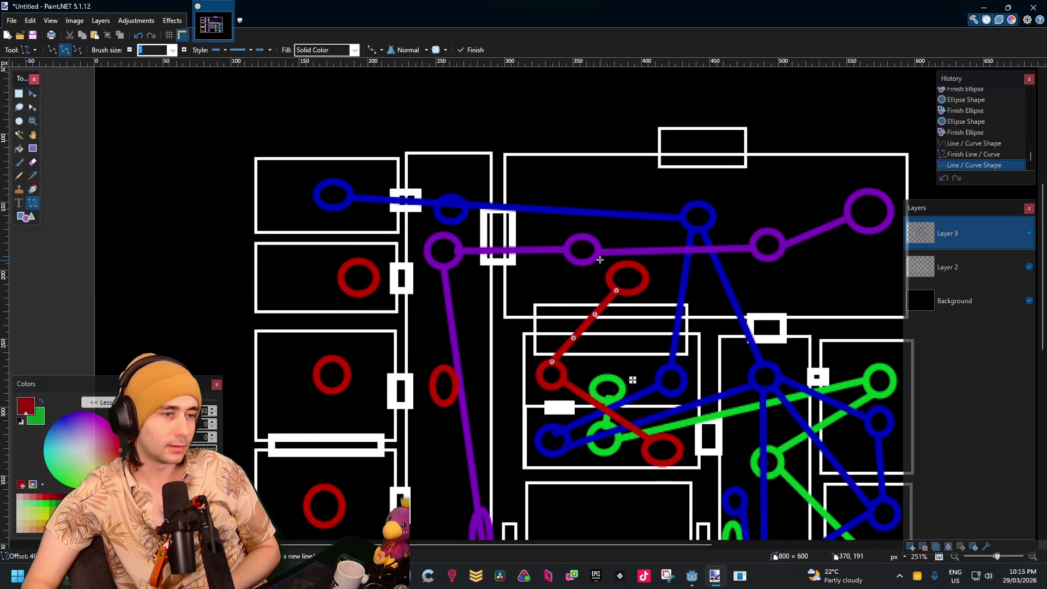
drag(610, 272, 374, 280)
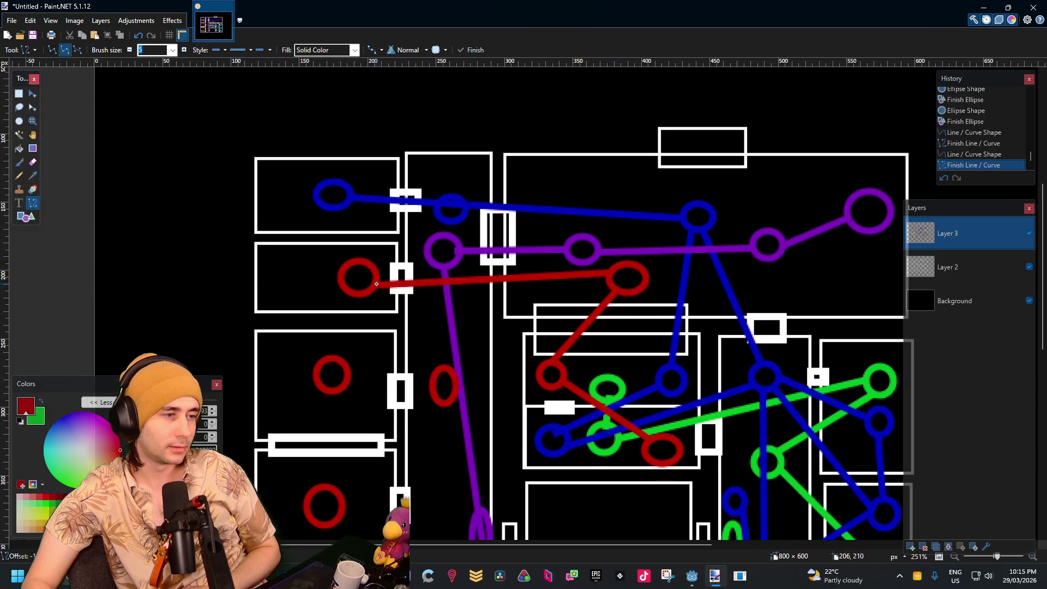
drag(608, 283, 453, 373)
click(662, 271)
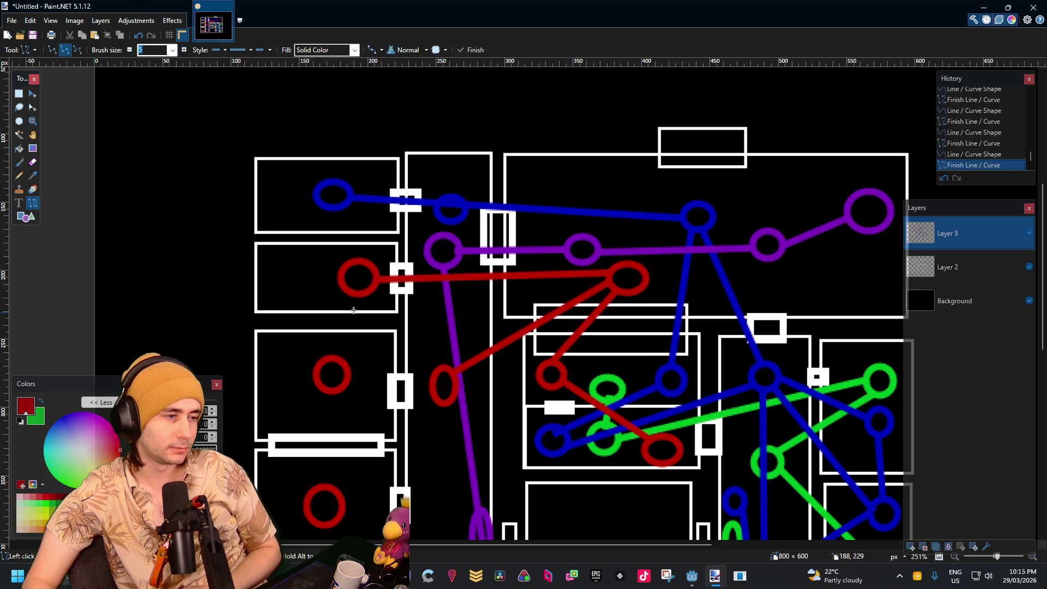
Connect the left-hand rings to the corridor and bottom rings with red lines
drag(364, 291, 447, 403)
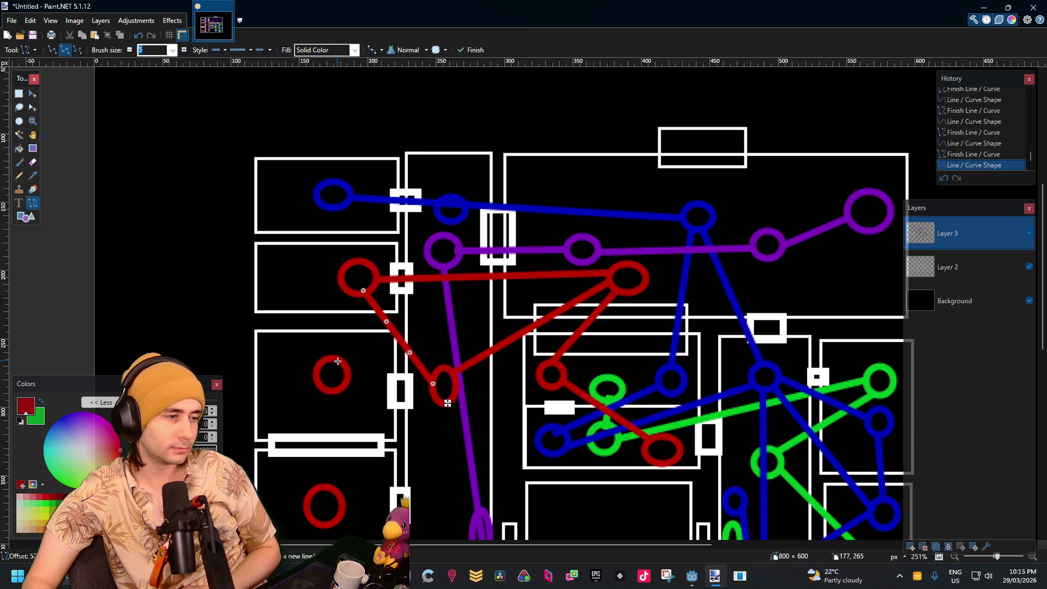
drag(337, 361, 352, 280)
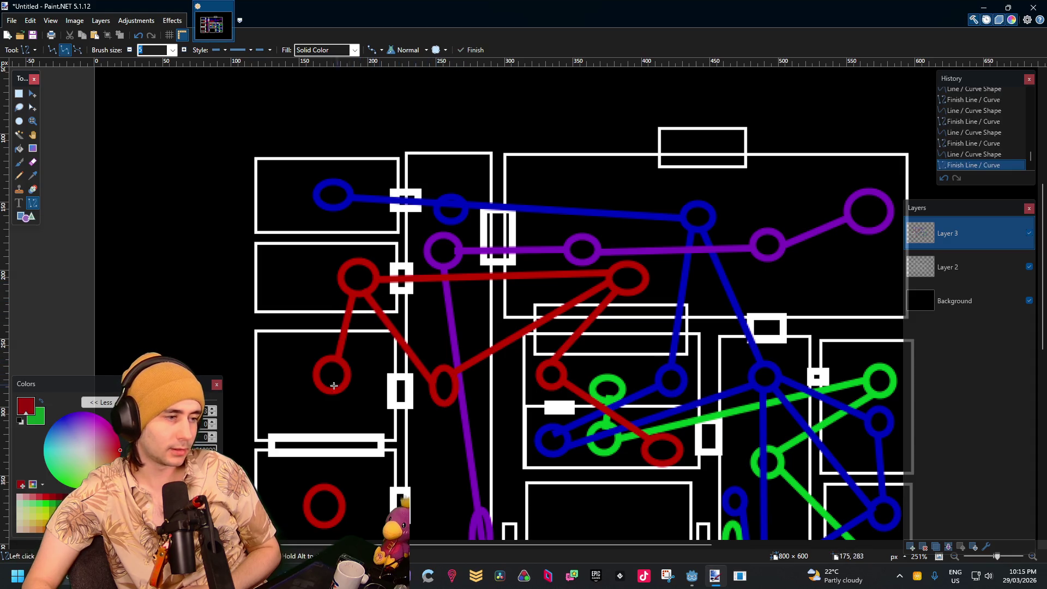
drag(348, 381, 439, 384)
scroll(479, 306, down, 3)
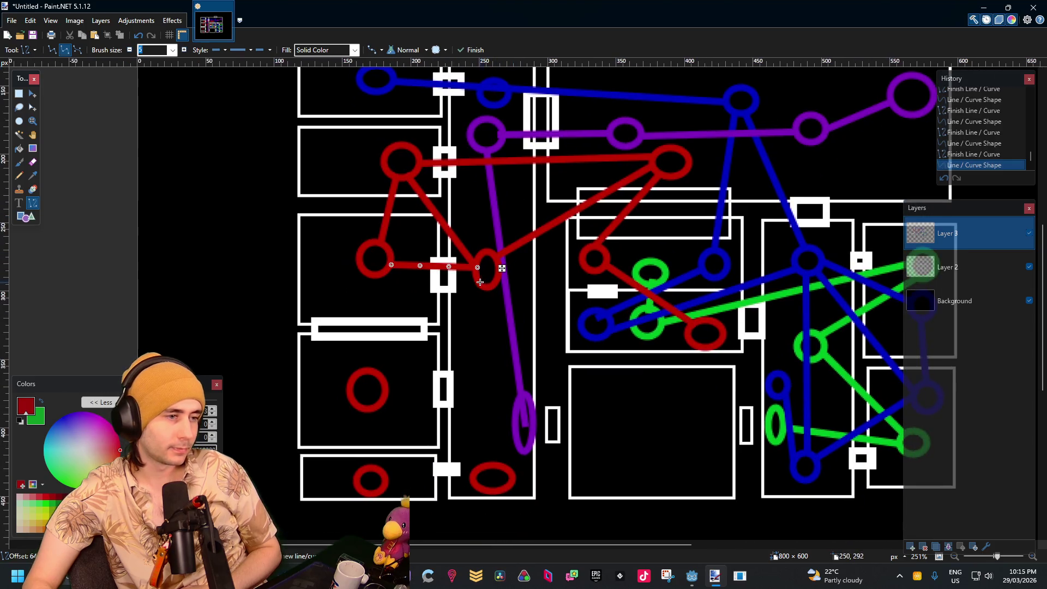
drag(484, 272, 386, 392)
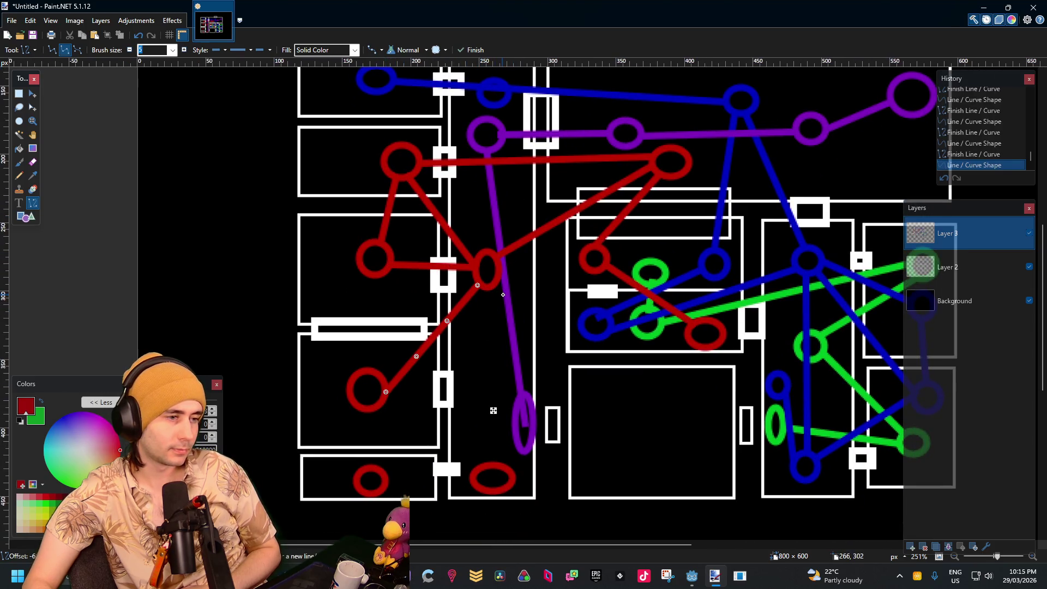
drag(490, 287, 386, 482)
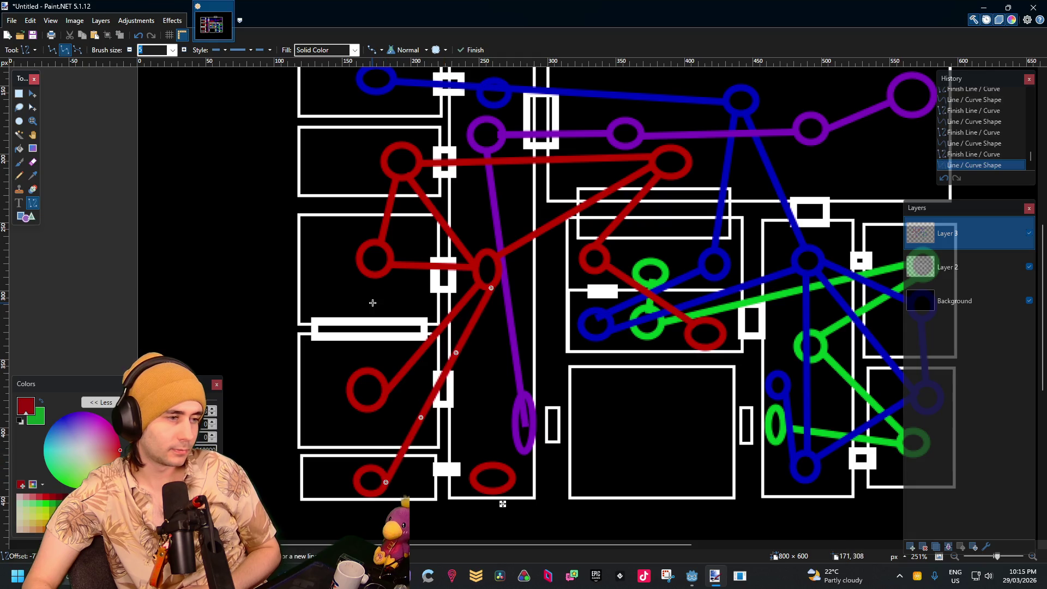
mouse_move(378, 279)
mouse_down()
mouse_move(360, 379)
mouse_move(362, 368)
mouse_up()
mouse_move(374, 409)
mouse_down()
mouse_move(371, 480)
mouse_move(471, 477)
mouse_up()
key(Return)
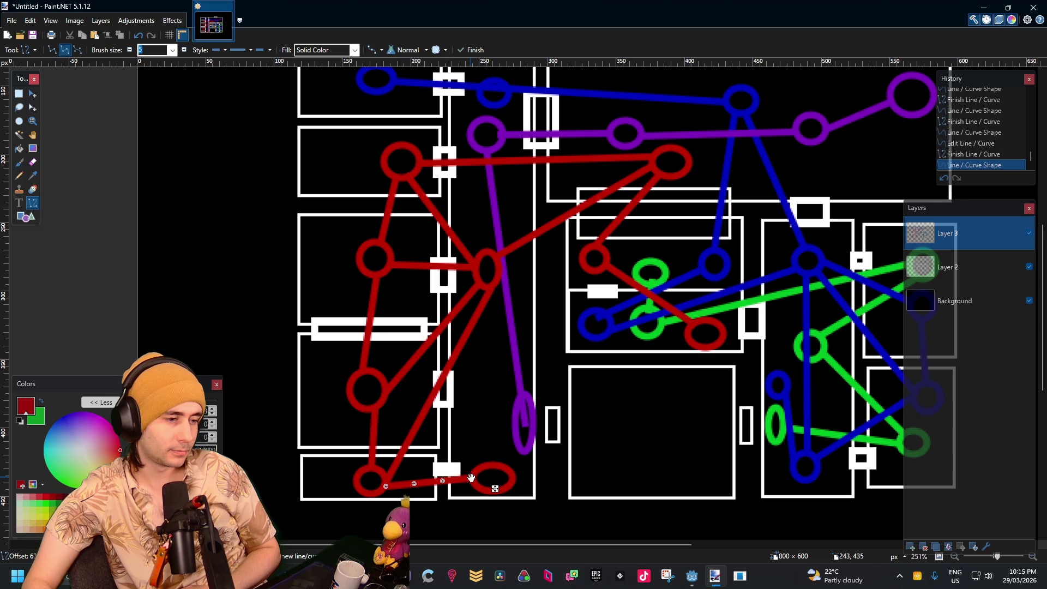
click(25, 215)
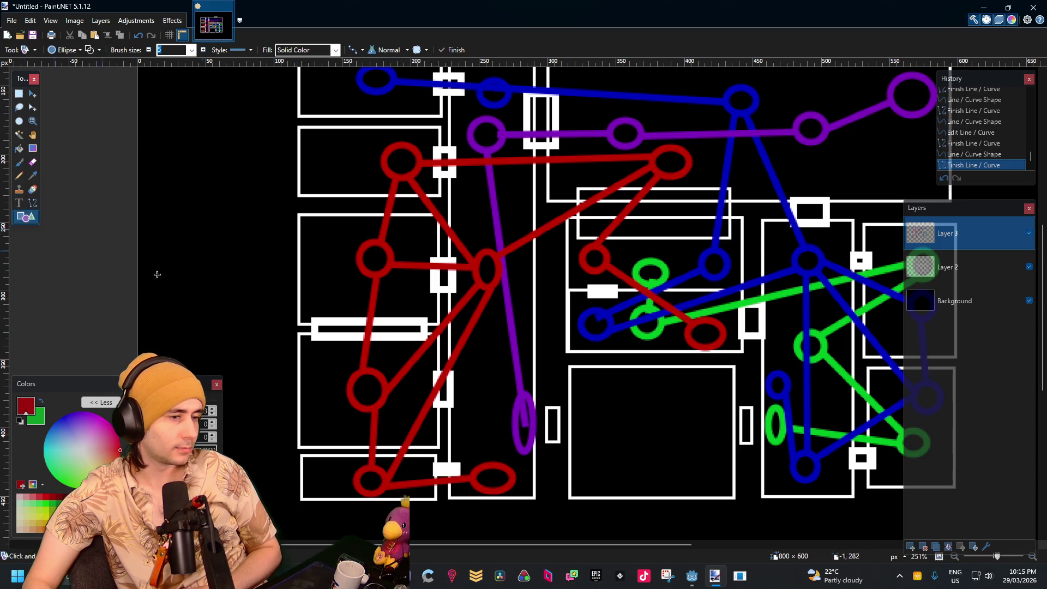
Add a small red ring in the corridor and link it to the hub, bottom and bottom-left rings
drag(522, 349, 503, 388)
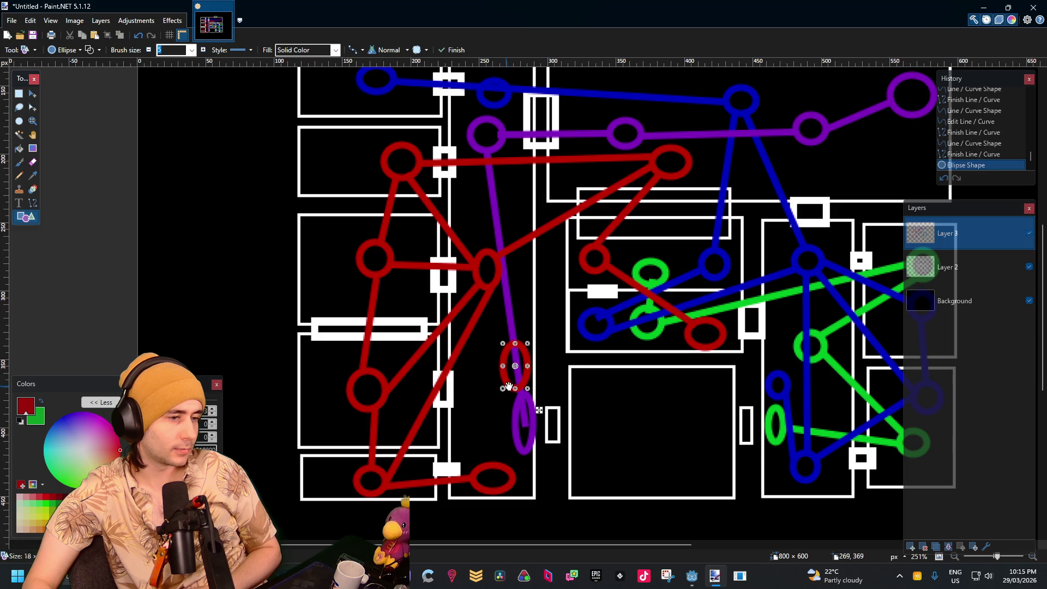
click(33, 203)
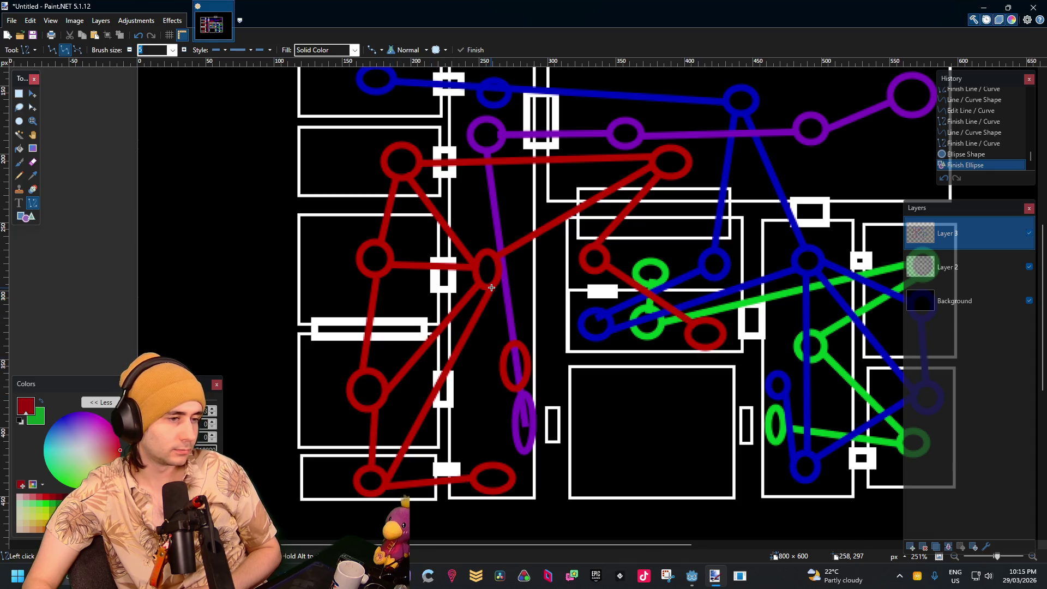
drag(492, 285, 510, 341)
drag(506, 349, 485, 471)
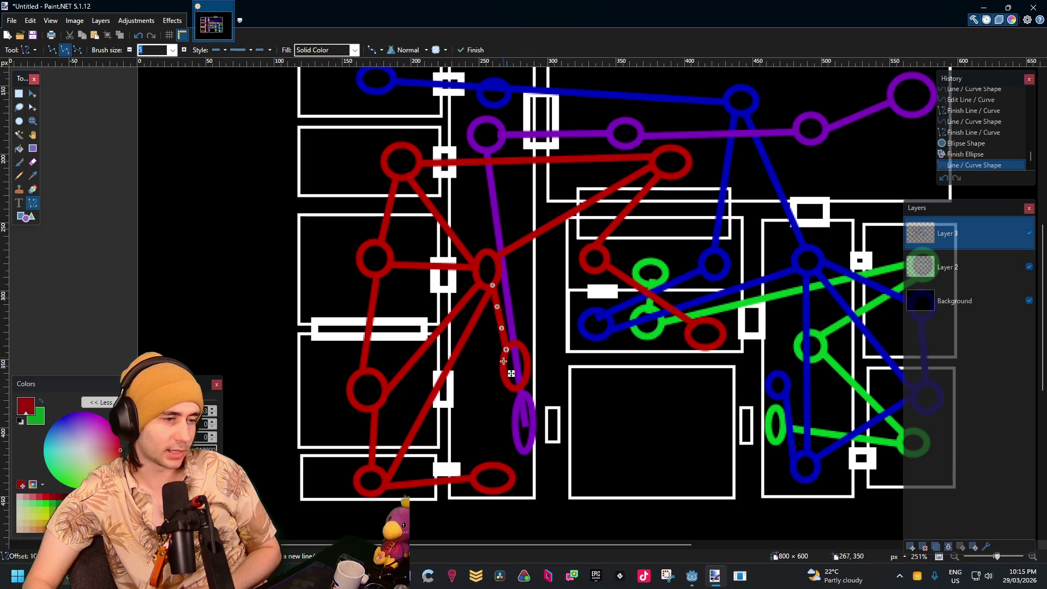
key(Return)
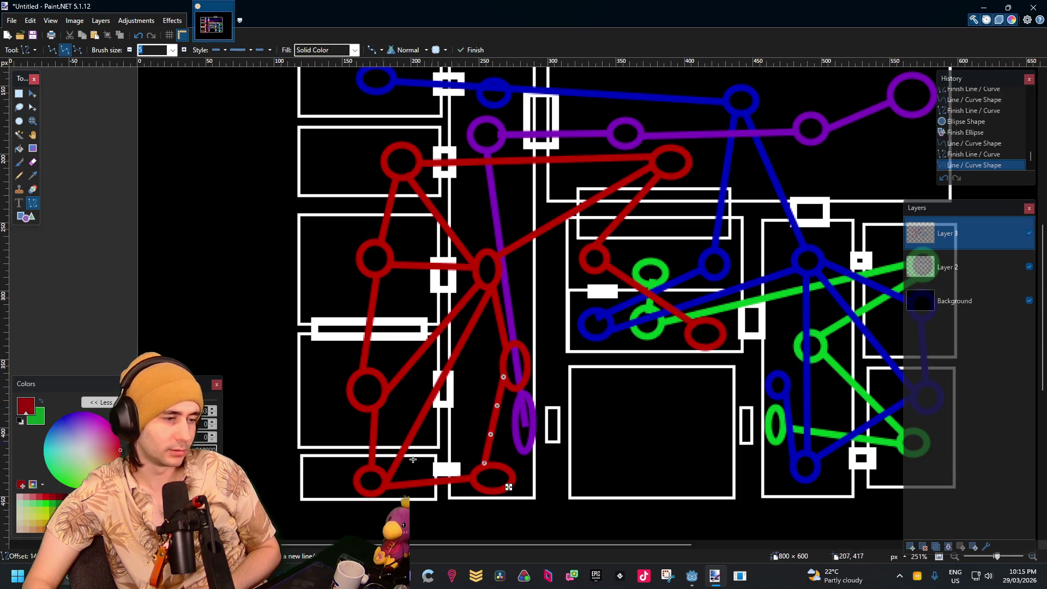
drag(388, 469, 502, 371)
key(Return)
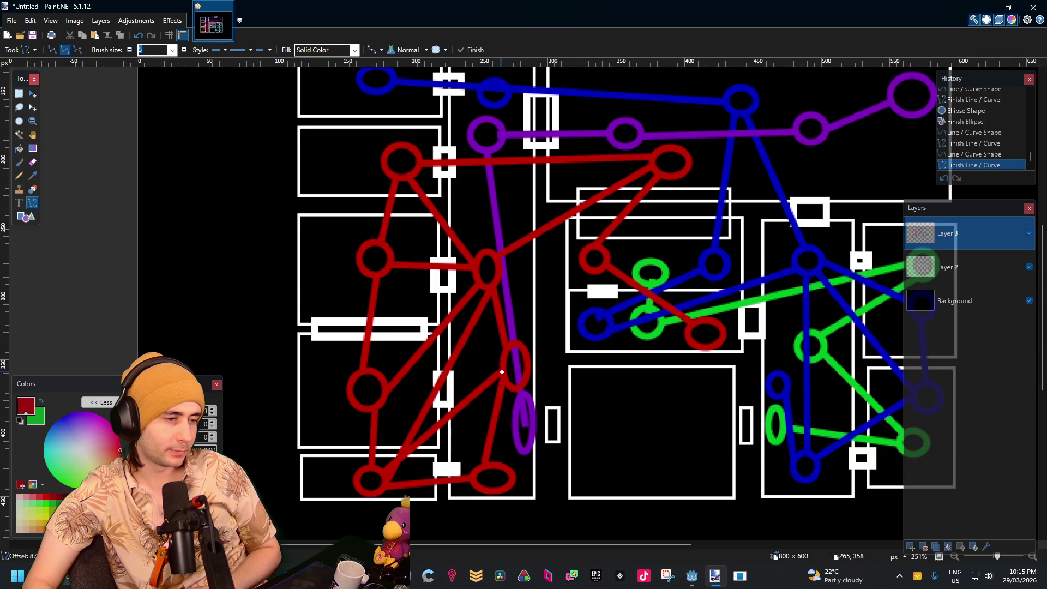
key(Return)
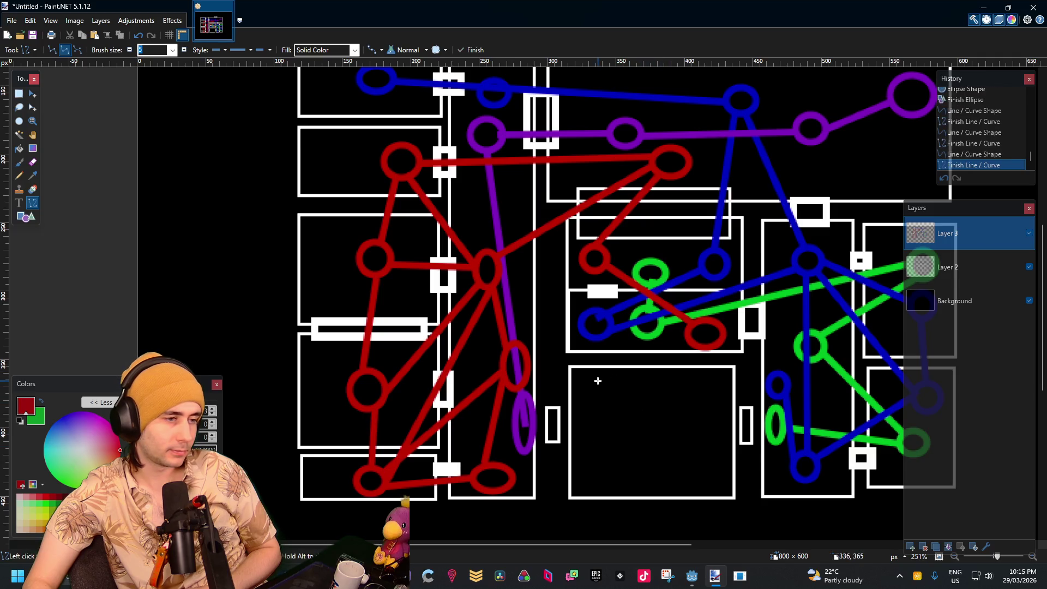
Draw two red links from the graph's nodes to the central red node
drag(687, 400, 562, 427)
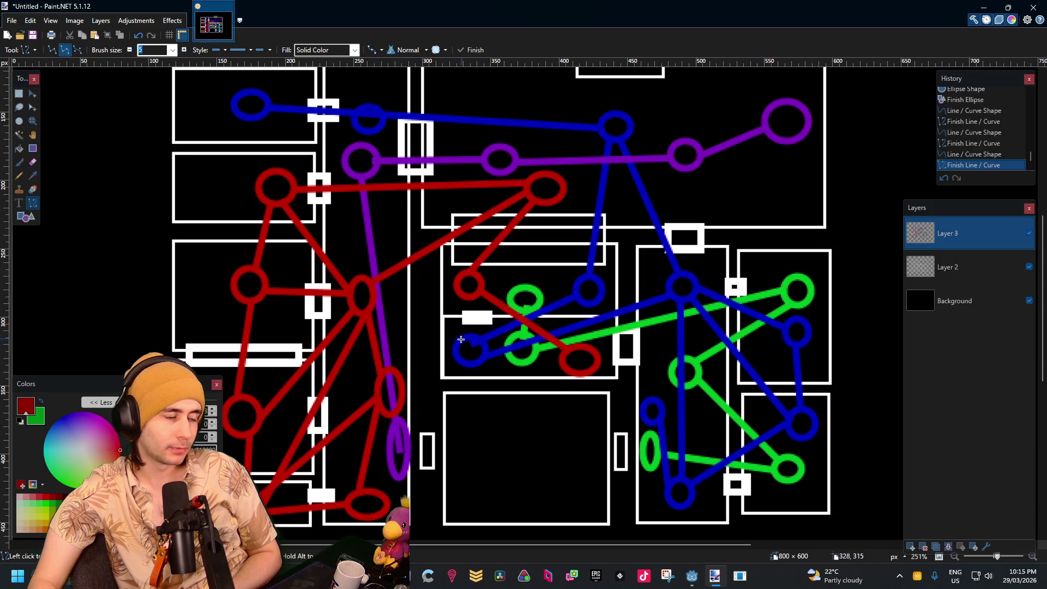
drag(398, 380, 564, 362)
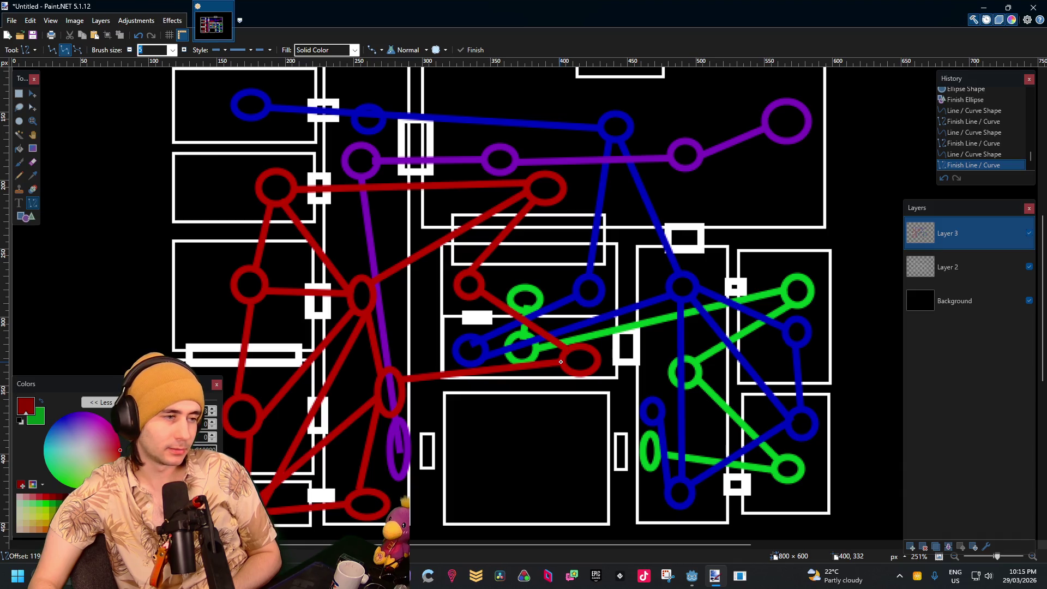
click(561, 362)
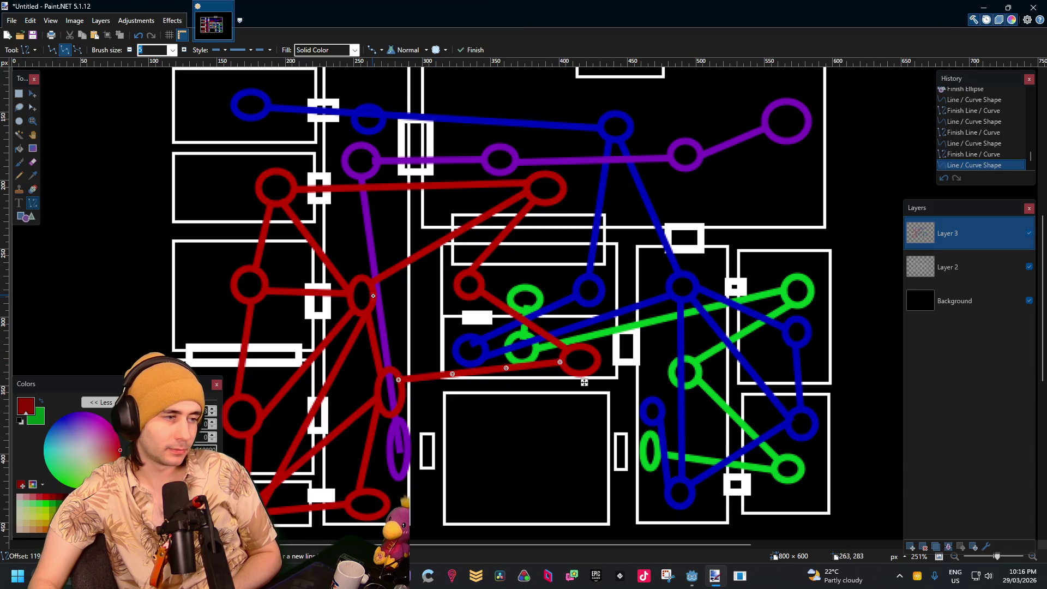
drag(373, 295, 567, 358)
key(Return)
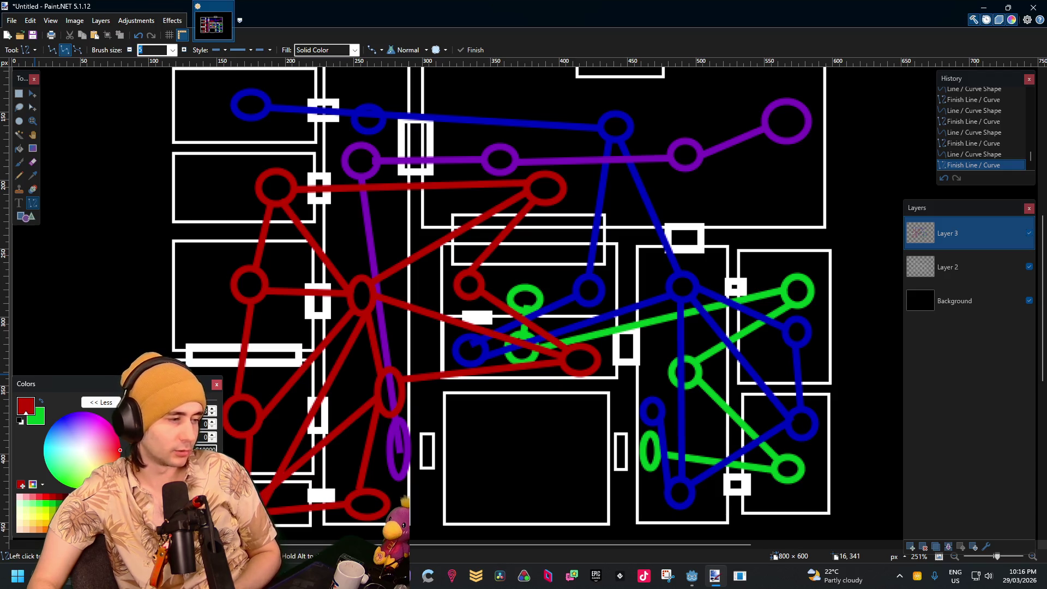
Draw a small white rectangle door on the wall left of the central room's blue node
click(22, 218)
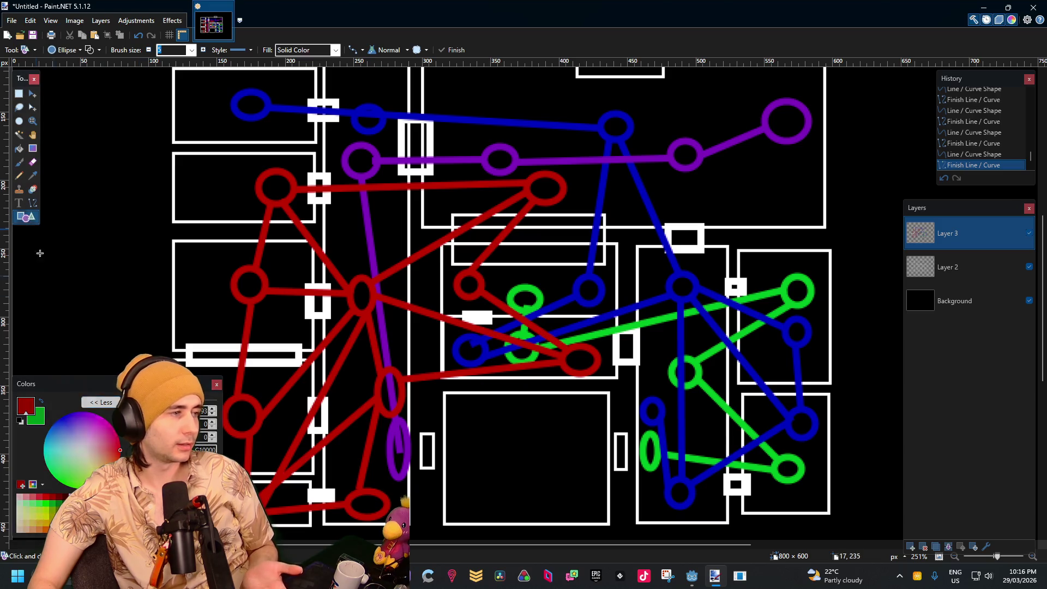
click(79, 487)
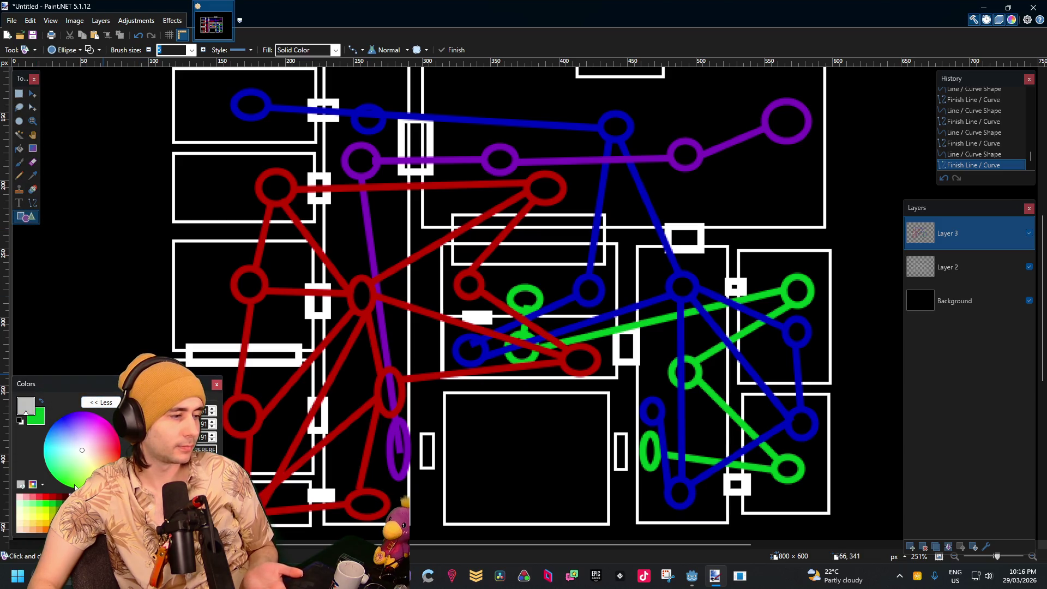
click(79, 493)
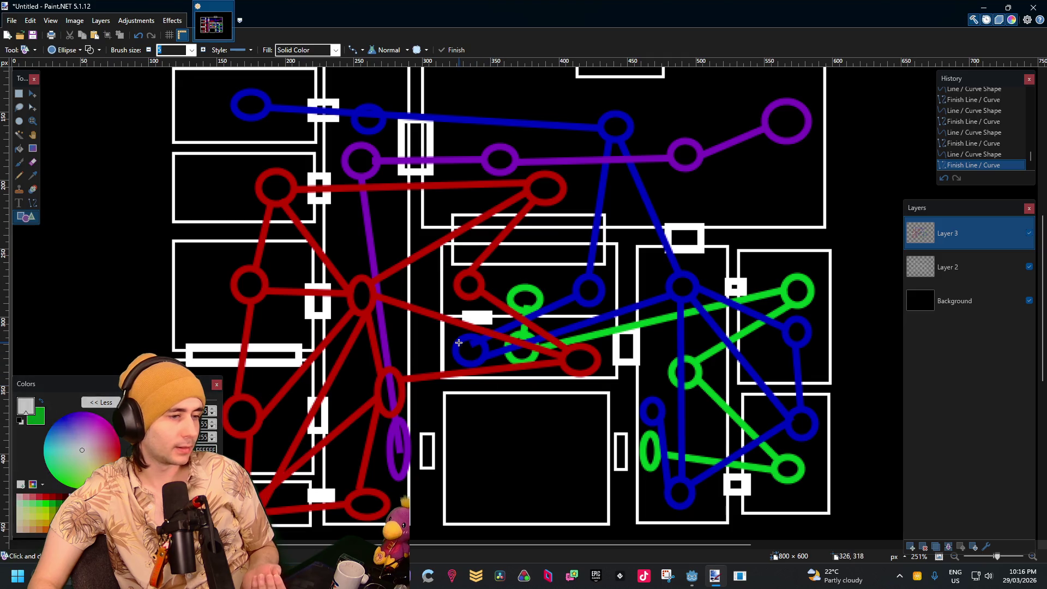
drag(442, 341, 410, 361)
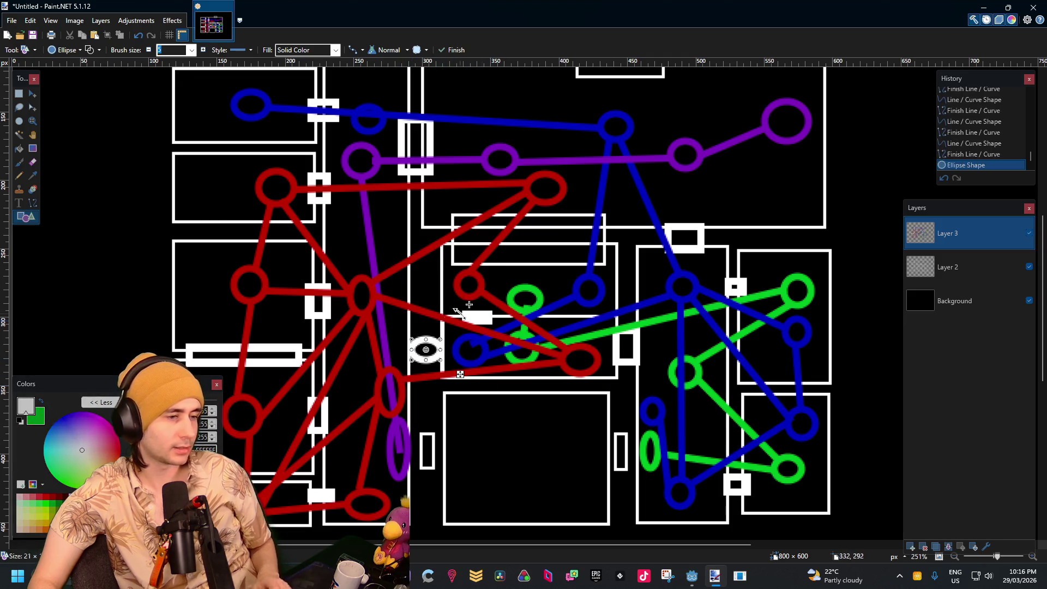
key(ctrl+z)
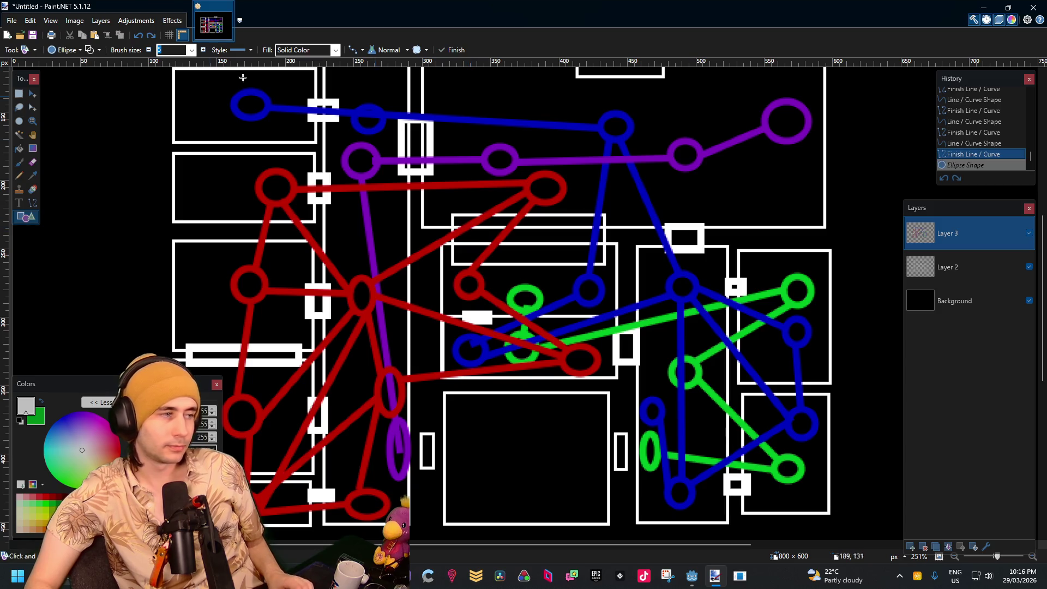
click(66, 49)
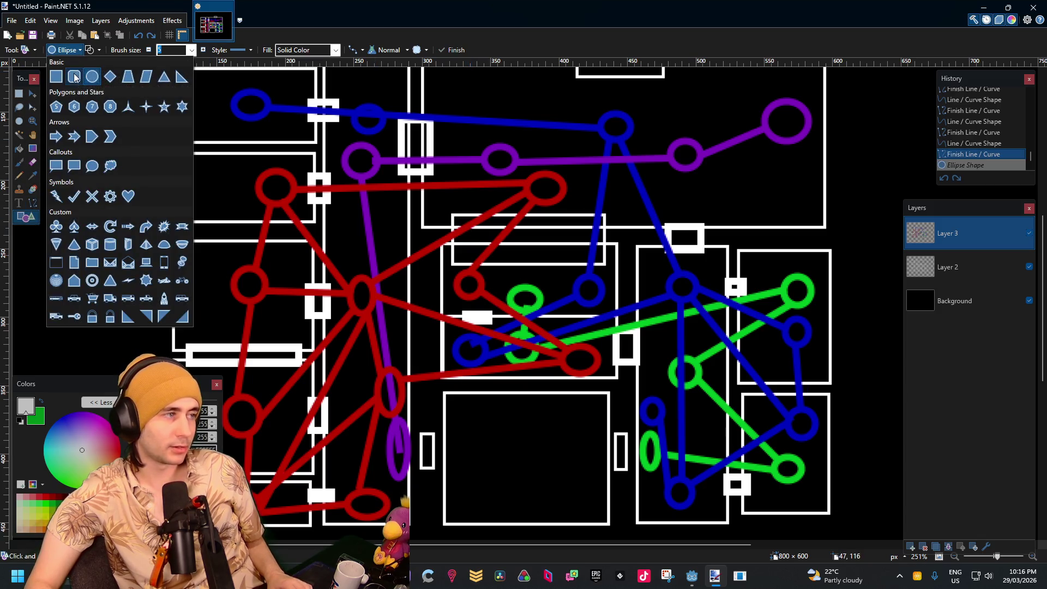
click(57, 79)
mouse_move(434, 334)
mouse_down()
mouse_move(387, 356)
mouse_move(447, 347)
mouse_up()
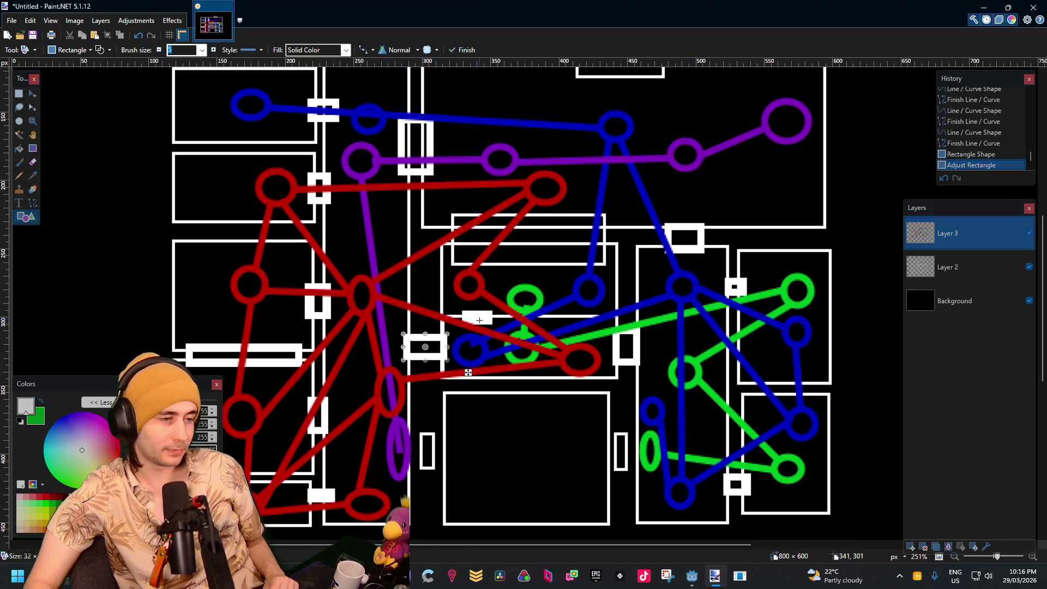
key(Return)
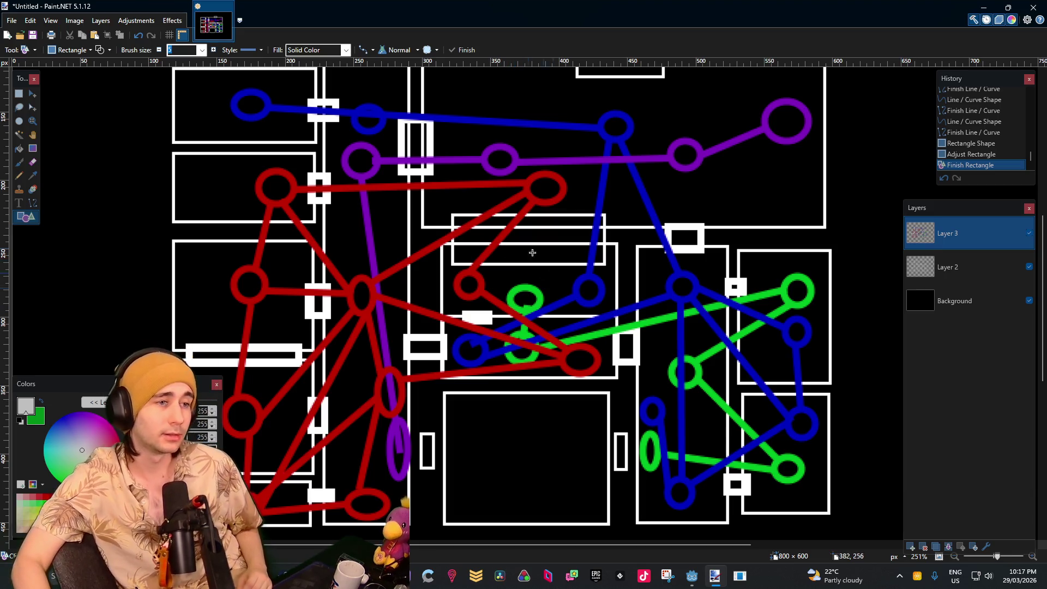
scroll(565, 242, down, 3)
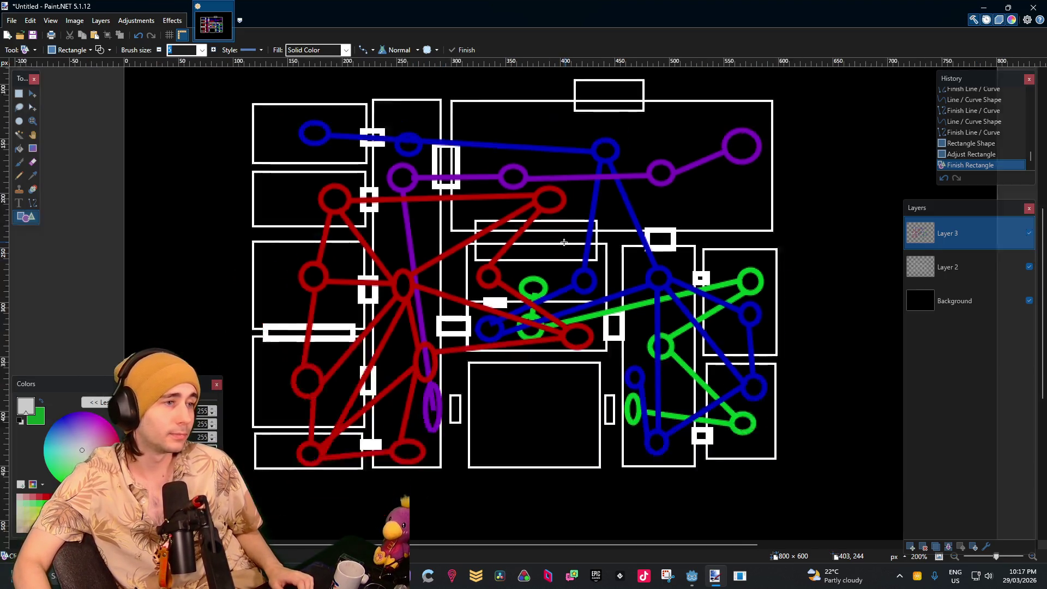
Draw white door rectangles on the bottom-left and bottom-right outer walls
scroll(556, 245, up, 3)
scroll(398, 187, up, 1)
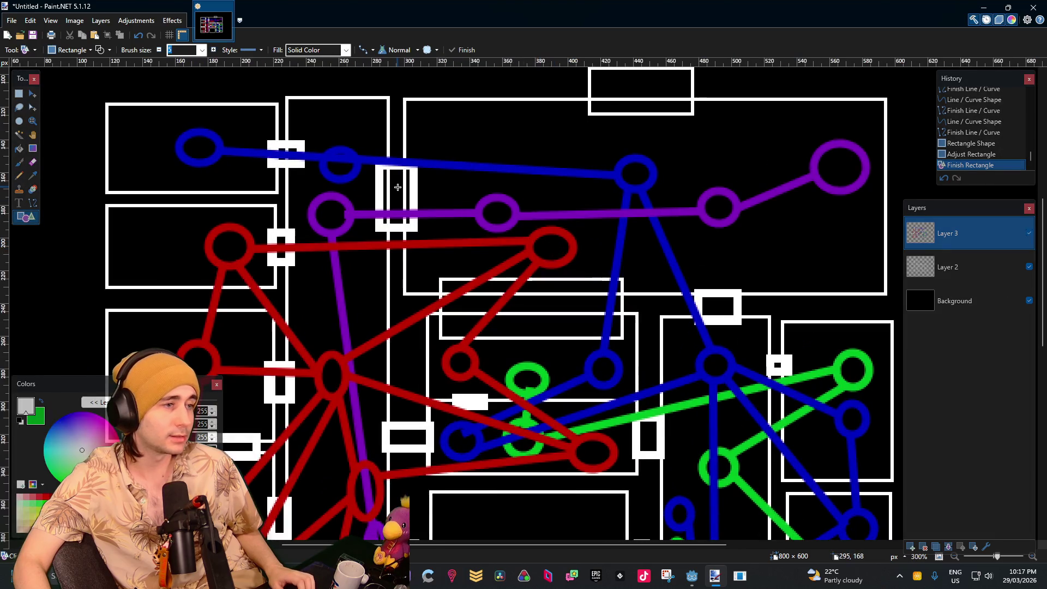
scroll(432, 218, down, 4)
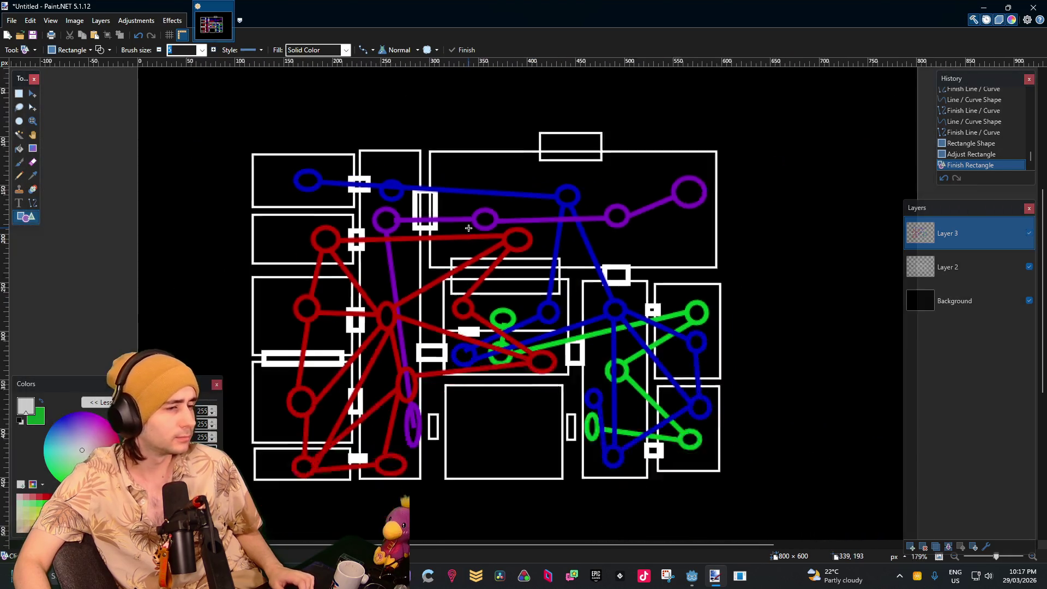
drag(486, 235, 489, 255)
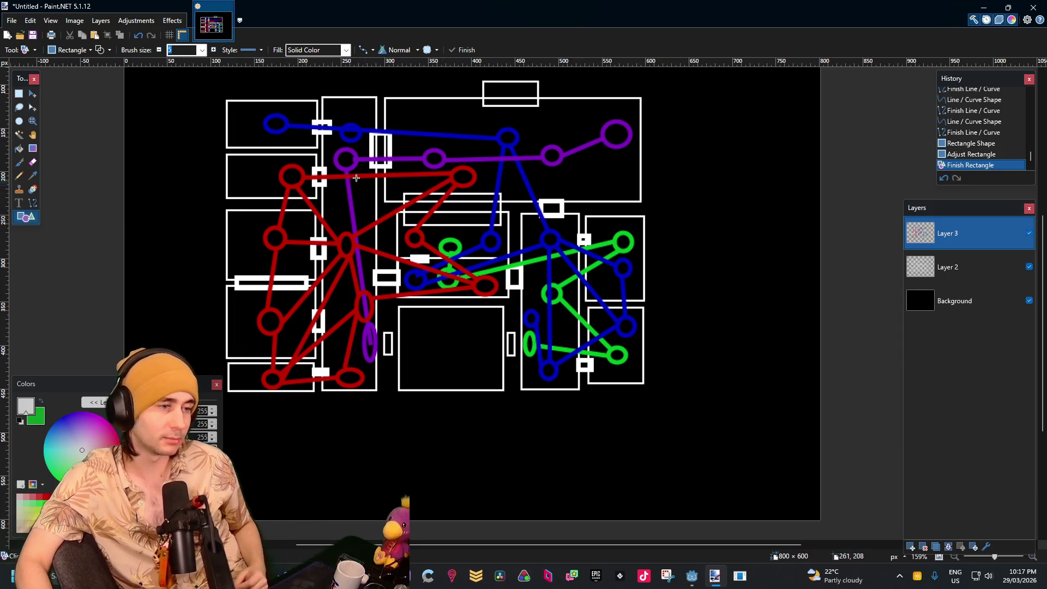
scroll(425, 237, up, 2)
ctrl+scroll(425, 236, up, 5)
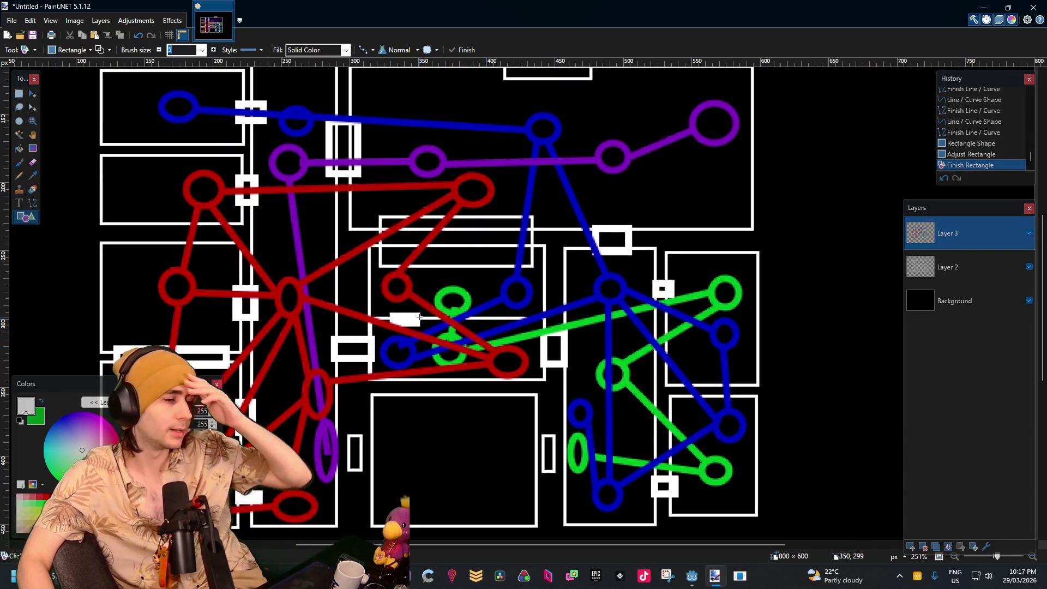
mouse_move(382, 289)
mouse_down()
mouse_move(456, 227)
mouse_move(373, 179)
mouse_move(365, 301)
mouse_move(423, 344)
mouse_move(432, 193)
mouse_move(509, 154)
mouse_up()
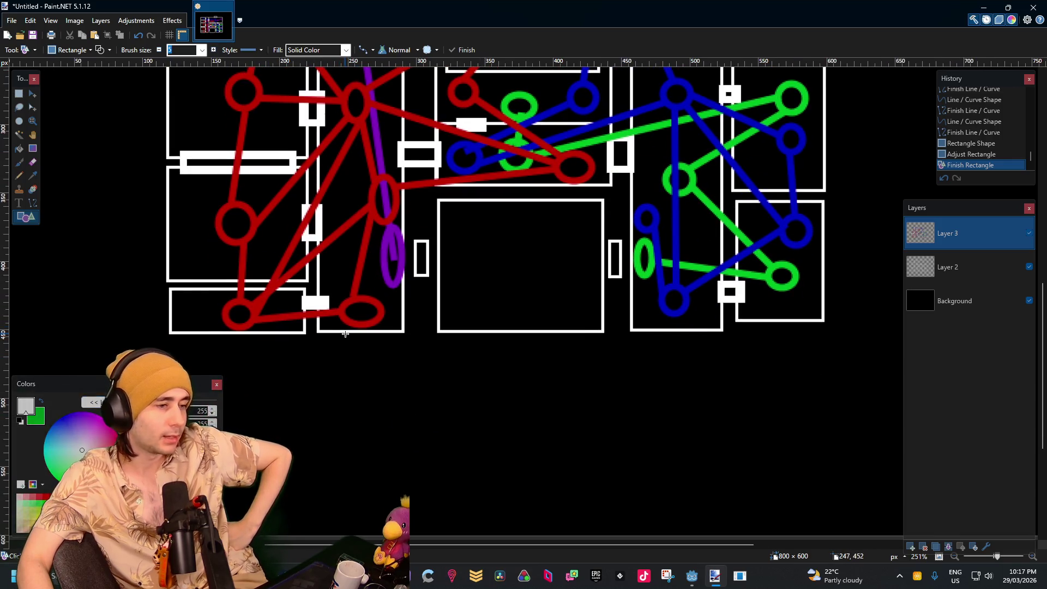
drag(344, 332, 382, 361)
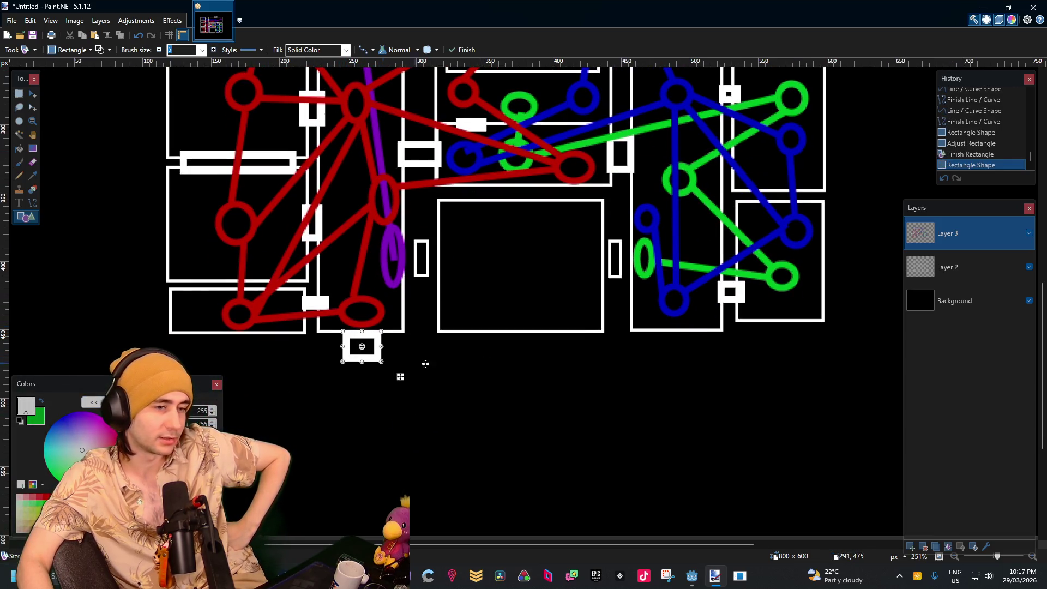
drag(662, 332, 693, 357)
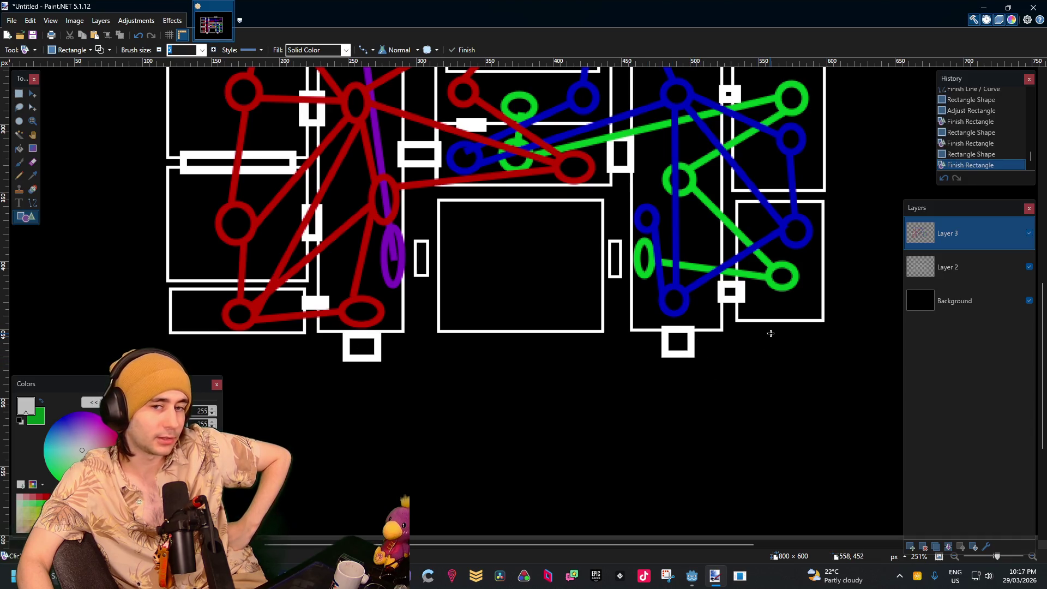
scroll(771, 330, up, 4)
scroll(675, 299, down, 2)
scroll(675, 298, up, 4)
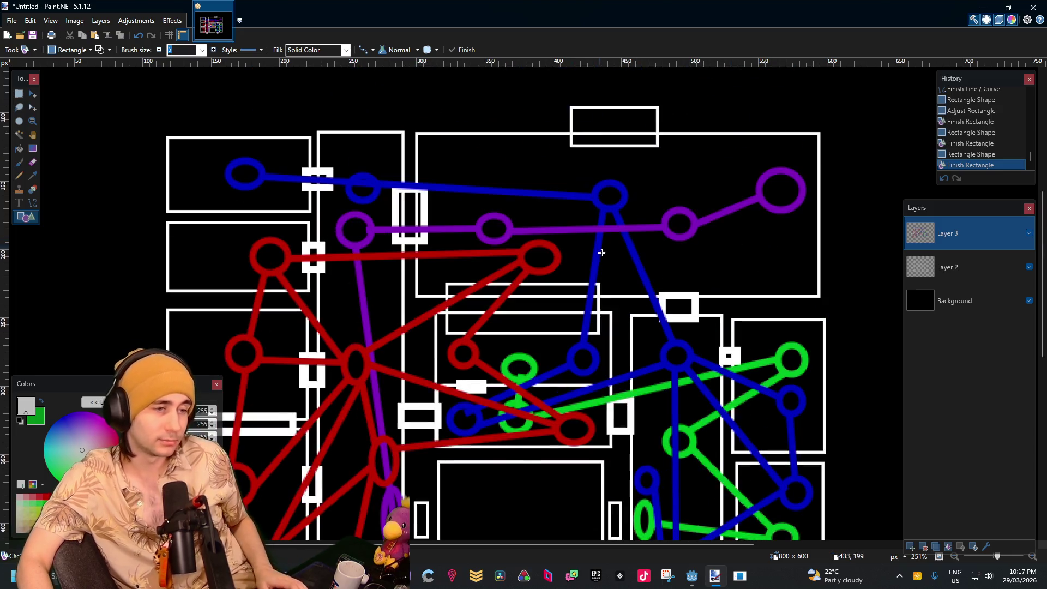
ctrl+scroll(686, 300, down, 5)
ctrl+scroll(698, 302, up, 6)
ctrl+scroll(698, 301, down, 4)
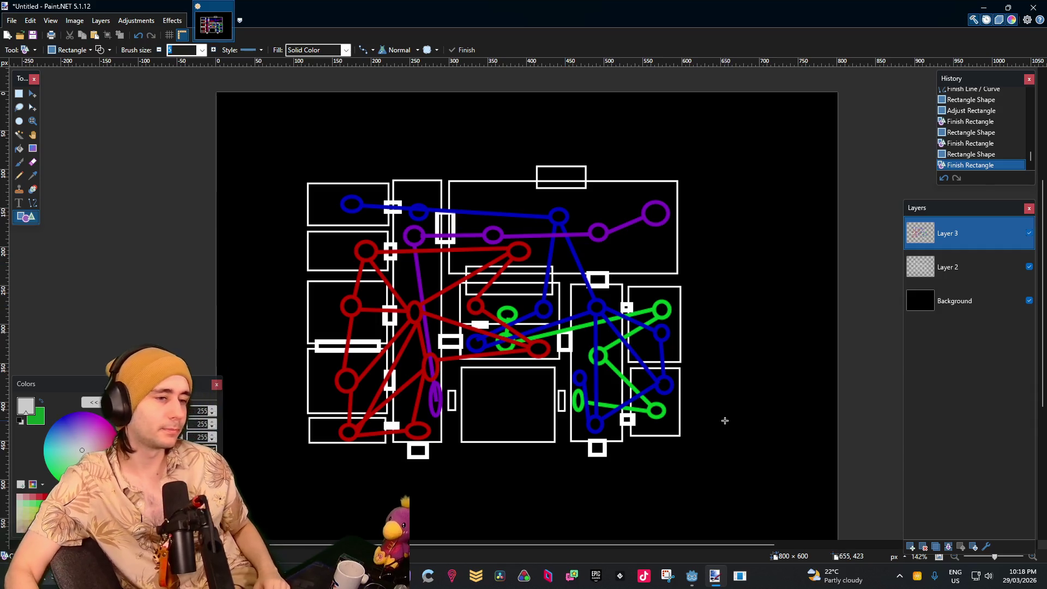
scroll(597, 264, down, 4)
scroll(570, 263, up, 2)
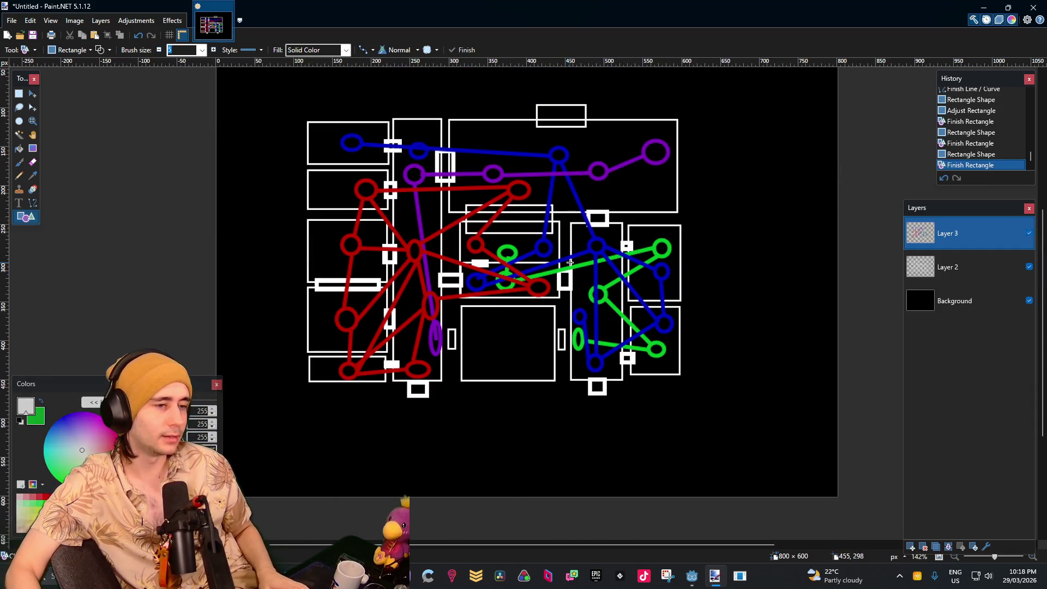
scroll(493, 166, up, 2)
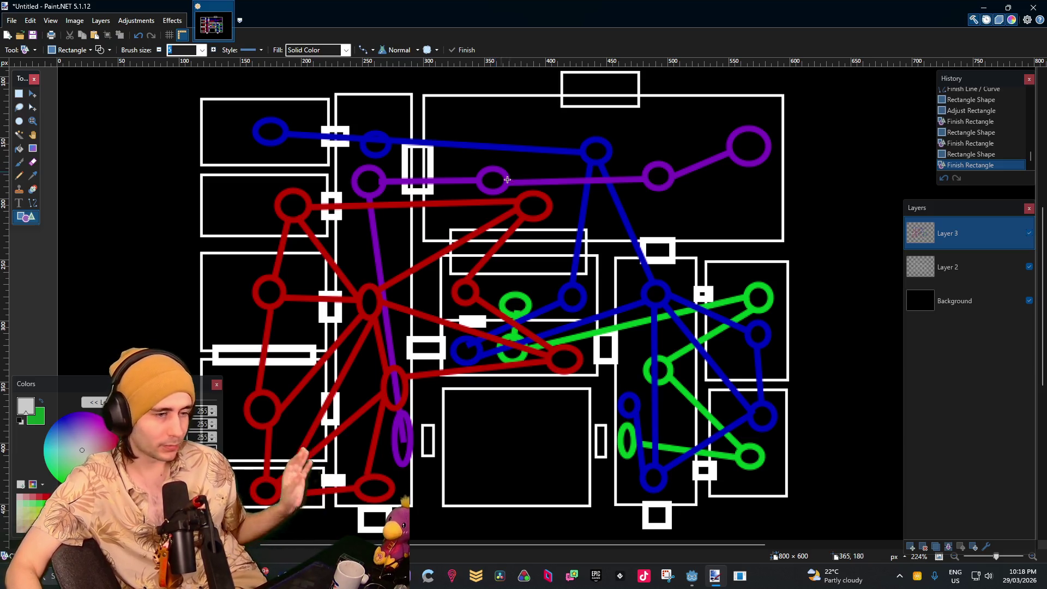
click(911, 546)
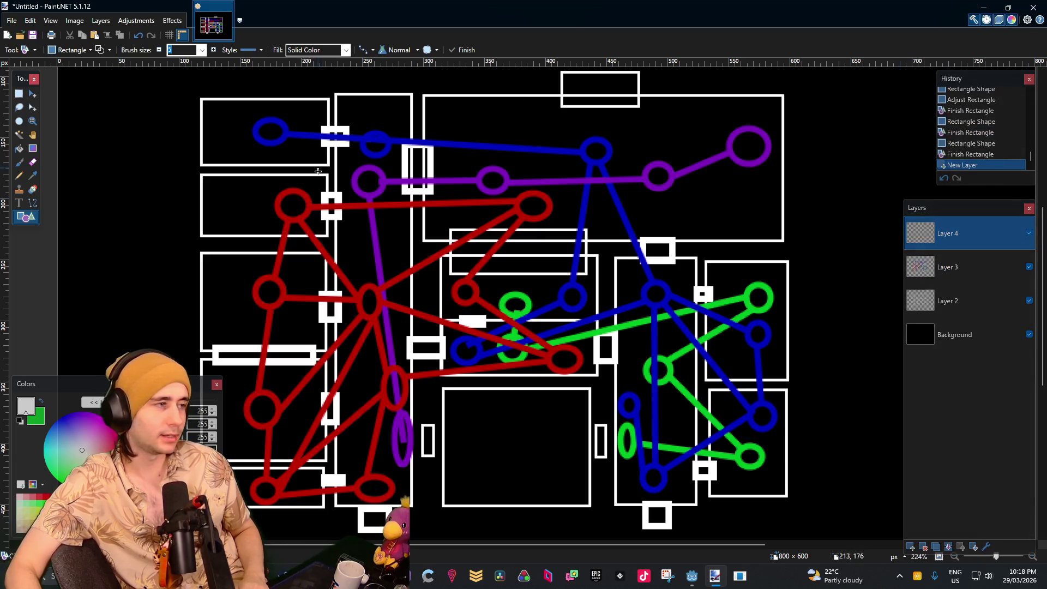
Select Layer 3, hide and re-show its coloured graphs, and check the shape type list
click(1024, 264)
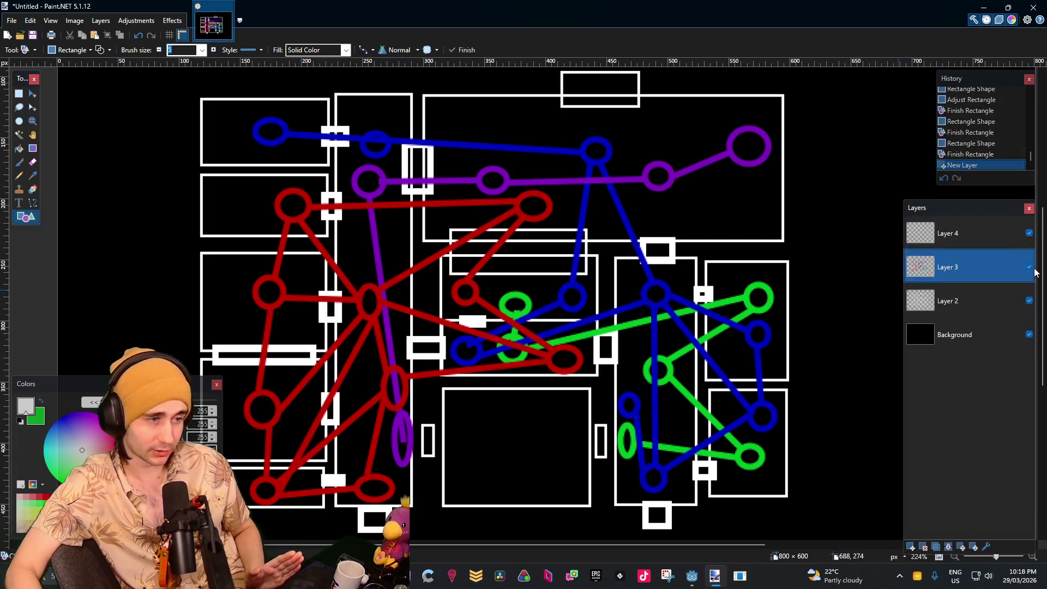
click(1030, 268)
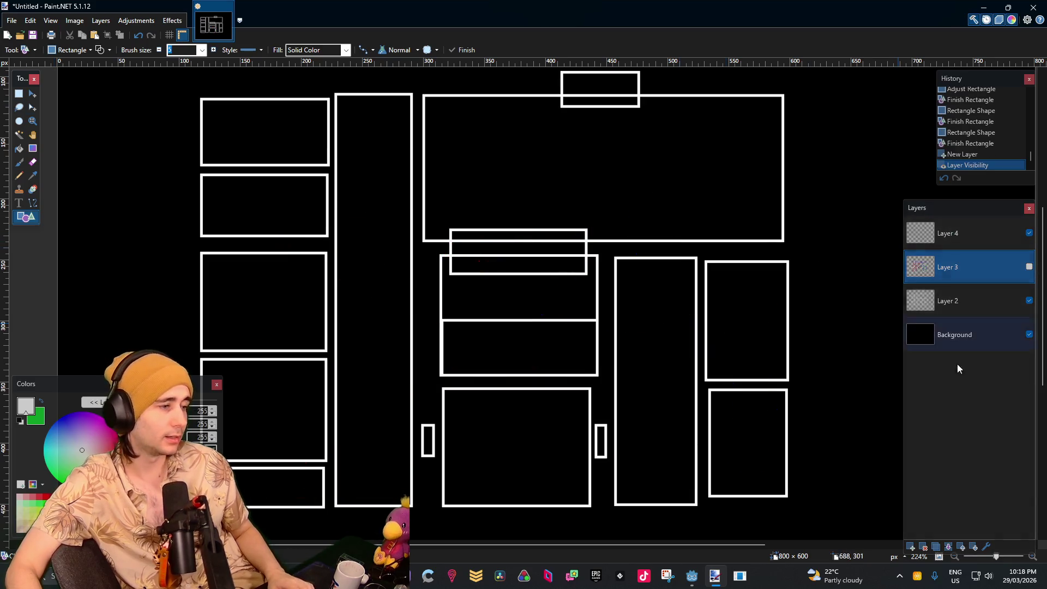
click(1029, 267)
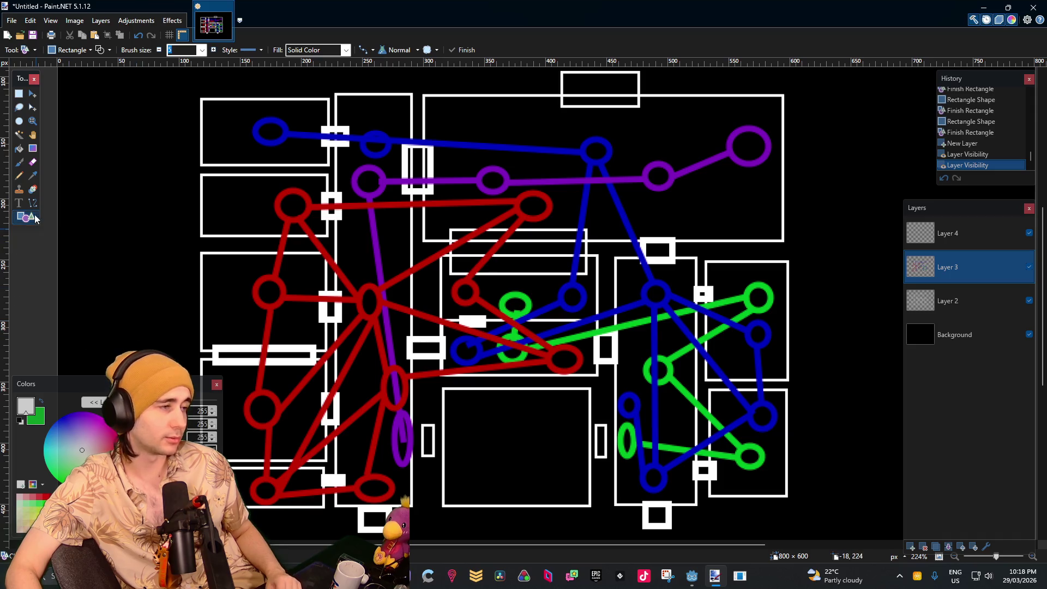
click(74, 49)
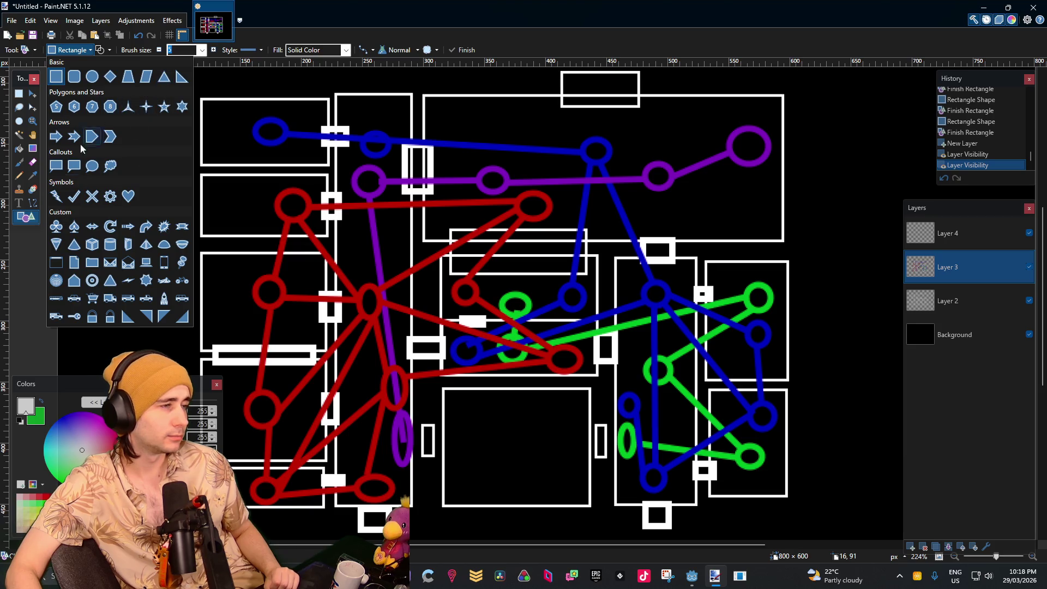
click(37, 162)
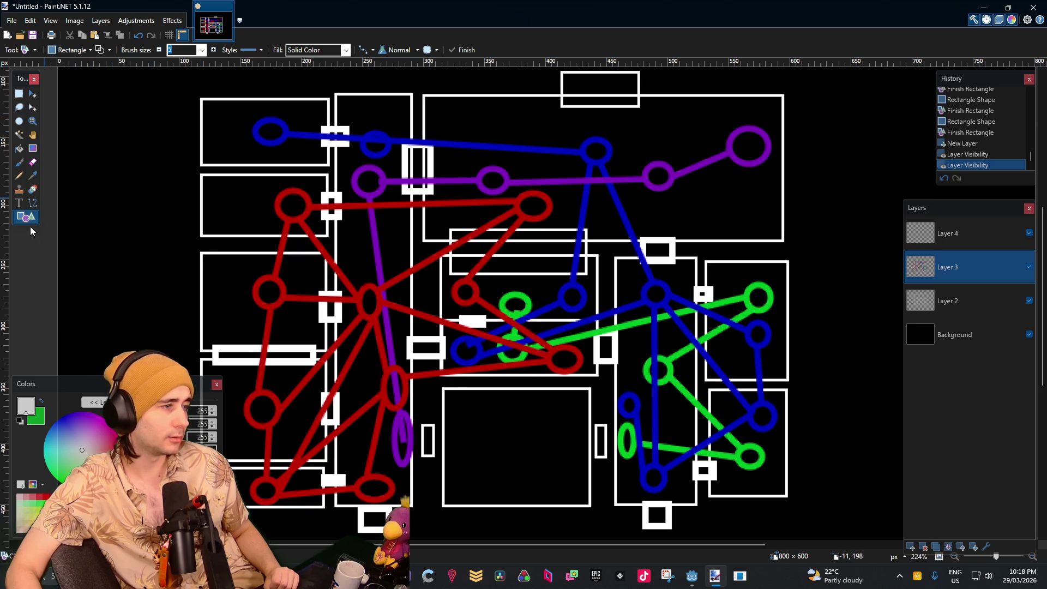
Draw a triangle, rotate it into place over the upper-left red graph, and colour it yellow
click(69, 50)
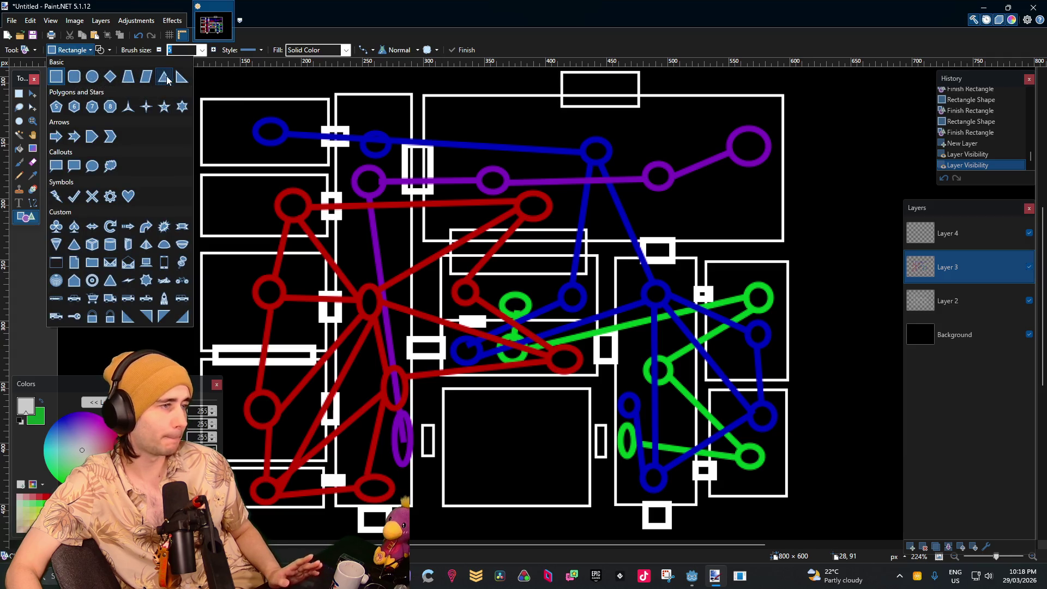
click(163, 77)
mouse_move(376, 98)
mouse_down()
mouse_move(324, 196)
mouse_move(306, 187)
mouse_move(369, 175)
mouse_move(351, 168)
mouse_move(360, 231)
mouse_up()
mouse_move(376, 164)
mouse_down()
mouse_move(347, 329)
mouse_move(289, 319)
mouse_up()
drag(355, 233, 346, 256)
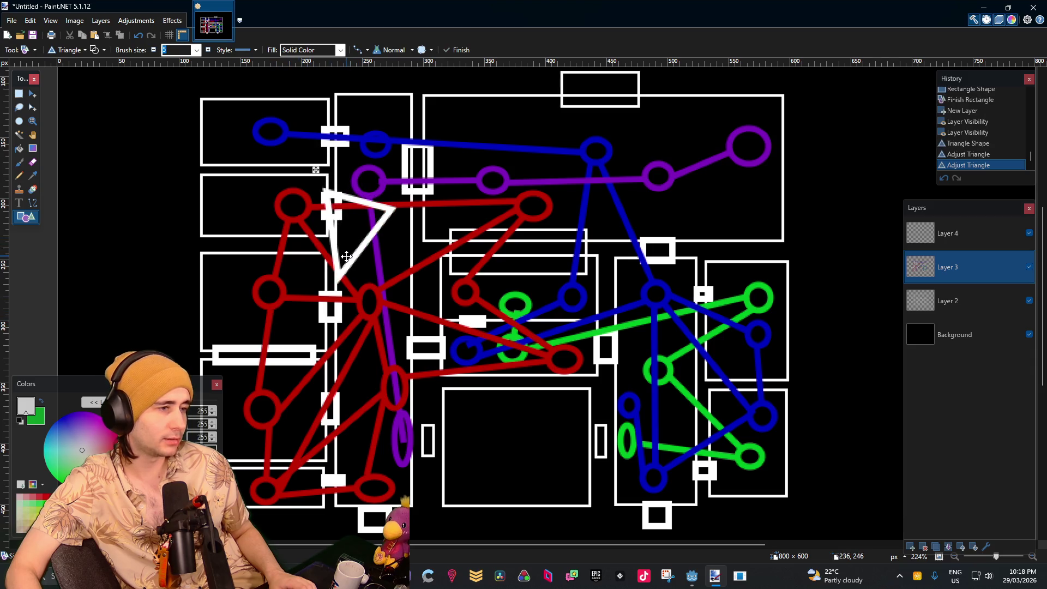
mouse_move(405, 205)
mouse_down()
mouse_move(410, 212)
mouse_move(375, 231)
mouse_up()
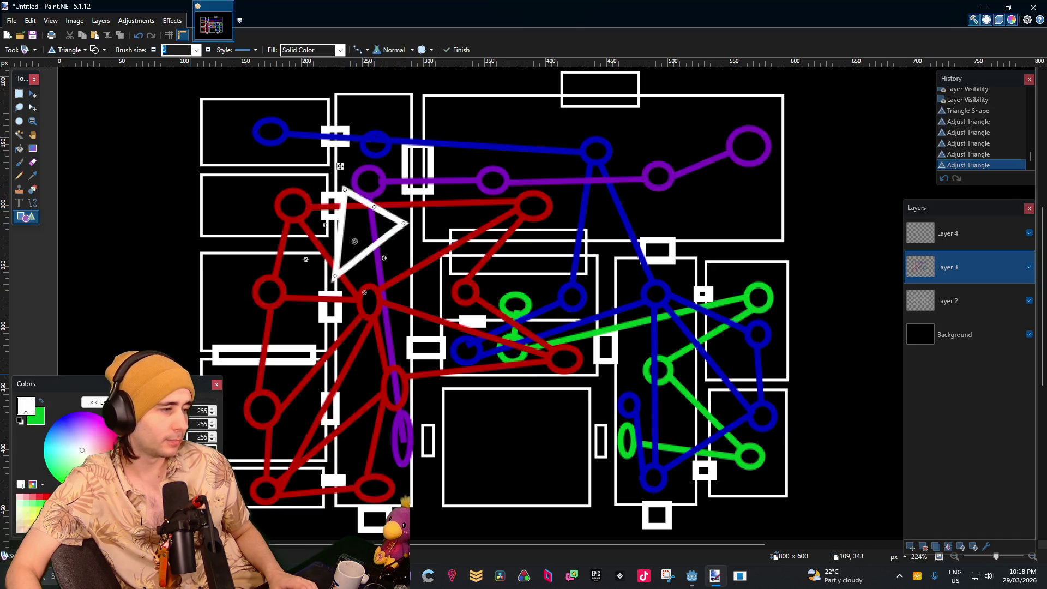
click(96, 415)
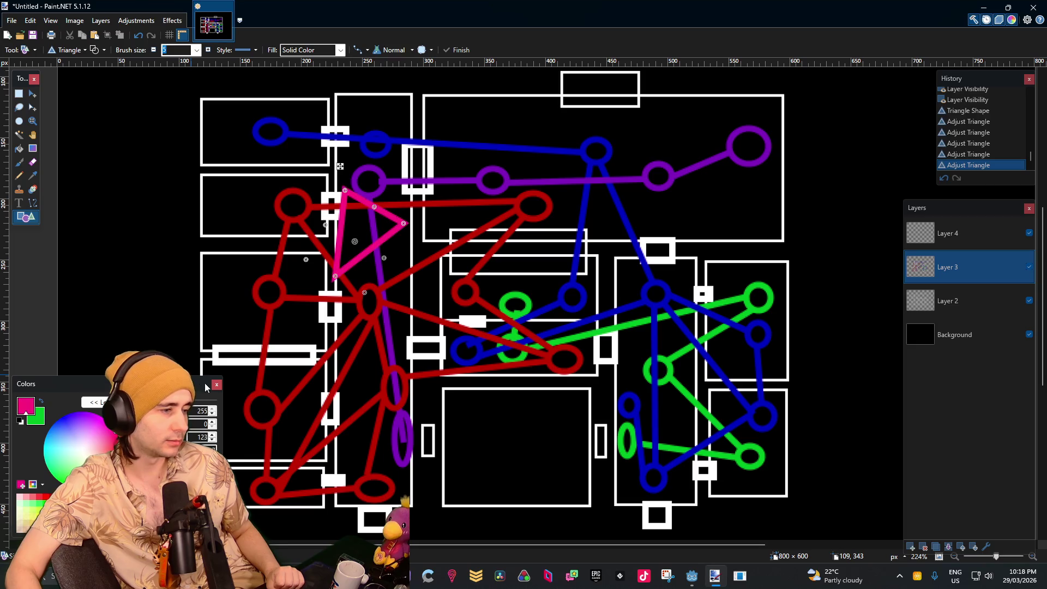
click(101, 417)
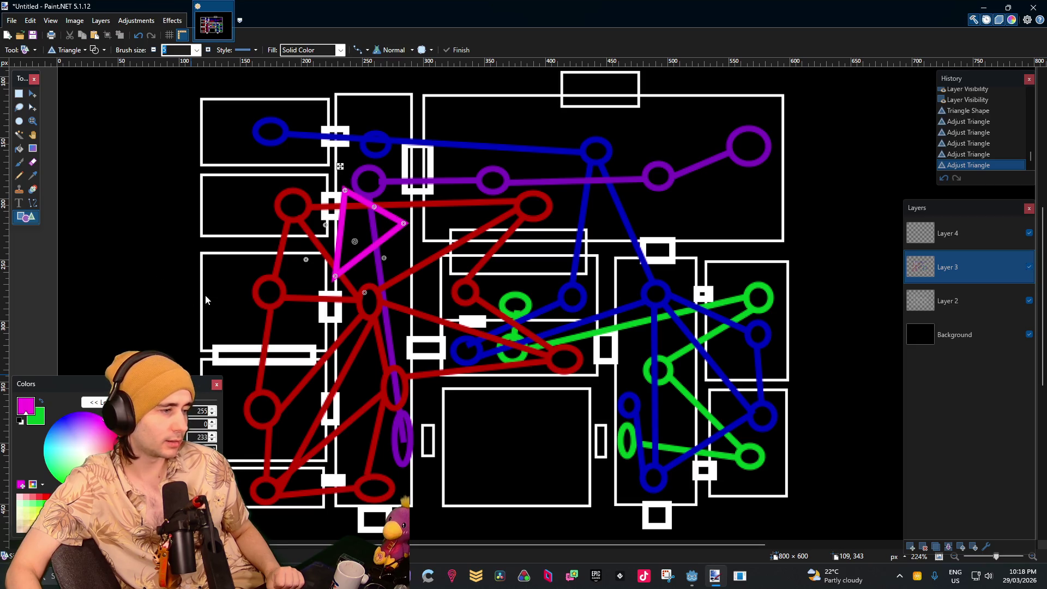
drag(102, 416, 187, 435)
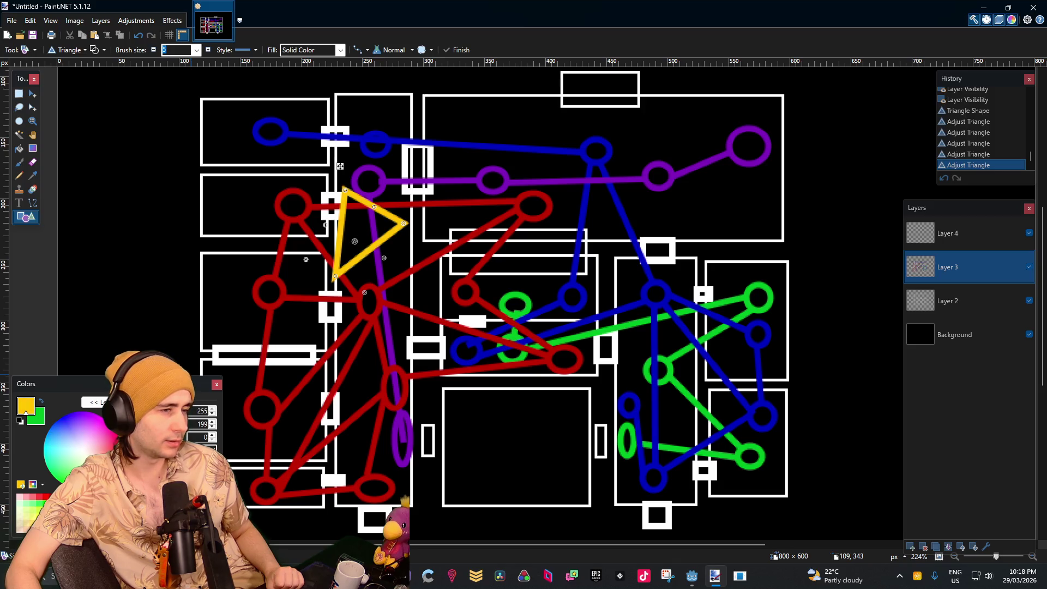
key(Return)
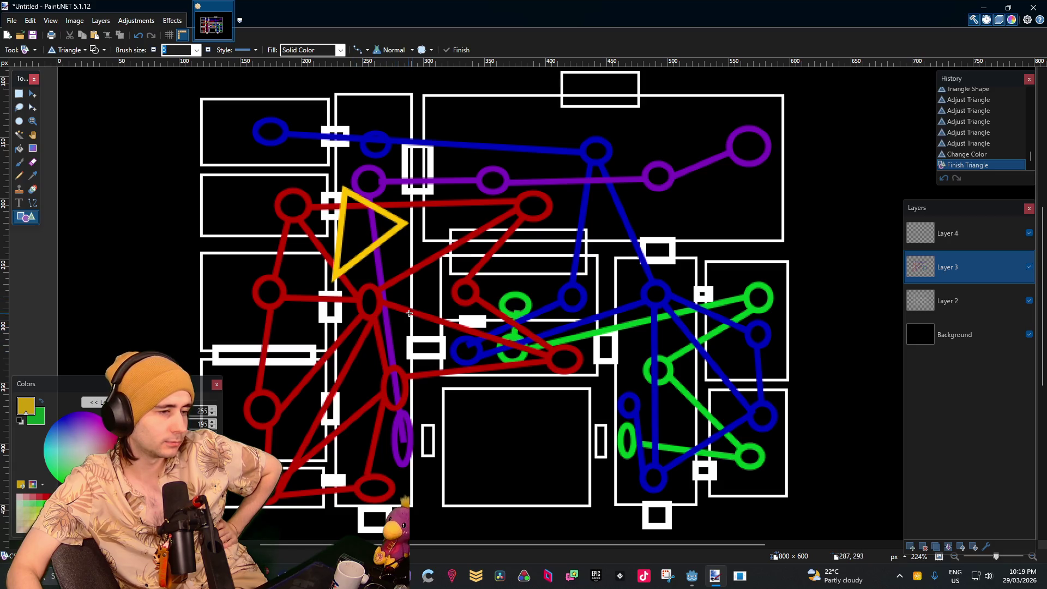
Draw a yellow triangle outline over the red graph, rotating and repositioning it
drag(407, 310, 340, 387)
drag(417, 293, 428, 309)
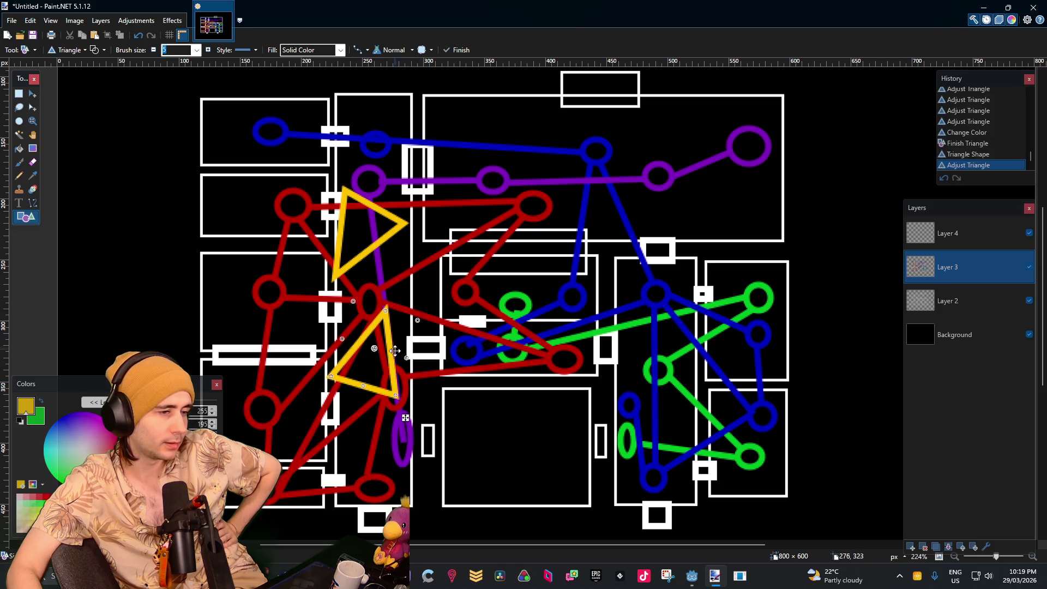
drag(391, 351, 406, 348)
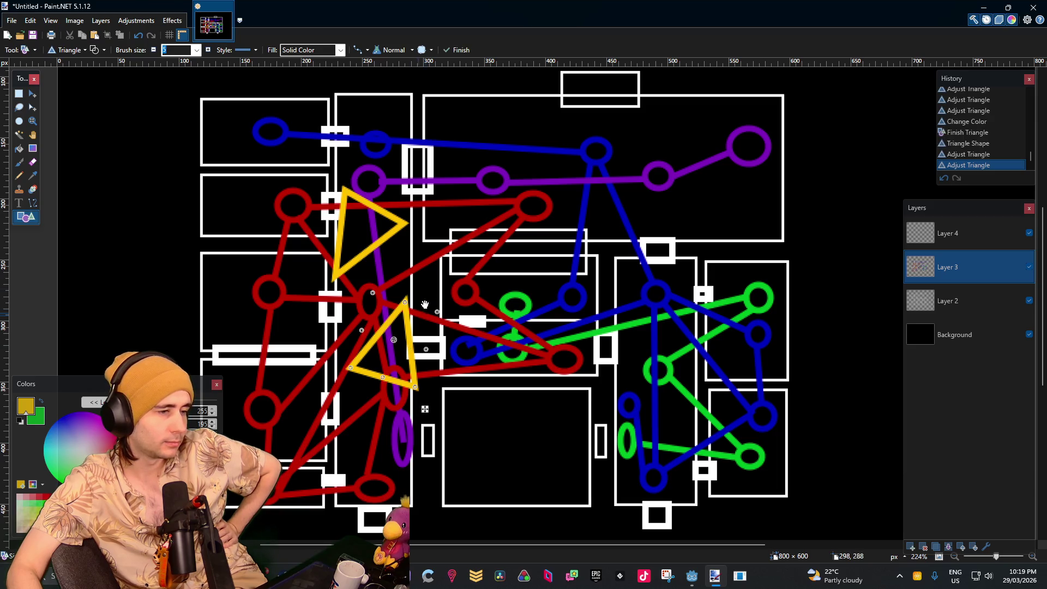
click(477, 268)
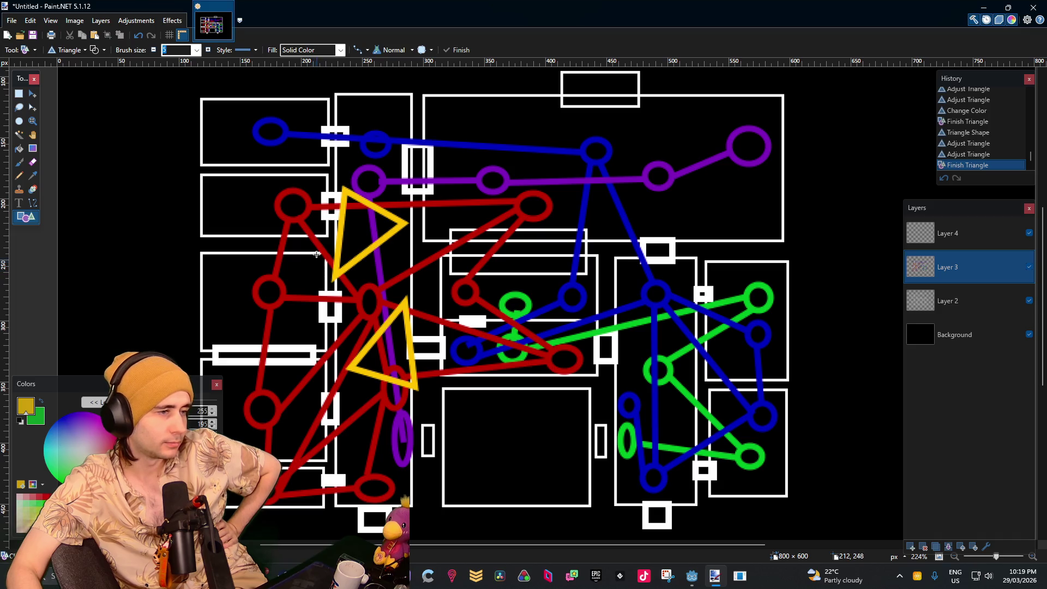
Add rotated yellow triangles in the upper-left room and on the left side
mouse_move(224, 220)
mouse_down()
mouse_move(270, 195)
mouse_move(278, 122)
mouse_move(136, 154)
mouse_move(163, 180)
mouse_up()
mouse_move(289, 172)
mouse_down()
mouse_move(289, 200)
mouse_move(309, 200)
mouse_move(229, 219)
mouse_move(252, 234)
mouse_move(276, 208)
mouse_move(252, 216)
mouse_move(267, 191)
mouse_move(260, 180)
mouse_move(234, 205)
mouse_move(195, 192)
mouse_move(243, 206)
mouse_up()
key(Return)
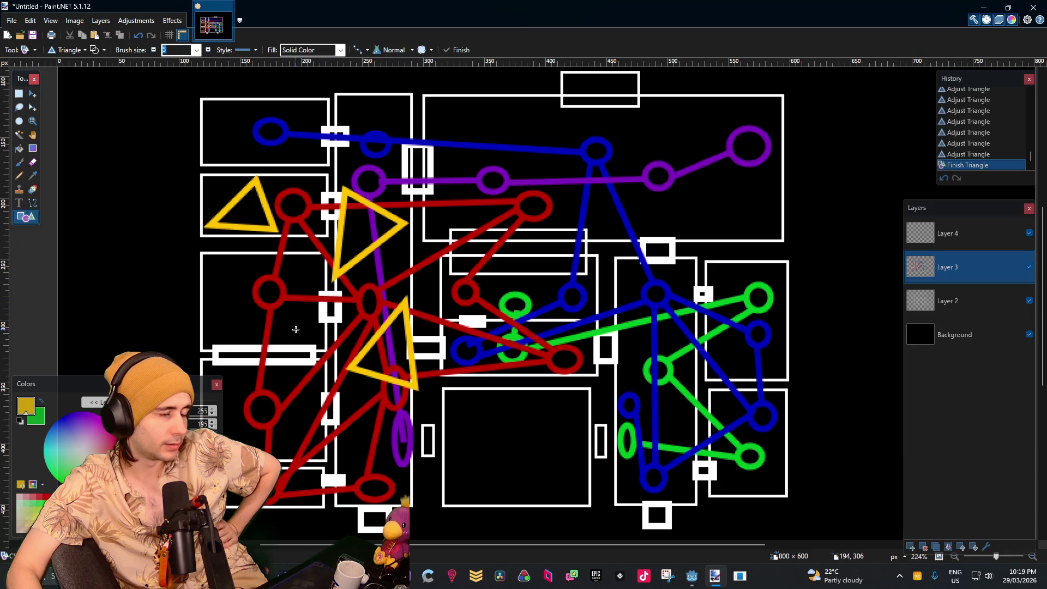
mouse_move(193, 304)
mouse_down()
mouse_move(249, 338)
mouse_move(234, 373)
mouse_move(250, 371)
mouse_up()
mouse_move(262, 281)
mouse_down()
mouse_move(246, 342)
mouse_move(299, 329)
mouse_up()
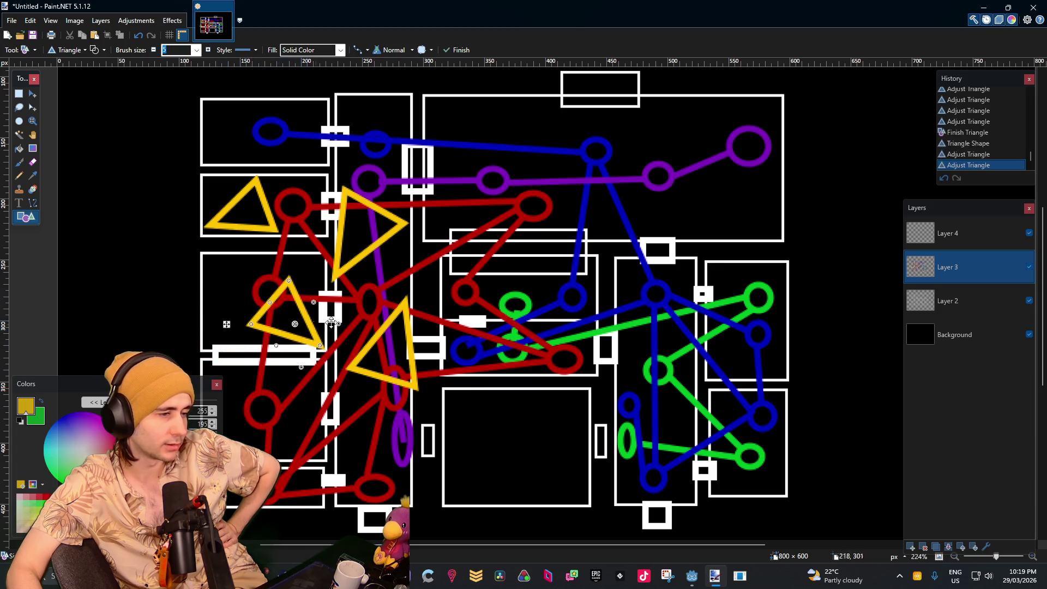
key(Return)
scroll(355, 292, down, 3)
Place two more yellow triangles lower on the left, near the bottom-left room
drag(313, 272, 234, 365)
drag(350, 277, 354, 292)
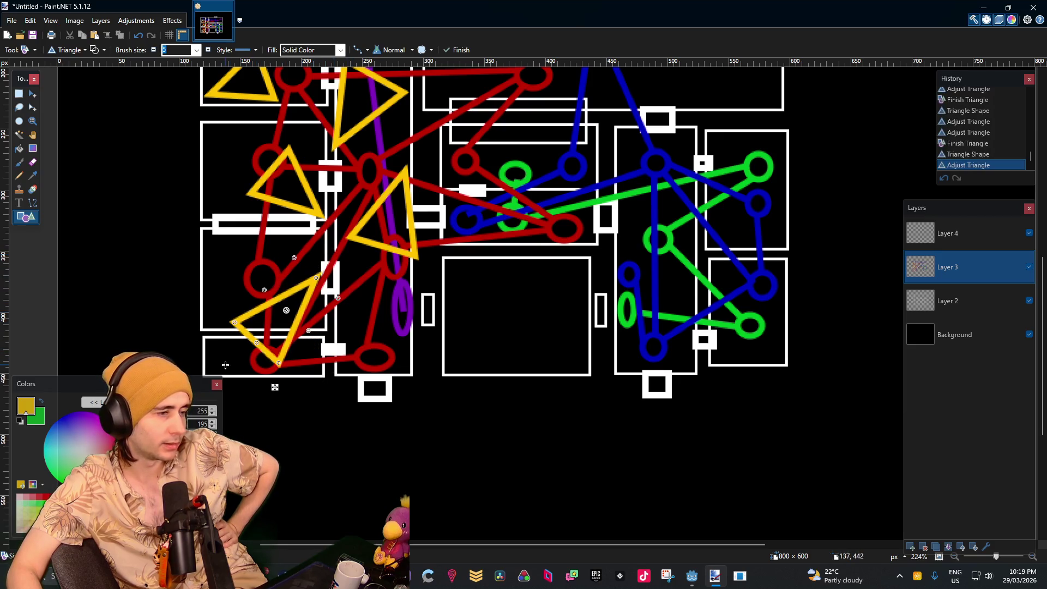
mouse_move(257, 344)
mouse_down()
mouse_move(292, 341)
mouse_move(292, 273)
mouse_up()
click(359, 374)
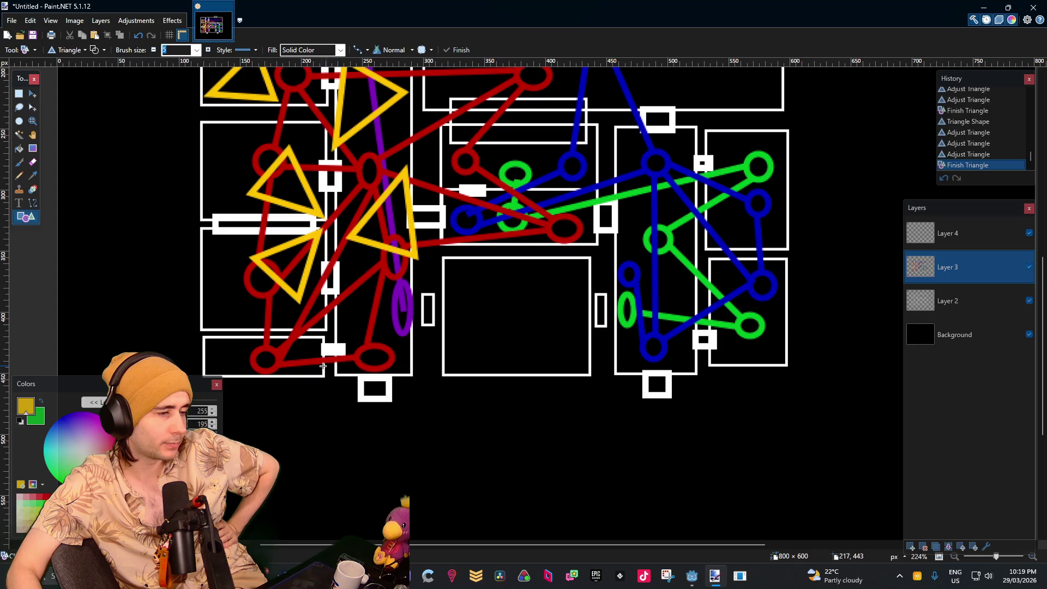
mouse_move(233, 356)
mouse_down()
mouse_move(289, 445)
mouse_move(301, 427)
mouse_move(360, 408)
mouse_move(256, 394)
mouse_move(311, 376)
mouse_up()
key(Return)
Add a small yellow triangle in the central rooms and undo a stray tiny one
scroll(506, 353, right, 3)
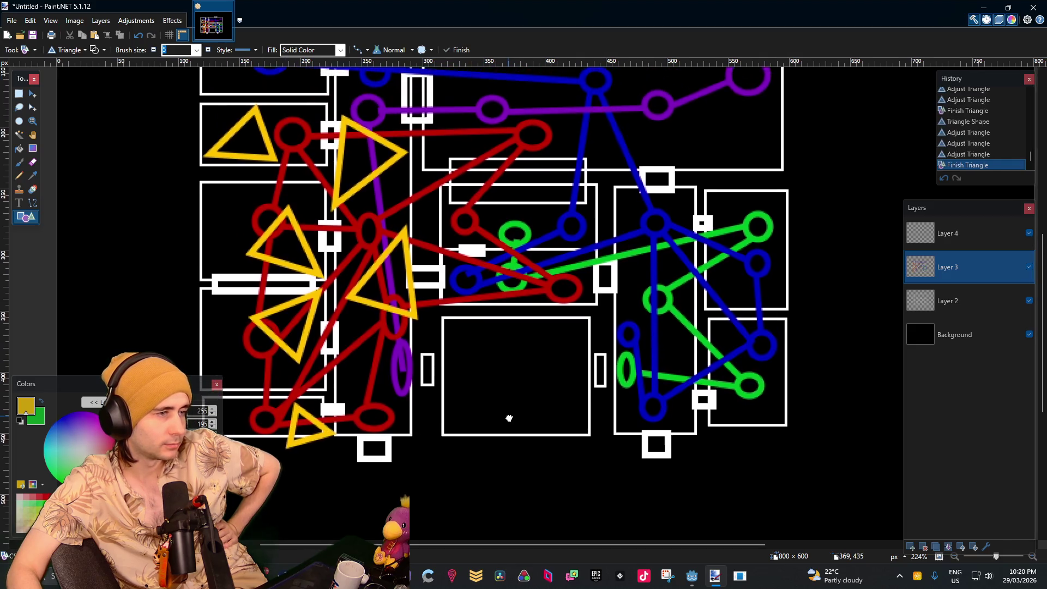
scroll(505, 353, up, 3)
scroll(506, 353, left, 3)
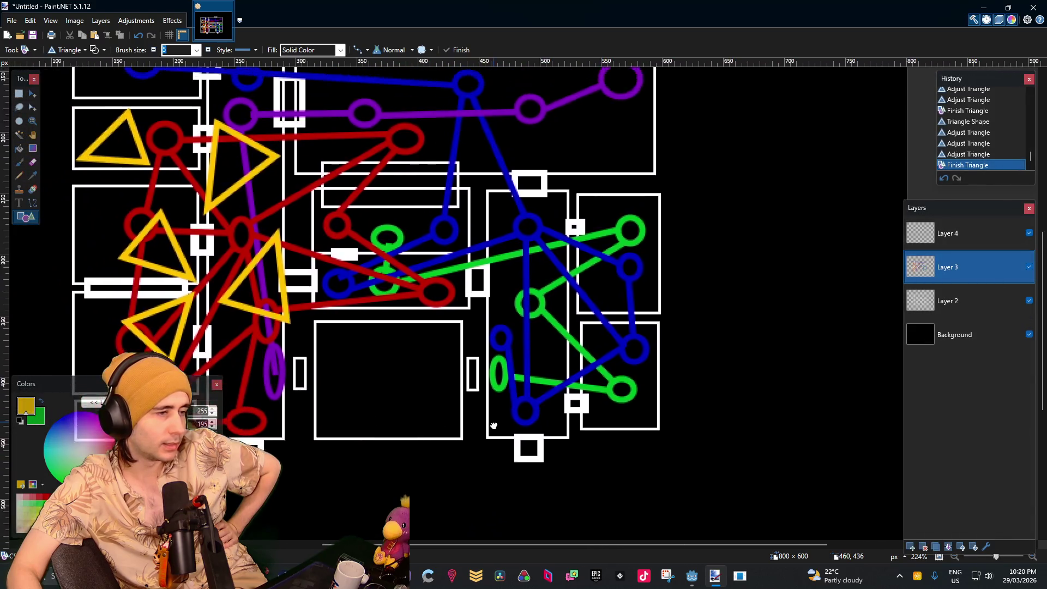
drag(357, 366, 441, 384)
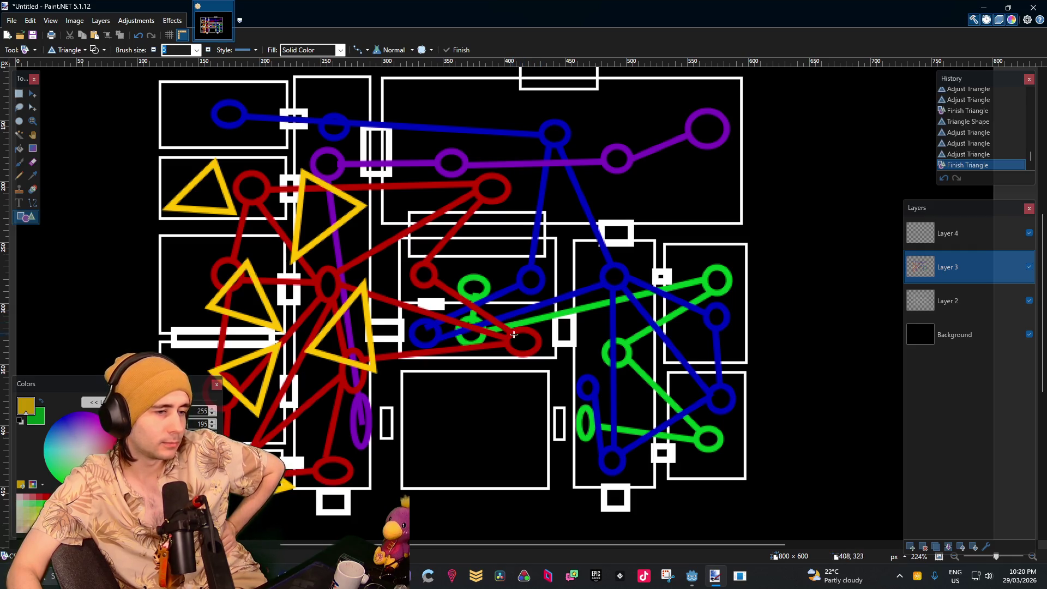
mouse_move(498, 354)
mouse_down()
mouse_move(576, 284)
mouse_move(546, 290)
mouse_move(566, 303)
mouse_up()
mouse_move(494, 349)
mouse_down()
mouse_move(538, 326)
mouse_move(537, 335)
mouse_move(556, 330)
mouse_move(542, 320)
mouse_up()
drag(650, 237, 651, 257)
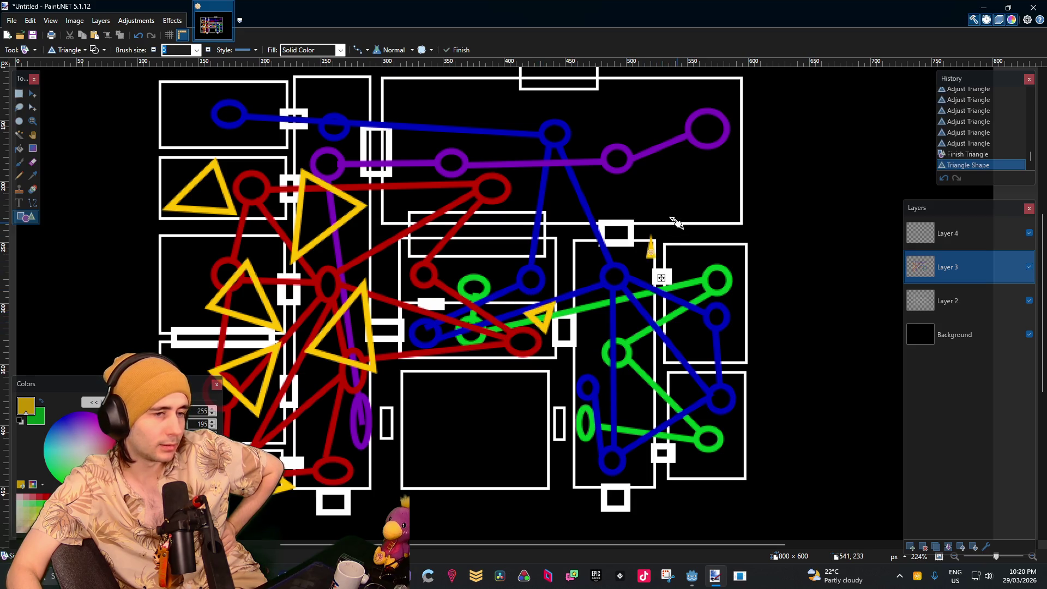
key(ctrl+z)
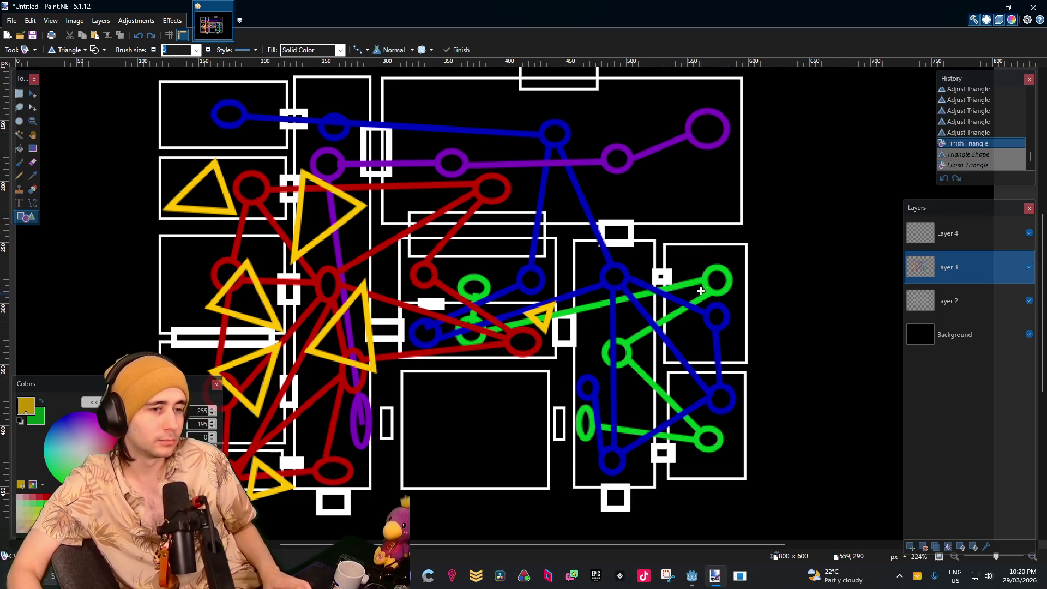
Draw a yellow triangle beside the top-right purple circle, pointing the other way
scroll(598, 368, up, 3)
scroll(598, 368, right, 2)
mouse_move(562, 375)
mouse_down()
mouse_move(597, 308)
mouse_move(632, 321)
mouse_move(567, 463)
mouse_move(554, 288)
mouse_move(563, 285)
mouse_up()
key(ctrl+z)
key(Return)
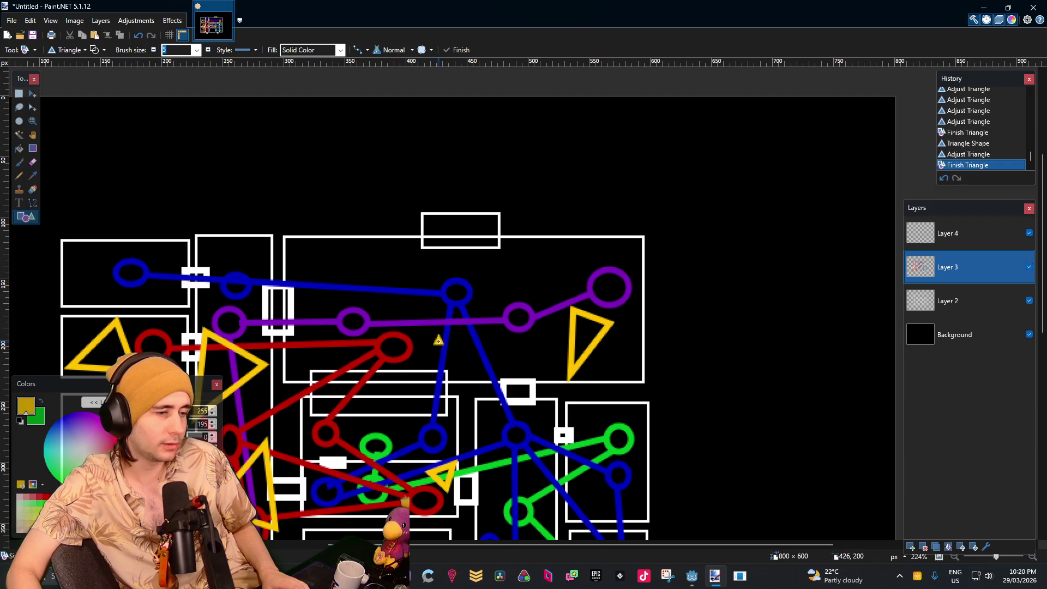
Draw a slightly rotated yellow triangle near the top centre, undoing a stray one
drag(438, 341, 371, 414)
mouse_move(416, 309)
mouse_down()
mouse_move(408, 322)
mouse_move(409, 307)
mouse_move(430, 305)
mouse_move(430, 282)
mouse_move(387, 270)
mouse_up()
key(ctrl+z)
key(ctrl+z)
scroll(430, 306, down, 5)
scroll(414, 290, up, 3)
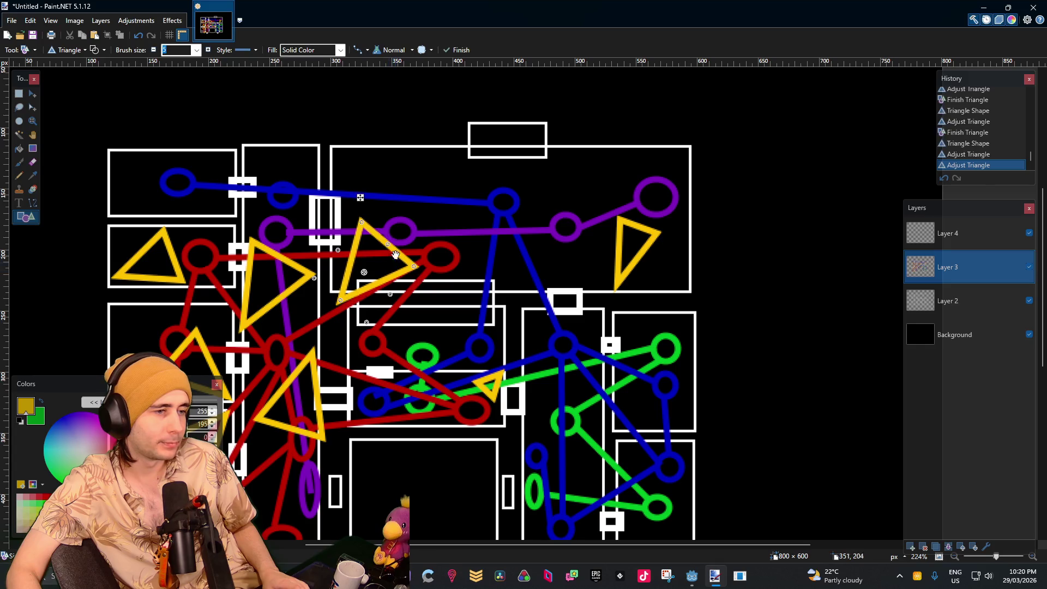
drag(367, 205, 360, 203)
key(Return)
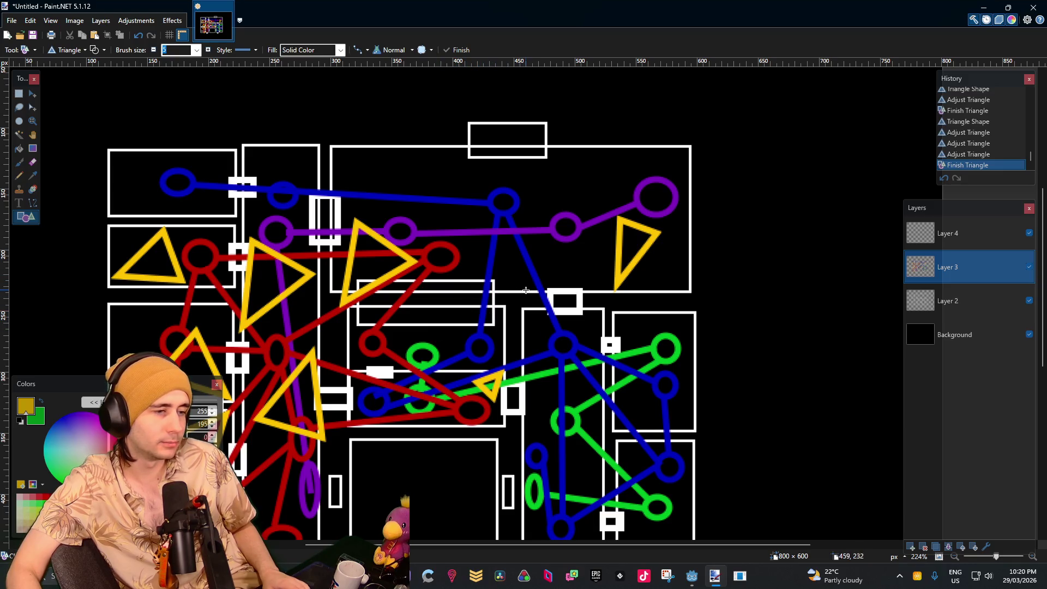
Add a small rotated yellow triangle over the central rooms
mouse_move(519, 293)
mouse_down()
mouse_move(433, 370)
mouse_move(468, 377)
mouse_up()
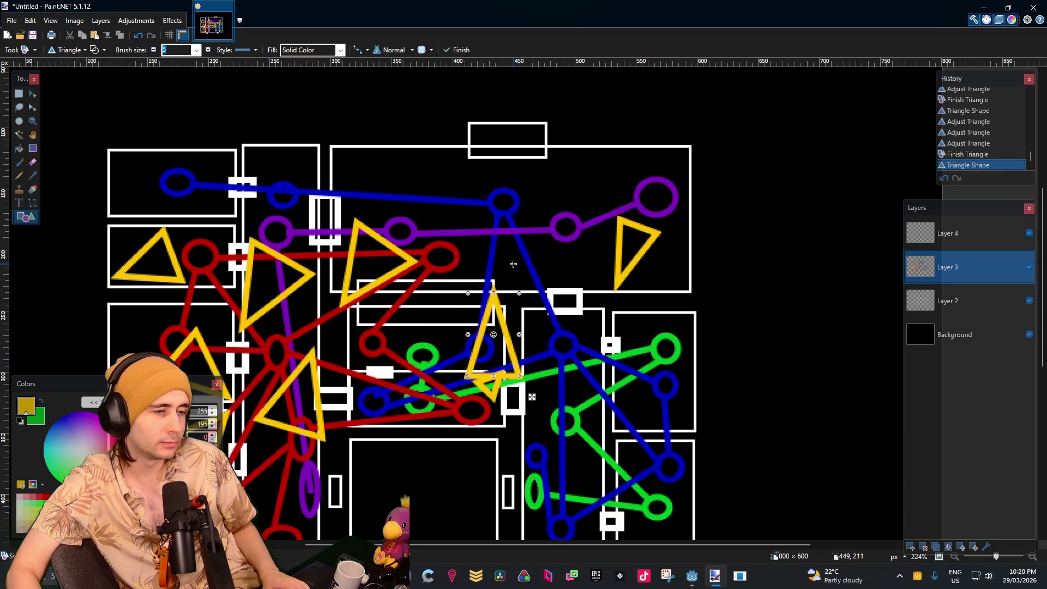
mouse_move(522, 278)
mouse_down()
mouse_move(450, 363)
mouse_move(513, 303)
mouse_move(505, 312)
mouse_up()
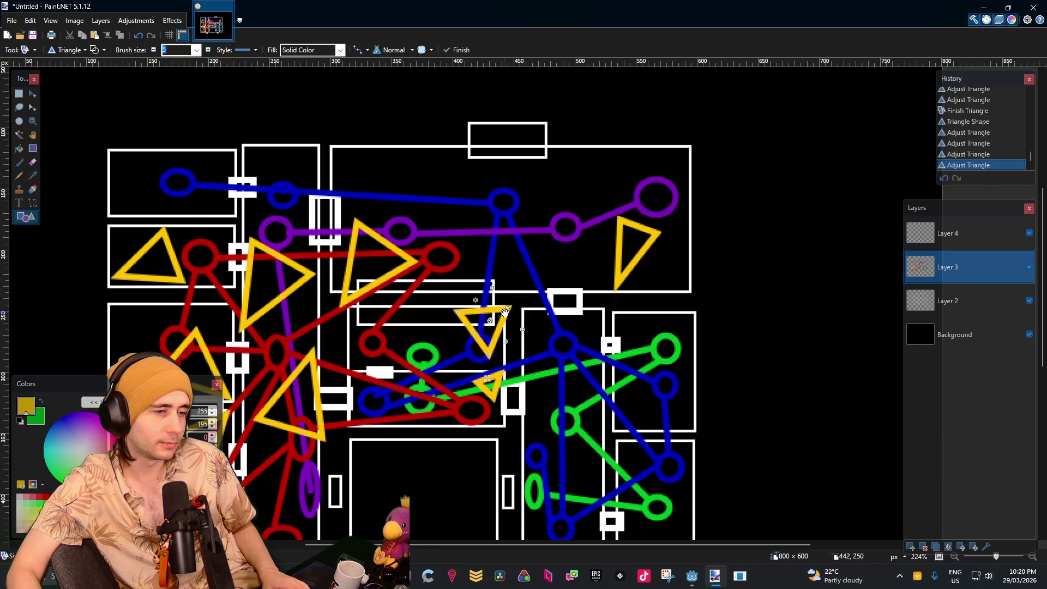
drag(487, 354, 485, 331)
key(Return)
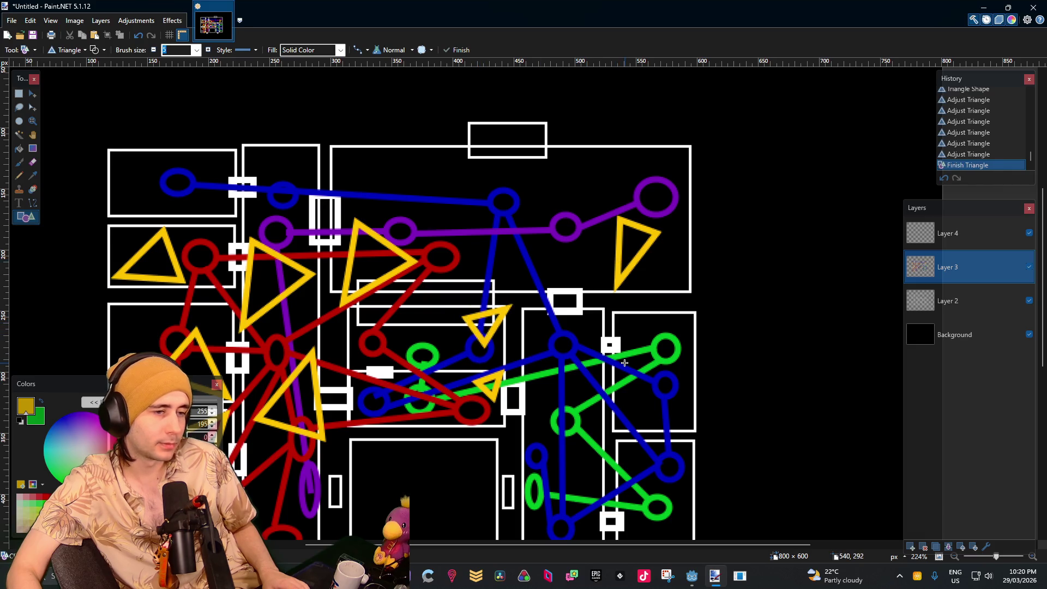
scroll(622, 359, down, 2)
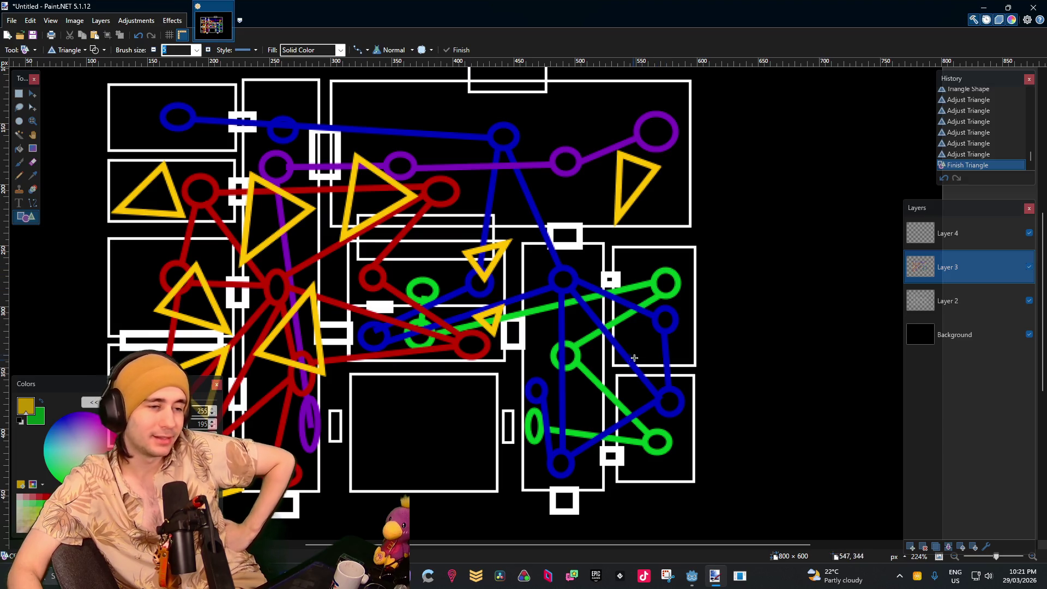
Draw a yellow triangle over the right-hand green-blue graph and rotate it
drag(646, 324, 599, 373)
mouse_move(614, 310)
mouse_down()
mouse_move(592, 349)
mouse_move(599, 377)
mouse_up()
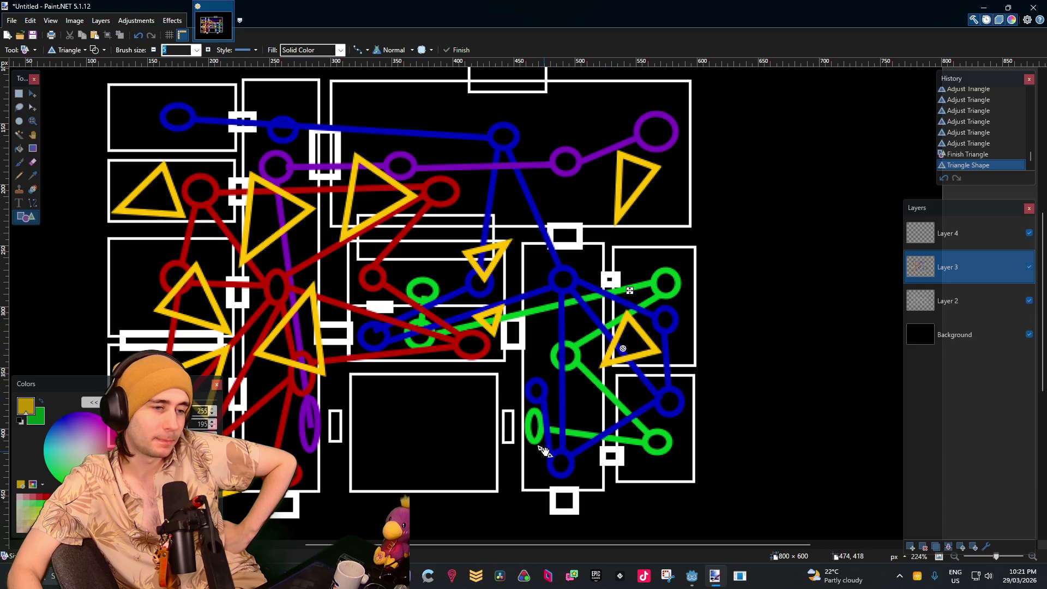
drag(637, 346, 645, 340)
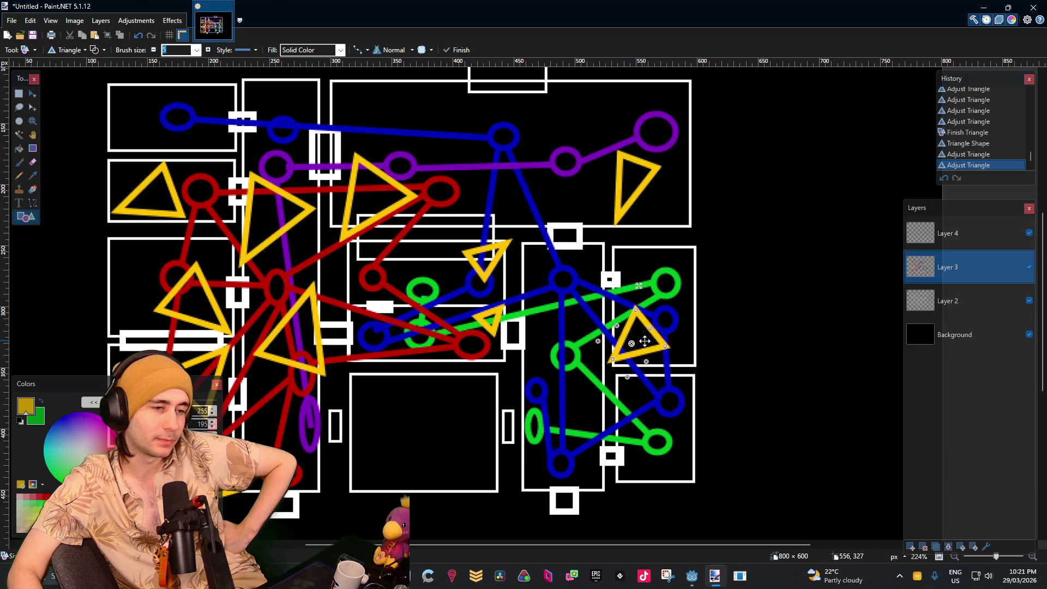
Make the upper-right triangle solid yellow, then return to outline-only shapes
click(102, 51)
click(690, 196)
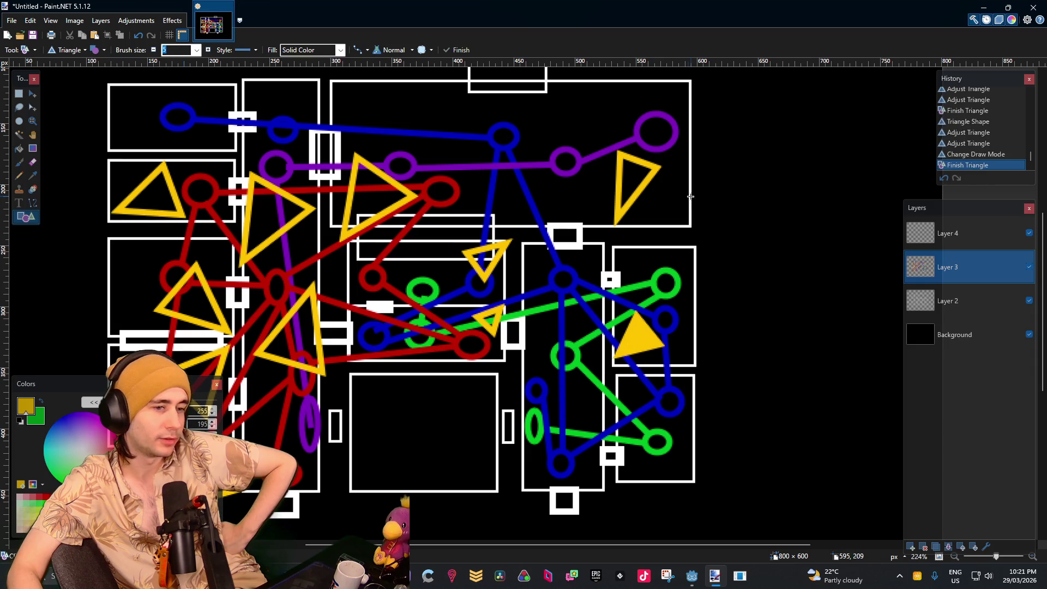
click(92, 51)
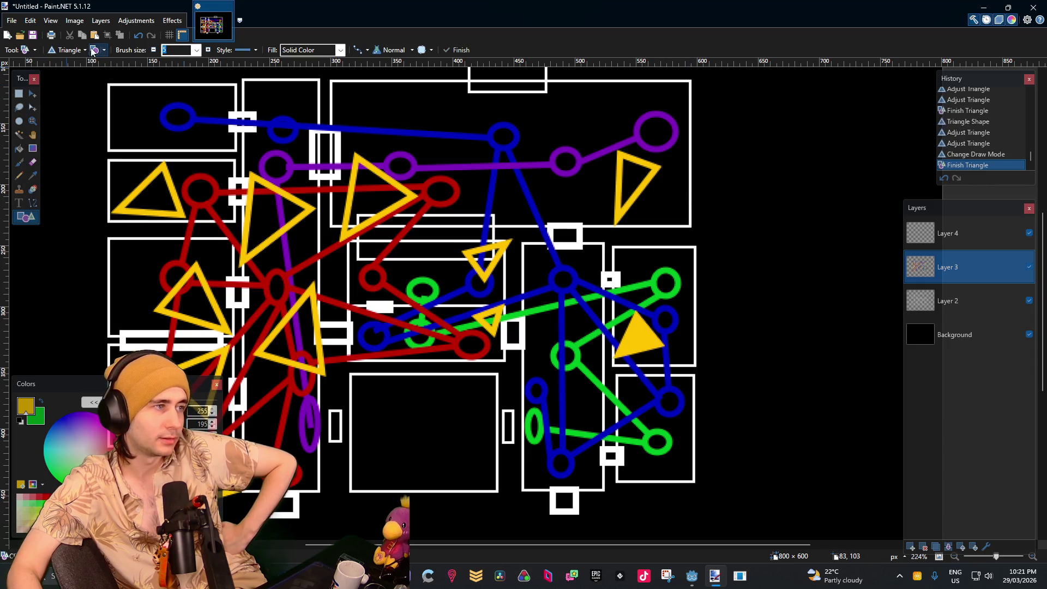
click(93, 50)
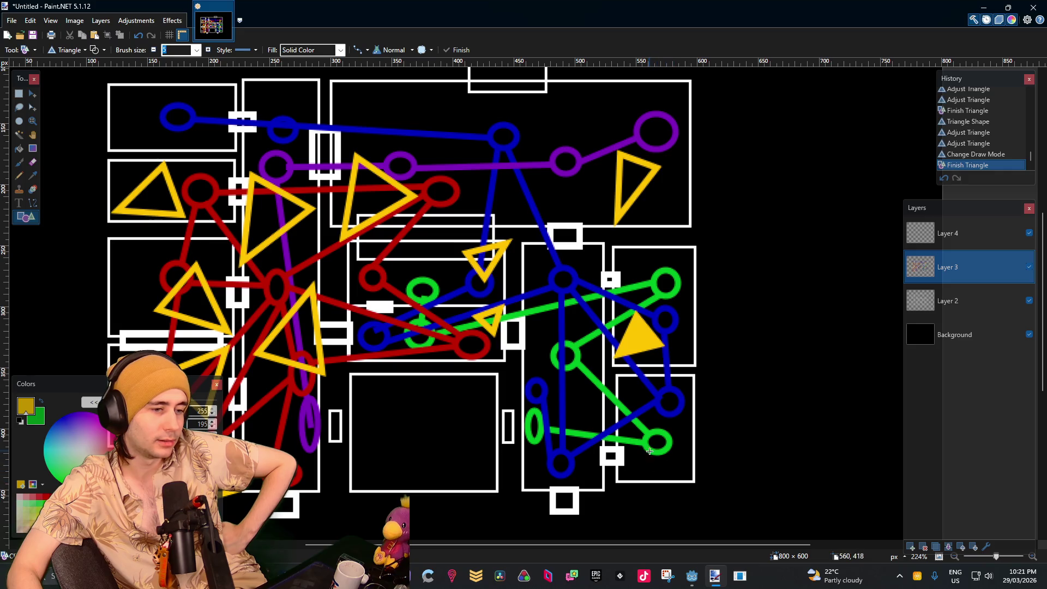
Draw an outlined yellow triangle below the green circle and move it into place
mouse_move(671, 439)
mouse_down()
mouse_move(625, 491)
mouse_move(631, 507)
mouse_up()
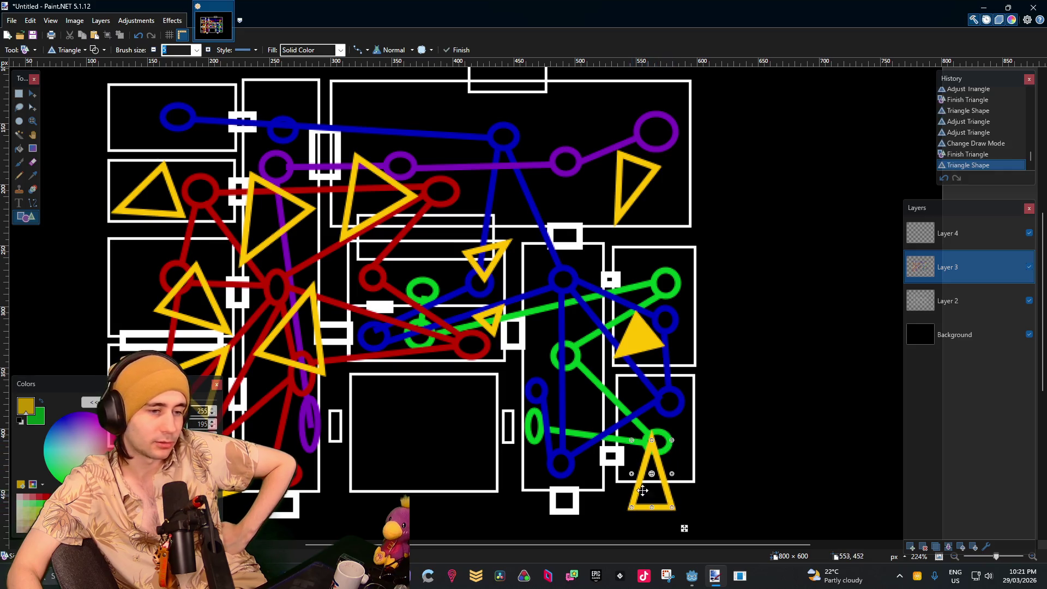
mouse_move(649, 417)
mouse_down()
mouse_move(565, 528)
mouse_move(613, 519)
mouse_move(590, 500)
mouse_up()
scroll(565, 528, down, 3)
drag(661, 331, 647, 348)
key(Return)
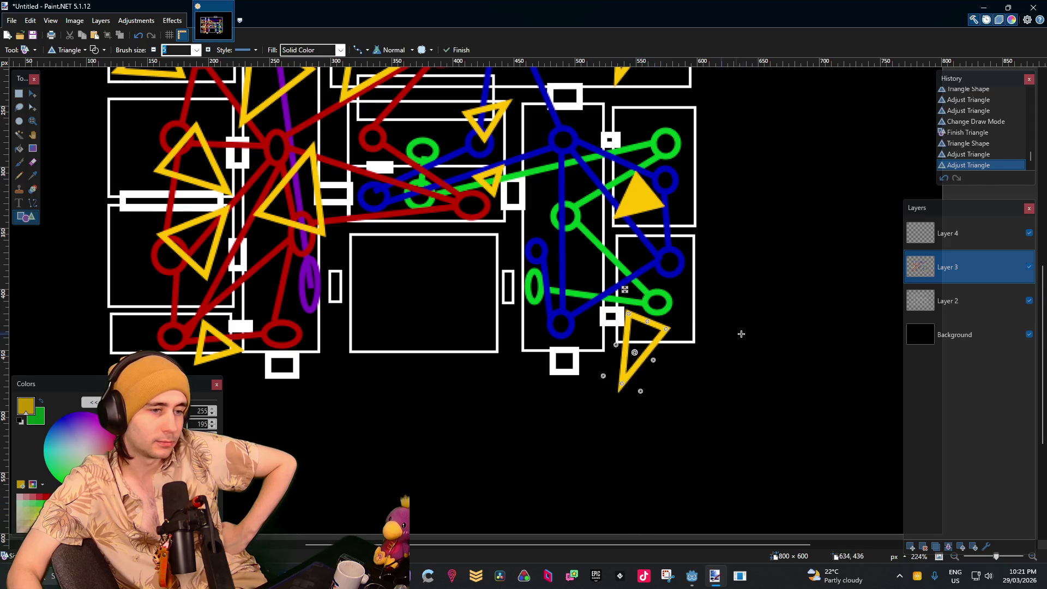
scroll(766, 329, up, 1)
scroll(767, 329, up, 1)
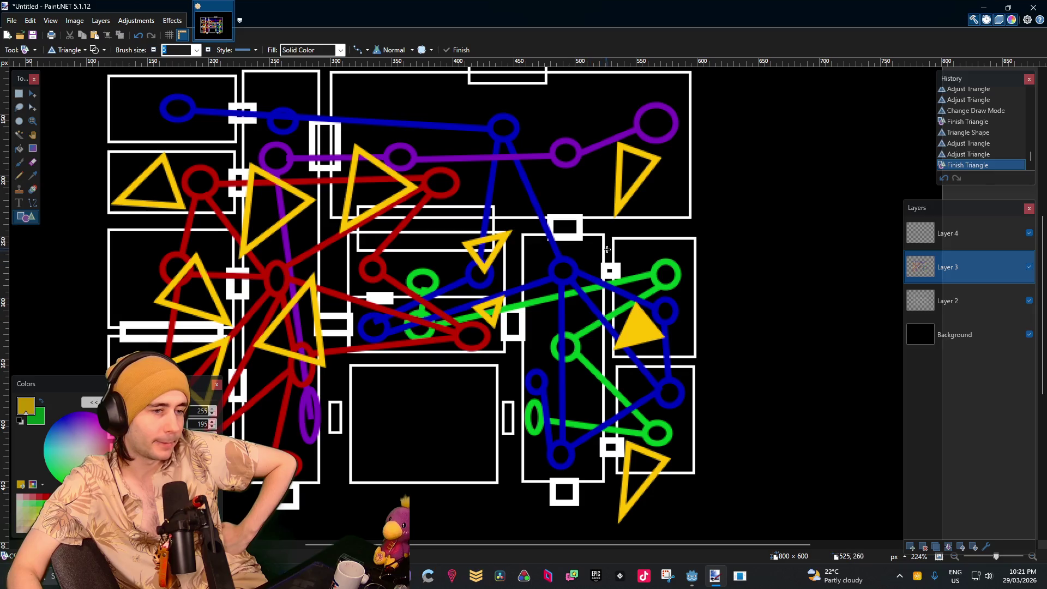
Draw a tall, narrow yellow triangle, rotate it and move it onto the green graph
drag(607, 249, 578, 318)
drag(615, 231, 582, 221)
mouse_move(592, 297)
mouse_down()
mouse_move(540, 356)
mouse_move(535, 344)
mouse_up()
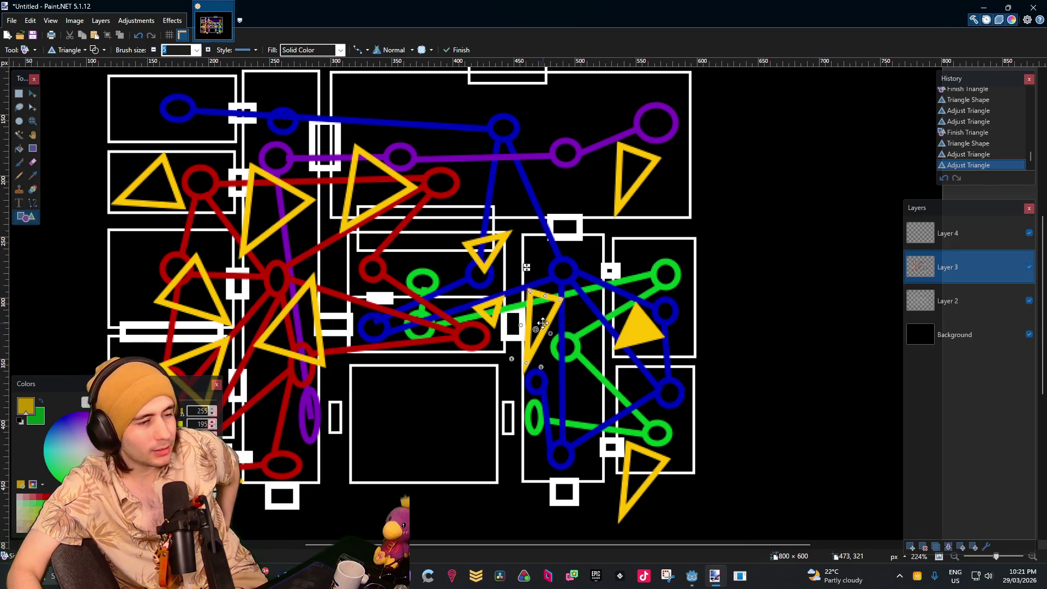
Finish the narrow triangle and add a small rotated yellow triangle inside the green graph
drag(540, 310, 542, 301)
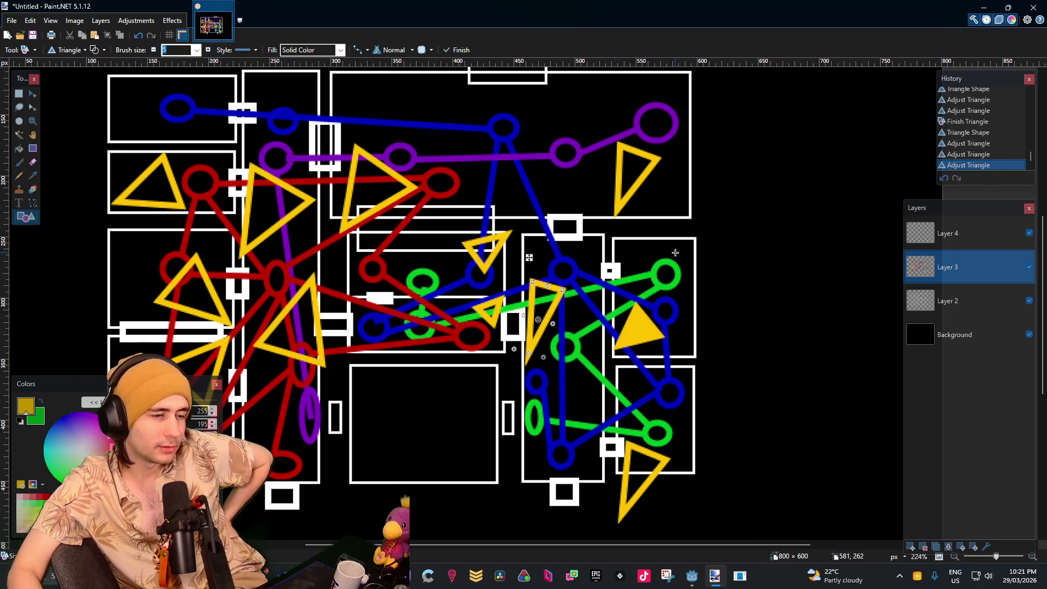
key(Return)
drag(596, 361, 565, 420)
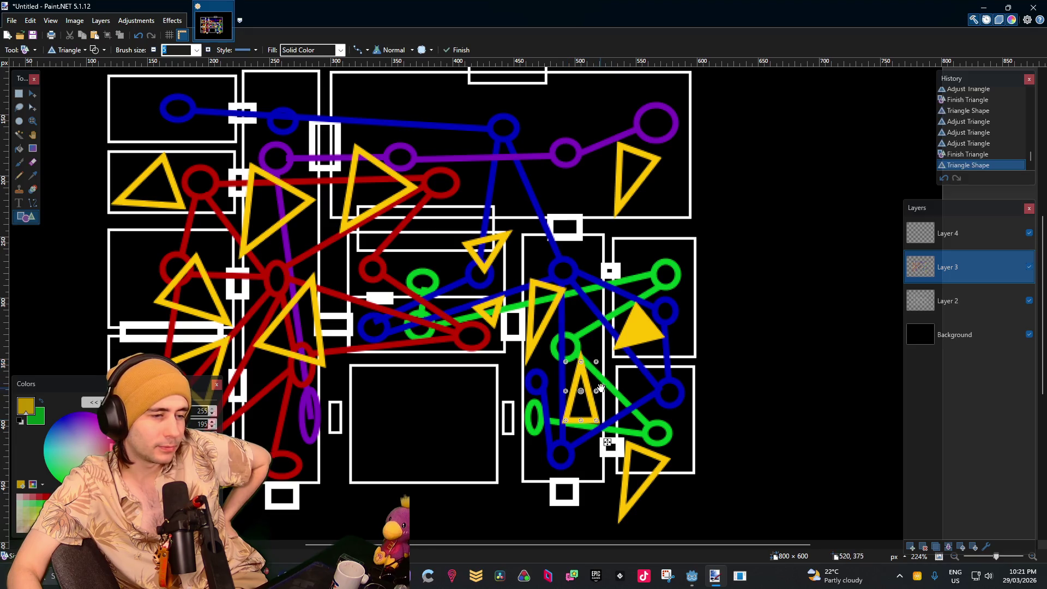
mouse_move(604, 356)
mouse_down()
mouse_move(621, 379)
mouse_move(593, 383)
mouse_move(623, 377)
mouse_move(616, 387)
mouse_up()
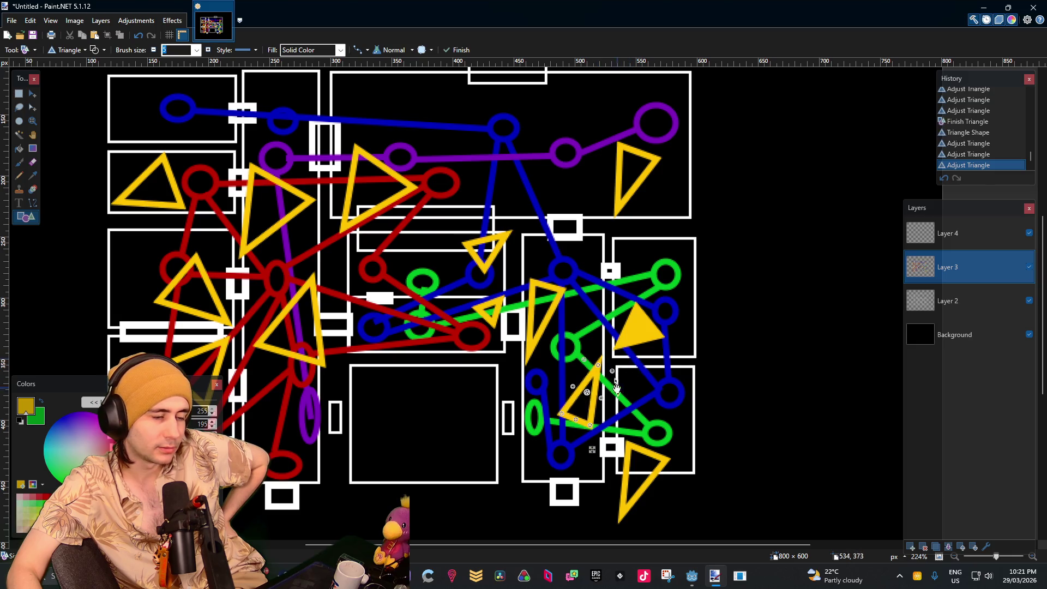
drag(579, 420, 580, 415)
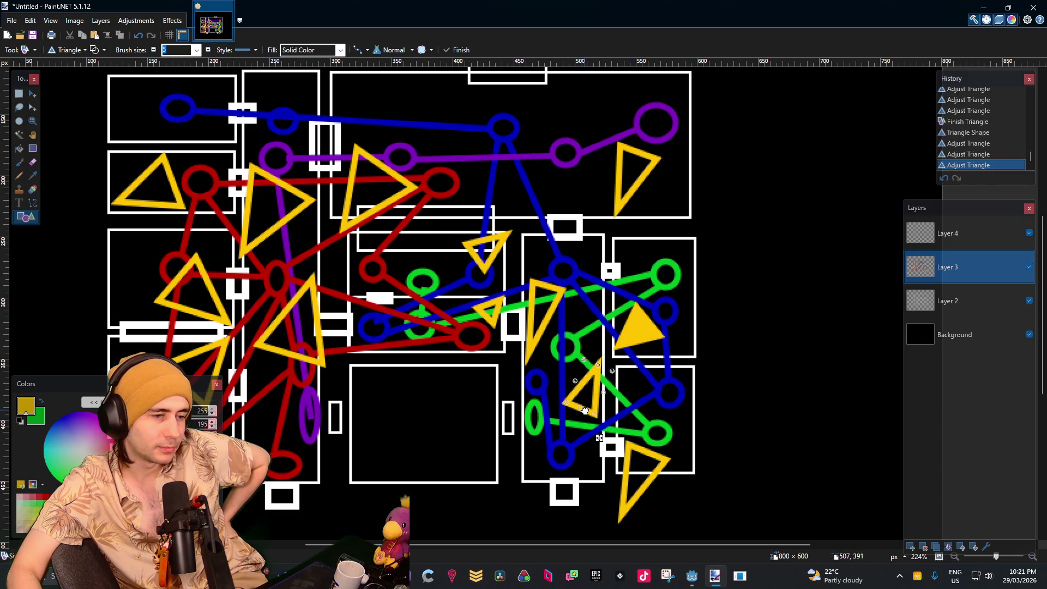
click(692, 314)
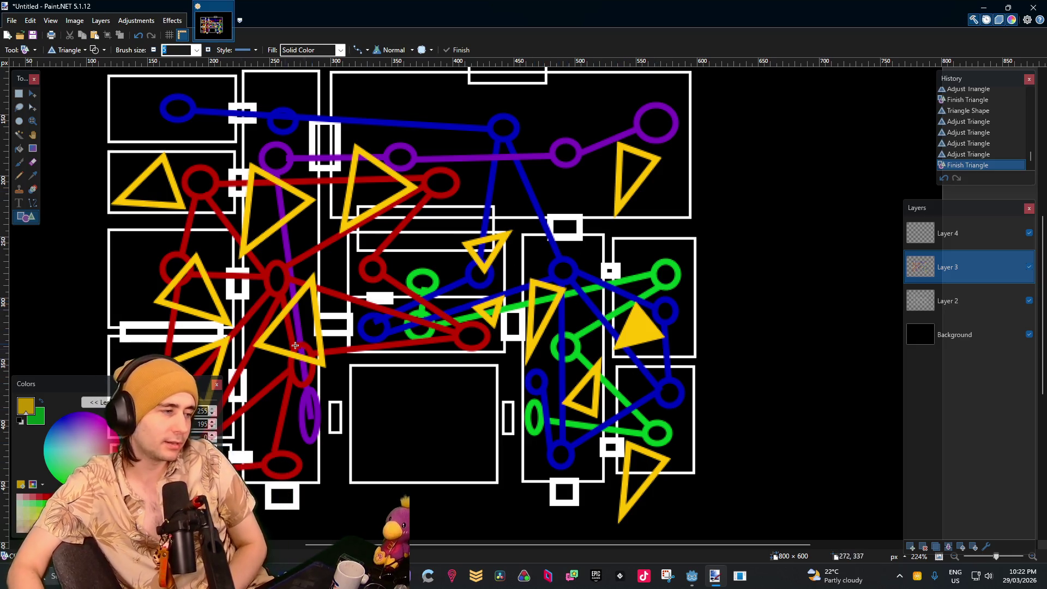
Pick the green colour, toggle Layer 4's visibility and return to Layer 3
click(35, 417)
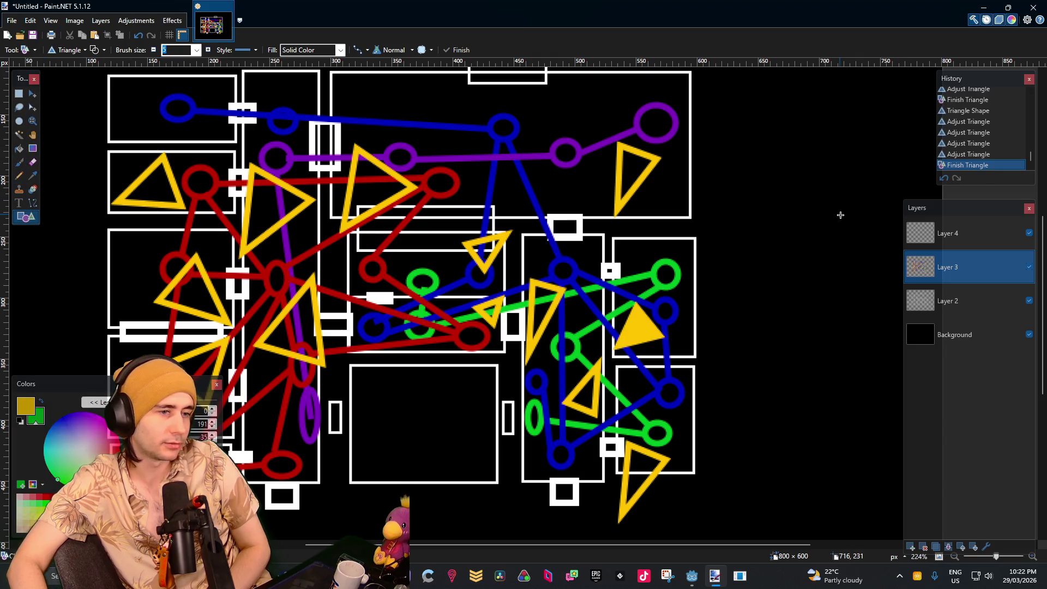
click(960, 234)
click(1028, 233)
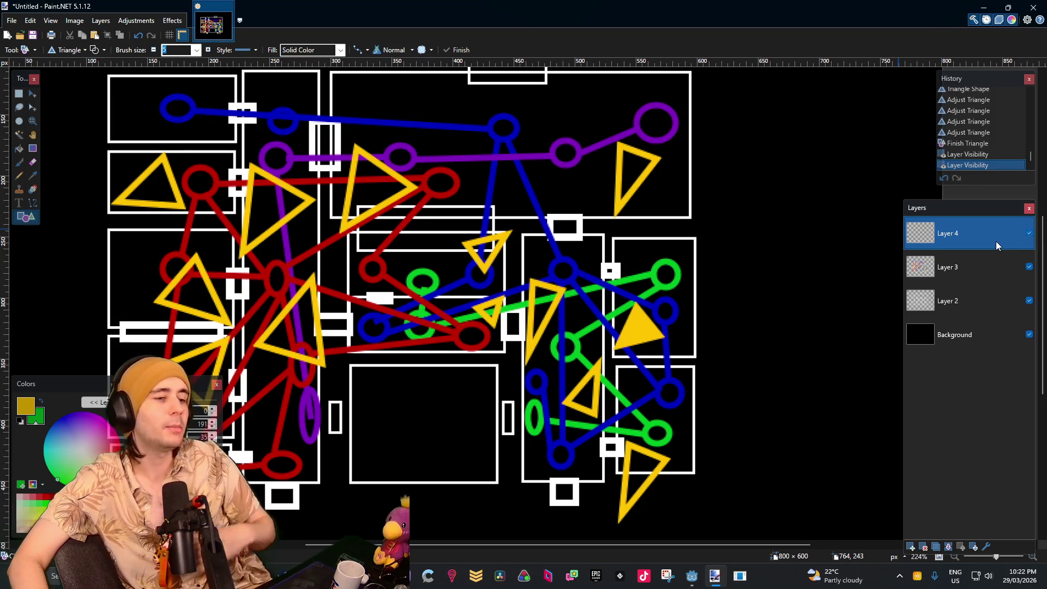
click(981, 265)
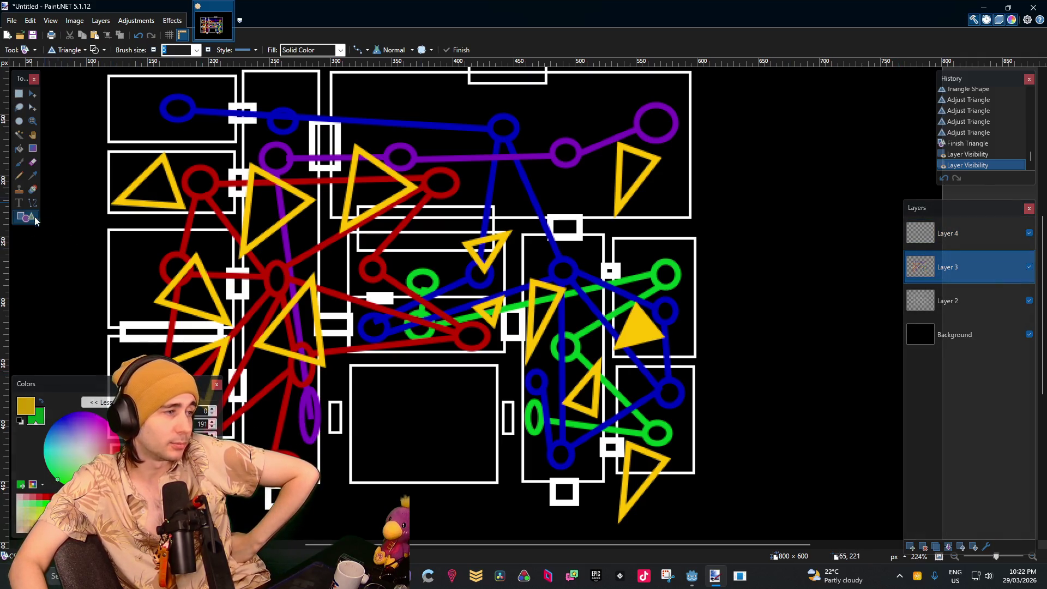
Draw a small green ellipse node between the narrow and filled yellow triangles
click(66, 50)
click(92, 76)
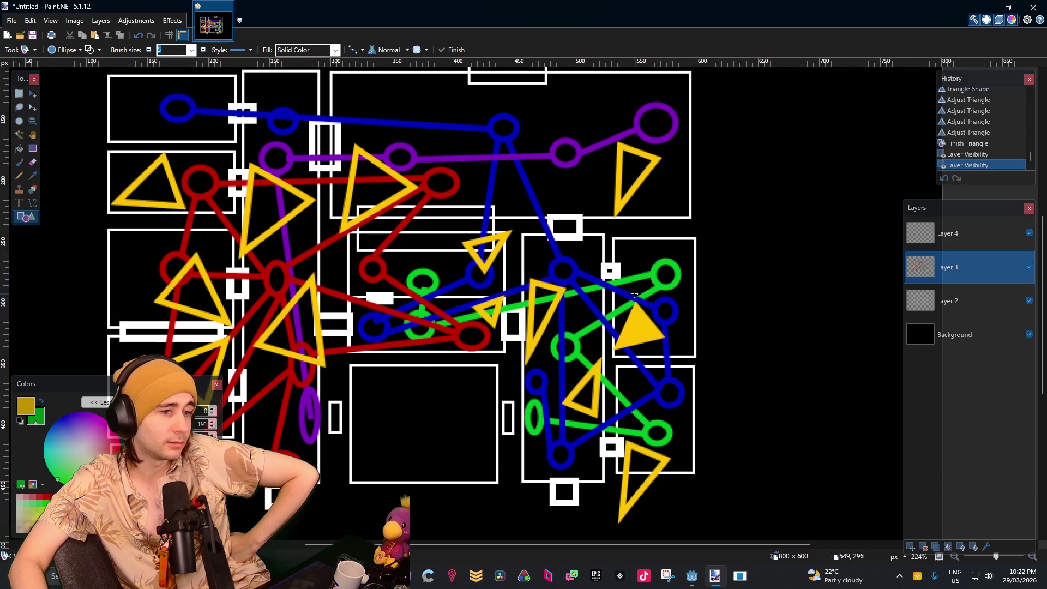
drag(564, 312, 562, 313)
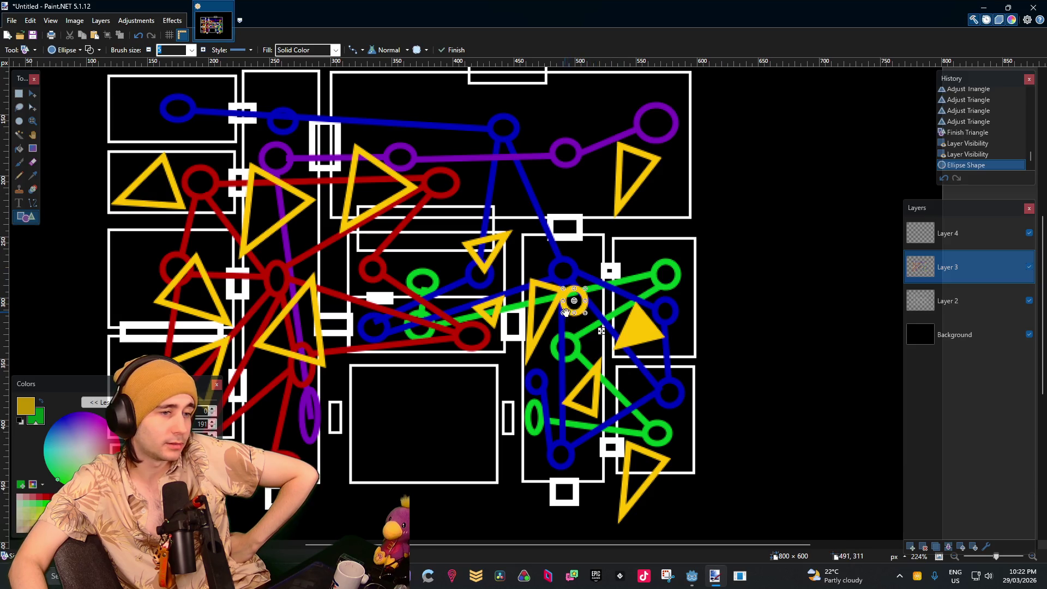
click(41, 401)
click(689, 262)
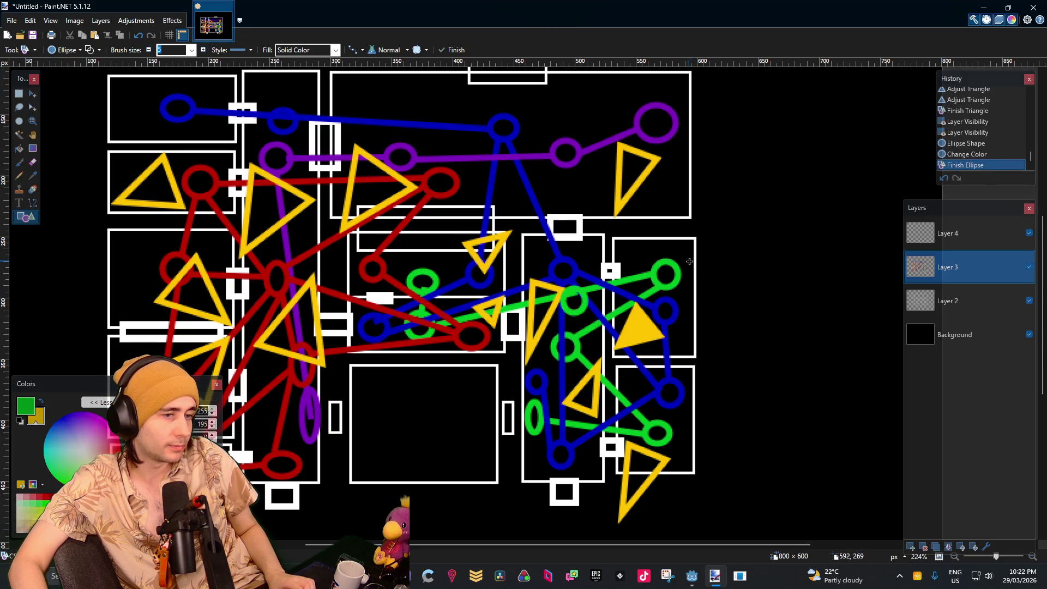
scroll(720, 322, down, 3)
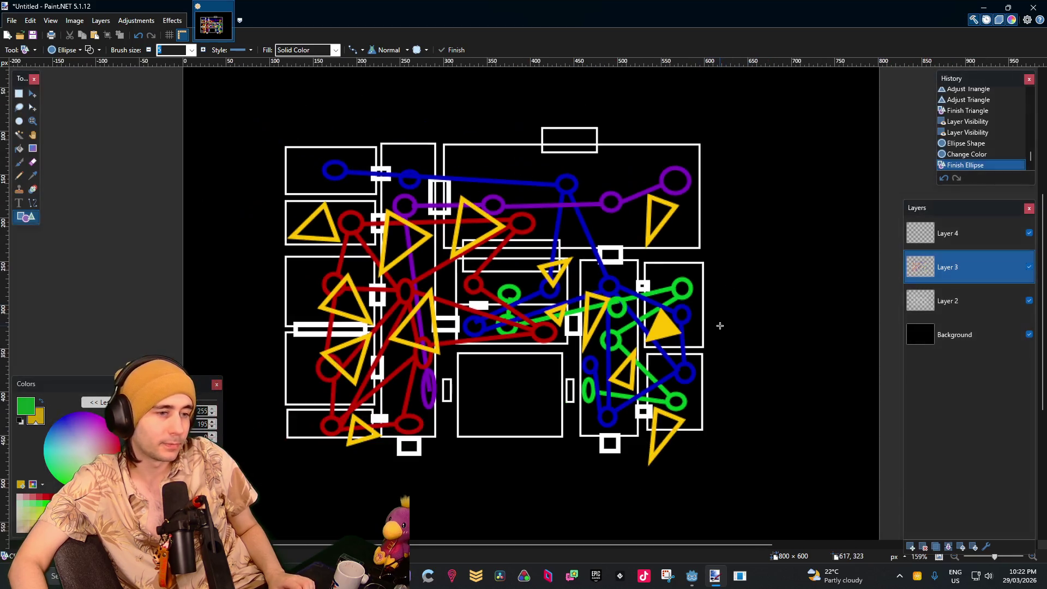
scroll(654, 311, up, 4)
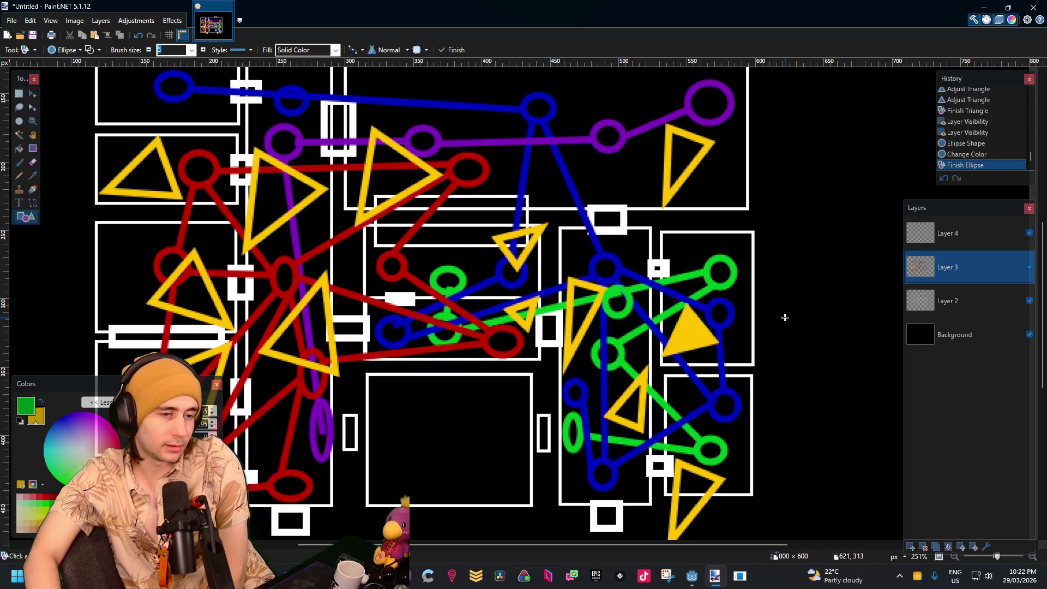
scroll(784, 317, down, 3)
scroll(783, 315, up, 3)
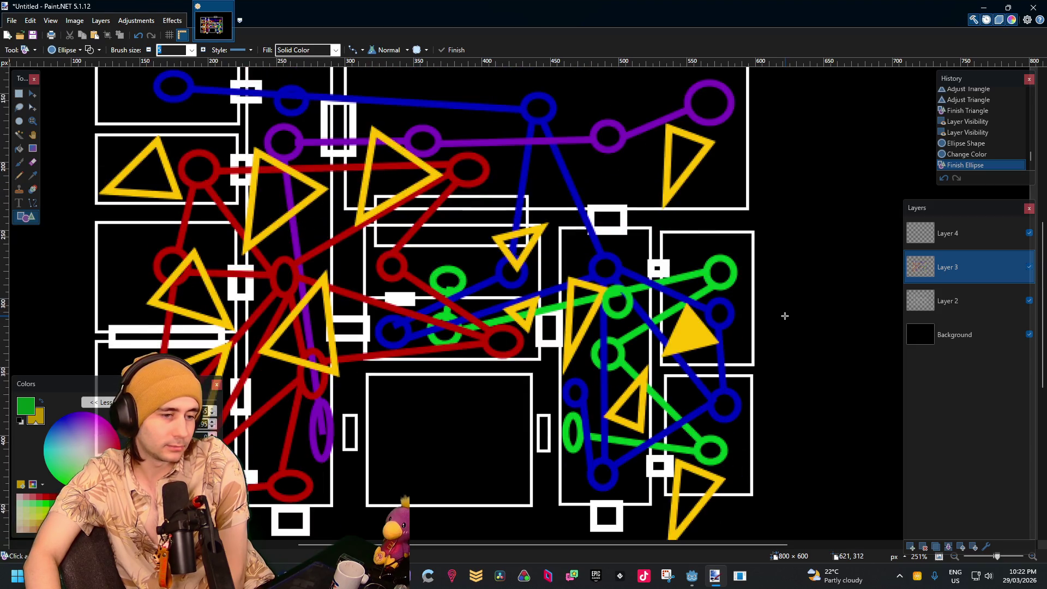
scroll(758, 278, down, 3)
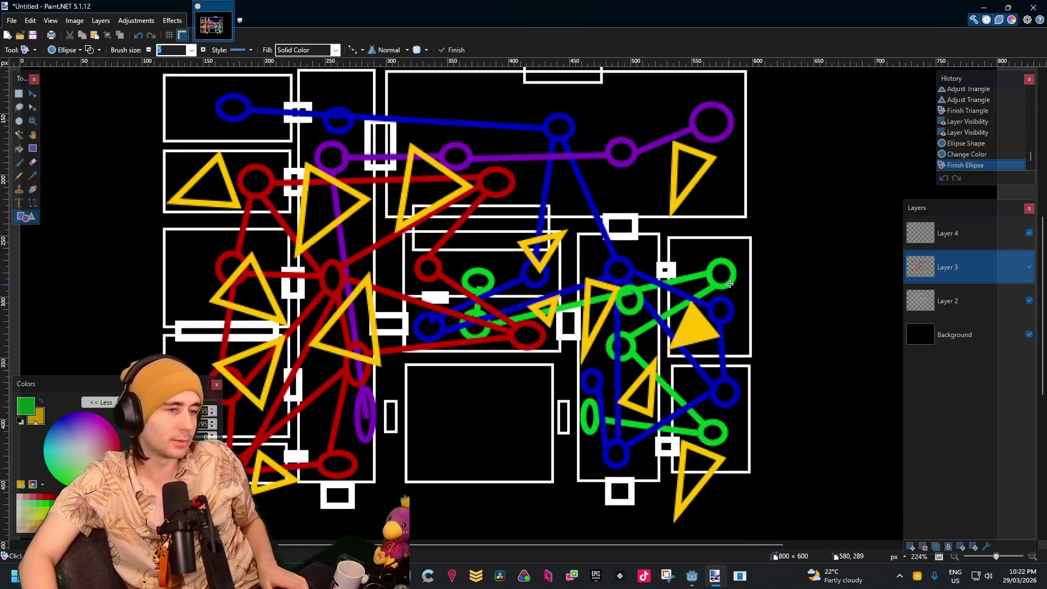
scroll(746, 258, up, 2)
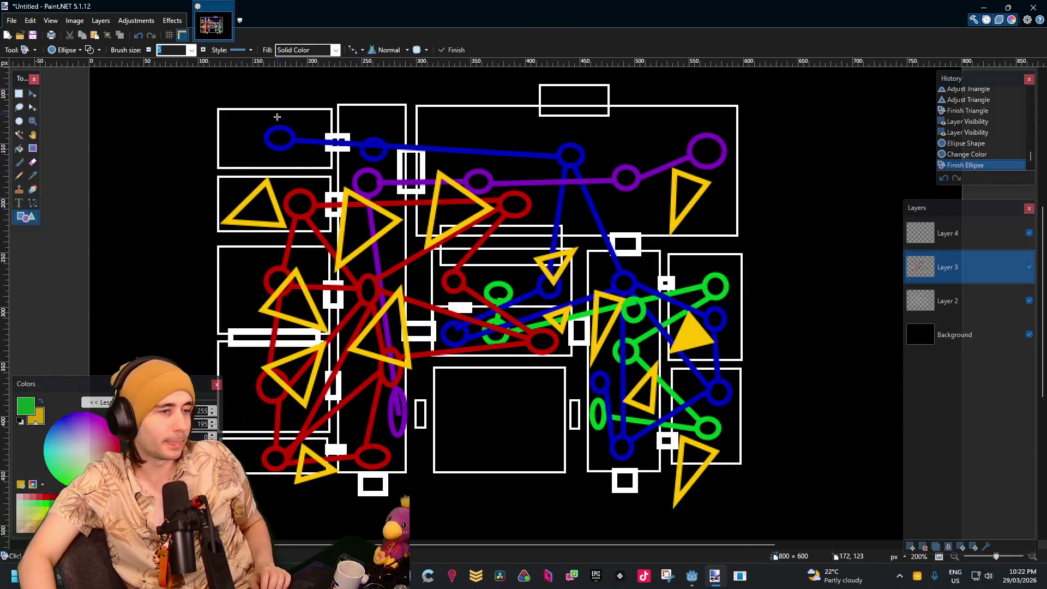
click(18, 96)
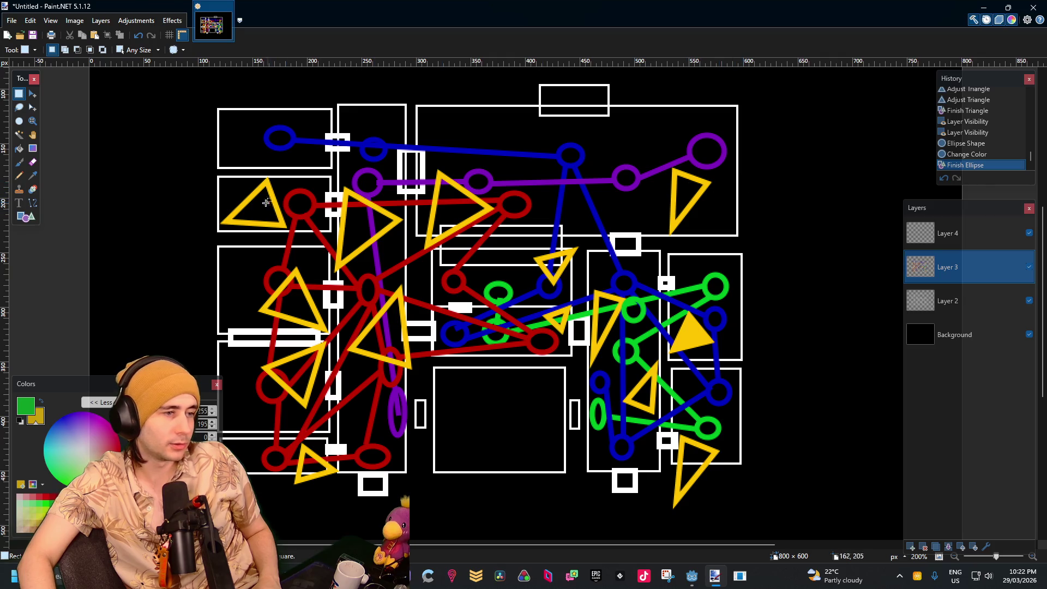
Try rectangle selections over the left, upper and middle rooms, then clear them
mouse_move(242, 185)
mouse_down()
mouse_move(731, 197)
mouse_move(773, 223)
mouse_move(789, 465)
mouse_up()
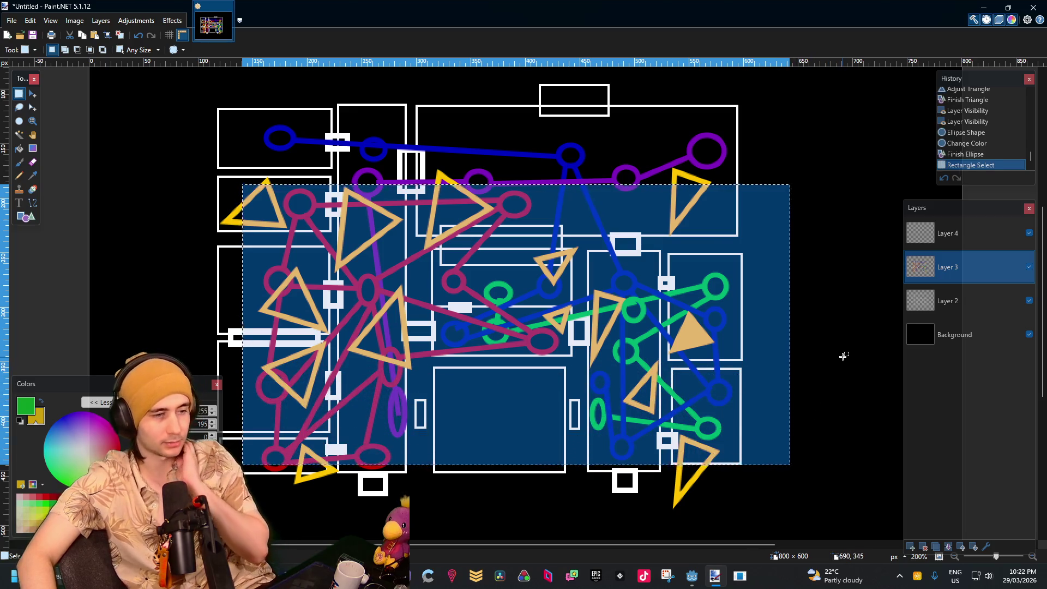
click(844, 355)
mouse_move(203, 162)
mouse_down()
mouse_move(366, 452)
mouse_move(421, 512)
mouse_up()
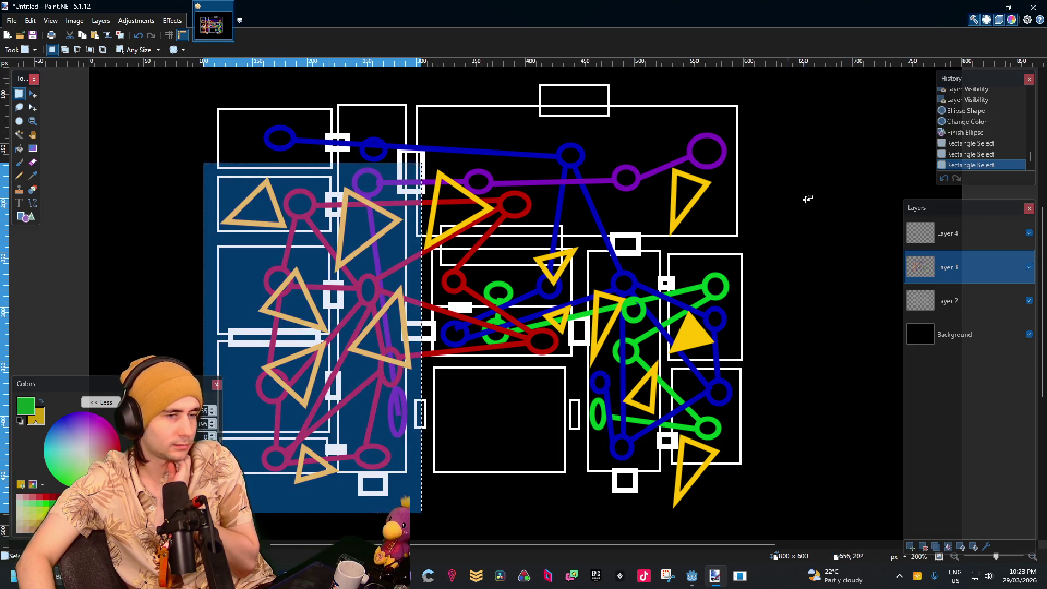
mouse_move(790, 119)
mouse_down()
mouse_move(424, 228)
mouse_move(468, 248)
mouse_move(573, 361)
mouse_up()
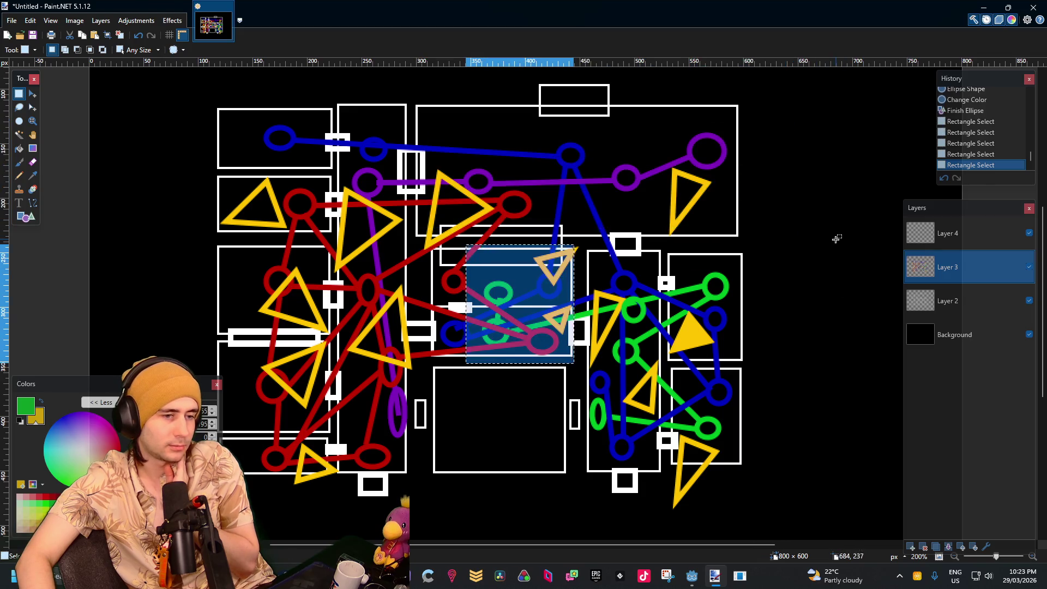
drag(836, 238, 609, 480)
click(865, 266)
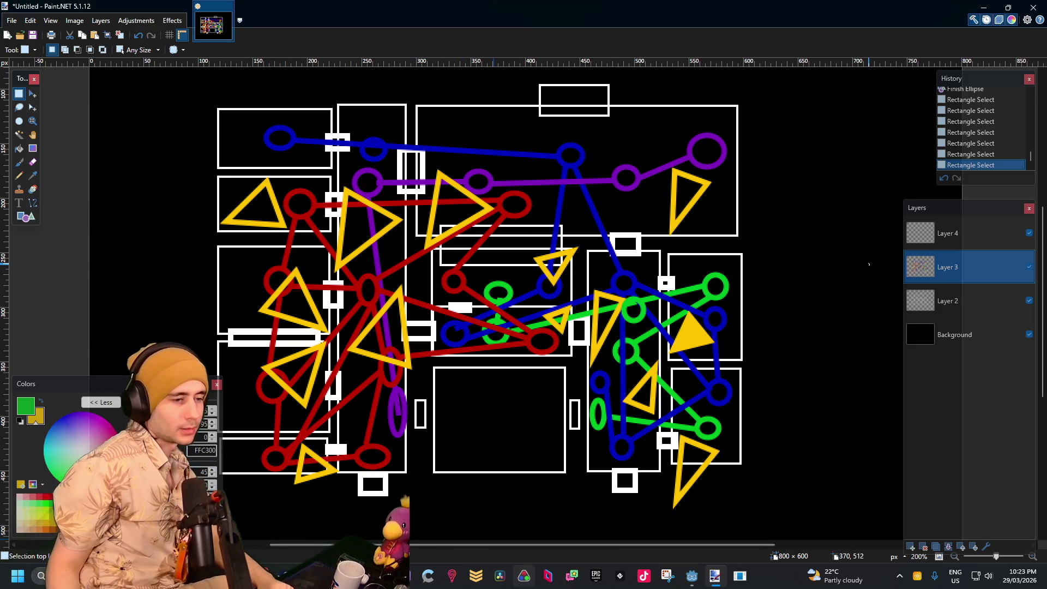
Make Layer 4 the active layer
mouse_move(233, 575)
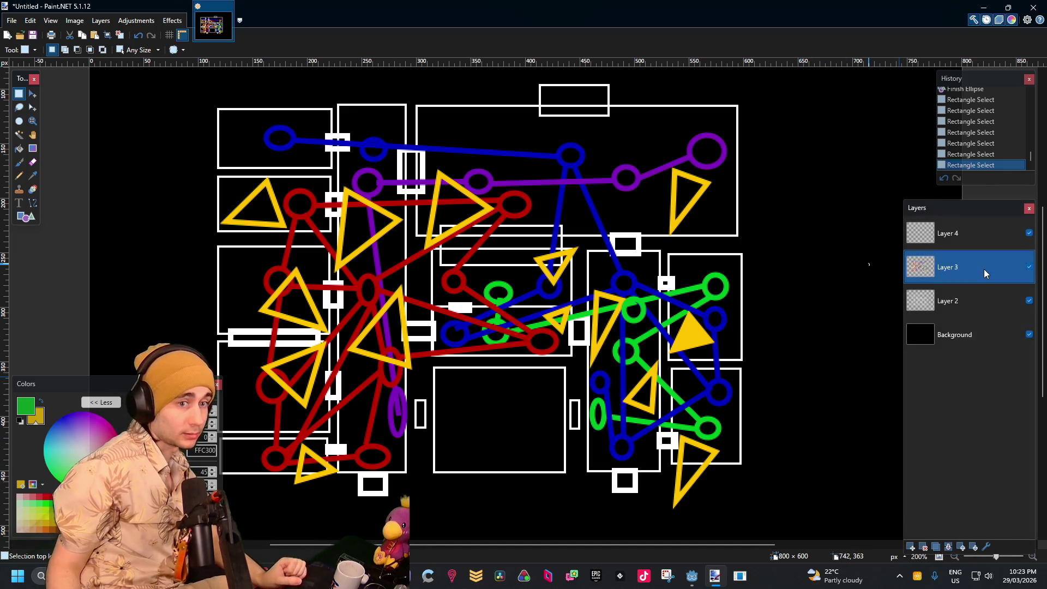
click(974, 240)
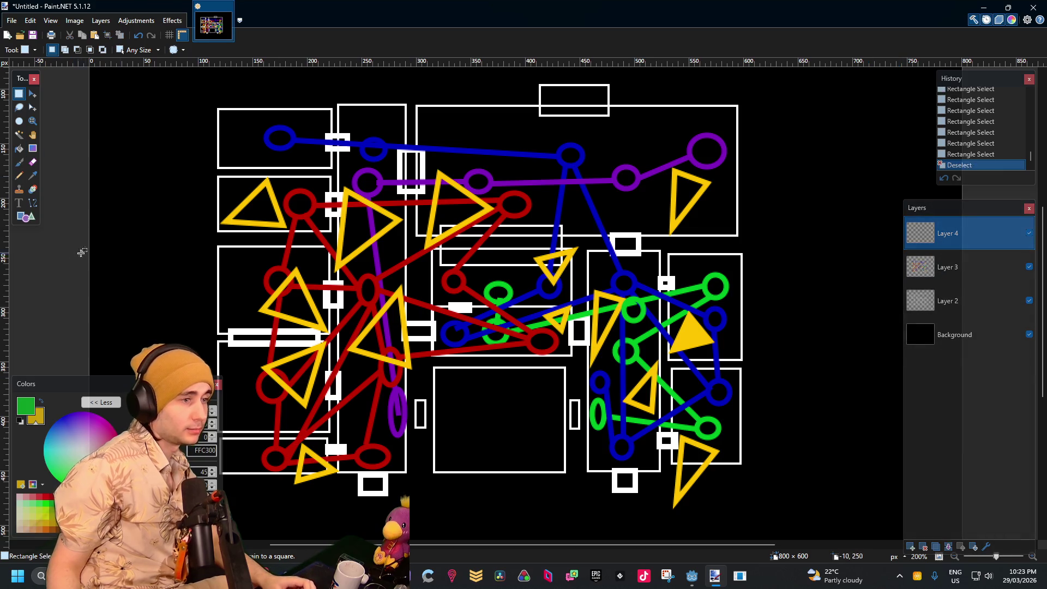
scroll(232, 280, down, 1)
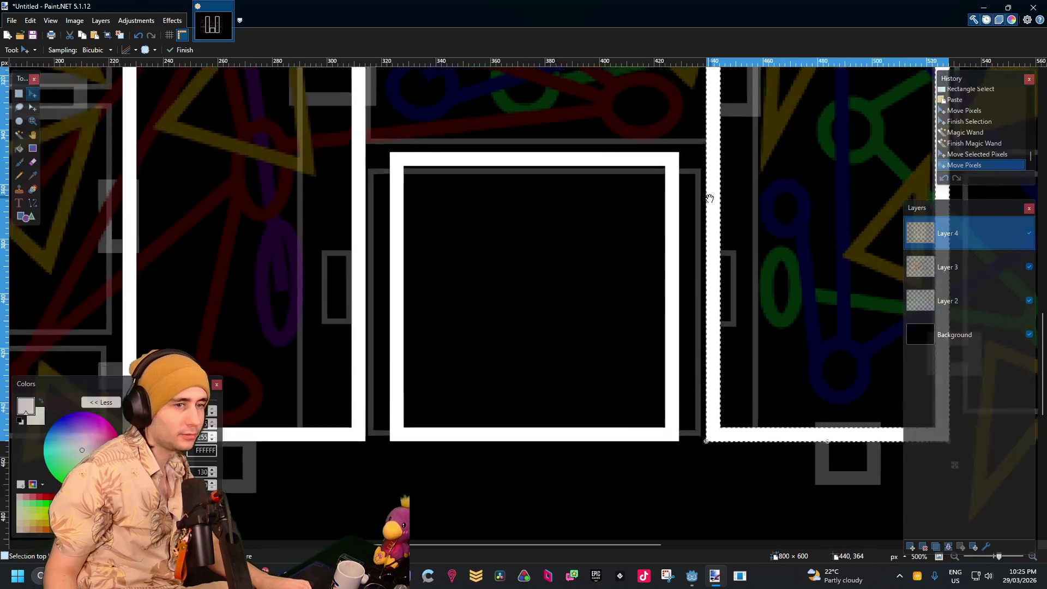
Paste a wall outline piece and move it right onto the room wall, about 10 px back left
scroll(769, 200, down, 2)
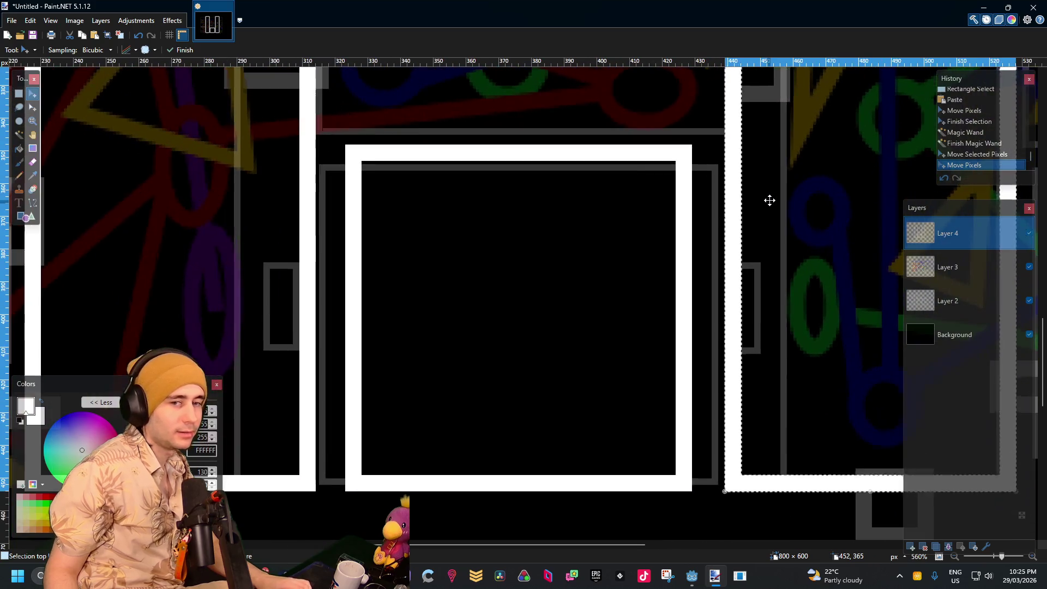
scroll(769, 200, down, 1)
click(19, 97)
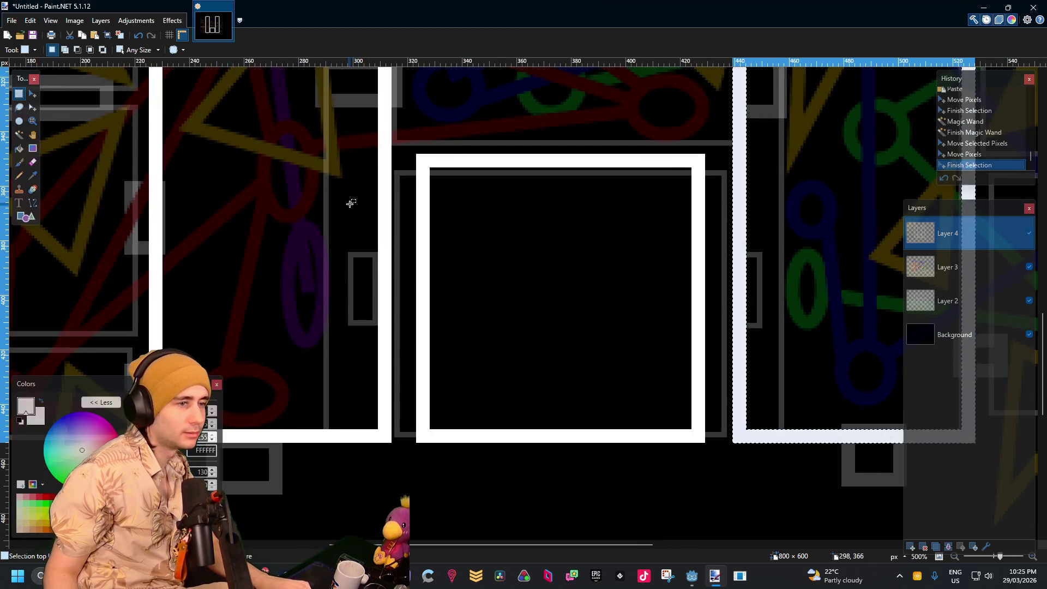
drag(348, 202, 451, 282)
key(ctrl+v)
mouse_move(482, 247)
mouse_down()
mouse_move(470, 243)
mouse_move(771, 283)
mouse_move(751, 292)
mouse_up()
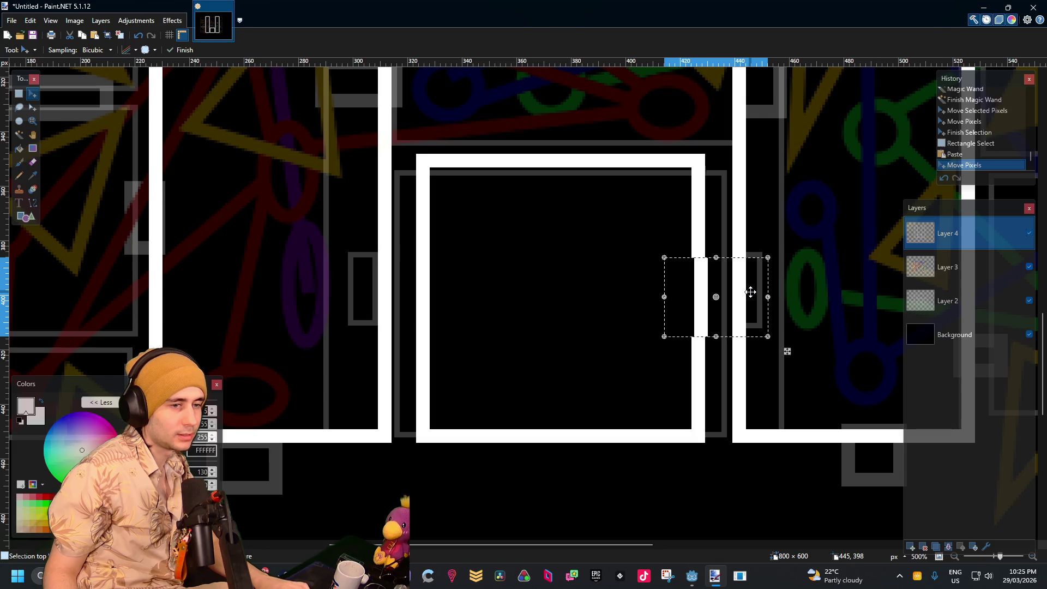
scroll(757, 288, up, 4)
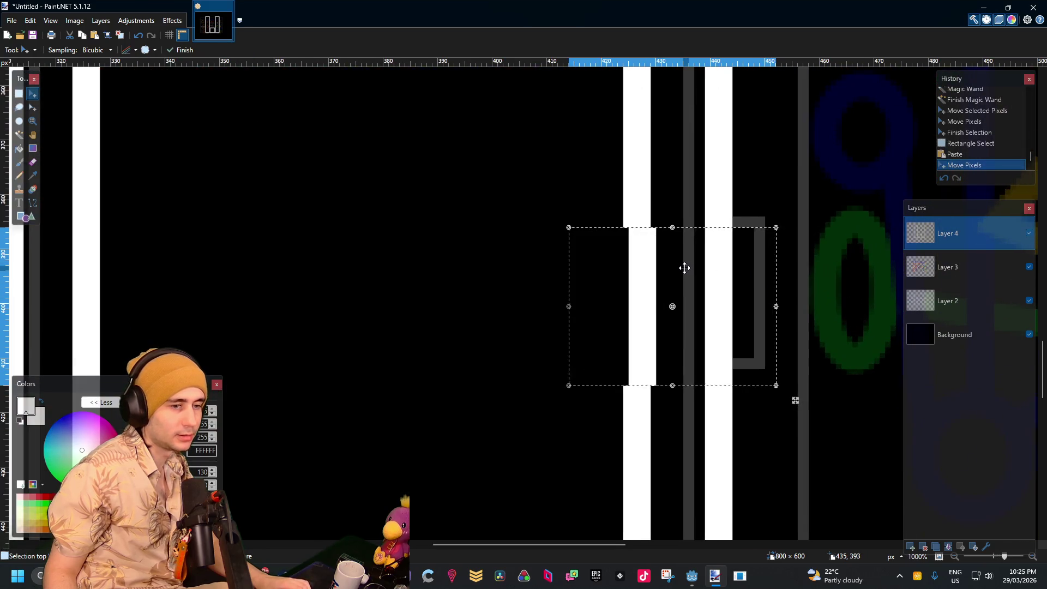
drag(684, 267, 679, 267)
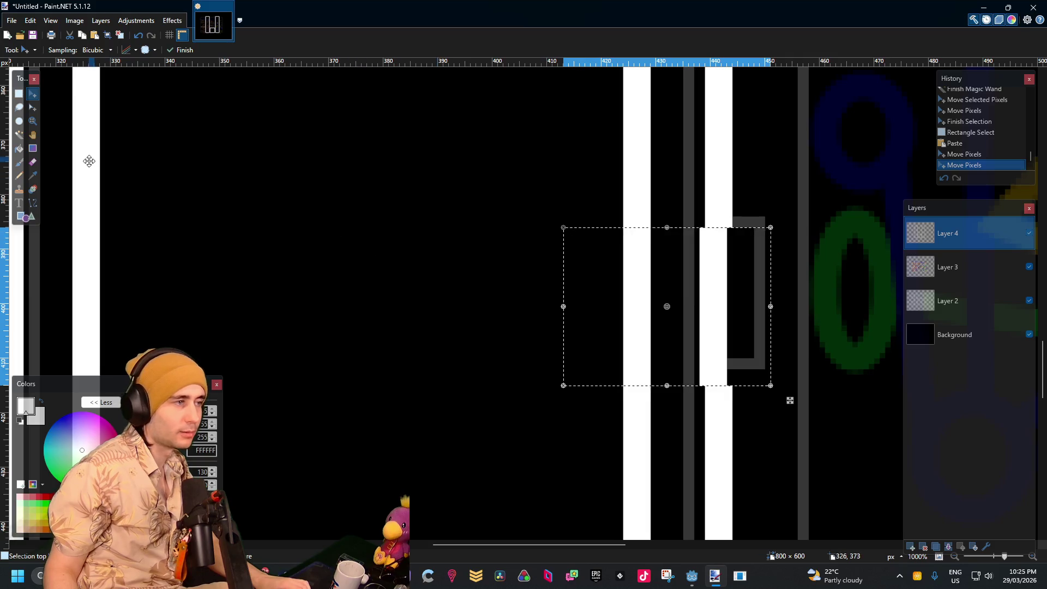
Undo the piece's last move, then Magic Wand-select the right room outline and move it
key(s)
key(ctrl+d)
key(ctrl+z)
key(ctrl+z)
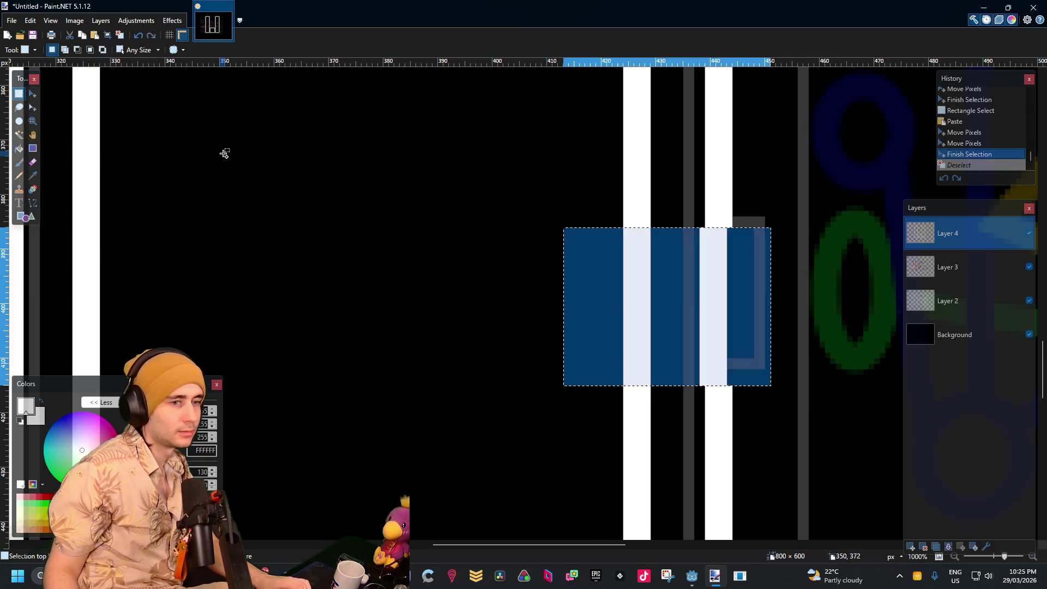
key(ctrl+z)
key(ctrl+z)
ctrl+scroll(278, 166, down, 6)
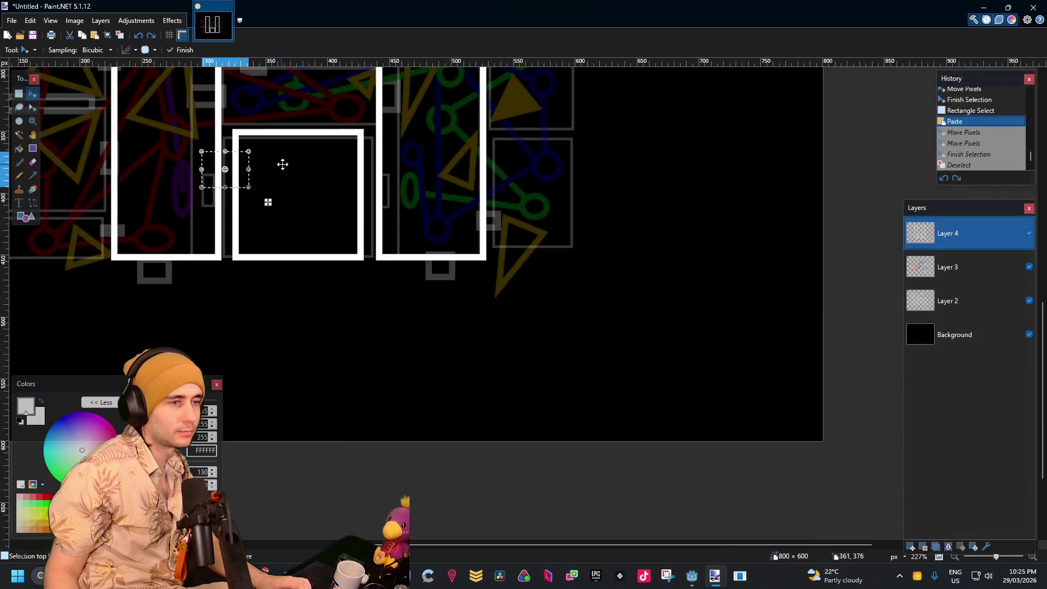
click(19, 134)
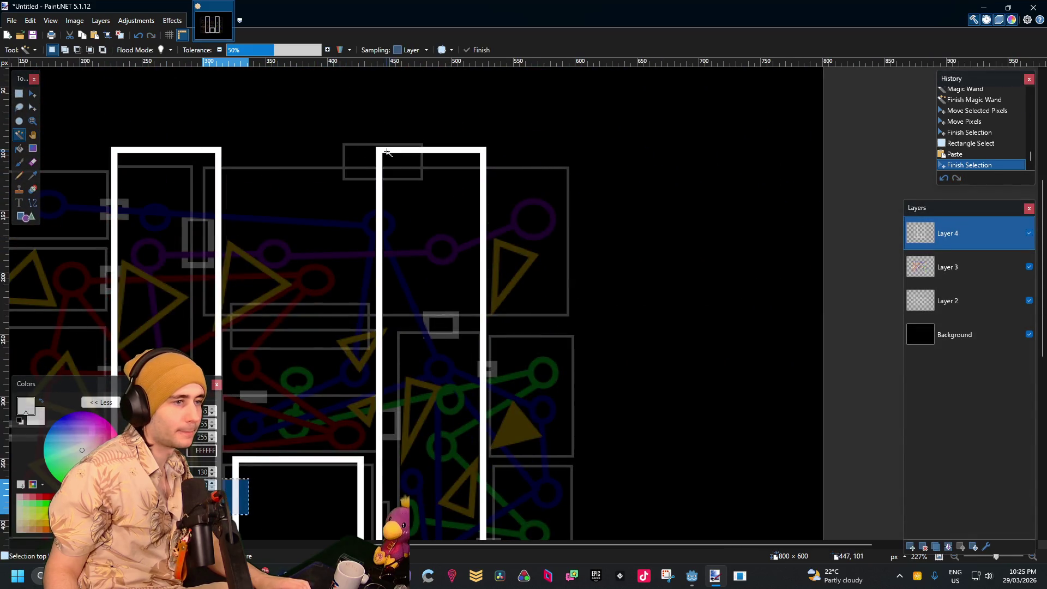
click(94, 97)
click(32, 94)
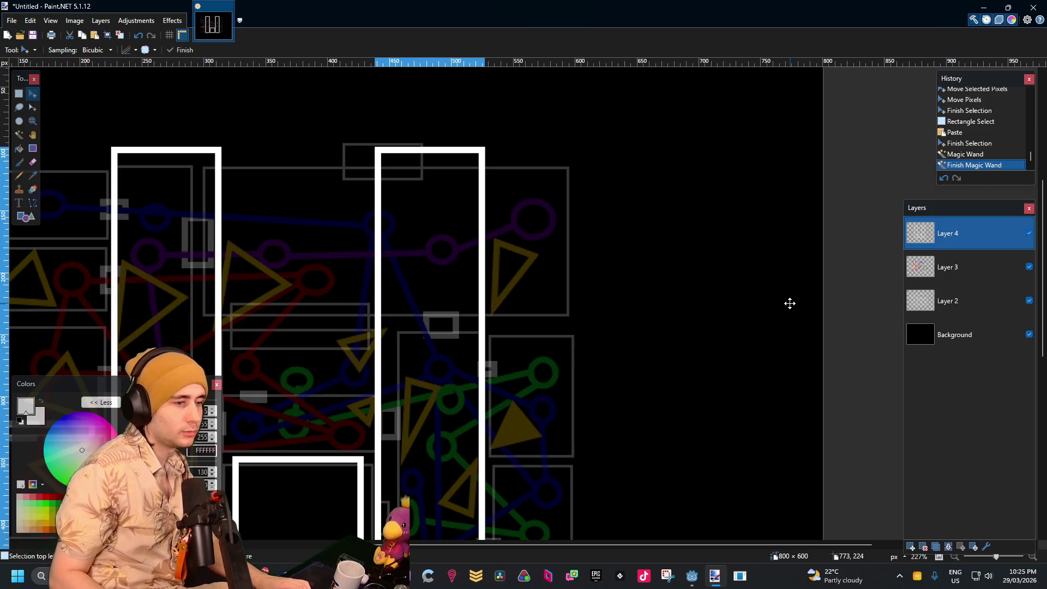
click(785, 302)
Rectangle-select a wall section of the right room and move it down
click(19, 94)
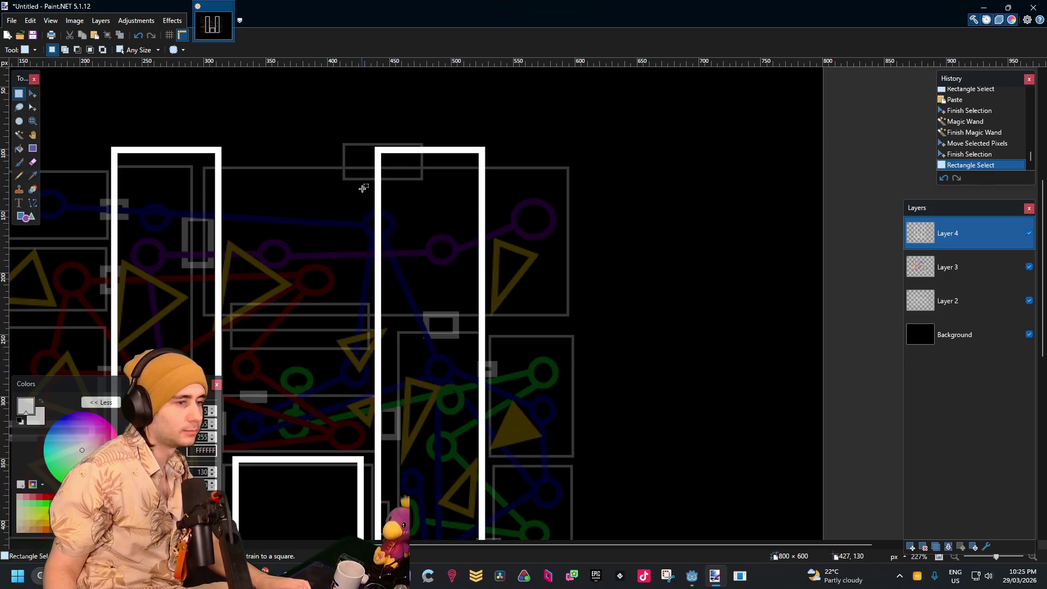
scroll(372, 281, down, 5)
scroll(372, 280, up, 5)
drag(417, 263, 592, 338)
key(m)
drag(504, 202, 504, 206)
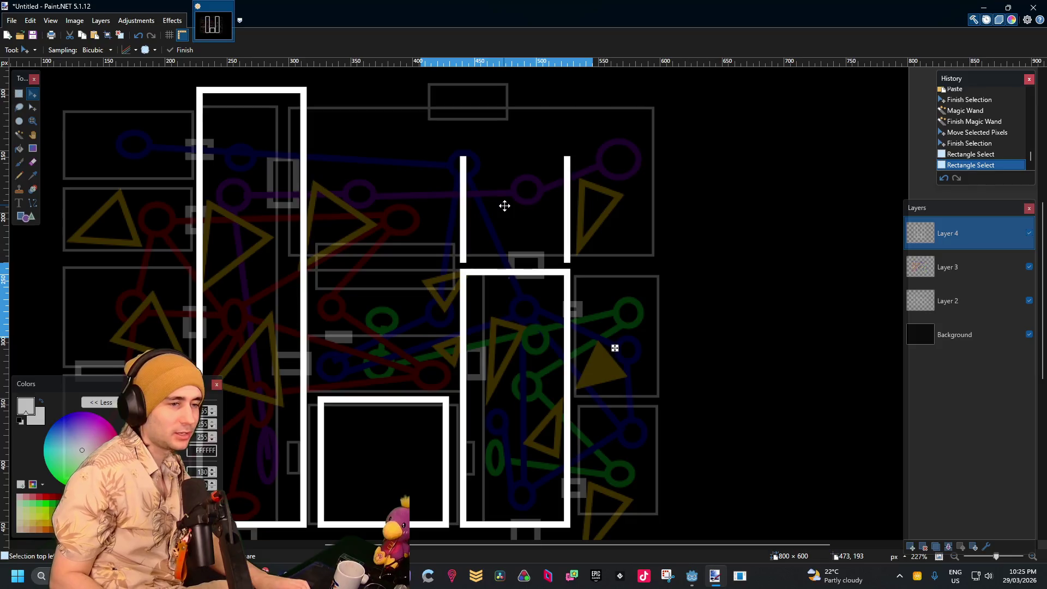
click(384, 125)
click(20, 94)
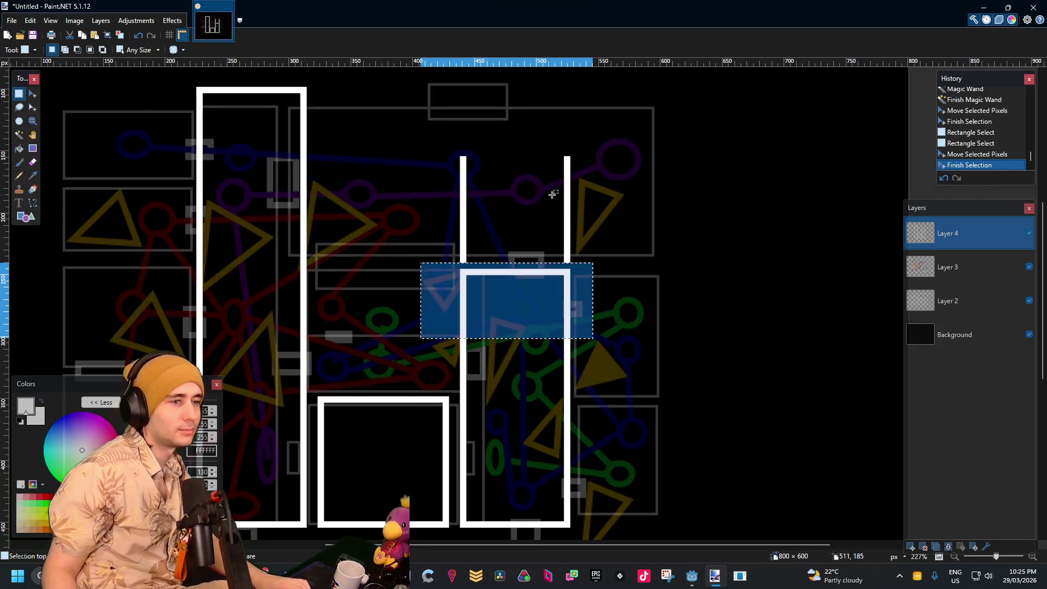
Select the leftover wall lines above the right room and delete them
click(549, 175)
scroll(549, 175, up, 3)
mouse_move(611, 131)
mouse_down()
mouse_move(343, 262)
mouse_move(331, 334)
mouse_up()
key(Delete)
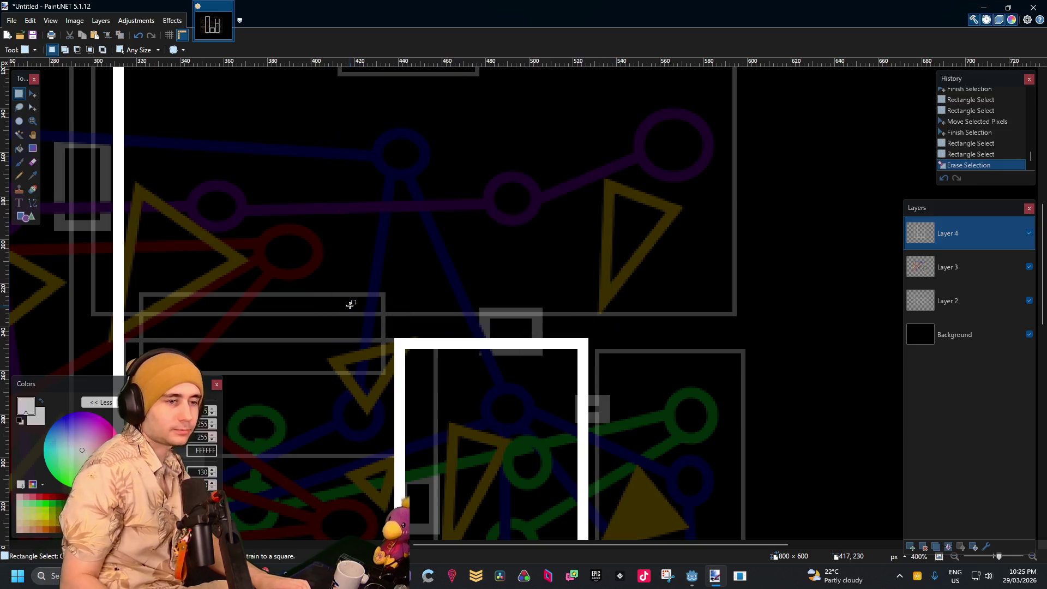
scroll(450, 192, down, 3)
scroll(450, 192, up, 2)
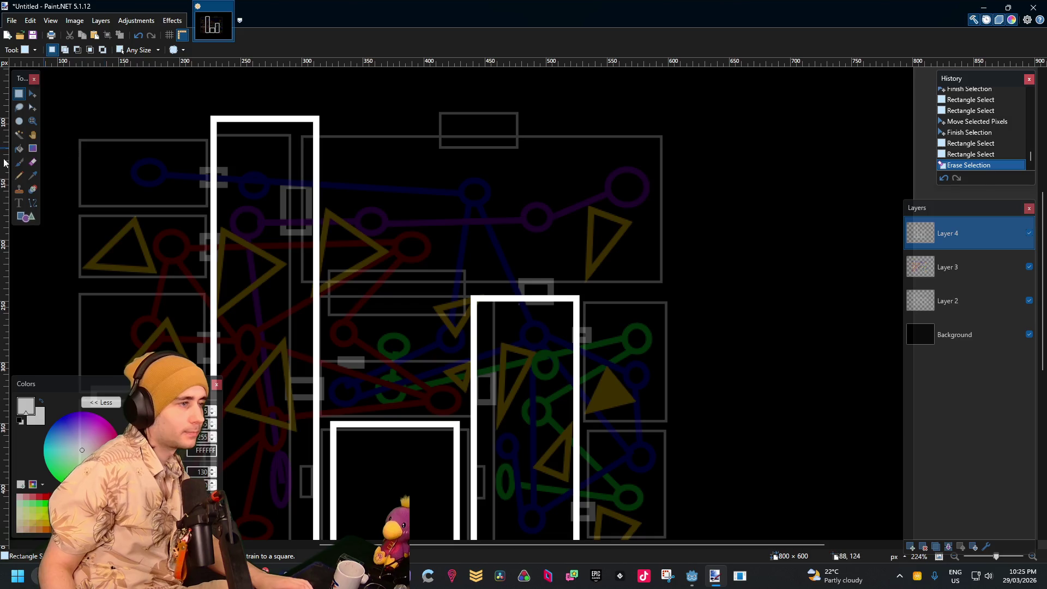
click(26, 217)
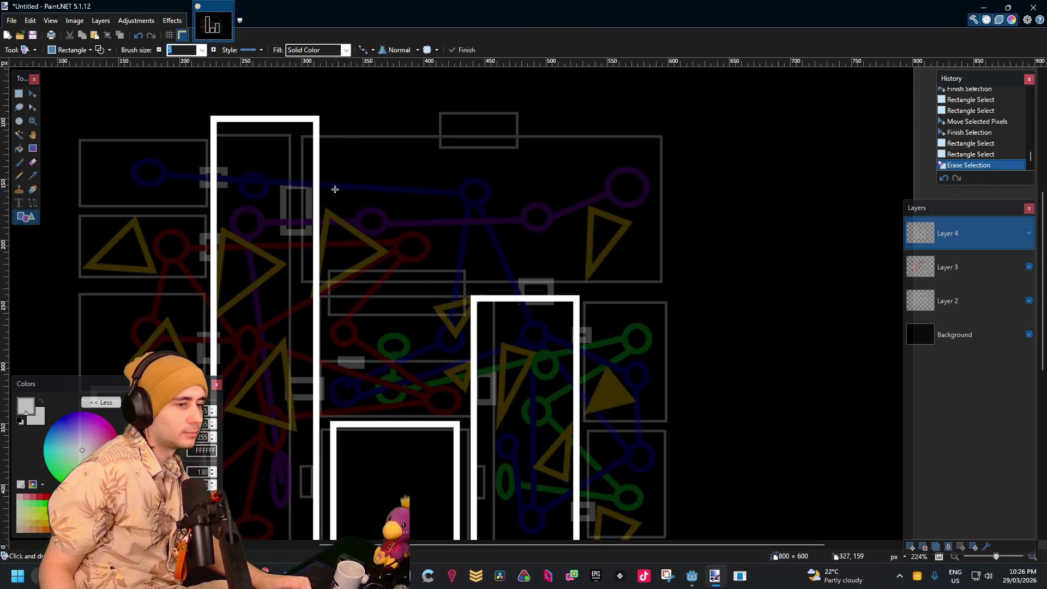
Draw a new white rectangle outline across the top-right area for the large top room
scroll(335, 189, up, 2)
mouse_move(327, 82)
mouse_down()
mouse_move(374, 159)
mouse_move(561, 285)
mouse_move(602, 334)
mouse_up()
scroll(279, 154, up, 2)
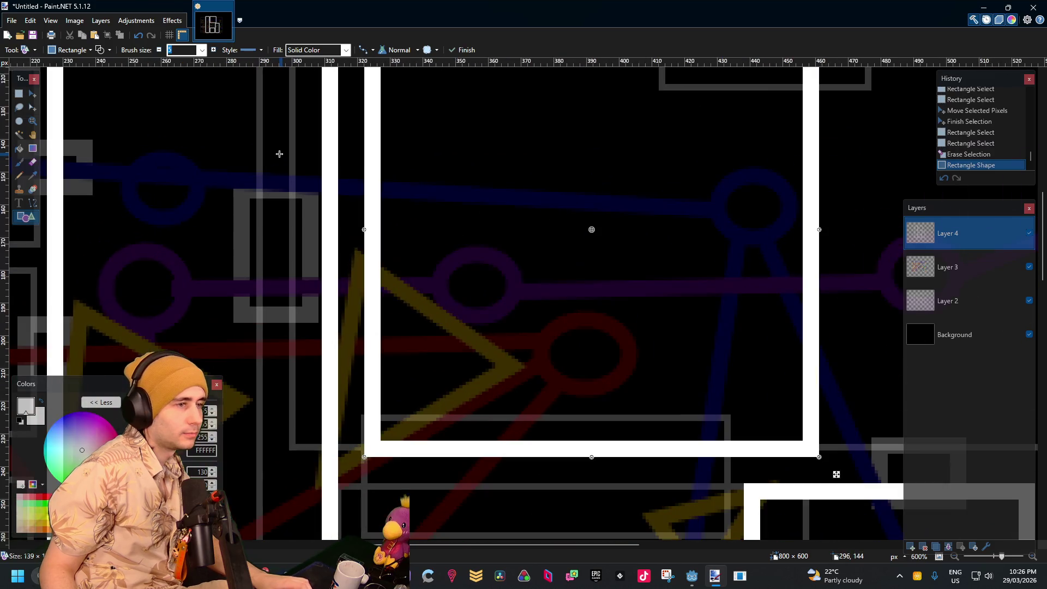
scroll(361, 162, up, 1)
drag(426, 147, 447, 182)
scroll(447, 182, down, 3)
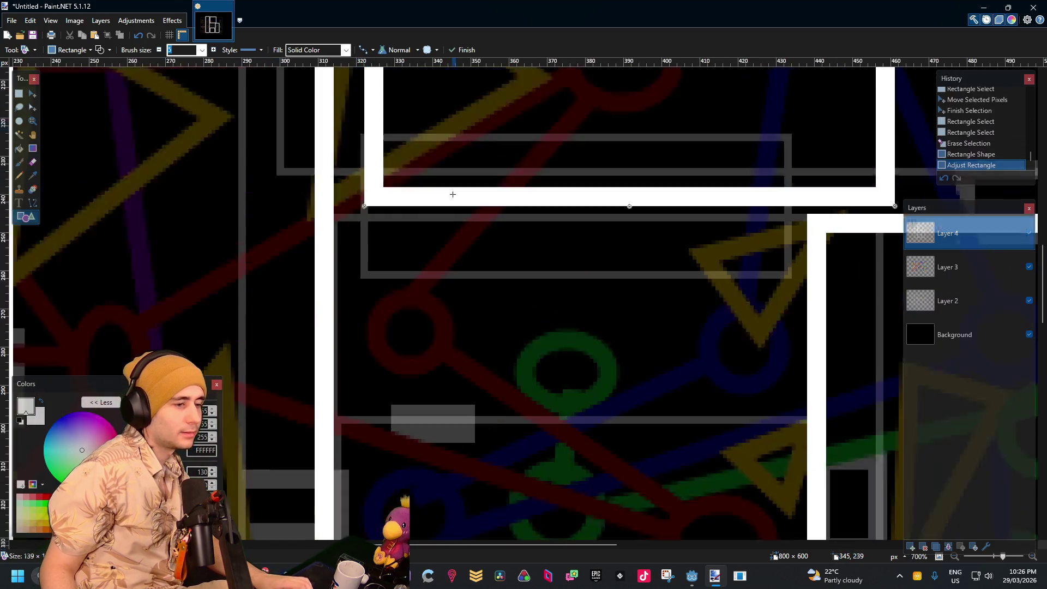
scroll(545, 255, down, 3)
Adjust the rectangle's top, bottom and right edges so it fills the top-right area above the right room
mouse_move(590, 206)
mouse_down()
mouse_move(624, 458)
mouse_move(620, 438)
mouse_up()
drag(574, 361, 570, 369)
scroll(578, 349, up, 5)
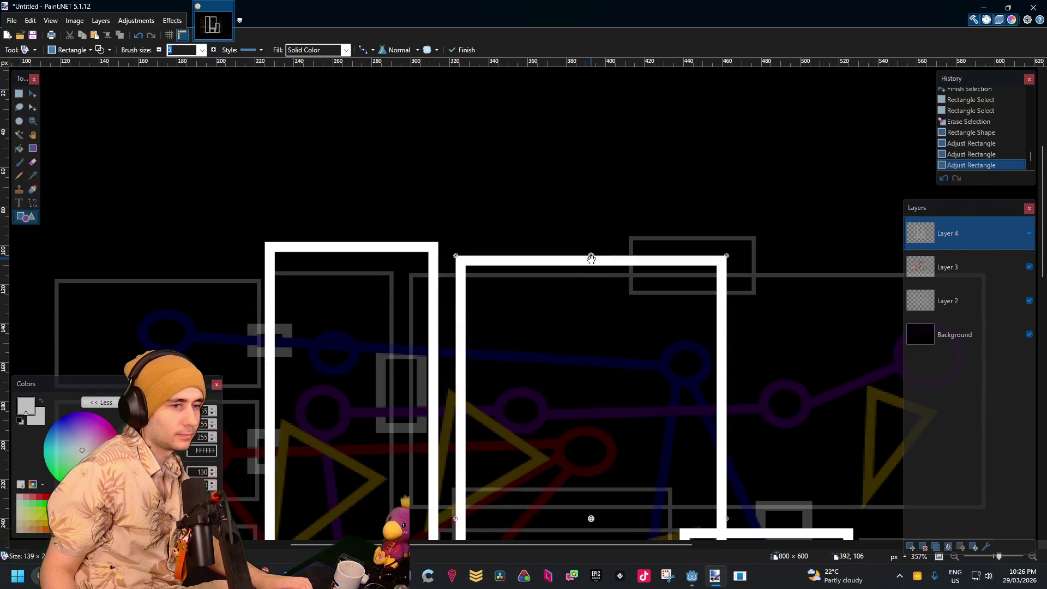
drag(591, 259, 589, 244)
scroll(603, 350, down, 5)
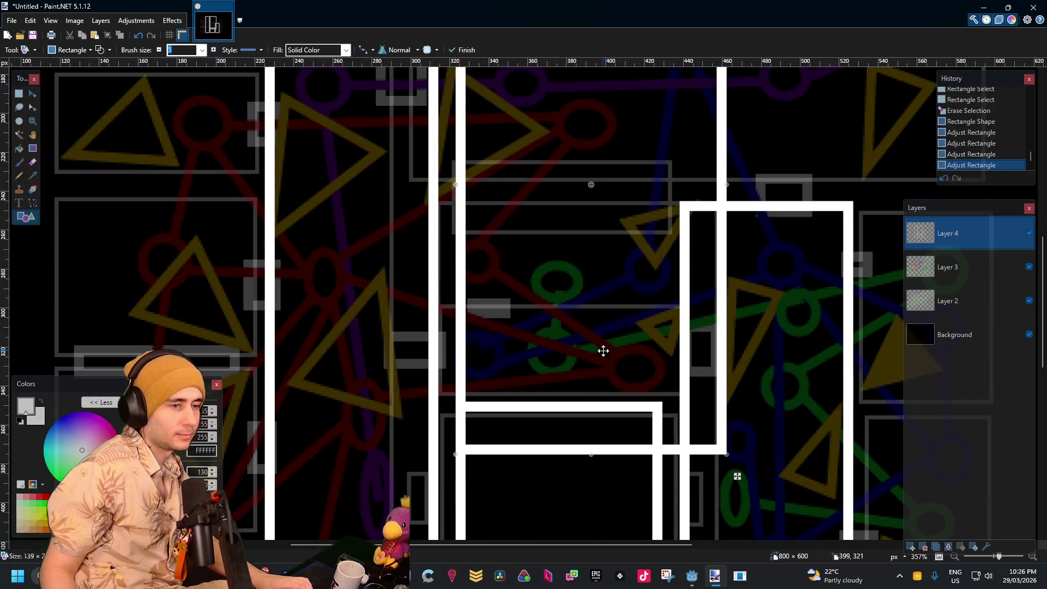
drag(570, 451, 598, 188)
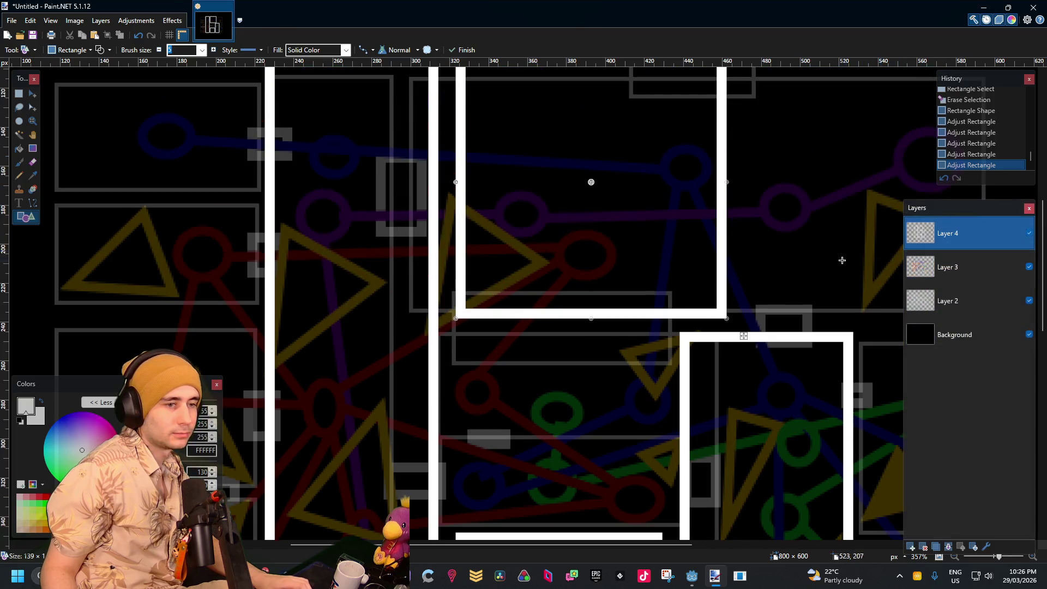
scroll(724, 188, up, 5)
scroll(712, 334, down, 5)
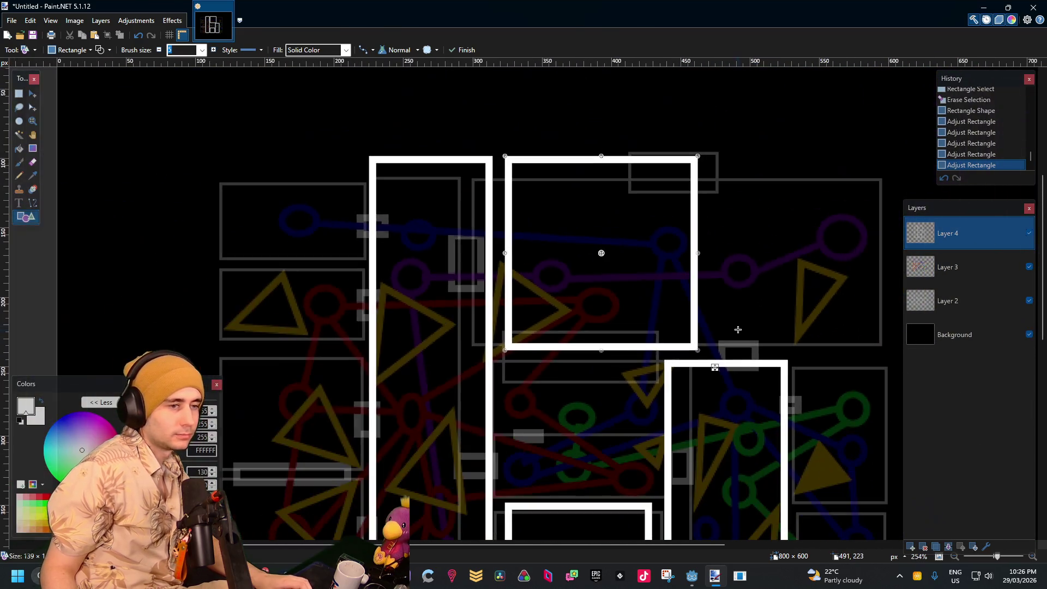
drag(602, 352, 601, 349)
scroll(589, 306, down, 3)
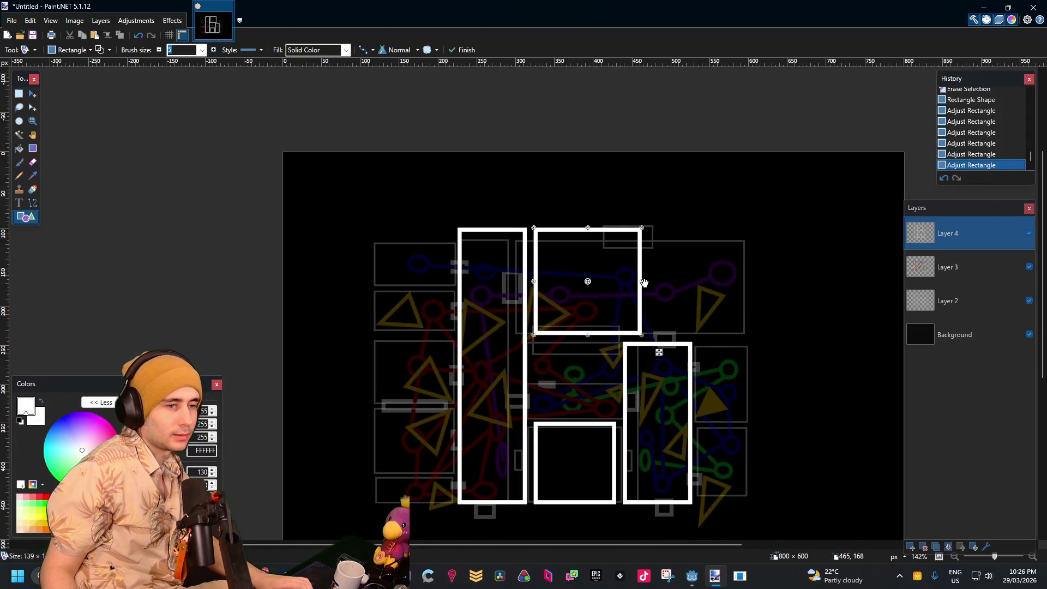
drag(644, 282, 746, 286)
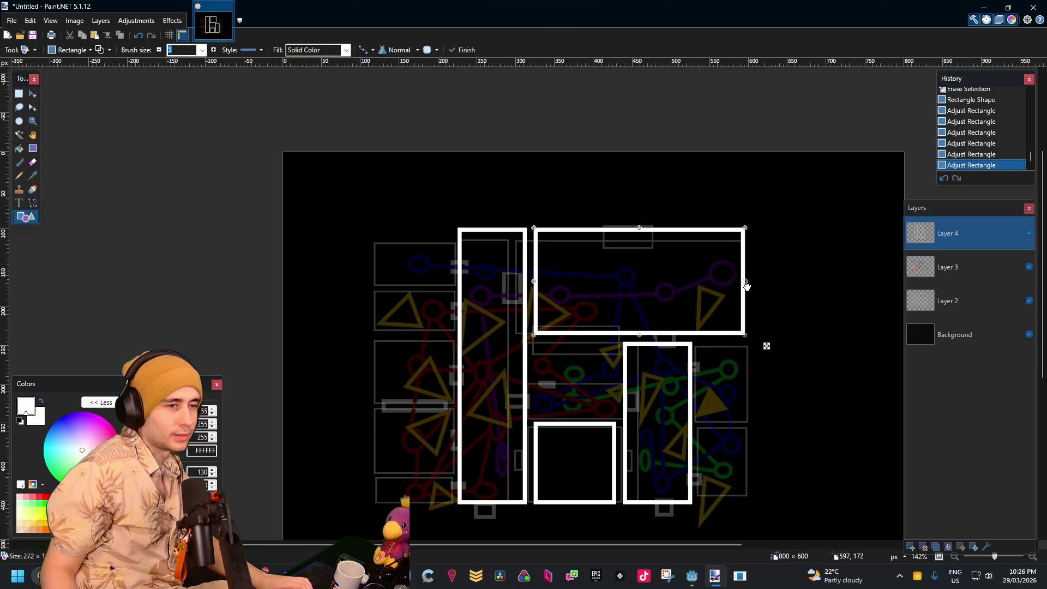
click(18, 94)
Paste the copied wall piece, rotate it -90°, and place it where the top and right rooms meet
scroll(583, 286, up, 5)
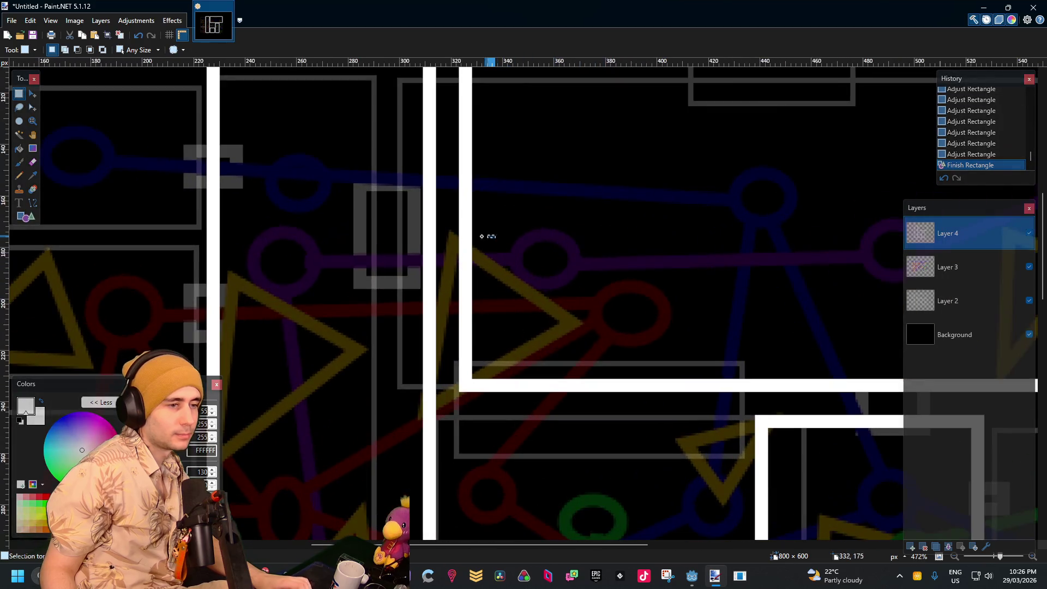
drag(494, 235, 396, 293)
key(ctrl+v)
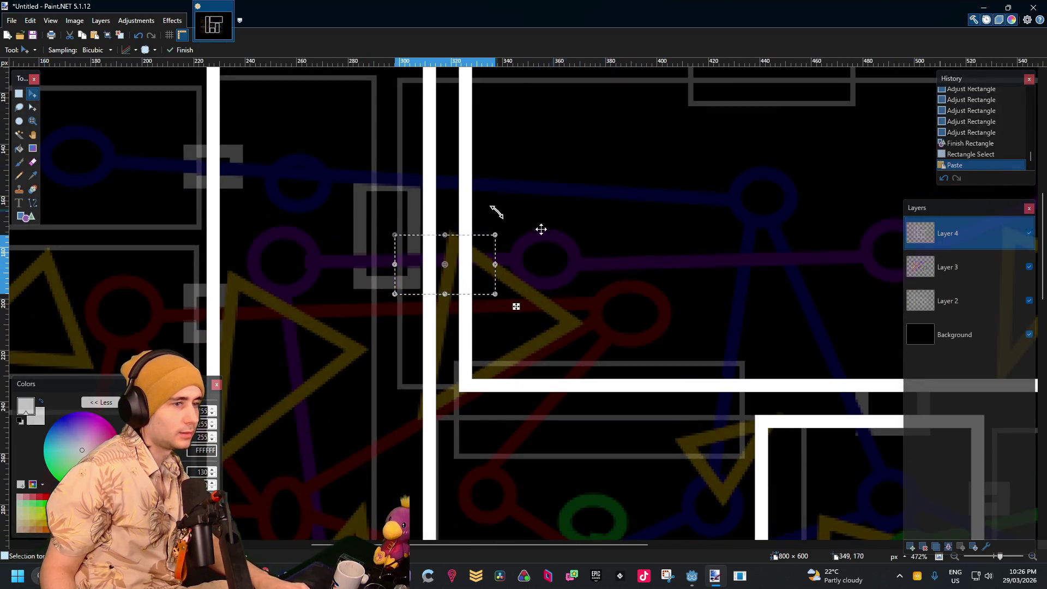
mouse_move(522, 215)
mouse_down()
mouse_move(522, 408)
mouse_move(505, 414)
mouse_move(518, 411)
mouse_up()
drag(461, 295, 811, 428)
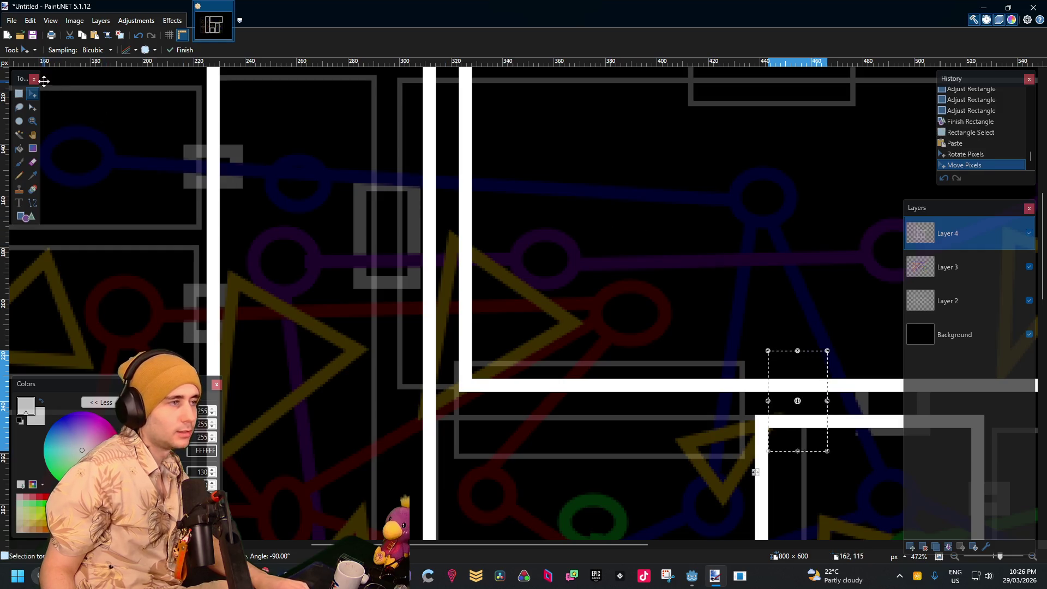
key(s)
key(ctrl+d)
scroll(589, 222, down, 3)
scroll(747, 227, down, 3)
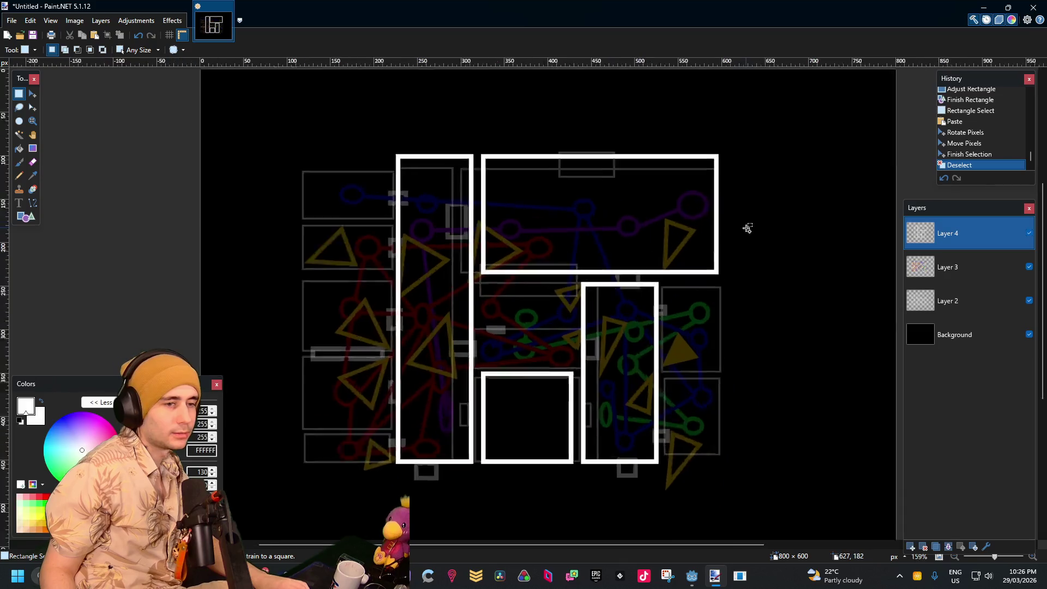
scroll(708, 252, up, 4)
scroll(599, 263, down, 2)
scroll(519, 345, up, 3)
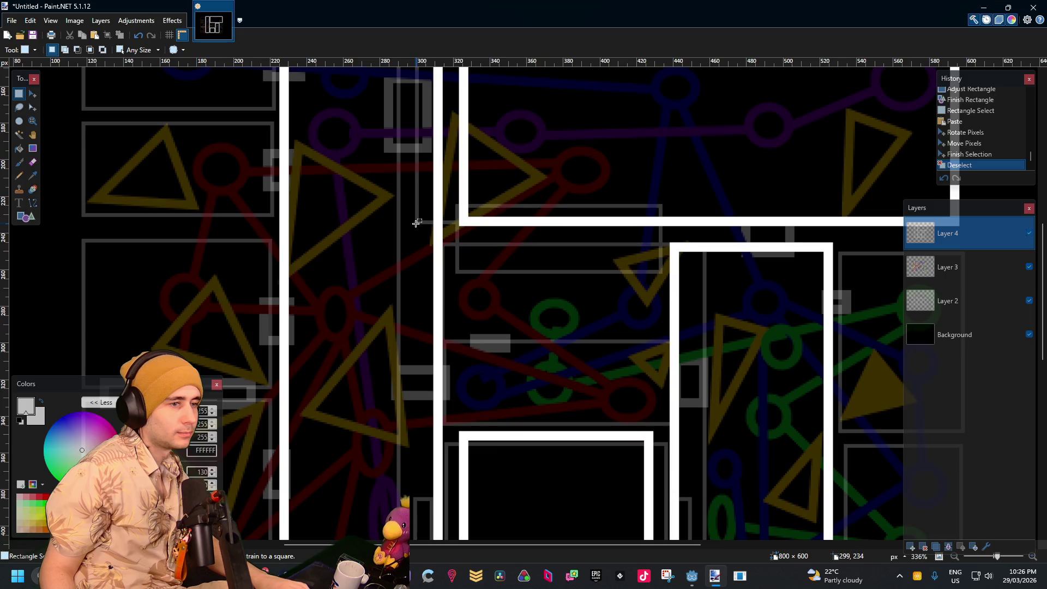
scroll(441, 232, up, 2)
scroll(506, 254, down, 2)
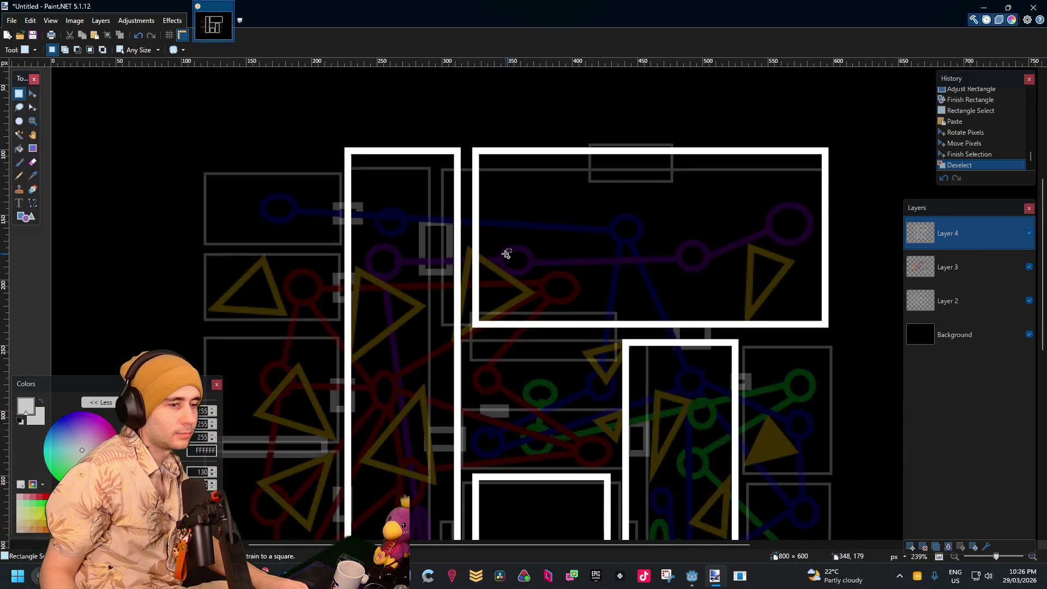
scroll(506, 254, down, 1)
scroll(541, 279, up, 3)
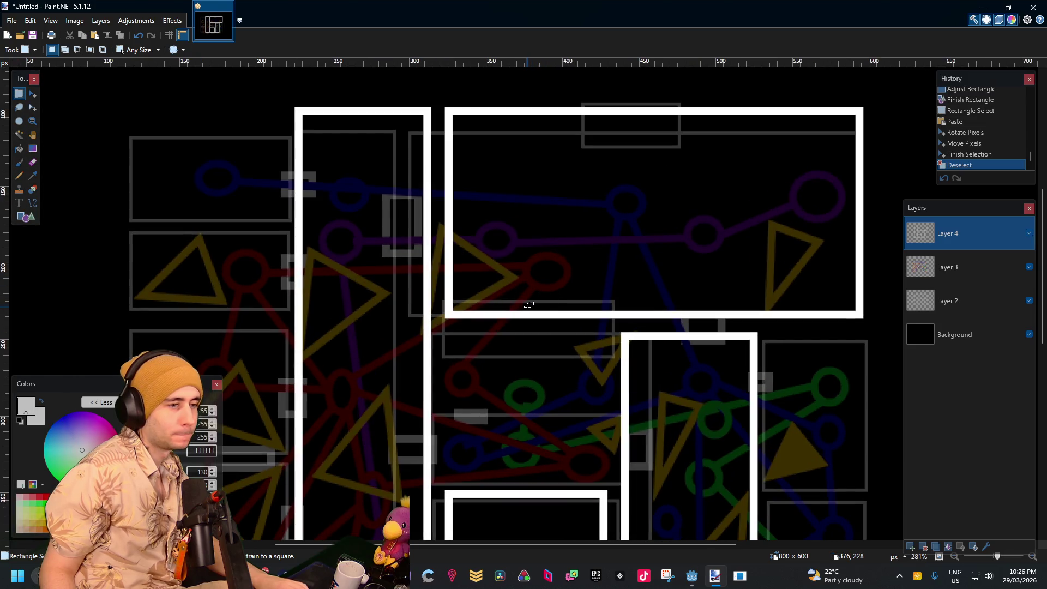
scroll(524, 299, down, 2)
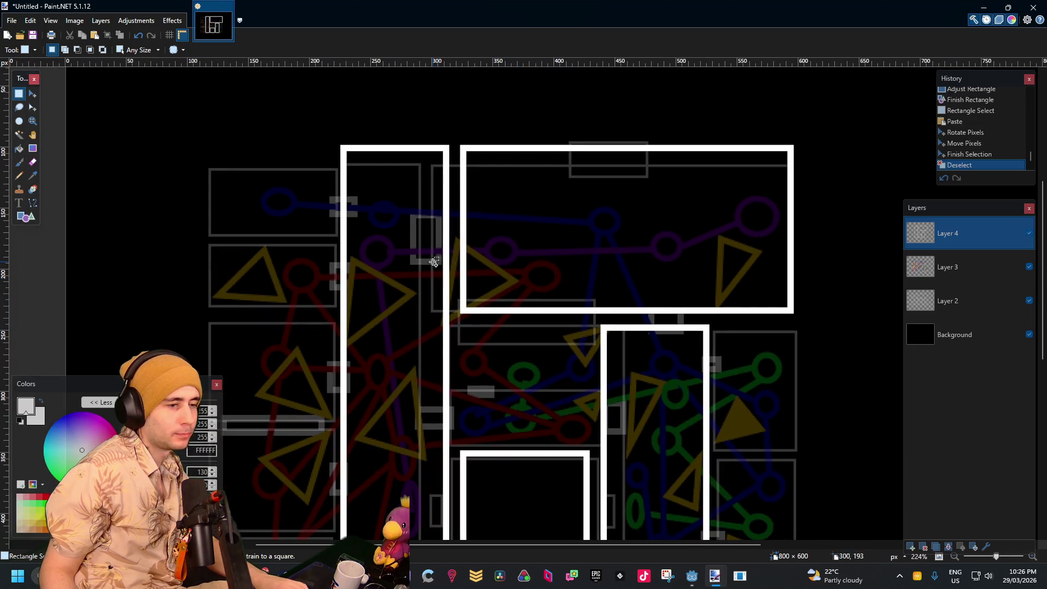
scroll(518, 330, up, 2)
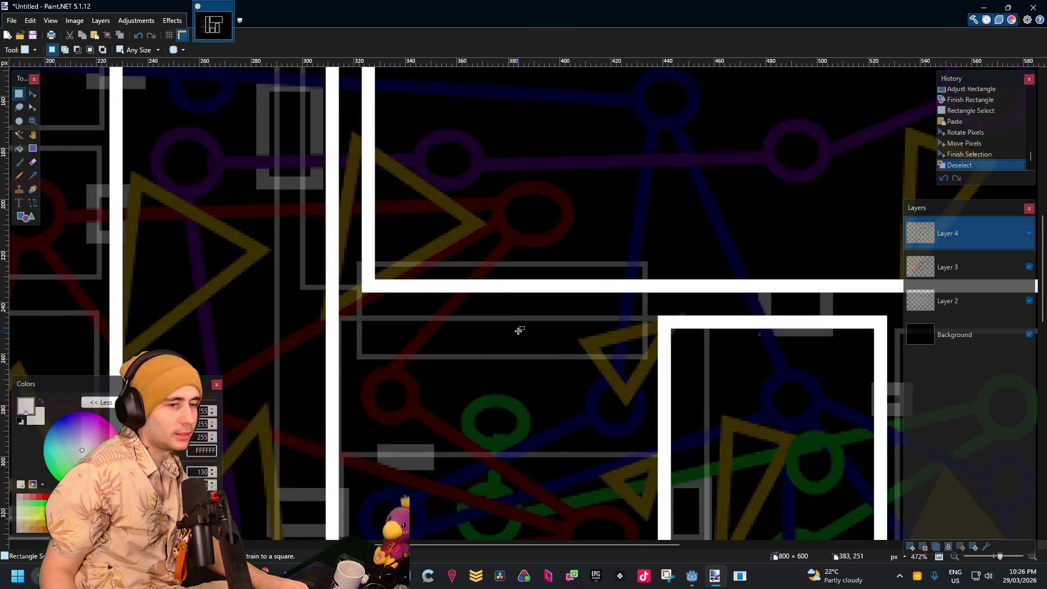
scroll(518, 330, down, 4)
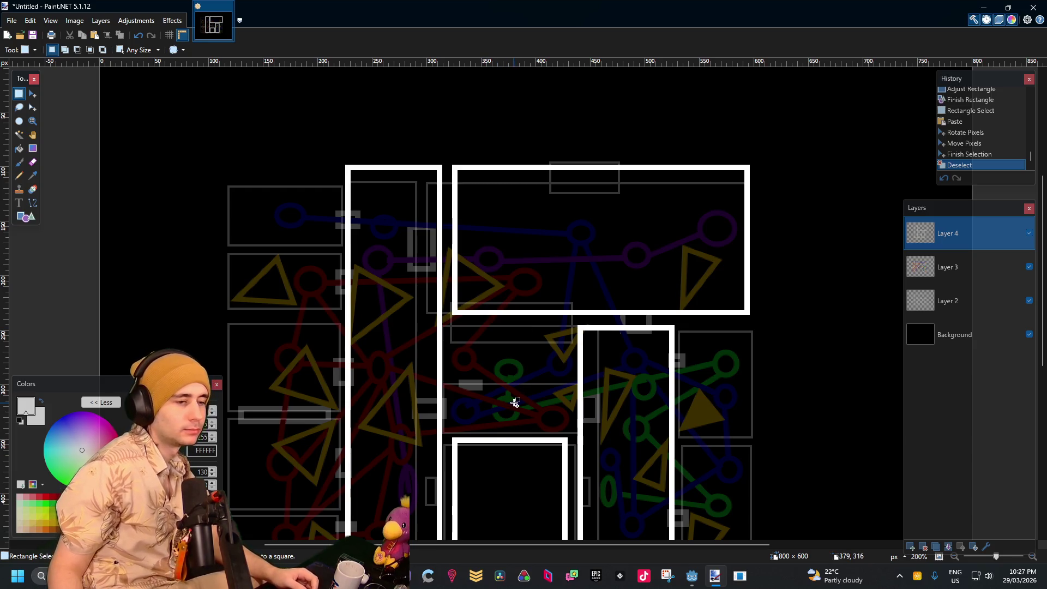
scroll(497, 222, up, 2)
scroll(654, 373, up, 2)
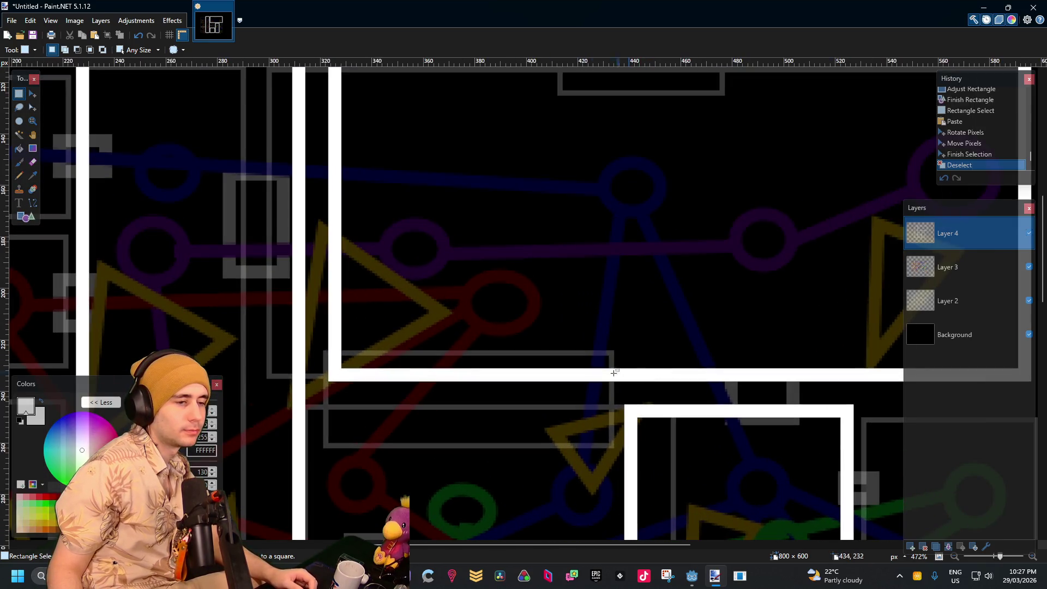
scroll(577, 394, down, 4)
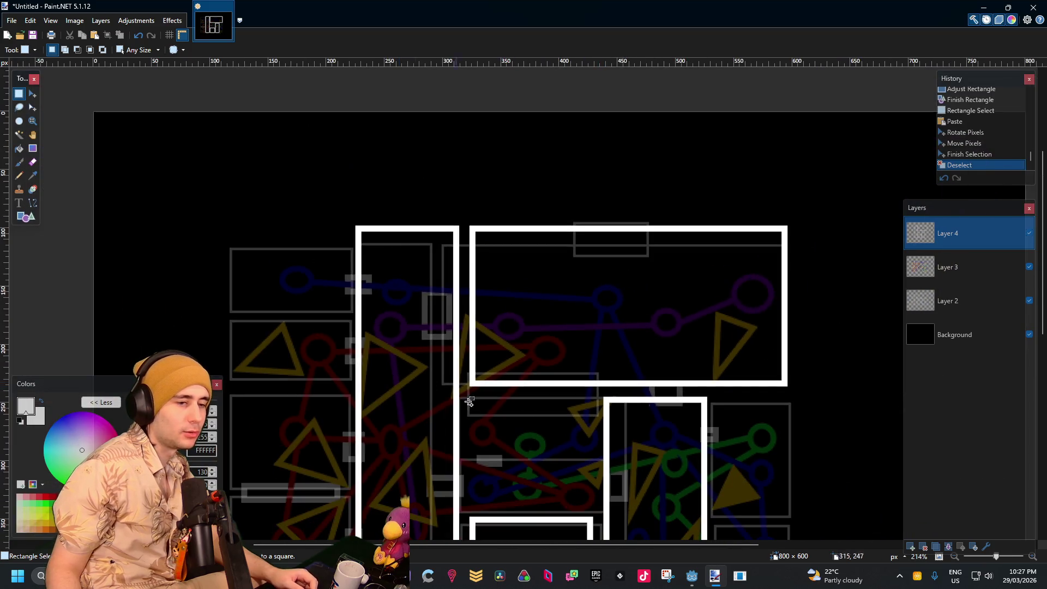
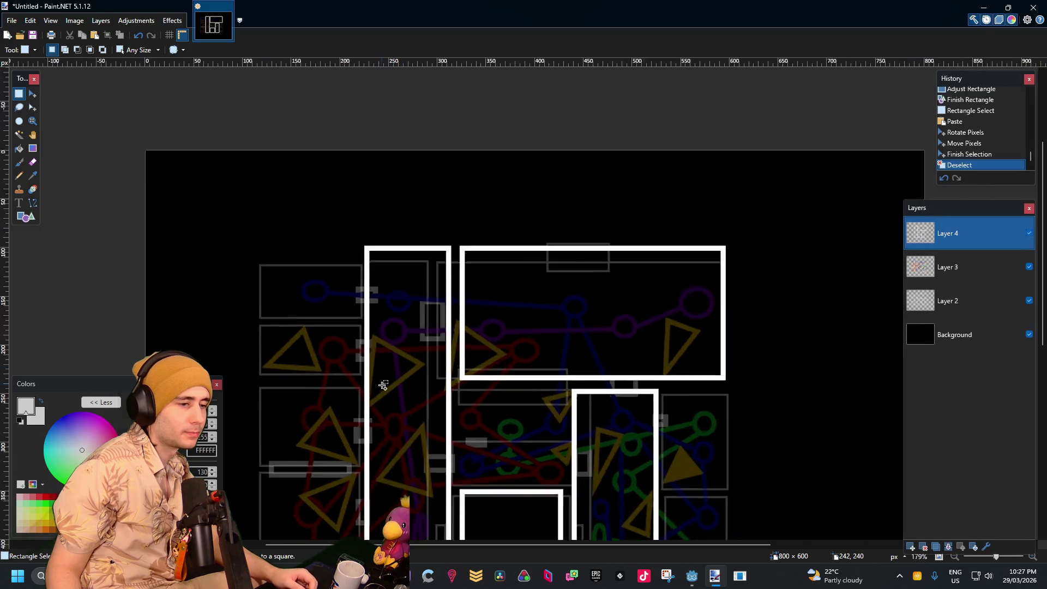
Try and clear several rectangle selections around the tall left room and its wall corners
scroll(402, 370, up, 1)
scroll(491, 386, down, 2)
scroll(490, 387, down, 1)
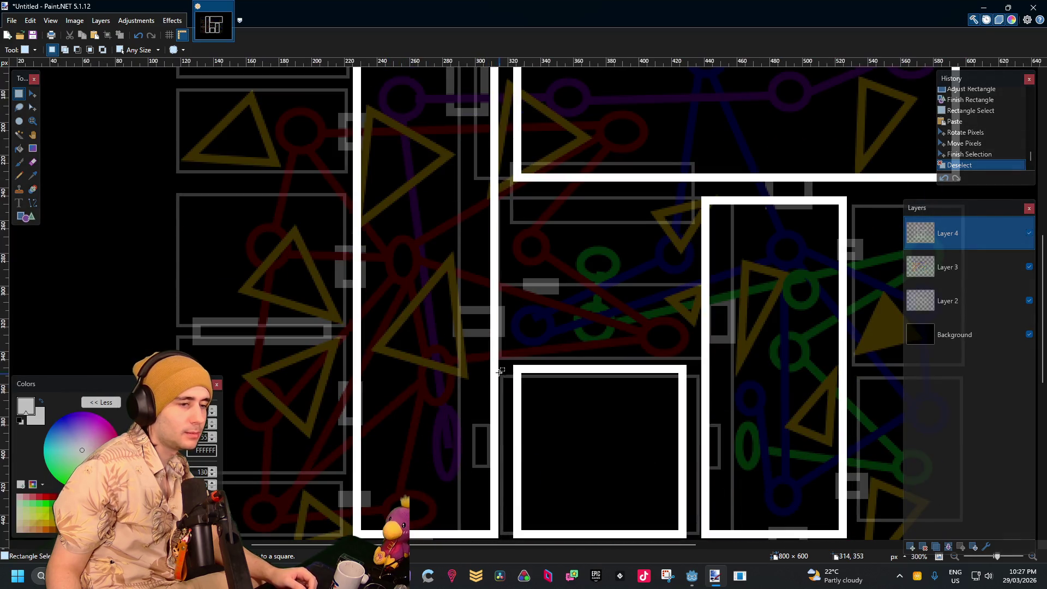
scroll(500, 371, down, 2)
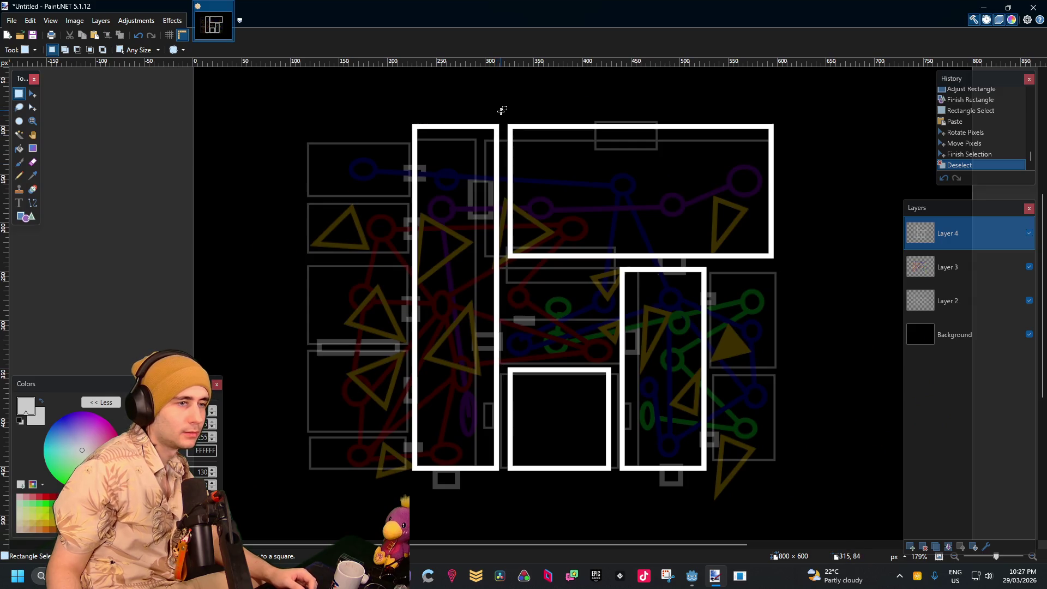
mouse_move(503, 113)
mouse_down()
mouse_move(382, 299)
mouse_move(385, 477)
mouse_move(399, 481)
mouse_up()
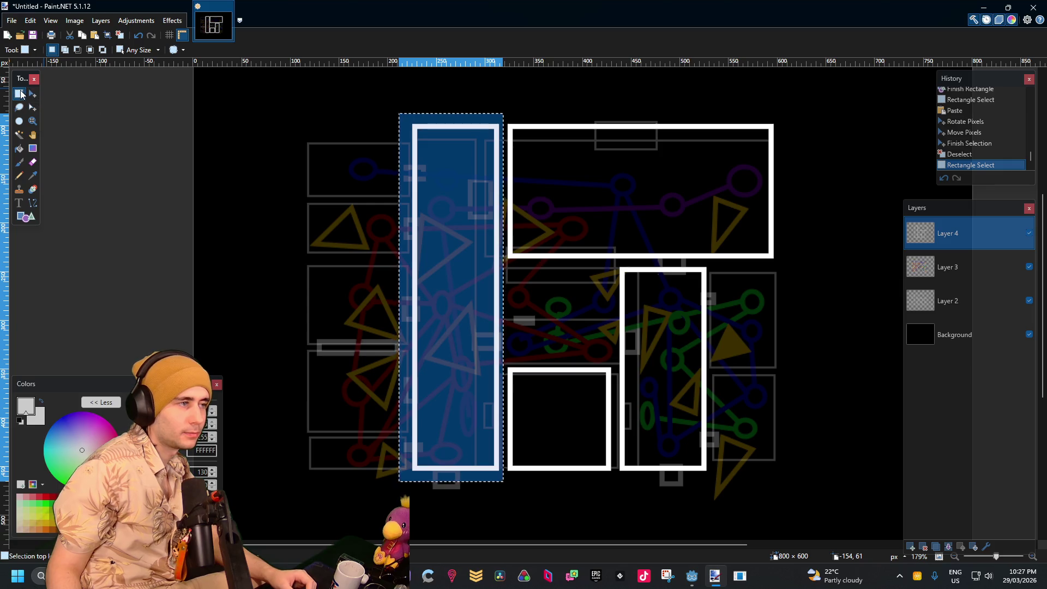
click(508, 366)
scroll(508, 367, up, 5)
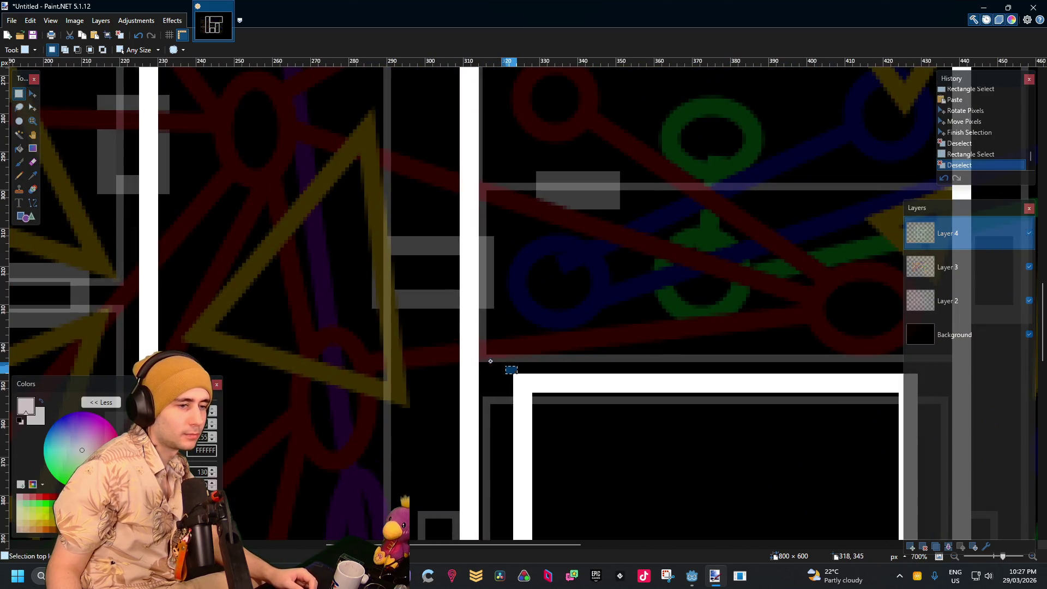
mouse_move(515, 374)
mouse_down()
mouse_move(402, 281)
mouse_move(393, 225)
mouse_up()
scroll(643, 332, down, 3)
scroll(642, 333, down, 1)
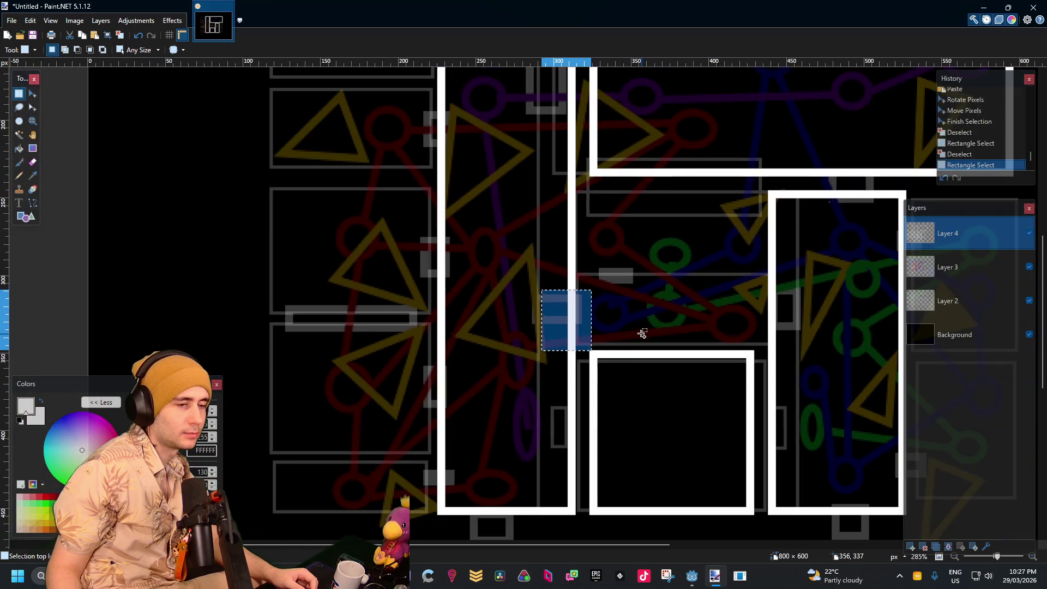
click(609, 315)
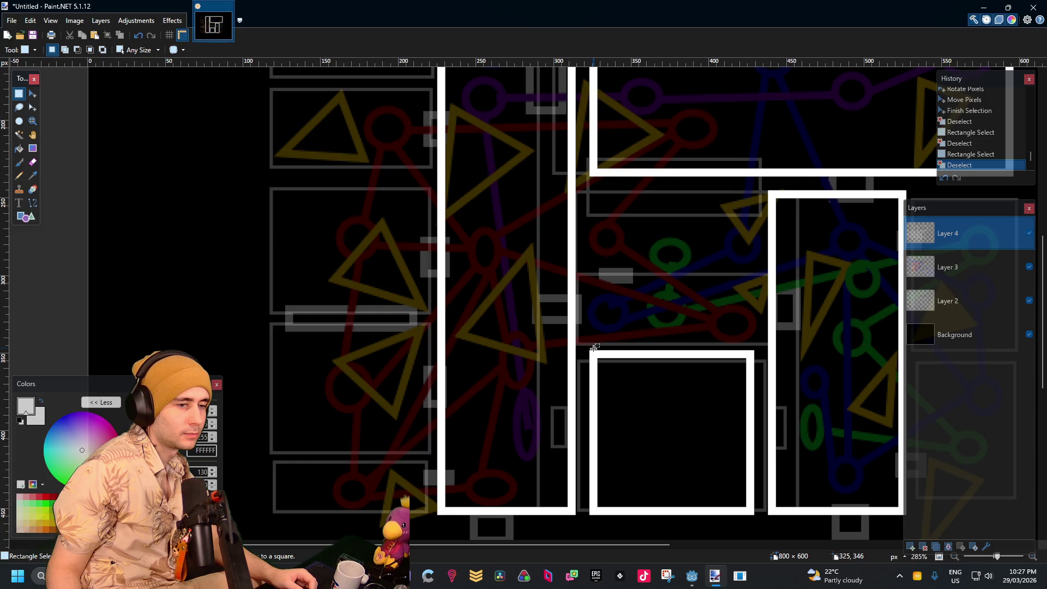
drag(595, 347, 420, 269)
click(590, 349)
Select the left wall's bottom end, then union-add the tall left room and its surrounding area
scroll(539, 339, up, 8)
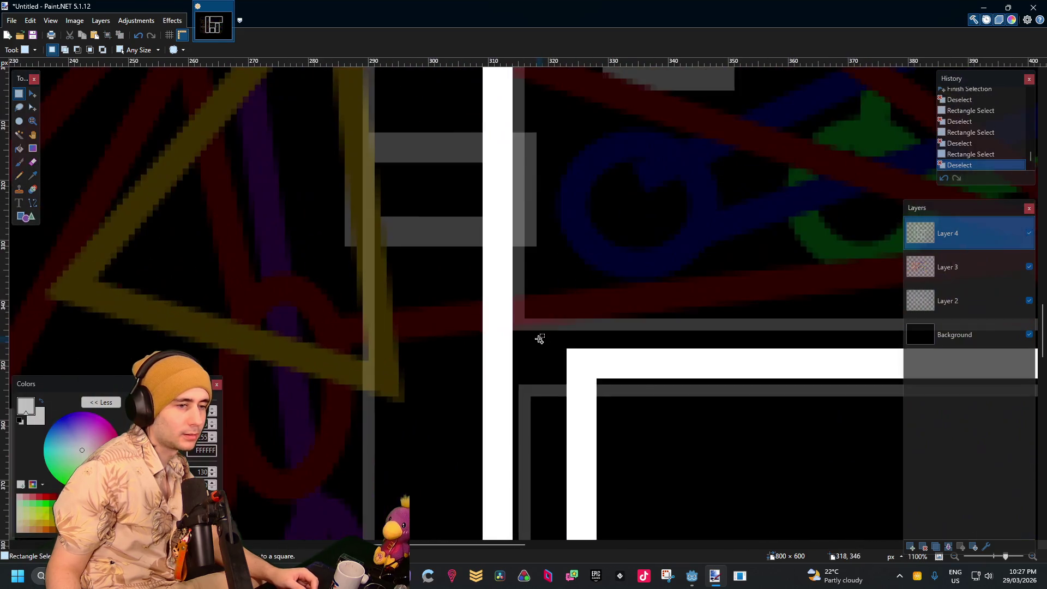
drag(577, 345, 387, 257)
scroll(565, 345, down, 7)
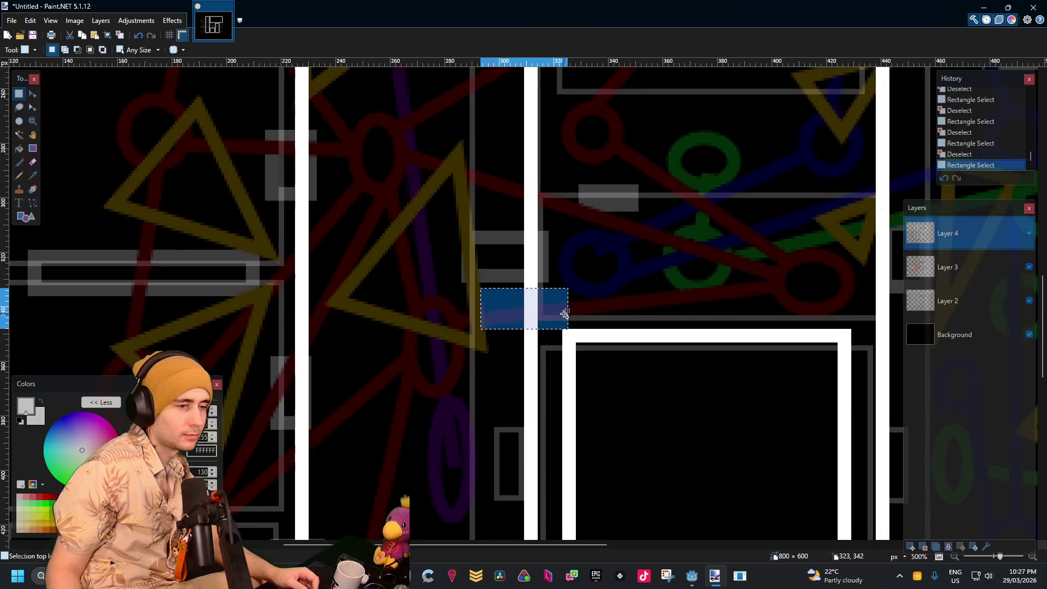
scroll(459, 450, up, 4)
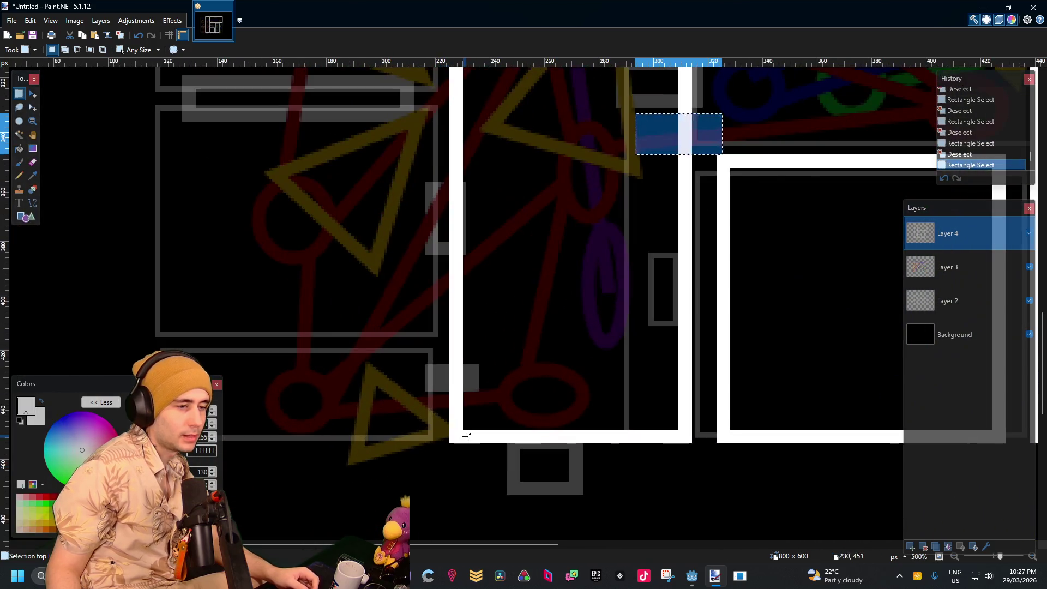
mouse_move(472, 432)
mouse_down()
mouse_move(417, 362)
mouse_move(472, 420)
mouse_up()
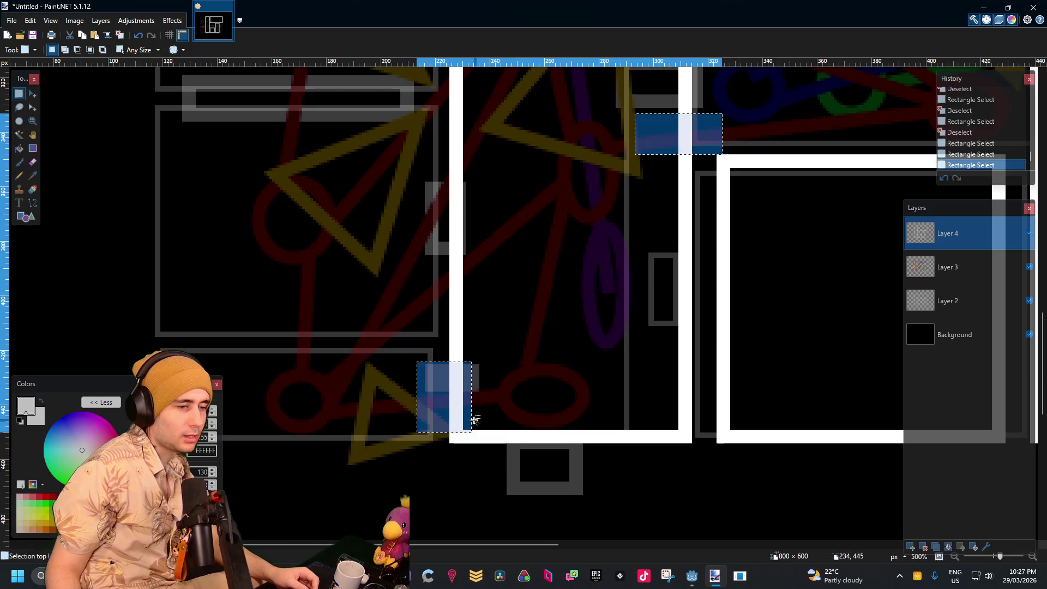
scroll(465, 427, up, 3)
scroll(446, 438, up, 3)
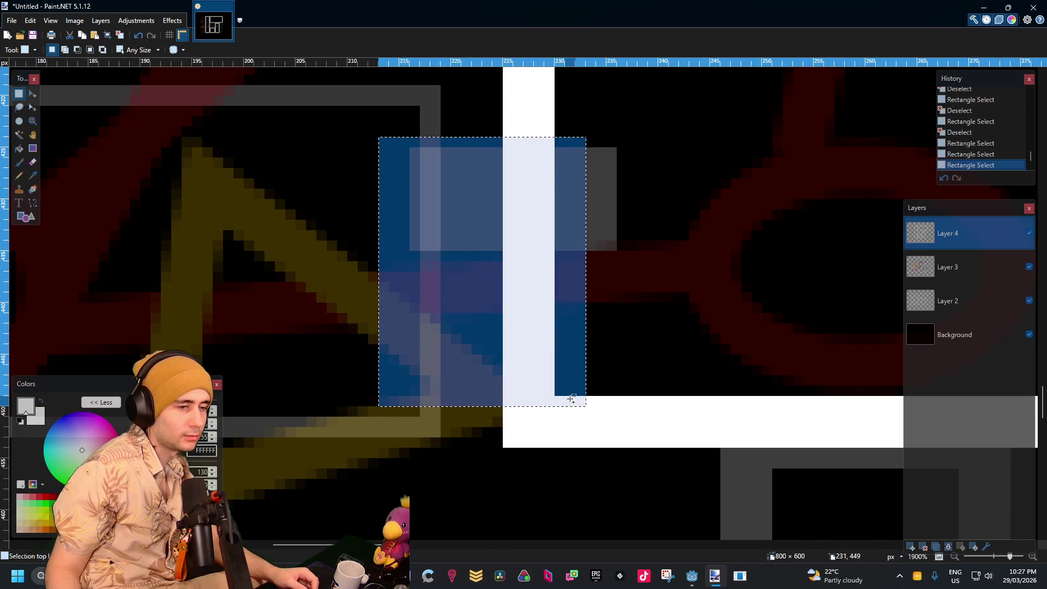
drag(560, 401, 383, 404)
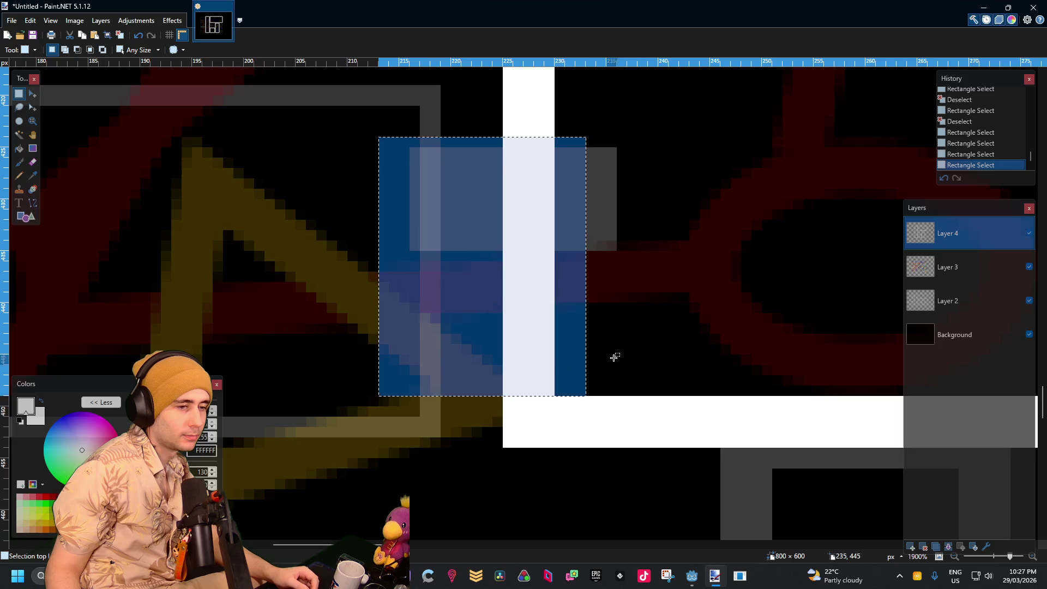
scroll(612, 356, down, 3)
scroll(623, 357, down, 5)
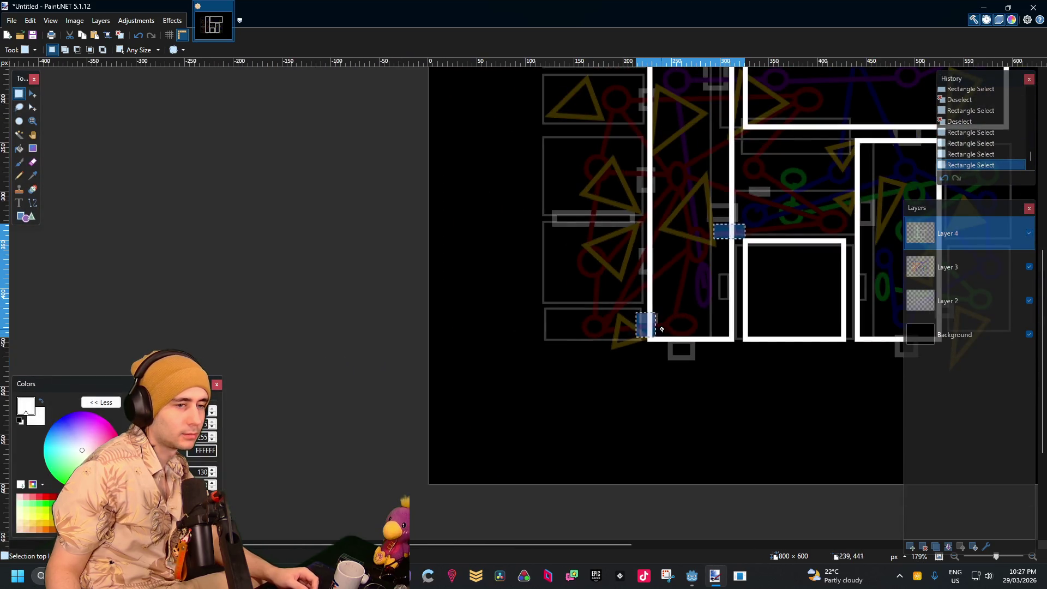
mouse_move(661, 329)
mouse_down()
mouse_move(572, 68)
mouse_move(555, 76)
mouse_up()
mouse_move(644, 130)
mouse_down()
mouse_move(734, 241)
mouse_move(730, 342)
mouse_move(742, 404)
mouse_up()
scroll(240, 185, up, 3)
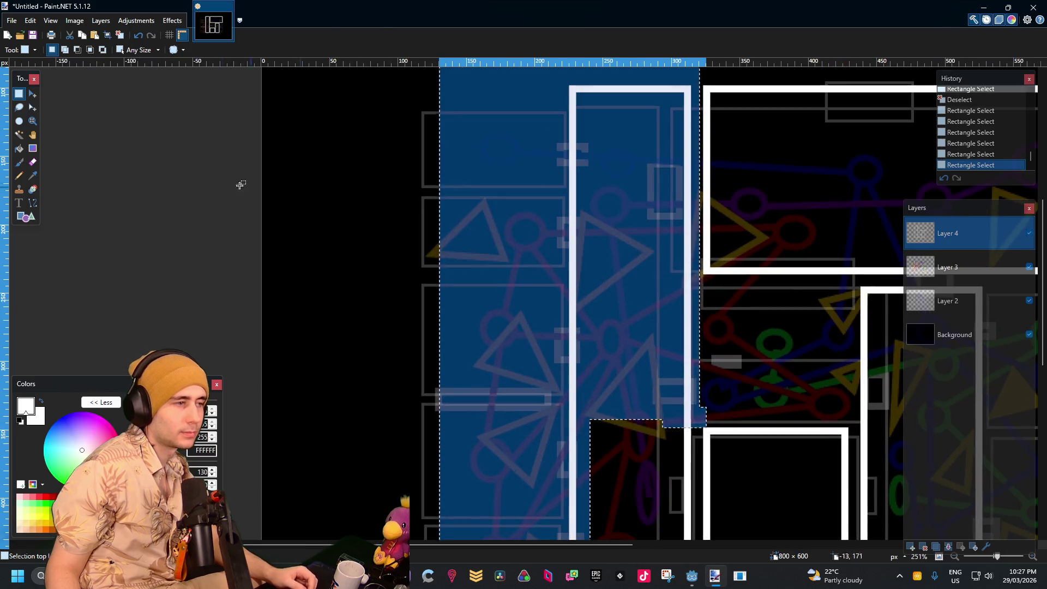
Move the selected left room outline left: three Left-arrow nudges, then one Right-arrow correction
click(32, 93)
drag(616, 248, 615, 248)
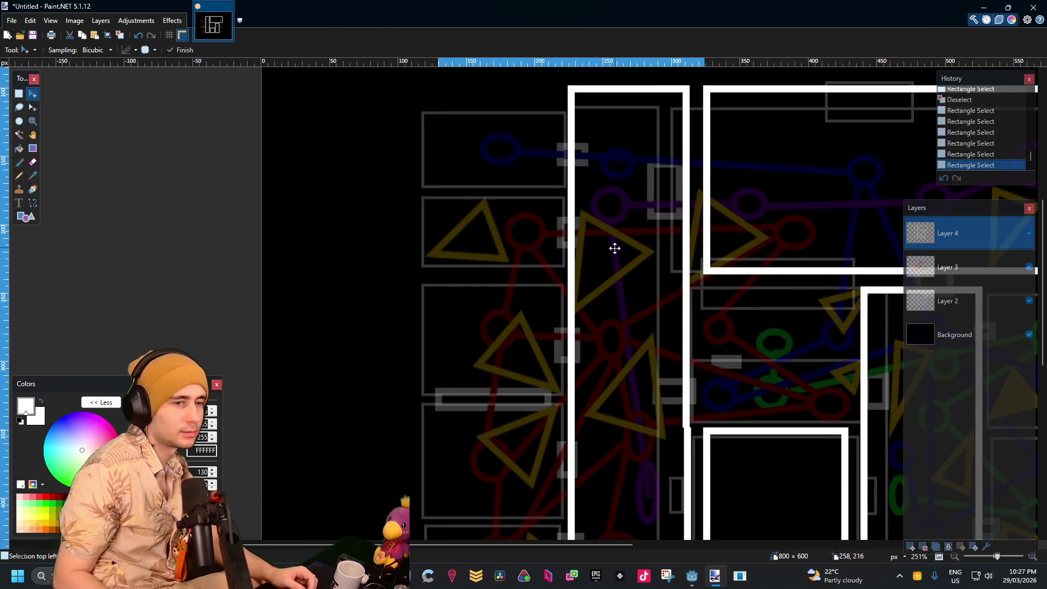
key(Left)
key(Left)
key(Left)
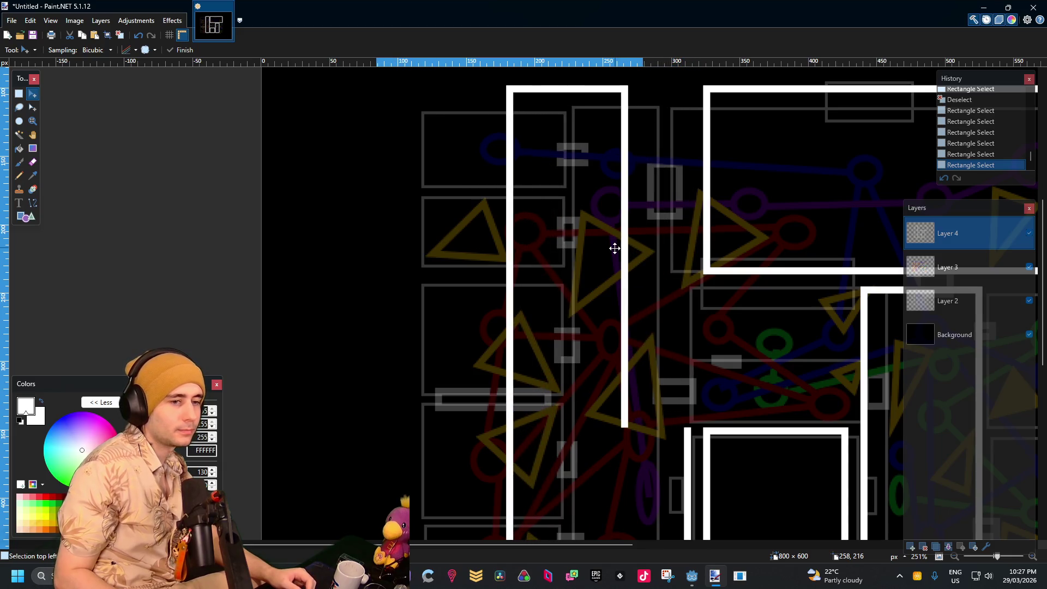
key(Left)
key(Left)
key(Left)
scroll(742, 338, down, 7)
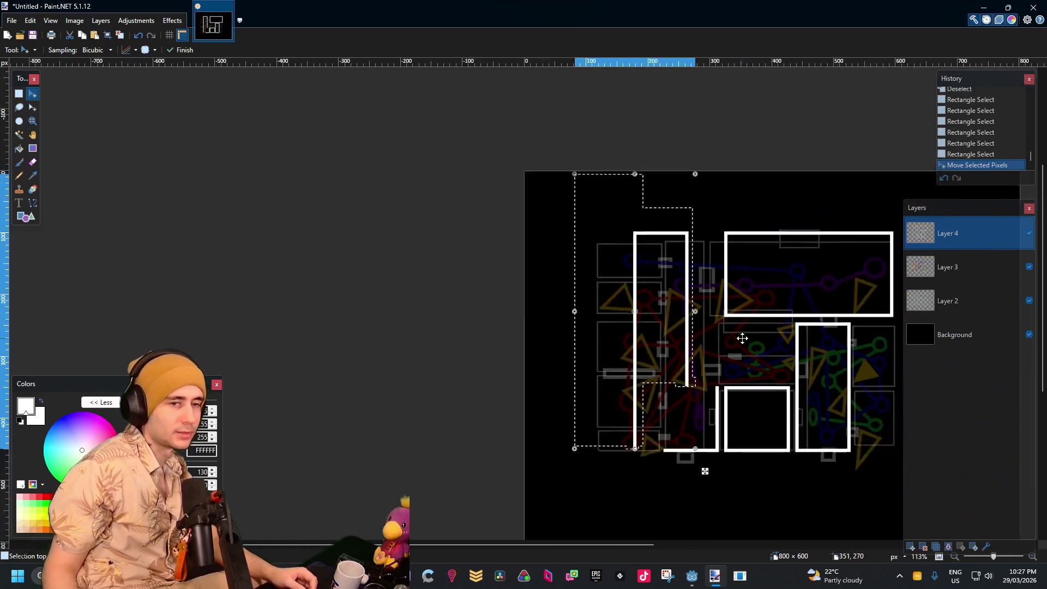
scroll(742, 338, up, 7)
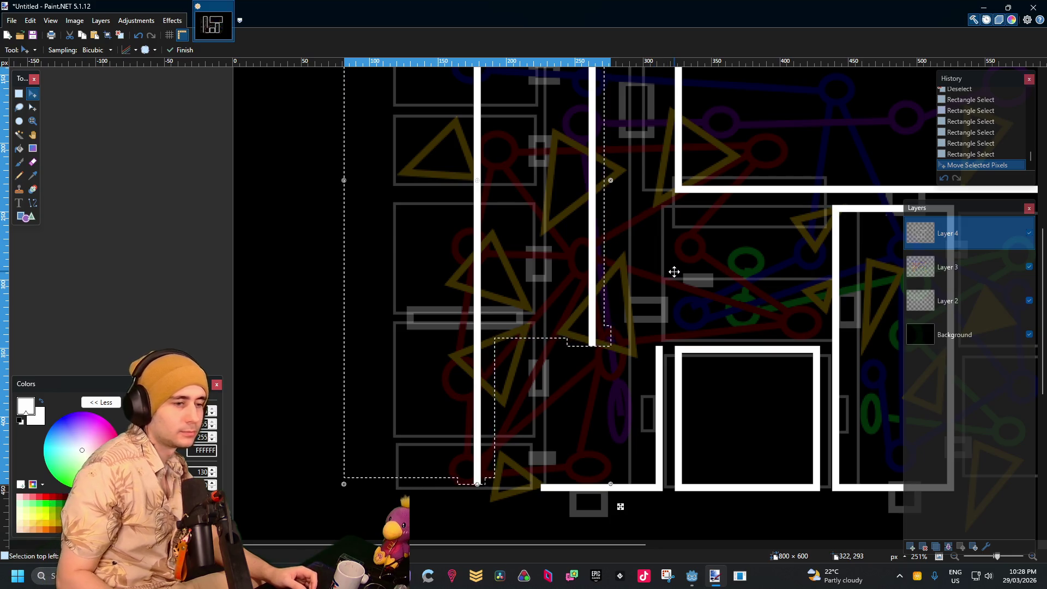
key(Left)
key(Left)
key(Left)
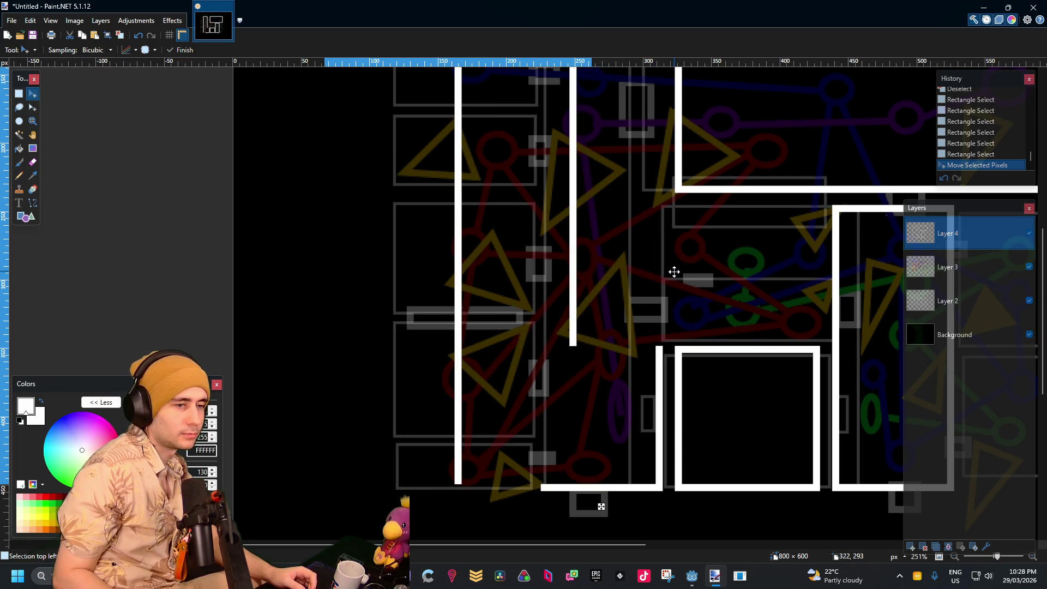
key(Right)
key(Right)
key(Right)
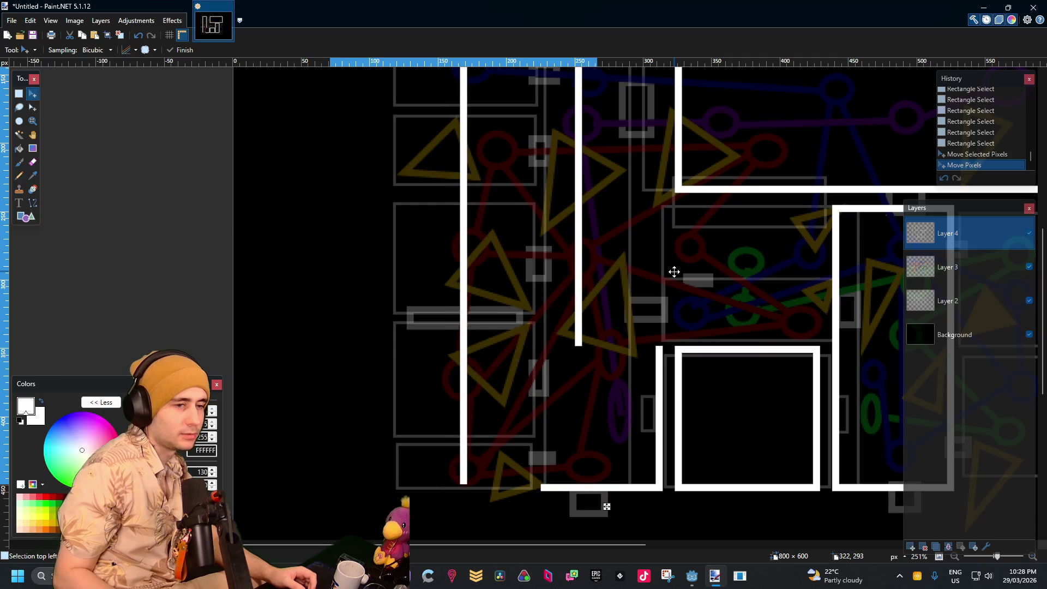
scroll(715, 266, down, 4)
scroll(705, 262, up, 3)
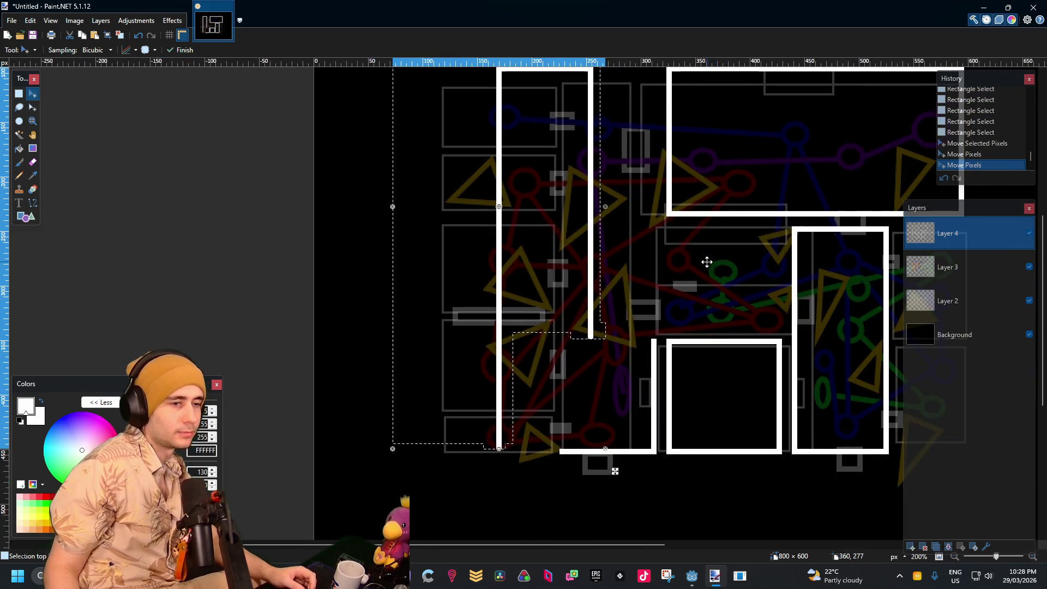
Drop the previous selection, then move the top-right room's left wall leftward
click(24, 97)
click(518, 217)
scroll(715, 261, down, 3)
scroll(721, 249, up, 5)
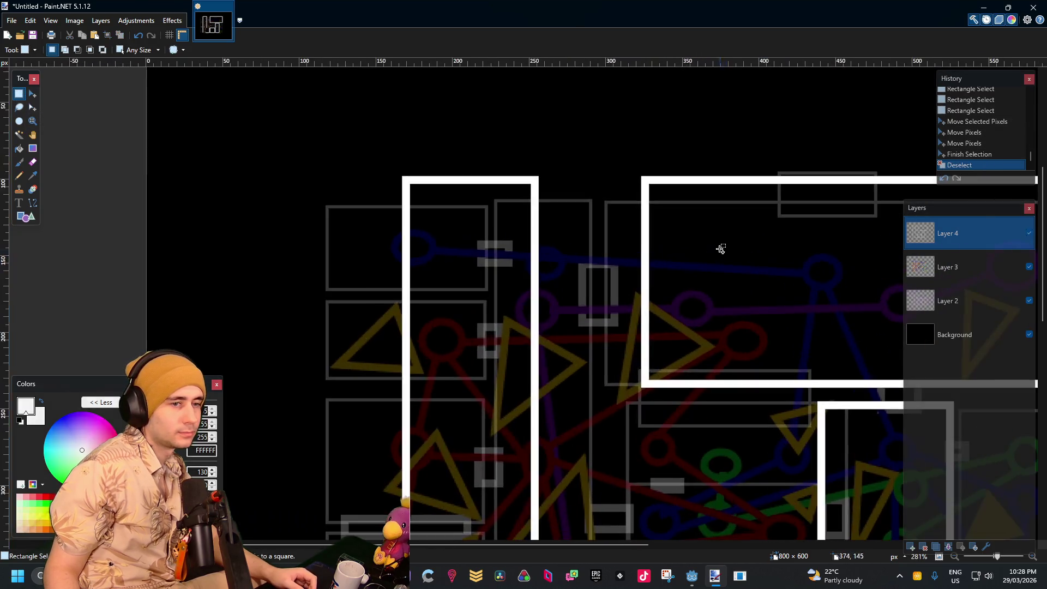
scroll(721, 249, down, 3)
scroll(692, 173, up, 4)
drag(677, 88, 601, 353)
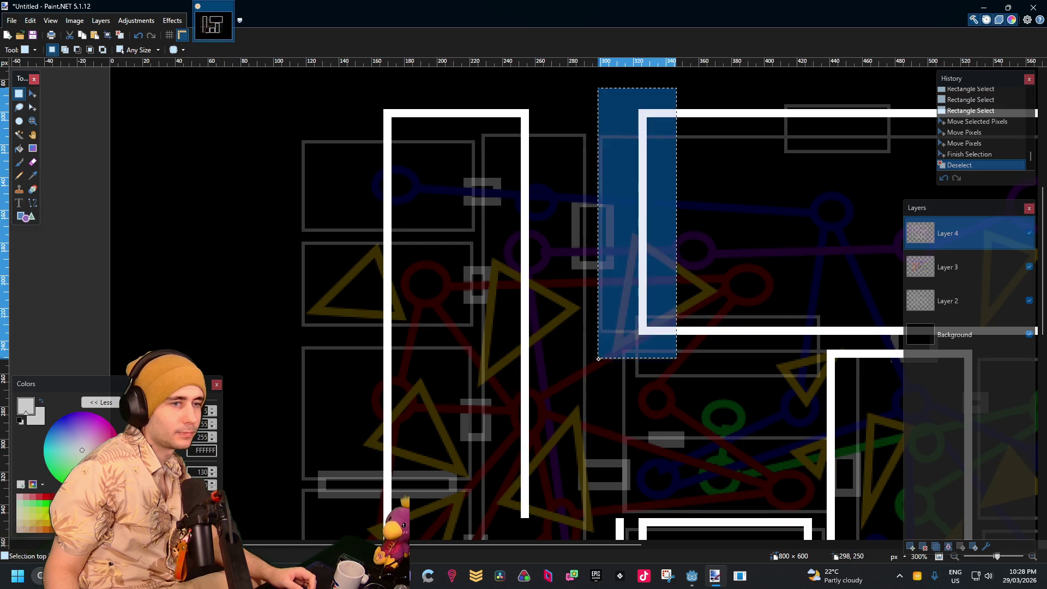
click(33, 96)
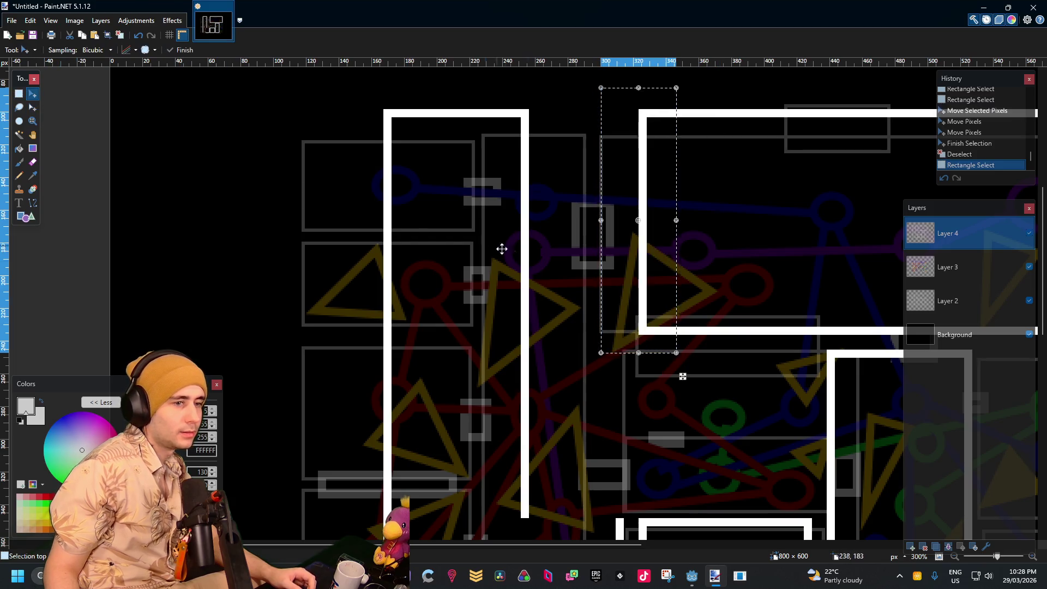
scroll(677, 317, down, 3)
scroll(678, 311, up, 2)
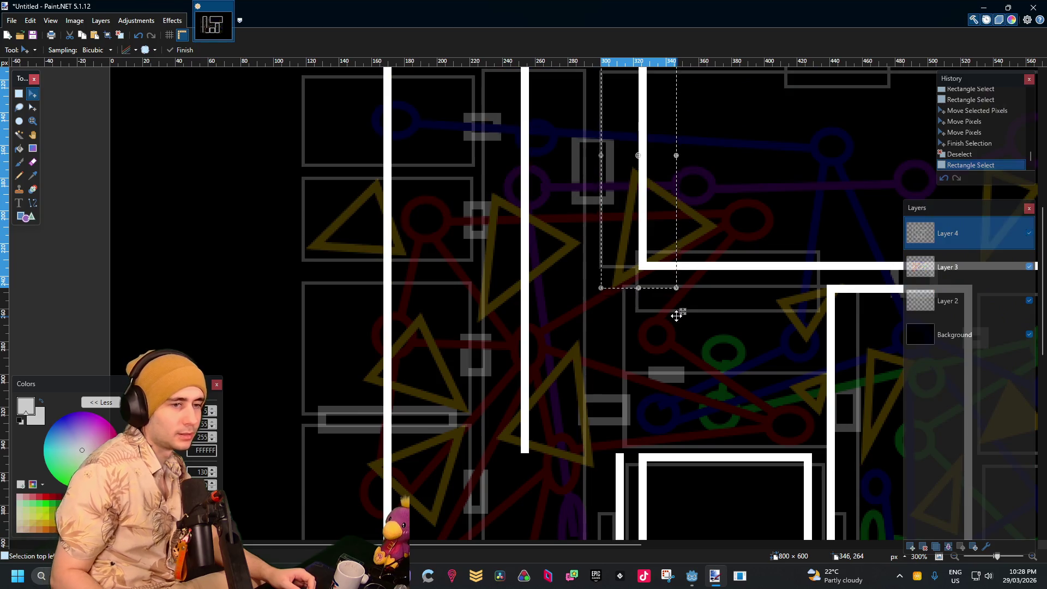
drag(678, 314, 605, 341)
Copy the two short wall bars and paste them onto the left room's right wall
click(19, 94)
scroll(654, 308, down, 3)
key(ctrl+c)
scroll(658, 283, up, 3)
key(ctrl+v)
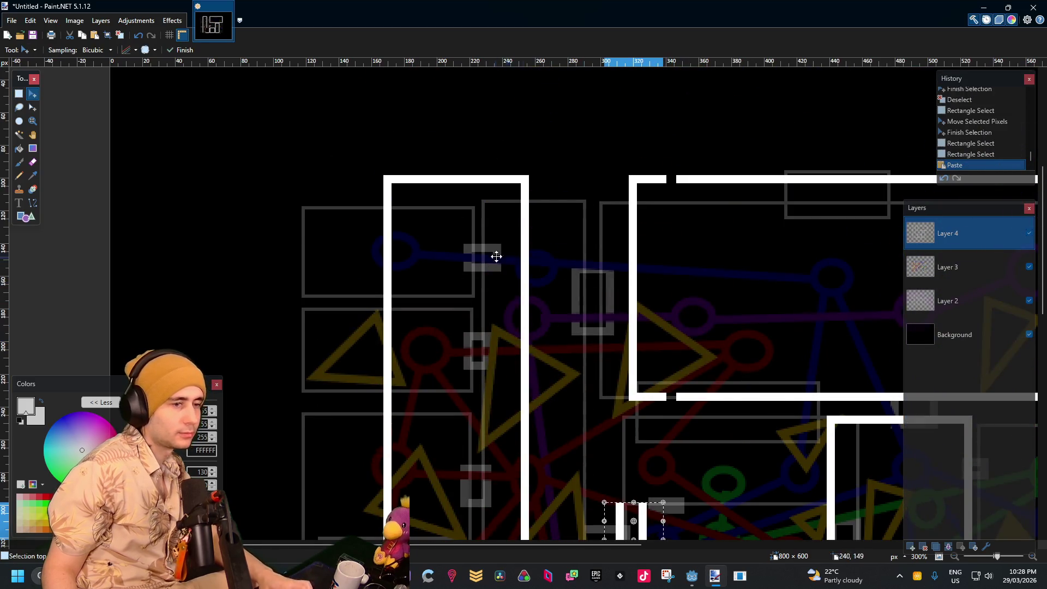
mouse_move(647, 522)
mouse_down()
mouse_move(586, 387)
mouse_move(552, 382)
mouse_up()
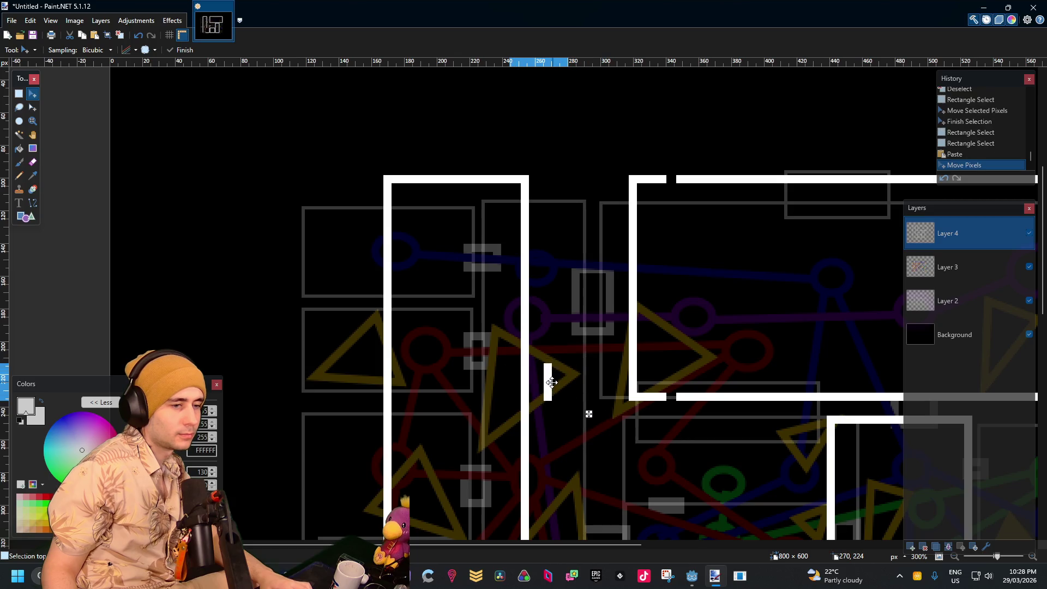
click(22, 98)
Magic-wand select the pasted white bracket and slide it left, nudging once with the arrow key
click(19, 135)
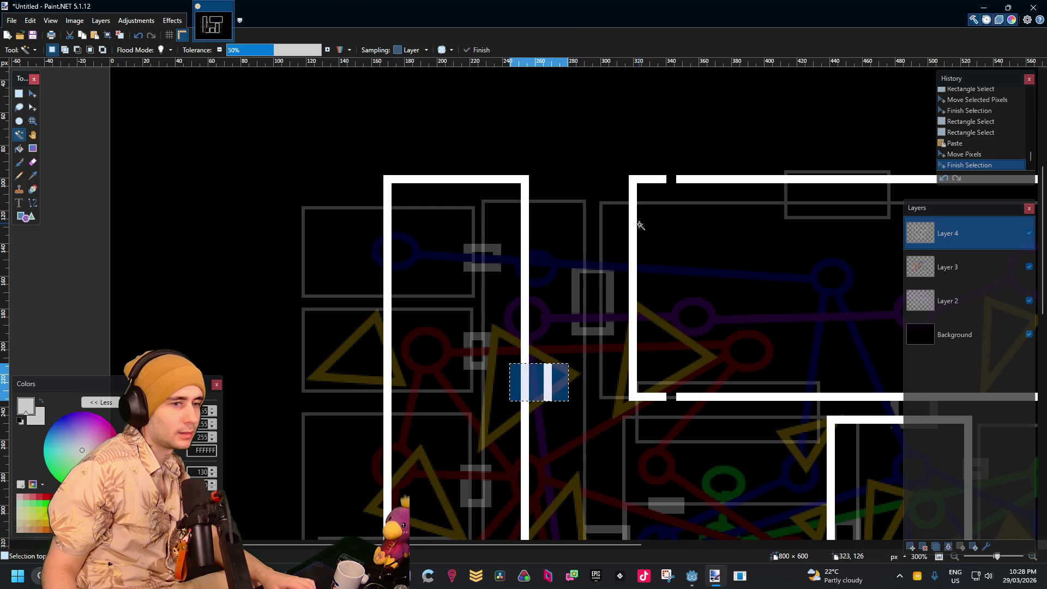
click(633, 236)
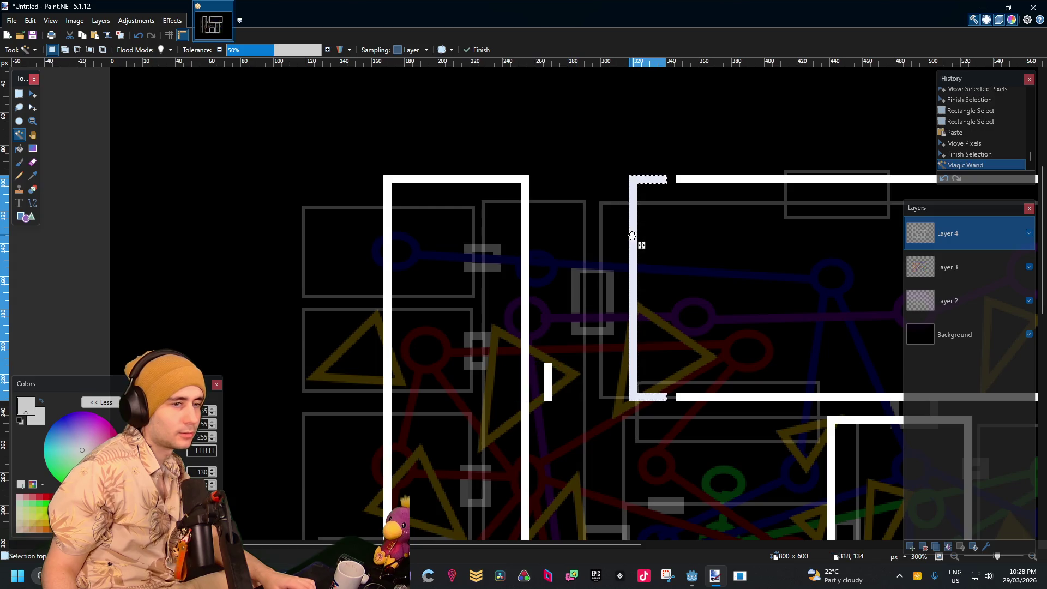
click(33, 96)
drag(593, 248, 595, 250)
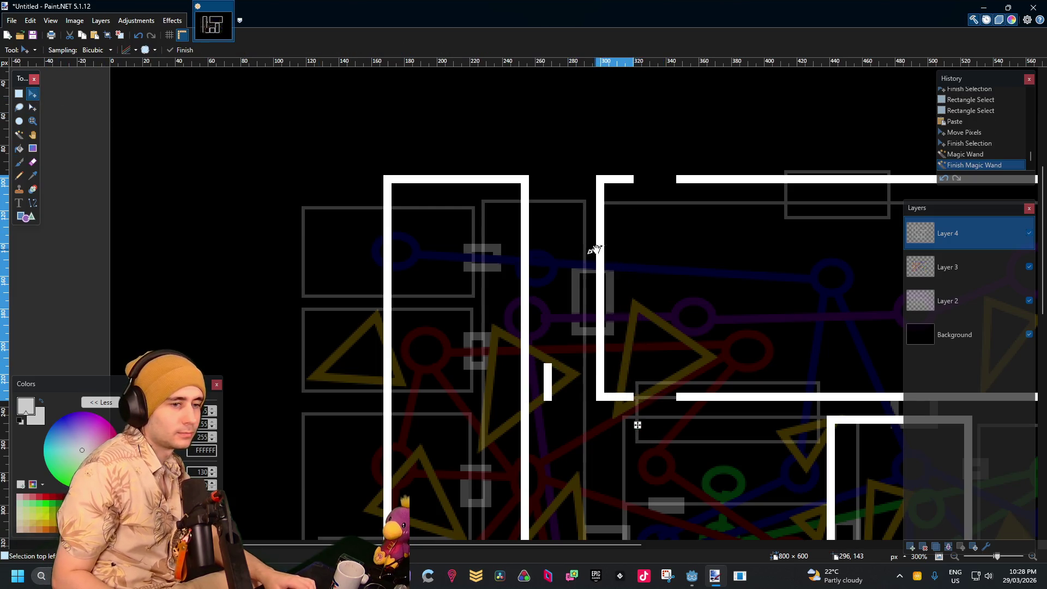
key(Left)
key(Left)
key(Left)
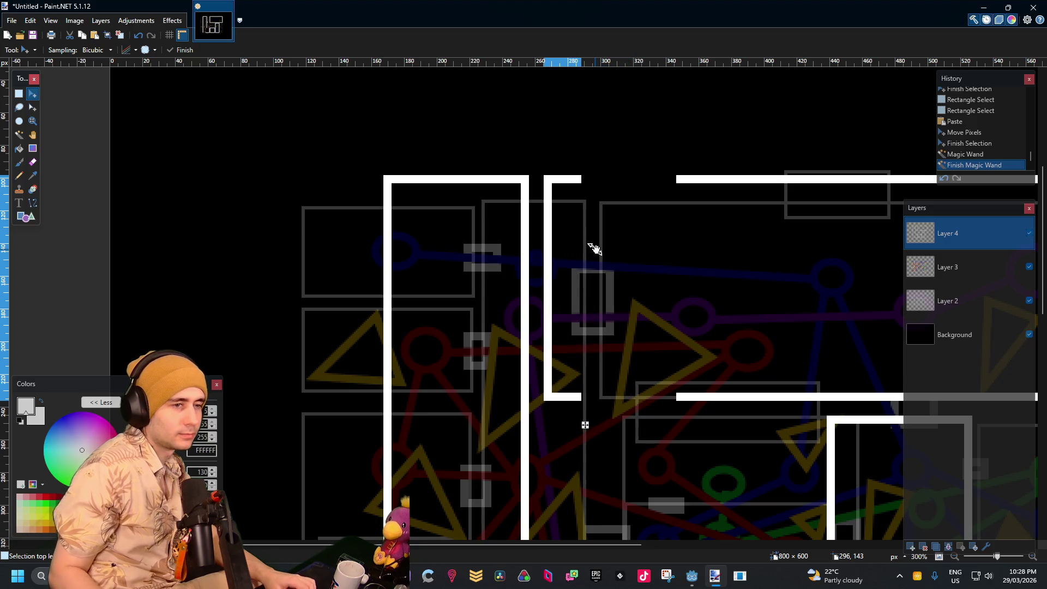
click(19, 93)
click(268, 174)
scroll(268, 175, down, 3)
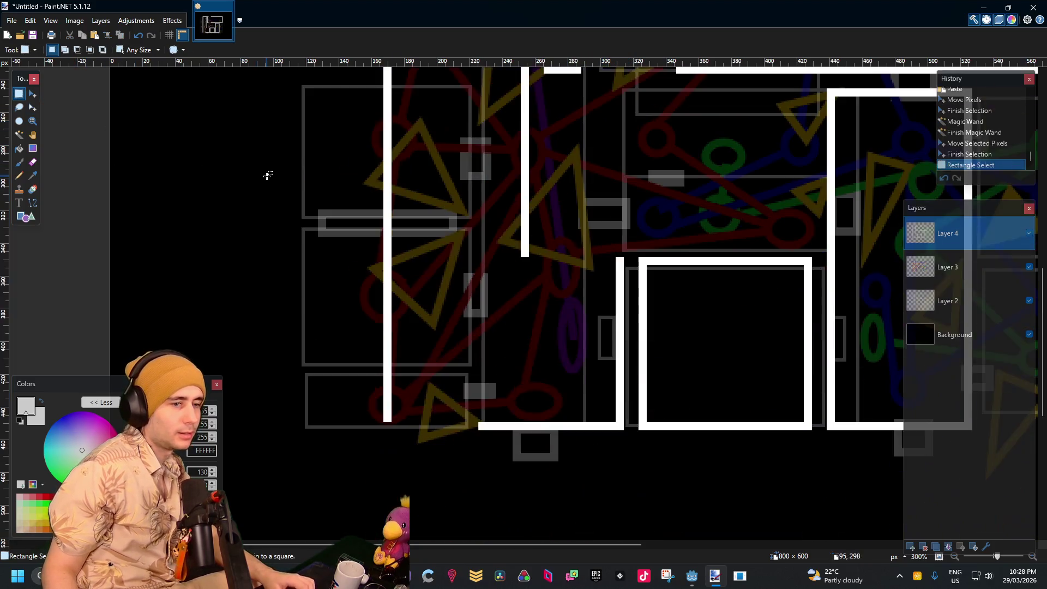
Stretch a piece of the lower horizontal wall left until it meets the left wall
scroll(538, 264, up, 3)
scroll(636, 279, down, 3)
scroll(631, 292, up, 3)
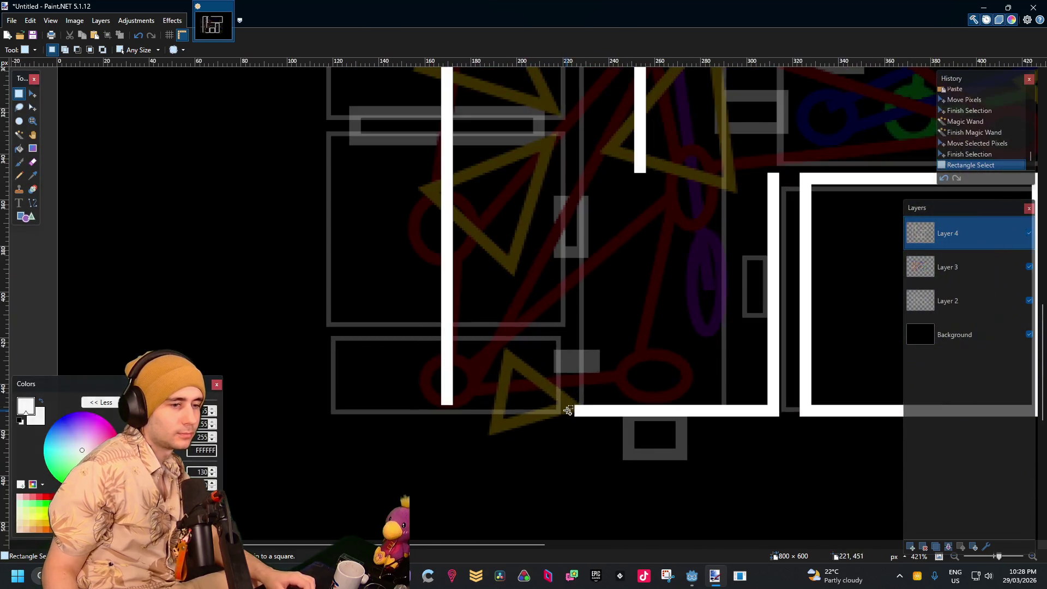
drag(611, 397, 594, 436)
click(602, 416)
scroll(598, 432, up, 8)
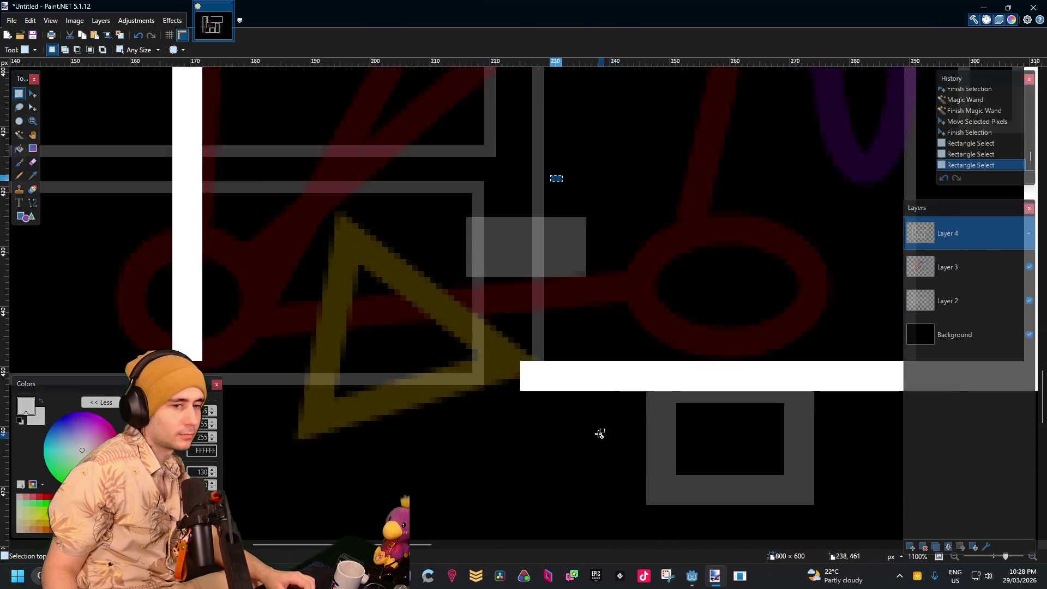
drag(567, 361, 467, 312)
scroll(129, 160, down, 5)
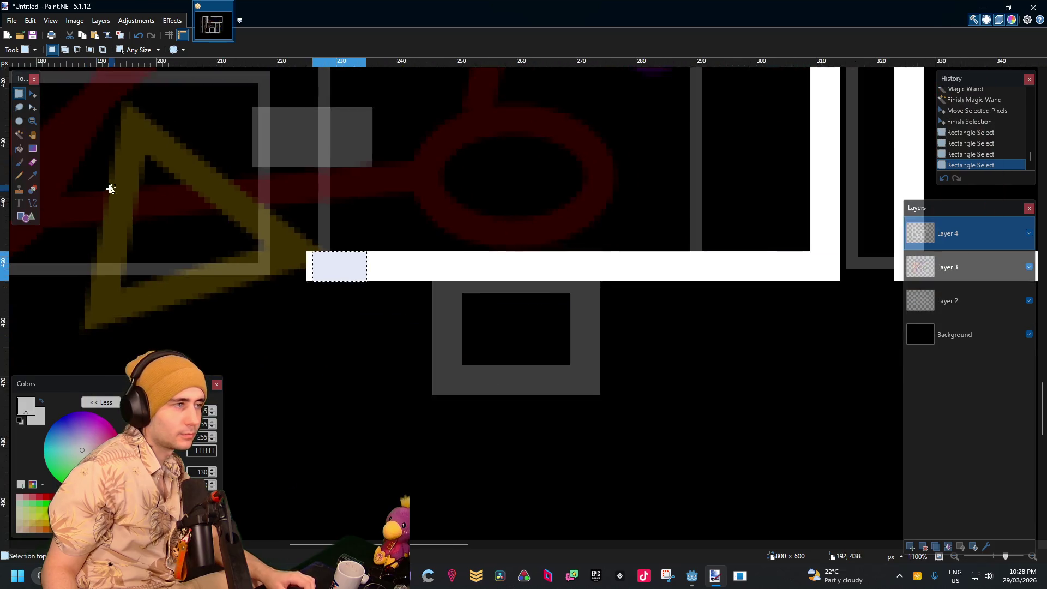
click(32, 94)
scroll(115, 132, up, 3)
scroll(577, 278, down, 3)
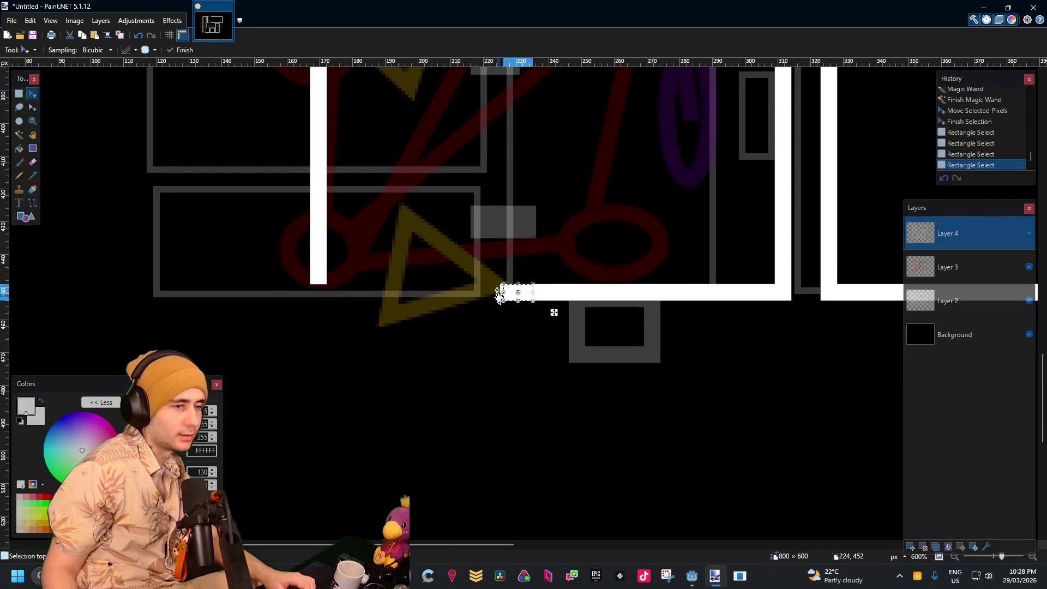
mouse_move(501, 295)
mouse_down()
mouse_move(298, 298)
mouse_move(311, 297)
mouse_up()
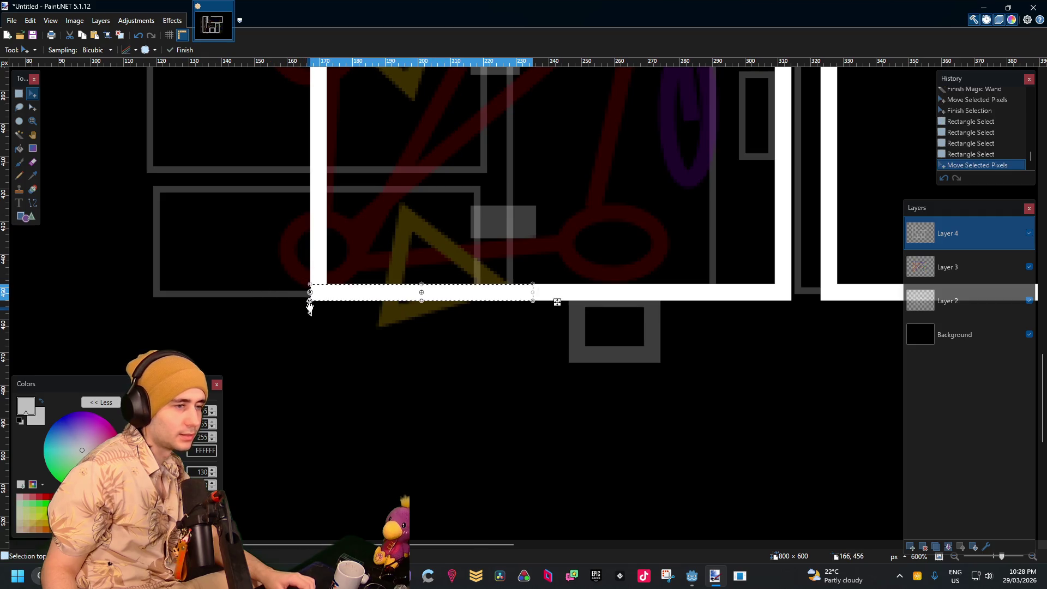
scroll(693, 346, up, 5)
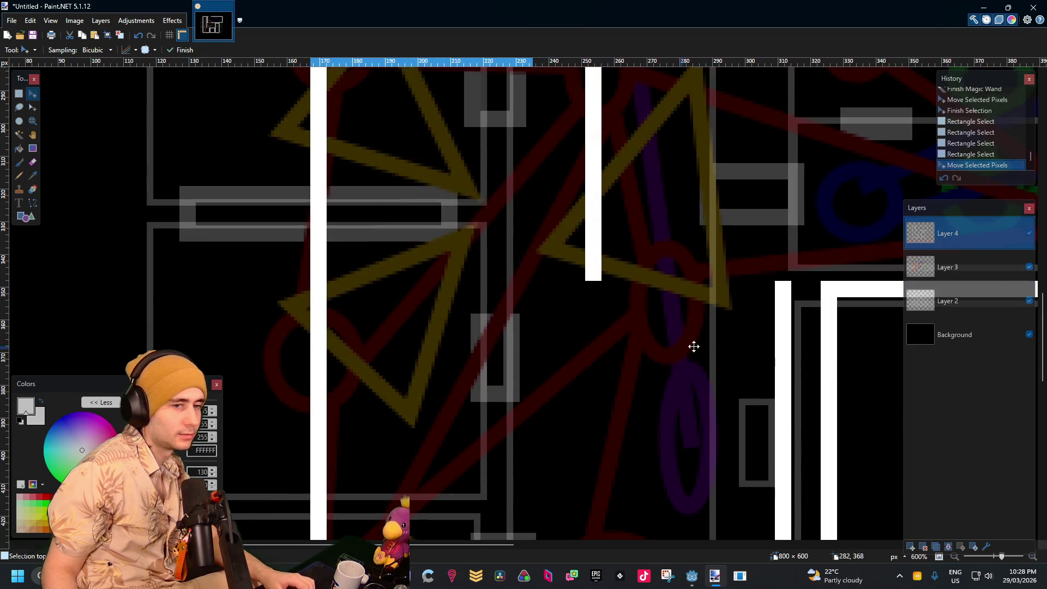
click(19, 94)
Stretch a tall strip of the top room's wall left to close the top wall gap
click(81, 107)
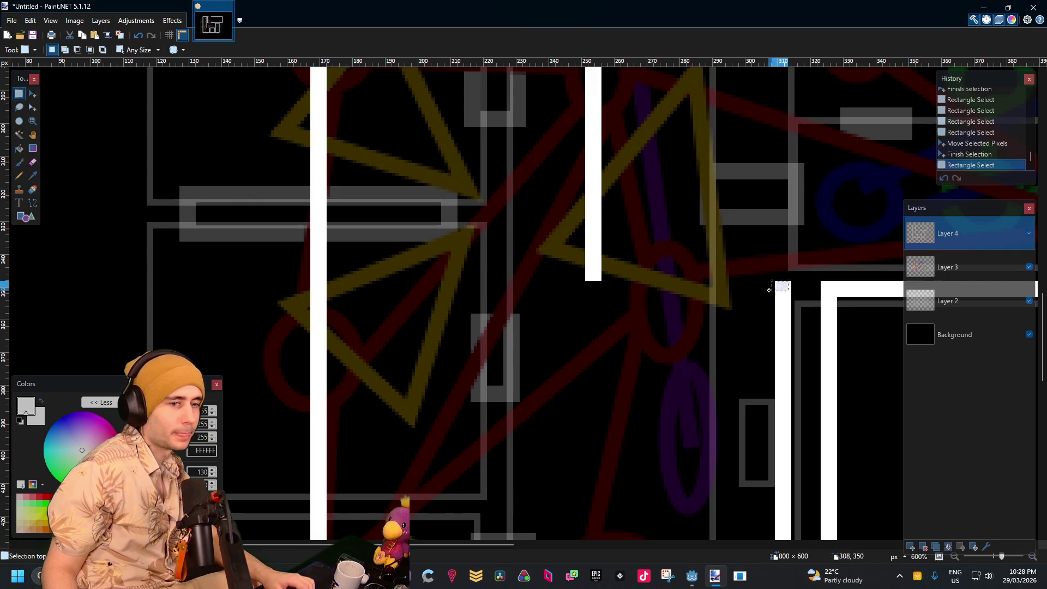
mouse_move(765, 298)
mouse_down()
mouse_move(775, 301)
mouse_move(589, 297)
mouse_up()
click(32, 94)
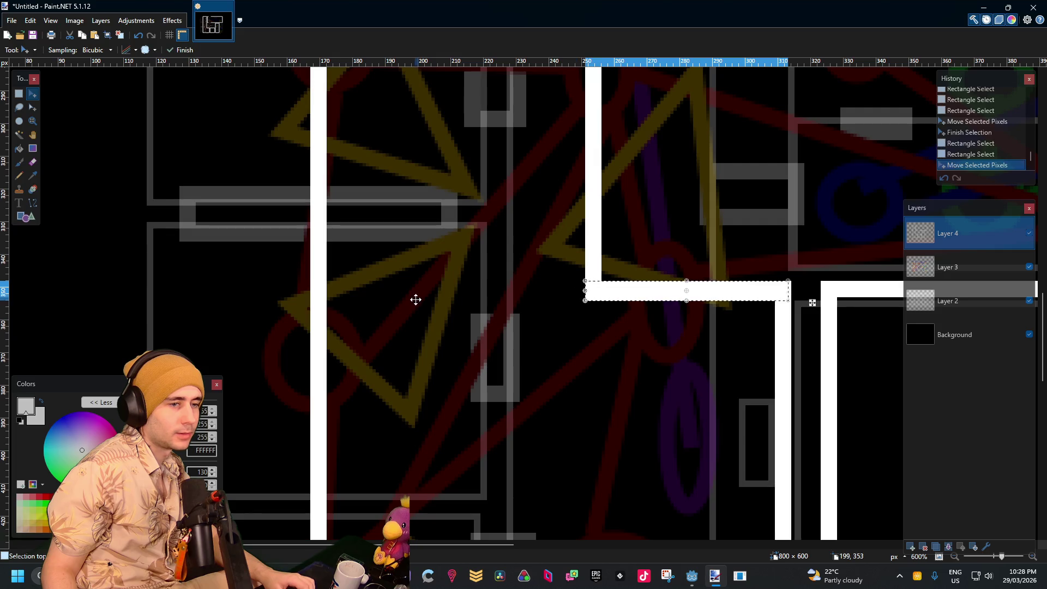
scroll(415, 299, down, 3)
scroll(802, 290, down, 3)
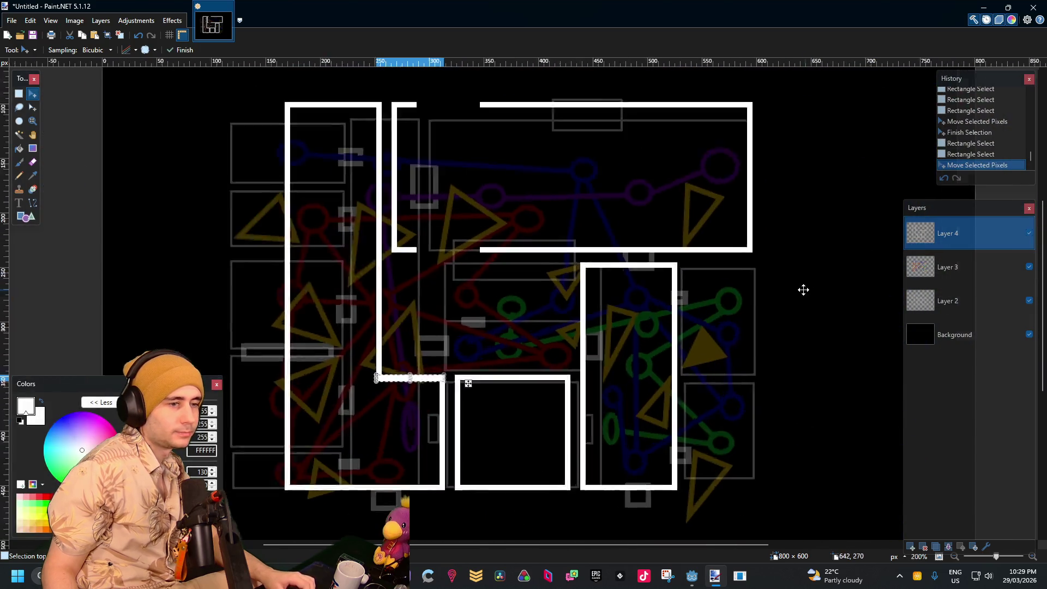
scroll(423, 280, up, 3)
click(18, 94)
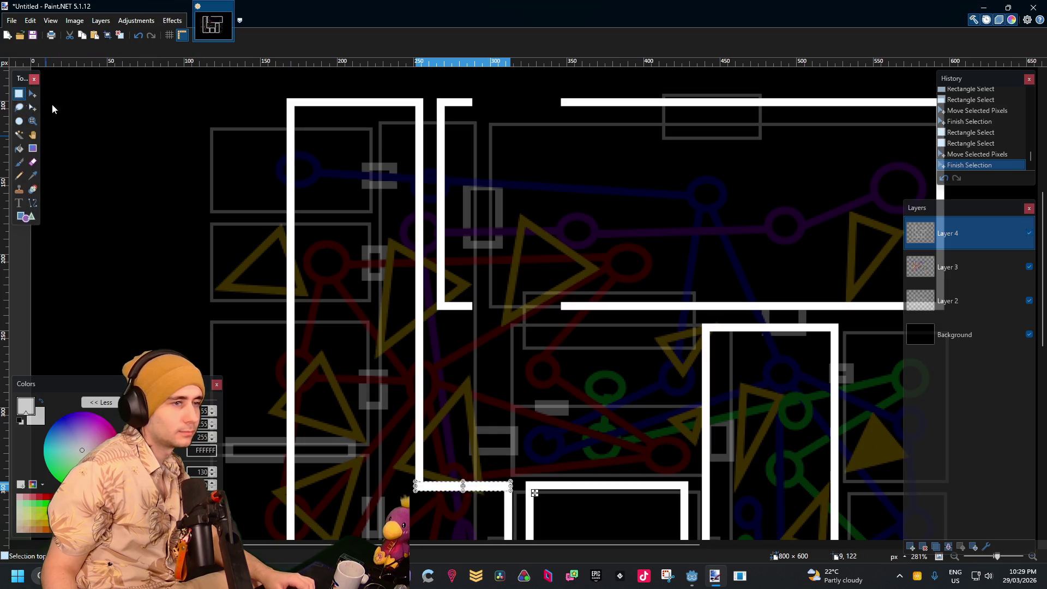
drag(576, 81, 576, 330)
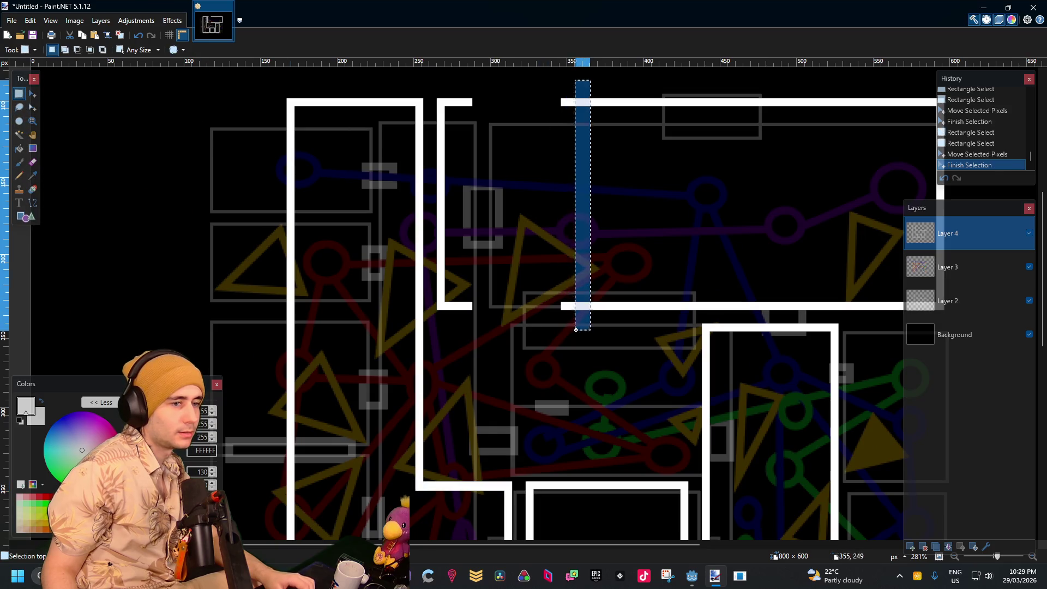
click(32, 94)
drag(573, 217, 473, 210)
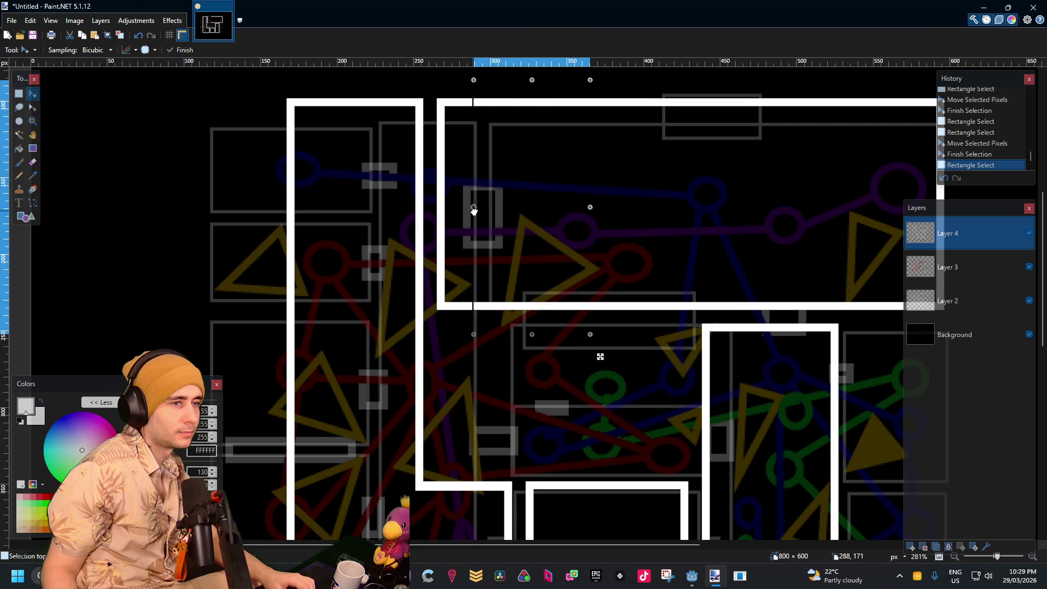
click(18, 93)
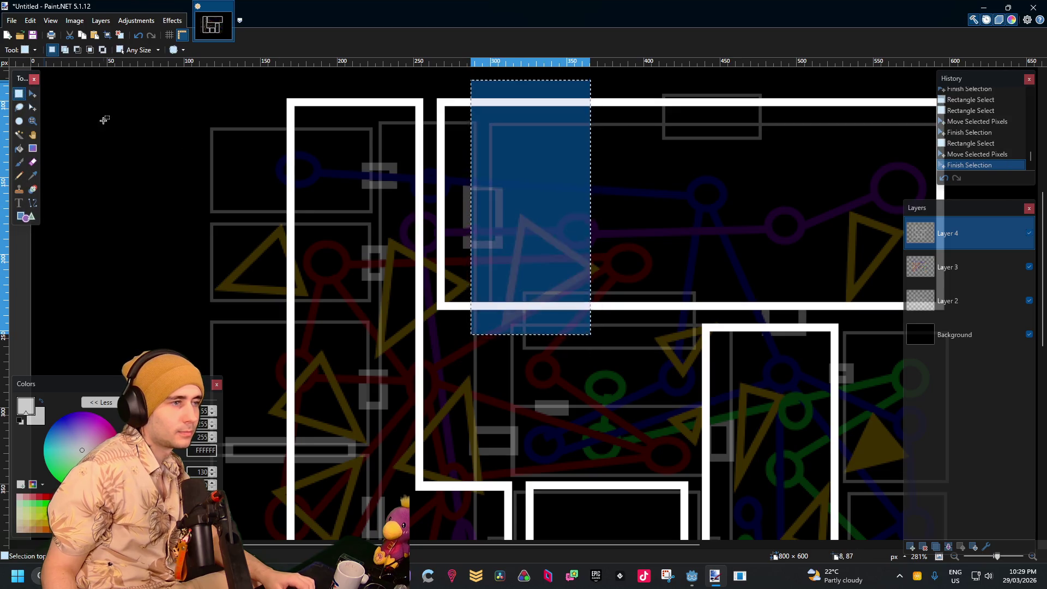
Recentre the canvas, clear a stray thin selection and switch to the Rectangle shape tool
scroll(471, 197, down, 3)
scroll(471, 198, down, 4)
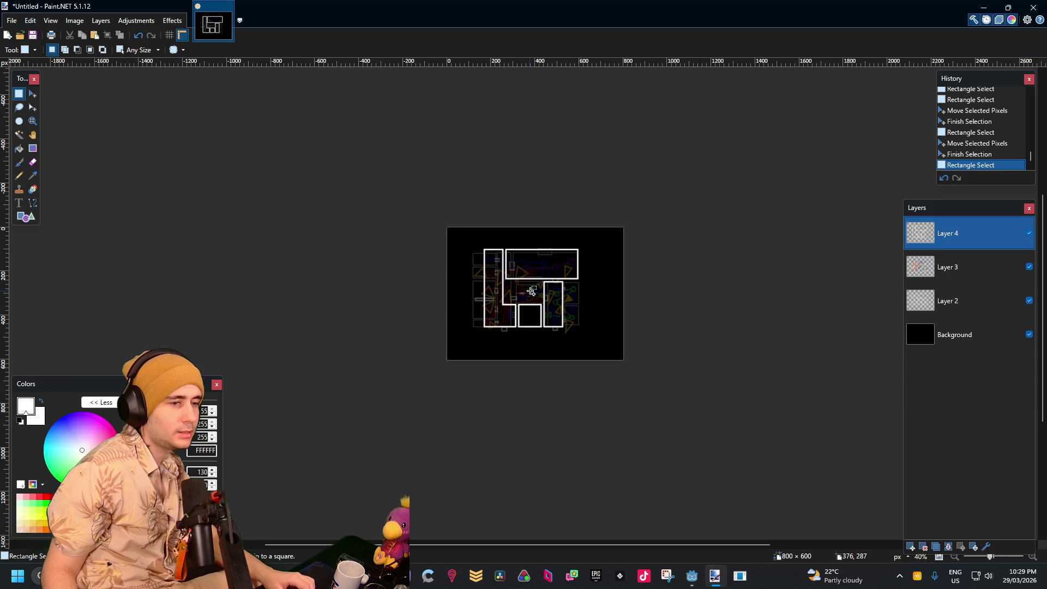
scroll(512, 280, up, 1)
scroll(483, 241, down, 3)
drag(483, 241, 710, 355)
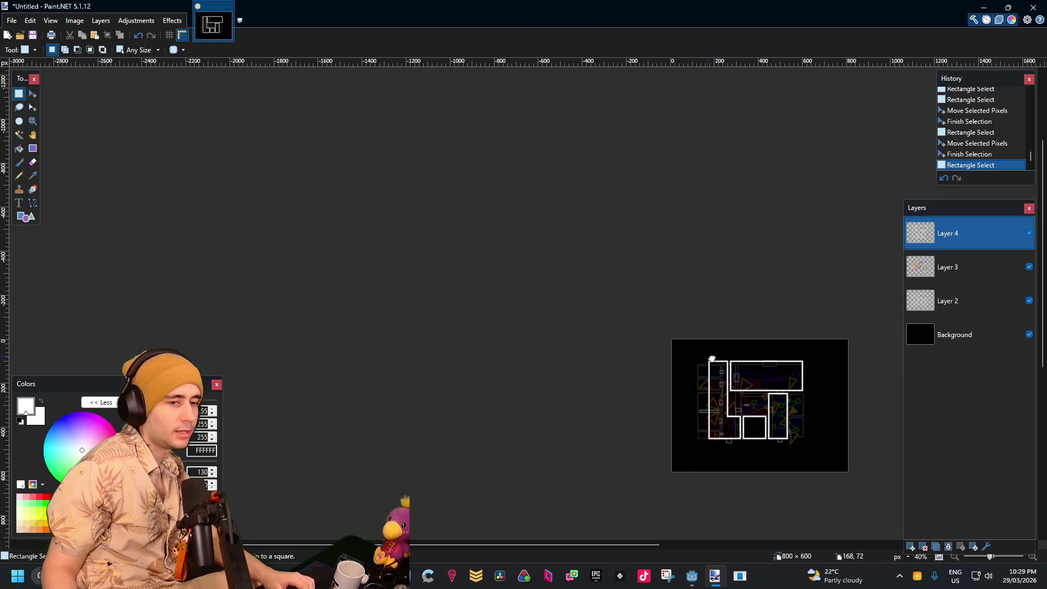
scroll(710, 357, up, 1)
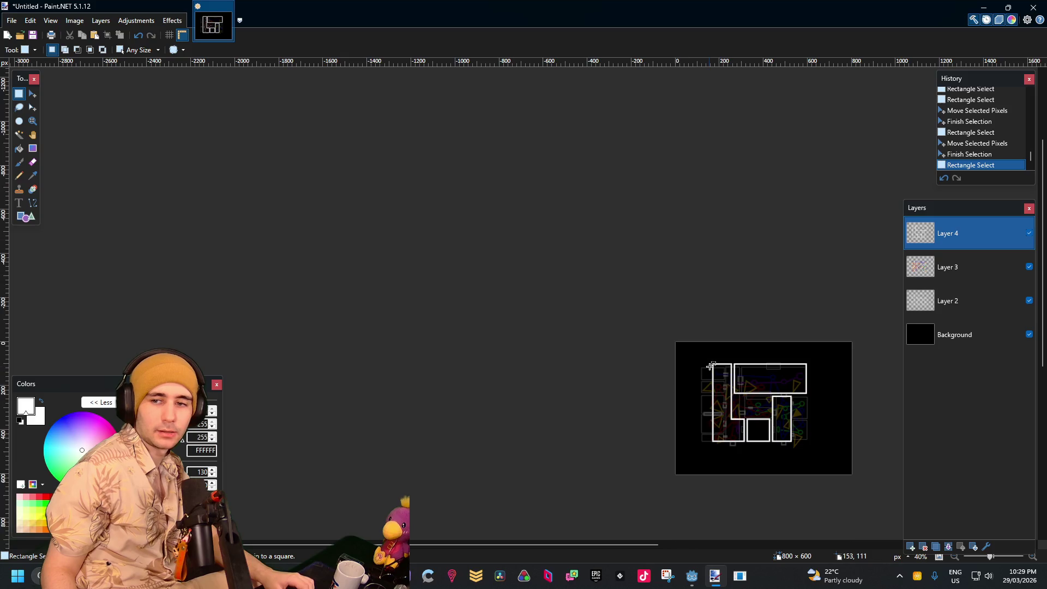
scroll(684, 395, up, 4)
scroll(682, 399, down, 1)
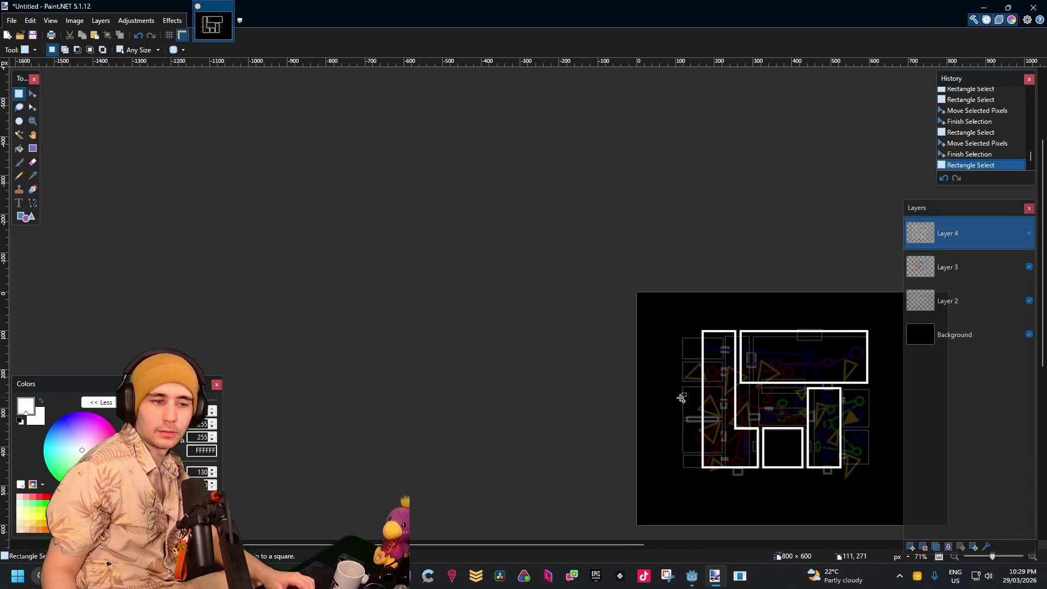
drag(680, 398, 661, 397)
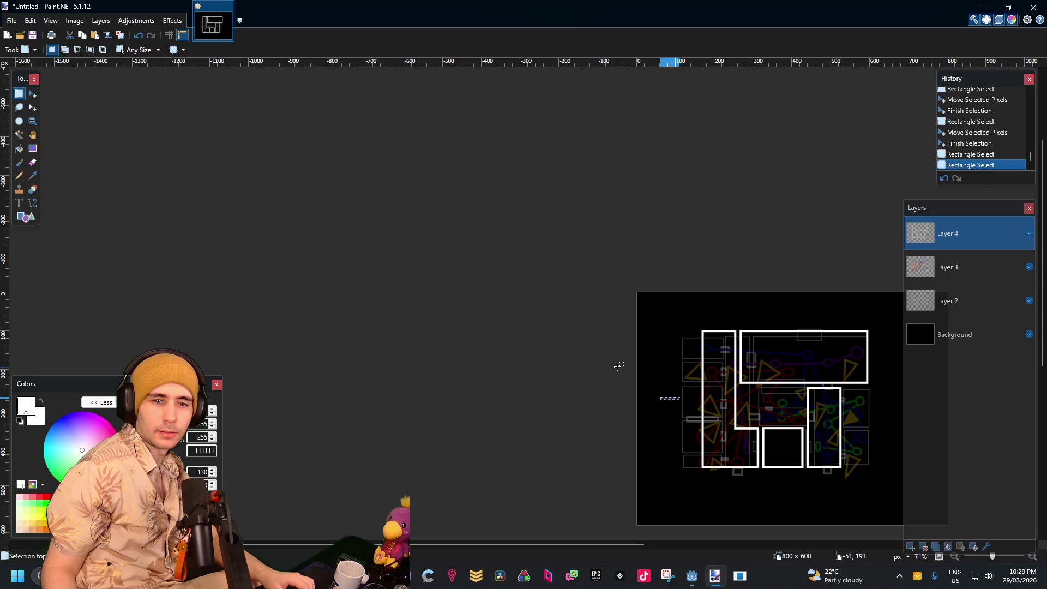
click(640, 367)
scroll(817, 417, up, 6)
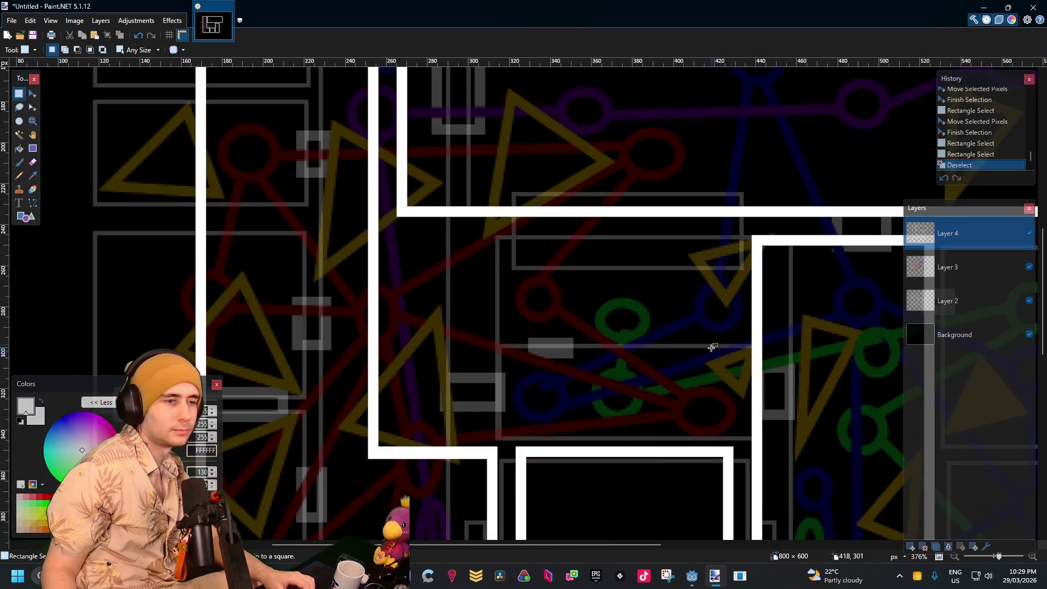
scroll(617, 244, up, 1)
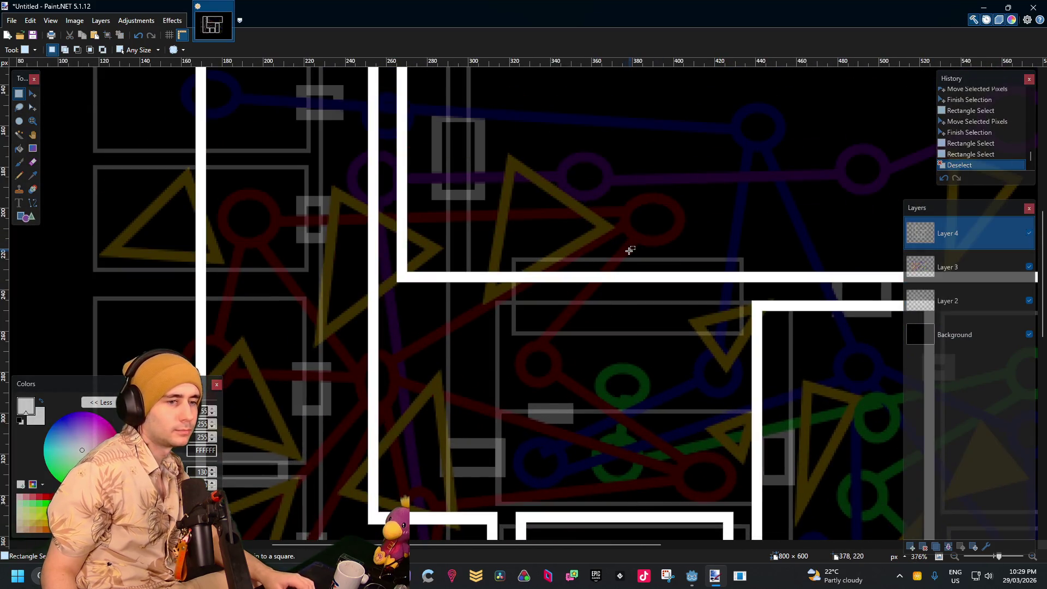
click(24, 217)
scroll(529, 271, down, 1)
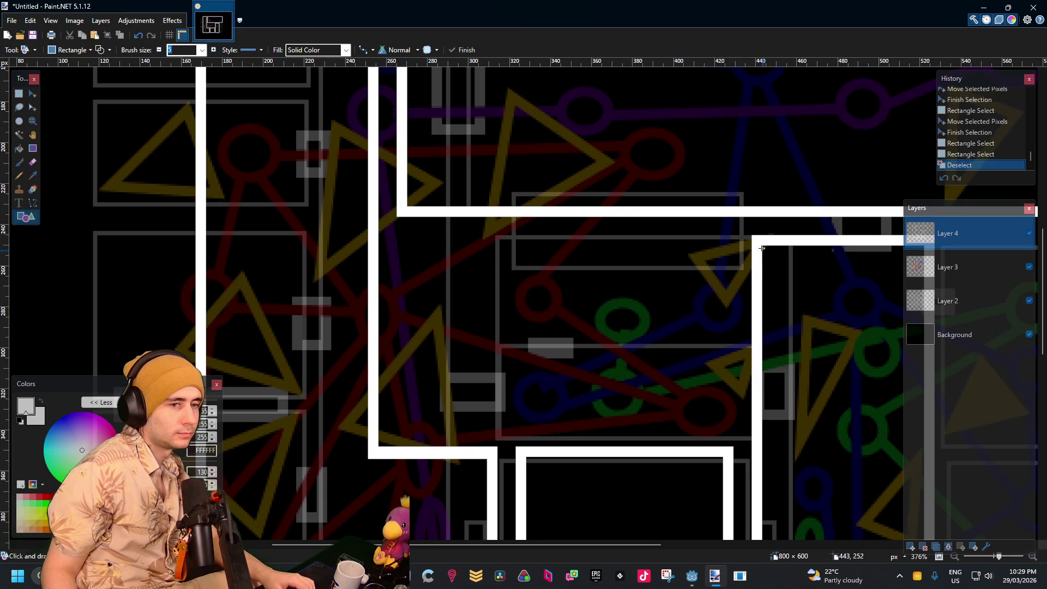
Draw a white rectangle outline inside the room and adjust its top, bottom and right edges
mouse_move(747, 238)
mouse_down()
mouse_move(434, 387)
mouse_move(398, 422)
mouse_up()
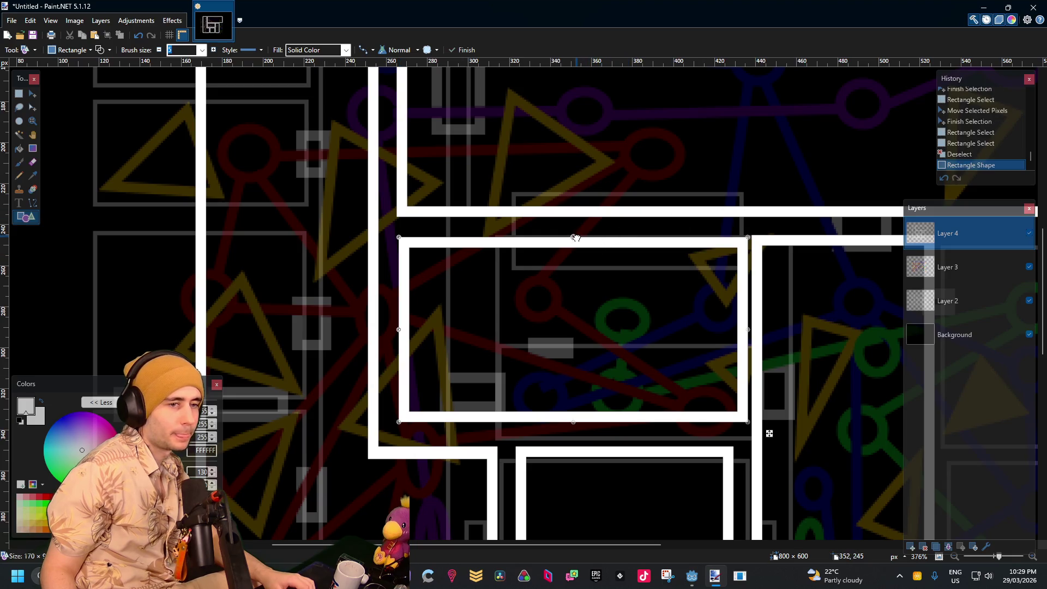
drag(576, 237, 578, 236)
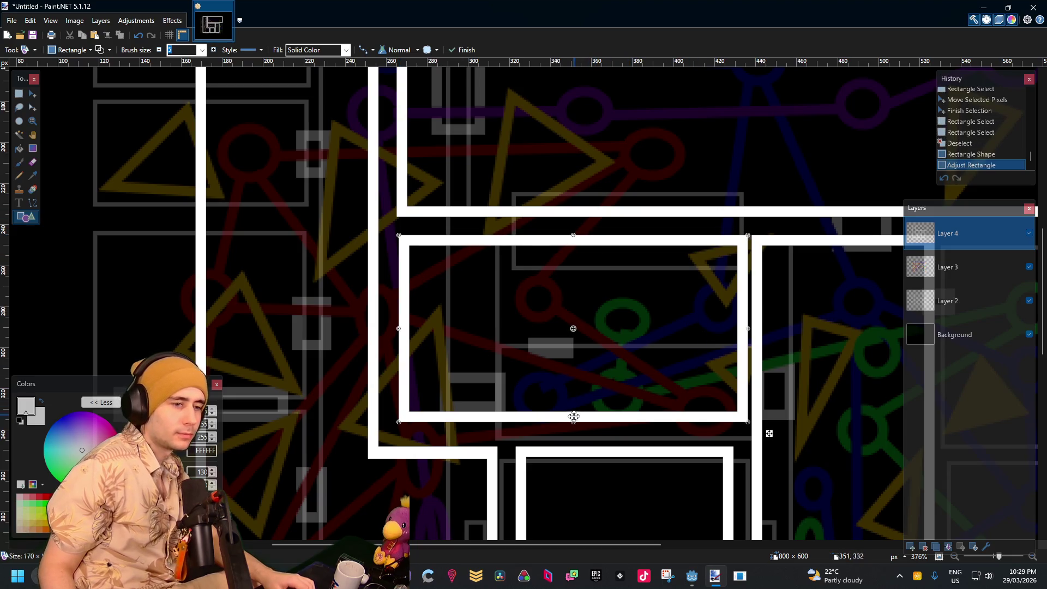
mouse_move(576, 427)
mouse_down()
mouse_move(576, 439)
mouse_move(574, 430)
mouse_up()
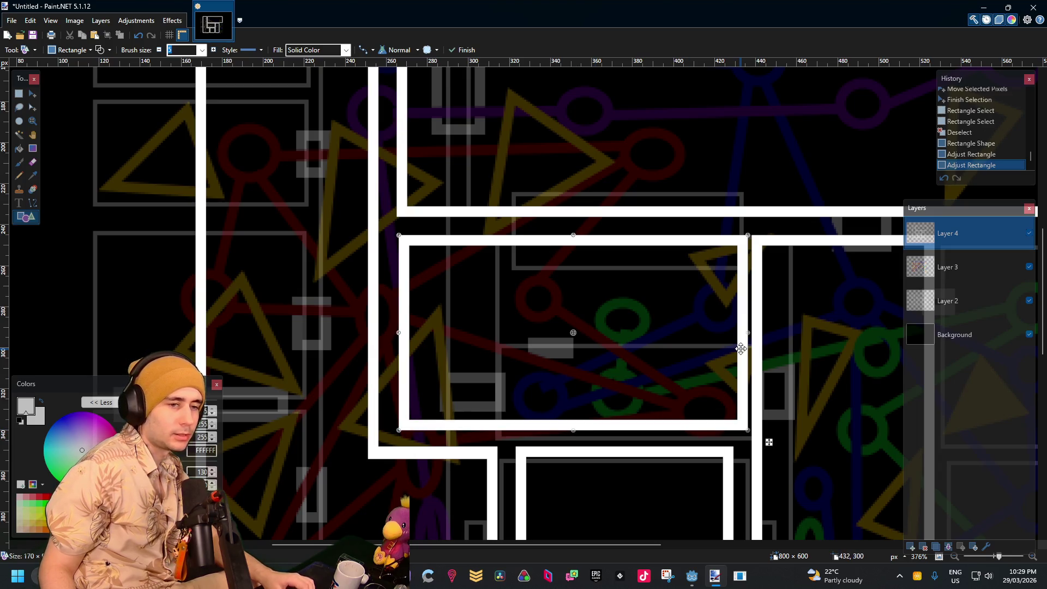
drag(746, 338, 733, 335)
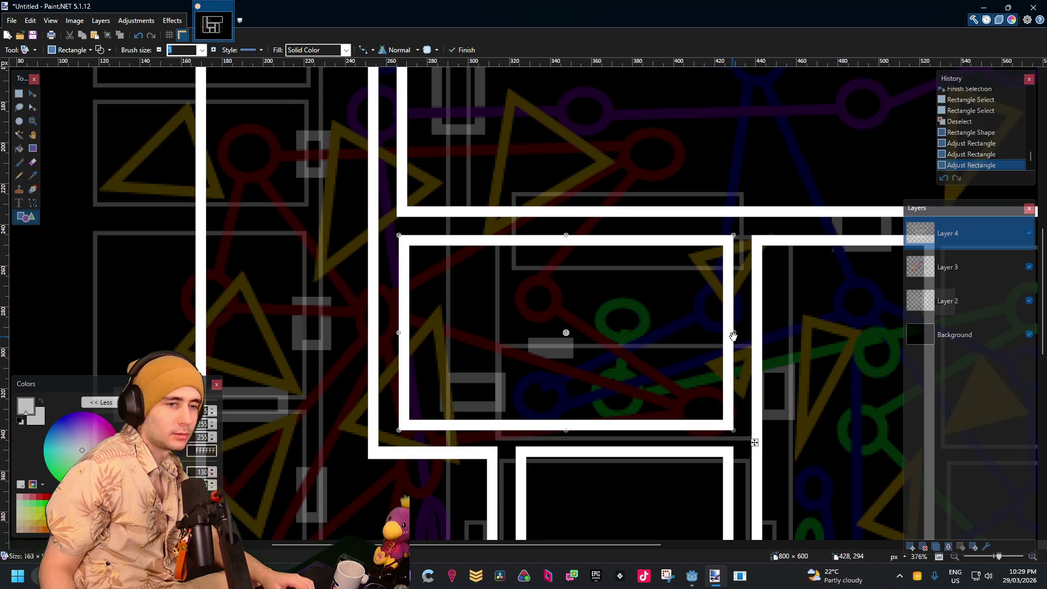
scroll(743, 332, up, 3)
scroll(722, 327, down, 2)
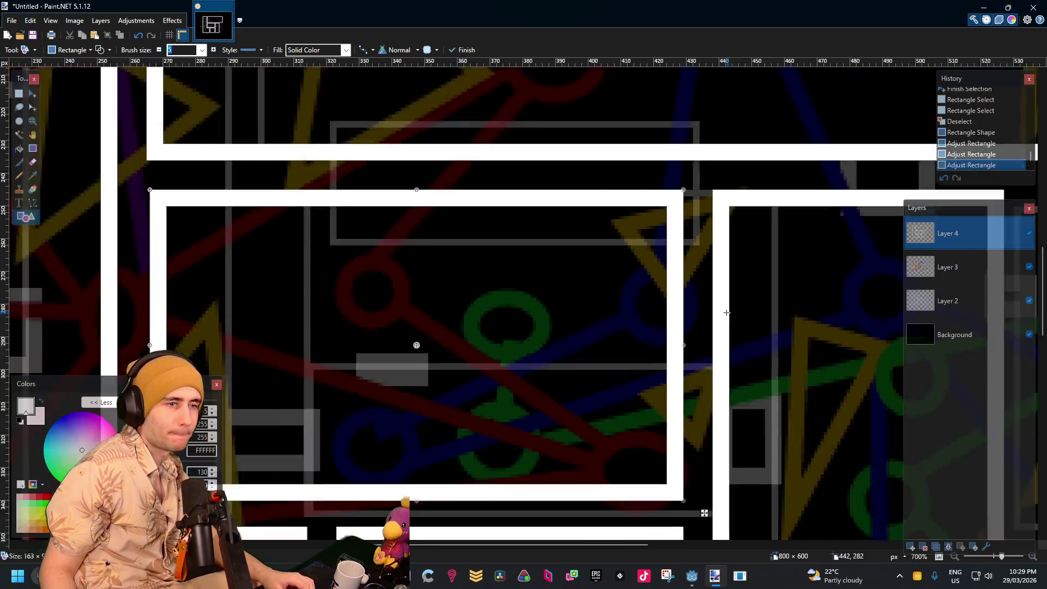
scroll(716, 363, up, 2)
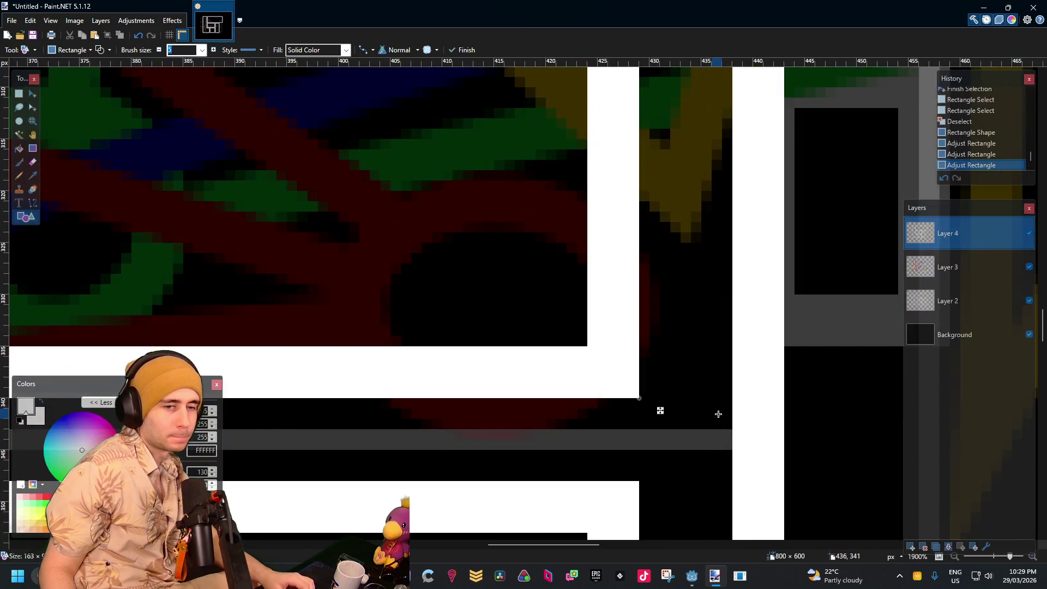
scroll(771, 414, down, 4)
scroll(787, 352, down, 2)
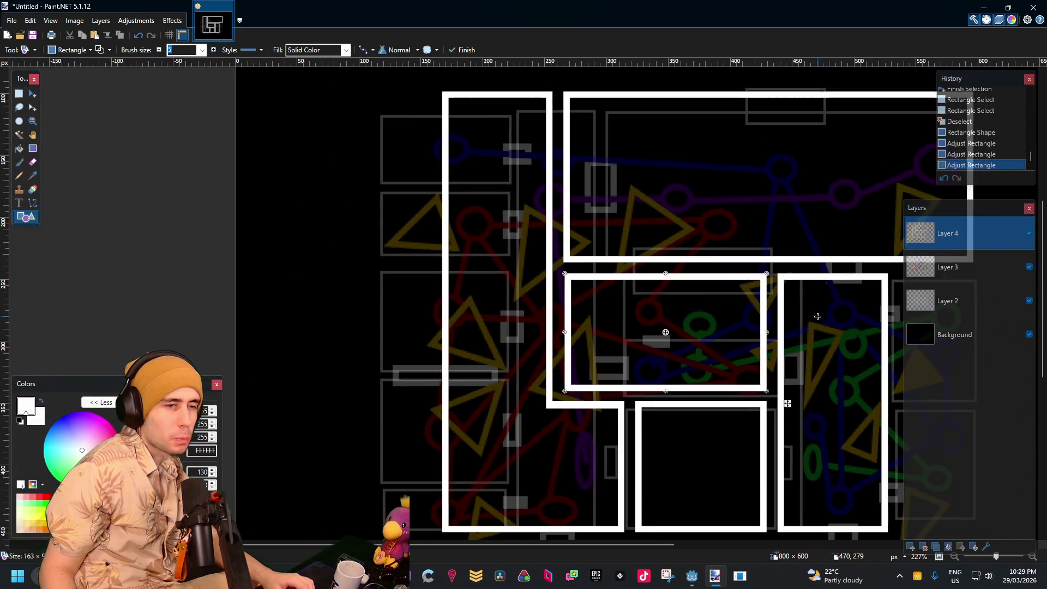
scroll(758, 305, up, 4)
Align the rectangle's top and left edges with the walls, commit it and clear the marked area
drag(668, 265, 666, 232)
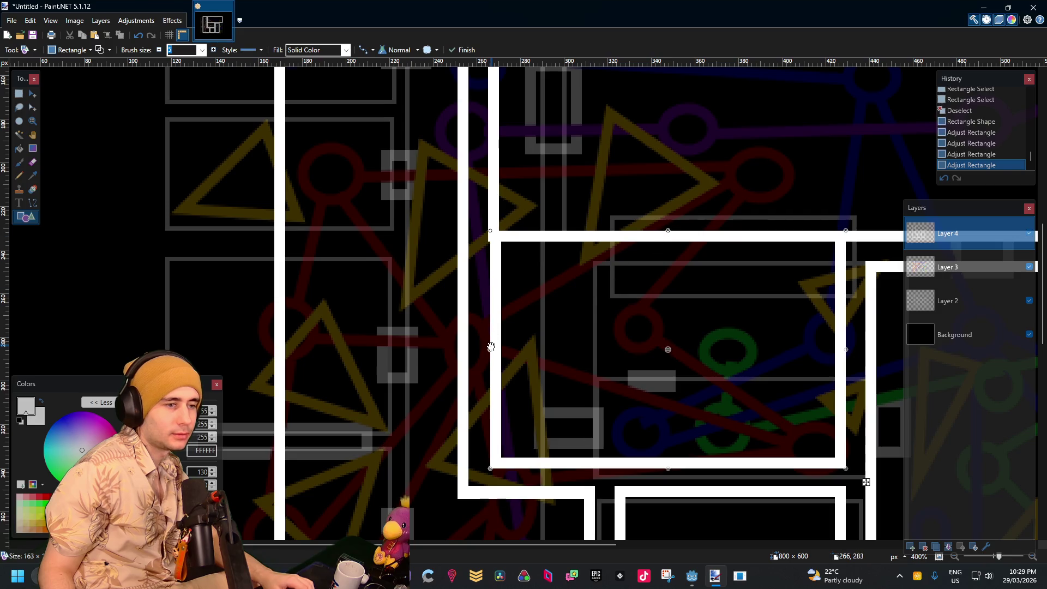
drag(489, 353, 487, 353)
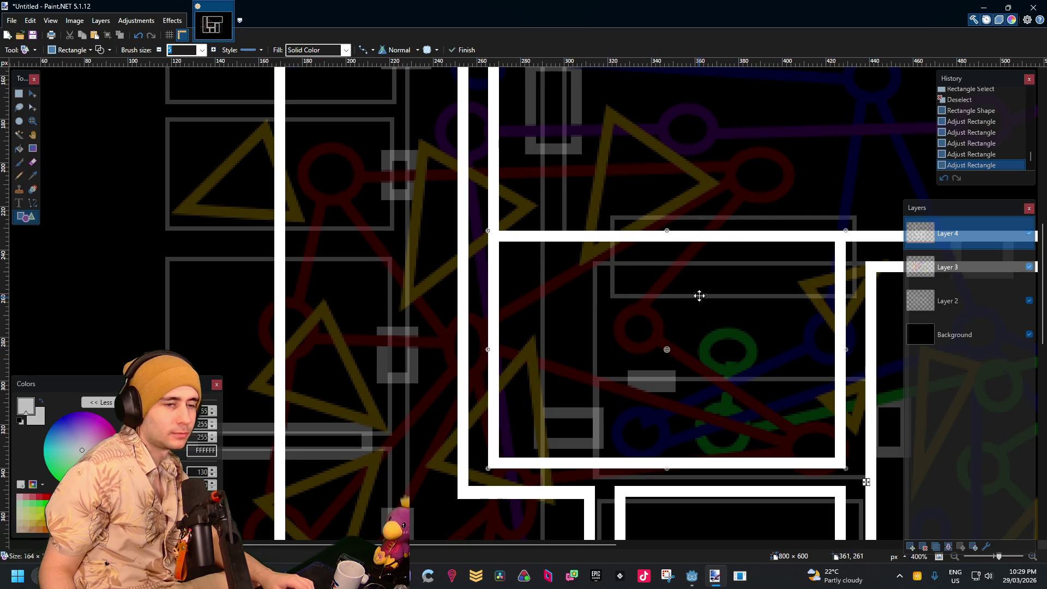
key(s)
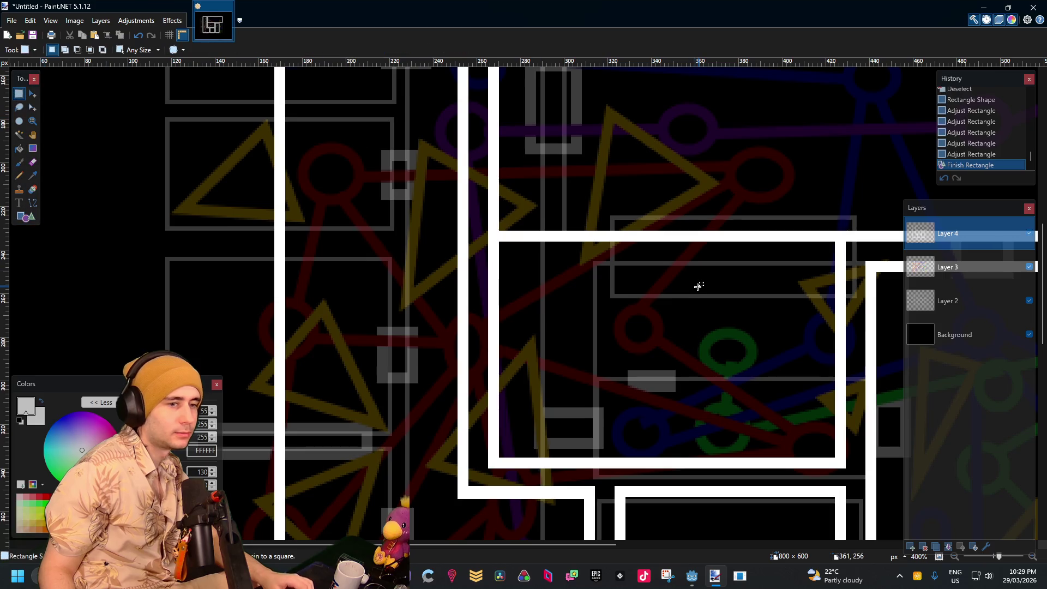
scroll(701, 296, down, 2)
scroll(701, 296, up, 2)
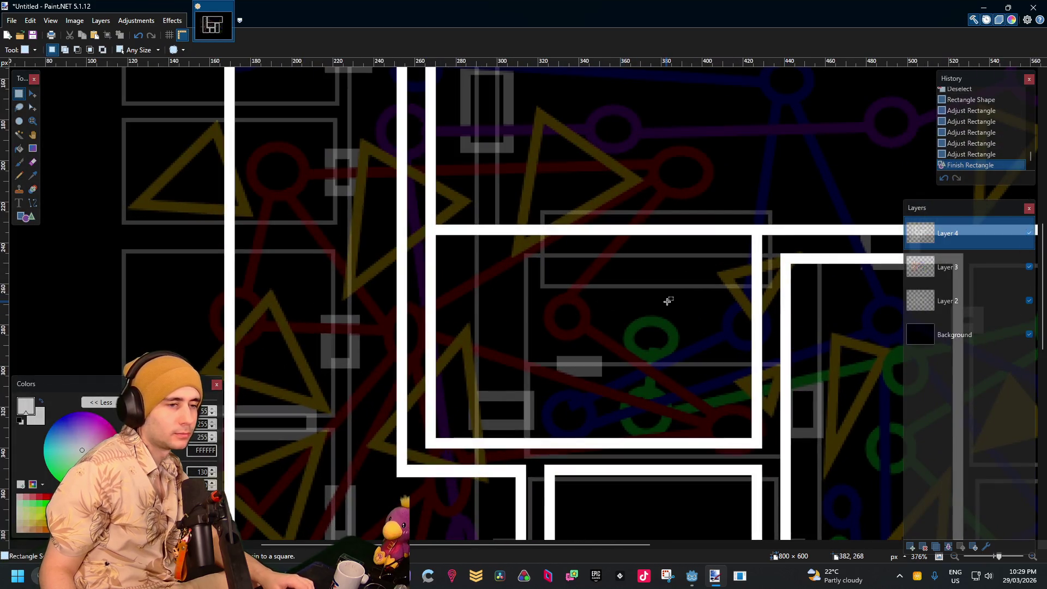
scroll(668, 301, down, 3)
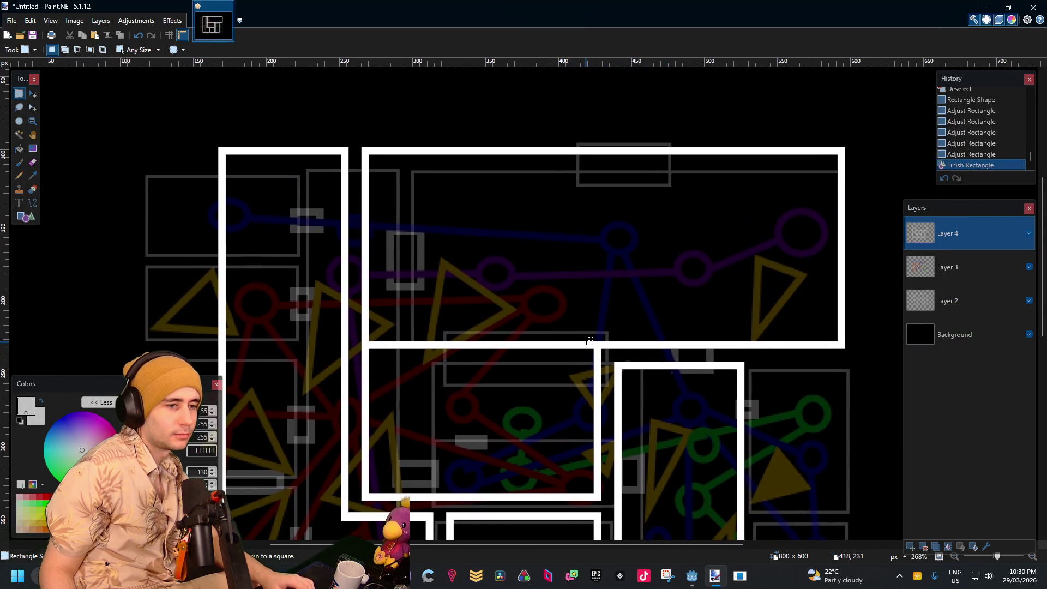
scroll(565, 364, up, 2)
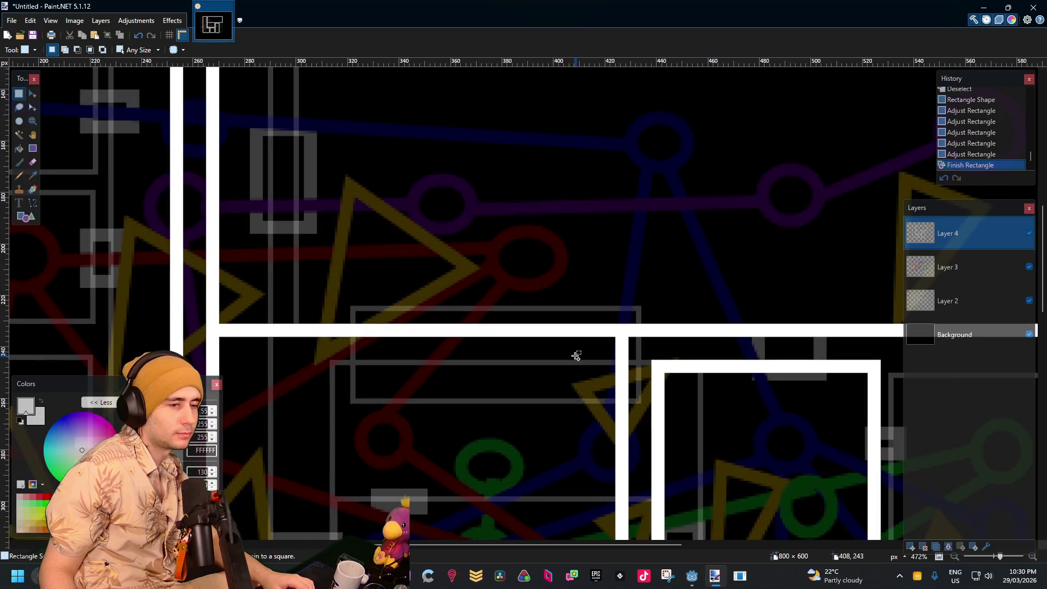
scroll(534, 310, down, 2)
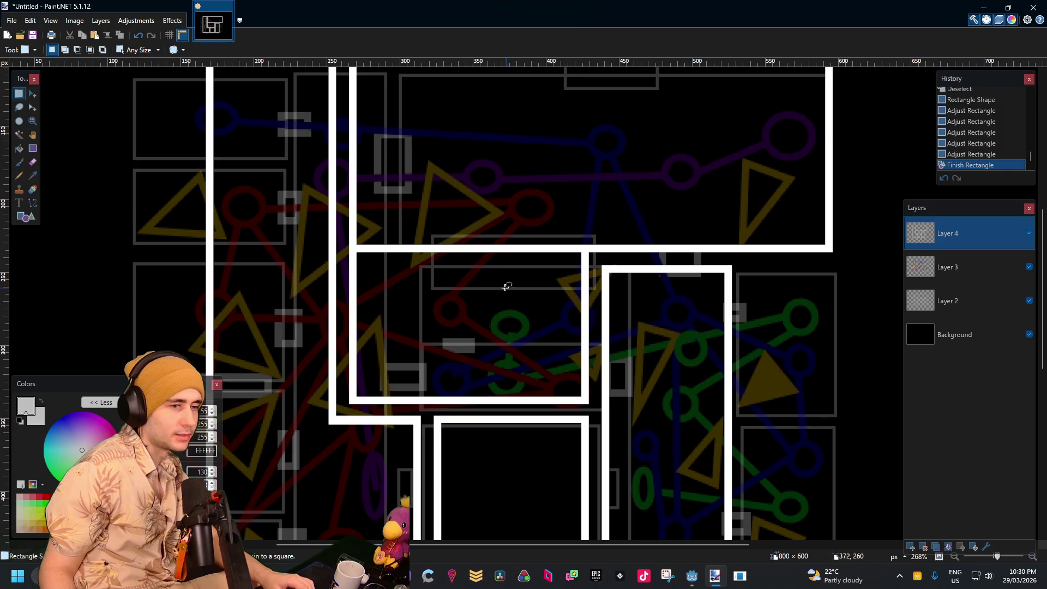
scroll(610, 267, up, 2)
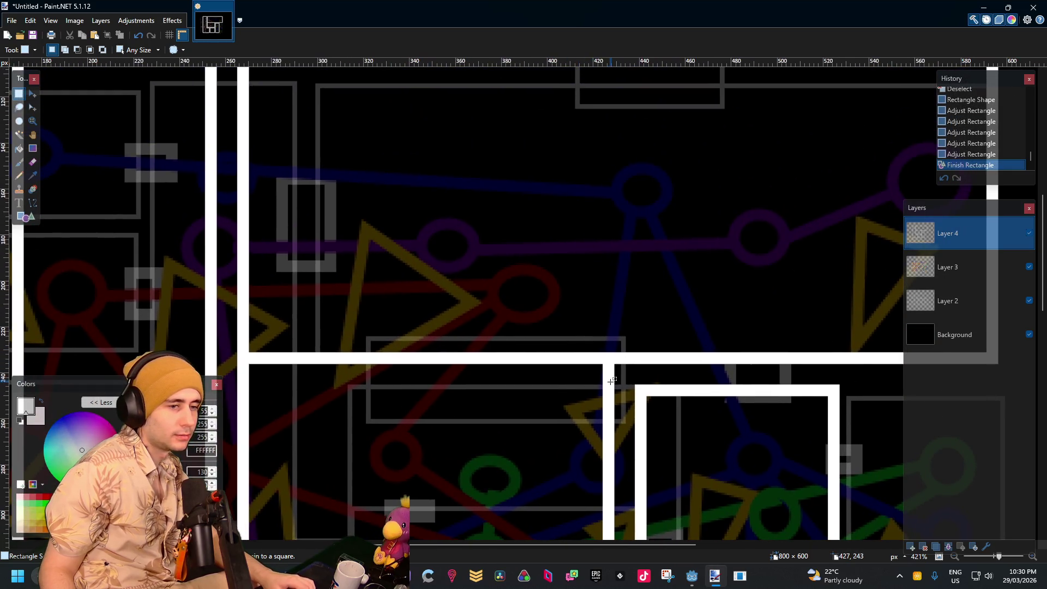
mouse_move(610, 381)
mouse_down()
mouse_move(428, 281)
mouse_move(414, 285)
mouse_up()
click(415, 285)
click(23, 216)
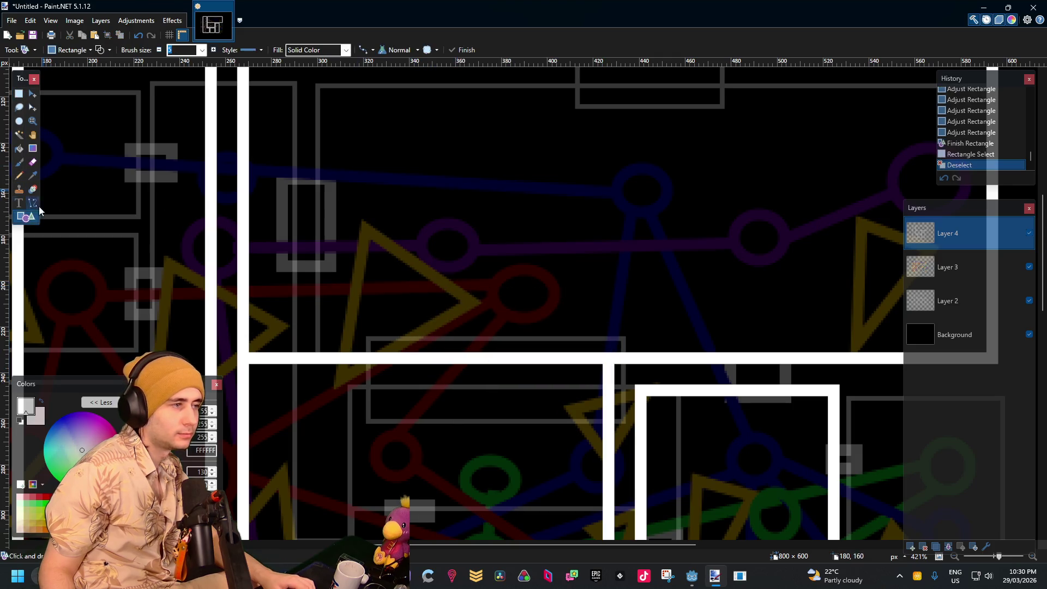
Draw a white rectangle outline straddling the horizontal wall and finish it
drag(368, 300, 613, 399)
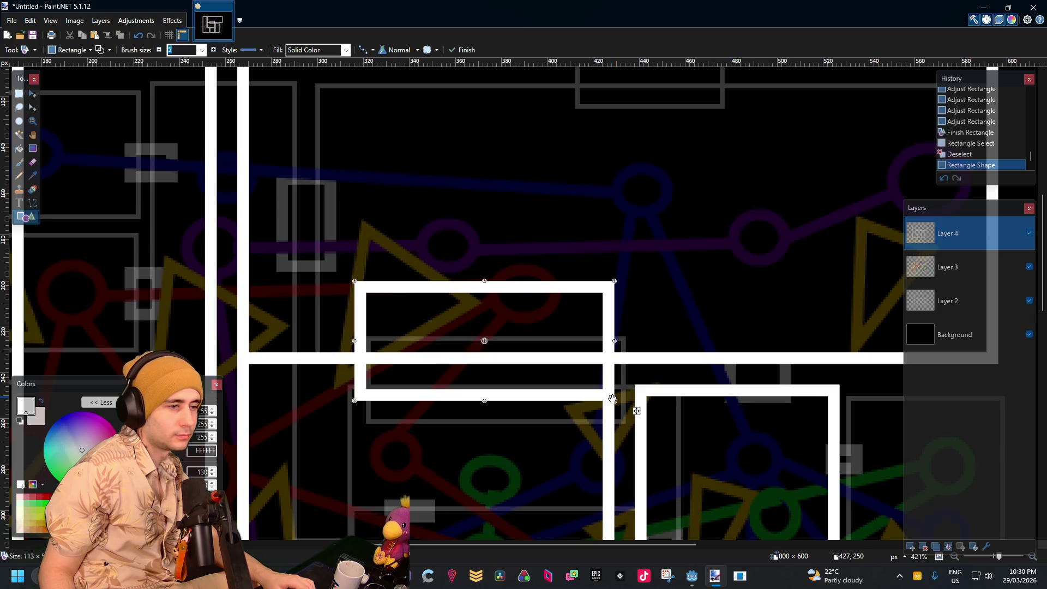
scroll(528, 309, down, 3)
scroll(499, 370, up, 4)
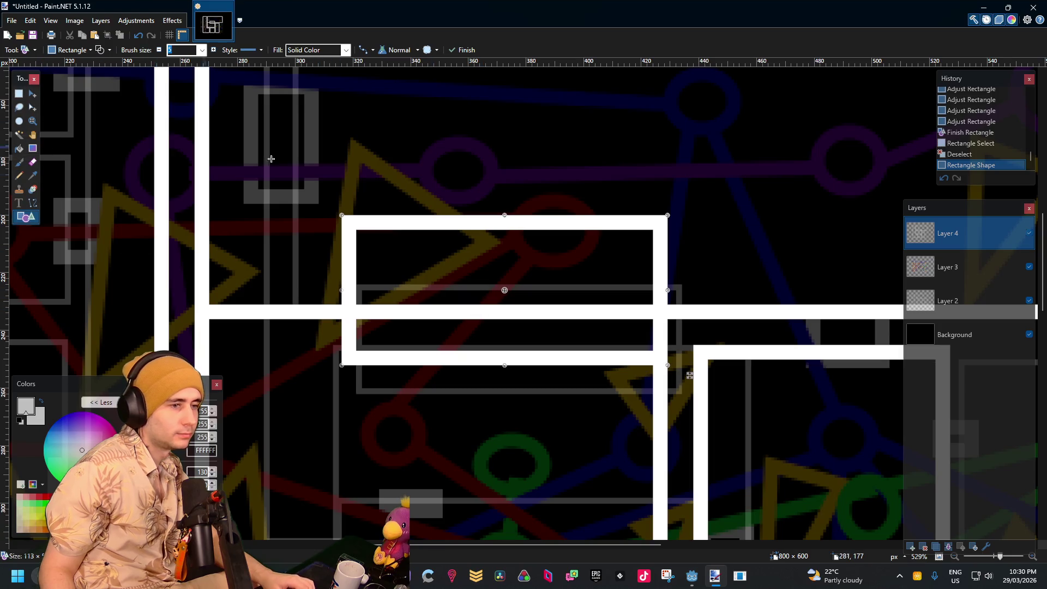
click(19, 93)
Select the wall strip inside the new rectangle and delete it
drag(650, 297, 465, 332)
click(409, 294)
drag(358, 300, 652, 334)
key(BackSpace)
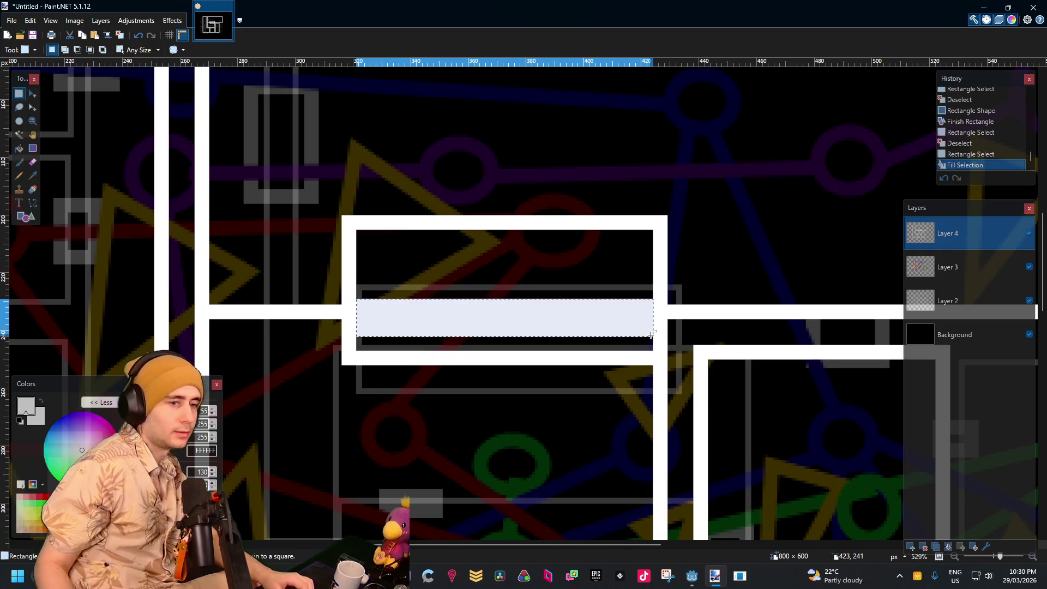
key(Delete)
scroll(652, 334, down, 4)
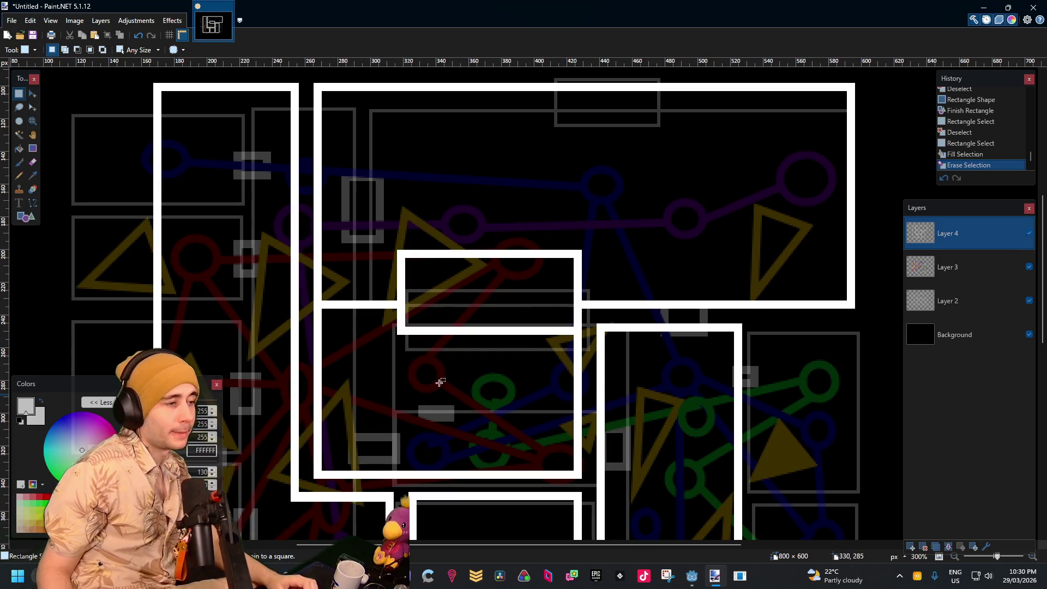
scroll(554, 402, up, 3)
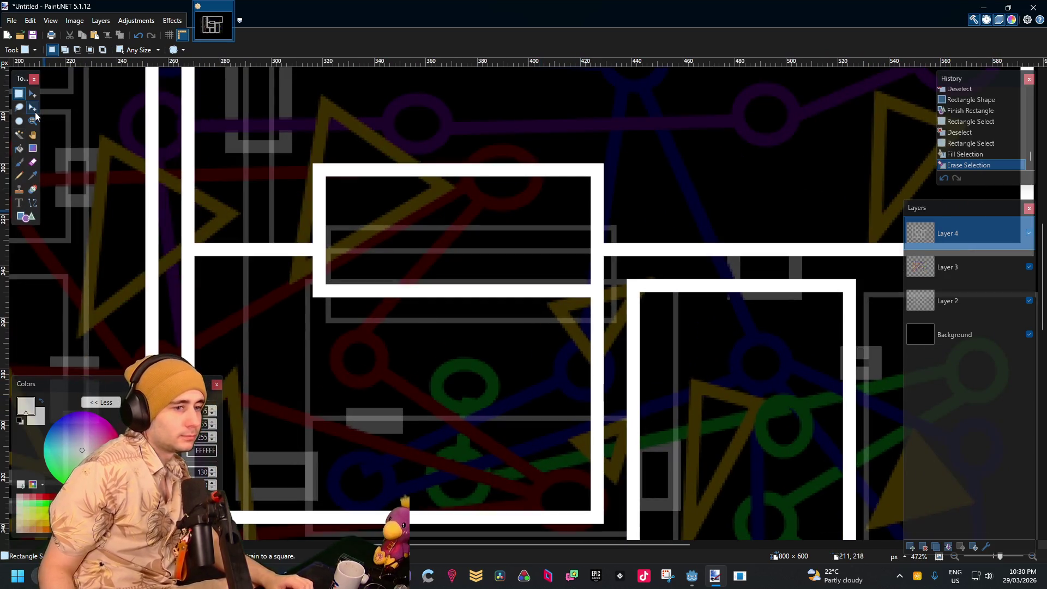
Duplicate a piece of white wall and fix it just left of the rectangle's lower-left corner
drag(361, 310, 380, 284)
scroll(355, 354, up, 1)
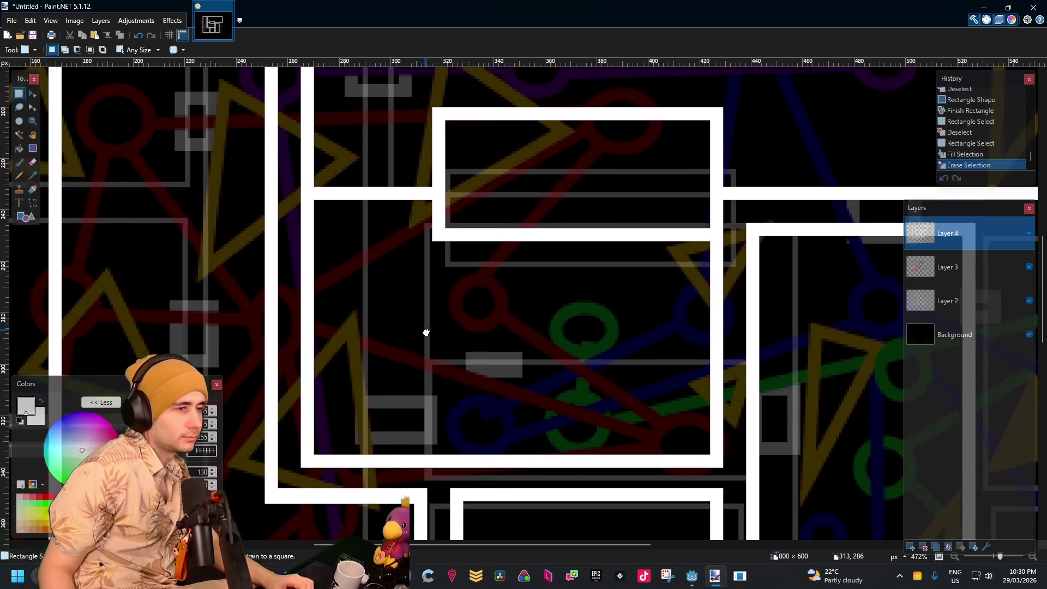
scroll(325, 223, up, 2)
scroll(444, 243, down, 3)
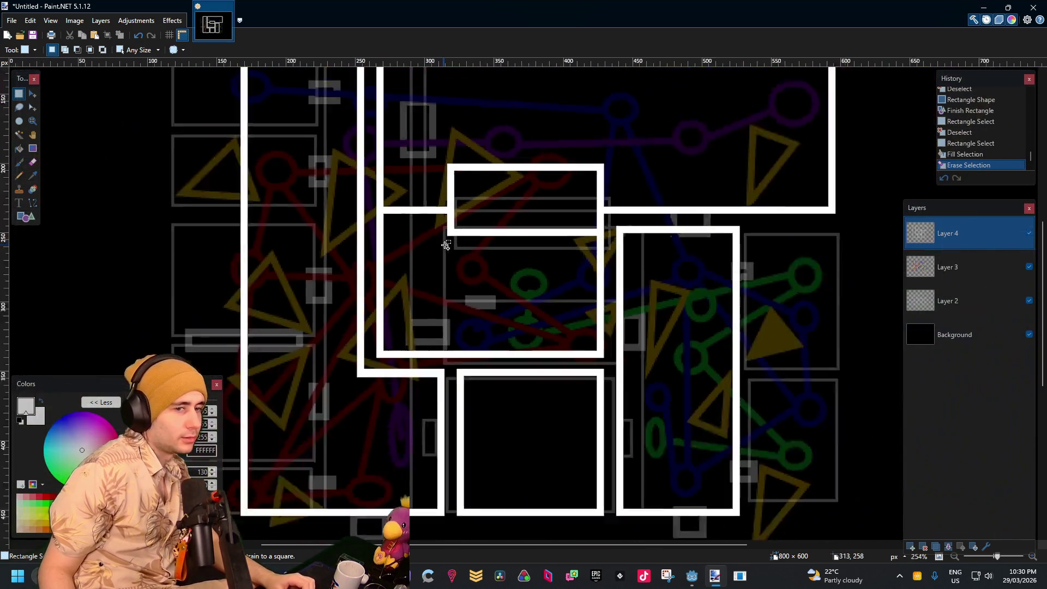
scroll(546, 207, up, 1)
scroll(578, 197, up, 1)
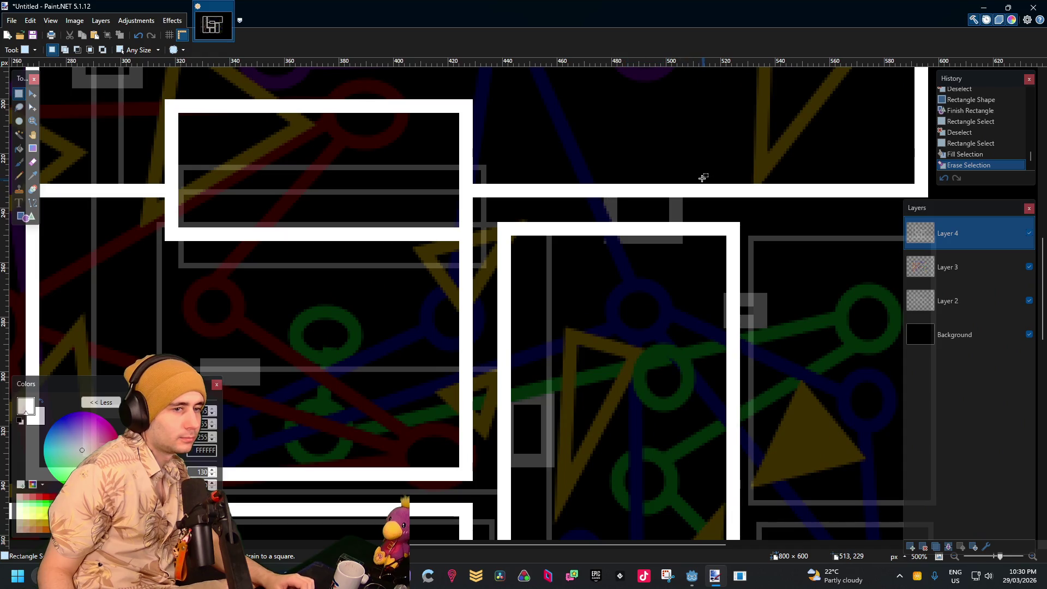
mouse_move(704, 177)
mouse_down()
mouse_move(582, 250)
mouse_move(627, 238)
mouse_up()
key(ctrl+v)
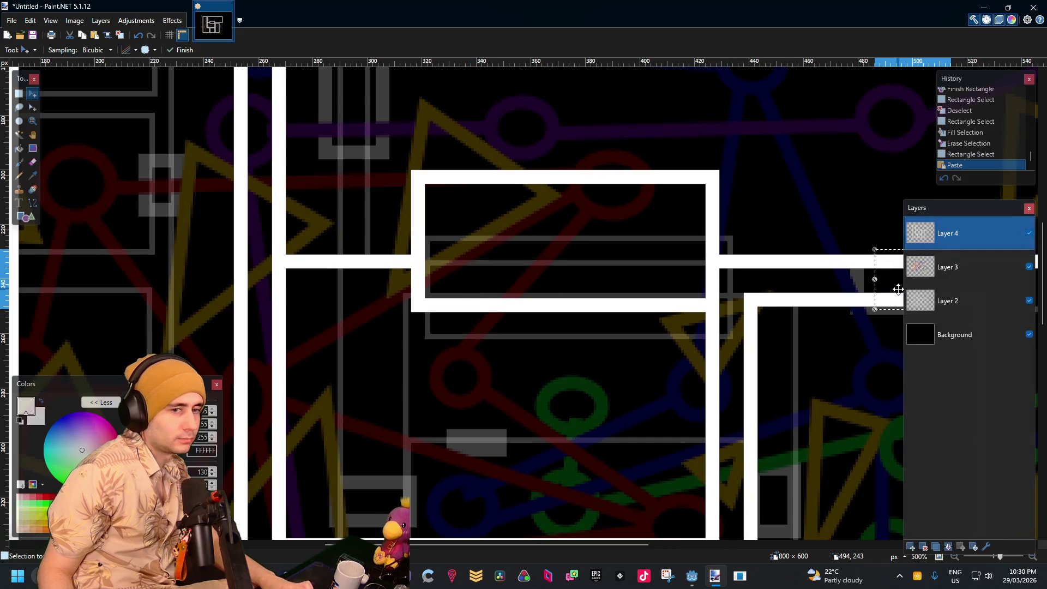
mouse_move(898, 289)
mouse_down()
mouse_move(381, 306)
mouse_move(349, 291)
mouse_up()
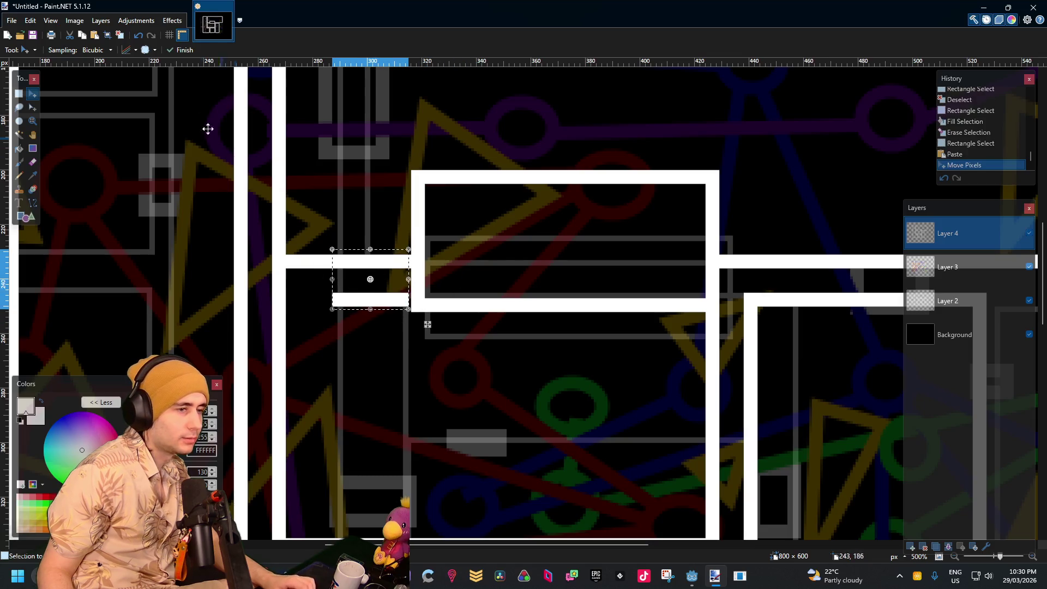
click(14, 92)
click(276, 133)
Select the strip just under the new rectangle's bottom edge
scroll(384, 286, up, 4)
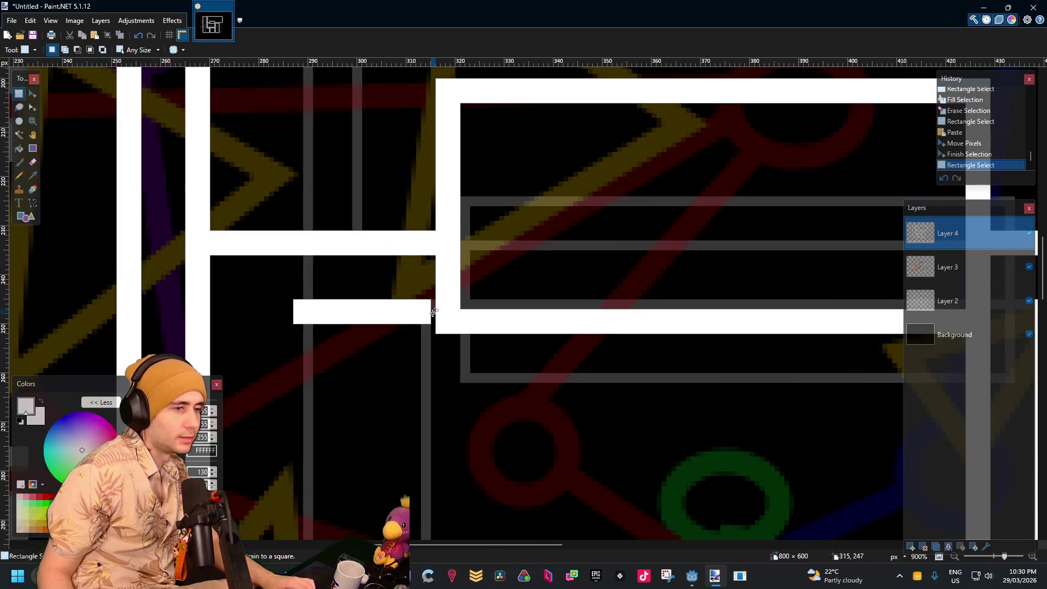
mouse_move(430, 346)
mouse_down()
mouse_move(970, 340)
mouse_move(947, 334)
mouse_up()
click(659, 328)
scroll(561, 320, down, 3)
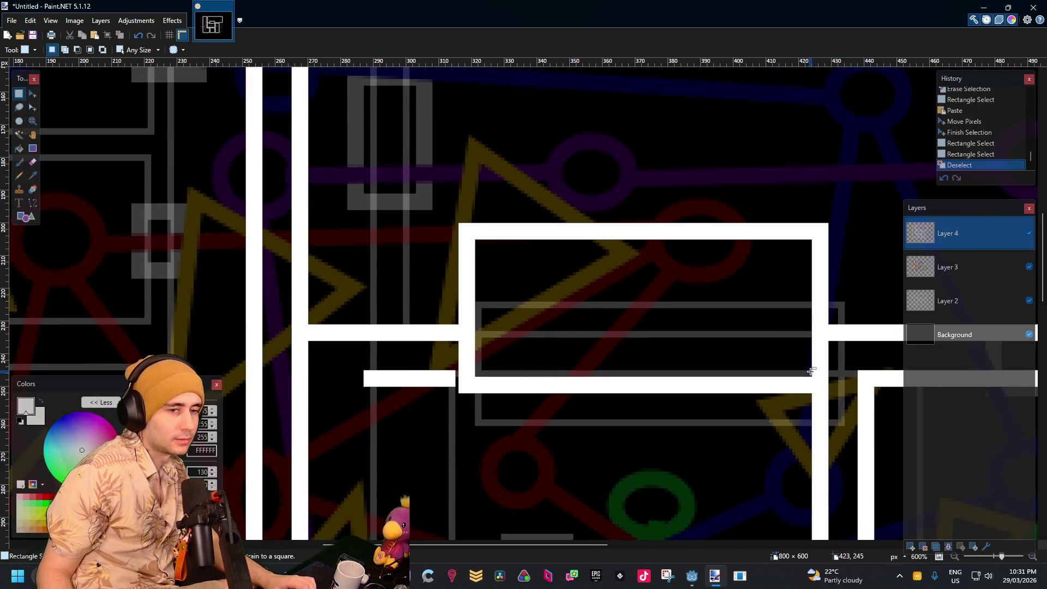
mouse_move(811, 371)
mouse_down()
mouse_move(635, 408)
mouse_move(427, 410)
mouse_move(458, 415)
mouse_up()
Pick up the selected strip with Move Selected Pixels and commit it
click(33, 94)
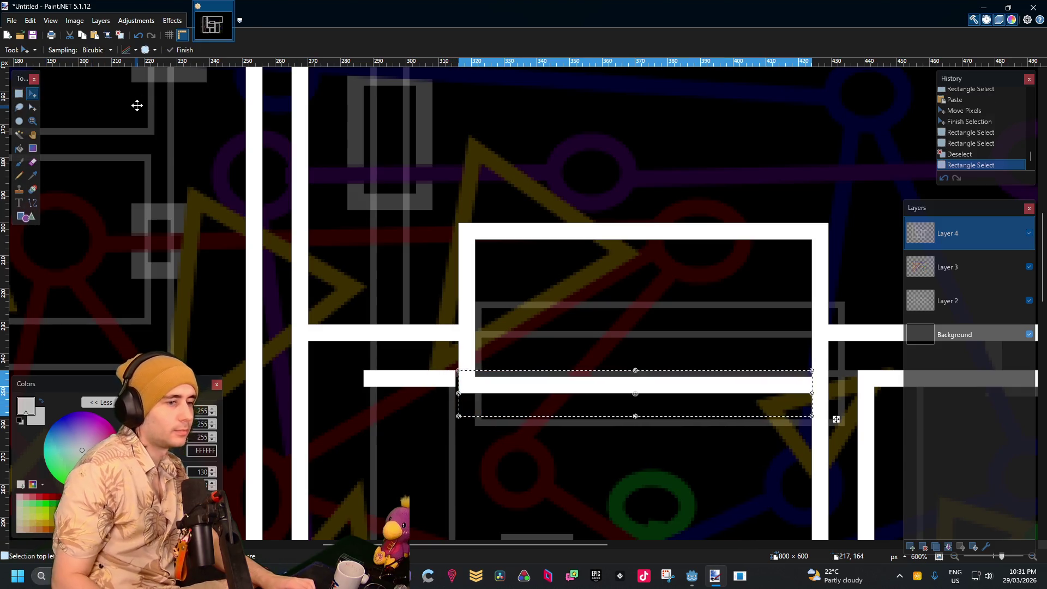
click(273, 223)
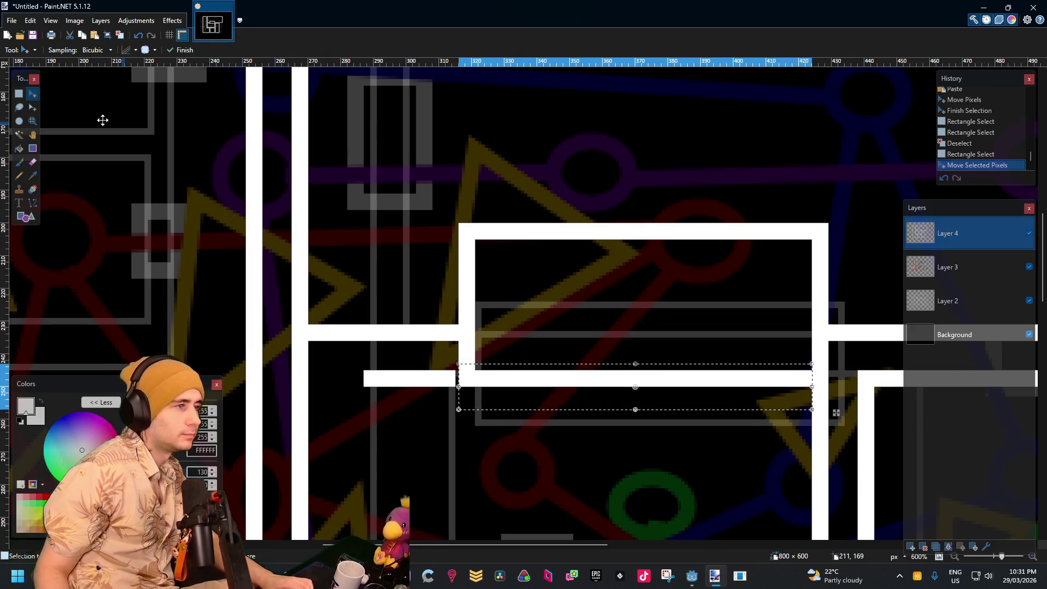
click(19, 94)
click(484, 187)
scroll(423, 306, down, 2)
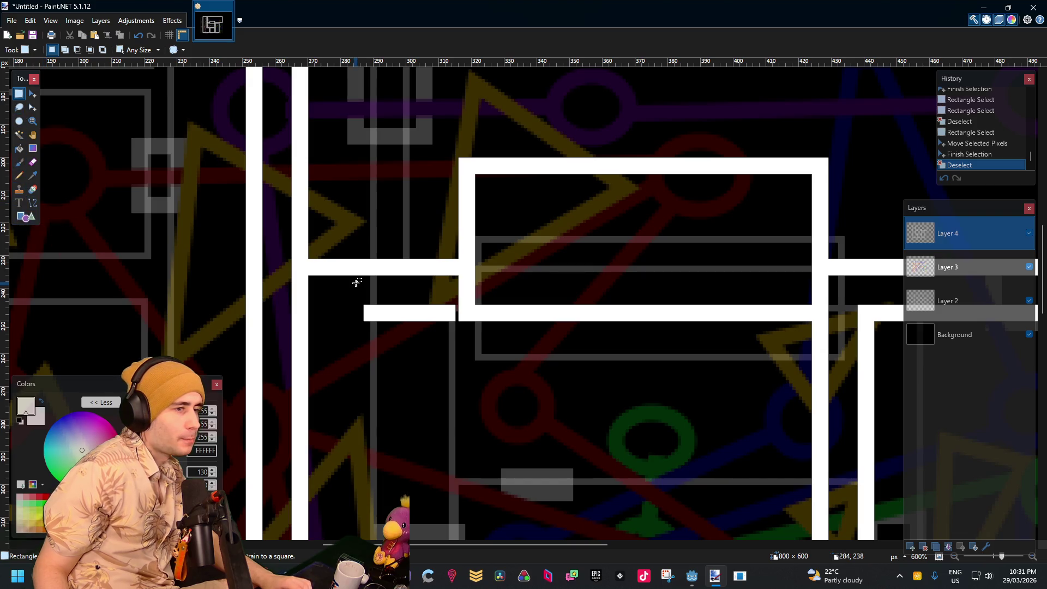
Stretch the left end of the wall stub further left and commit it
mouse_move(404, 257)
mouse_down()
mouse_move(379, 341)
mouse_move(371, 338)
mouse_up()
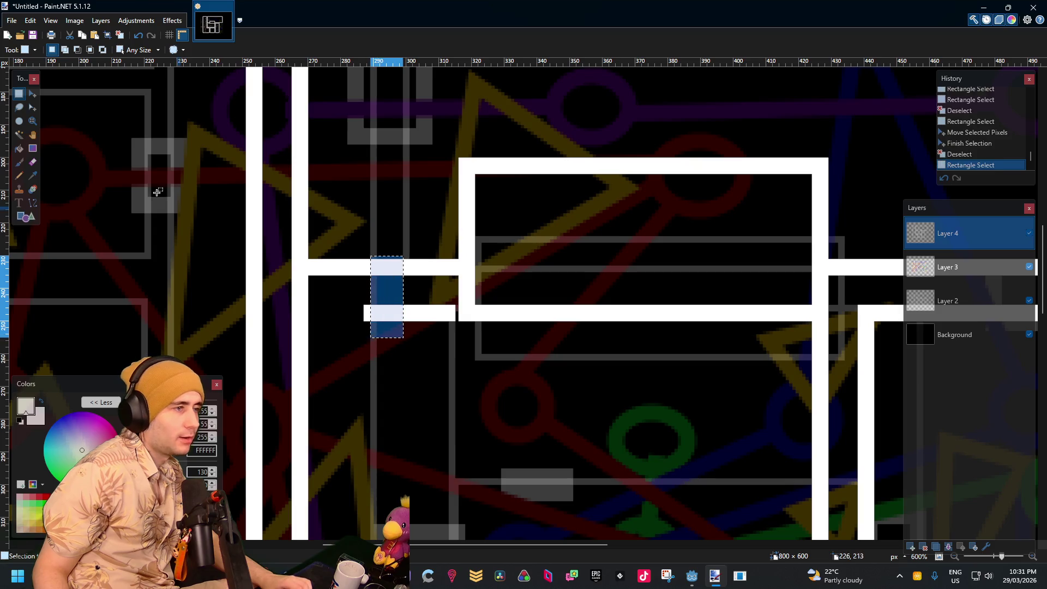
click(33, 93)
mouse_move(372, 292)
mouse_down()
mouse_move(355, 292)
mouse_move(448, 317)
mouse_up()
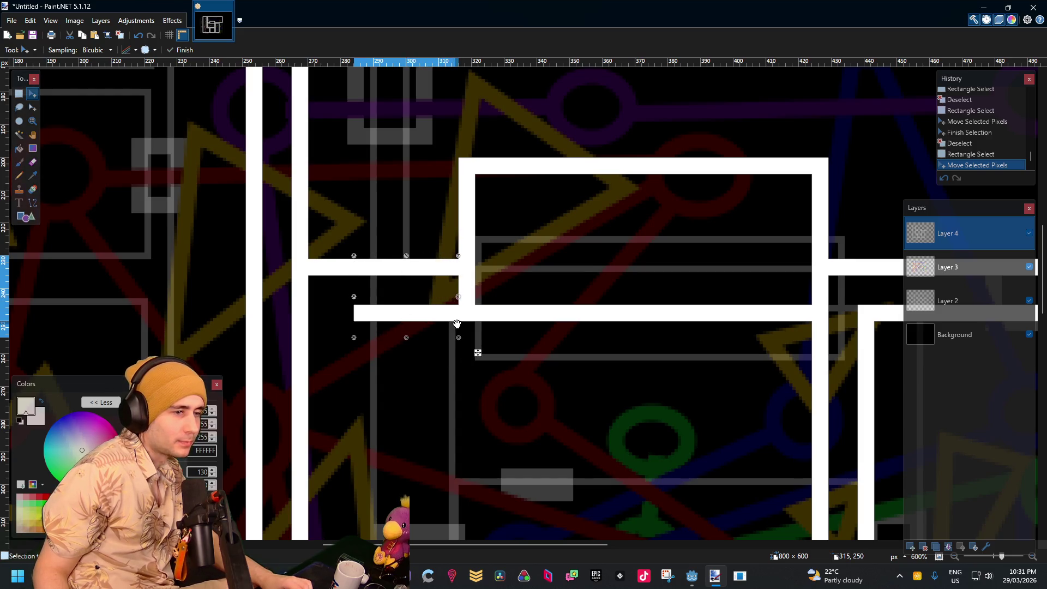
click(20, 94)
click(346, 276)
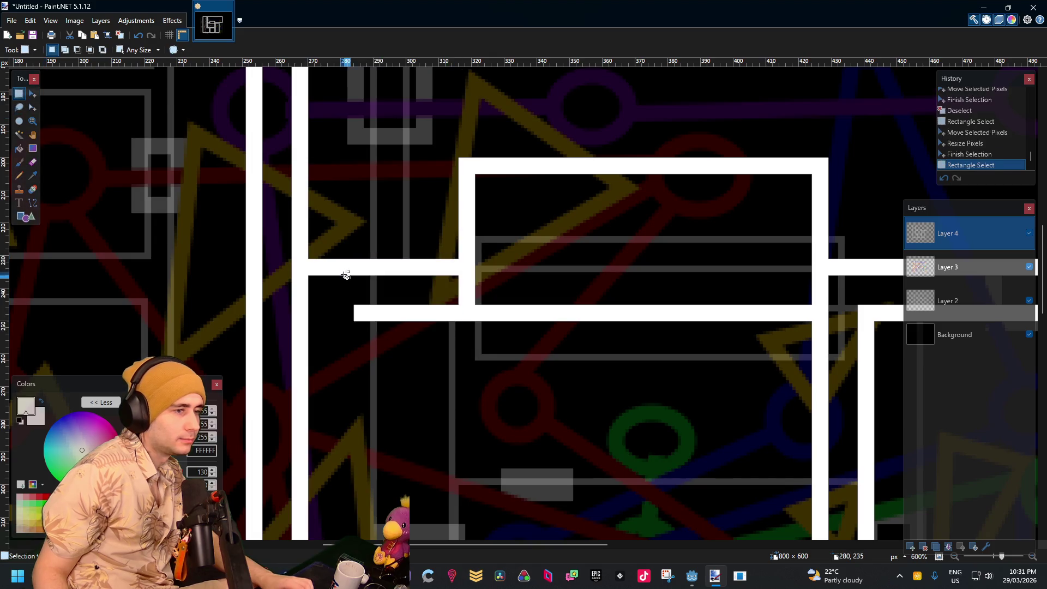
ctrl+scroll(346, 275, up, 3)
Stretch the horizontal walls left to meet the vertical wall, nudging them into alignment
drag(454, 251, 398, 353)
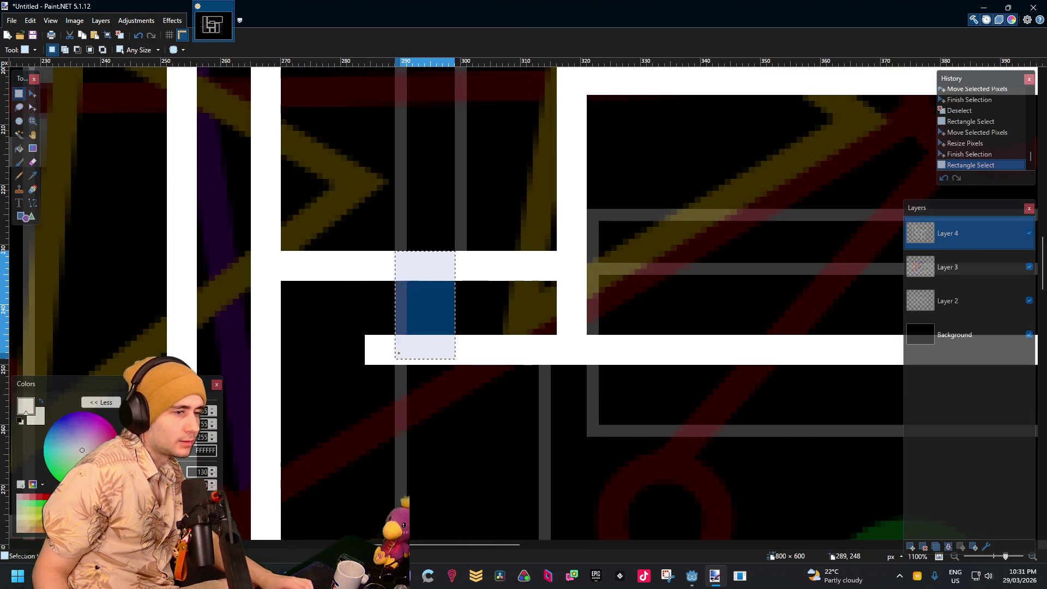
click(33, 94)
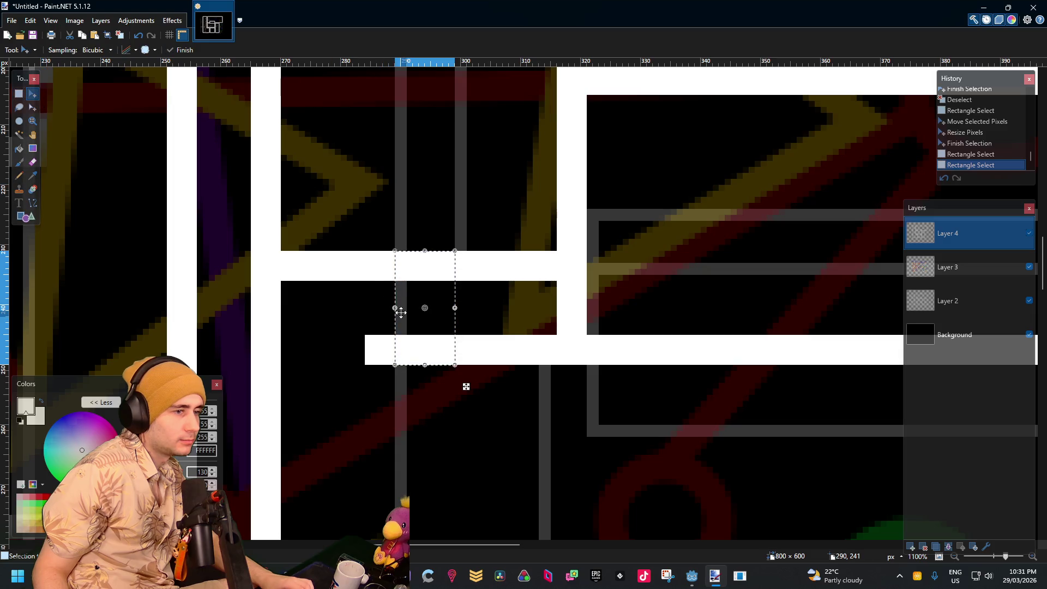
mouse_move(398, 307)
mouse_down()
mouse_move(252, 299)
mouse_move(257, 289)
mouse_up()
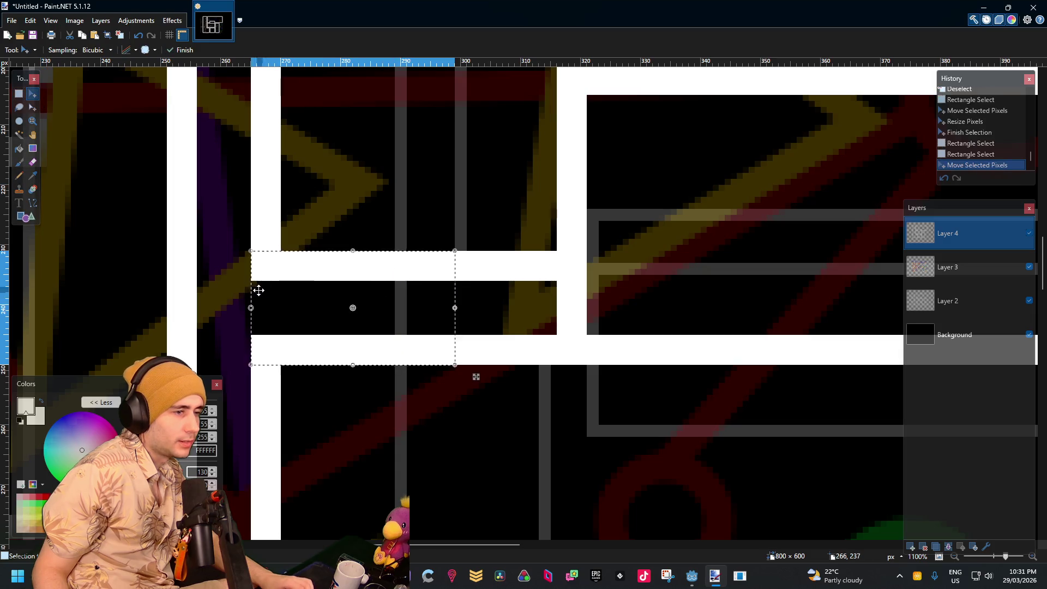
ctrl+scroll(339, 301, down, 5)
ctrl+scroll(461, 341, down, 1)
key(Left)
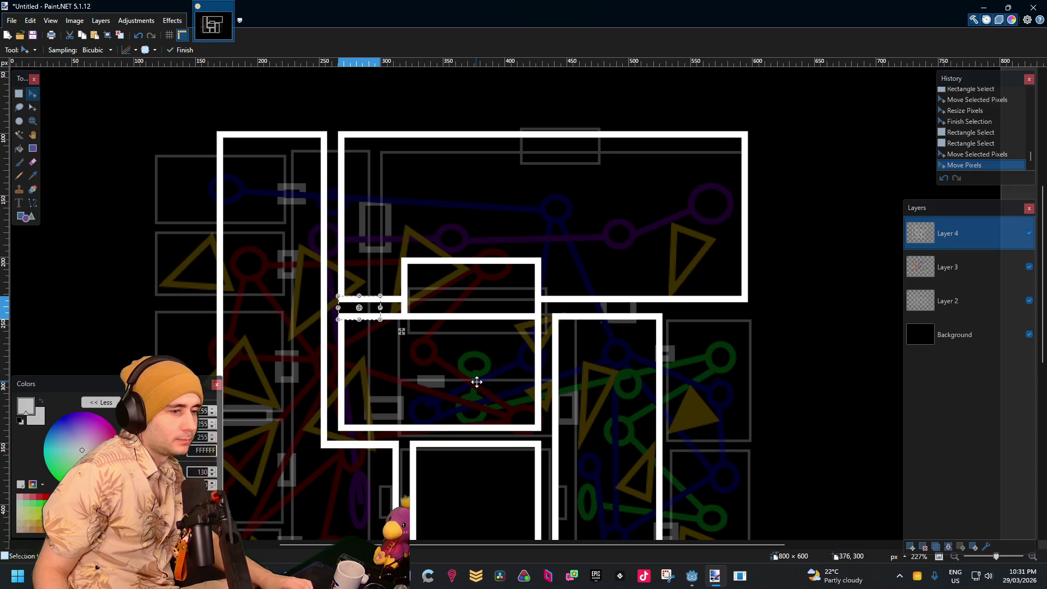
click(19, 94)
click(443, 210)
ctrl+scroll(479, 257, down, 4)
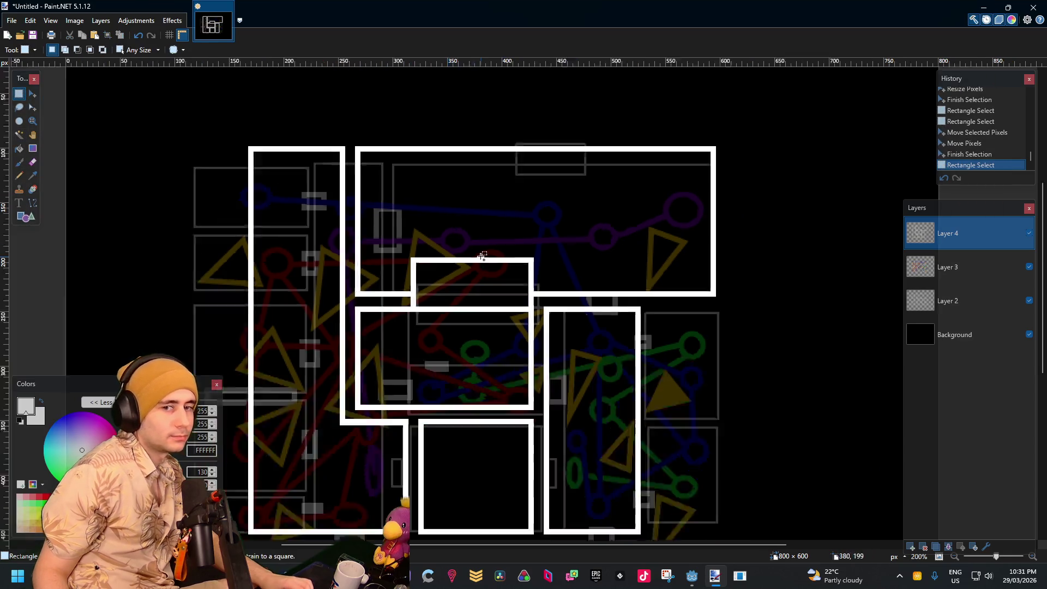
ctrl+scroll(492, 310, up, 6)
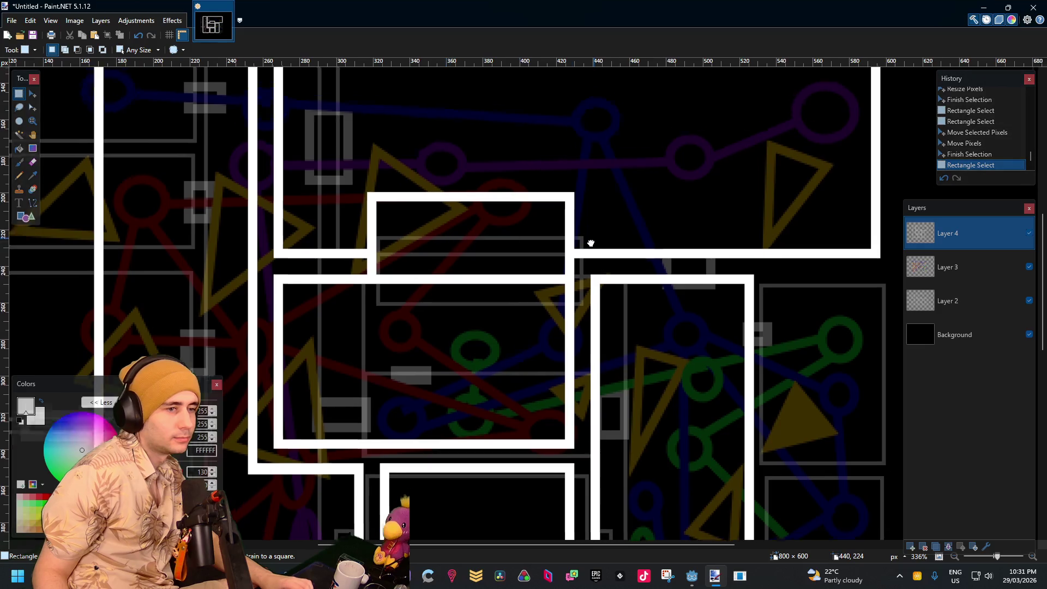
scroll(386, 255, up, 2)
scroll(386, 255, down, 1)
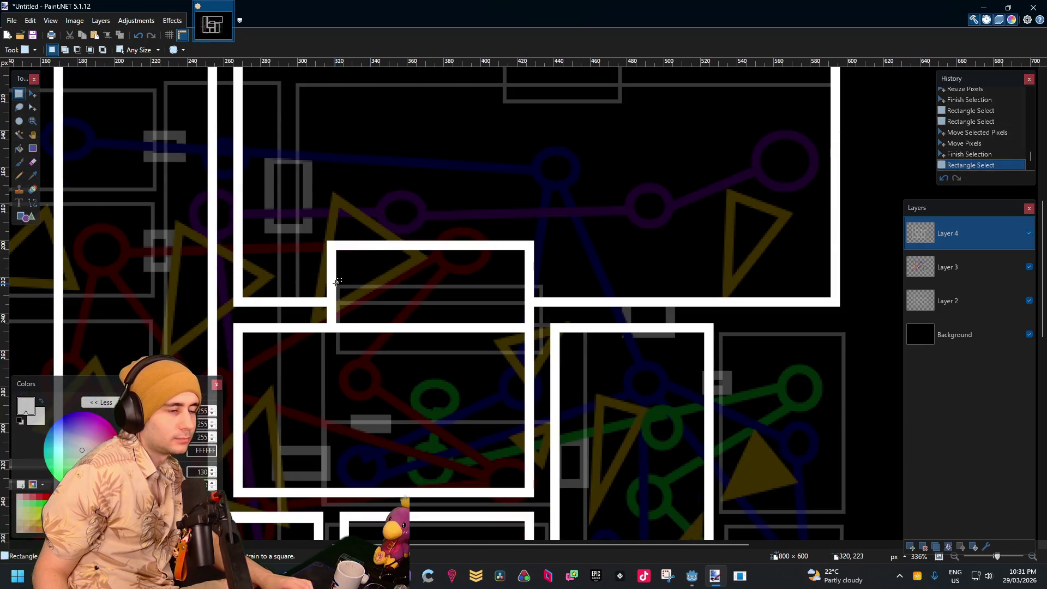
scroll(407, 310, down, 3)
scroll(407, 309, right, 3)
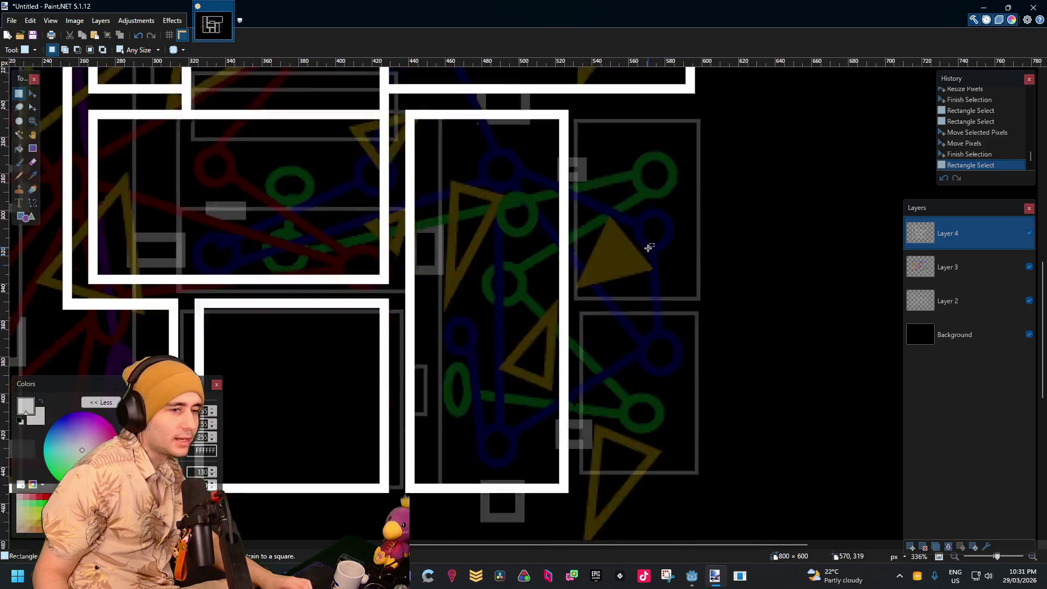
ctrl+scroll(655, 262, down, 5)
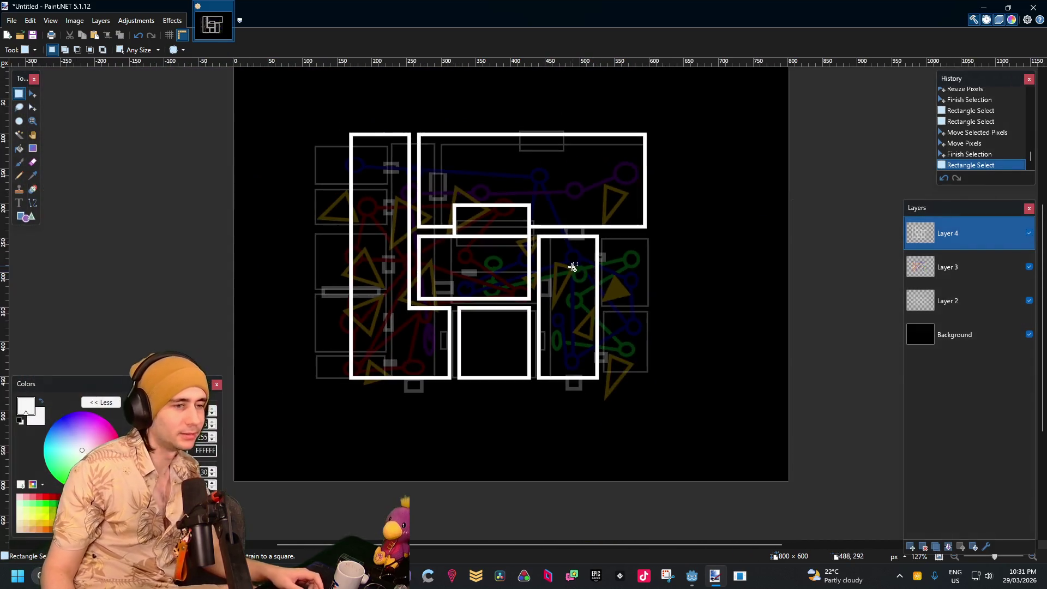
ctrl+scroll(372, 162, up, 5)
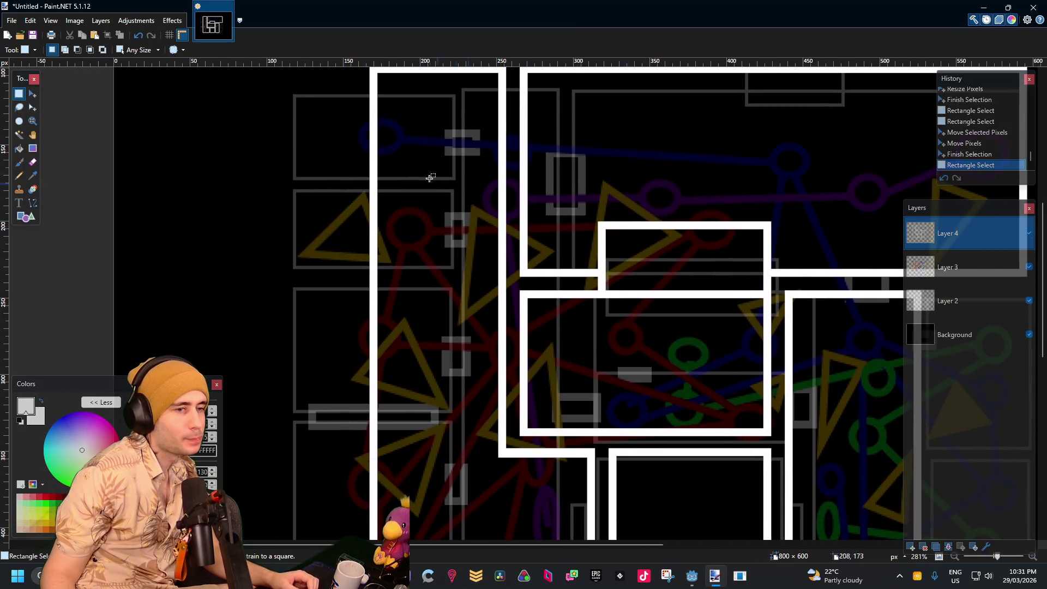
ctrl+scroll(367, 189, up, 4)
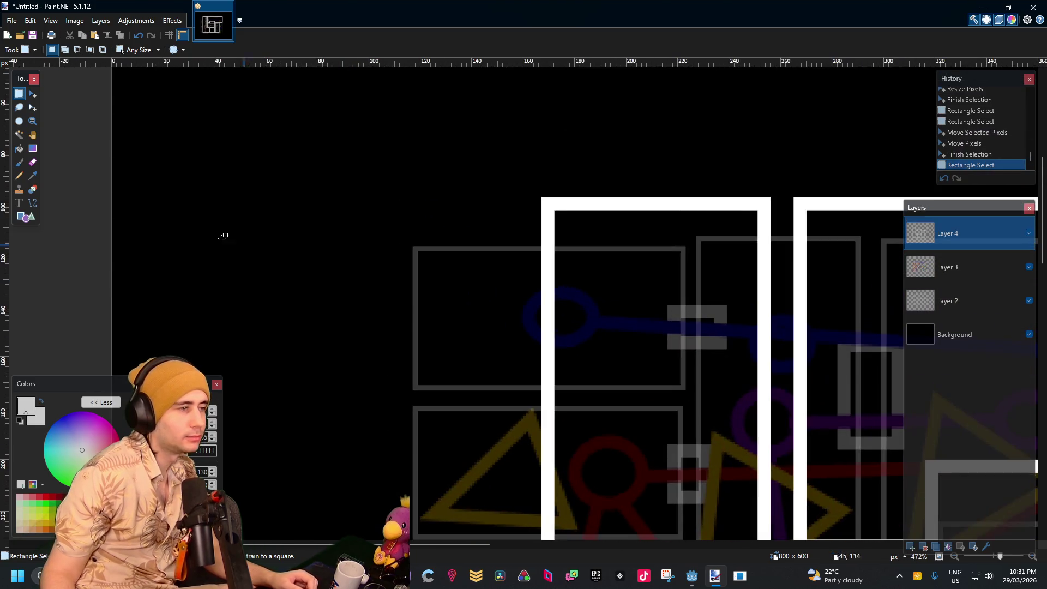
click(21, 217)
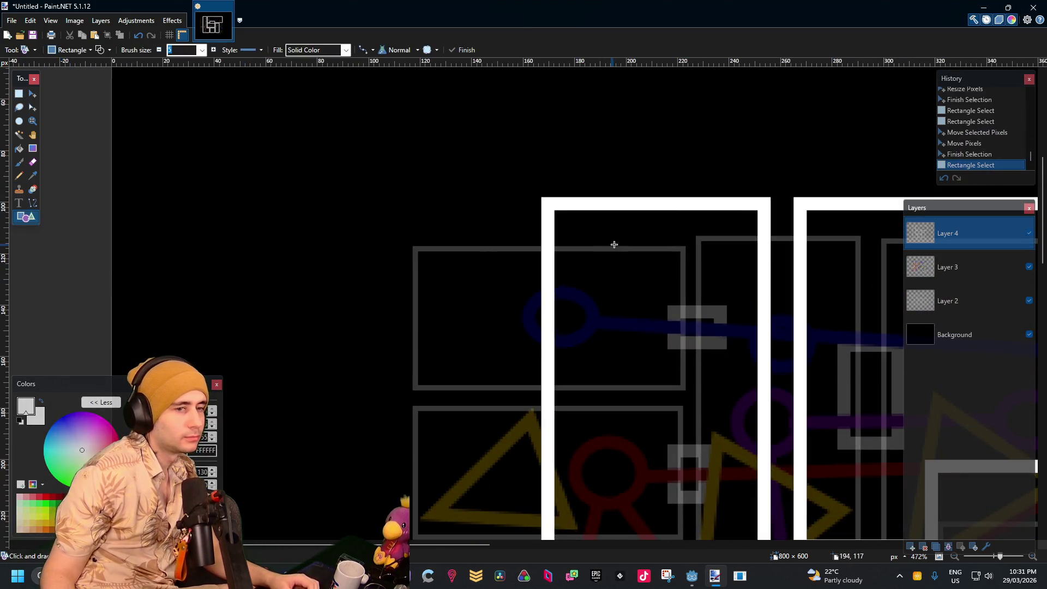
ctrl+scroll(820, 276, down, 3)
ctrl+scroll(633, 276, up, 2)
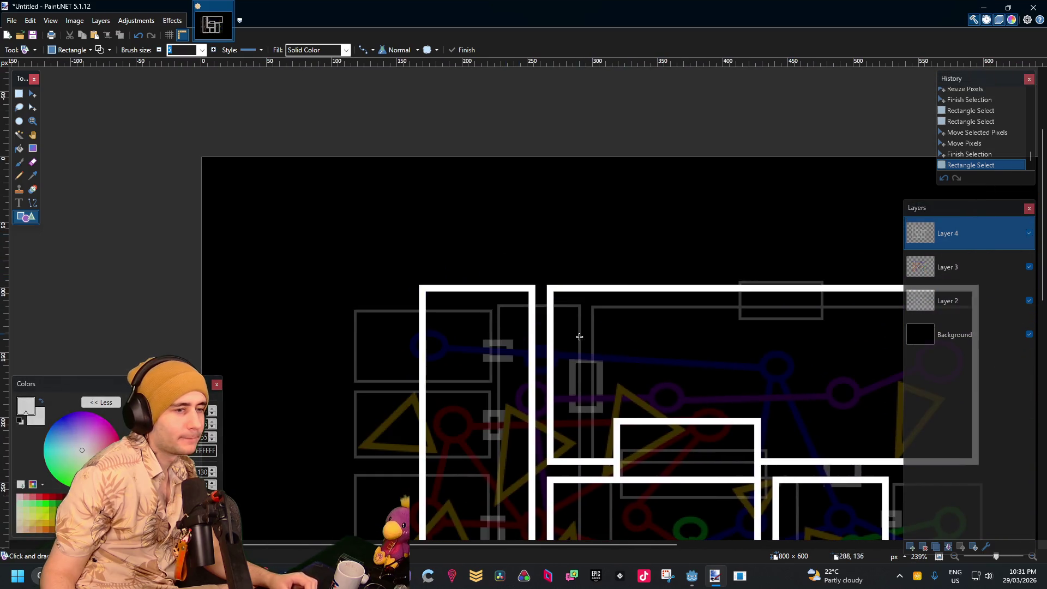
ctrl+scroll(540, 345, up, 1)
scroll(541, 345, down, 2)
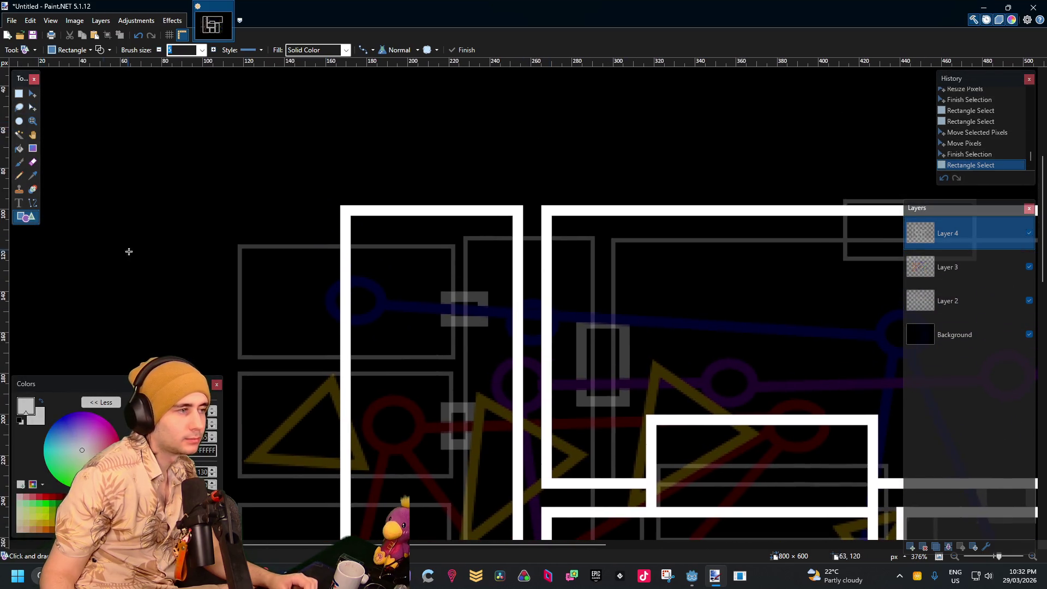
click(21, 96)
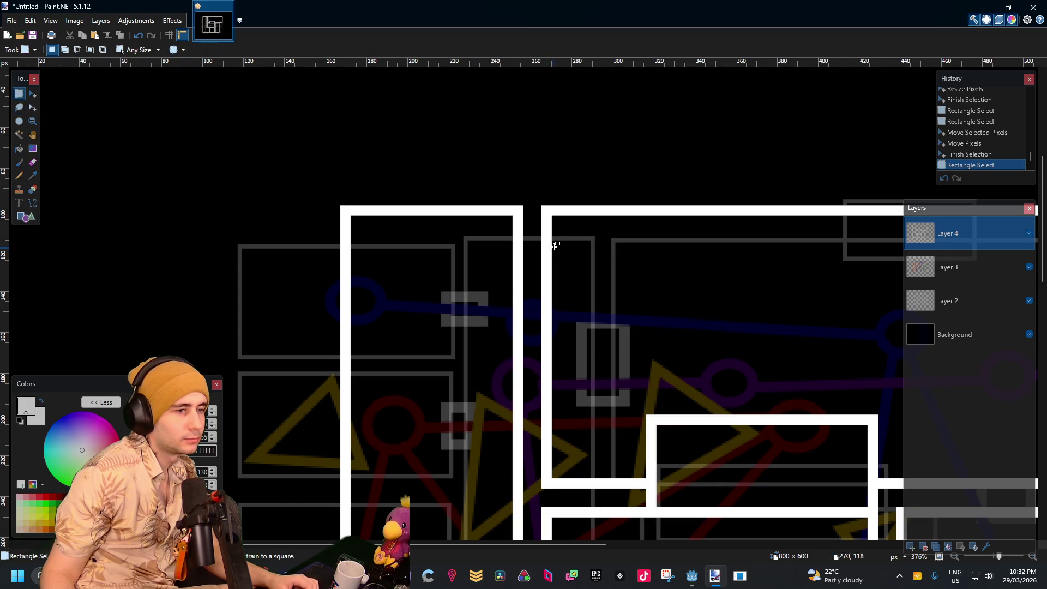
Box-select a stretch of the double vertical wall beside the corridor junction
mouse_move(556, 246)
mouse_down()
mouse_move(465, 273)
mouse_move(497, 284)
mouse_up()
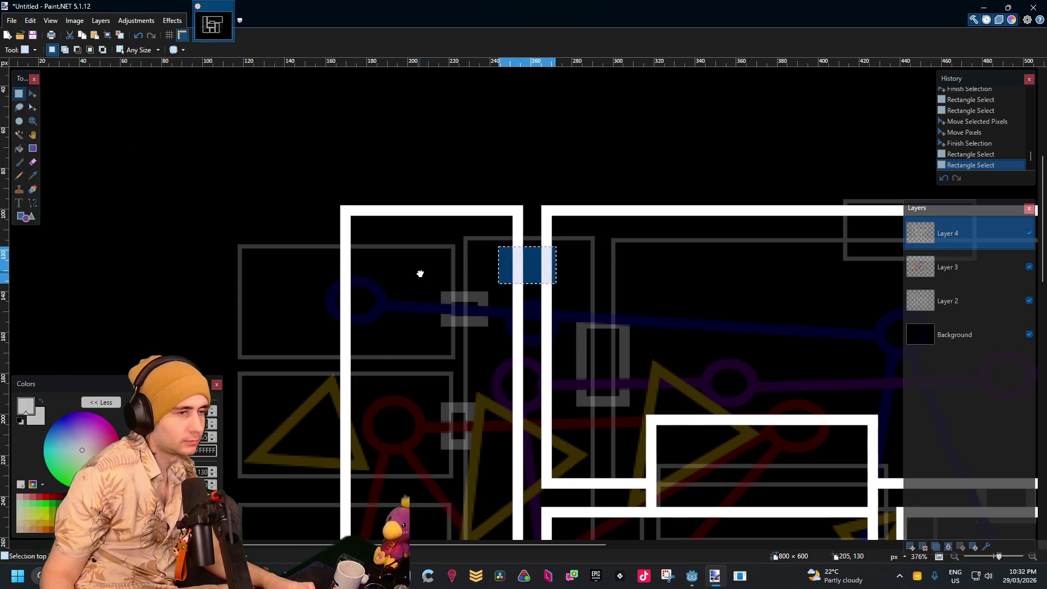
scroll(420, 274, down, 5)
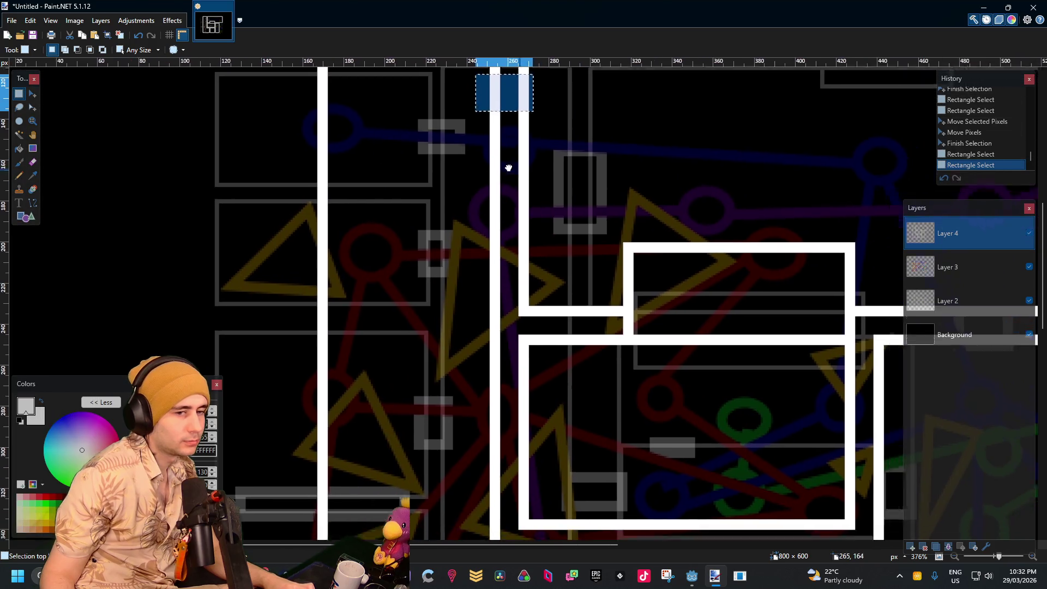
mouse_move(508, 168)
mouse_down()
mouse_move(299, 136)
mouse_move(316, 103)
mouse_move(462, 2)
mouse_up()
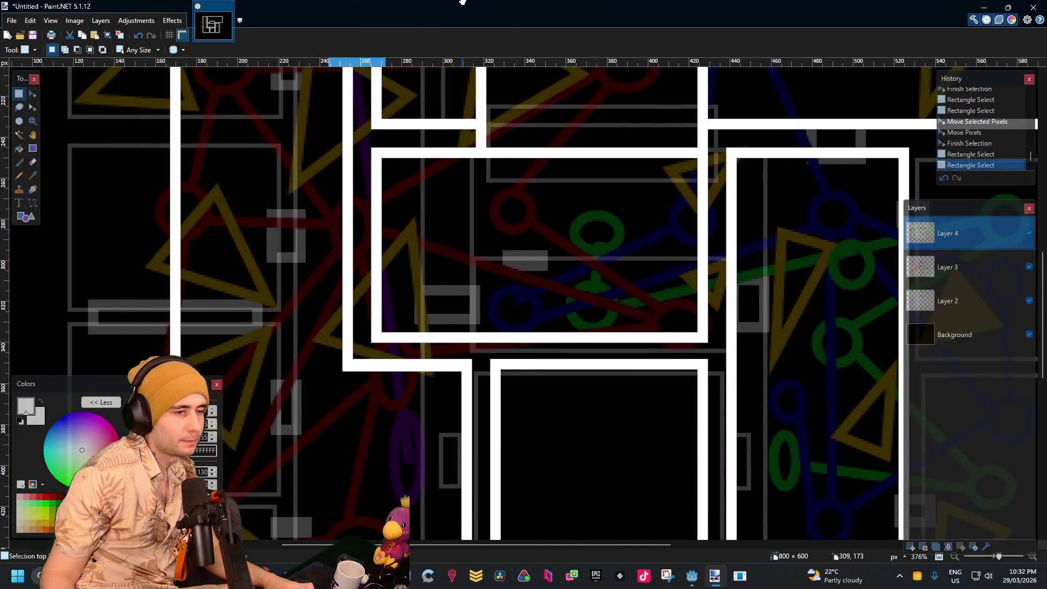
scroll(483, 231, up, 6)
scroll(484, 231, left, 2)
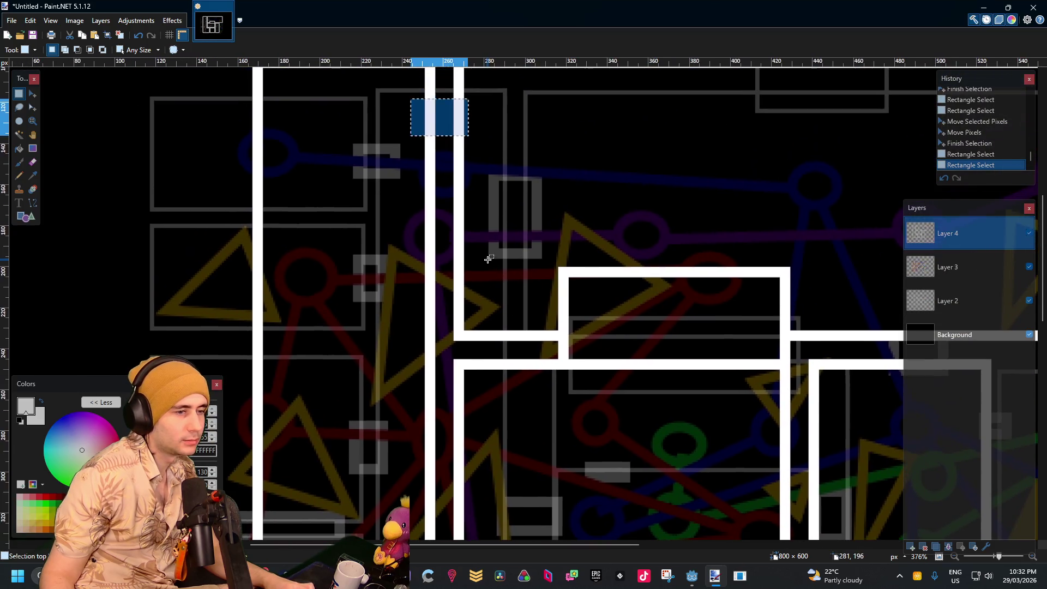
click(496, 258)
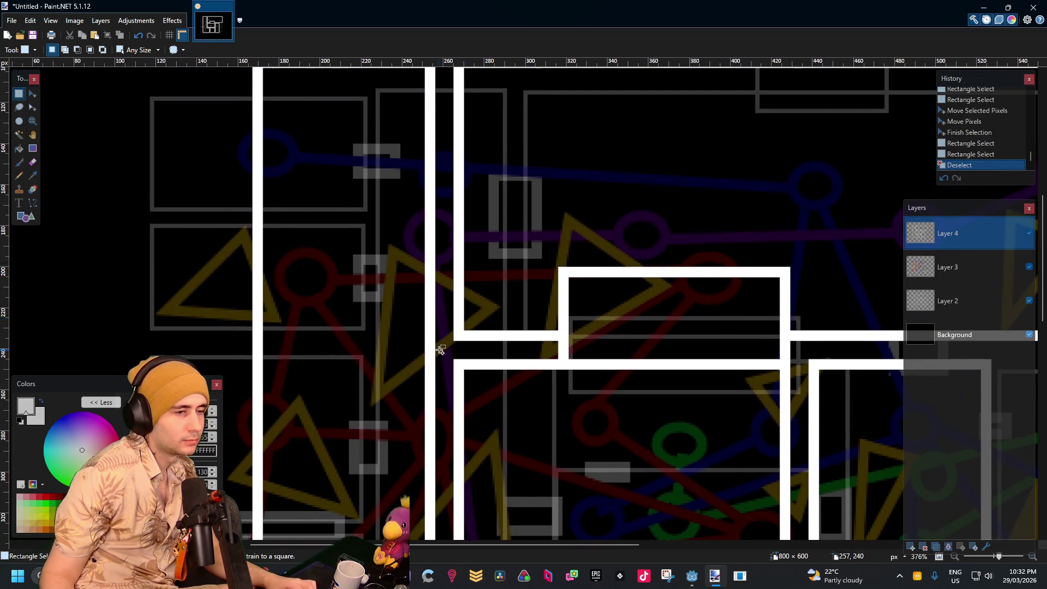
scroll(440, 349, up, 6)
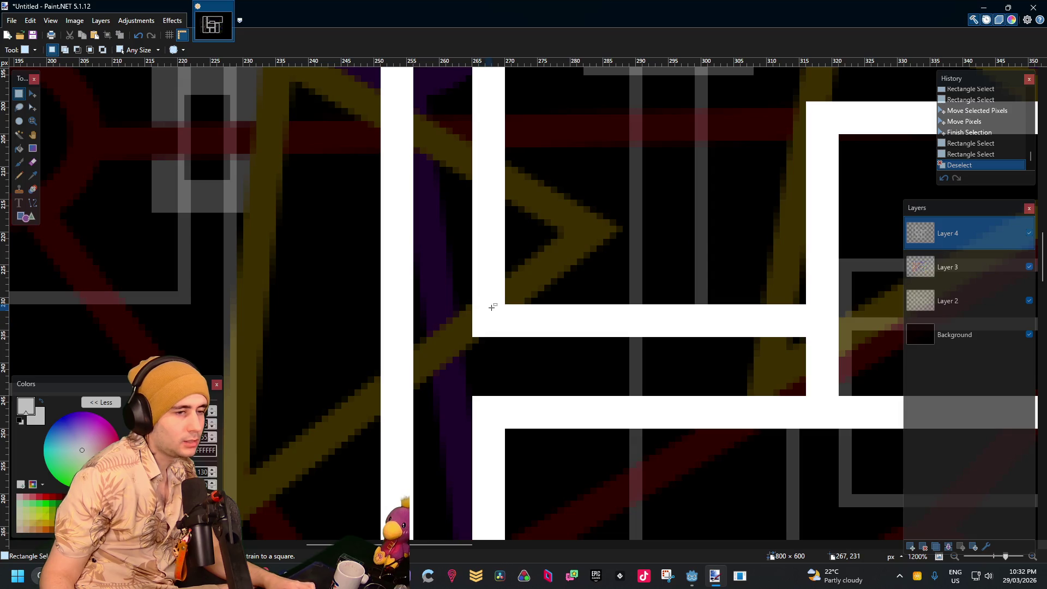
mouse_move(502, 260)
mouse_down()
mouse_move(409, 375)
mouse_move(381, 445)
mouse_move(381, 481)
mouse_up()
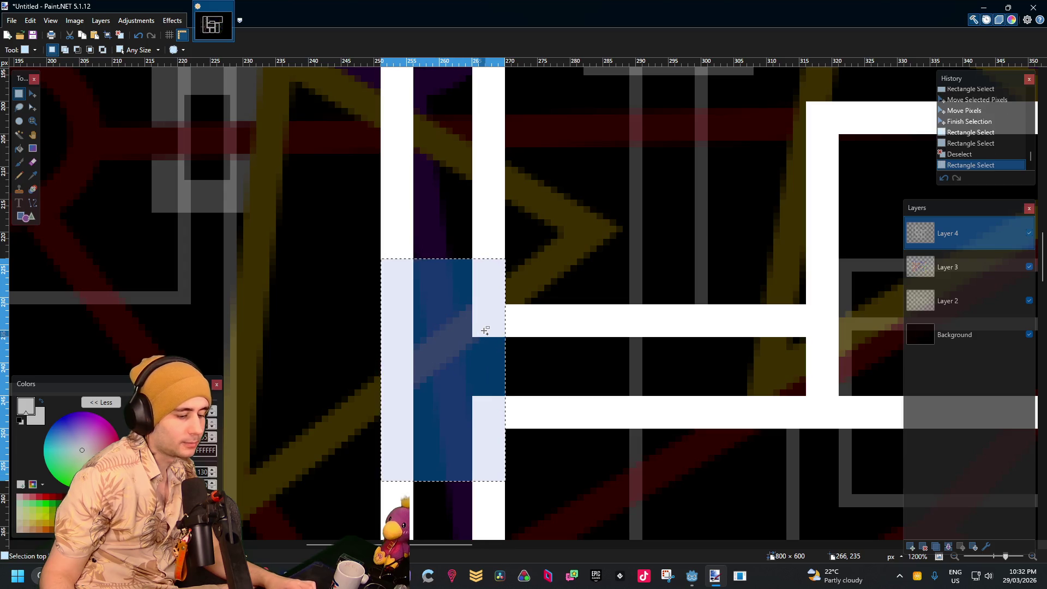
scroll(483, 315, down, 8)
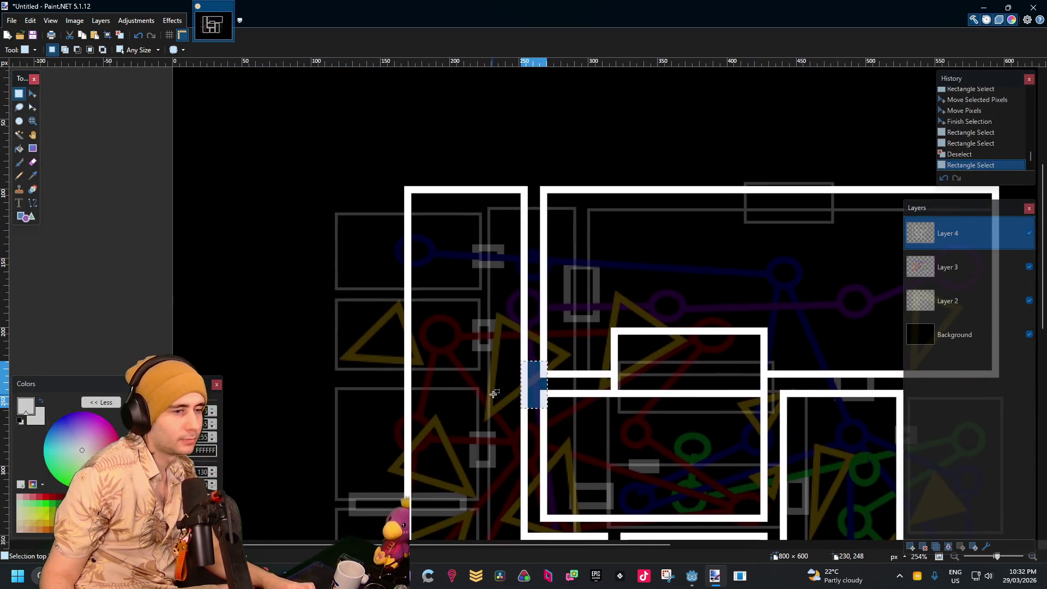
Paste the wall section flipped upside down and fix it onto the left wall
key(ctrl+v)
mouse_move(553, 351)
mouse_down()
mouse_move(578, 431)
mouse_move(502, 526)
mouse_move(459, 526)
mouse_up()
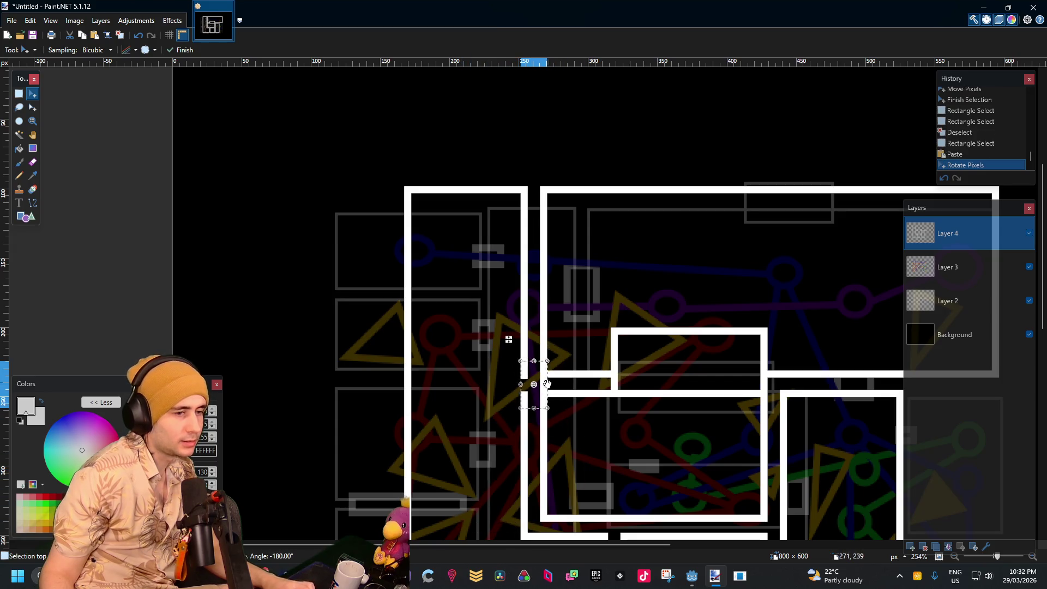
mouse_move(538, 400)
mouse_down()
mouse_move(422, 363)
mouse_move(398, 241)
mouse_move(400, 307)
mouse_up()
scroll(461, 278, down, 3)
scroll(460, 279, up, 2)
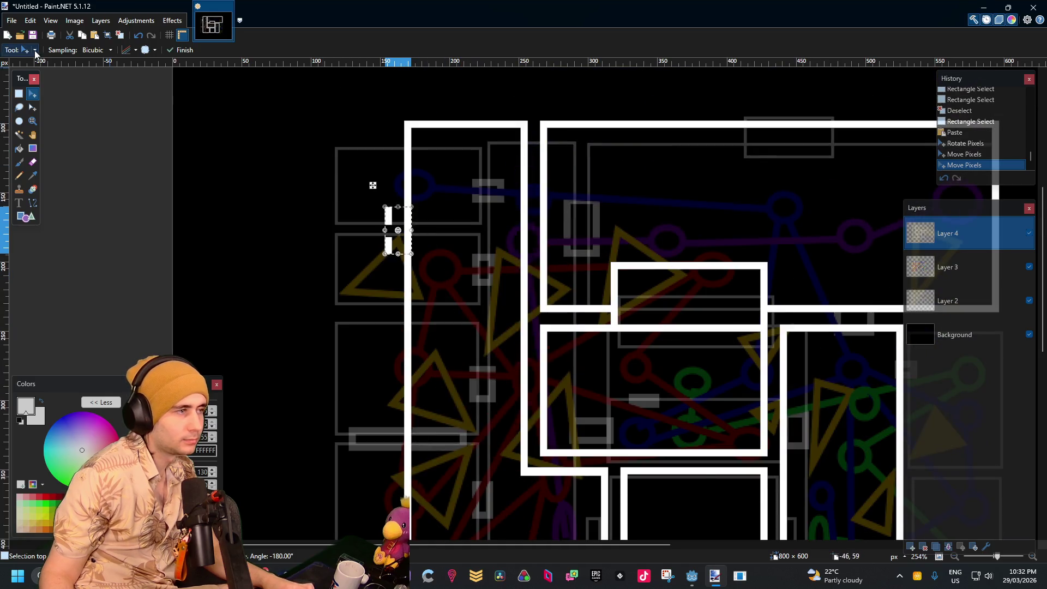
click(18, 93)
click(234, 140)
scroll(320, 164, up, 3)
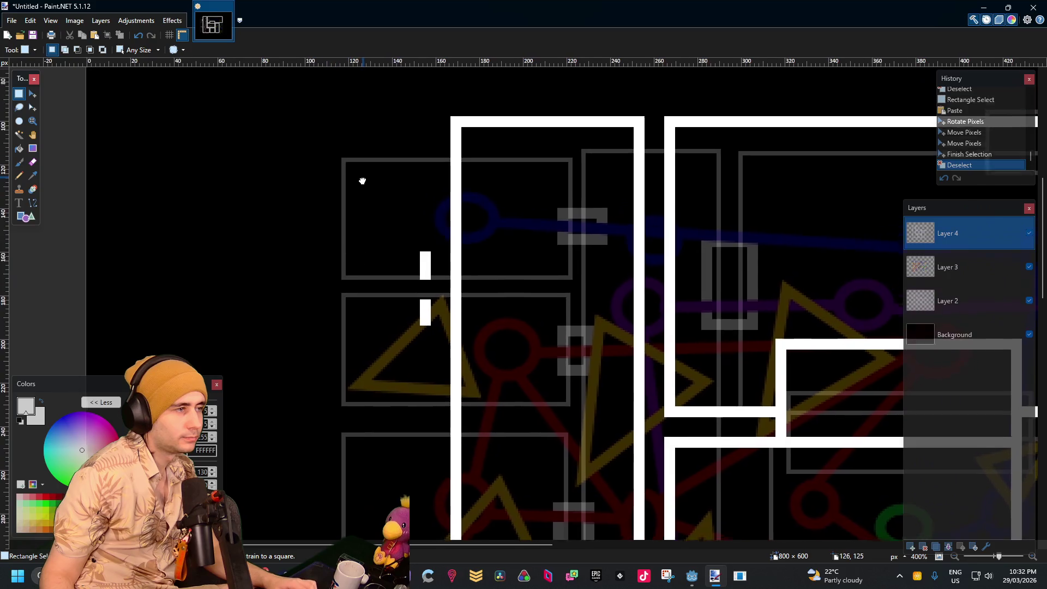
scroll(533, 281, down, 1)
Paste the wall bars again and fix them at the central wall junction
key(ctrl+v)
scroll(409, 287, down, 1)
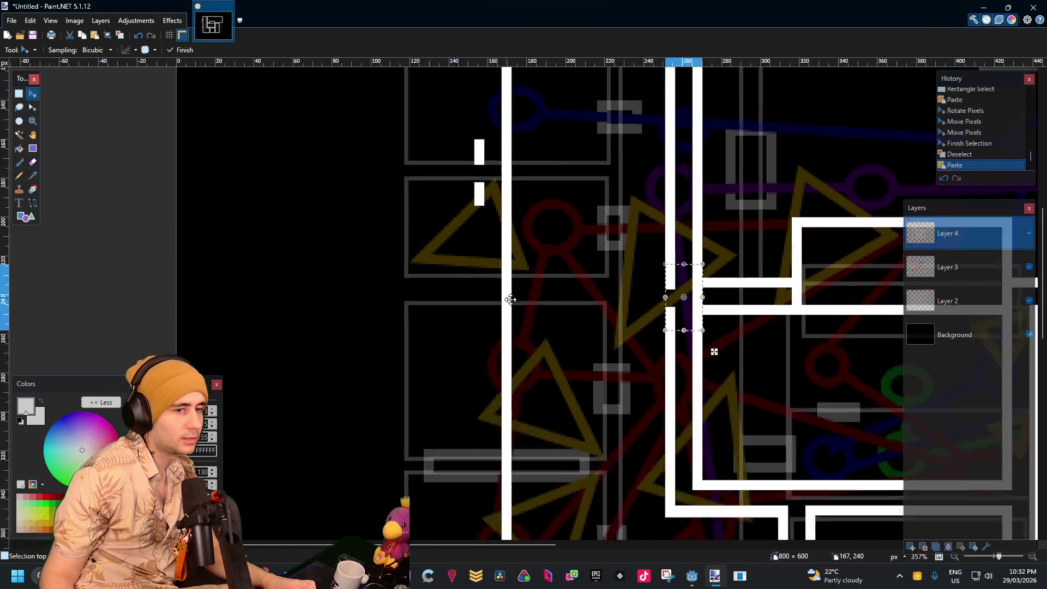
scroll(562, 250, down, 2)
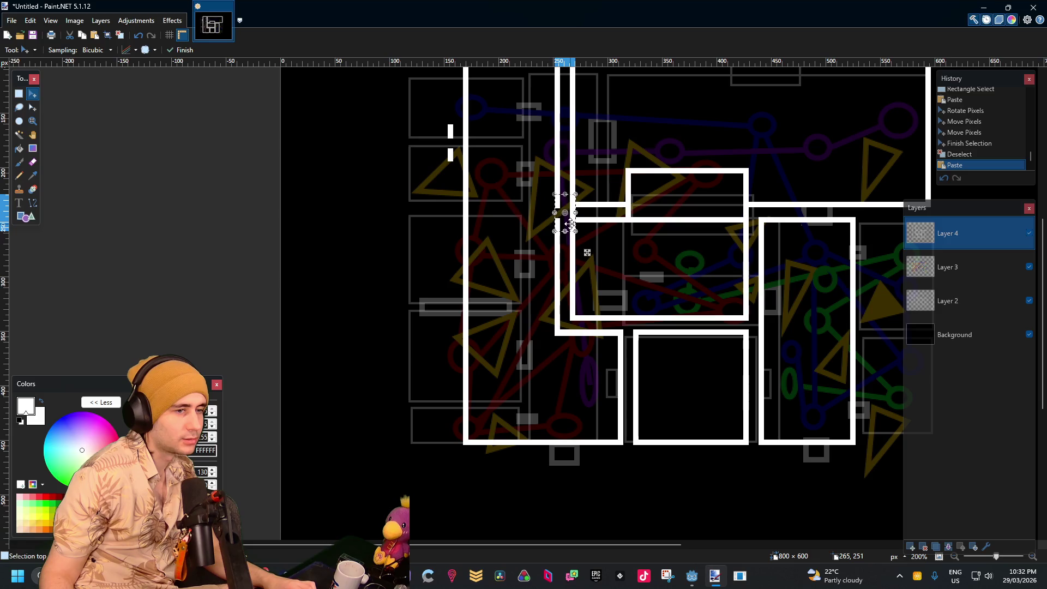
mouse_move(569, 224)
mouse_down()
mouse_move(485, 379)
mouse_move(463, 386)
mouse_up()
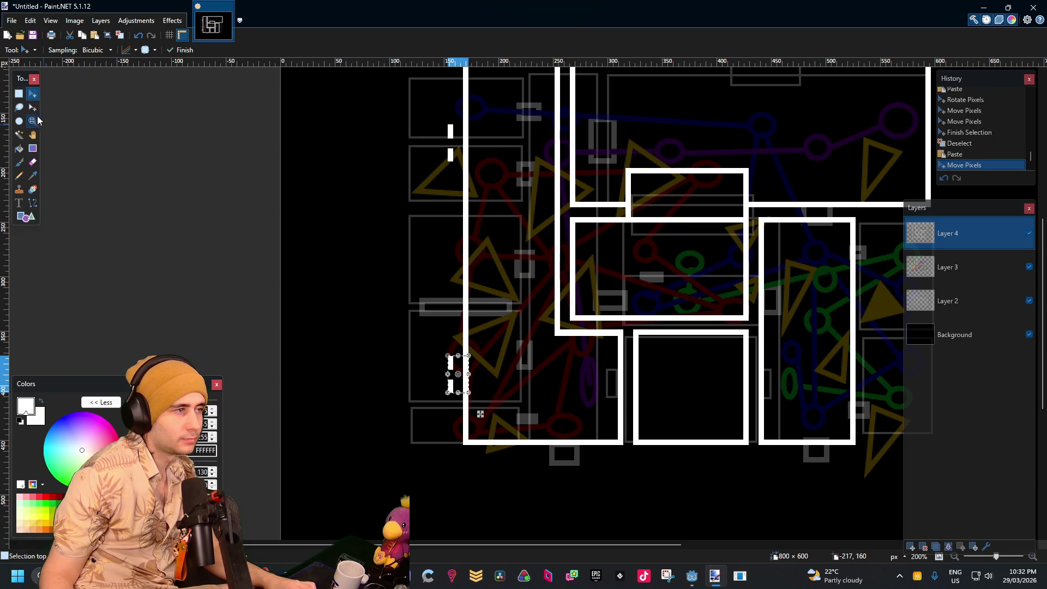
click(18, 95)
click(391, 241)
scroll(457, 217, up, 3)
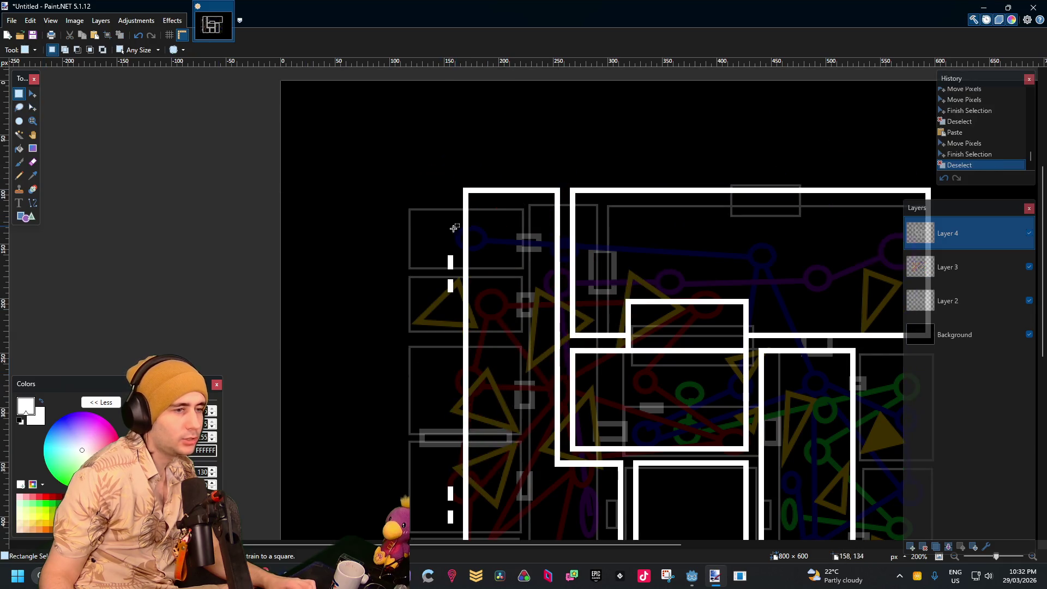
ctrl+scroll(450, 257, up, 1)
scroll(209, 227, up, 1)
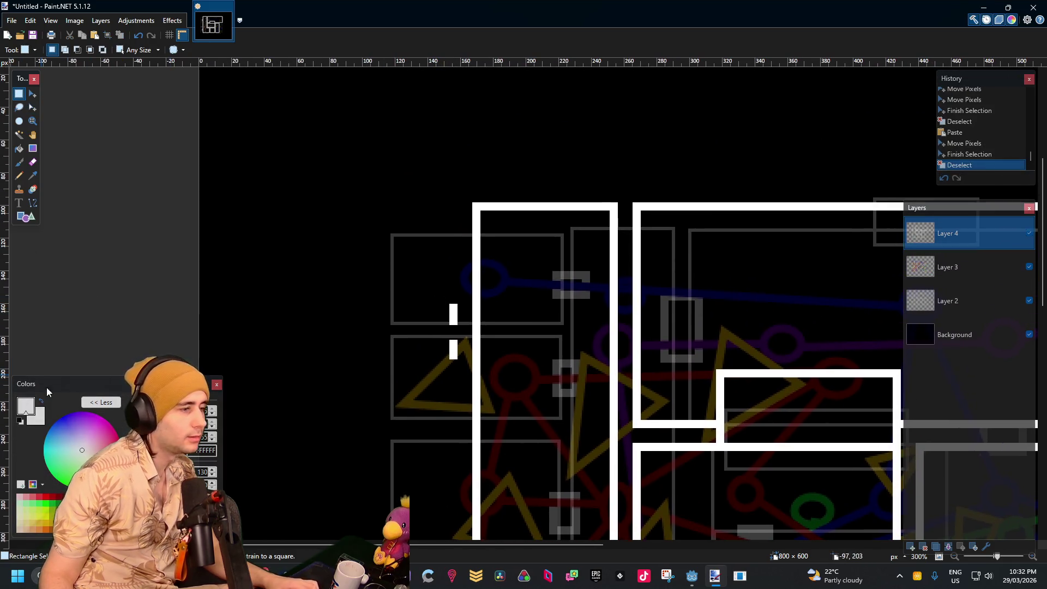
Draw a white rectangle room outline about 120×76 pixels left of the main walls
click(20, 221)
mouse_move(461, 201)
mouse_down()
mouse_move(392, 303)
mouse_move(327, 318)
mouse_up()
drag(460, 261, 457, 261)
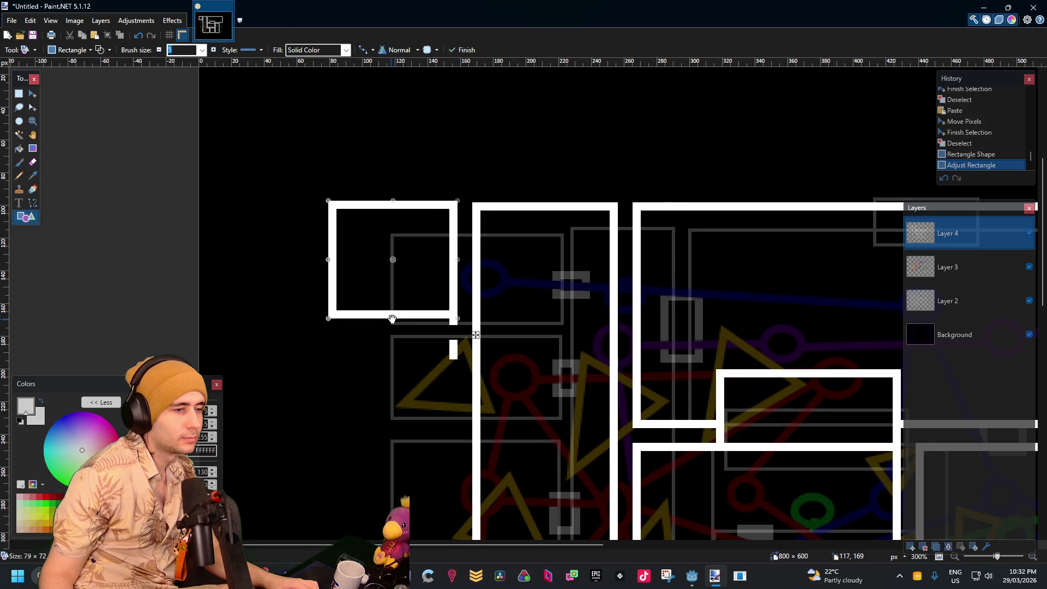
drag(392, 318, 391, 326)
drag(323, 264, 257, 263)
key(Return)
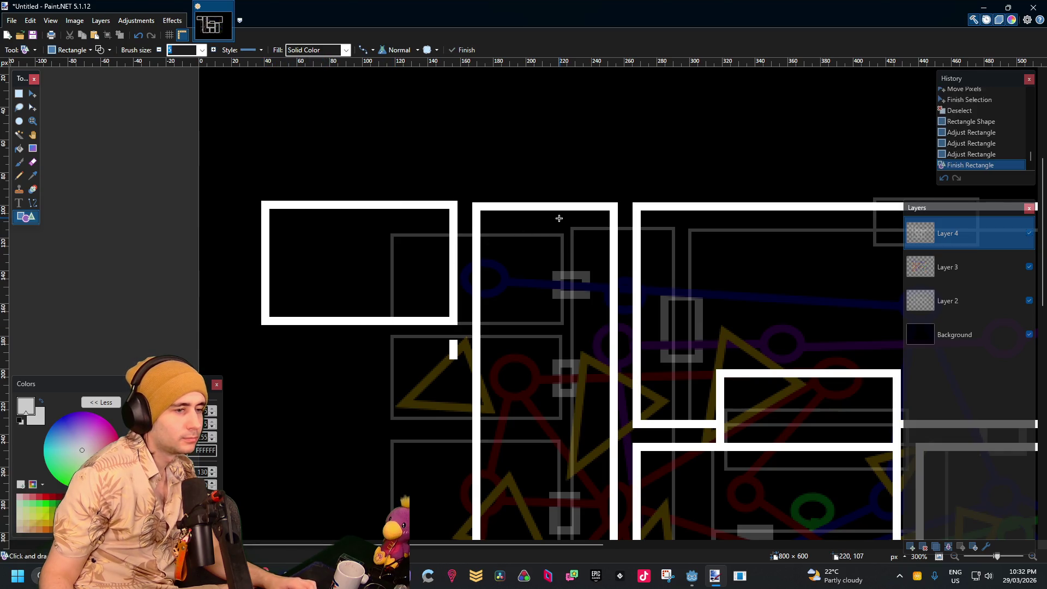
scroll(556, 218, down, 2)
scroll(417, 218, up, 2)
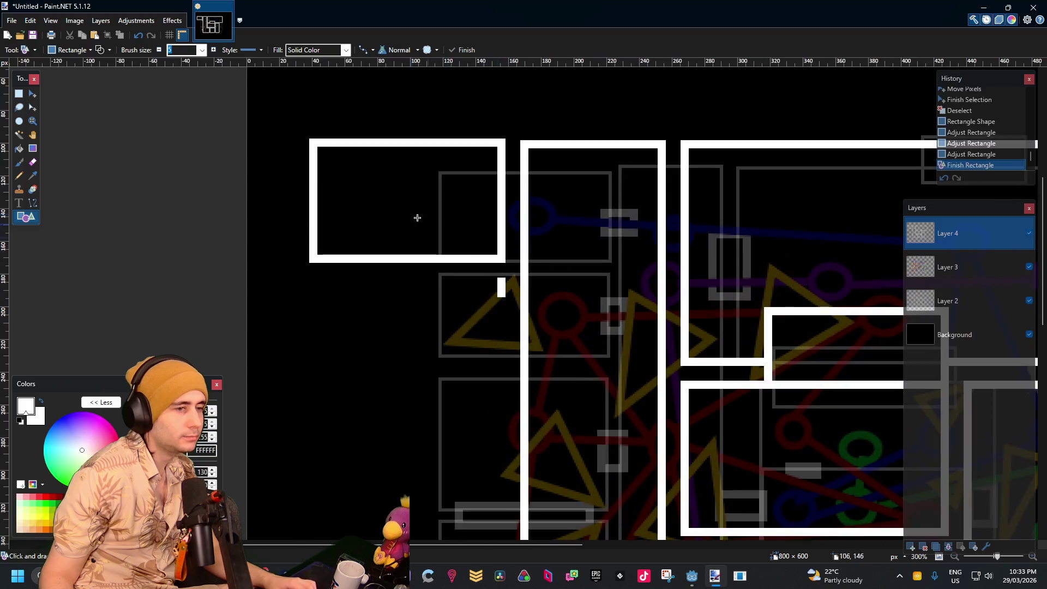
click(19, 94)
mouse_move(308, 137)
mouse_down()
mouse_move(505, 252)
mouse_move(511, 272)
mouse_move(507, 262)
mouse_up()
click(526, 192)
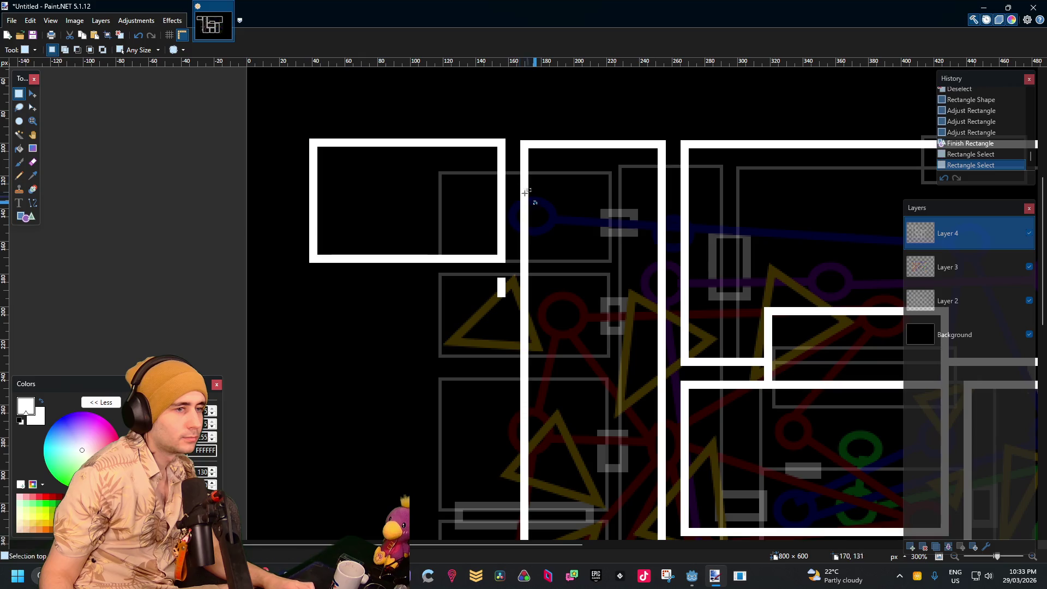
Copy the new room outline and fix a copy directly beneath the original
click(17, 138)
click(440, 148)
click(463, 144)
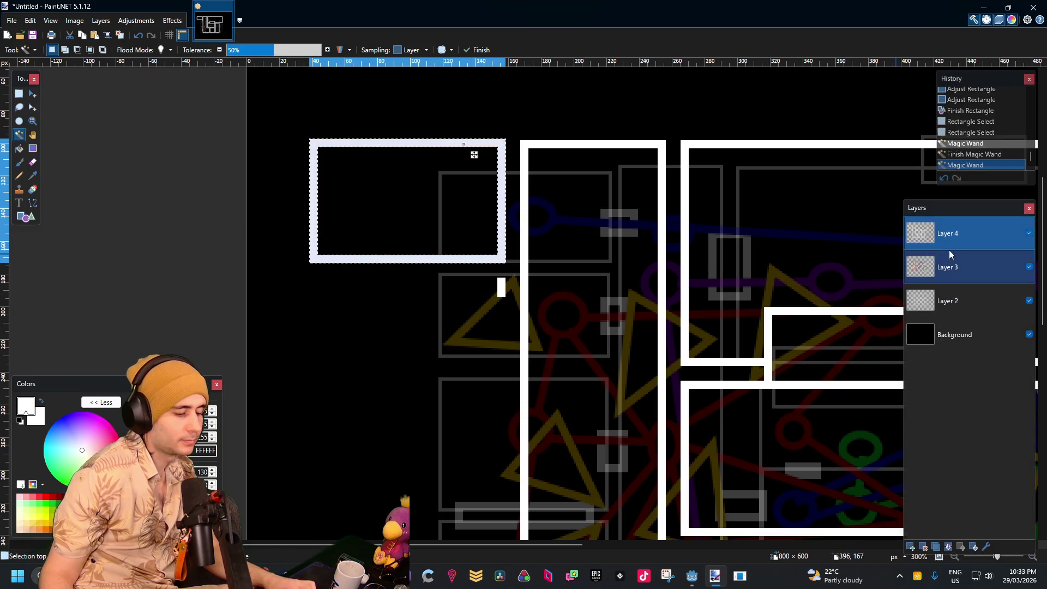
key(ctrl+c)
key(ctrl+v)
mouse_move(486, 222)
mouse_down()
mouse_move(485, 334)
mouse_move(477, 317)
mouse_up()
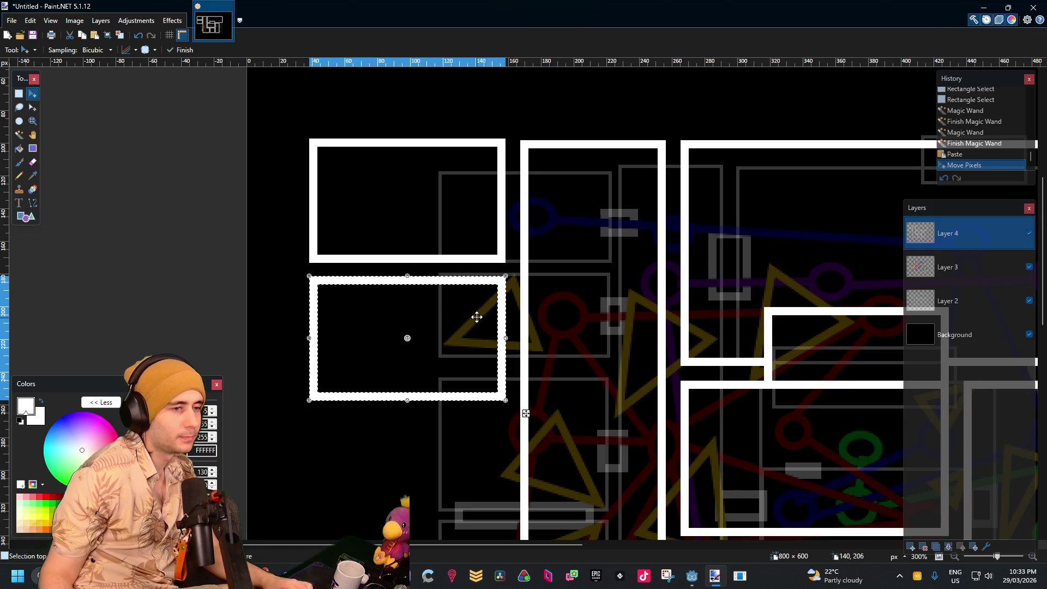
scroll(477, 316, up, 4)
mouse_move(415, 250)
mouse_down()
mouse_move(420, 266)
mouse_move(420, 253)
mouse_up()
scroll(626, 231, down, 5)
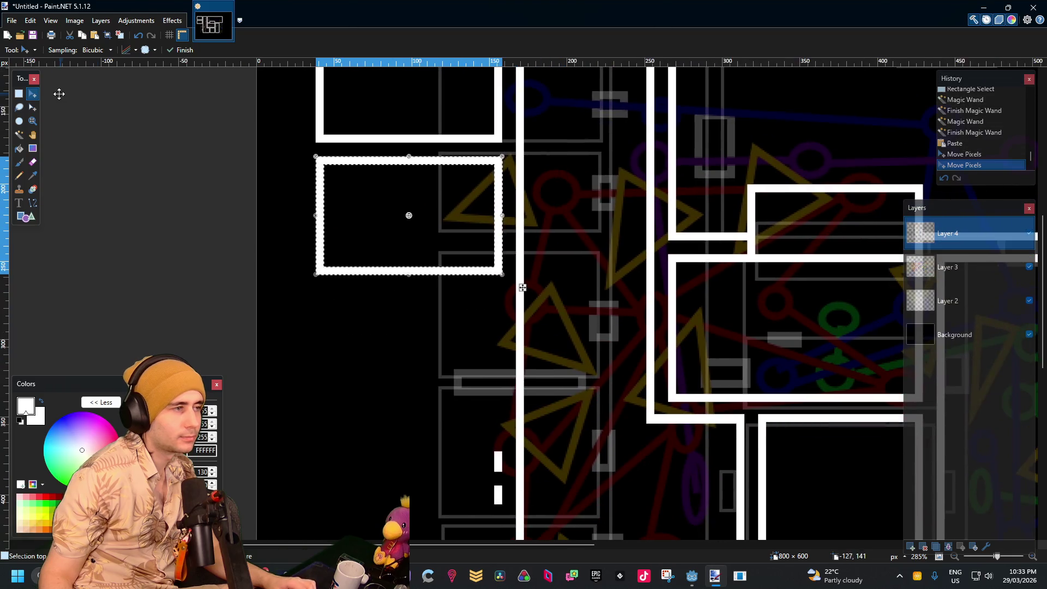
click(19, 94)
Try pasting and moving the two left-hand room boxes, then undo back to the original layout
click(366, 170)
scroll(432, 189, down, 4)
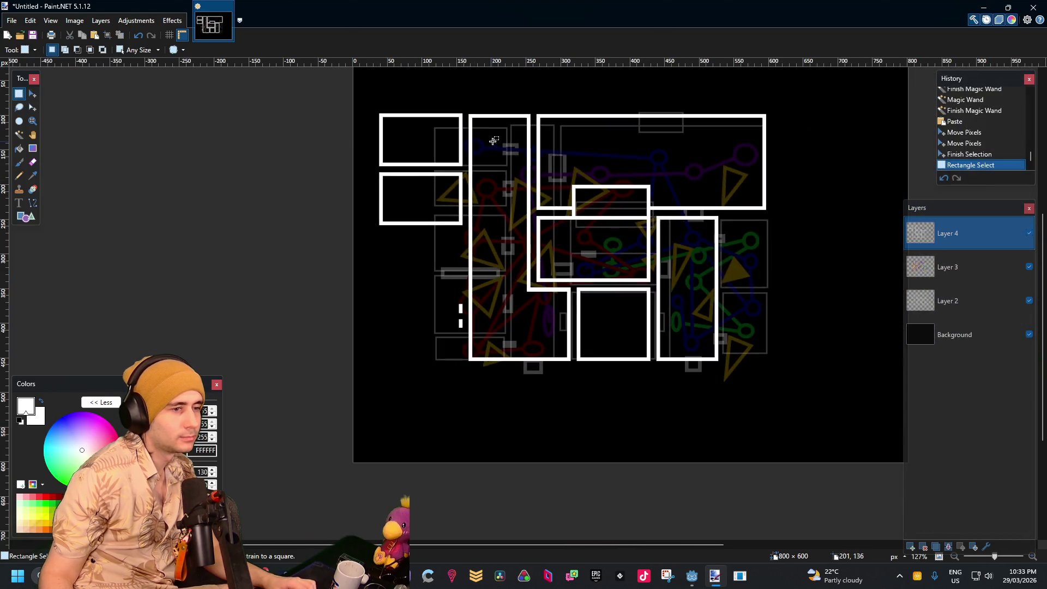
scroll(441, 199, up, 4)
scroll(240, 158, up, 3)
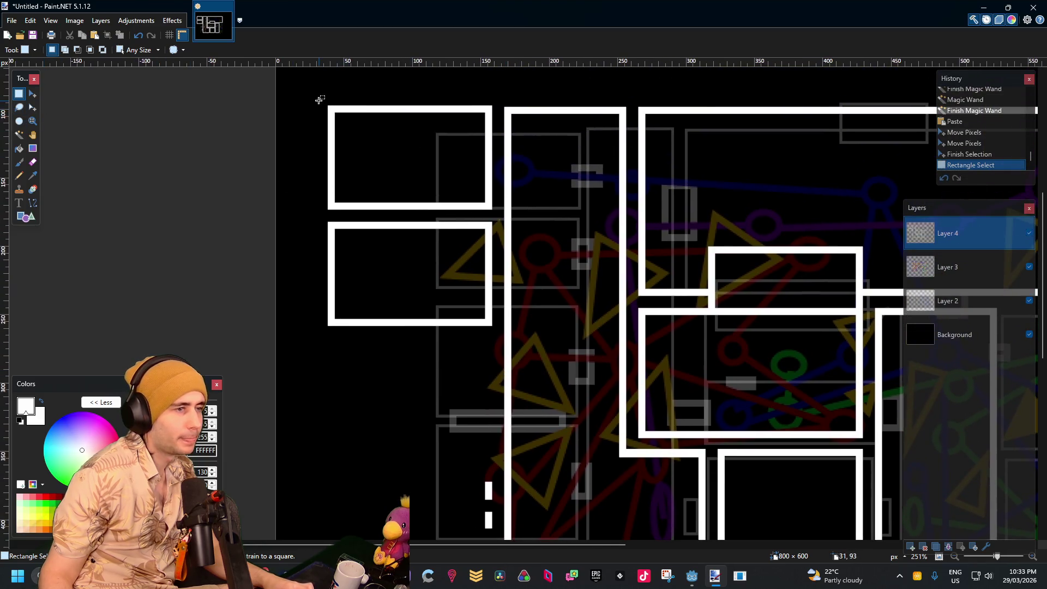
drag(319, 100, 499, 347)
key(ctrl+v)
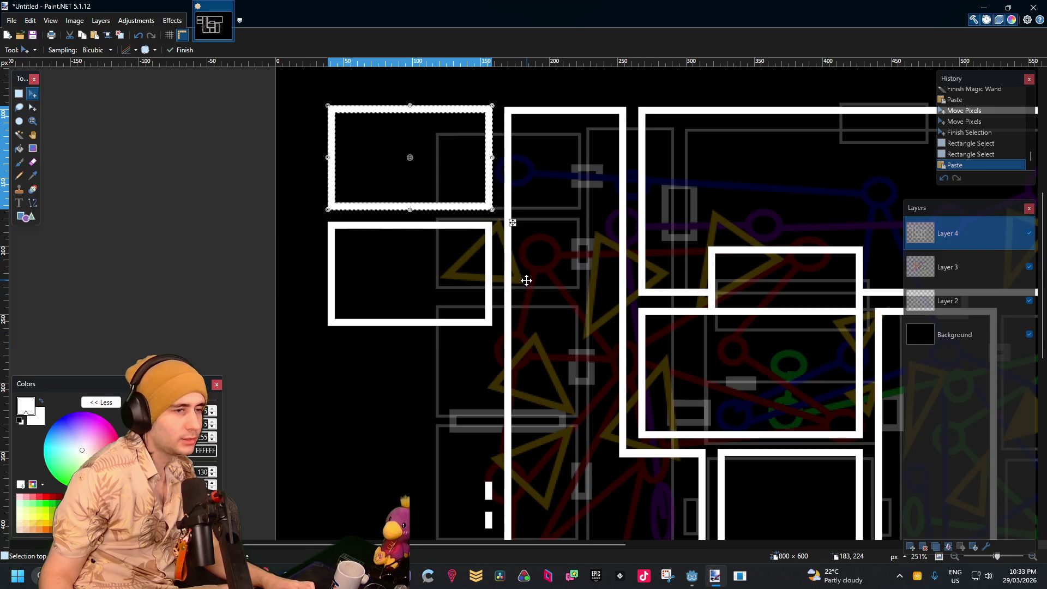
mouse_move(479, 202)
mouse_down()
mouse_move(481, 303)
mouse_move(472, 191)
mouse_up()
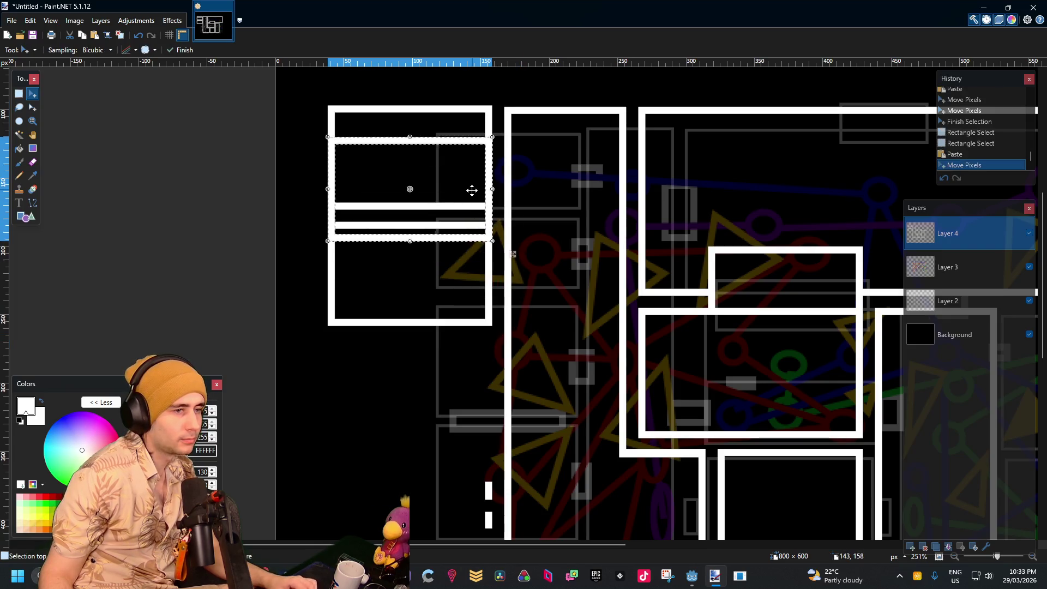
key(ctrl+x)
key(ctrl+z)
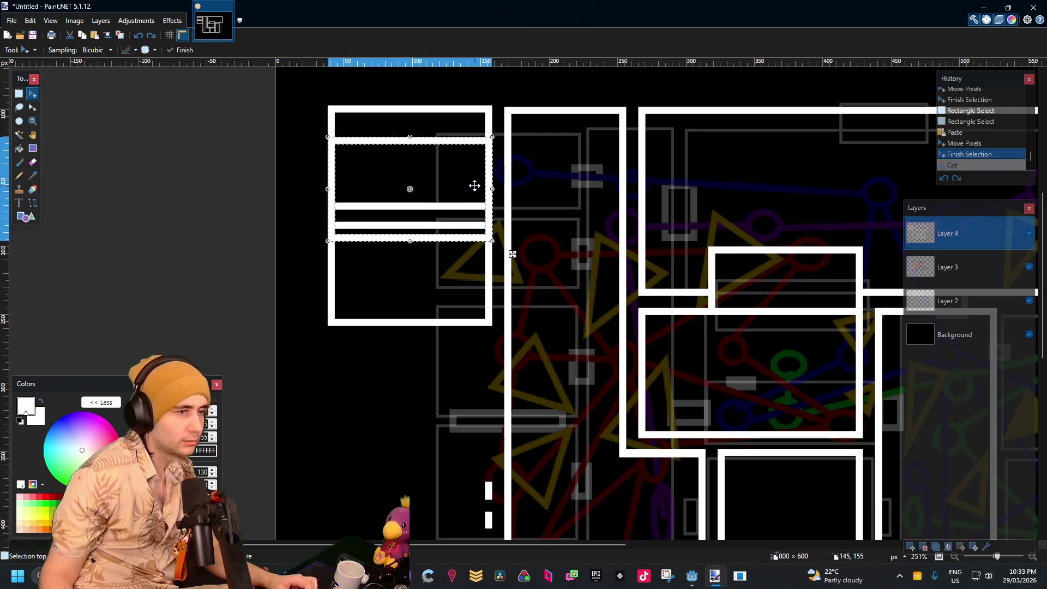
key(ctrl+z)
key(ctrl+z)
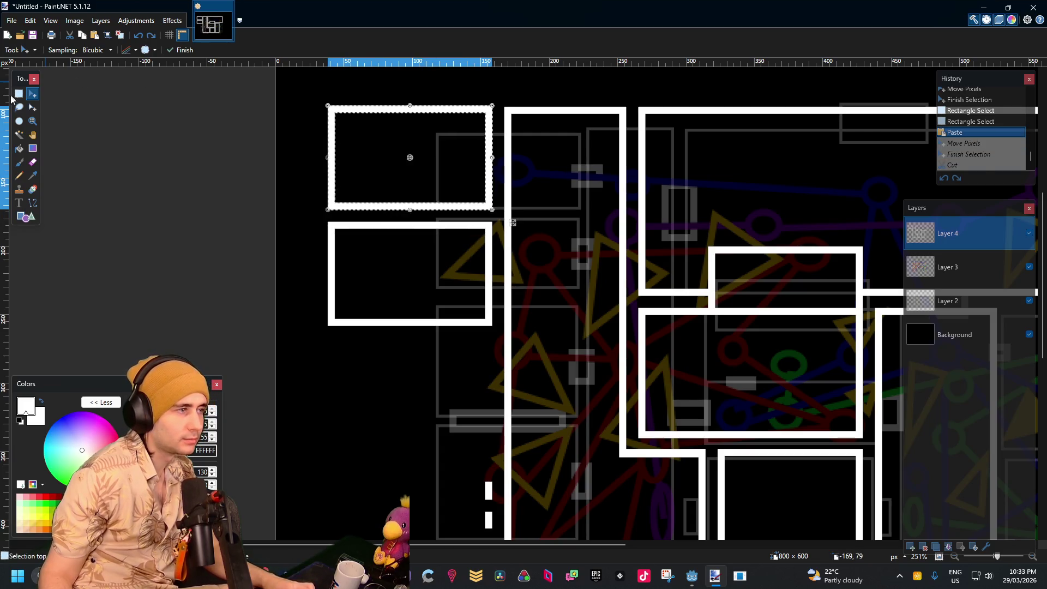
click(19, 94)
mouse_move(316, 98)
mouse_down()
mouse_move(492, 342)
mouse_move(492, 325)
mouse_up()
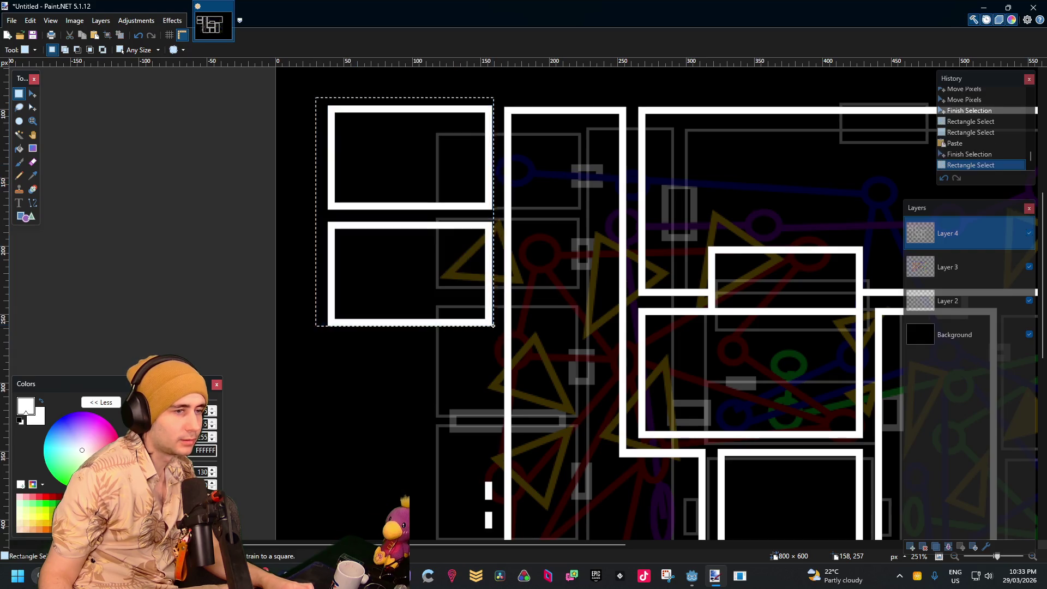
click(493, 326)
Copy both room outlines and place the pasted pair aligned below the originals
click(19, 135)
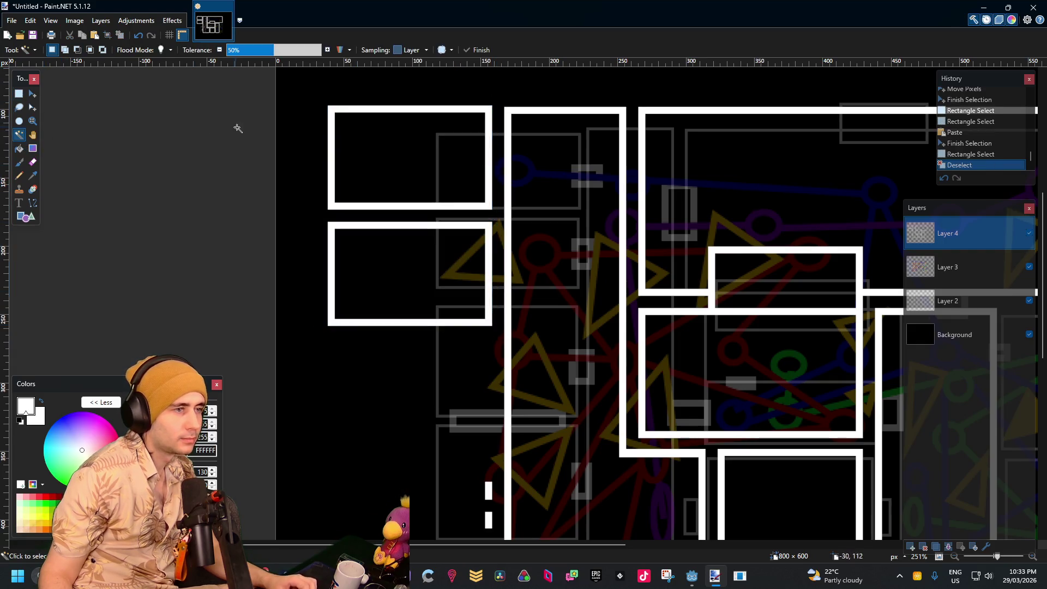
click(331, 135)
ctrl+click(497, 234)
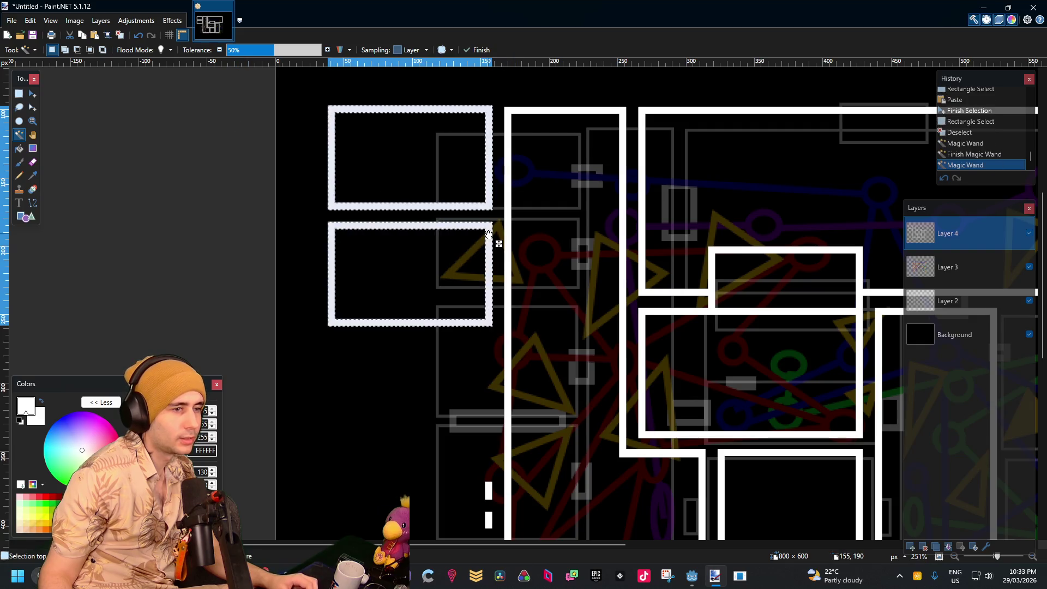
key(ctrl+c)
key(ctrl+v)
mouse_move(480, 133)
mouse_down()
mouse_move(494, 286)
mouse_move(482, 248)
mouse_up()
scroll(493, 229, up, 5)
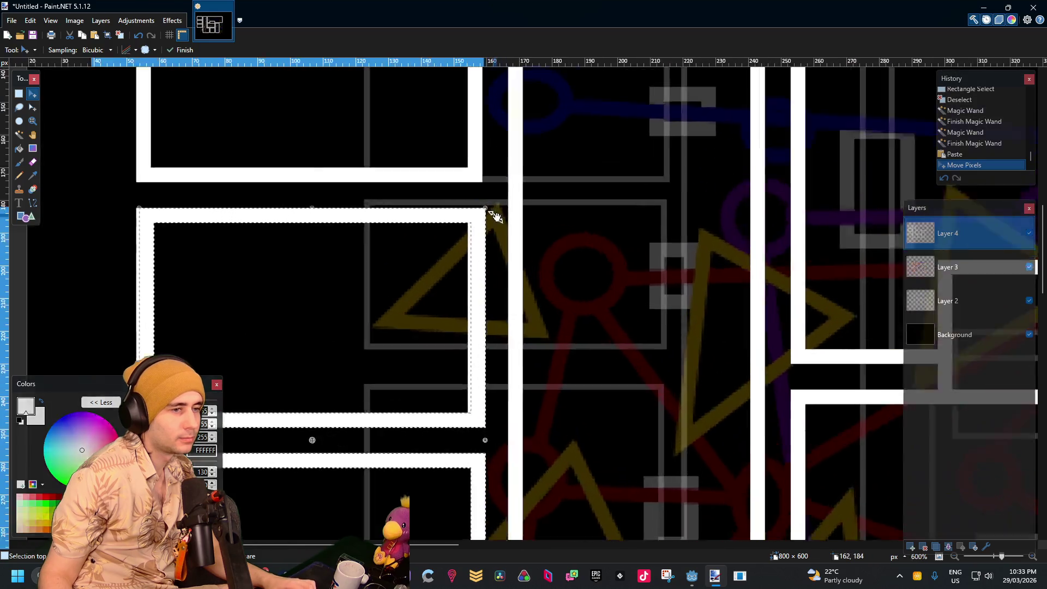
drag(457, 197, 457, 197)
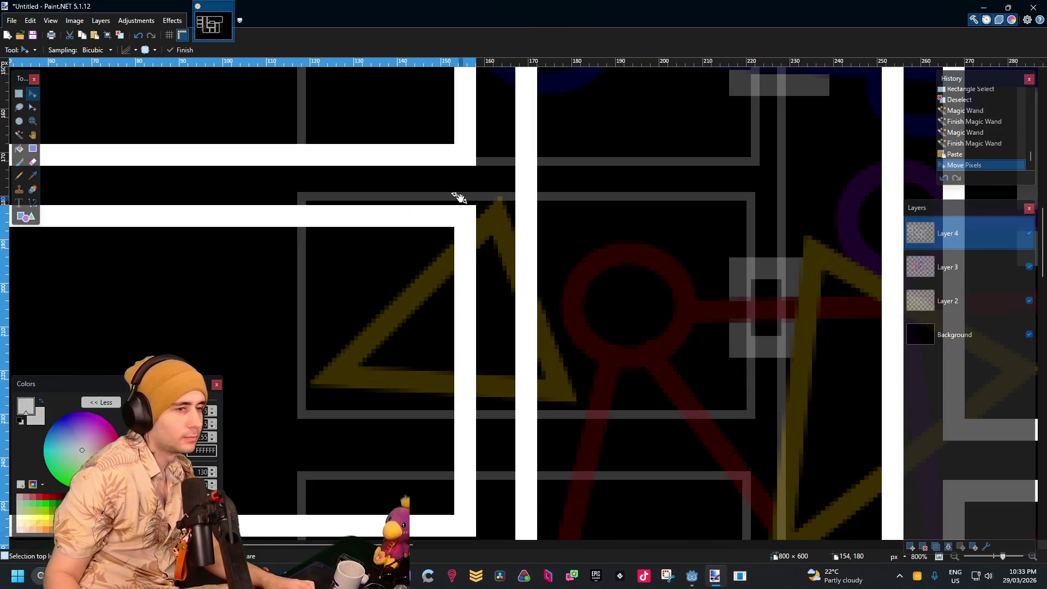
scroll(484, 206, down, 5)
drag(513, 274, 505, 181)
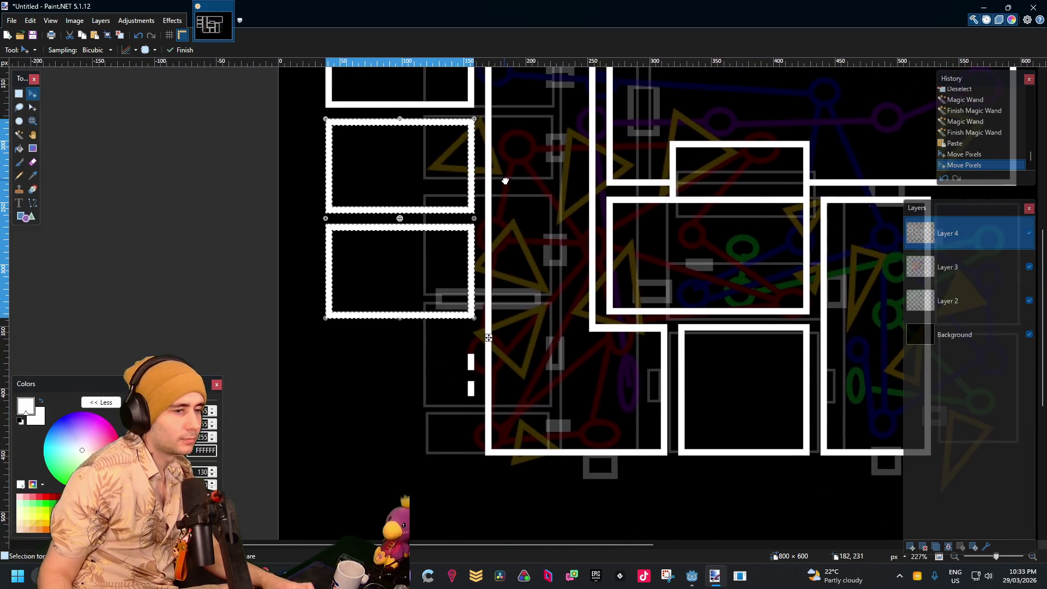
Paste another room pair further down the left column, nudged up one pixel
key(ctrl+v)
drag(429, 142, 432, 293)
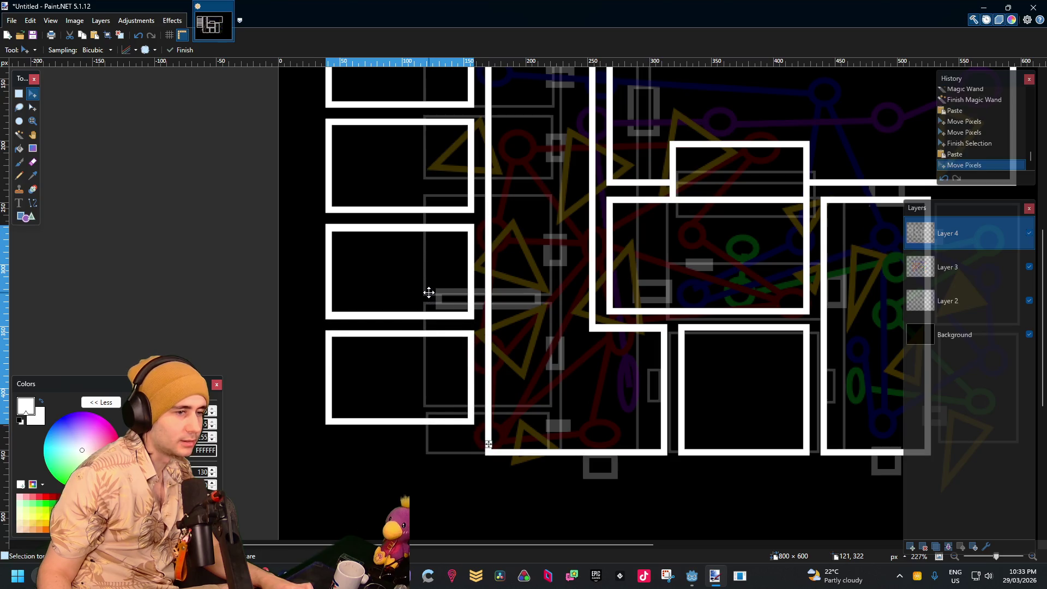
scroll(432, 293, up, 4)
key(Up)
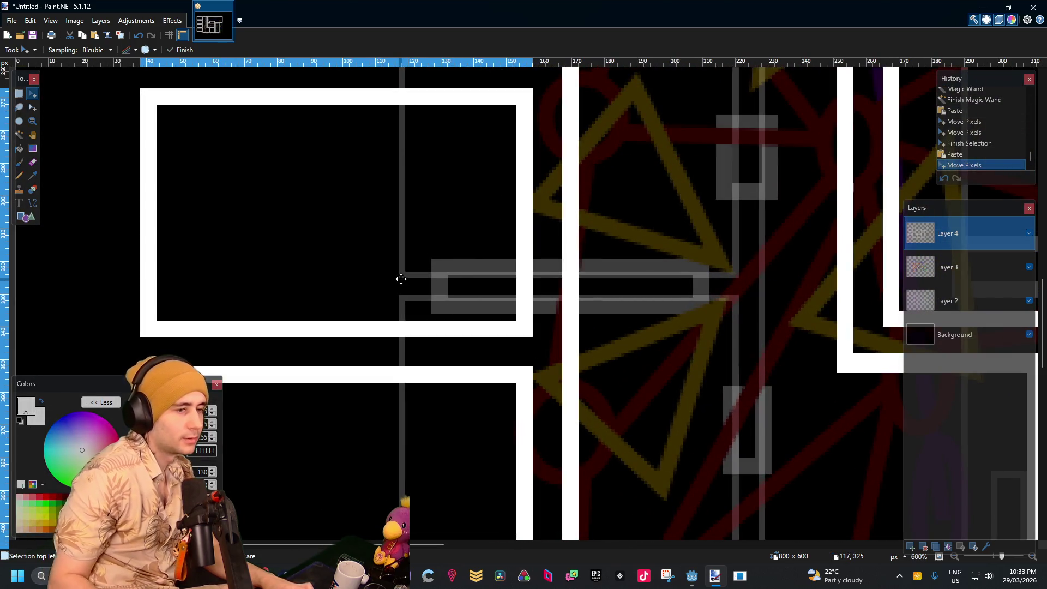
scroll(681, 391, down, 4)
scroll(682, 390, down, 4)
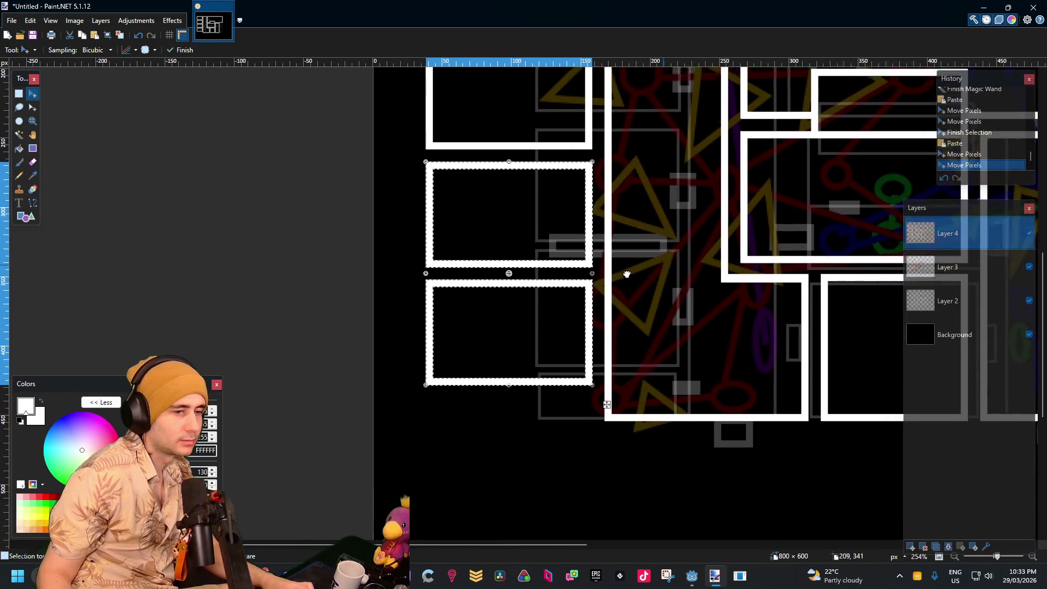
scroll(472, 258, up, 3)
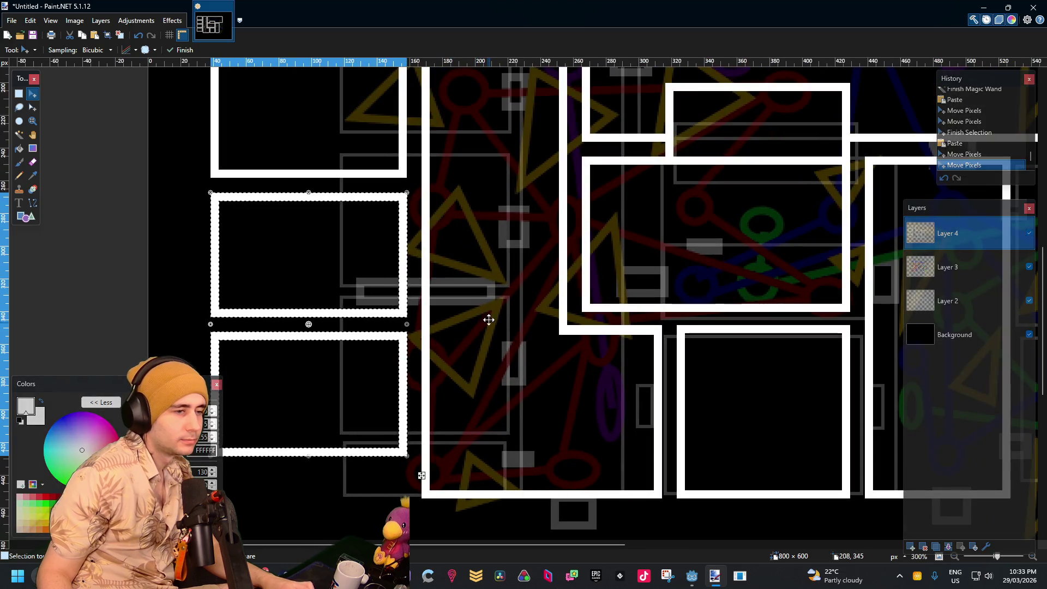
scroll(488, 320, up, 5)
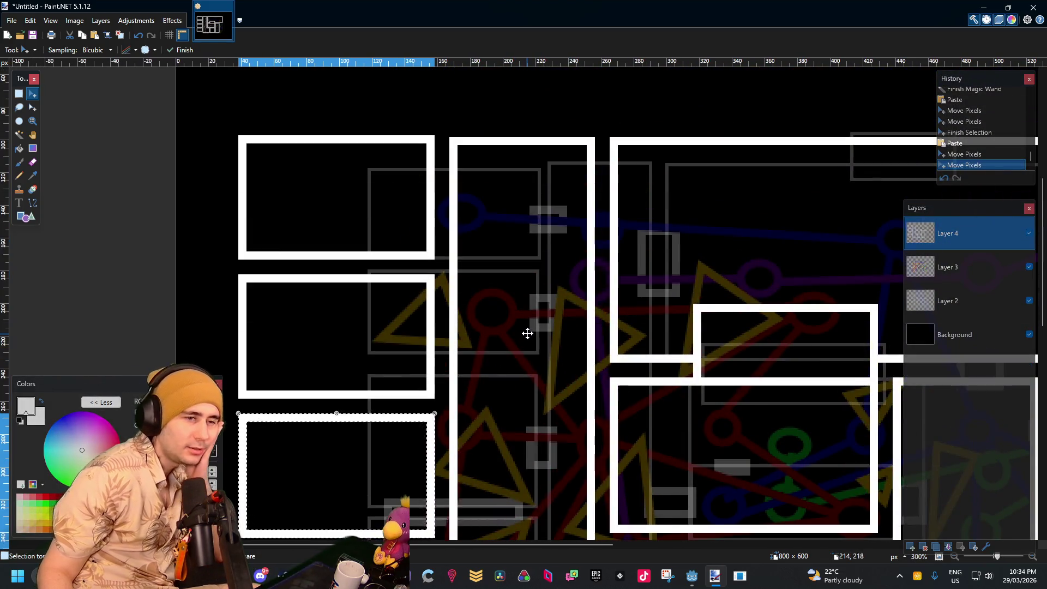
scroll(527, 333, down, 5)
scroll(491, 295, right, 3)
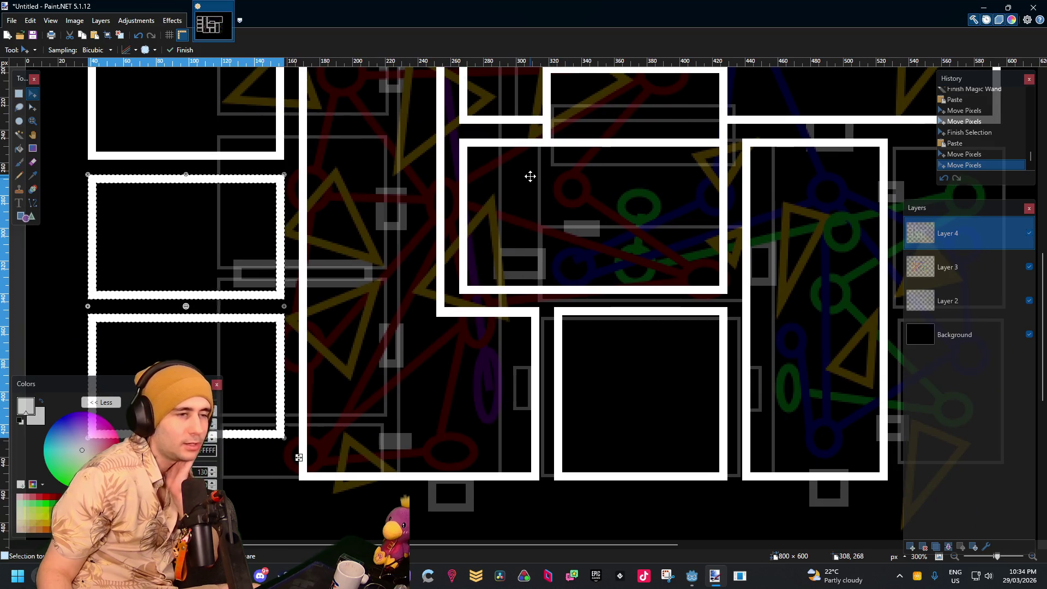
mouse_move(530, 176)
mouse_down()
mouse_move(549, 198)
mouse_move(506, 247)
mouse_move(456, 215)
mouse_move(522, 190)
mouse_move(338, 128)
mouse_up()
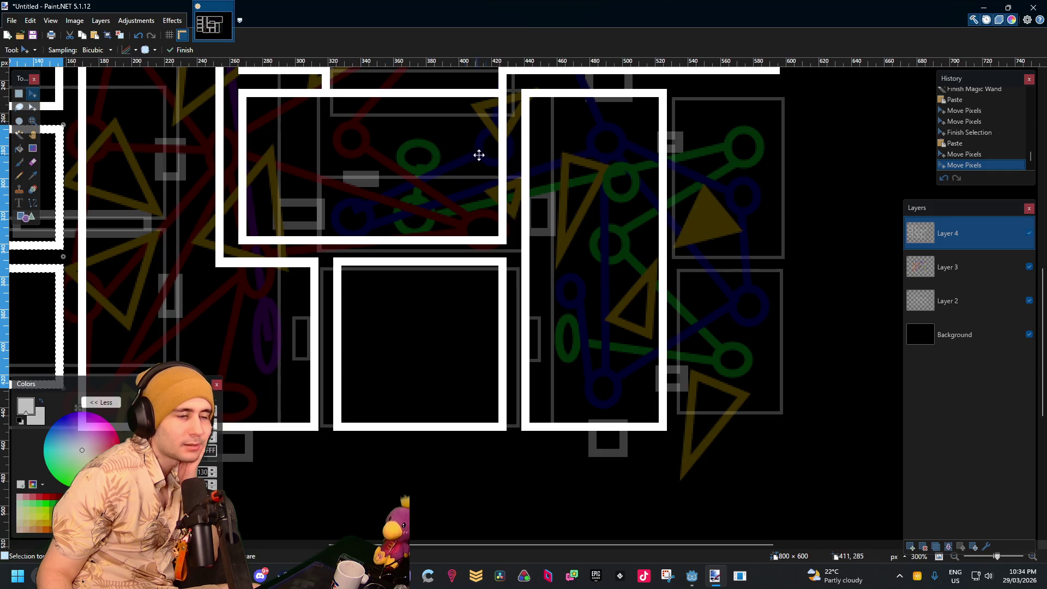
scroll(479, 156, right, 2)
scroll(417, 140, left, 5)
scroll(402, 194, down, 3)
scroll(358, 192, up, 4)
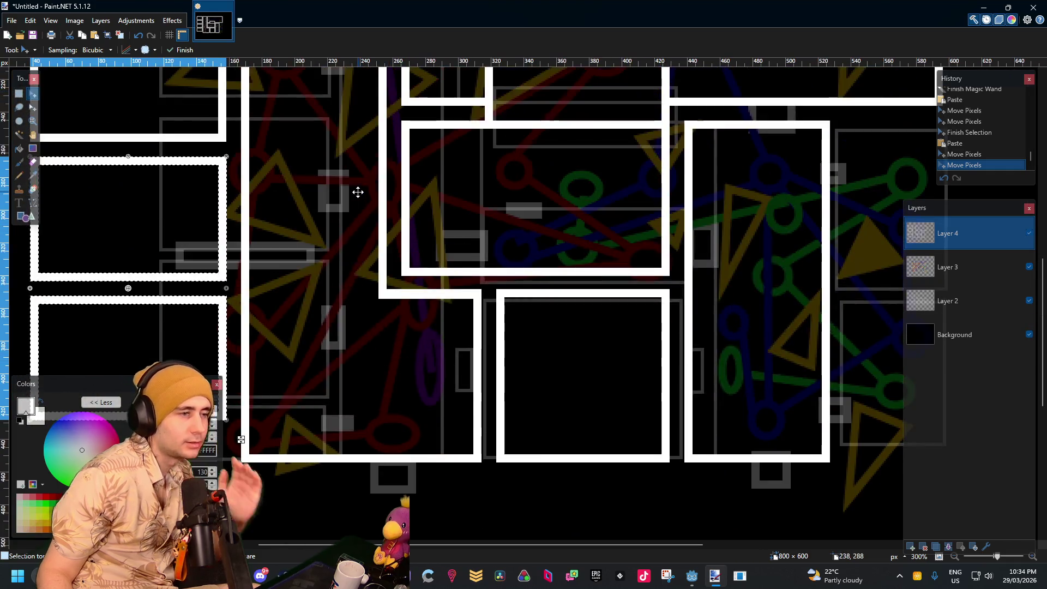
scroll(358, 192, left, 5)
scroll(627, 202, up, 1)
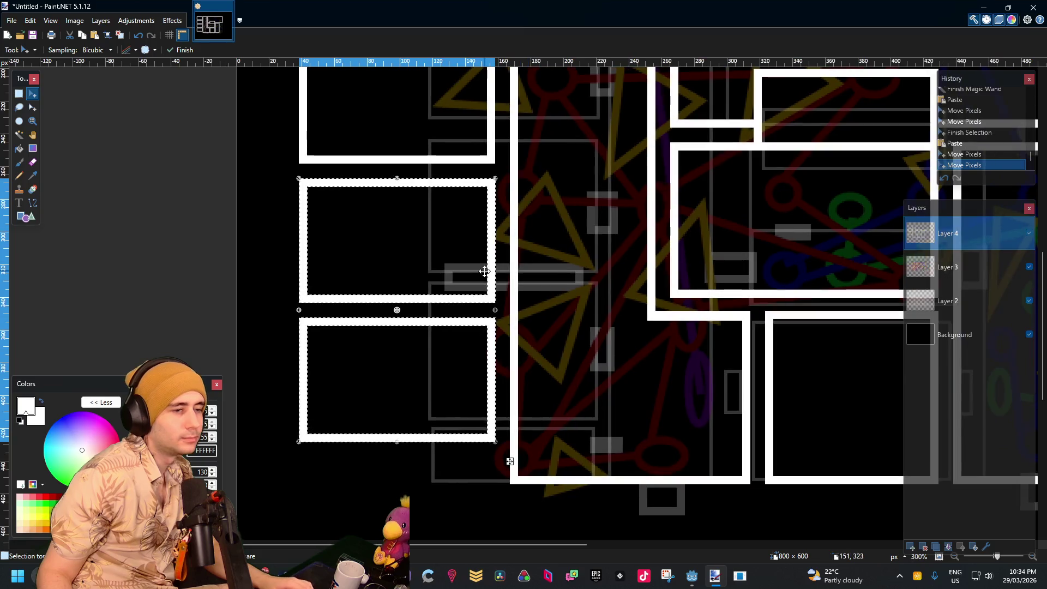
Nudge the bottom left-column room box down two pixels, then paste another outline copy below
click(19, 94)
click(304, 311)
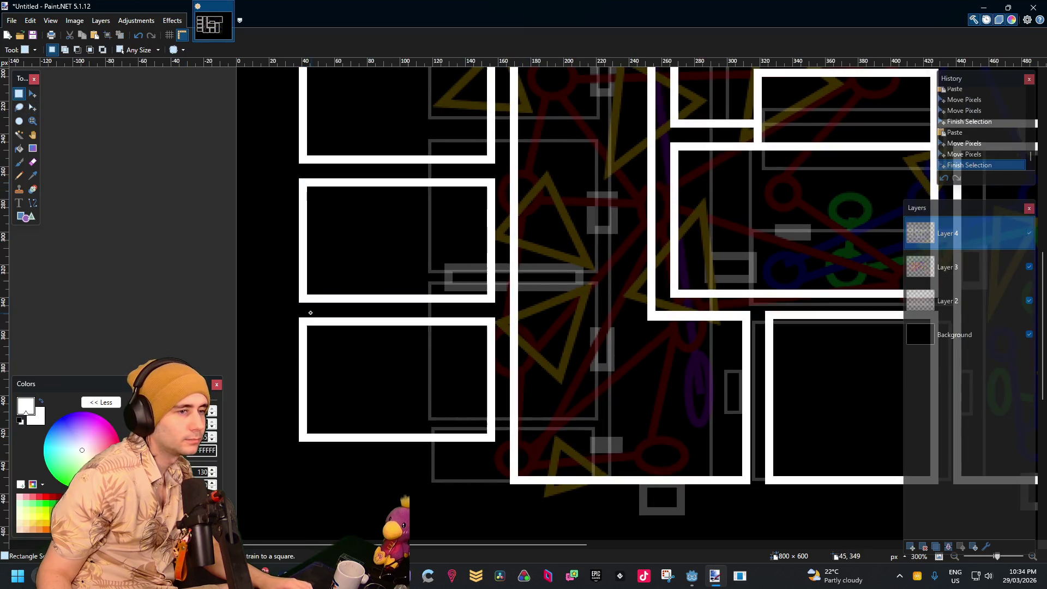
mouse_move(297, 314)
mouse_down()
mouse_move(484, 418)
mouse_move(501, 443)
mouse_up()
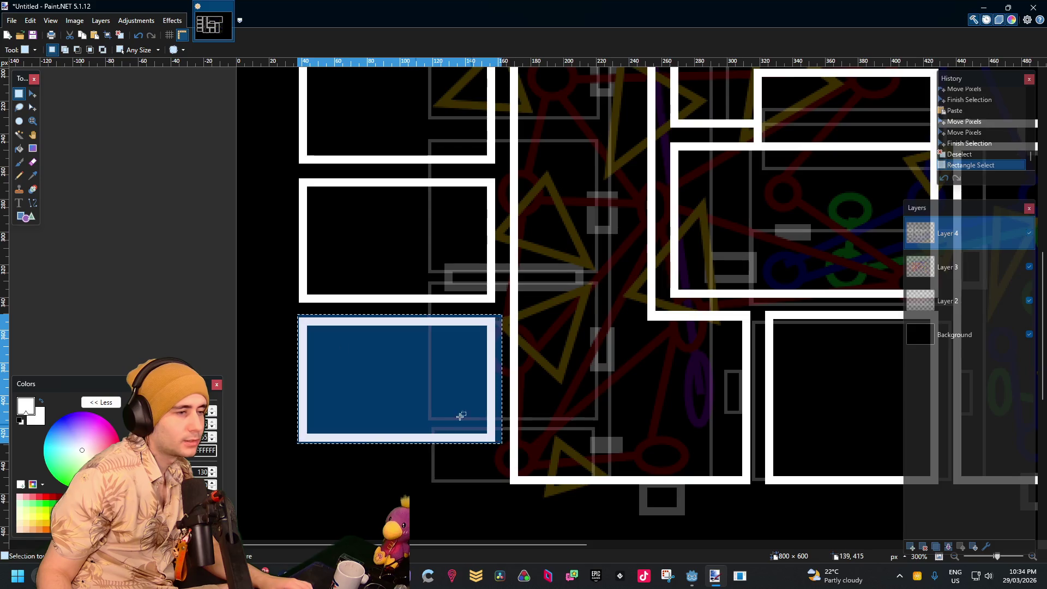
click(33, 94)
key(Down)
key(Down)
key(Down)
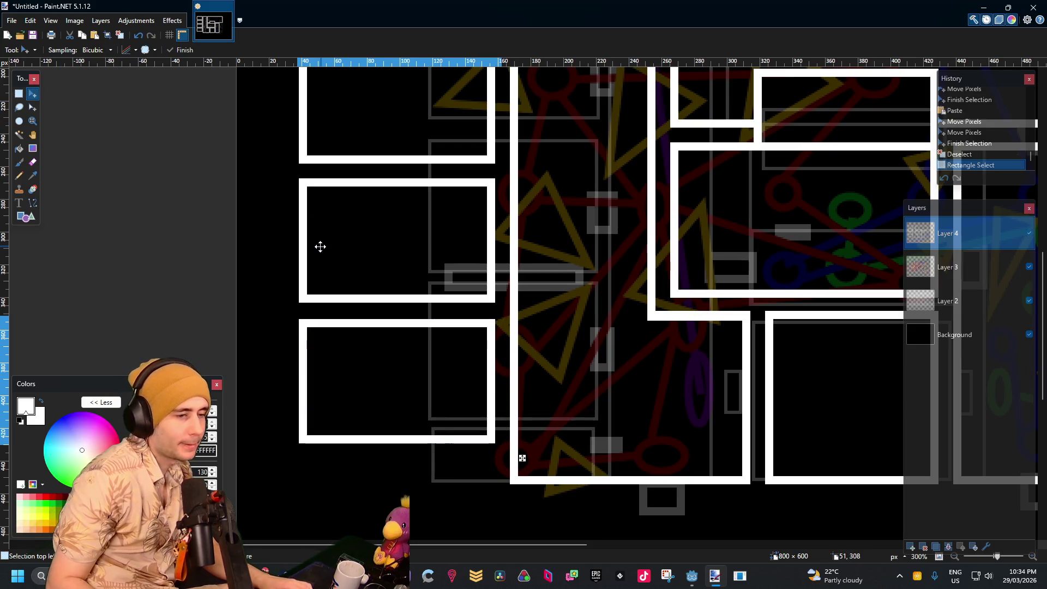
key(Down)
key(Down)
key(Down)
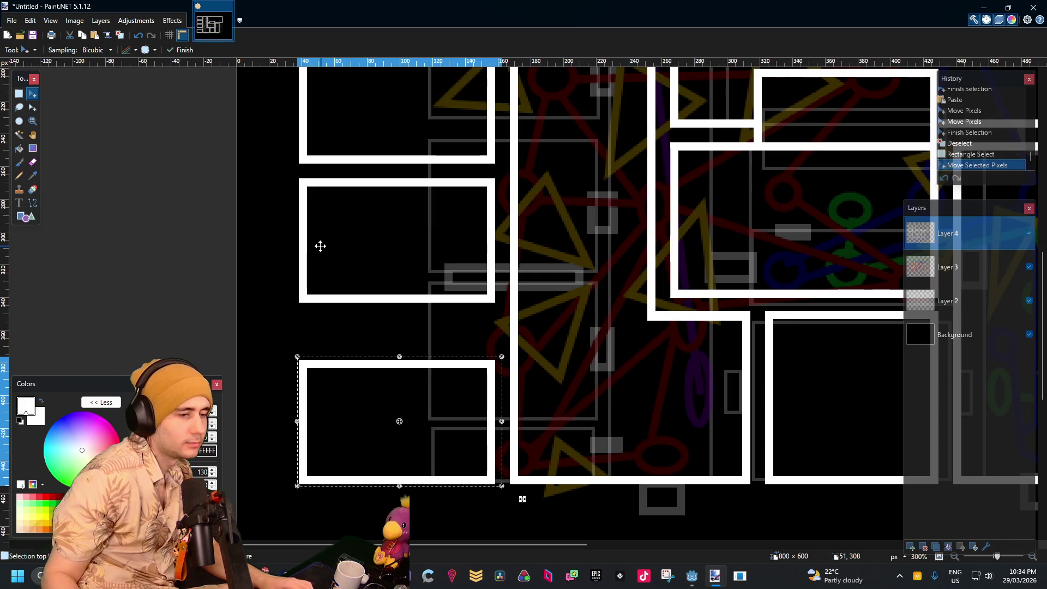
scroll(467, 327, up, 3)
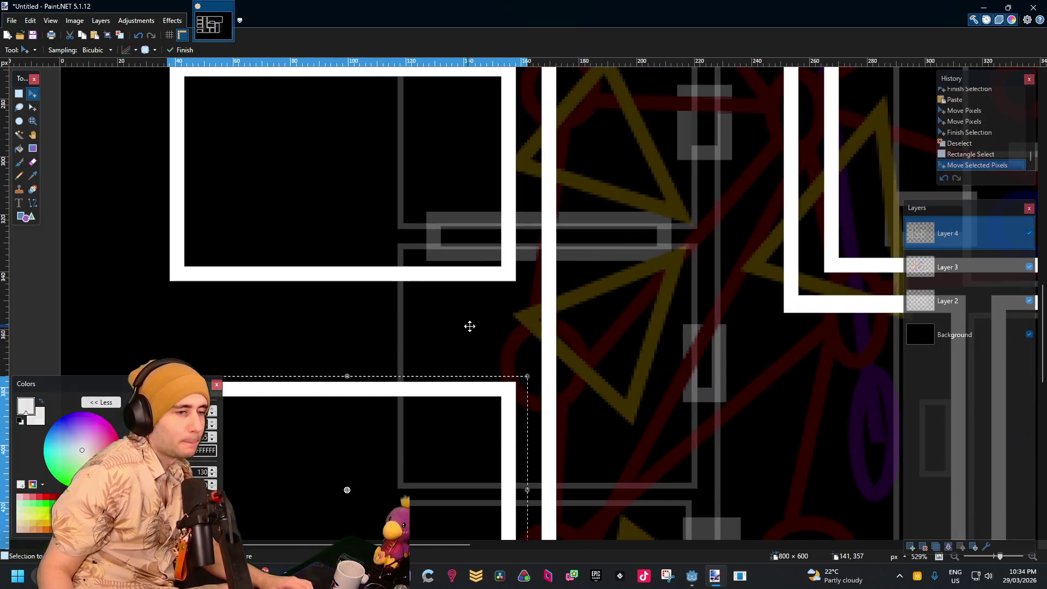
click(19, 94)
click(409, 234)
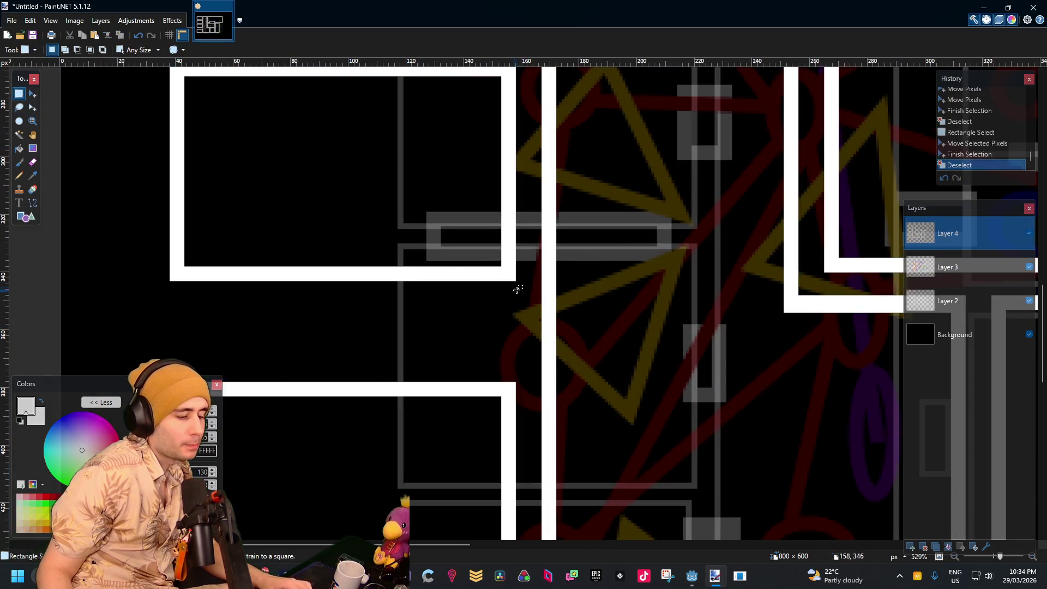
key(ctrl+v)
drag(474, 325, 474, 358)
Commit the pasted room outlines and box-select the middle room's interior between its walls
scroll(627, 316, down, 3)
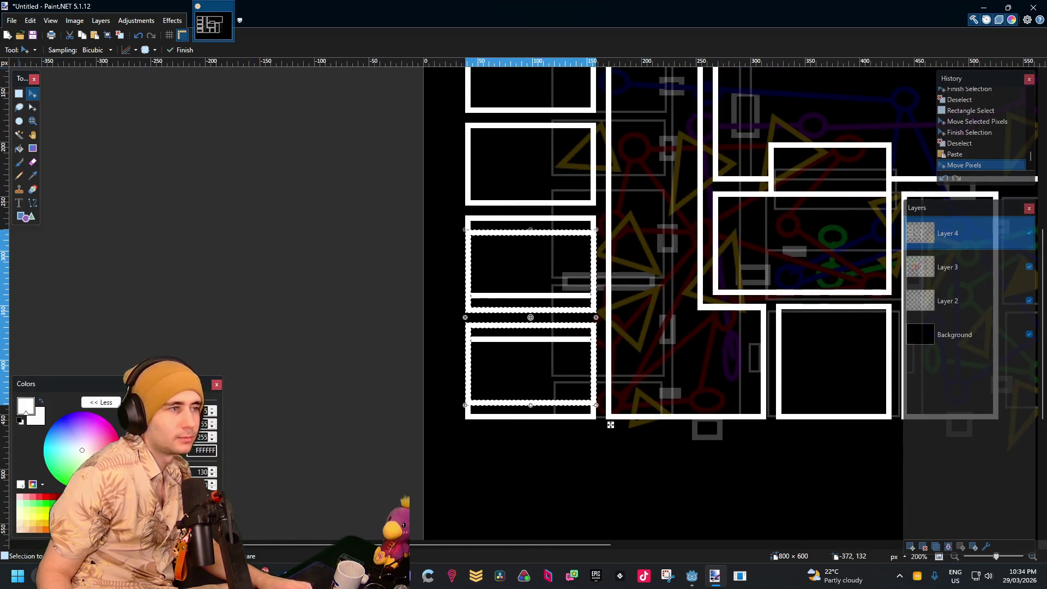
click(18, 94)
click(570, 264)
scroll(571, 232, up, 3)
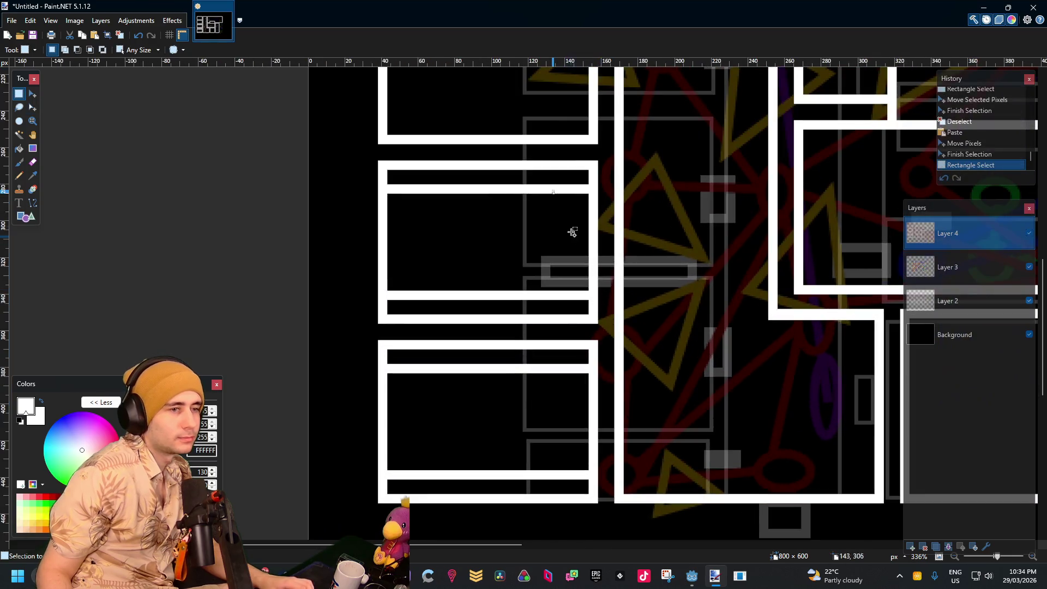
mouse_move(587, 180)
mouse_down()
mouse_move(484, 299)
mouse_move(385, 303)
mouse_move(398, 297)
mouse_up()
click(393, 184)
mouse_move(389, 182)
mouse_down()
mouse_move(410, 218)
mouse_move(557, 309)
mouse_move(586, 309)
mouse_up()
Erase the doubled lines inside the middle room and the next room's interior
scroll(620, 185, up, 3)
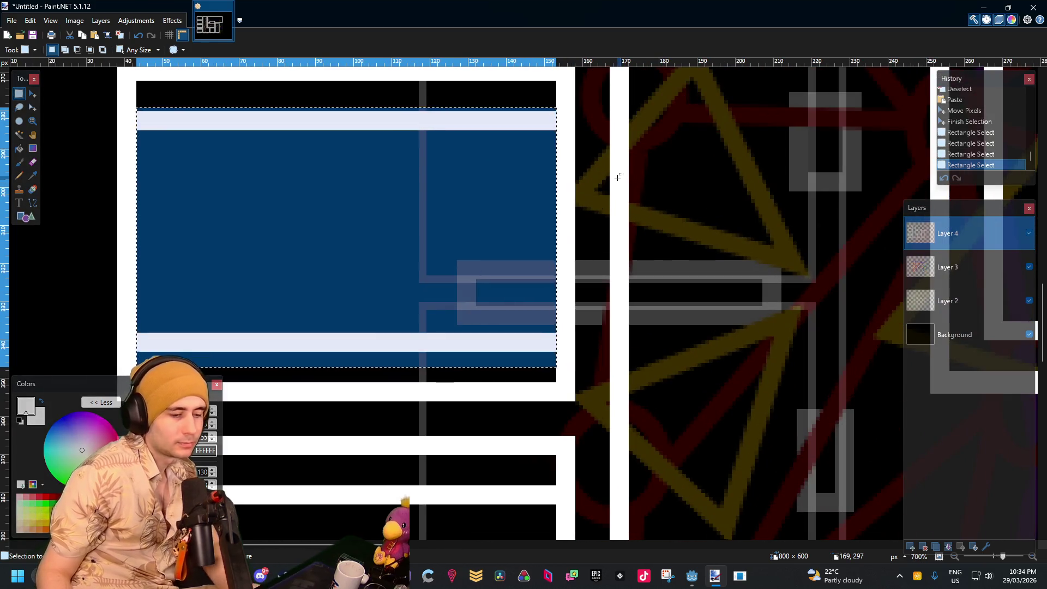
key(Delete)
scroll(491, 201, down, 5)
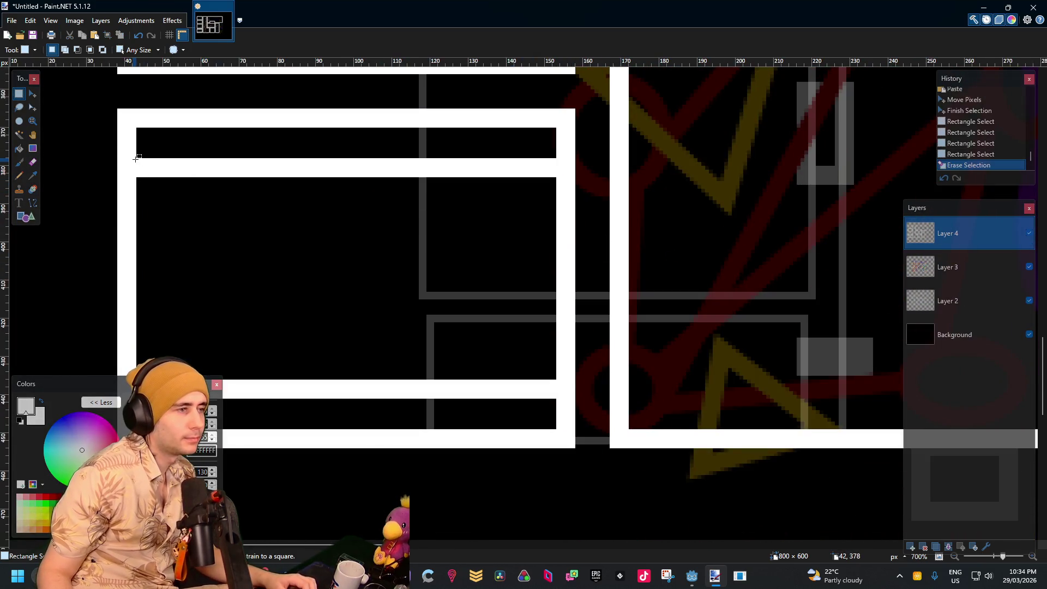
mouse_move(137, 151)
mouse_down()
mouse_move(458, 398)
mouse_move(579, 427)
mouse_move(555, 420)
mouse_up()
key(Delete)
Scroll around the floor plan to check the cleaned left-column rooms, ending with Rectangle Select active
scroll(556, 382, down, 5)
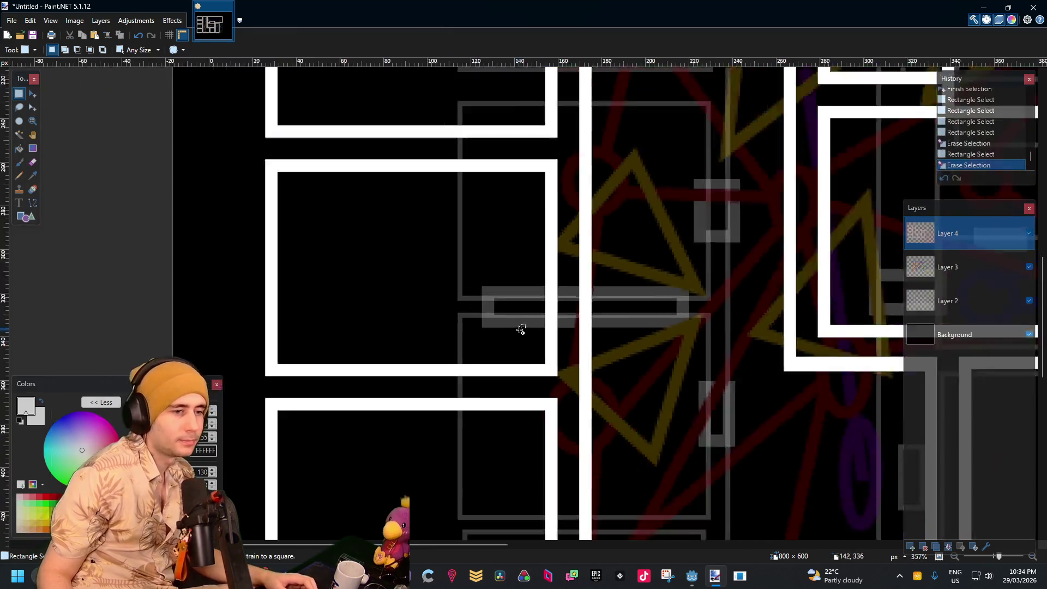
scroll(588, 321, up, 2)
scroll(655, 246, down, 2)
scroll(654, 245, right, 2)
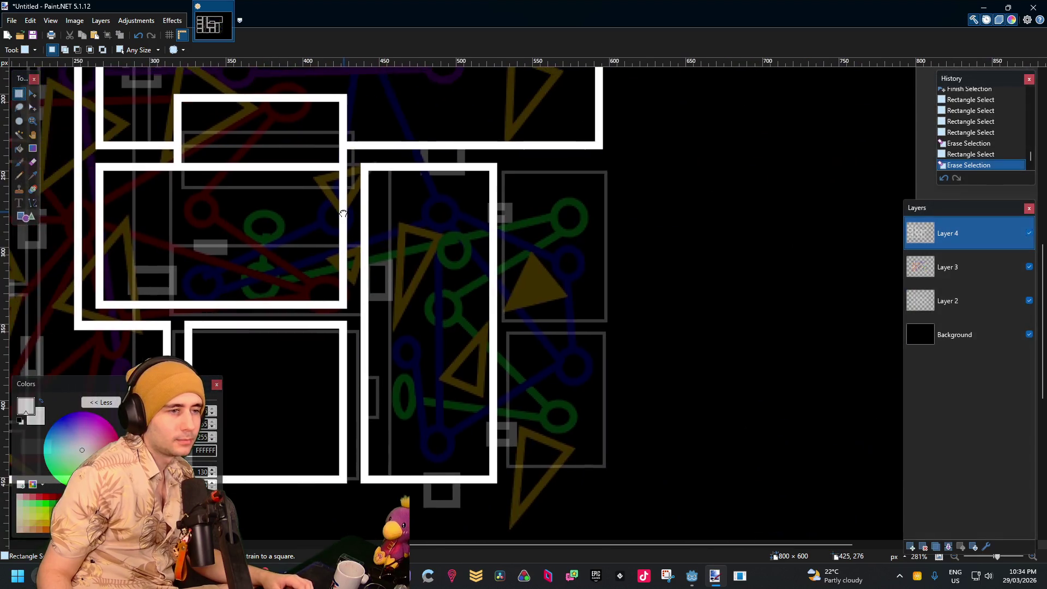
scroll(567, 180, up, 1)
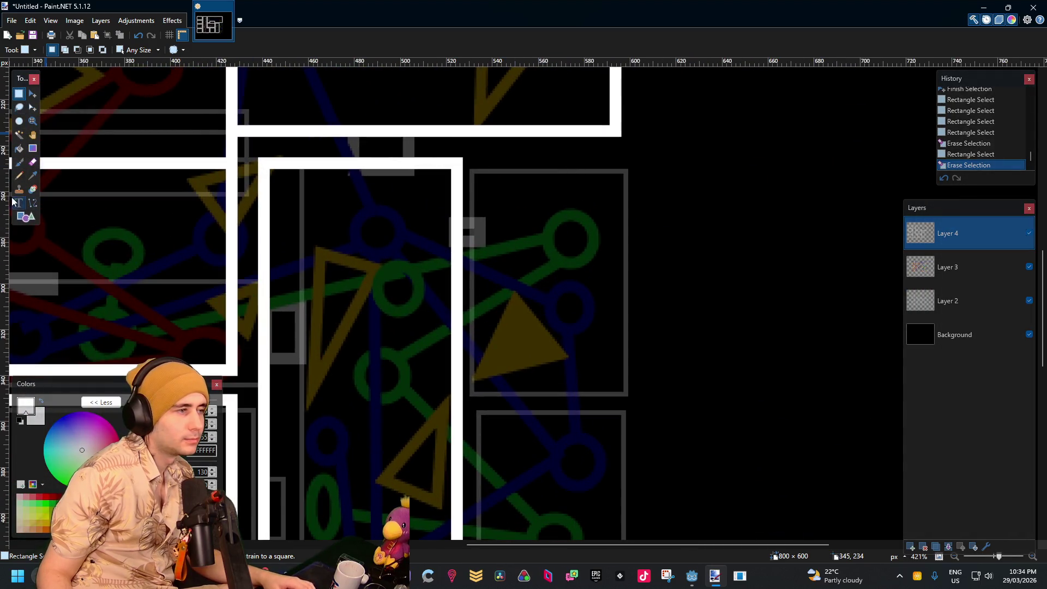
click(25, 218)
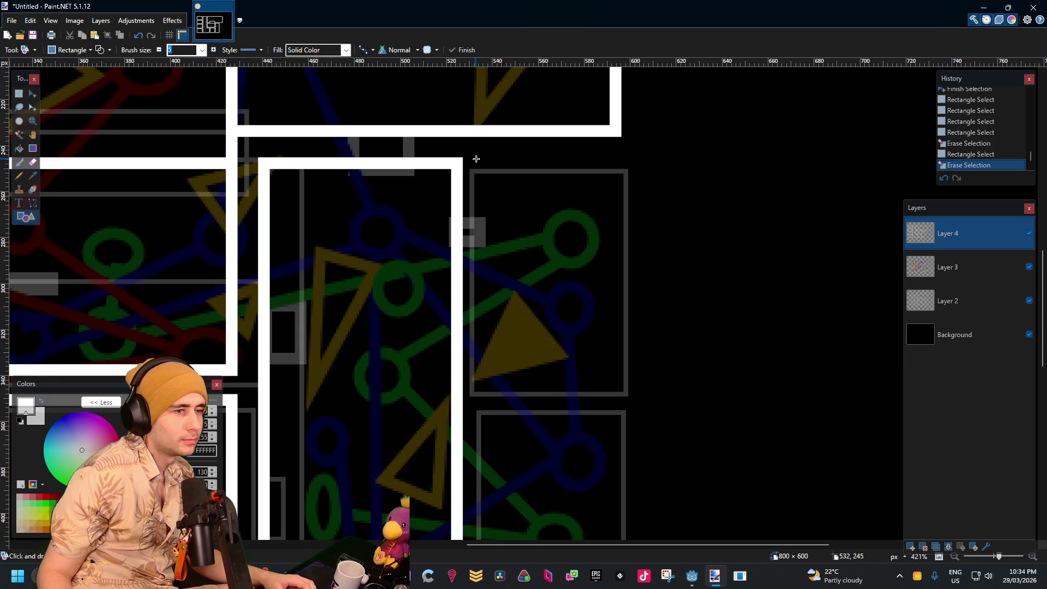
scroll(436, 163, left, 3)
scroll(421, 172, up, 1)
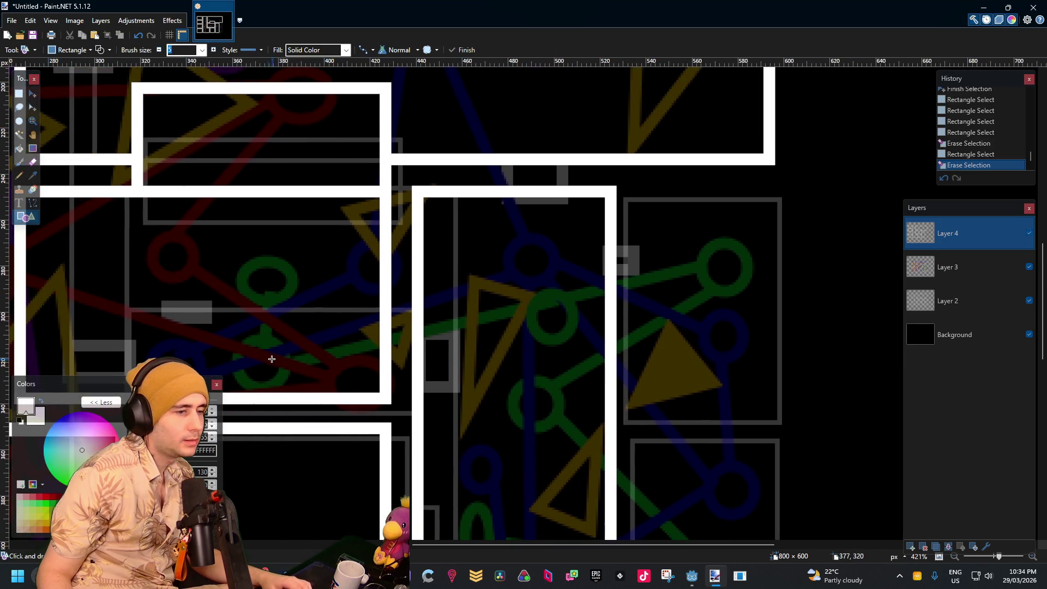
scroll(448, 172, left, 4)
scroll(448, 171, down, 1)
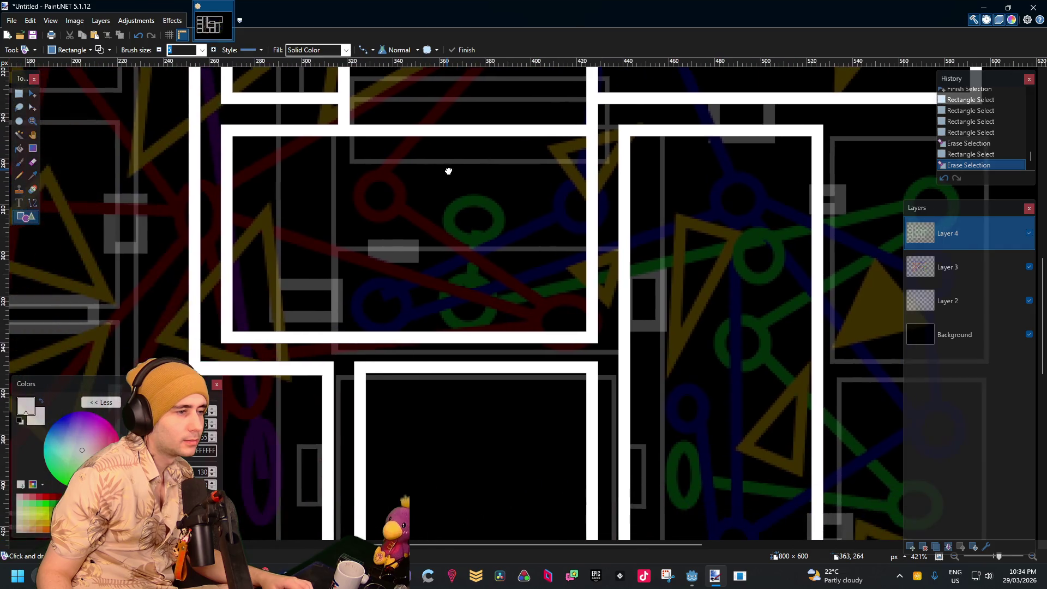
scroll(382, 283, left, 3)
scroll(439, 325, up, 3)
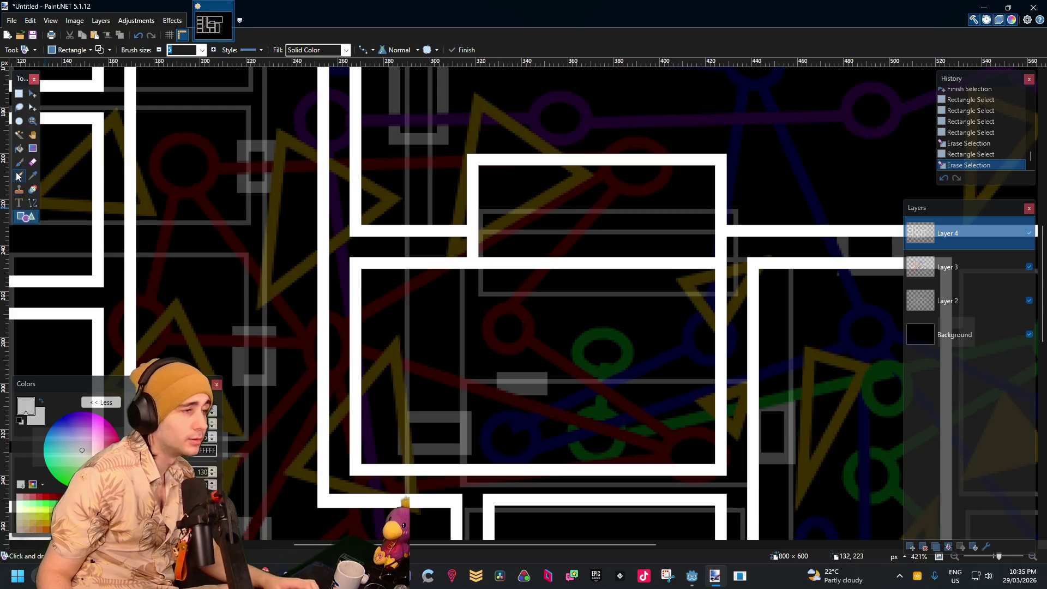
scroll(429, 242, down, 3)
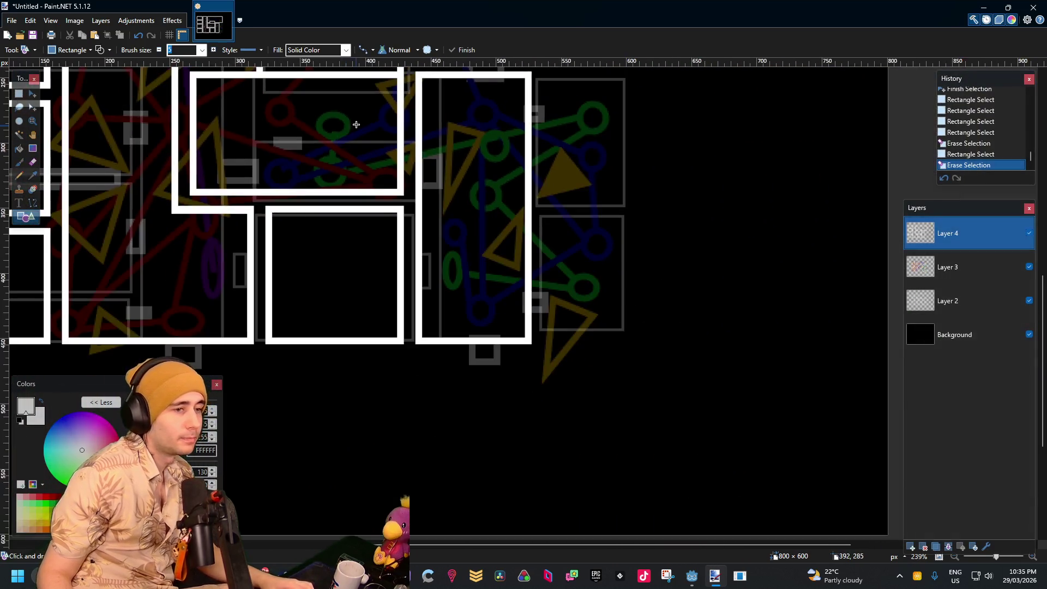
scroll(428, 242, up, 3)
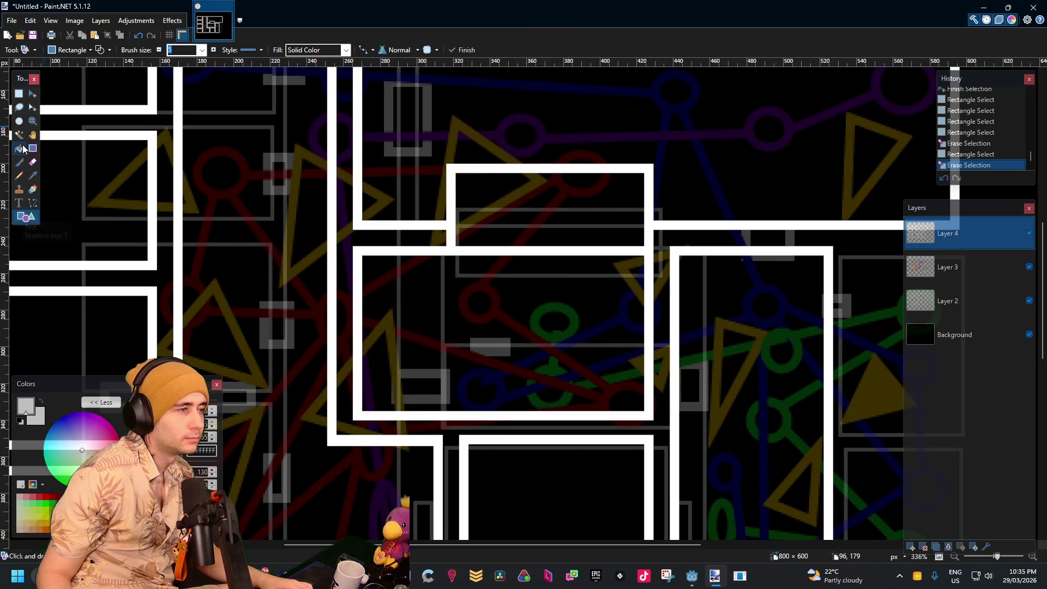
click(19, 93)
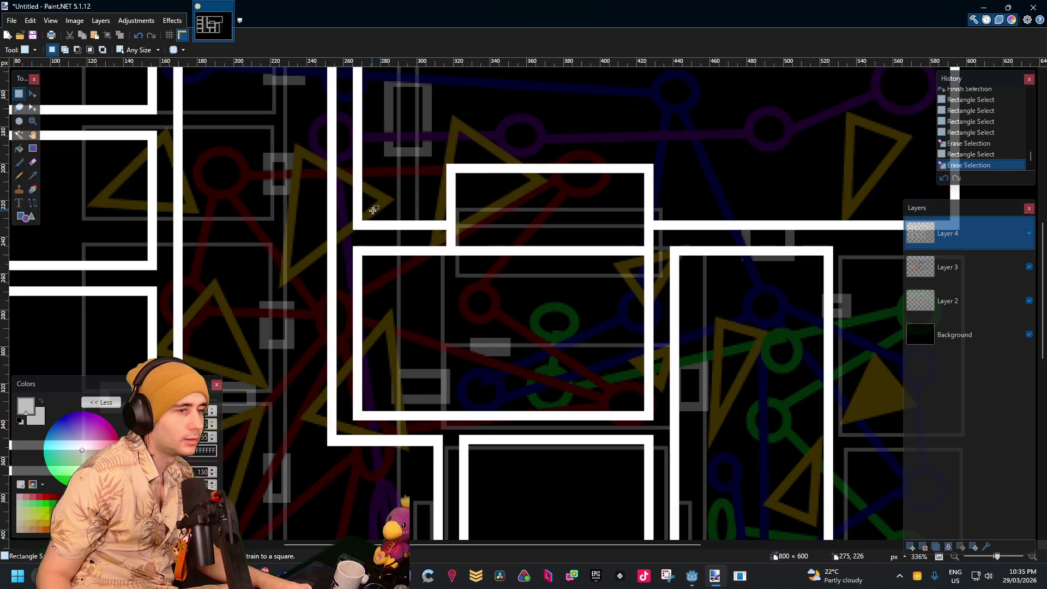
Paste a copy of the short wall-bar section and drag it down and left
drag(376, 208, 315, 276)
key(ctrl+v)
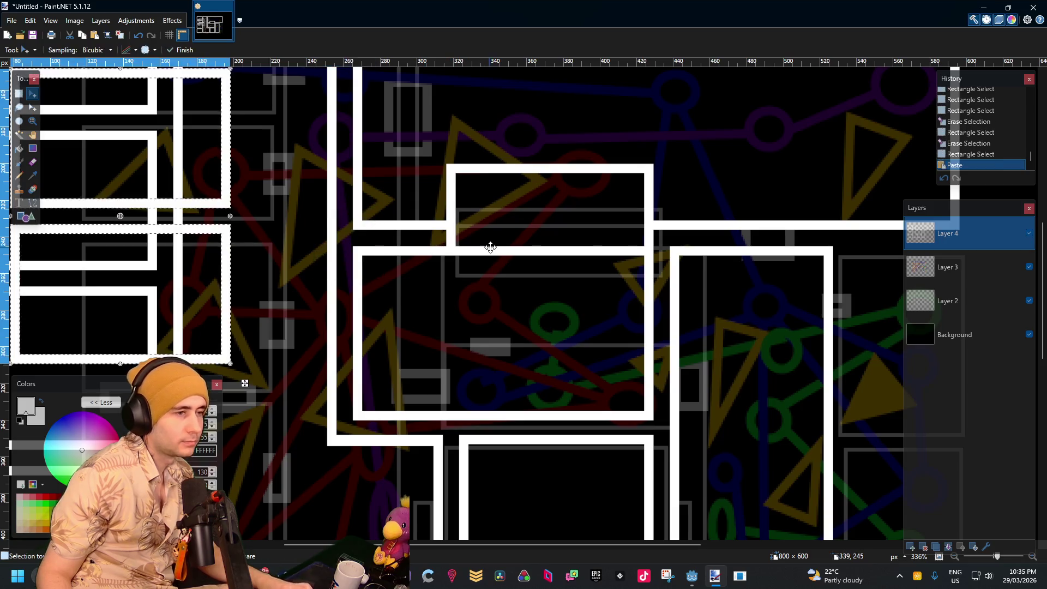
key(ctrl+z)
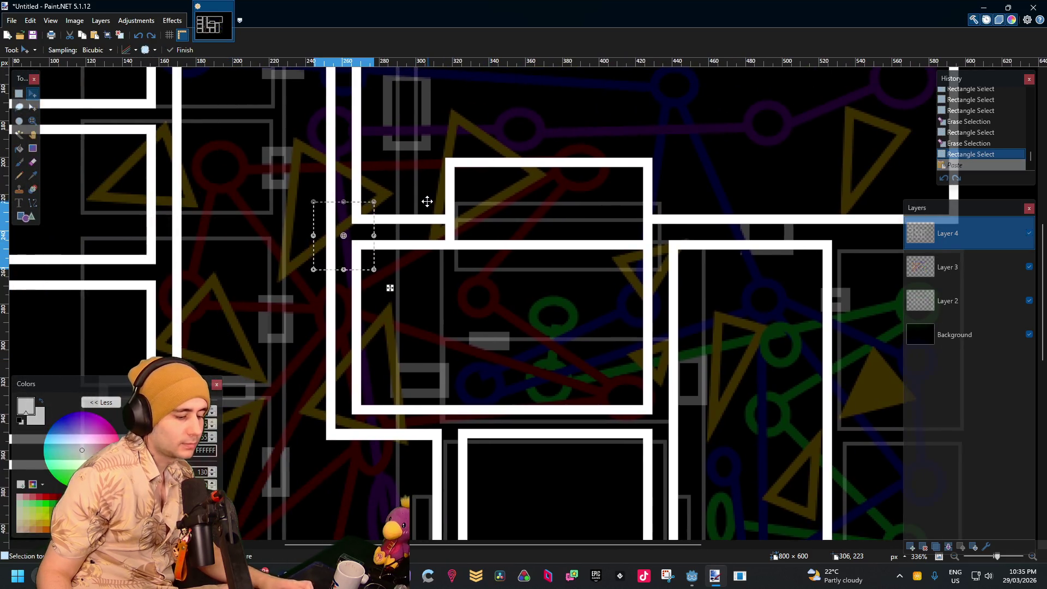
key(ctrl+v)
mouse_move(444, 190)
mouse_down()
mouse_move(933, 315)
mouse_move(844, 339)
mouse_move(487, 202)
mouse_up()
scroll(374, 298, up, 5)
scroll(386, 446, up, 3)
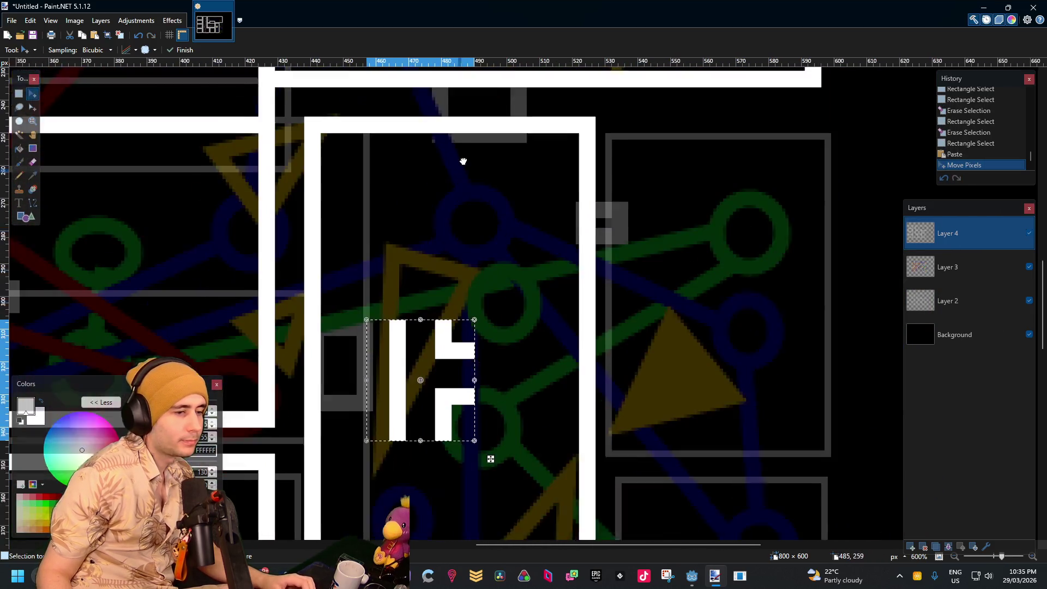
mouse_move(462, 305)
mouse_down()
mouse_move(245, 371)
mouse_move(448, 294)
mouse_move(502, 292)
mouse_move(714, 207)
mouse_up()
Fit the door piece at the wall junction, then move it into the tall right-hand room
scroll(392, 251, down, 2)
mouse_move(394, 210)
mouse_down()
mouse_move(416, 327)
mouse_move(675, 283)
mouse_move(411, 213)
mouse_move(439, 201)
mouse_up()
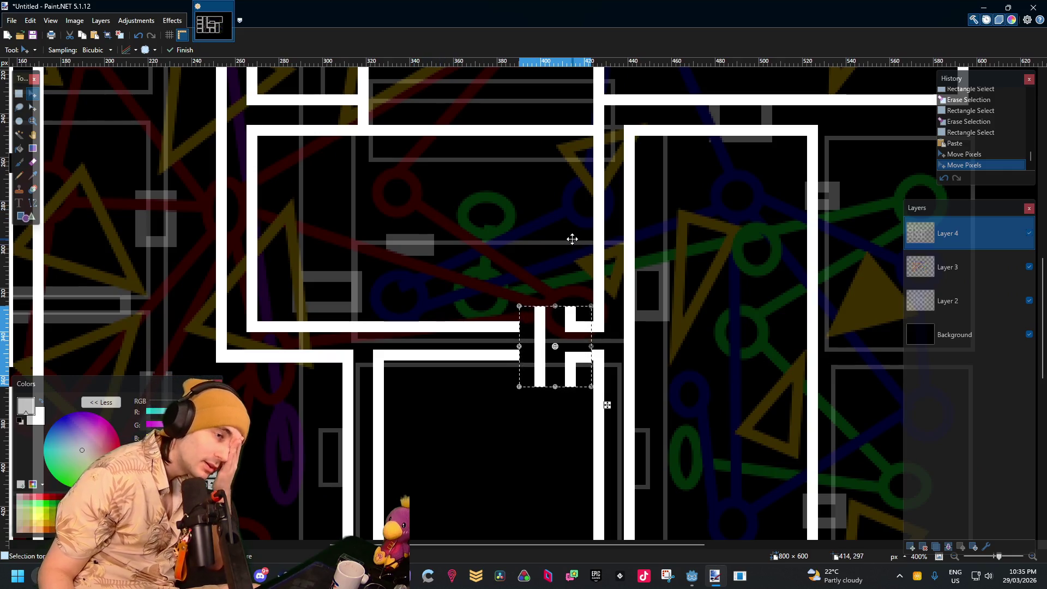
scroll(533, 271, right, 3)
scroll(491, 327, up, 2)
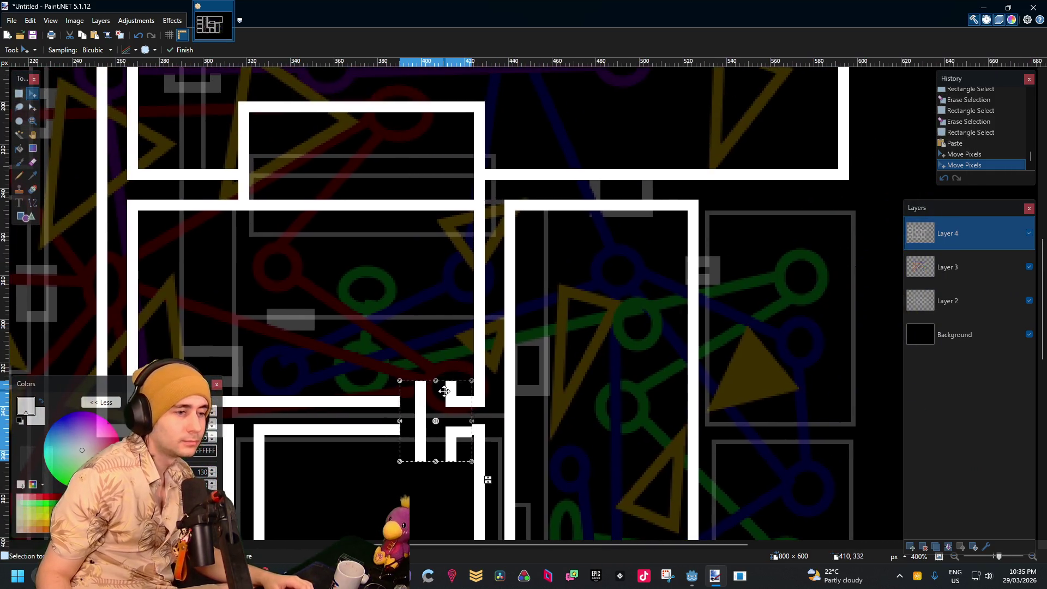
mouse_move(438, 385)
mouse_down()
mouse_move(580, 105)
mouse_move(530, 166)
mouse_move(184, 163)
mouse_up()
scroll(381, 191, left, 5)
mouse_move(653, 221)
mouse_down()
mouse_move(307, 259)
mouse_move(745, 447)
mouse_up()
mouse_move(797, 357)
mouse_down()
mouse_move(335, 178)
mouse_move(500, 252)
mouse_move(493, 266)
mouse_move(437, 121)
mouse_move(427, 186)
mouse_up()
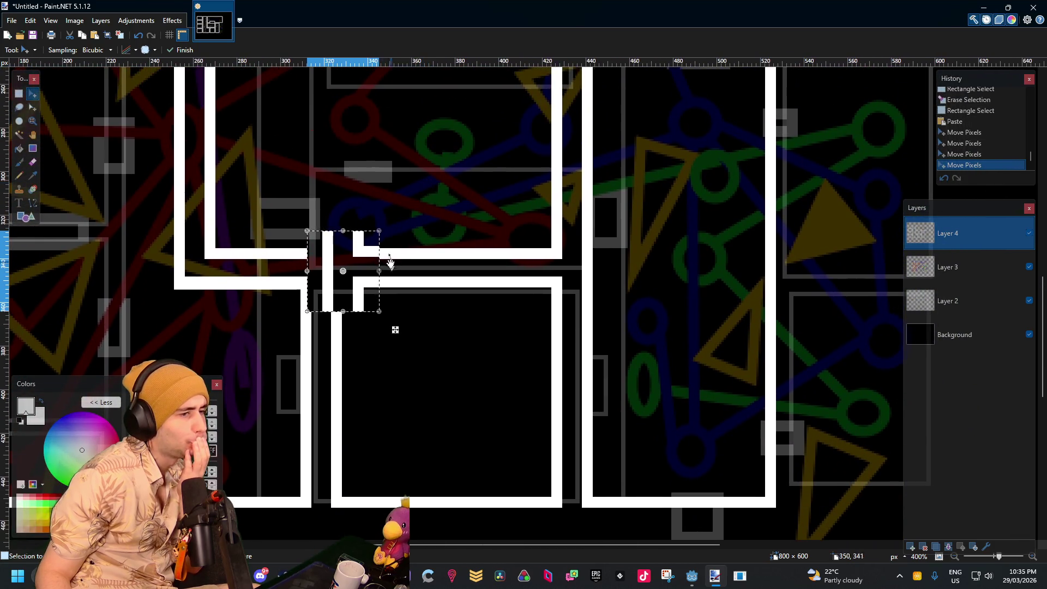
drag(369, 285, 693, 278)
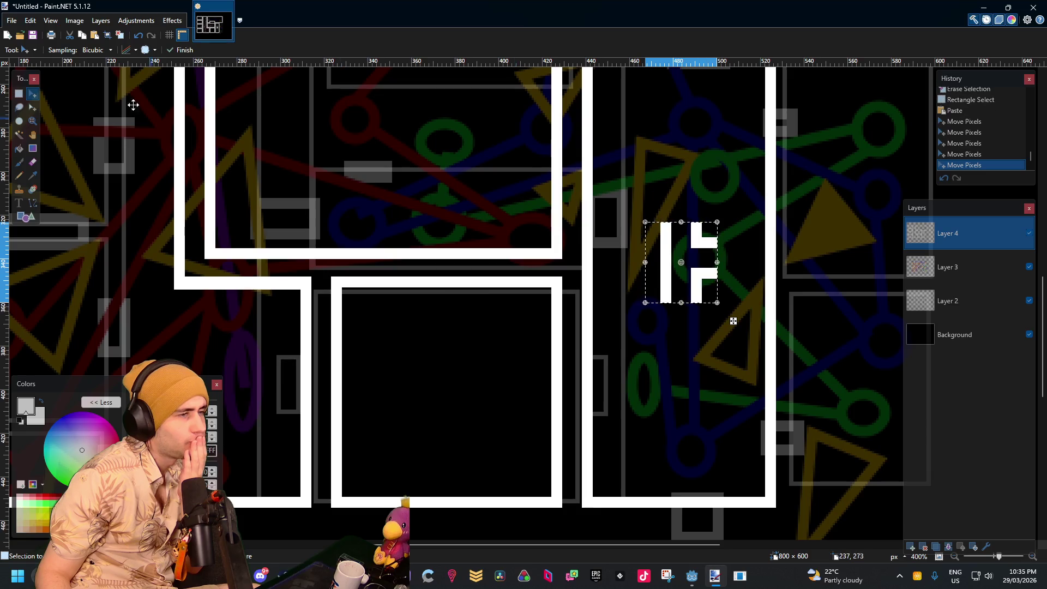
Deselect the door symbol and start a rectangle outline over the bottom-centre room
key(o)
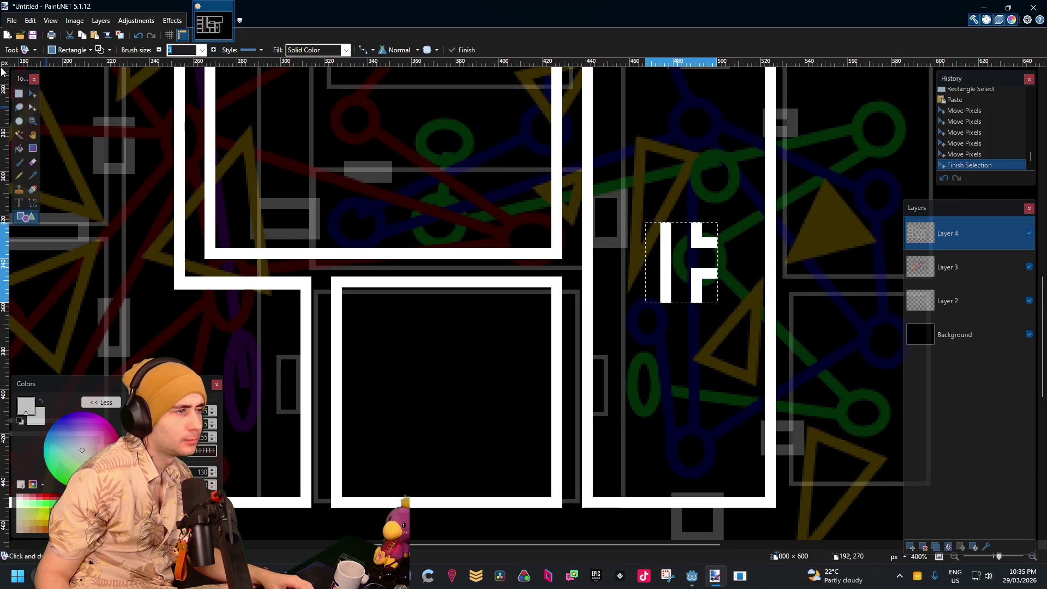
click(18, 94)
click(117, 126)
click(19, 216)
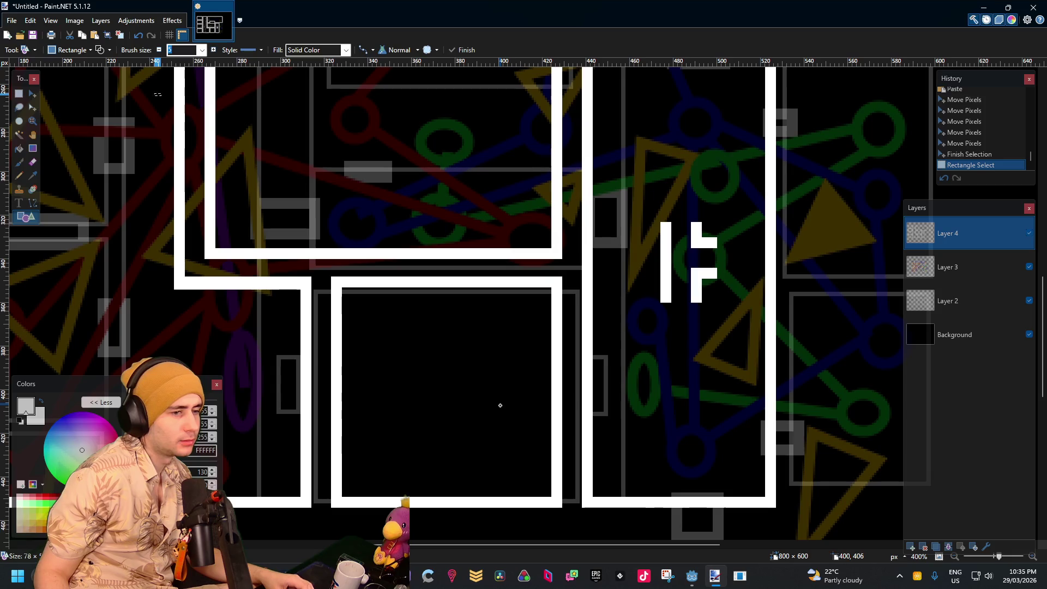
drag(537, 434, 551, 434)
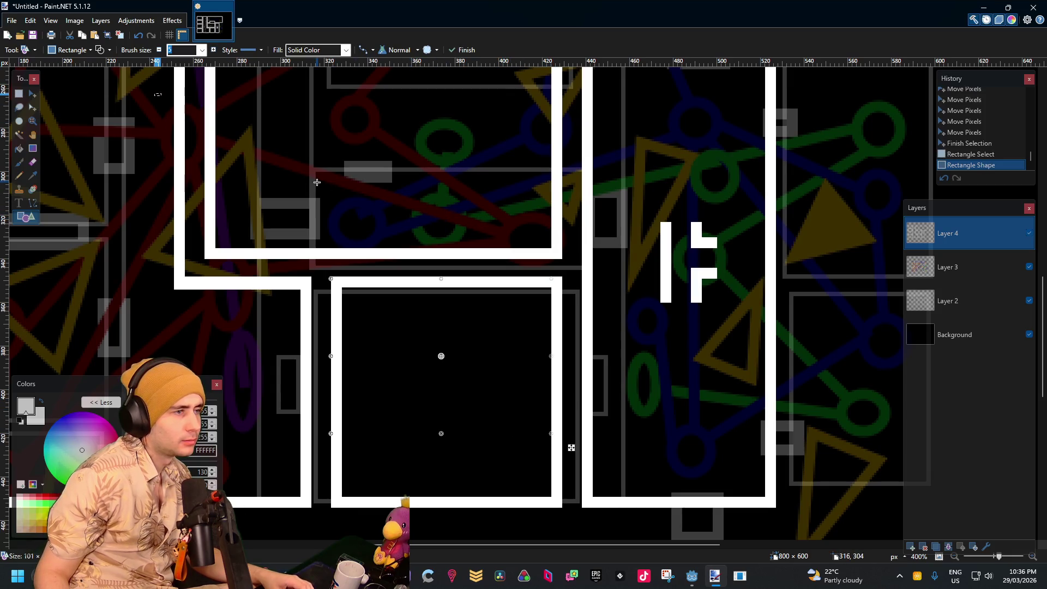
Commit the first rectangle and draw an enlarged outline matching the bottom-centre square's walls
key(Return)
click(19, 93)
key(ctrl+d)
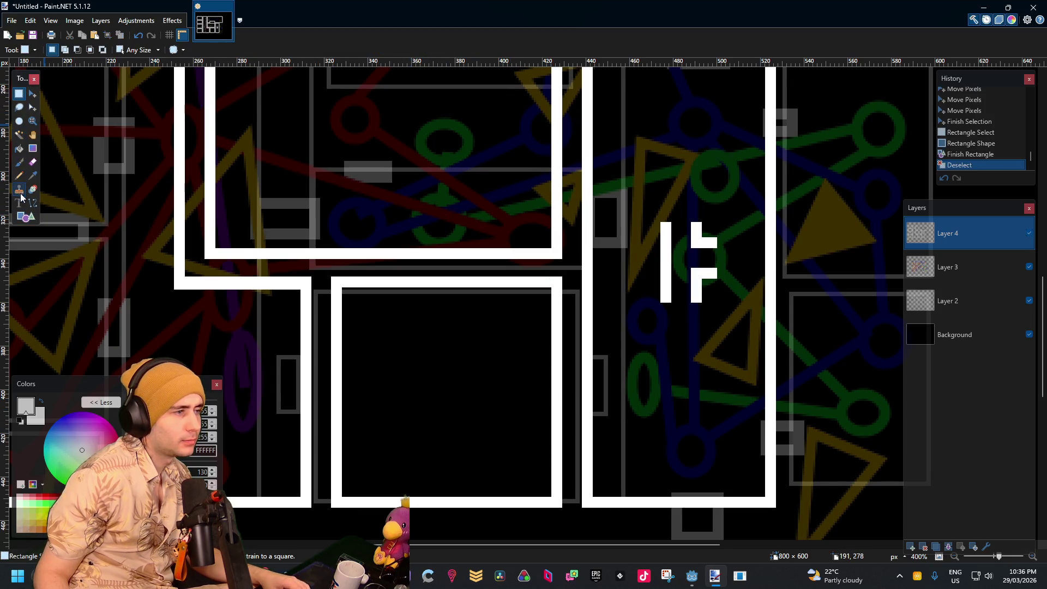
click(24, 216)
drag(335, 280, 551, 498)
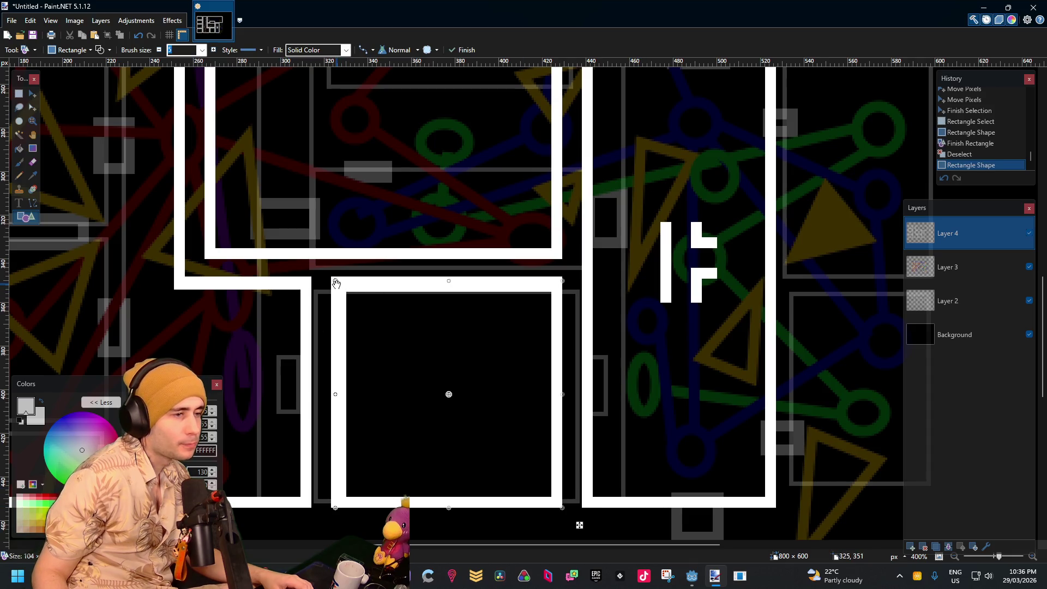
drag(335, 281, 332, 278)
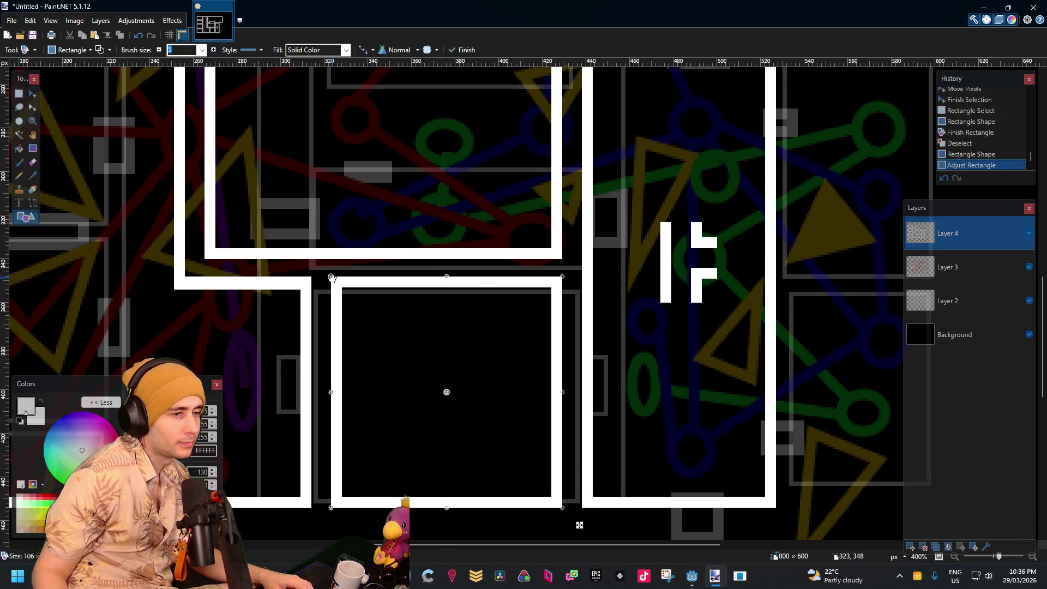
Commit the outline and select the wall strip beneath the upper room for moving
scroll(457, 227, up, 3)
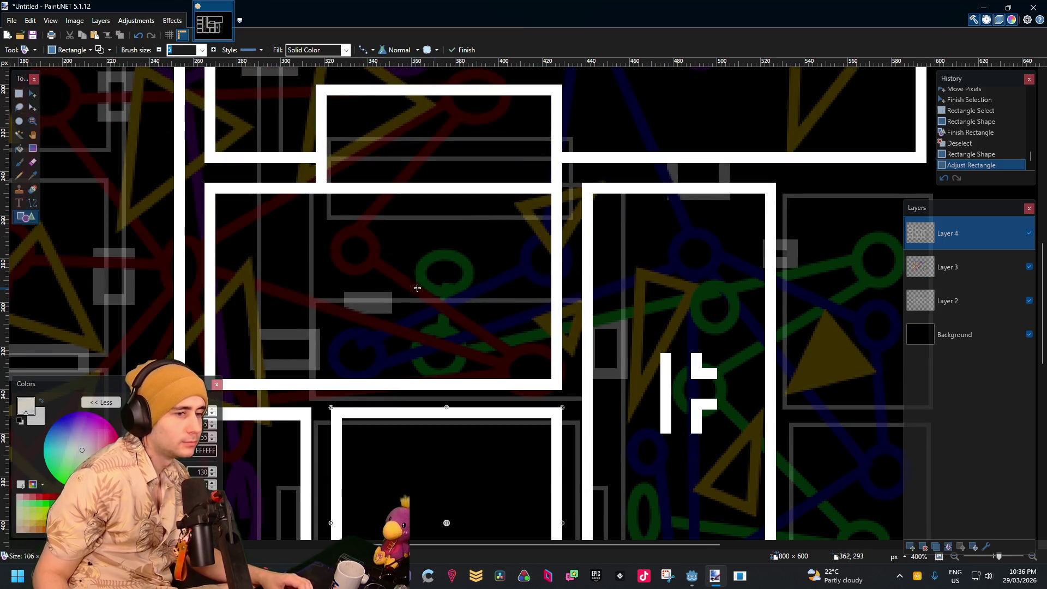
click(22, 102)
scroll(353, 377, up, 2)
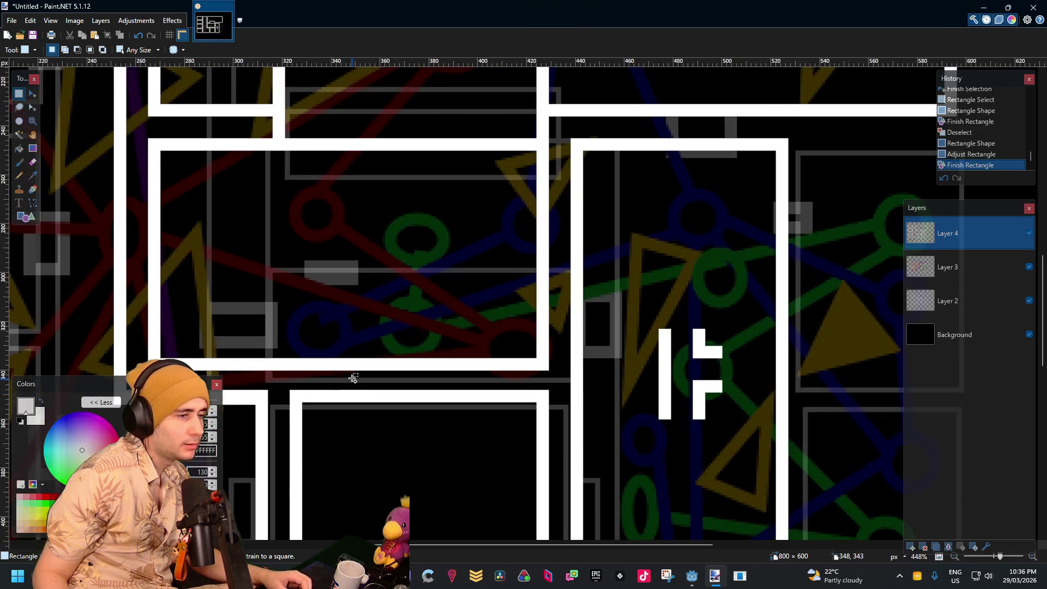
scroll(306, 389, left, 5)
scroll(306, 389, down, 1)
mouse_move(271, 308)
mouse_down()
mouse_move(479, 336)
mouse_move(719, 340)
mouse_up()
click(32, 94)
Commit the shifted wall strip and clear the selection
key(s)
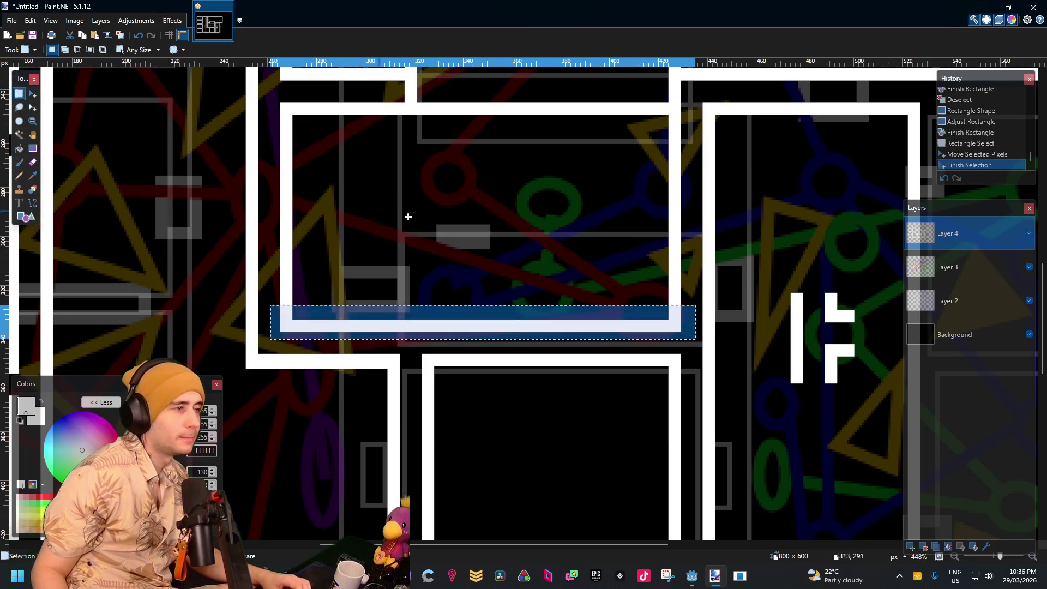
key(ctrl+d)
drag(676, 264, 540, 252)
ctrl+scroll(659, 287, up, 3)
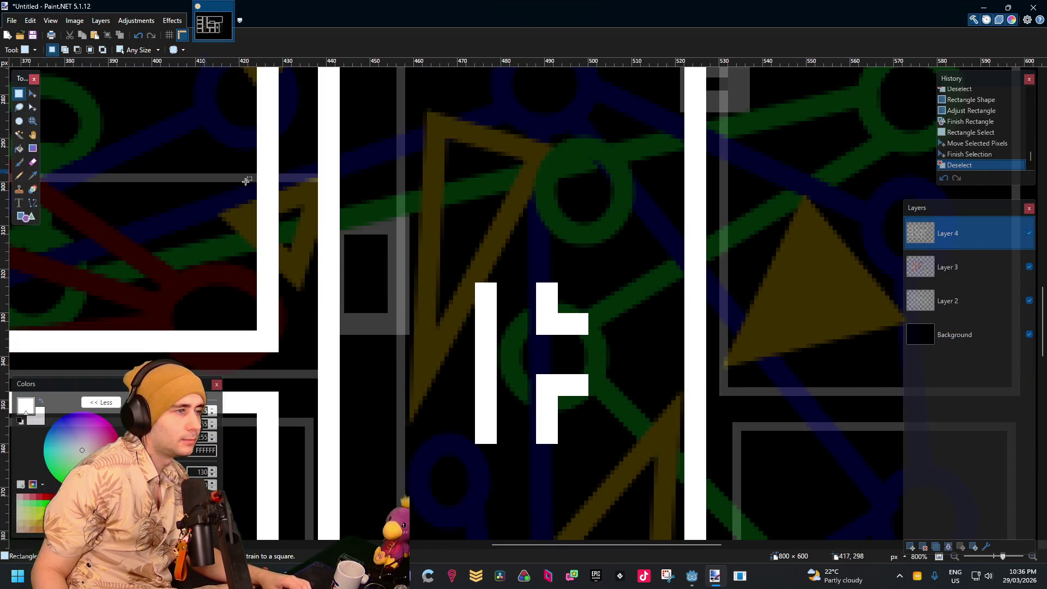
Move the door symbol to the tall central room's right wall, nudging it right three times
drag(477, 285, 587, 443)
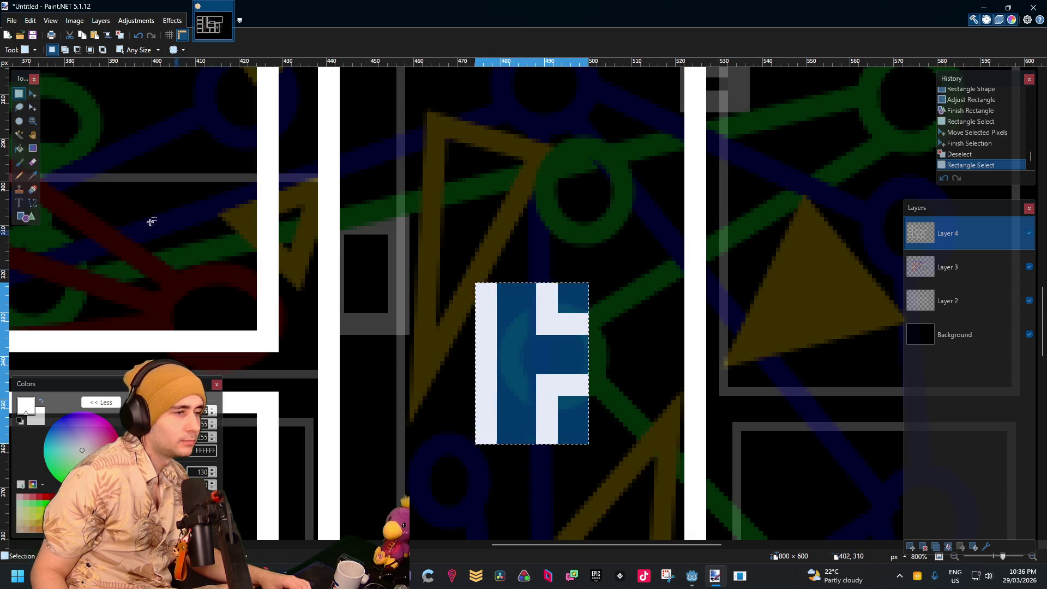
click(32, 94)
drag(541, 315, 194, 335)
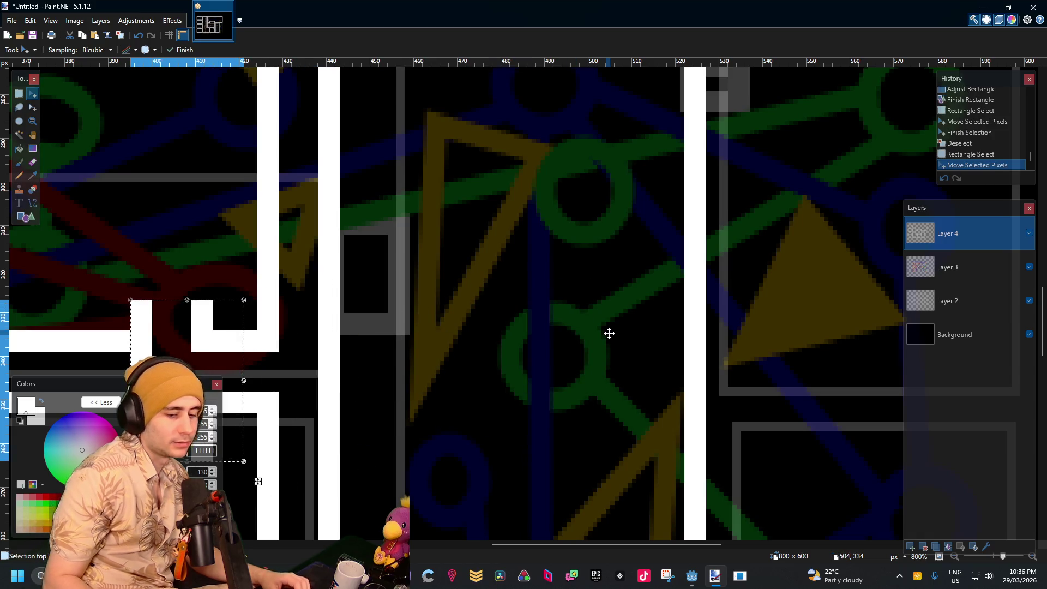
key(Right)
key(Right)
key(Right)
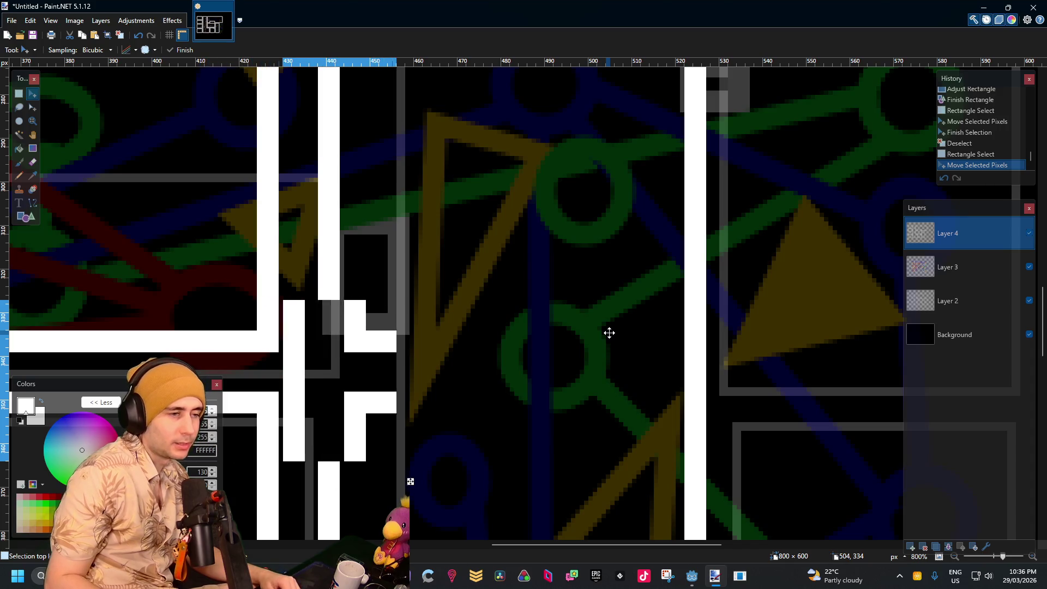
key(Right)
key(Right)
key(Right)
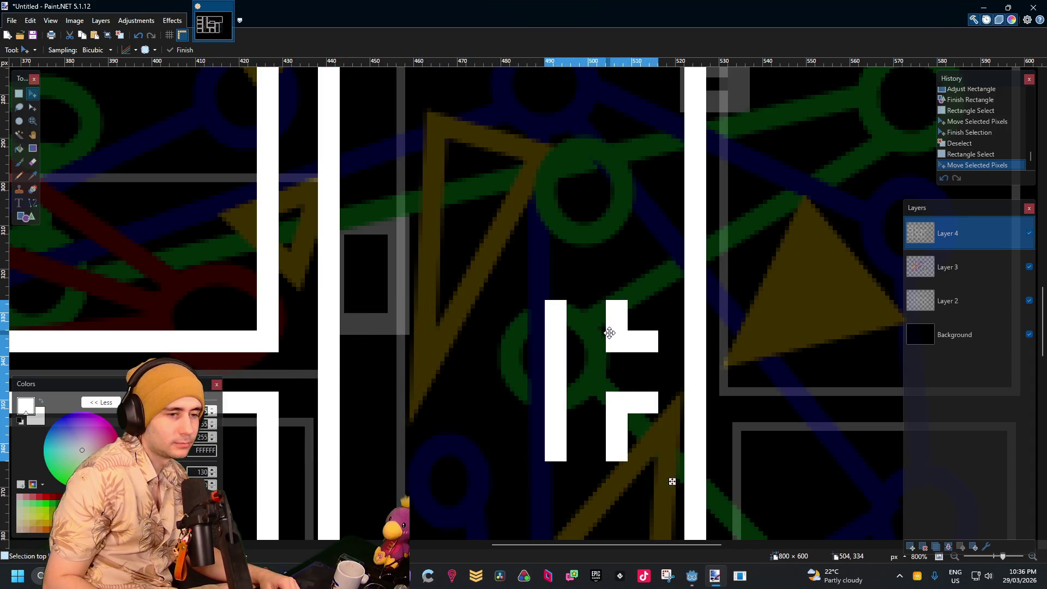
key(Right)
key(Right)
key(Right)
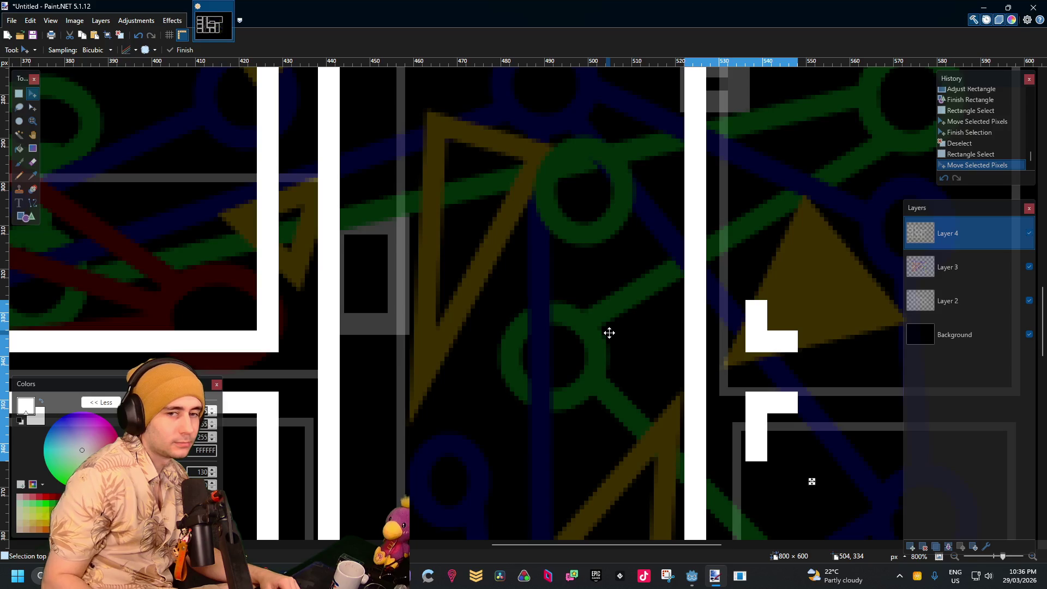
scroll(408, 314, down, 5)
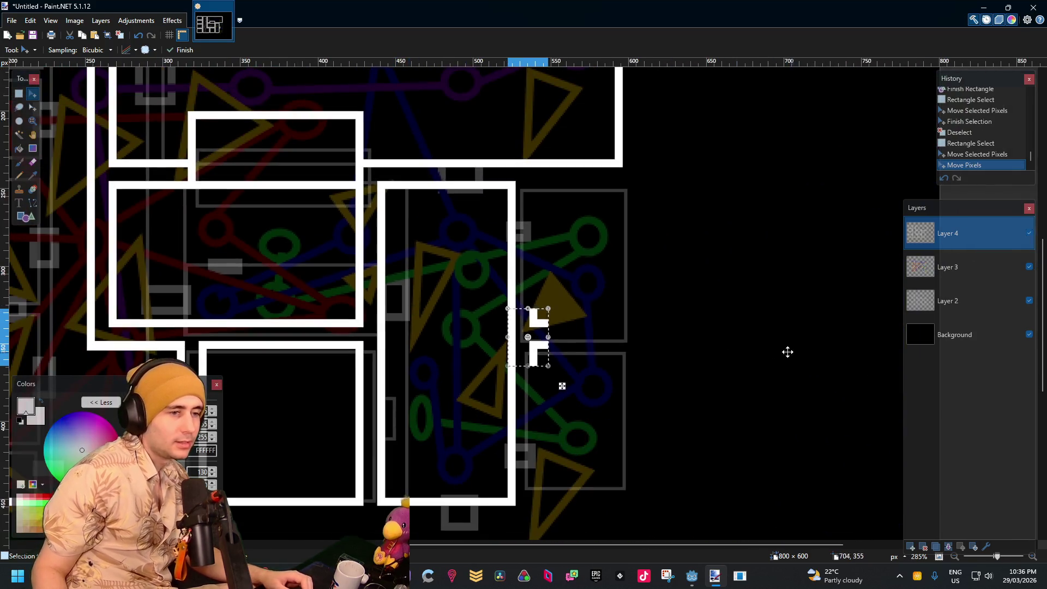
click(19, 93)
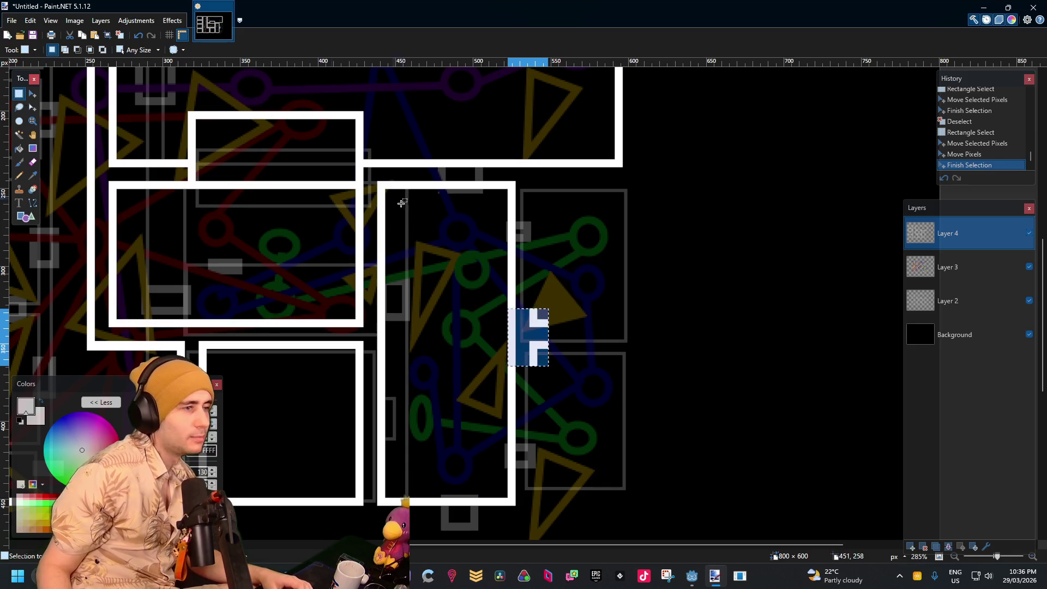
click(408, 208)
key(ctrl+d)
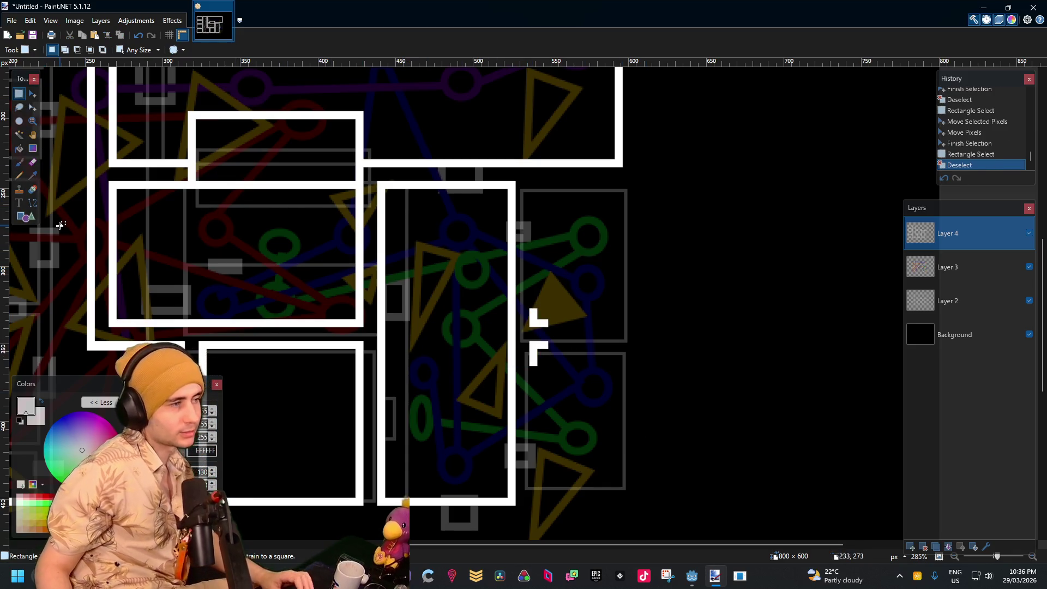
Draw and commit a square room outline to the right of the tall room
key(o)
scroll(740, 214, up, 3)
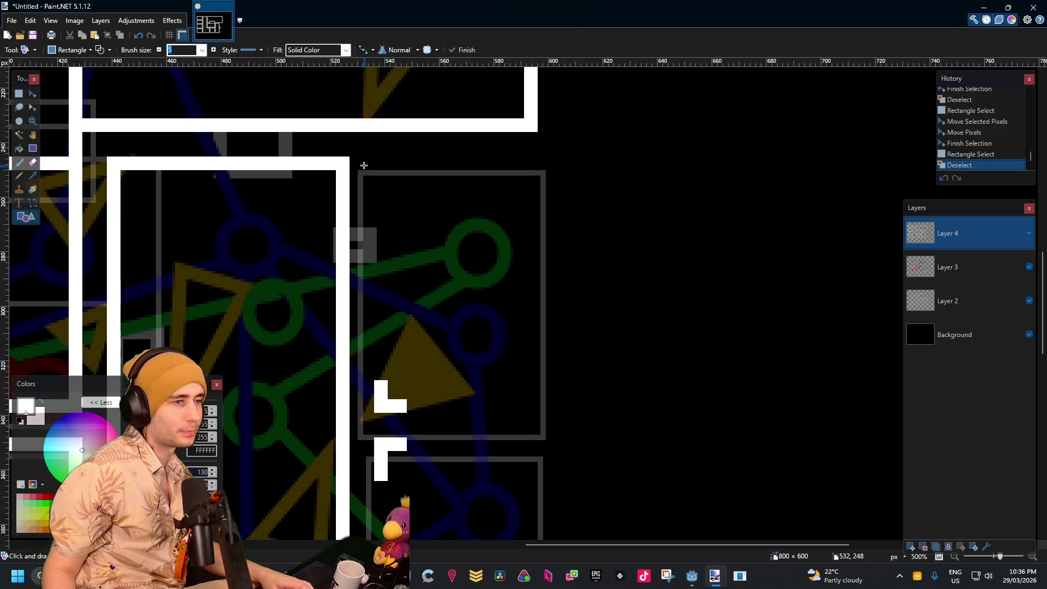
mouse_move(377, 155)
mouse_down()
mouse_move(643, 417)
mouse_move(645, 390)
mouse_move(657, 414)
mouse_up()
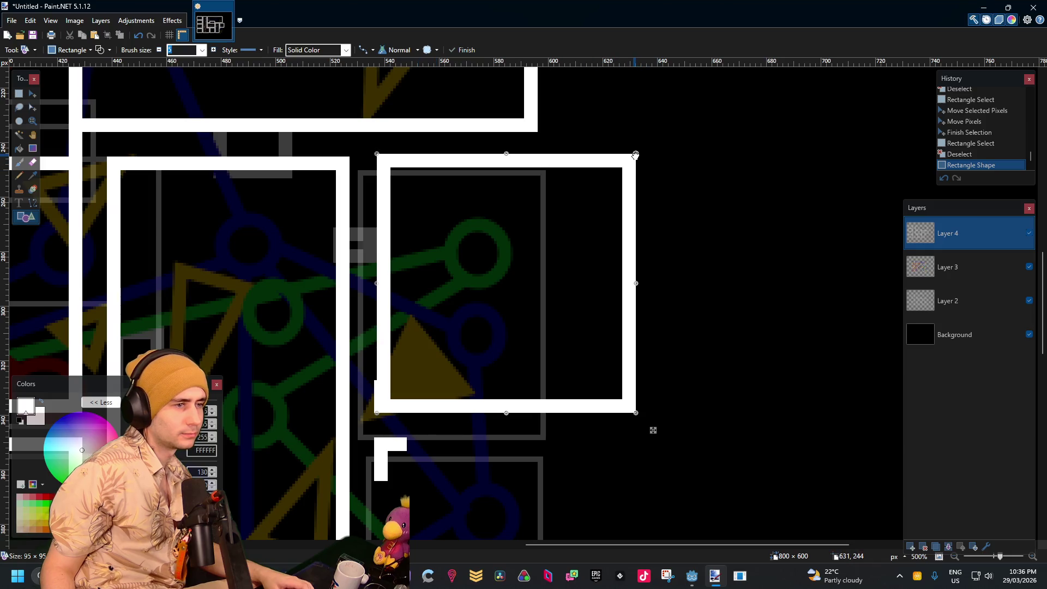
drag(636, 155, 633, 157)
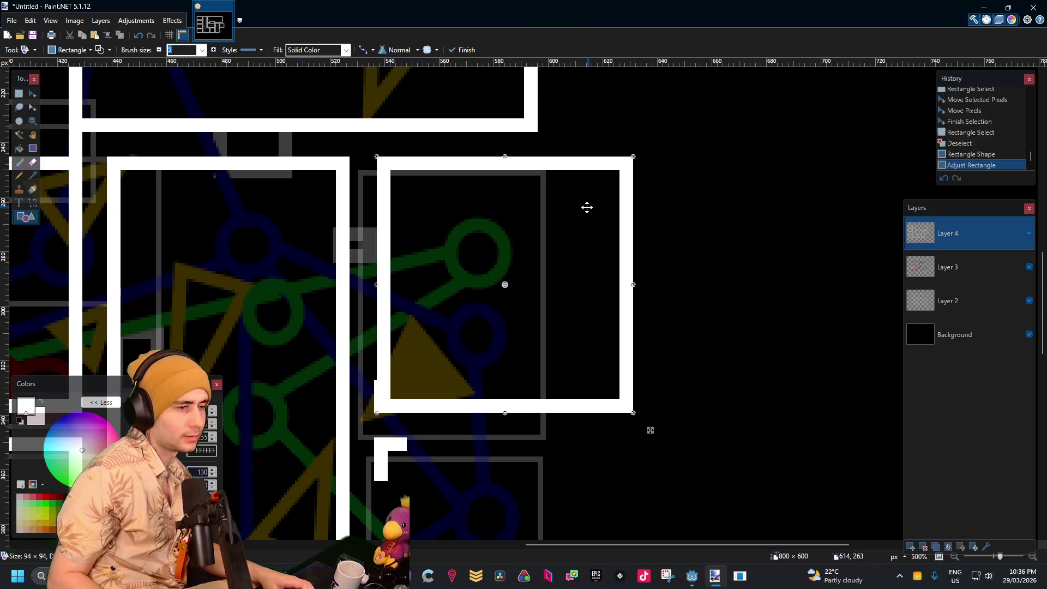
drag(586, 207, 585, 207)
ctrl+scroll(537, 229, down, 3)
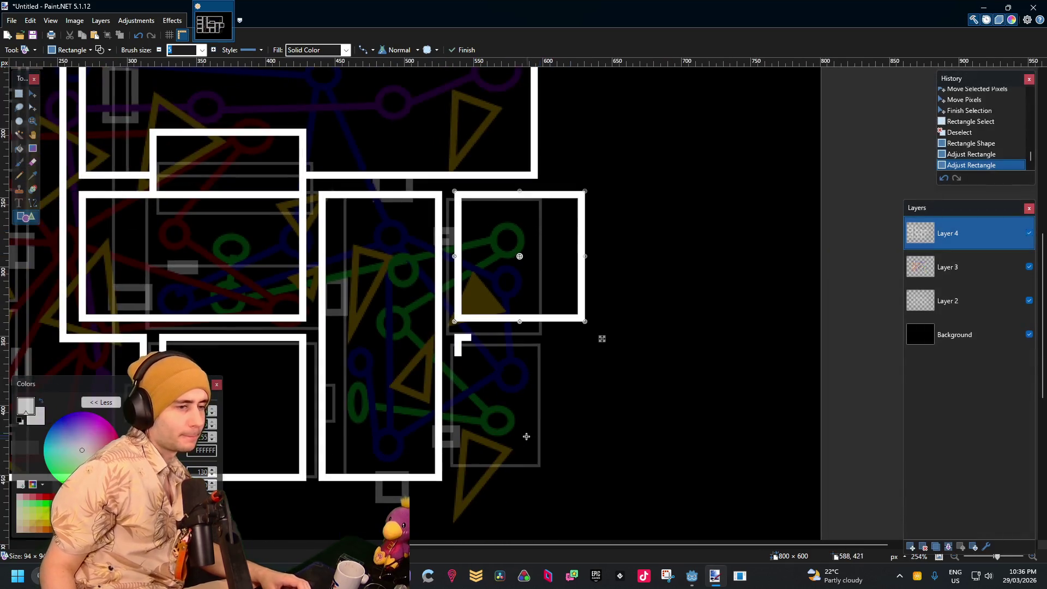
click(19, 95)
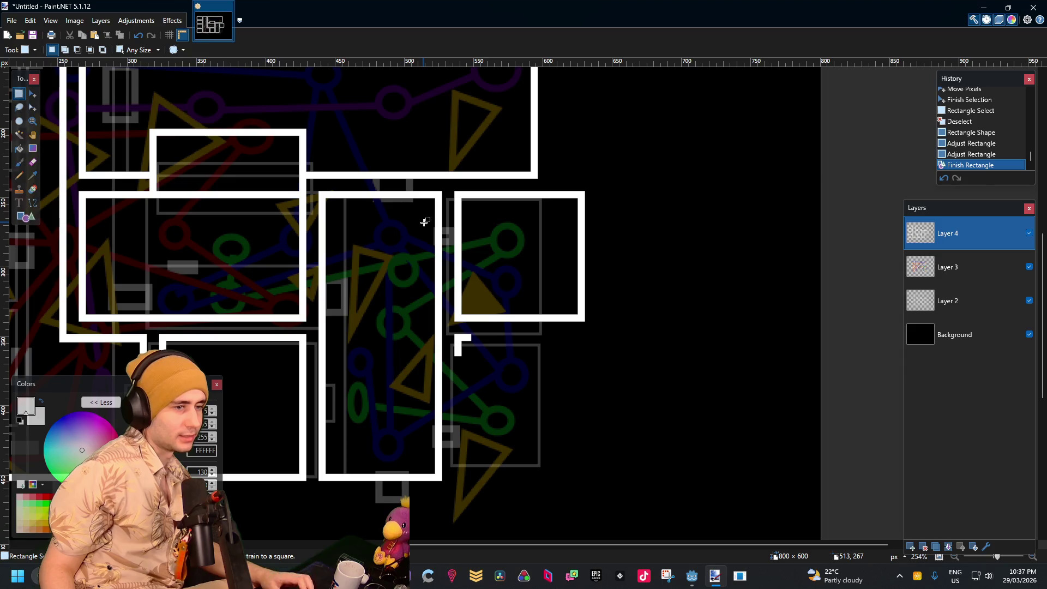
Draw a rectangle below the new square, then undo it
click(33, 214)
ctrl+scroll(309, 293, up, 2)
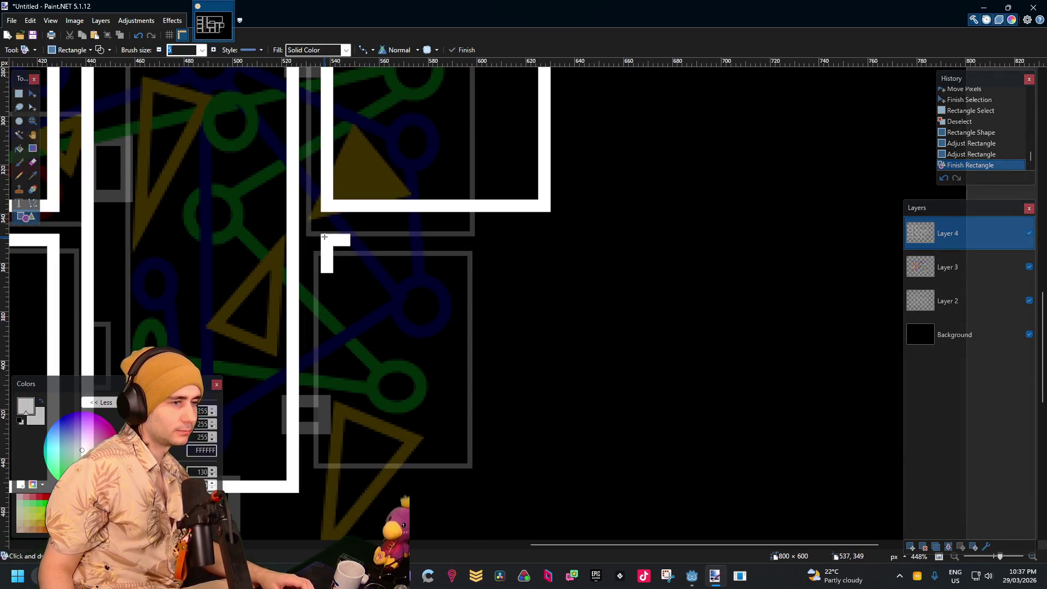
drag(318, 234, 655, 489)
key(ctrl+z)
scroll(619, 316, down, 3)
scroll(619, 317, up, 1)
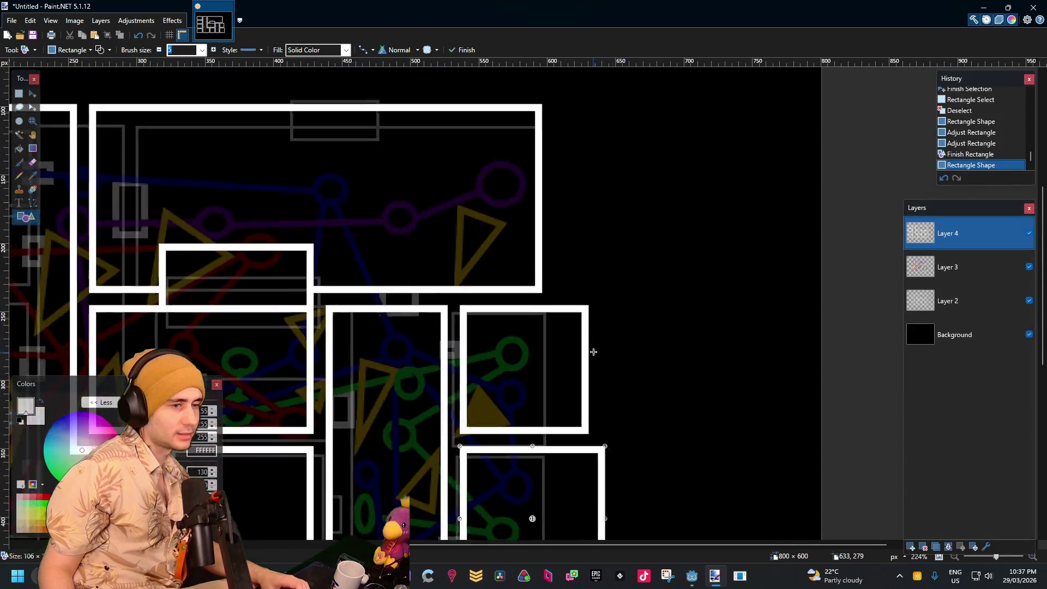
scroll(593, 351, up, 1)
scroll(583, 238, down, 2)
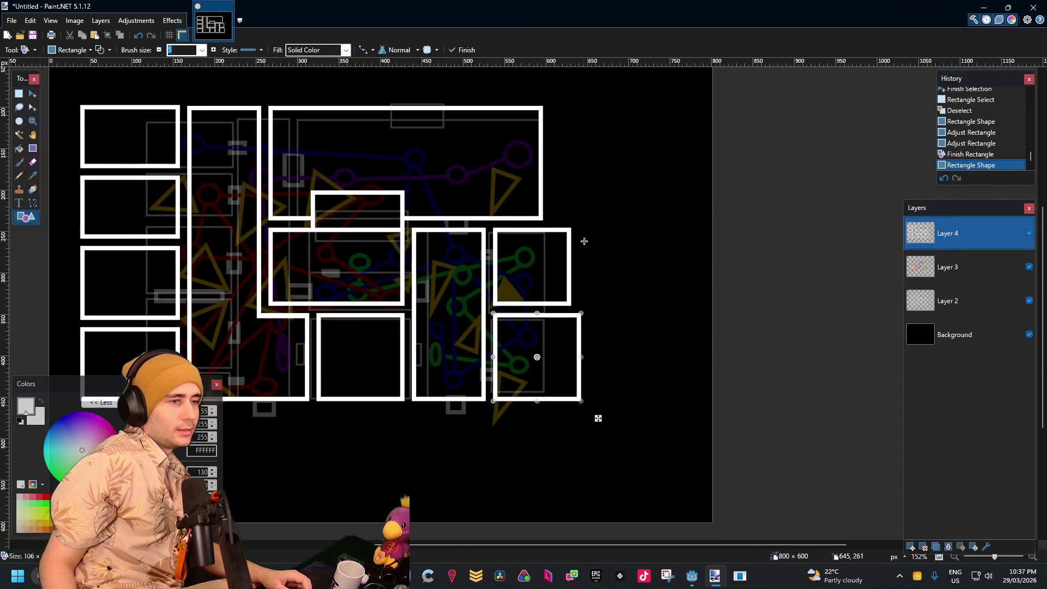
scroll(577, 233, up, 1)
scroll(575, 231, down, 1)
scroll(572, 229, up, 1)
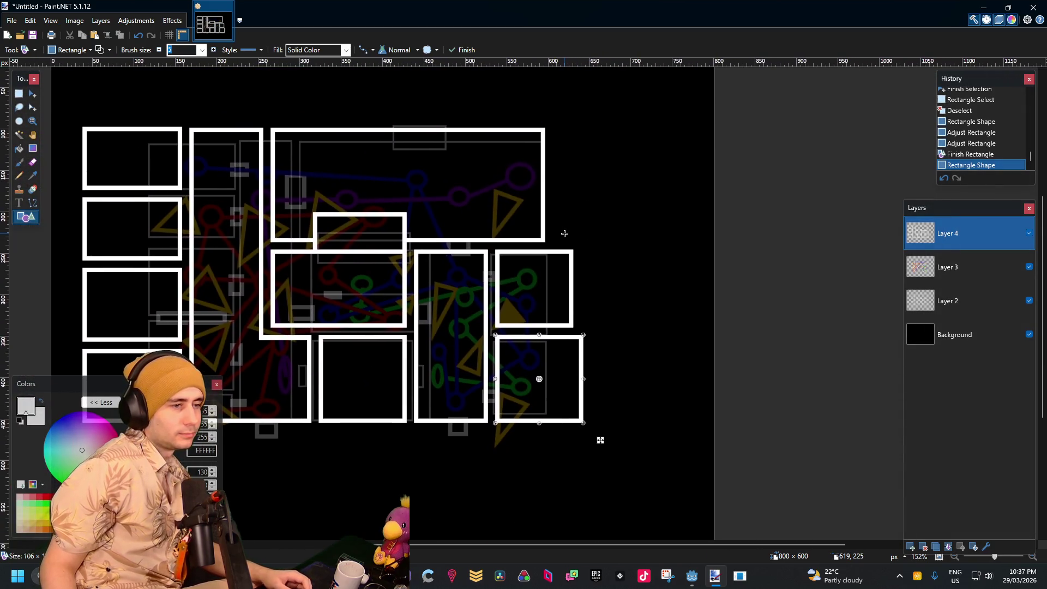
scroll(570, 227, down, 1)
scroll(569, 227, up, 1)
scroll(566, 197, up, 3)
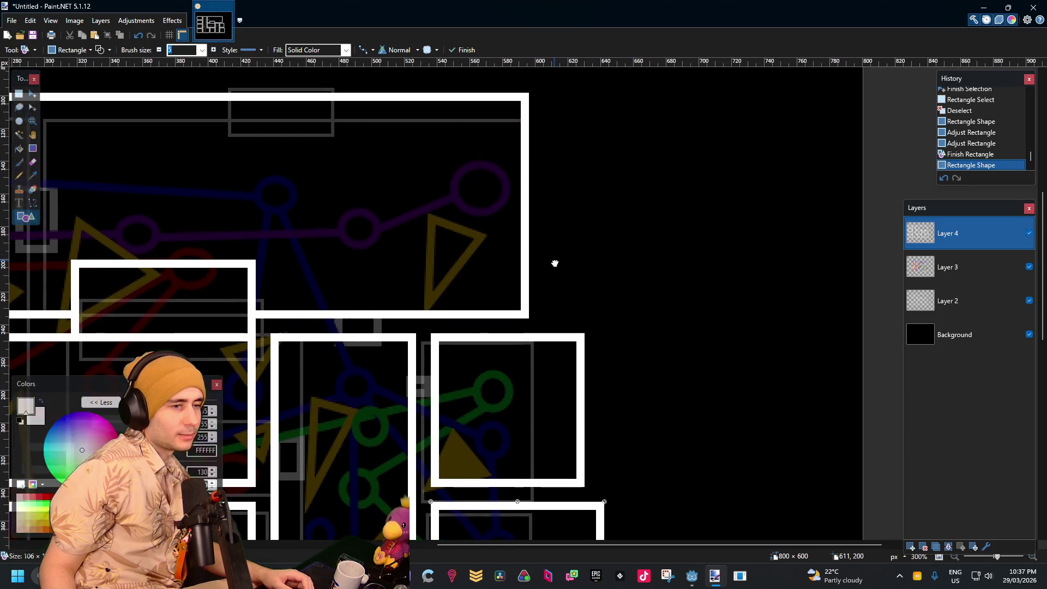
scroll(449, 295, down, 2)
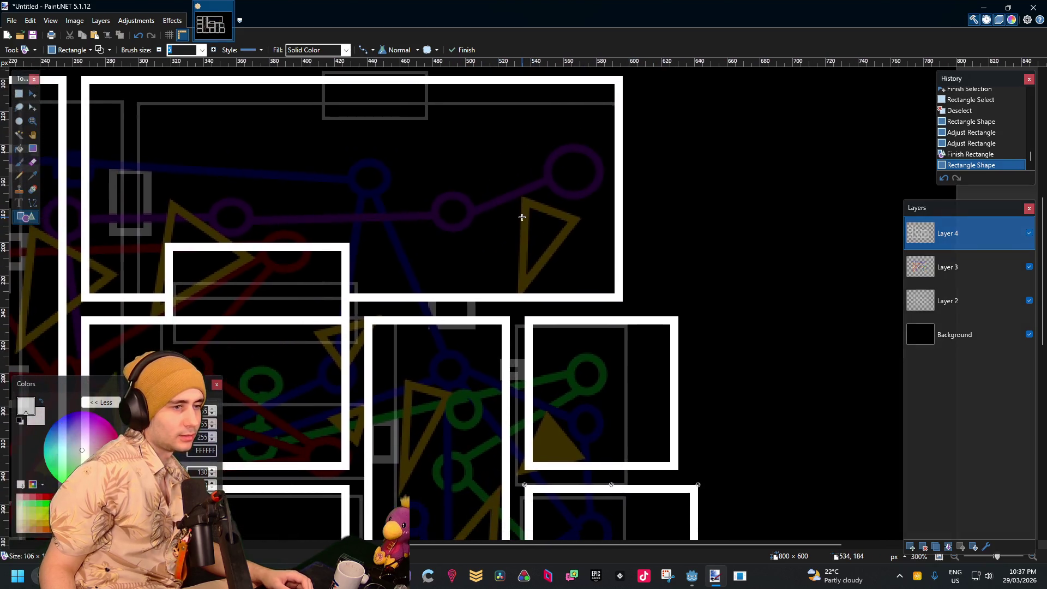
scroll(556, 218, down, 5)
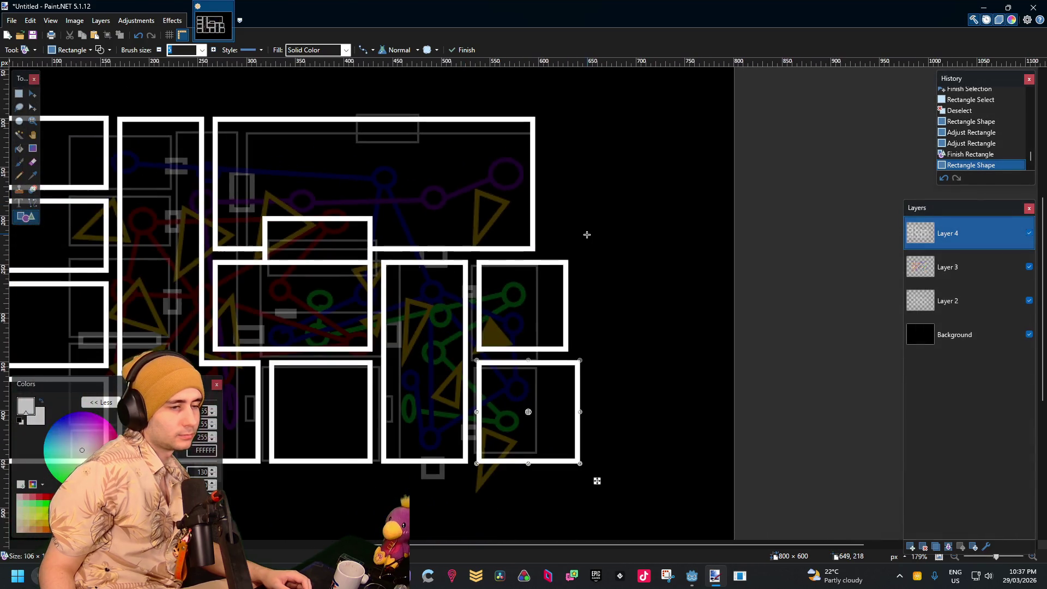
Narrow the lower-right room and align its top edge with the wall above, then commit
drag(587, 235, 489, 225)
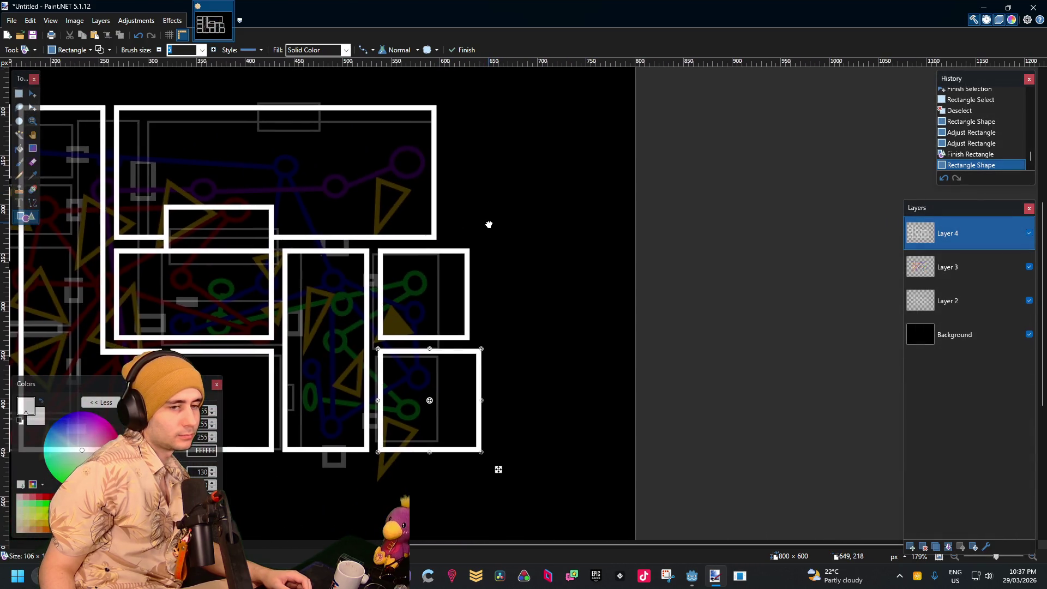
scroll(439, 323, up, 3)
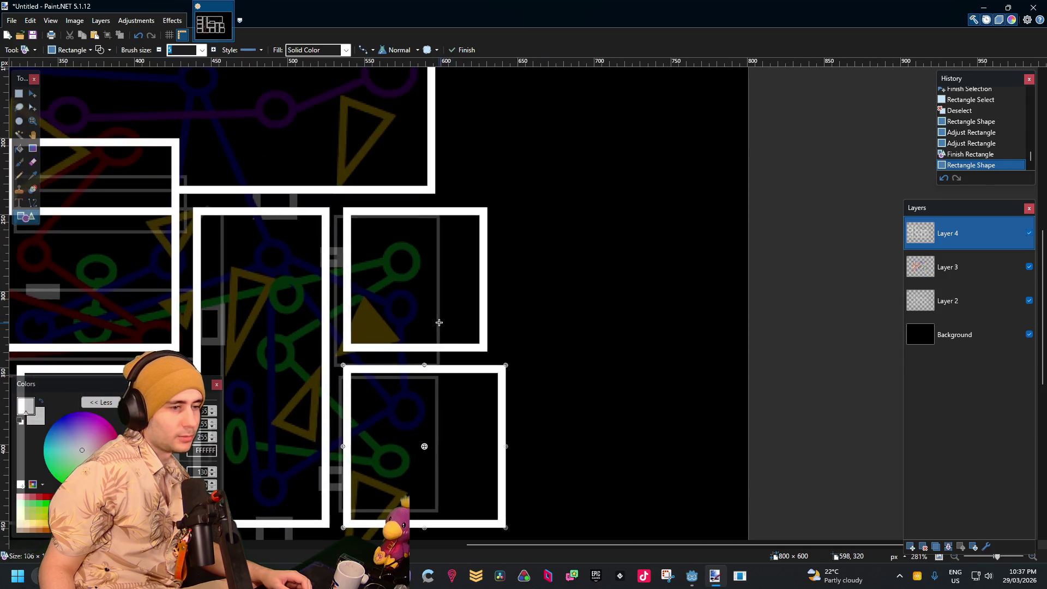
drag(505, 449, 487, 449)
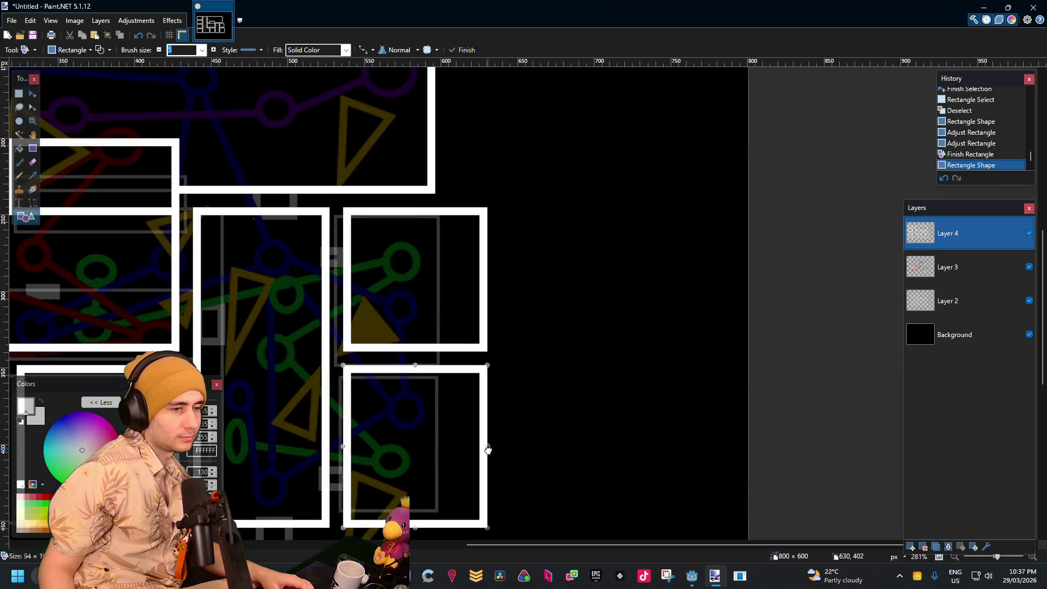
scroll(486, 381, up, 8)
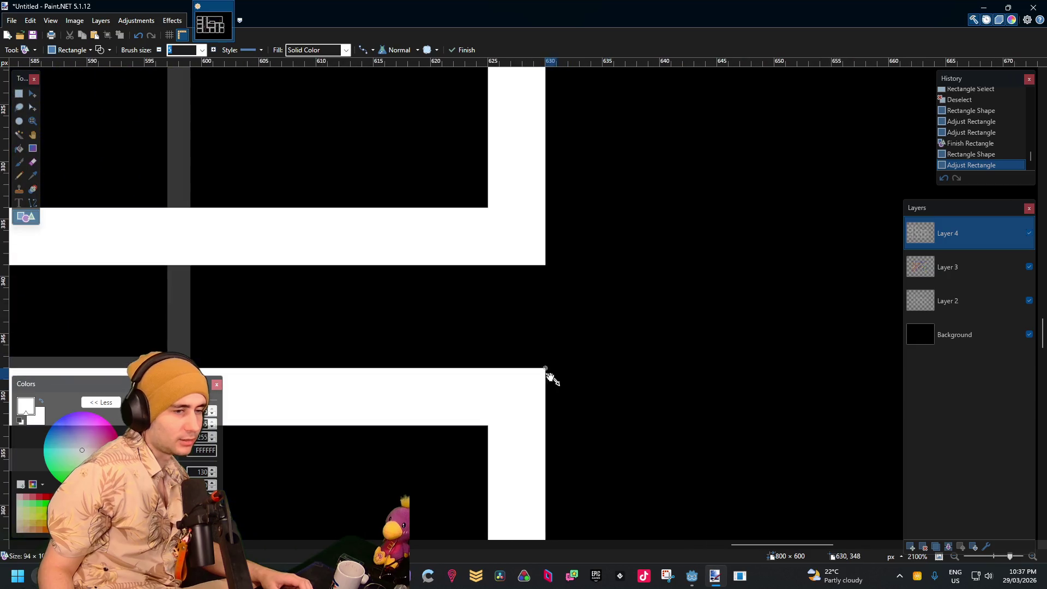
mouse_move(544, 371)
mouse_down()
mouse_move(537, 257)
mouse_move(543, 380)
mouse_up()
scroll(556, 358, down, 8)
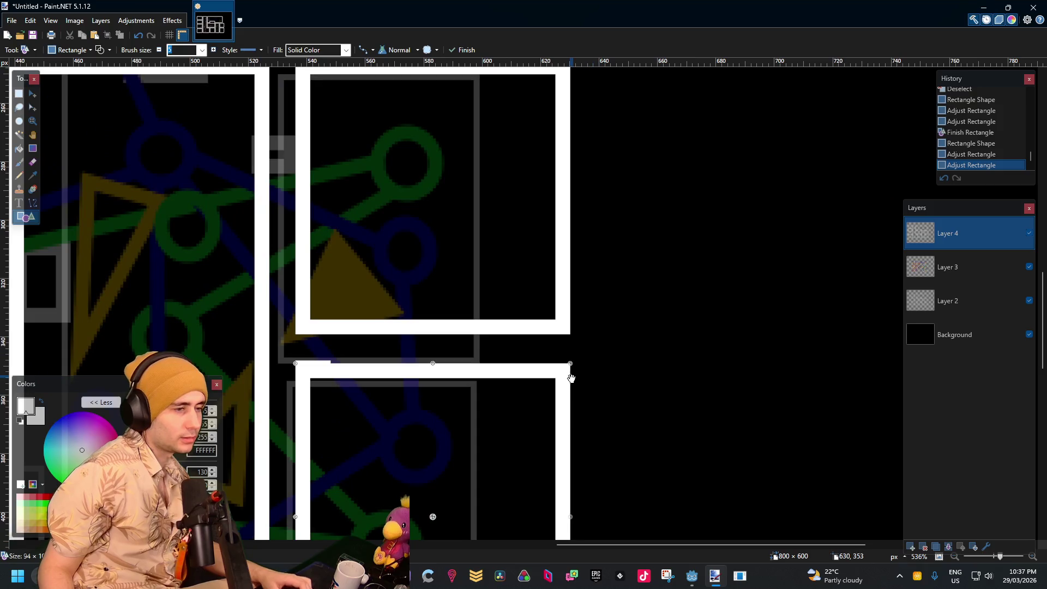
drag(571, 365, 573, 362)
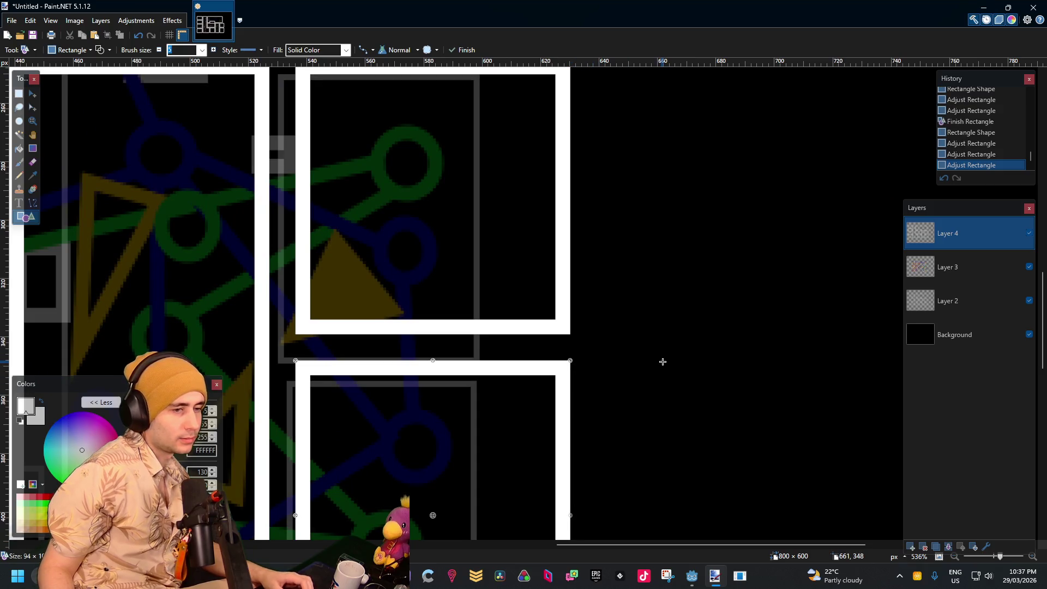
scroll(661, 359, down, 4)
scroll(599, 371, right, 2)
scroll(582, 382, up, 5)
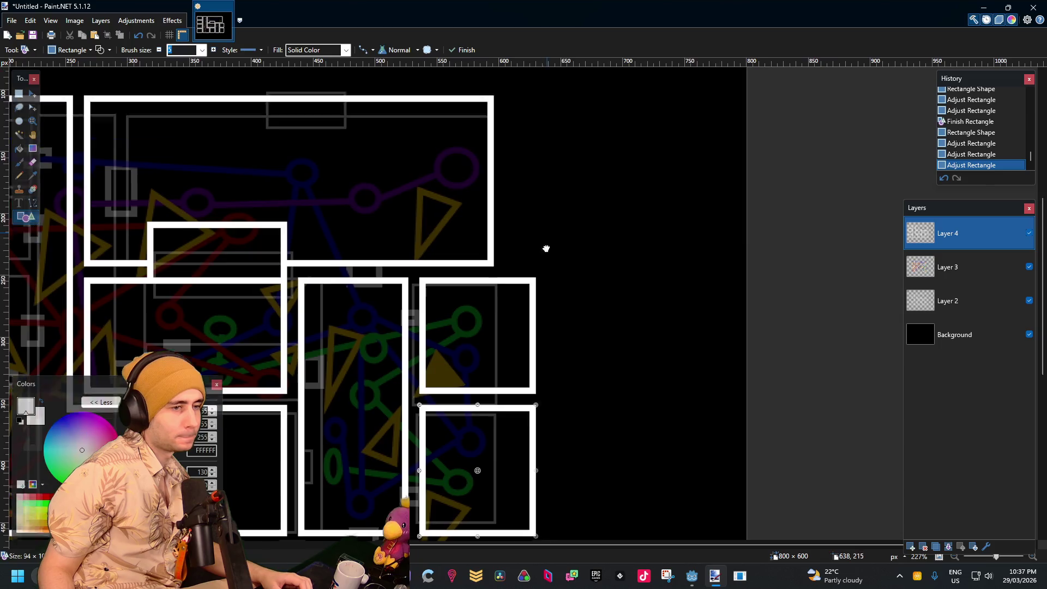
click(19, 94)
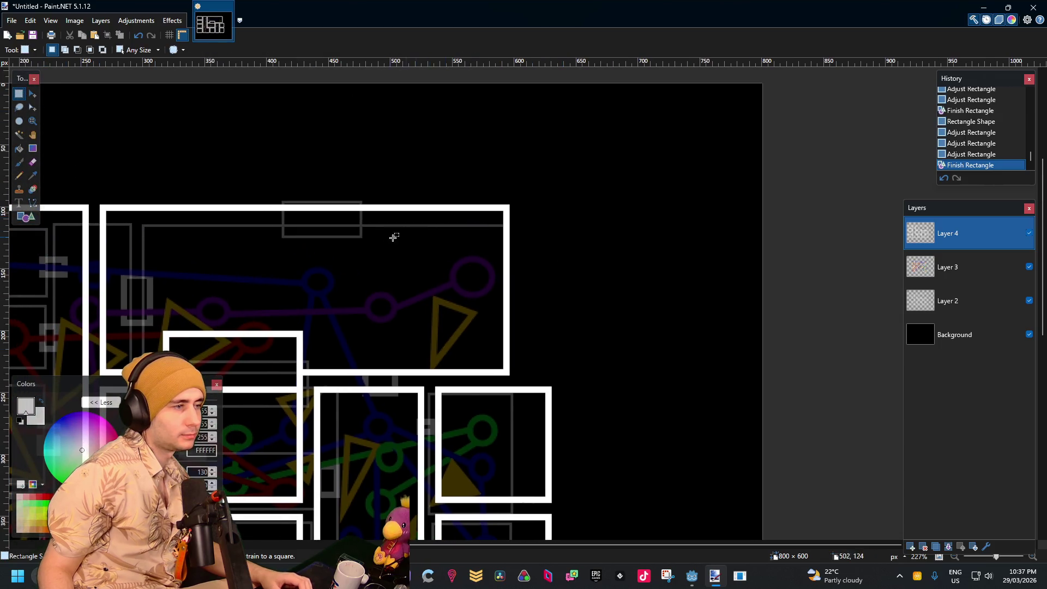
Pan the view up to the large upper room of the floor plan
mouse_move(393, 234)
mouse_down()
mouse_move(696, 180)
mouse_move(772, 105)
mouse_up()
mouse_move(660, 144)
mouse_down()
mouse_move(845, 72)
mouse_move(588, 222)
mouse_move(526, 227)
mouse_up()
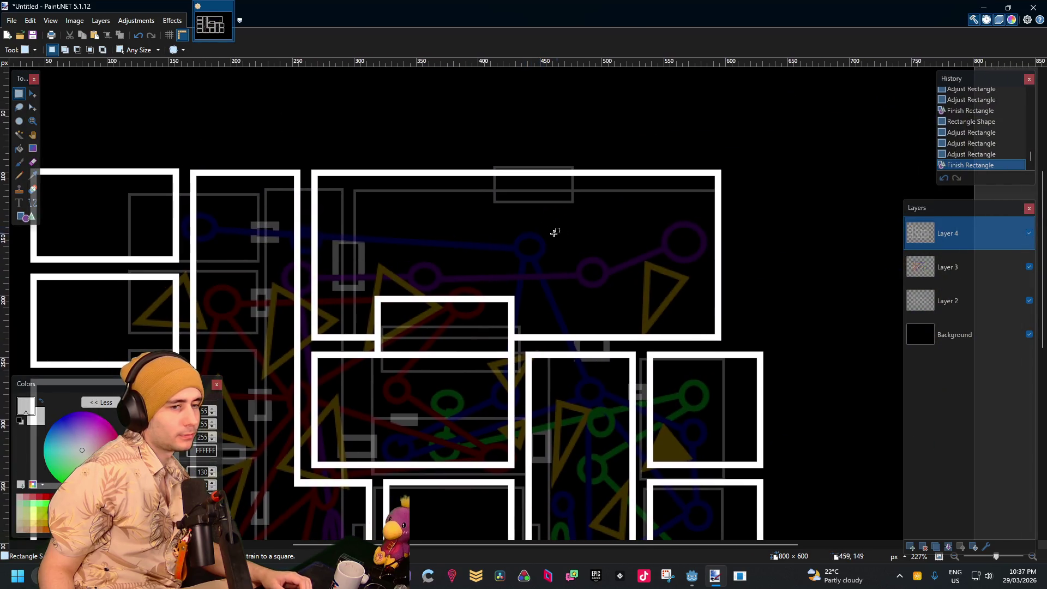
scroll(771, 290, up, 3)
scroll(734, 300, down, 5)
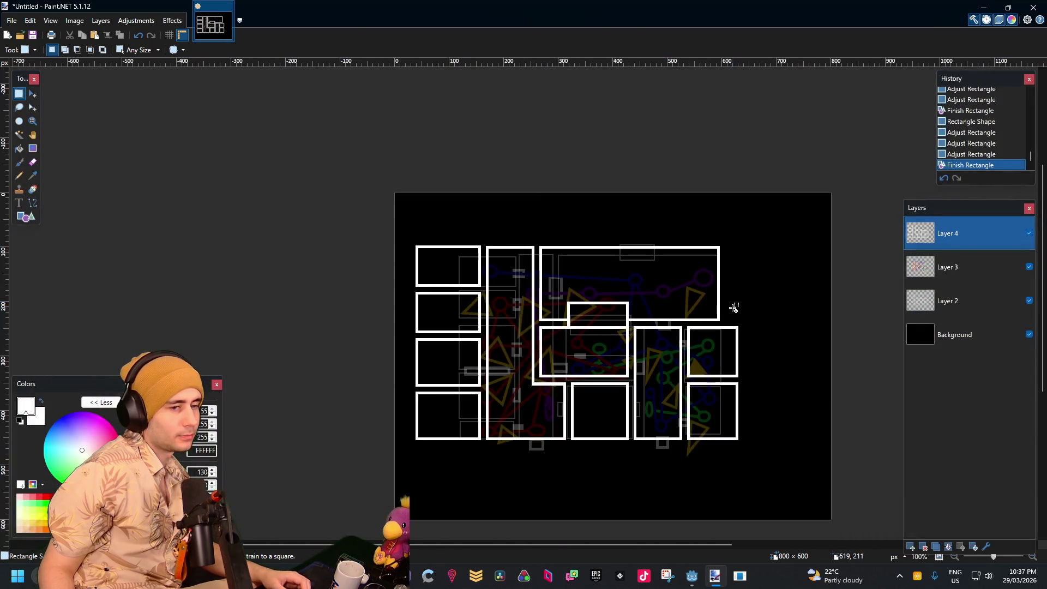
scroll(731, 306, up, 2)
scroll(734, 309, up, 2)
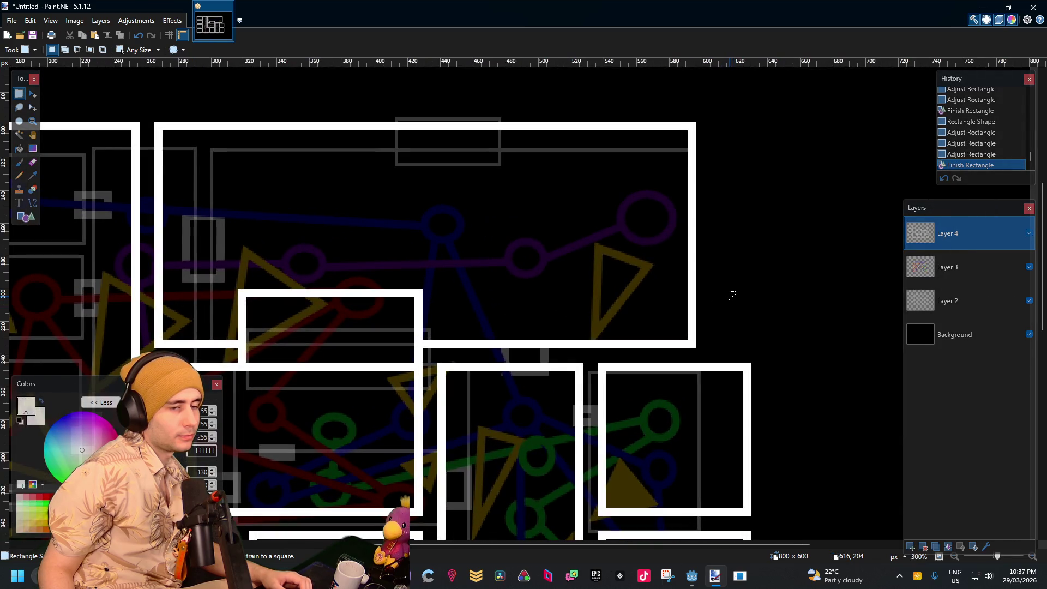
mouse_move(731, 295)
mouse_down()
mouse_move(609, 302)
mouse_move(579, 316)
mouse_up()
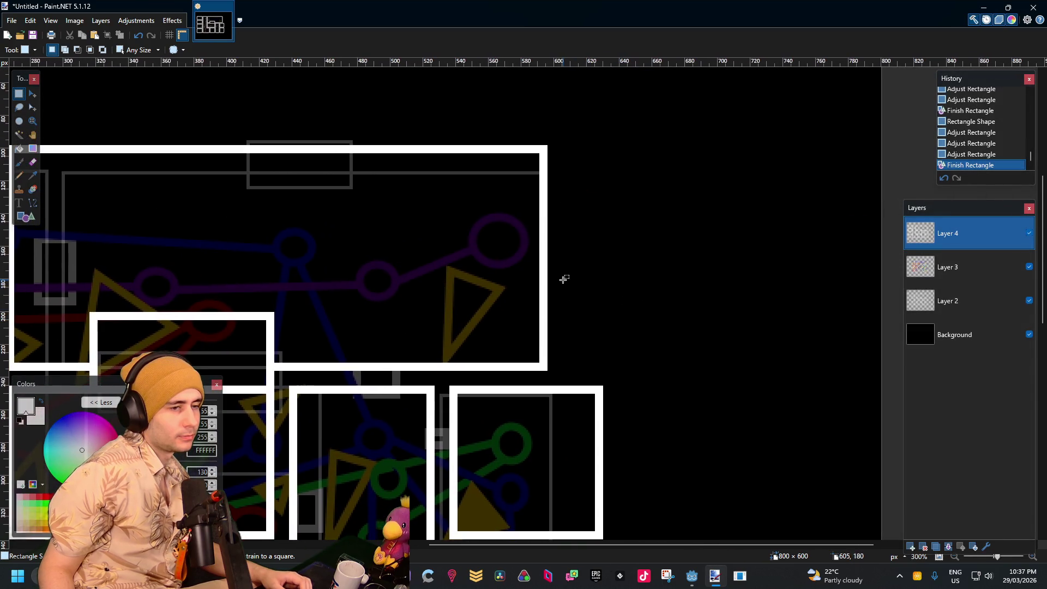
scroll(563, 279, down, 5)
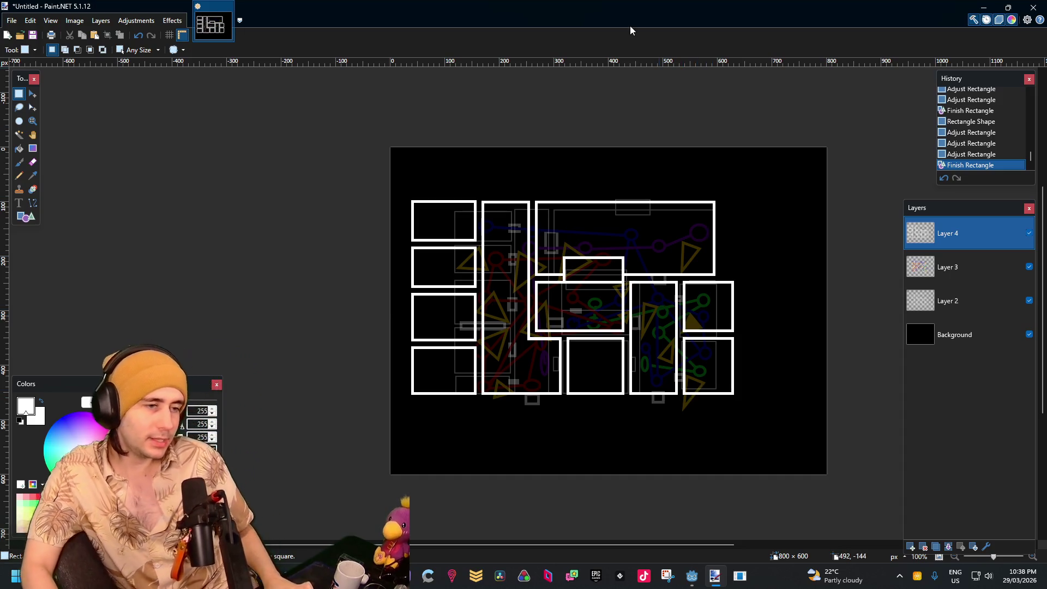
Zoom into the top wall and draw a small rectangle over the grey window mark
scroll(771, 239, up, 3)
scroll(662, 199, up, 1)
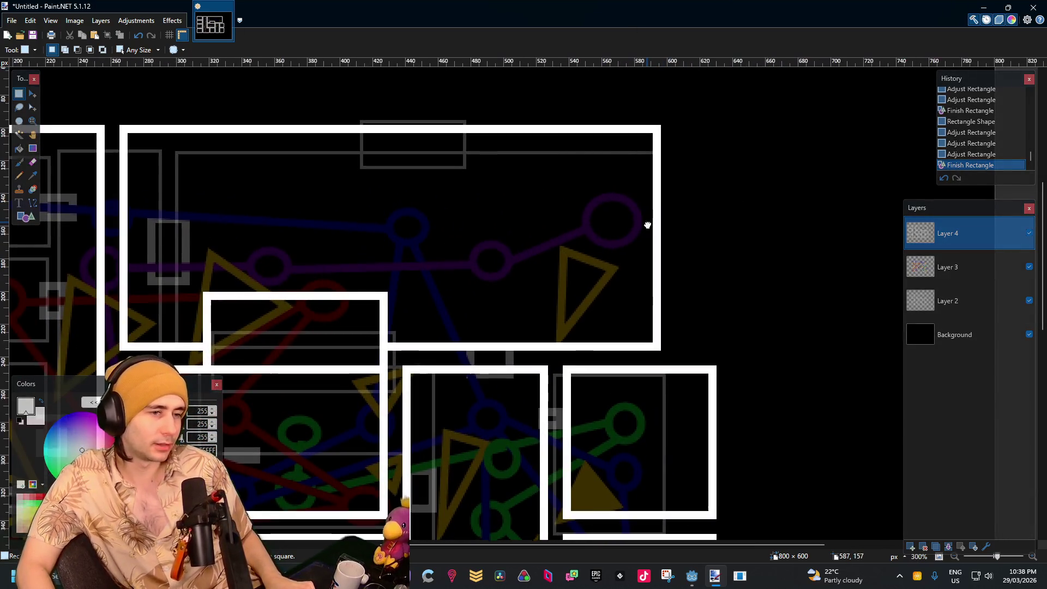
scroll(647, 222, up, 1)
scroll(678, 251, up, 1)
scroll(532, 207, up, 2)
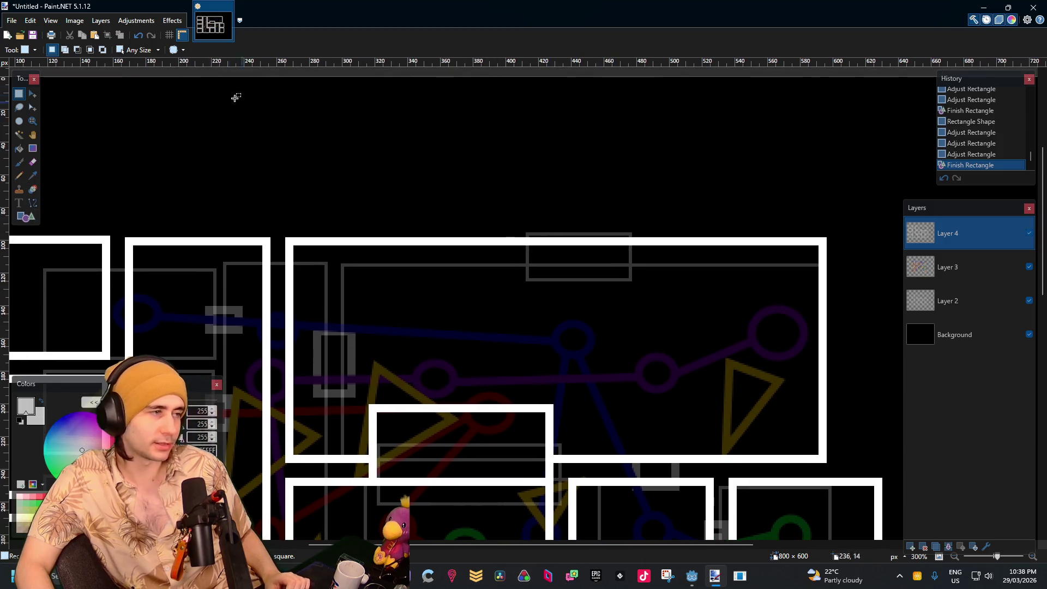
click(22, 216)
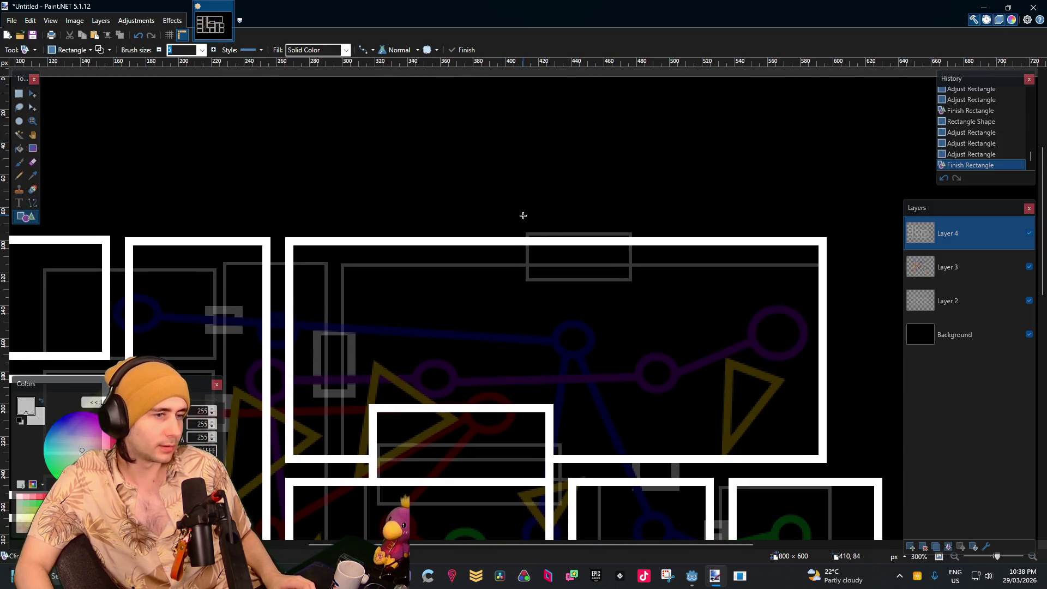
mouse_move(523, 215)
mouse_down()
mouse_move(570, 260)
mouse_move(636, 260)
mouse_up()
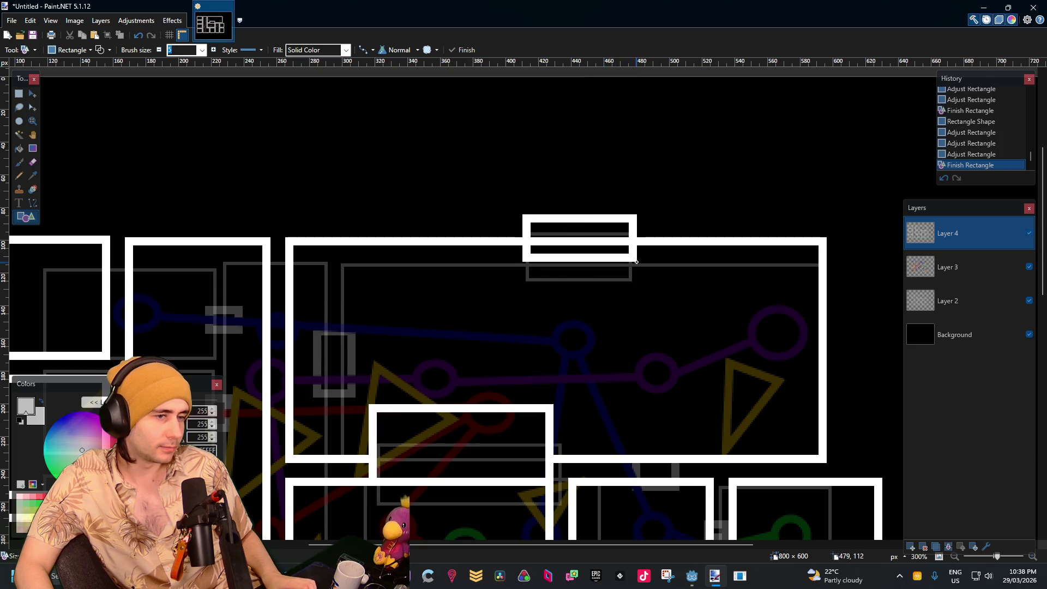
Shorten the window rectangle on the top wall by lowering its top edge and raising its bottom edge
scroll(584, 206, up, 5)
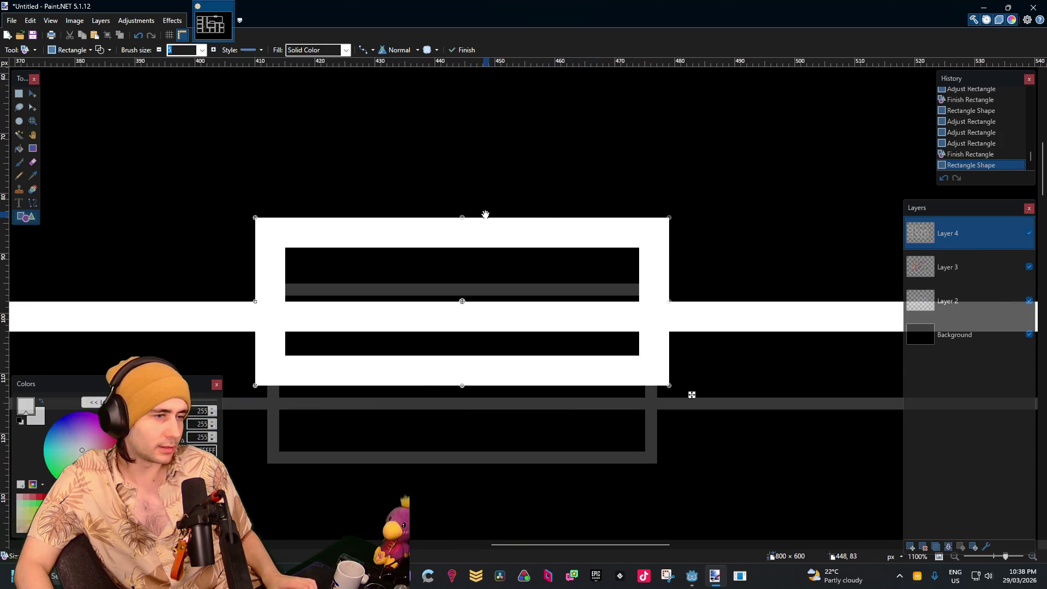
mouse_move(463, 218)
mouse_down()
mouse_move(469, 255)
mouse_move(476, 249)
mouse_up()
scroll(592, 240, down, 6)
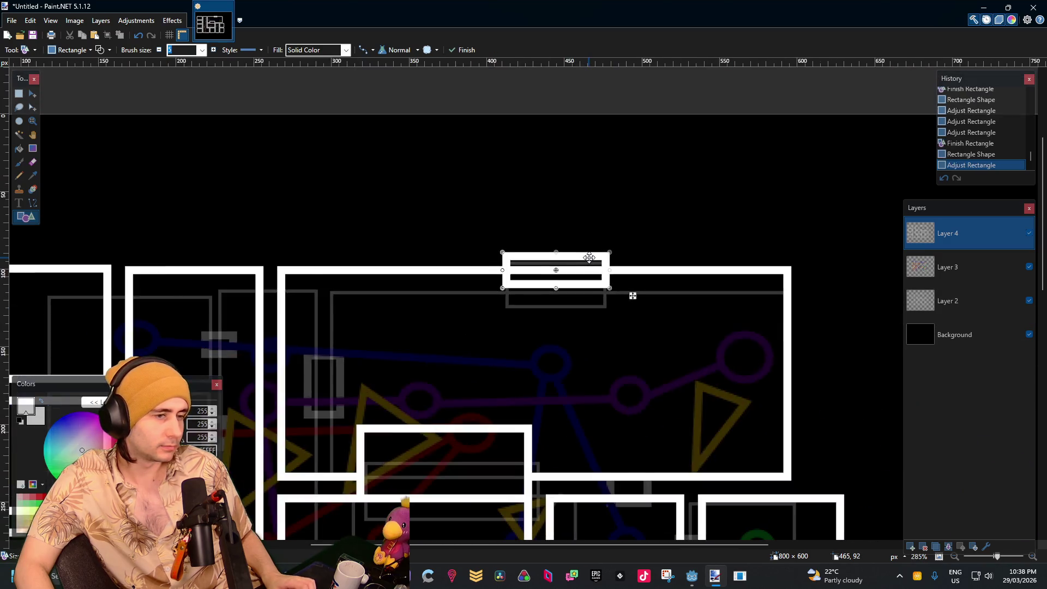
scroll(514, 266, up, 6)
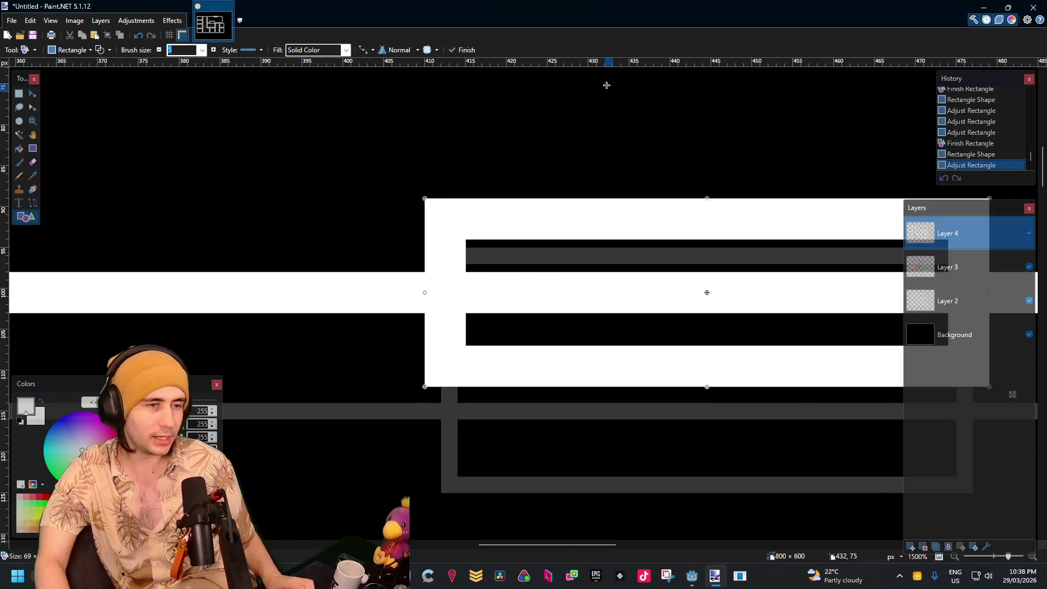
scroll(528, 243, down, 3)
scroll(518, 240, down, 4)
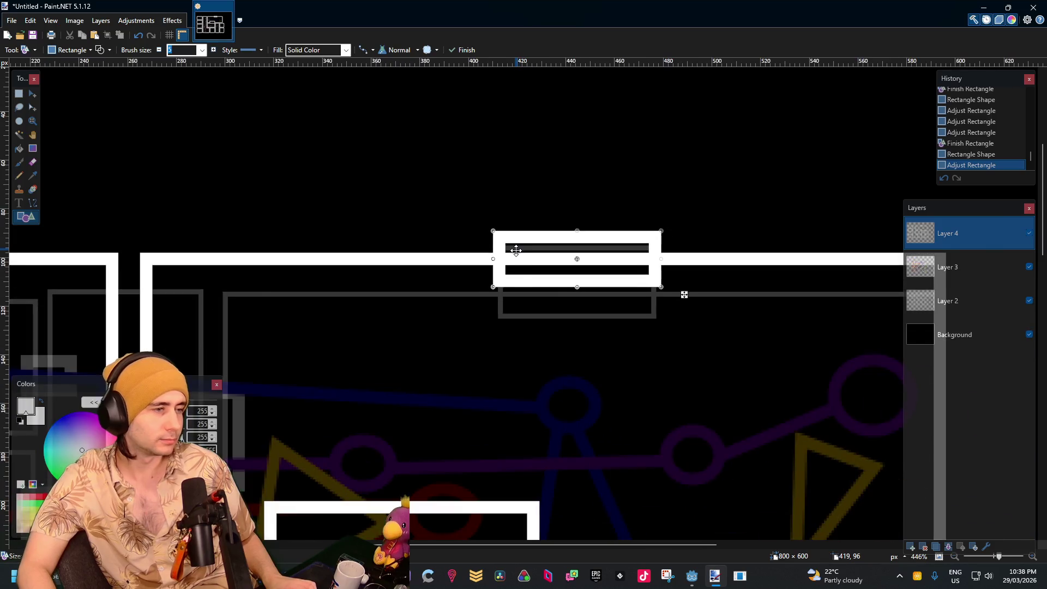
scroll(539, 246, up, 5)
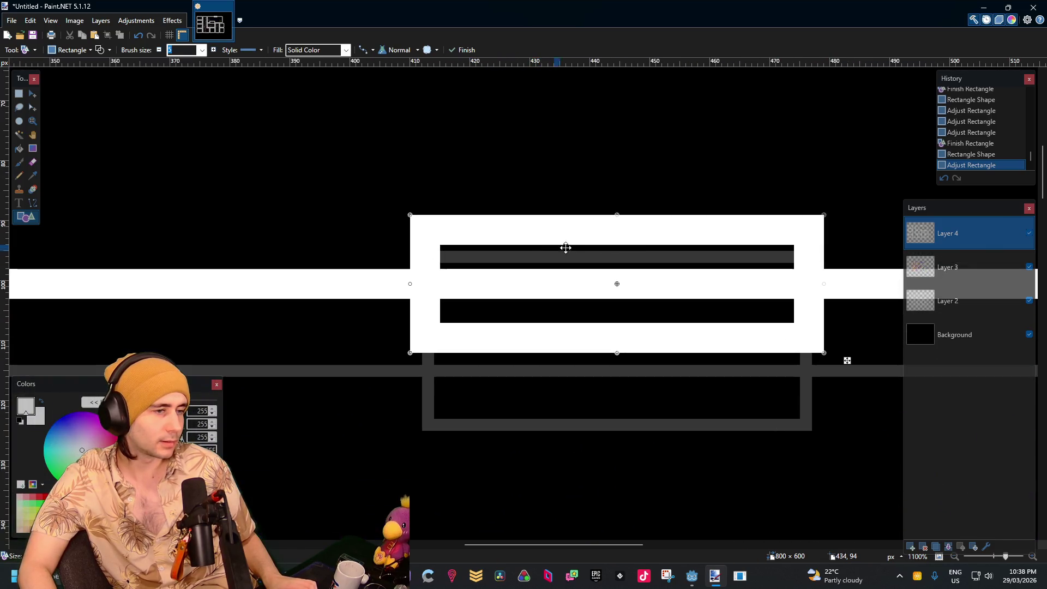
drag(620, 216, 620, 238)
drag(618, 354, 618, 329)
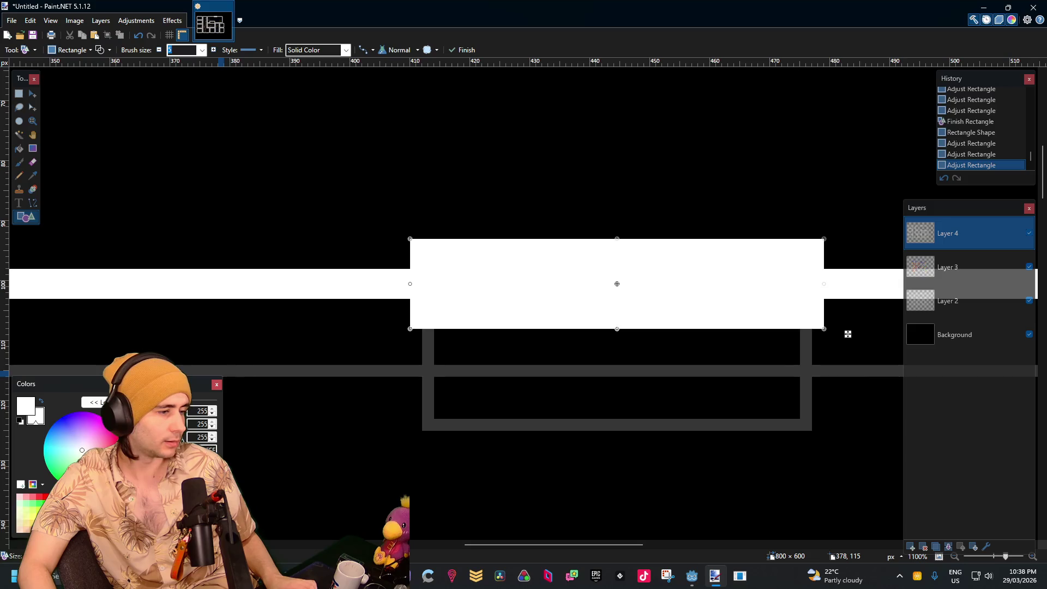
Commit a solid light grey window block, then select and delete it to open a gap in the wall
drag(131, 413, 130, 430)
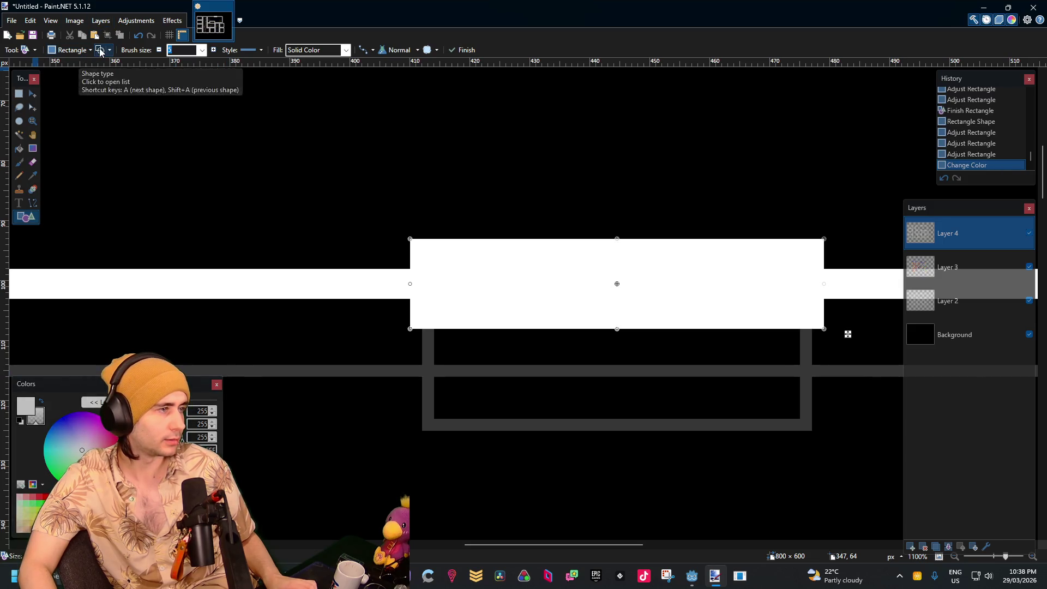
click(101, 51)
click(101, 52)
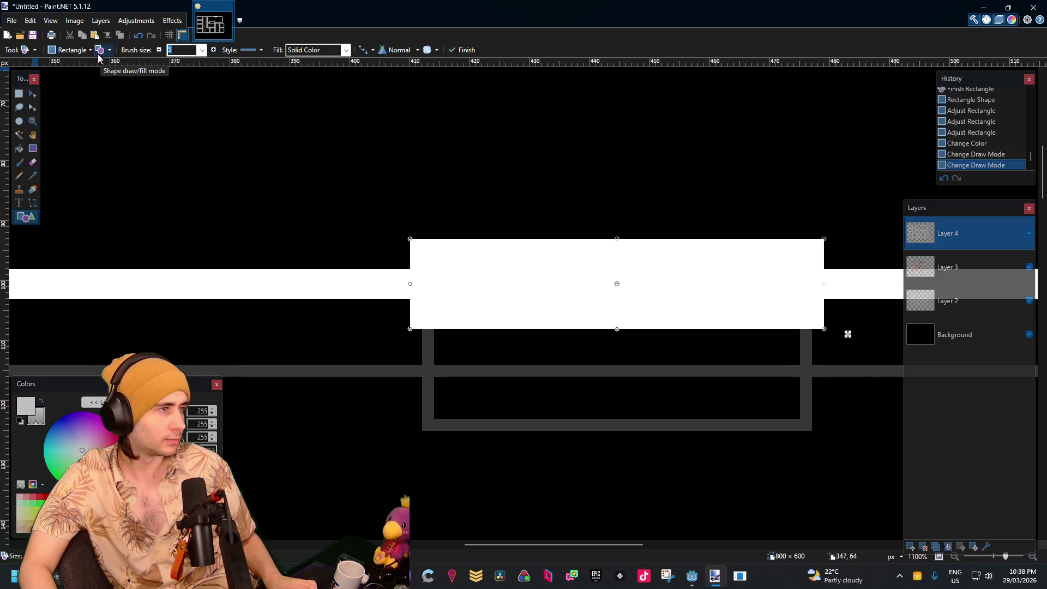
click(18, 94)
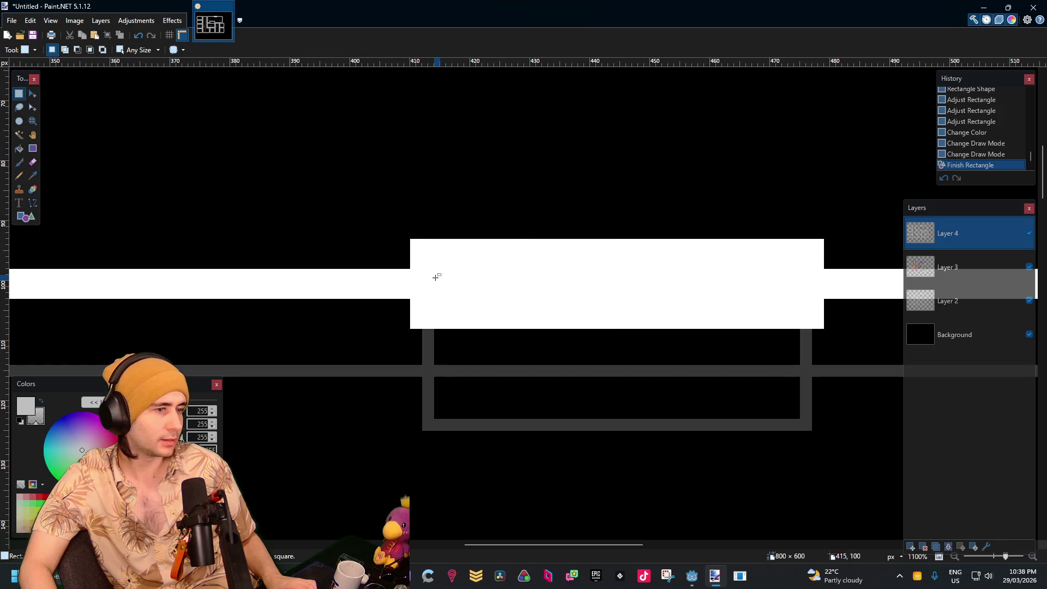
mouse_move(411, 242)
mouse_down()
mouse_move(778, 327)
mouse_move(827, 320)
mouse_up()
key(Delete)
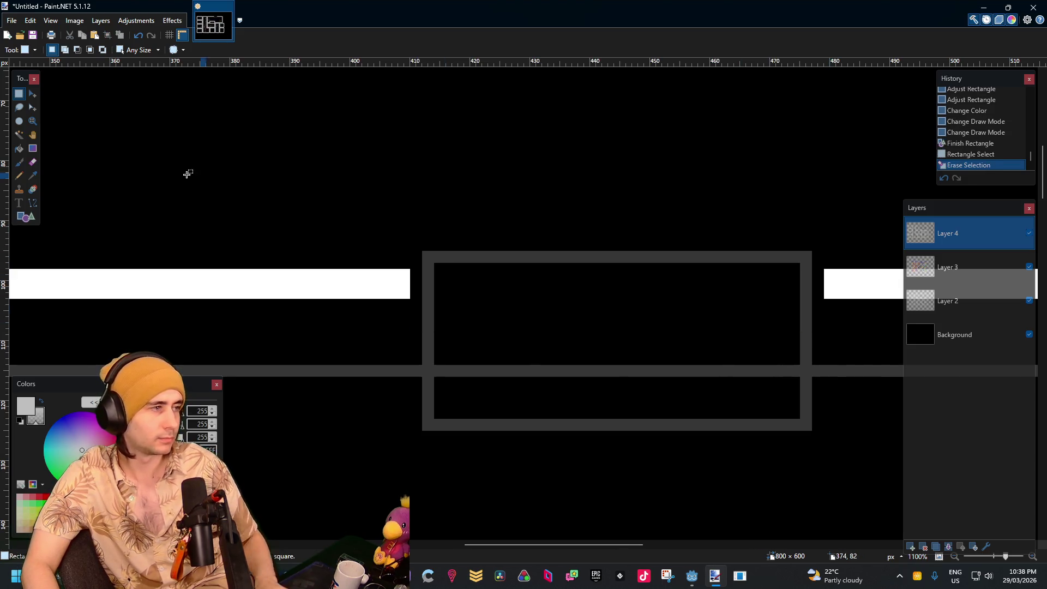
Draw a finished white window outline over the gap, nudging its top down and left edge outward
click(26, 216)
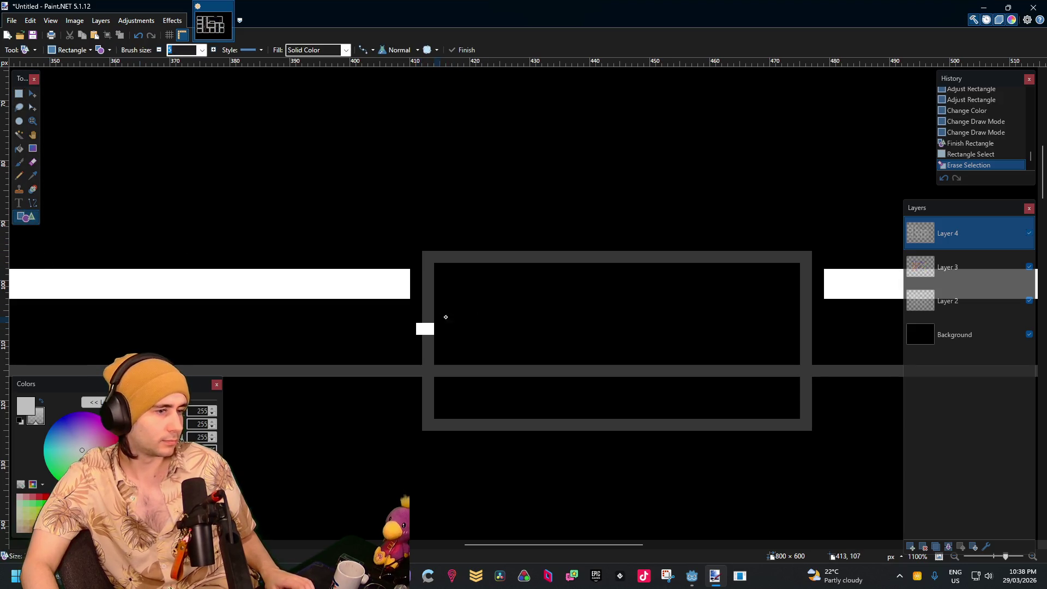
drag(417, 334, 824, 232)
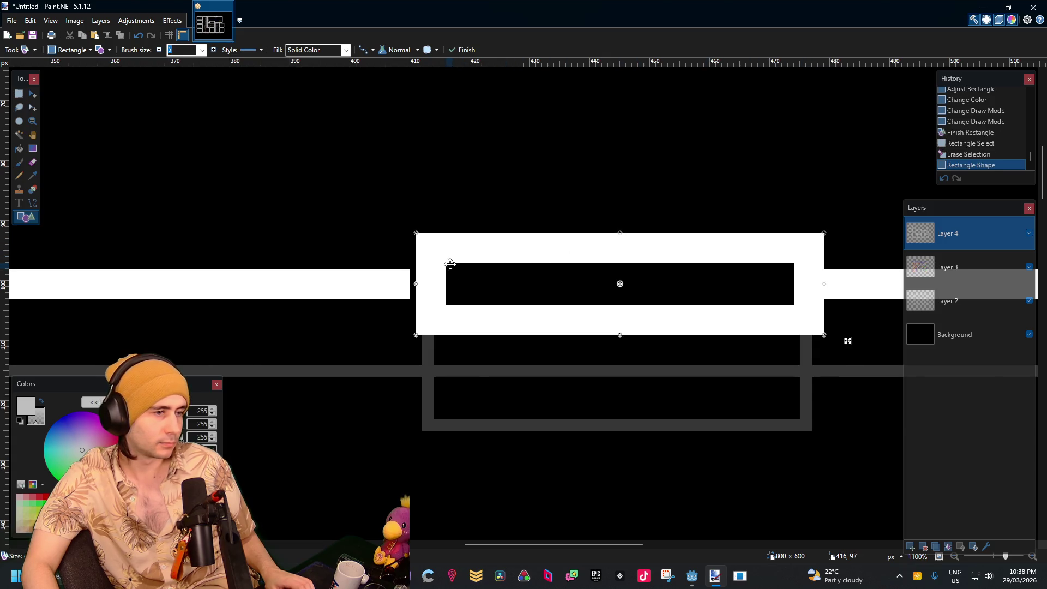
drag(619, 234, 620, 240)
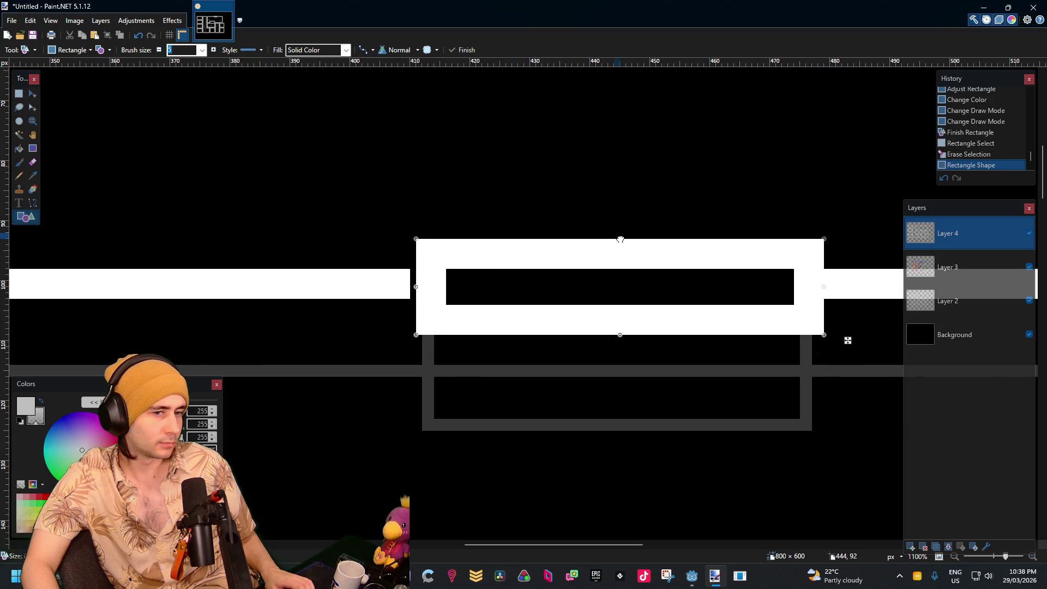
mouse_move(622, 355)
mouse_down()
mouse_move(621, 341)
mouse_move(628, 478)
mouse_move(626, 321)
mouse_move(631, 330)
mouse_up()
key(ctrl+z)
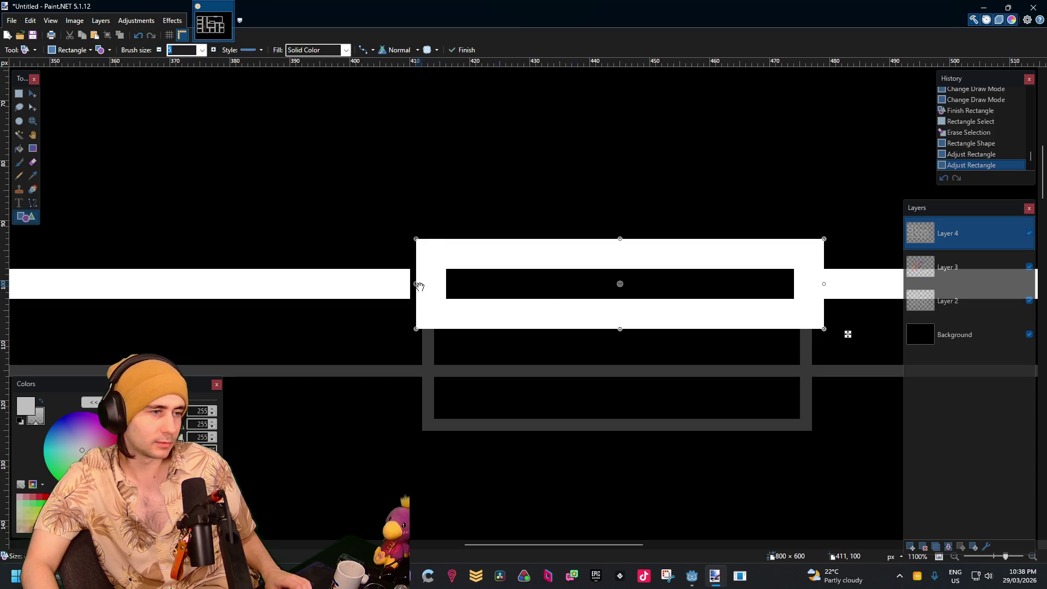
drag(419, 286, 412, 287)
scroll(542, 334, down, 5)
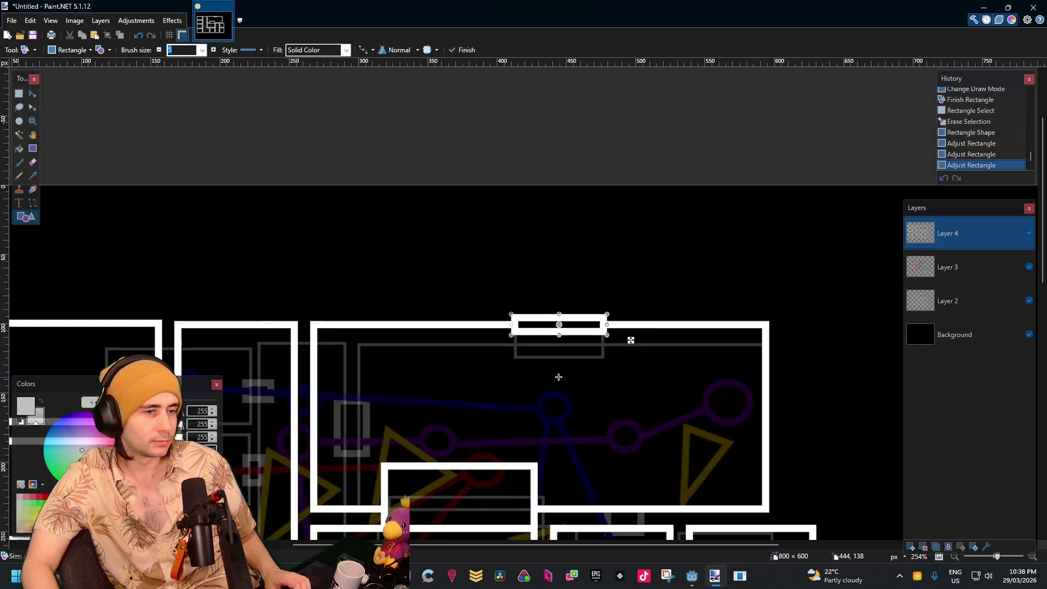
key(Return)
Draw a tall door rectangle over the central vertical wall, widen it left, extend it downward, and finalize it
scroll(556, 374, down, 3)
scroll(557, 367, up, 3)
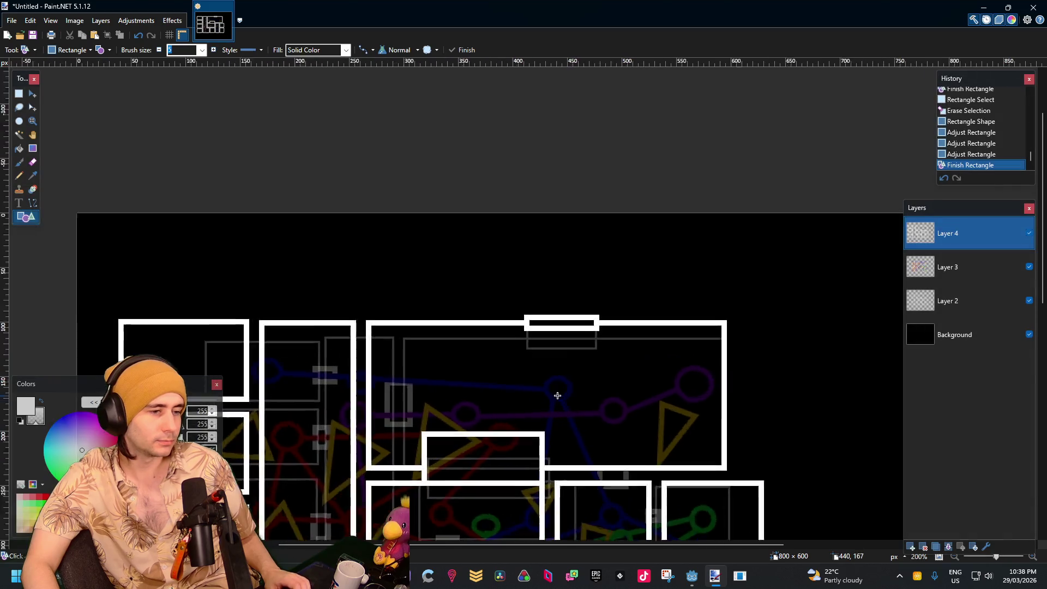
drag(504, 363, 601, 265)
drag(454, 281, 548, 264)
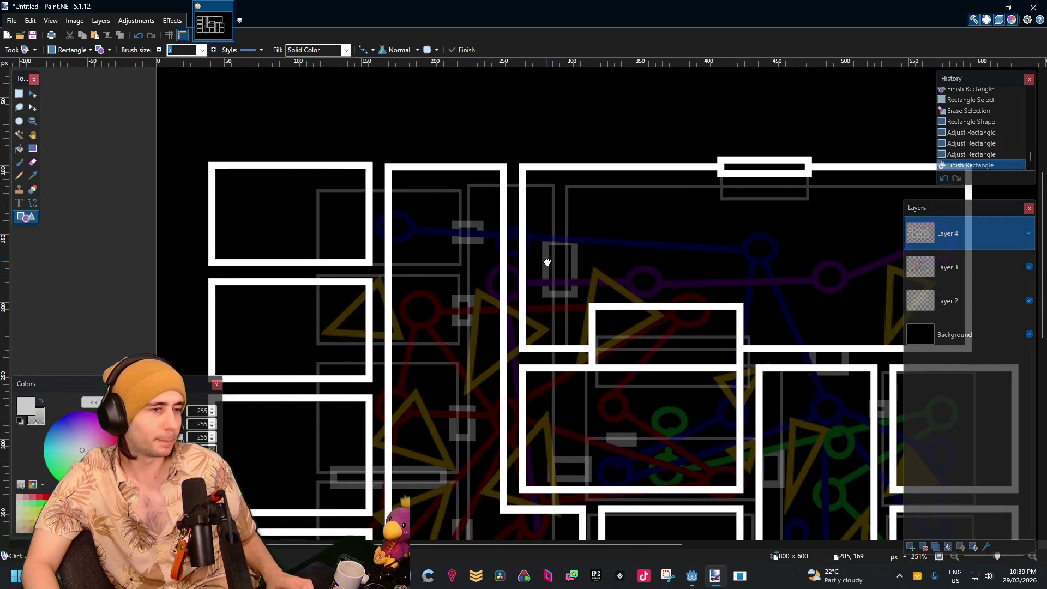
scroll(533, 261, up, 2)
scroll(515, 283, up, 3)
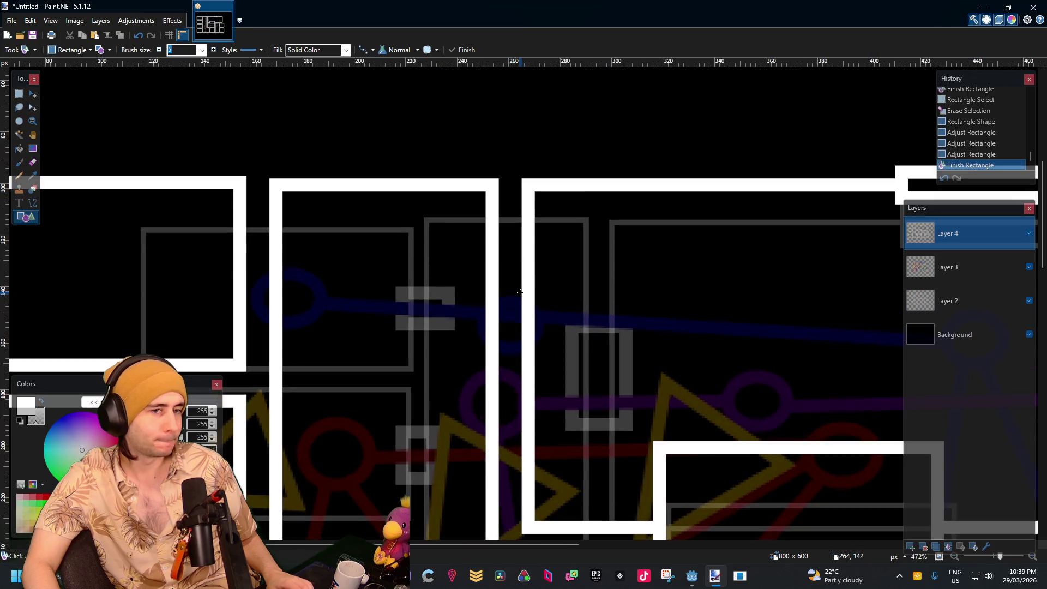
drag(549, 300, 422, 242)
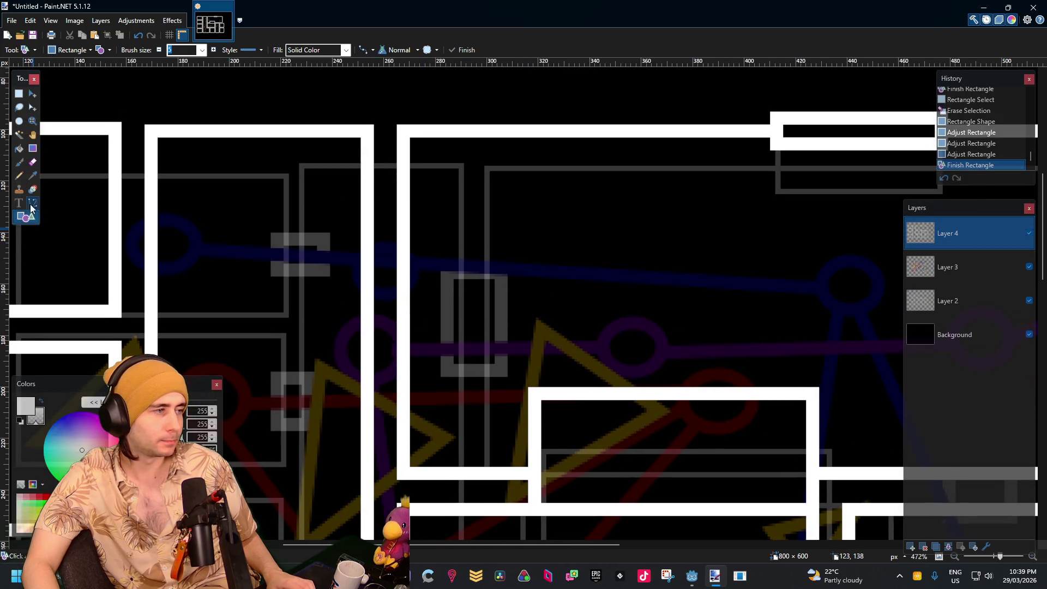
mouse_move(360, 208)
mouse_down()
mouse_move(433, 319)
mouse_move(423, 366)
mouse_up()
drag(352, 279, 348, 279)
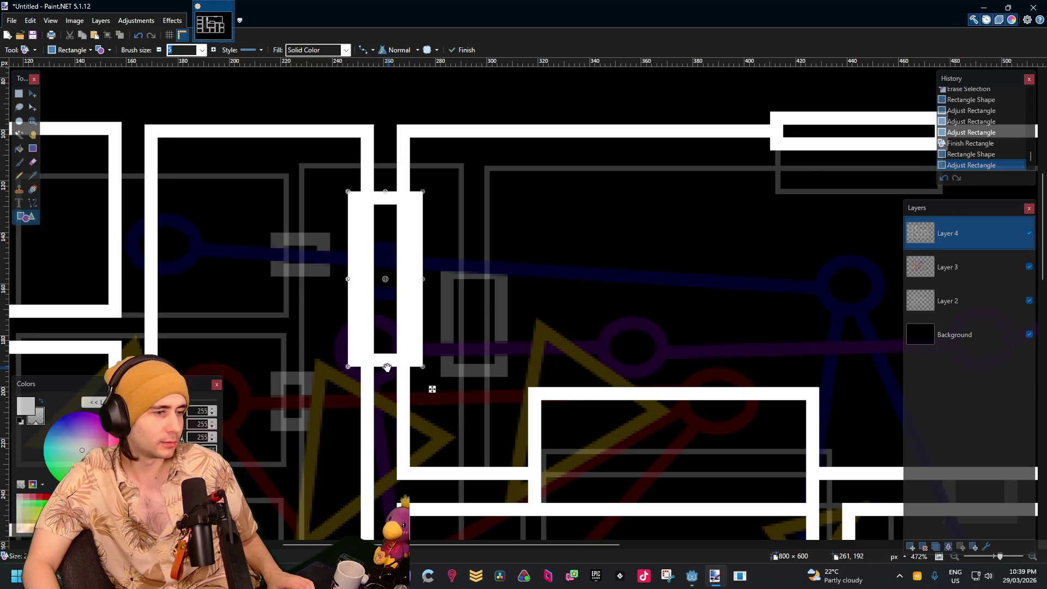
drag(387, 367, 387, 406)
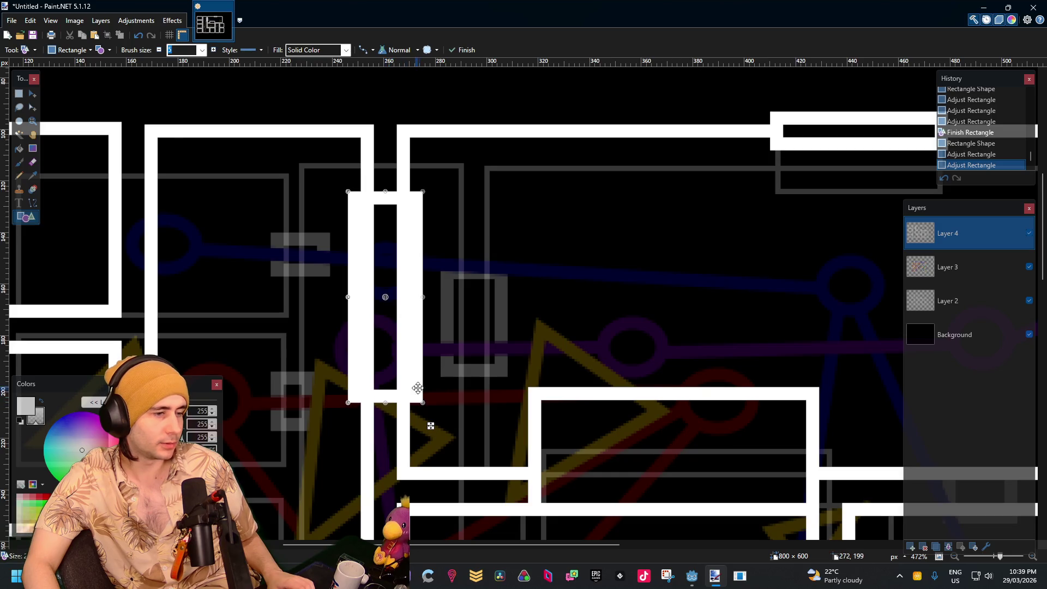
scroll(436, 393, up, 5)
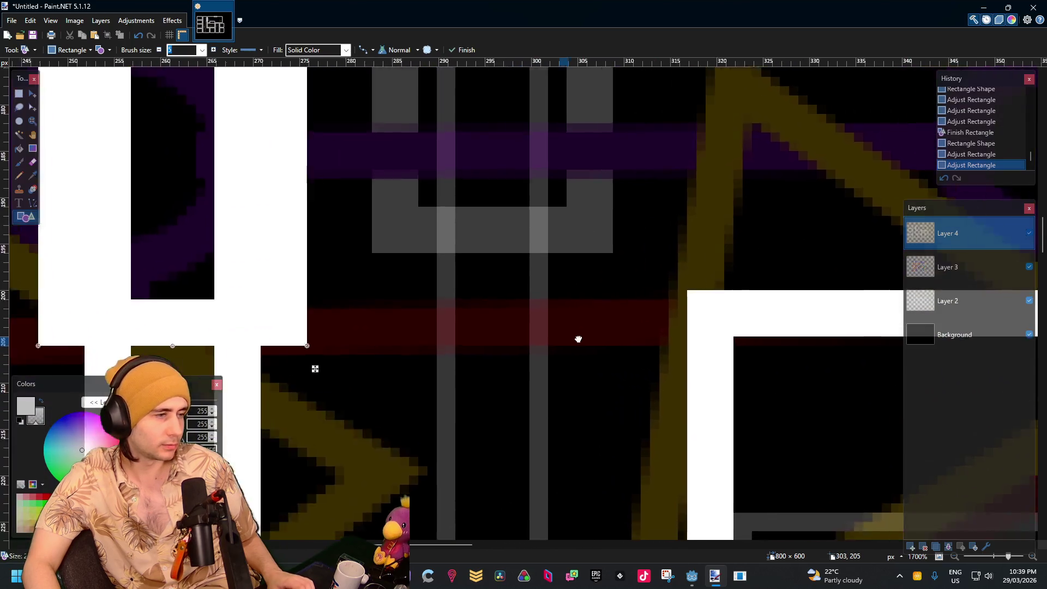
drag(578, 339, 657, 336)
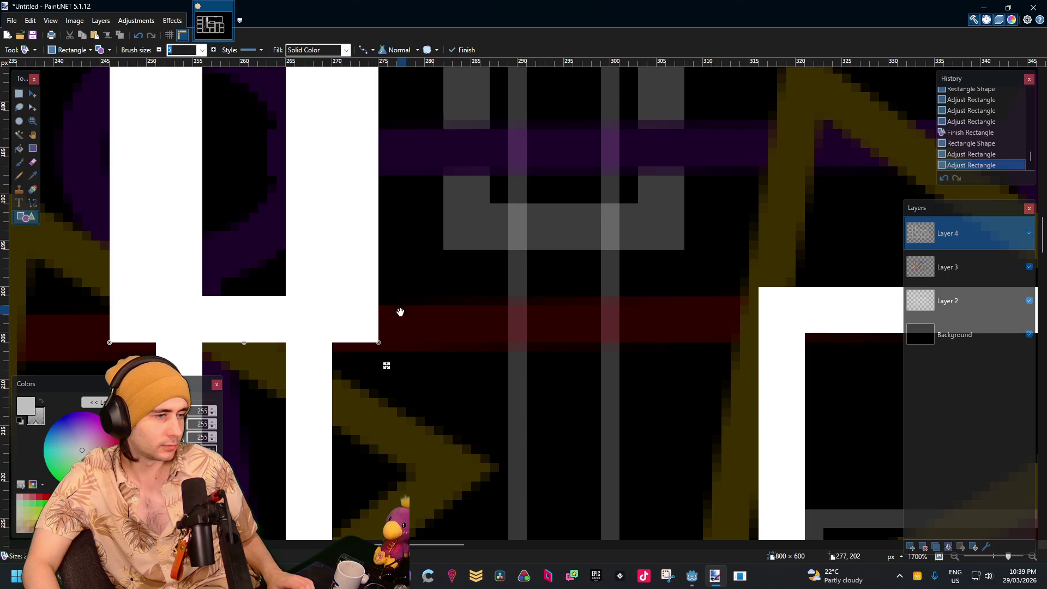
drag(257, 344, 261, 338)
key(Return)
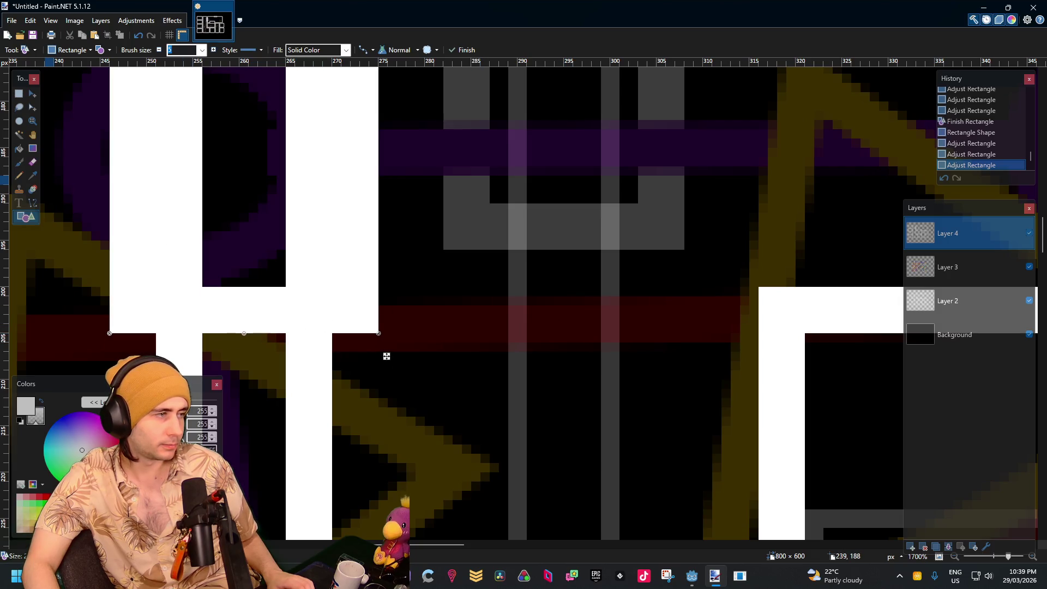
Select the wall lines inside the door outline and delete them to open the gap
click(19, 93)
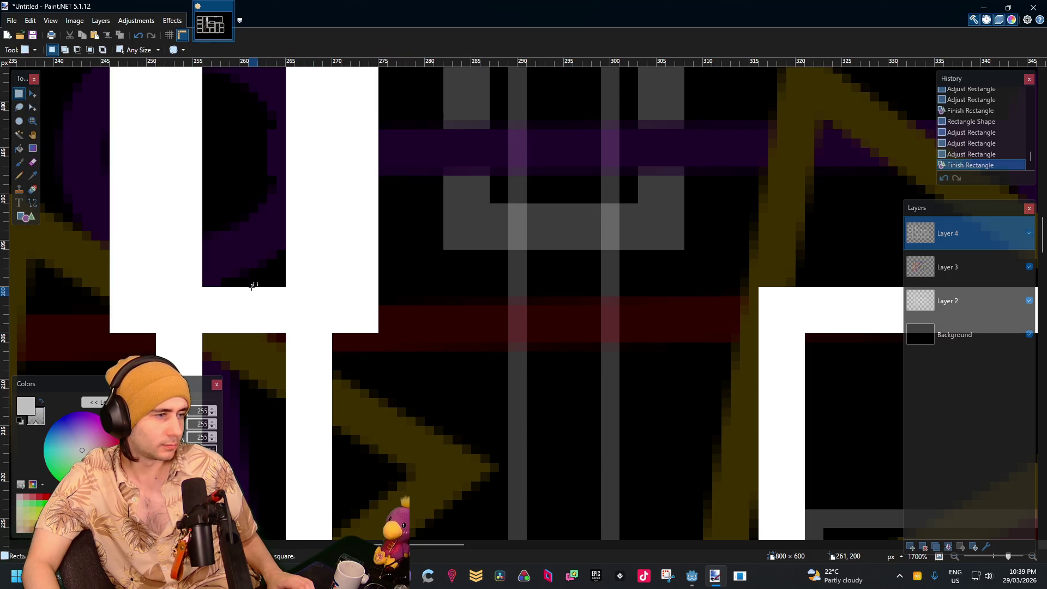
drag(252, 286, 787, 333)
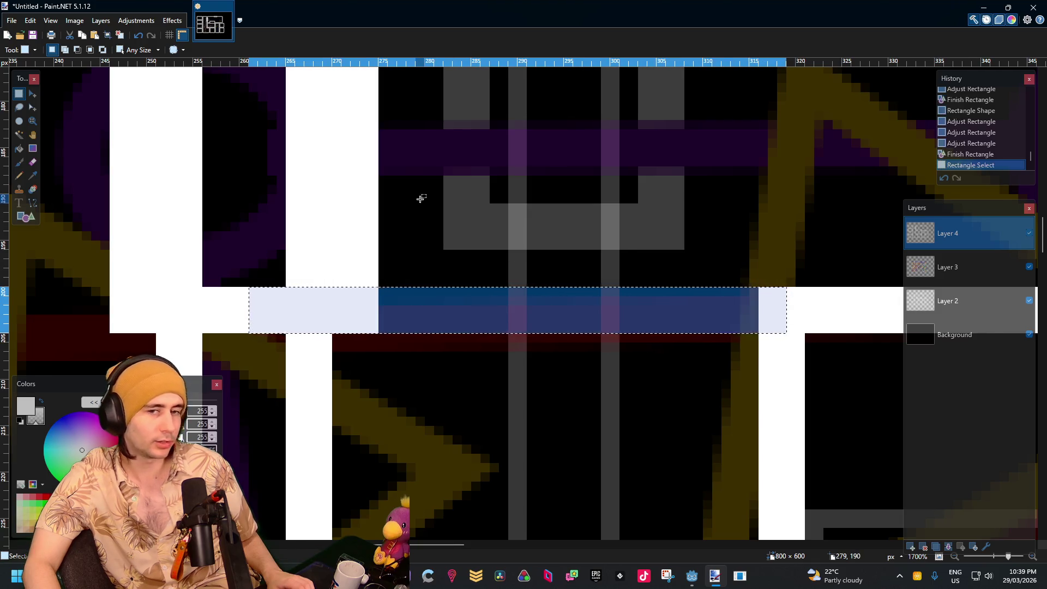
scroll(436, 245, up, 3)
scroll(491, 354, left, 3)
click(461, 376)
scroll(465, 347, down, 3)
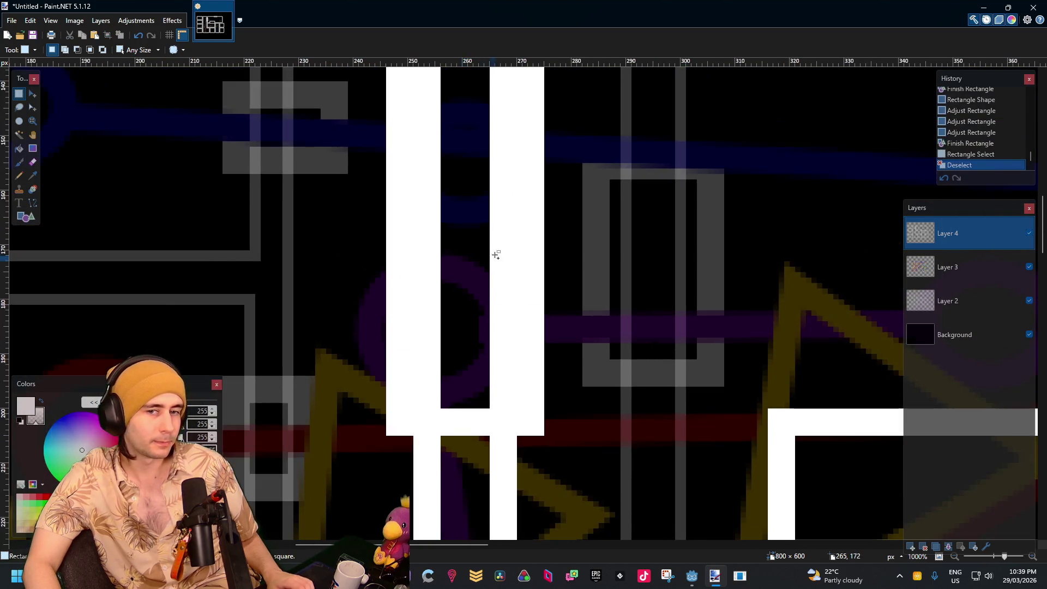
mouse_move(493, 252)
mouse_down()
mouse_move(472, 369)
mouse_move(478, 299)
mouse_up()
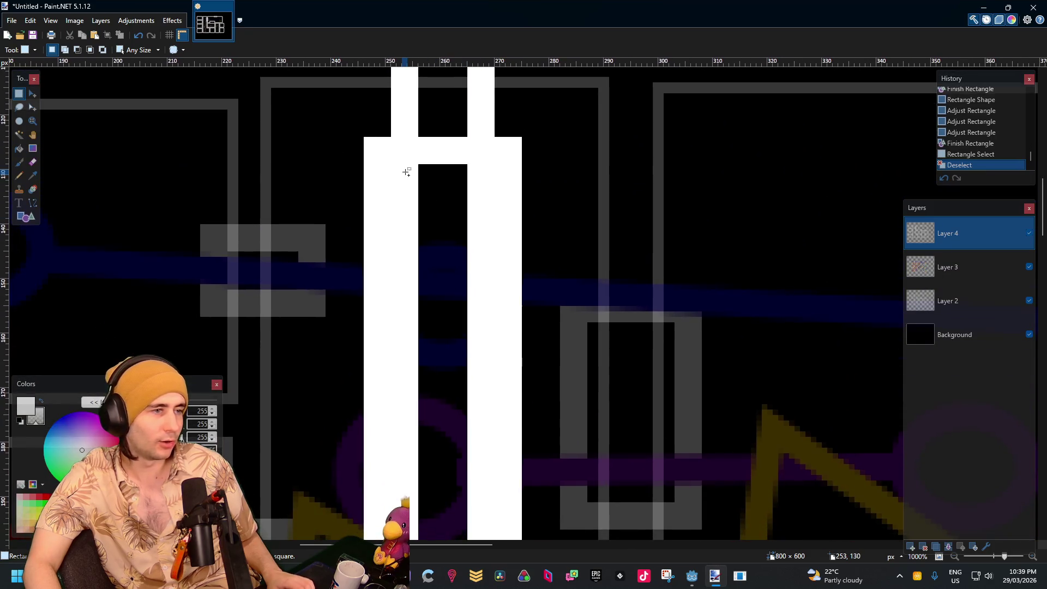
scroll(404, 168, up, 5)
click(385, 169)
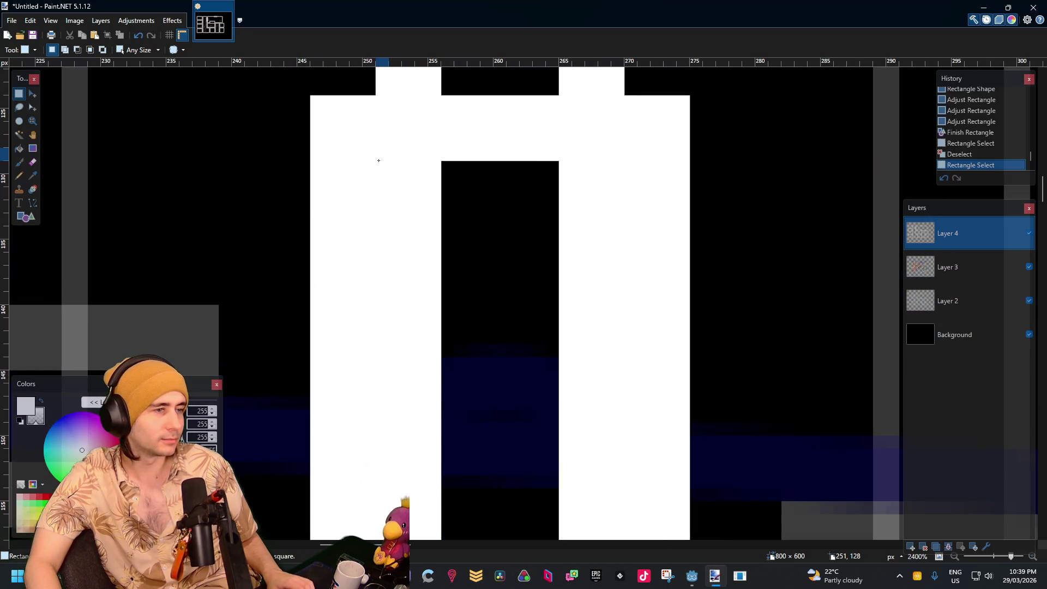
mouse_move(378, 161)
mouse_down()
mouse_move(497, 283)
mouse_move(386, 164)
mouse_move(598, 436)
mouse_move(604, 225)
mouse_move(609, 421)
mouse_move(627, 553)
mouse_up()
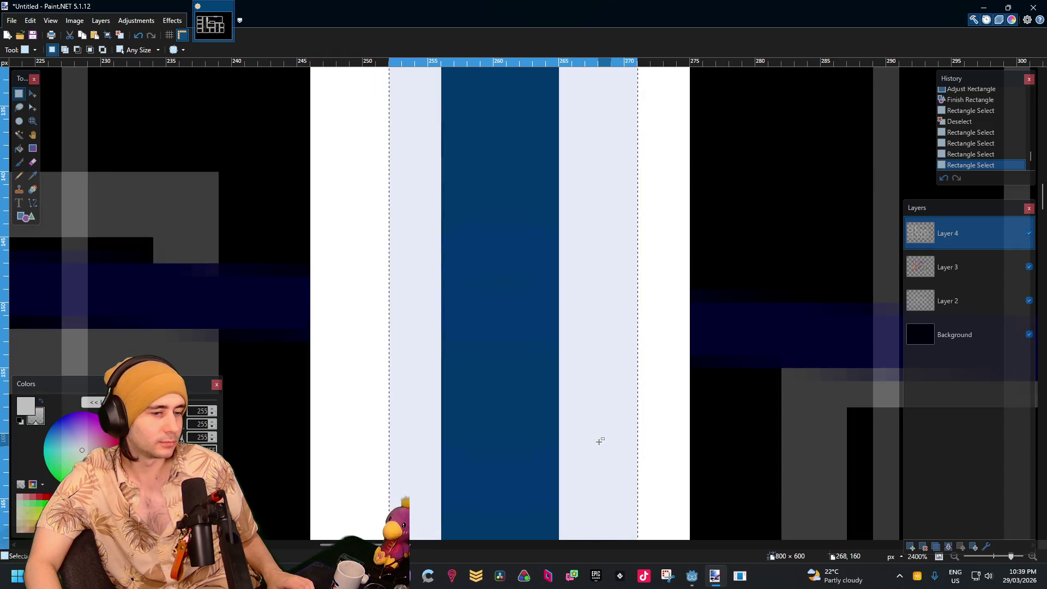
scroll(602, 359, down, 4)
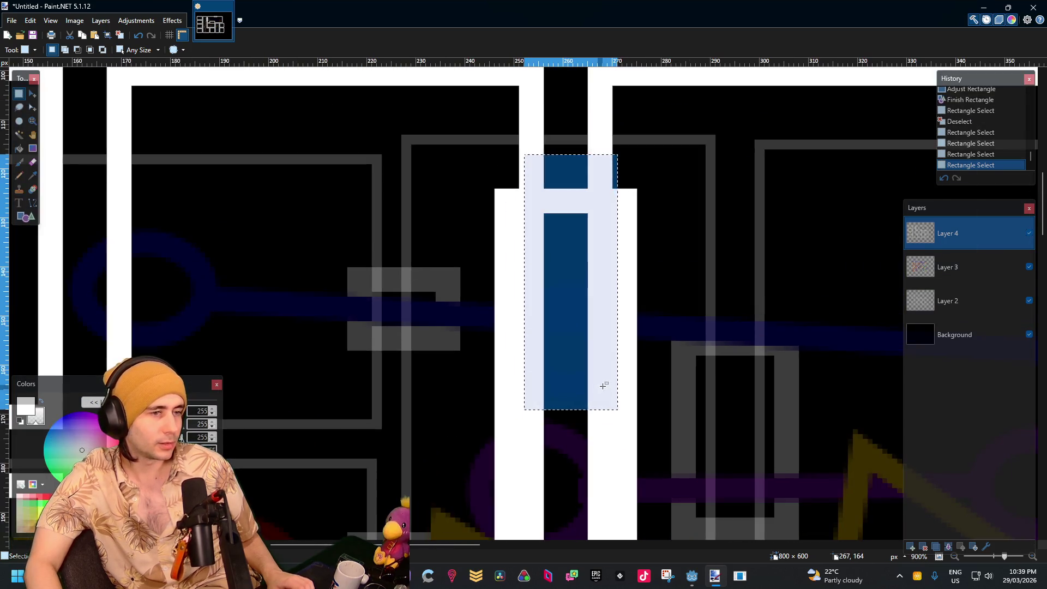
drag(604, 385, 604, 302)
click(508, 118)
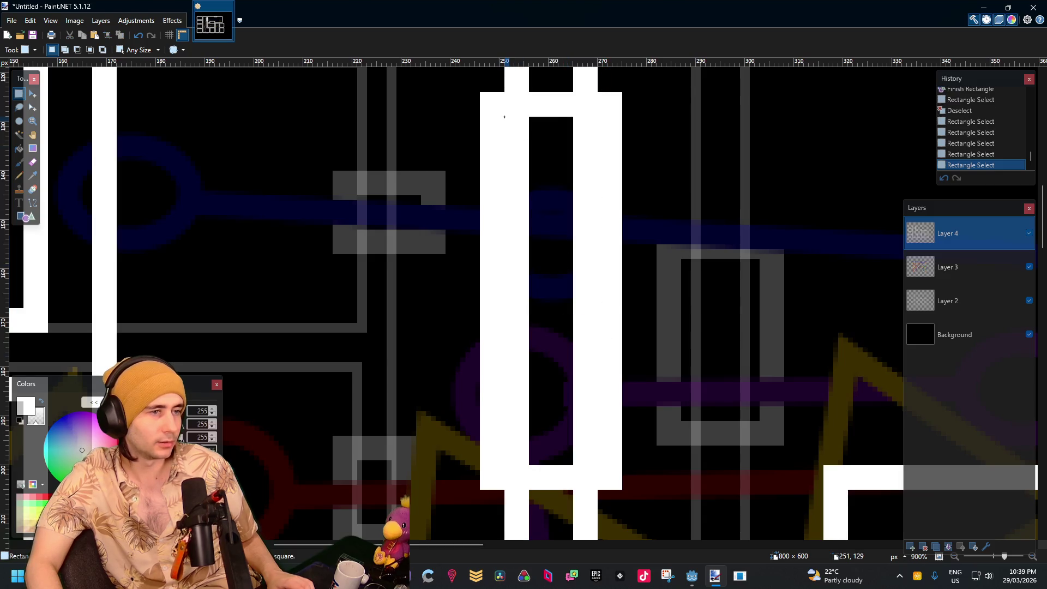
mouse_move(504, 117)
mouse_down()
mouse_move(618, 404)
mouse_move(597, 483)
mouse_move(596, 454)
mouse_up()
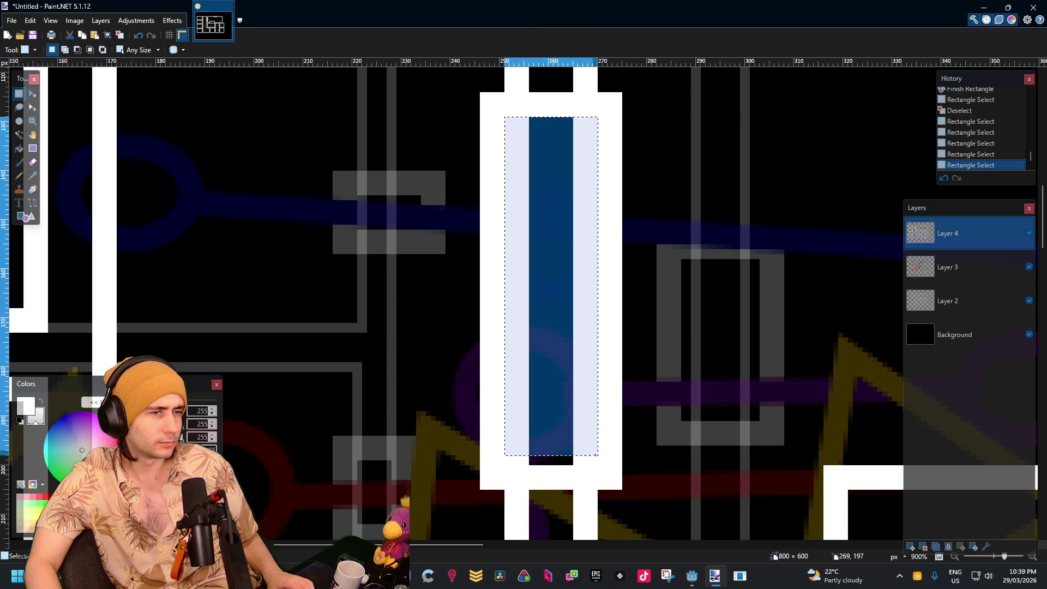
key(Delete)
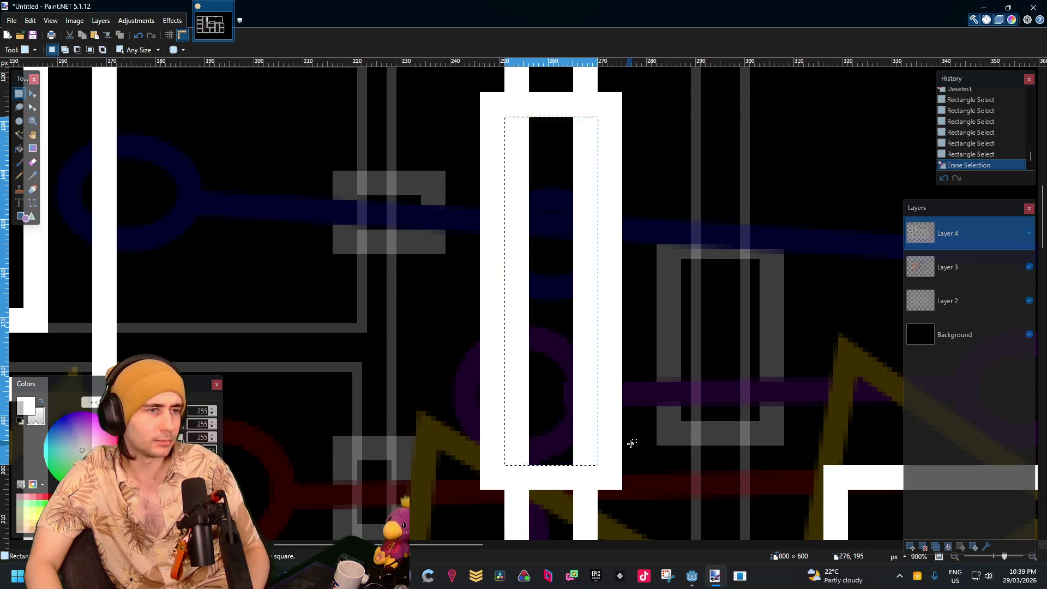
ctrl+scroll(573, 302, down, 7)
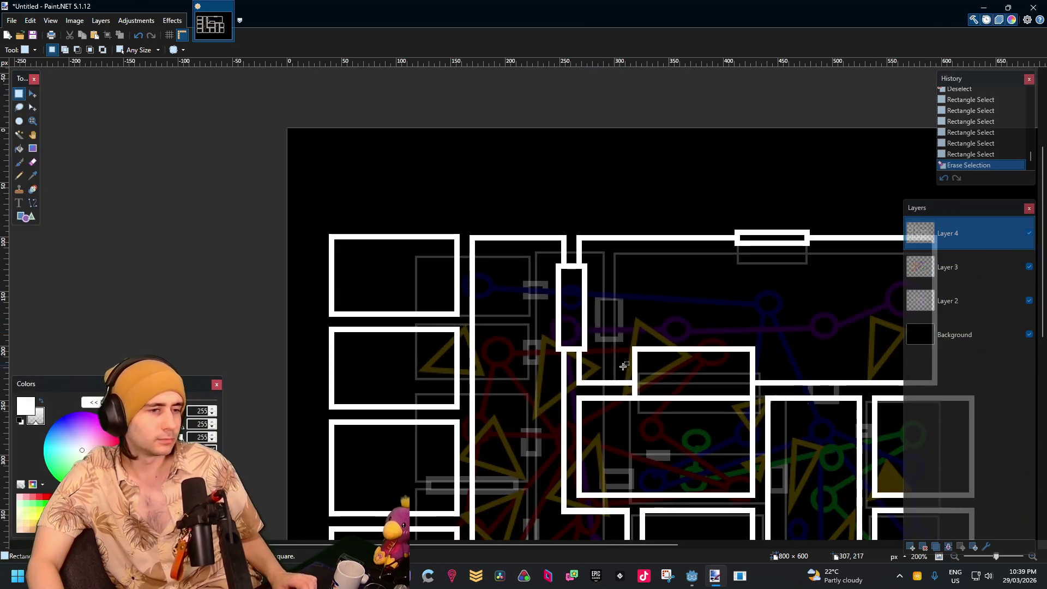
ctrl+scroll(480, 223, up, 4)
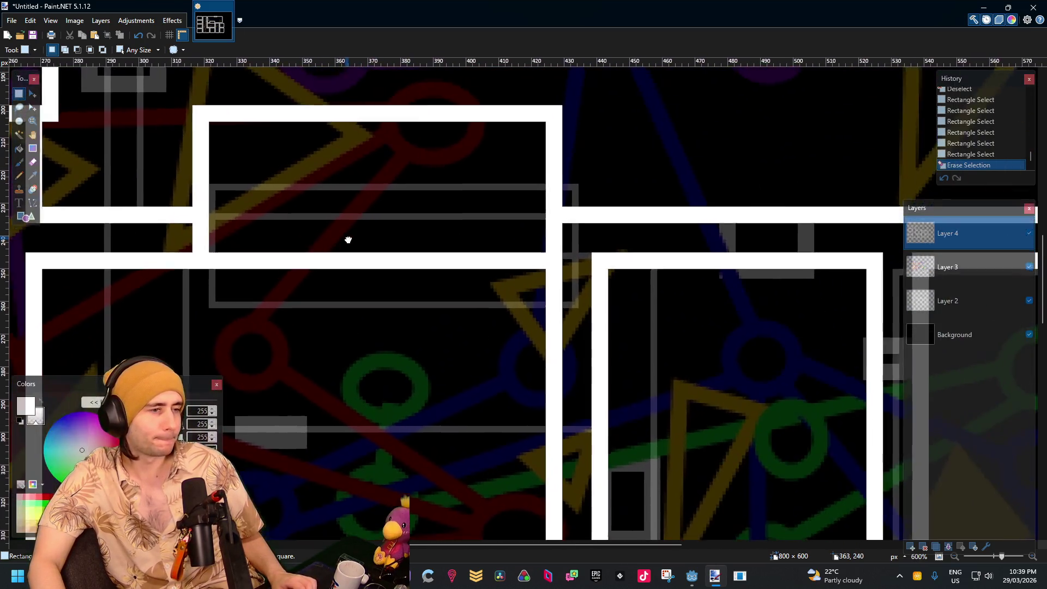
mouse_move(348, 240)
mouse_down()
mouse_move(495, 208)
mouse_move(550, 222)
mouse_up()
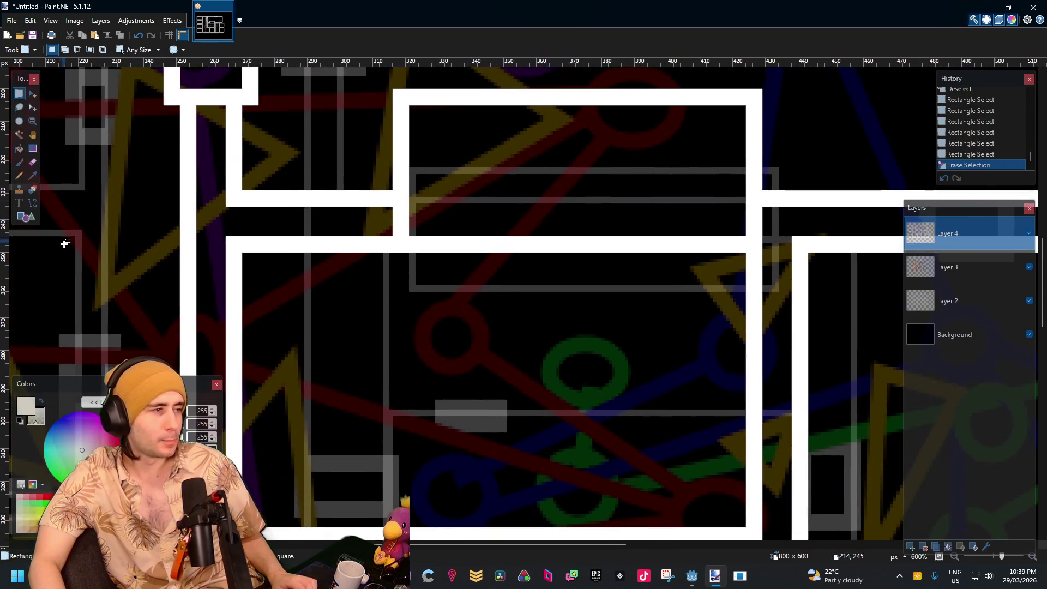
ctrl+scroll(456, 257, down, 5)
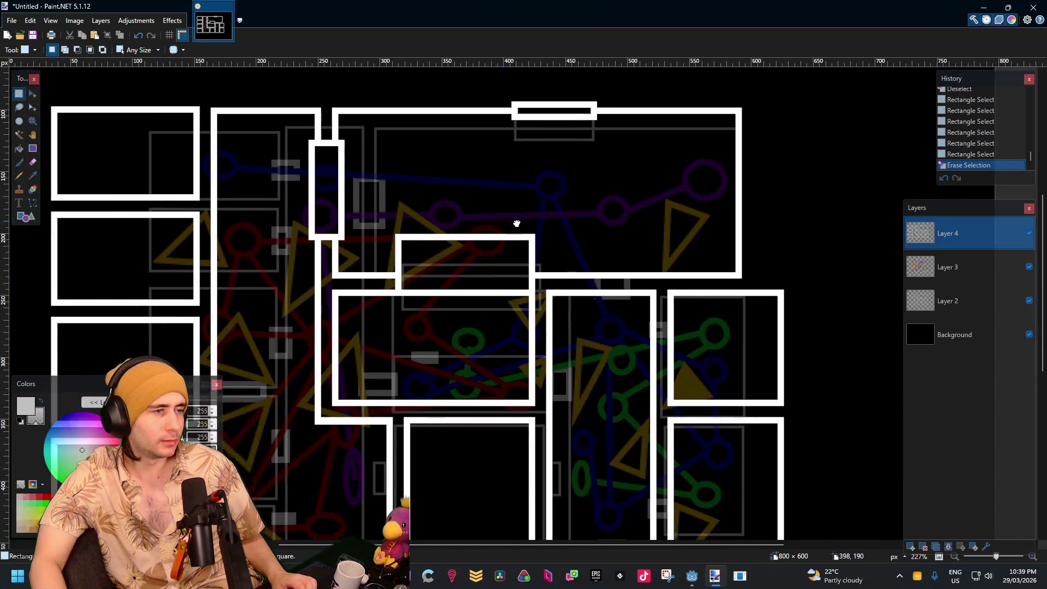
mouse_move(517, 223)
mouse_down()
mouse_move(589, 257)
mouse_move(493, 266)
mouse_up()
scroll(492, 266, left, 5)
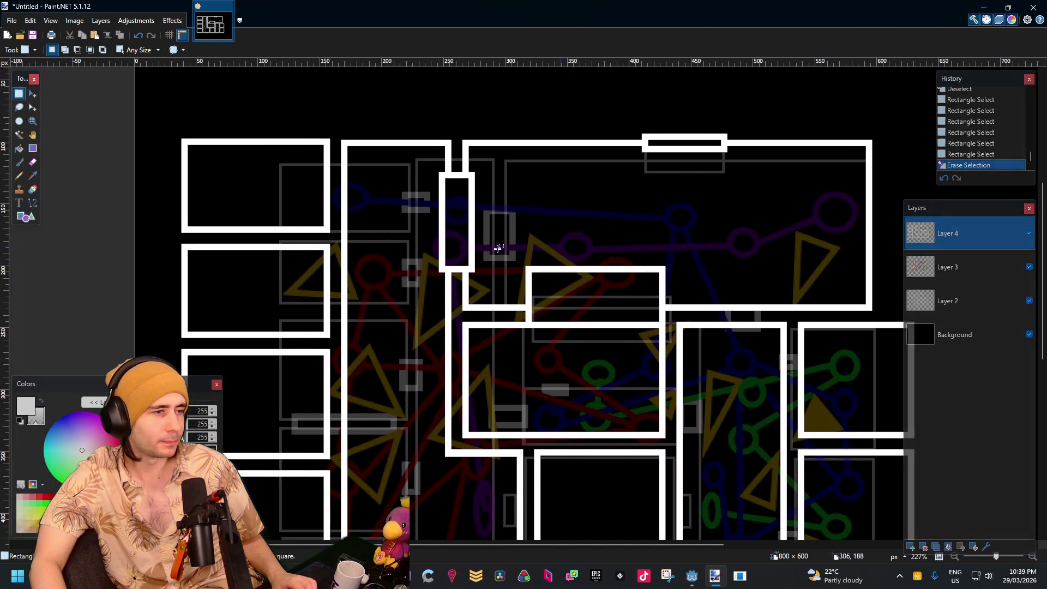
scroll(457, 242, up, 2)
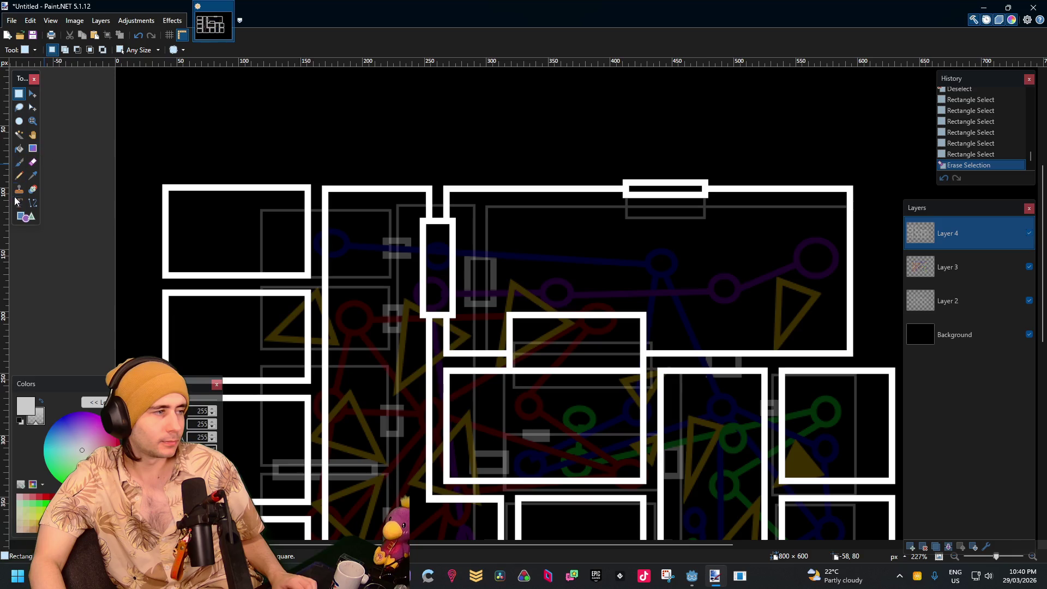
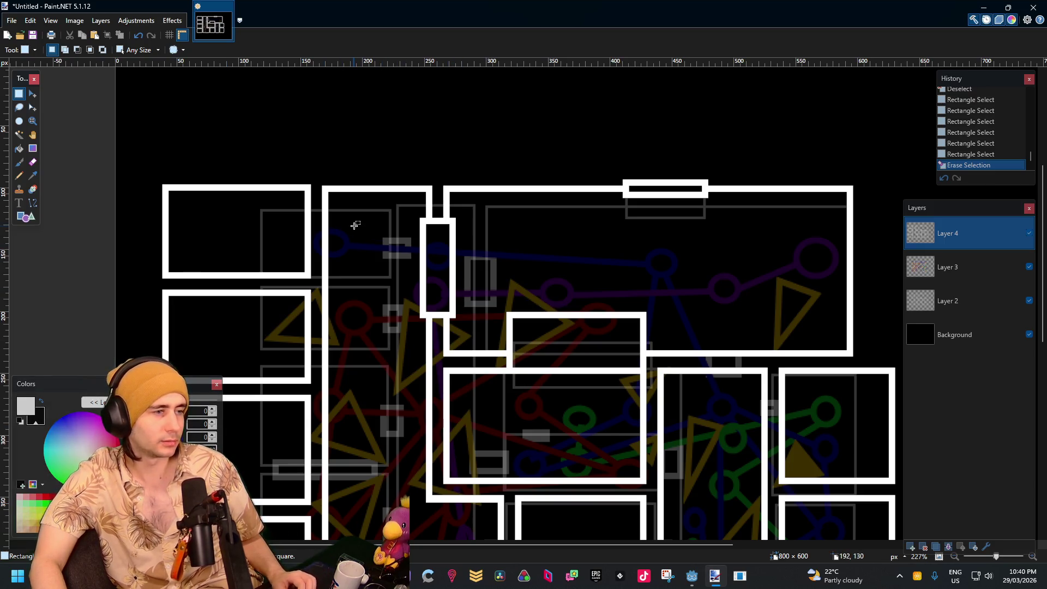
Draw a tall narrow white rectangle outline across the top wall gap, widening it left and raising its top
scroll(338, 218, up, 5)
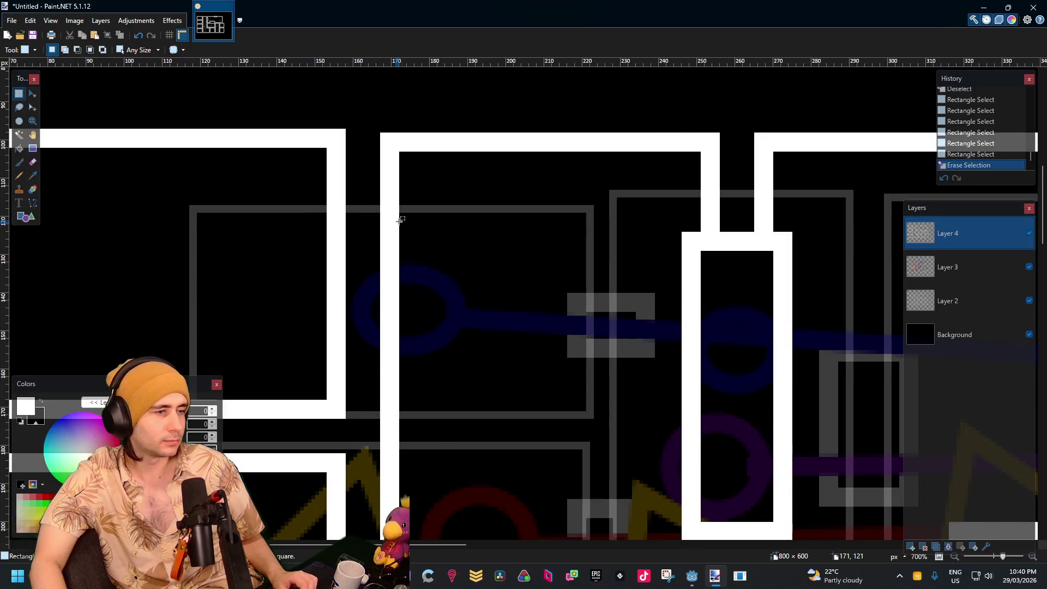
mouse_move(410, 216)
mouse_down()
mouse_move(350, 263)
mouse_move(338, 289)
mouse_up()
click(486, 231)
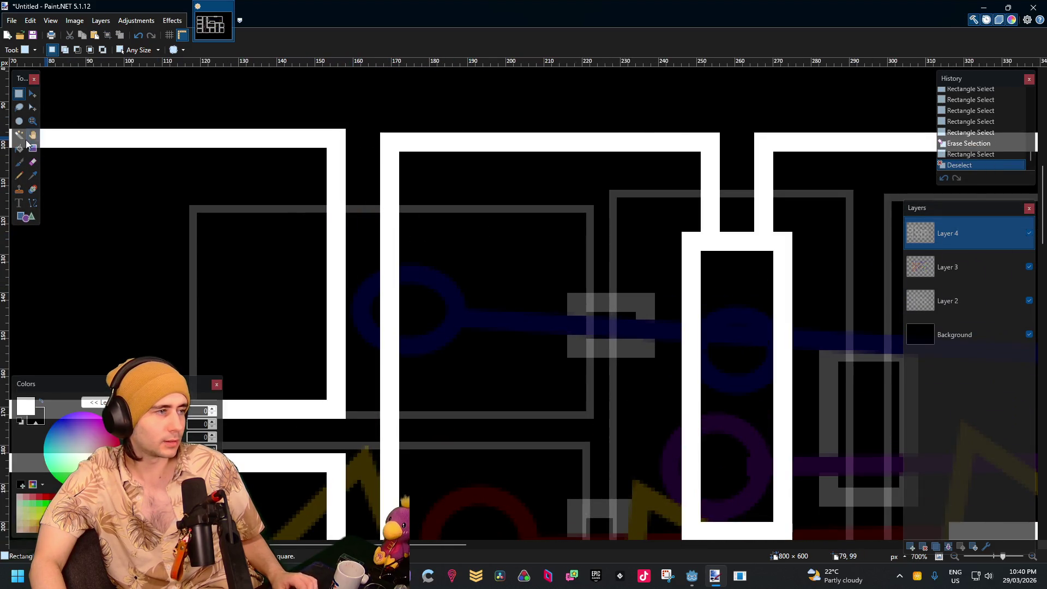
click(26, 216)
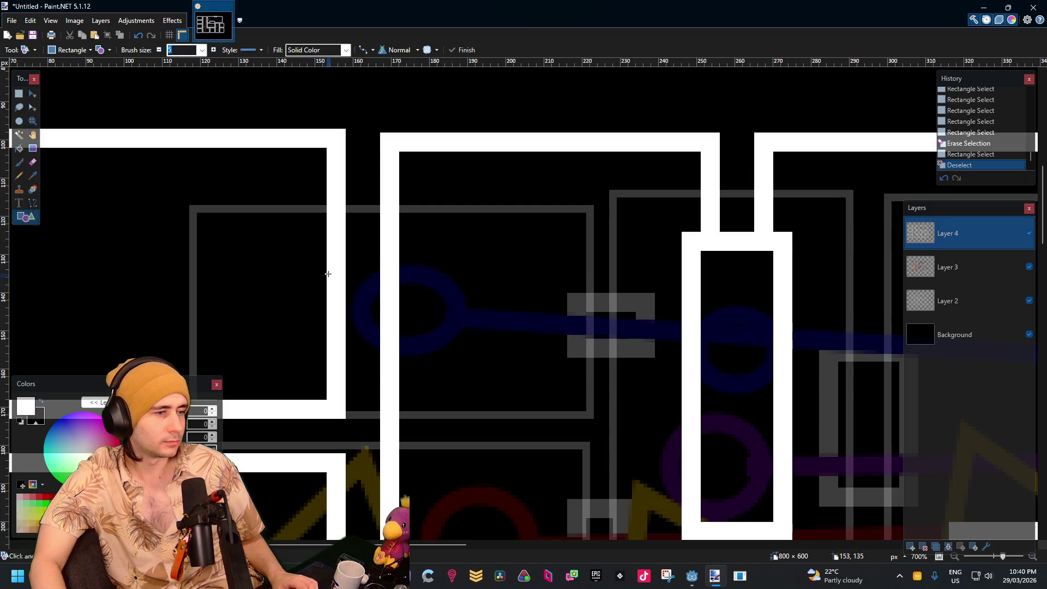
mouse_move(312, 192)
mouse_down()
mouse_move(421, 322)
mouse_move(418, 373)
mouse_up()
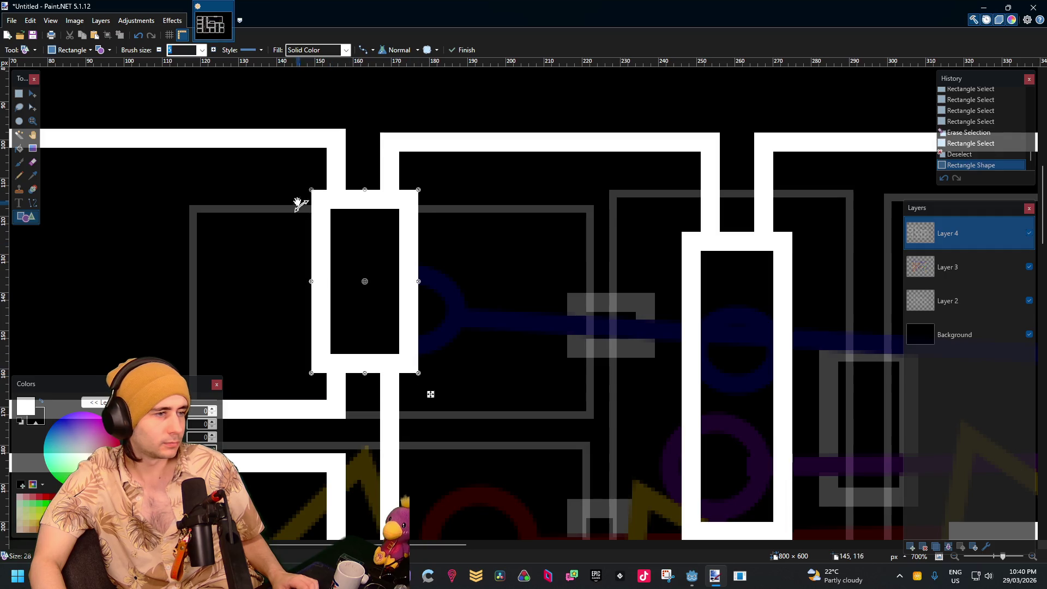
drag(310, 284, 306, 284)
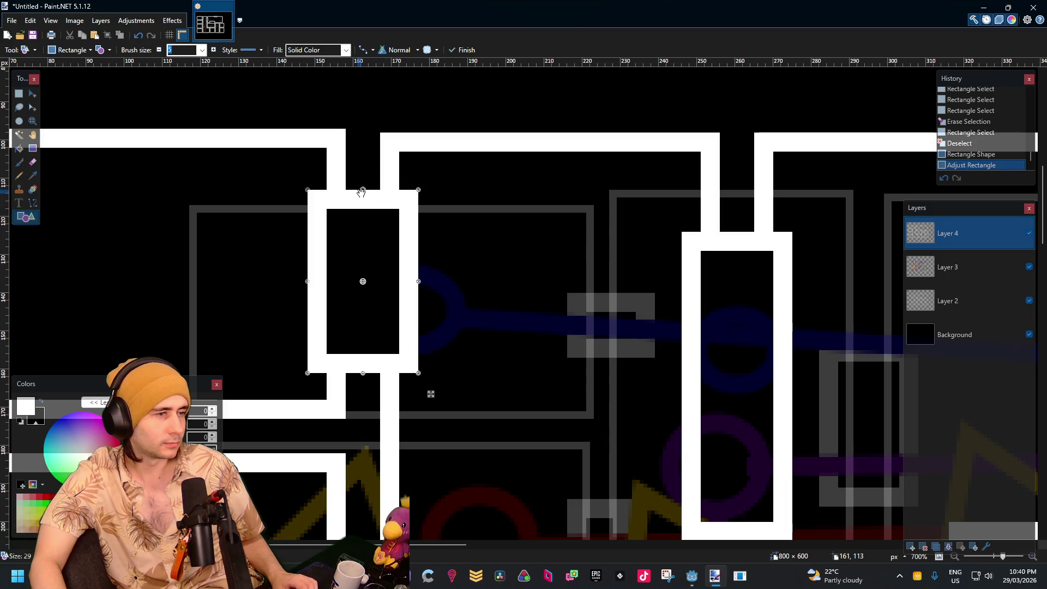
drag(362, 192, 362, 176)
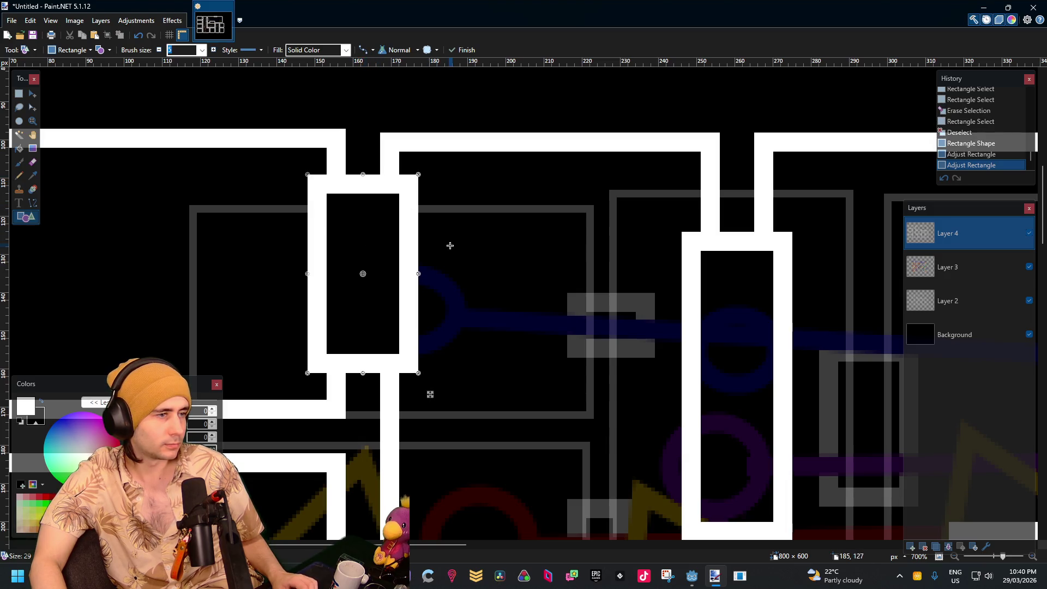
ctrl+scroll(447, 259, down, 5)
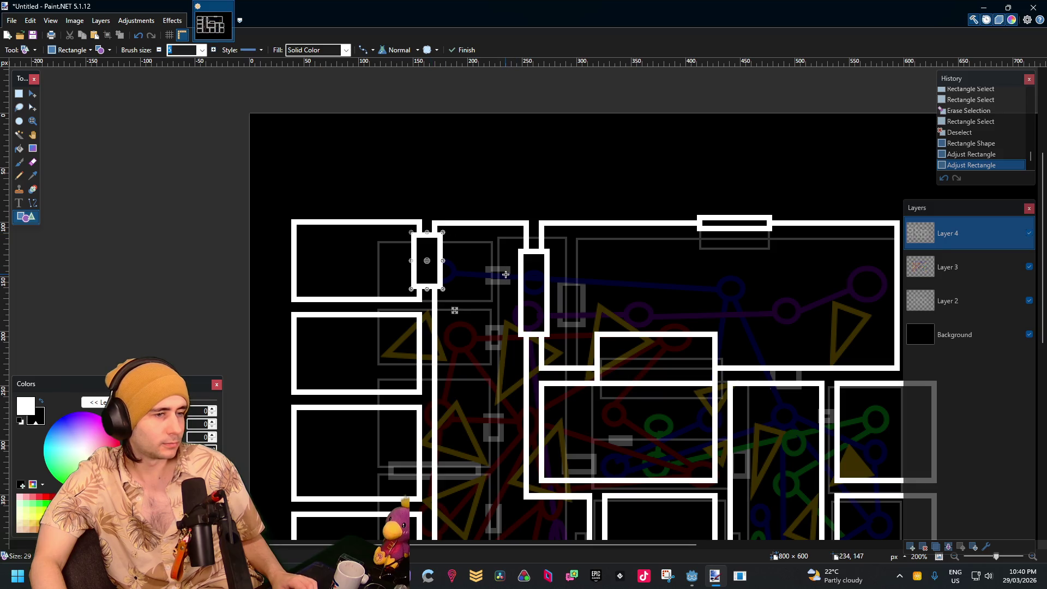
key(Return)
ctrl+scroll(447, 278, up, 1)
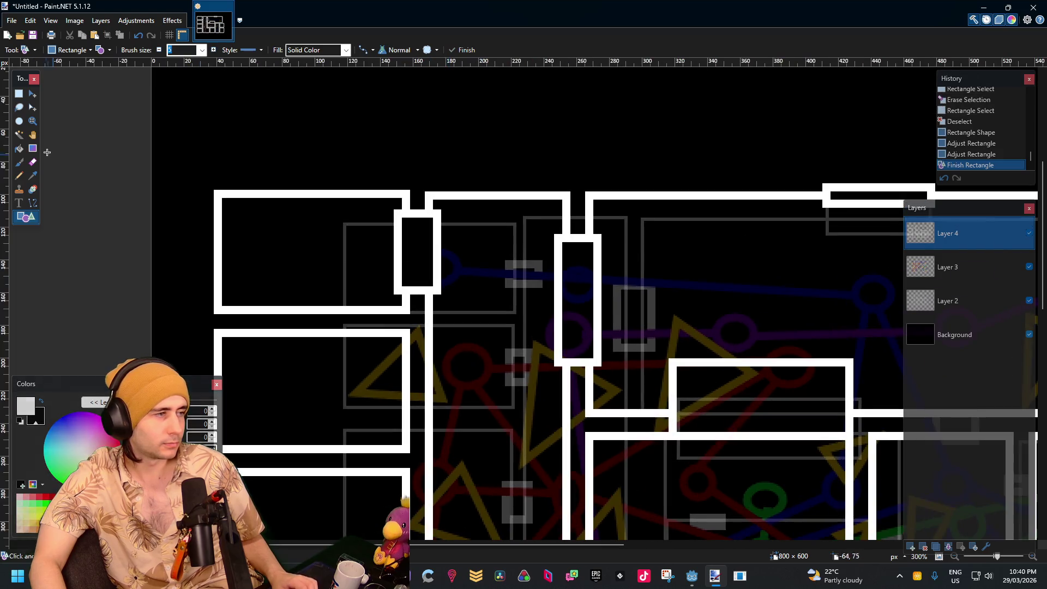
click(22, 95)
Select the new pillar frame and paste a trial copy of it lower down
scroll(428, 222, up, 5)
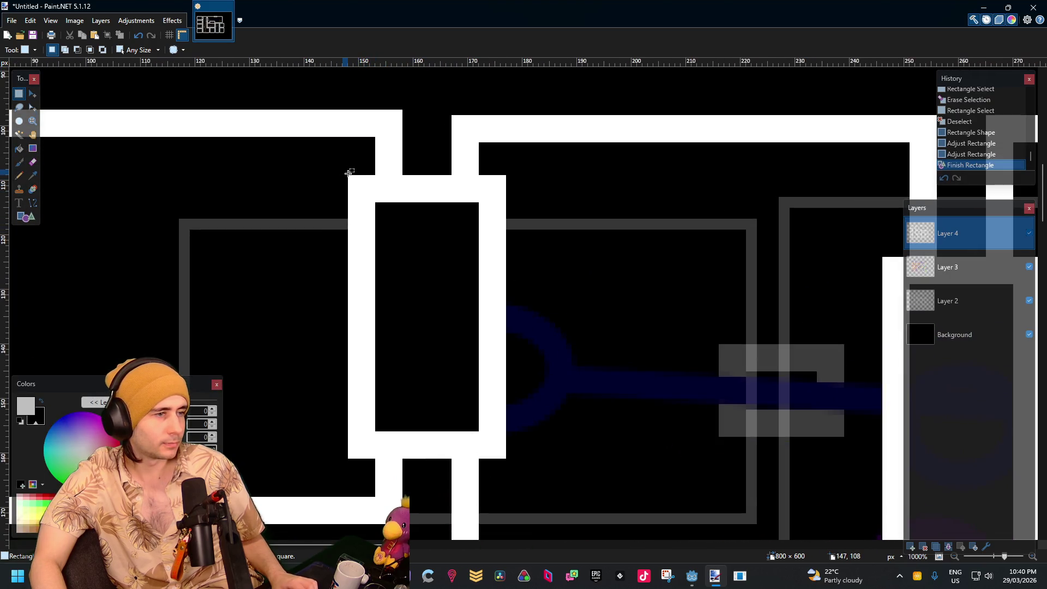
drag(349, 172, 414, 239)
click(353, 147)
mouse_move(348, 138)
mouse_down()
mouse_move(509, 455)
mouse_move(504, 490)
mouse_up()
scroll(645, 338, down, 10)
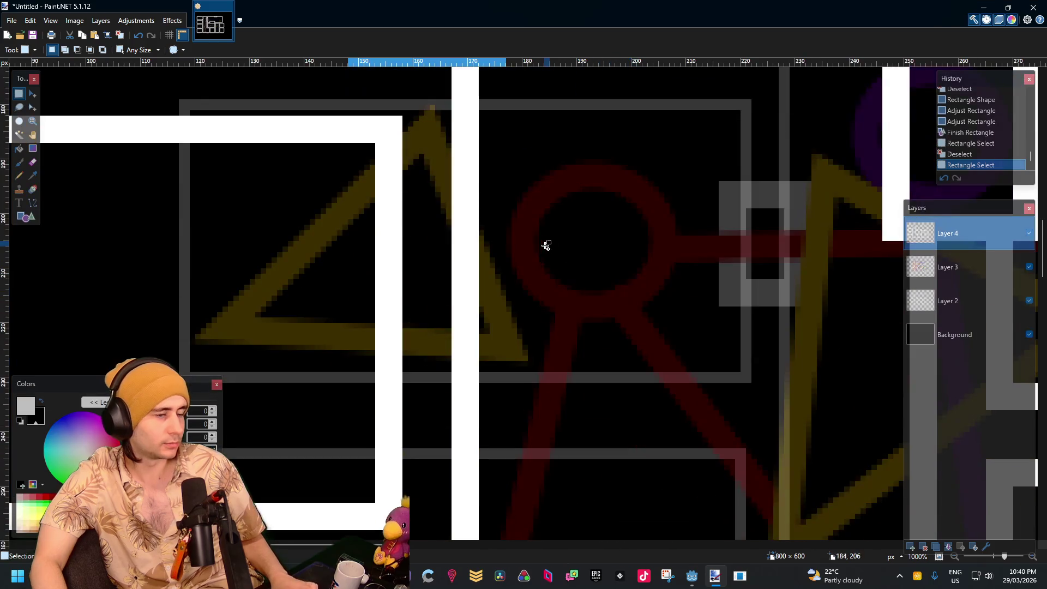
key(ctrl+v)
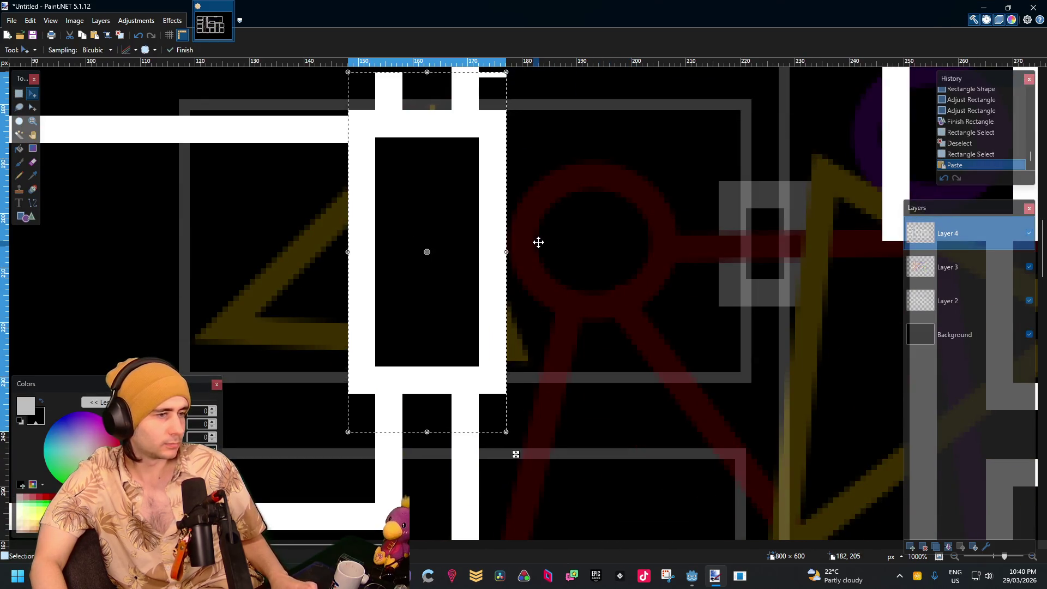
scroll(538, 241, down, 4)
mouse_move(500, 216)
mouse_down()
mouse_move(496, 265)
mouse_move(500, 253)
mouse_up()
ctrl+scroll(581, 164, up, 7)
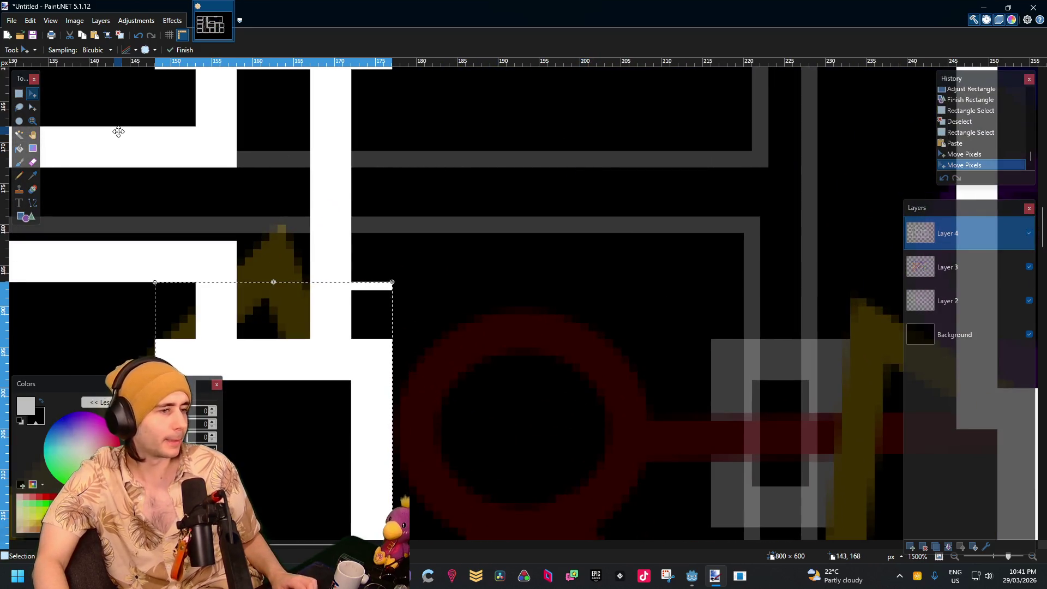
click(19, 94)
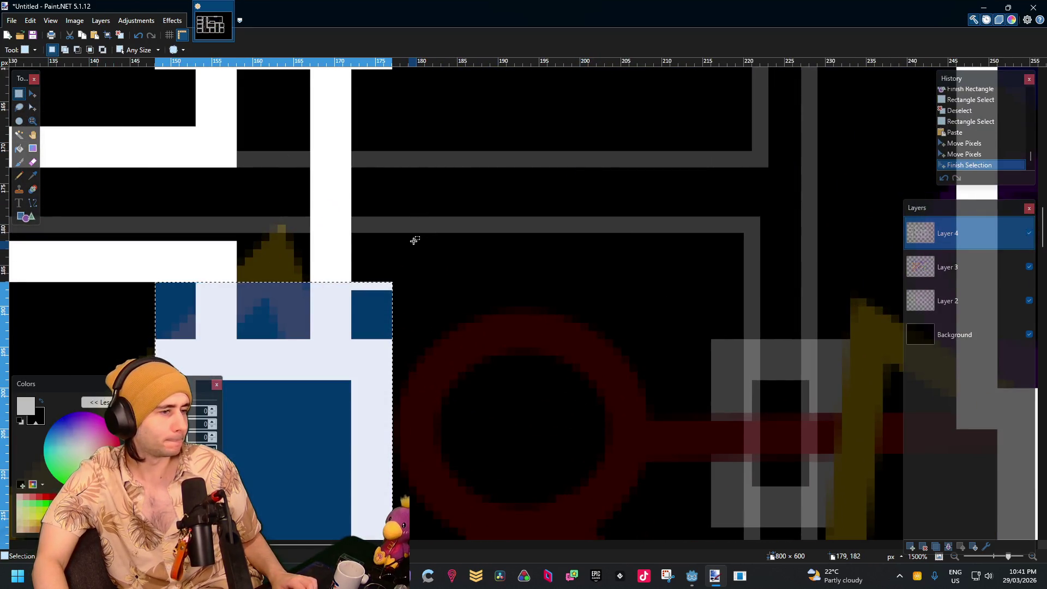
ctrl+scroll(414, 240, down, 6)
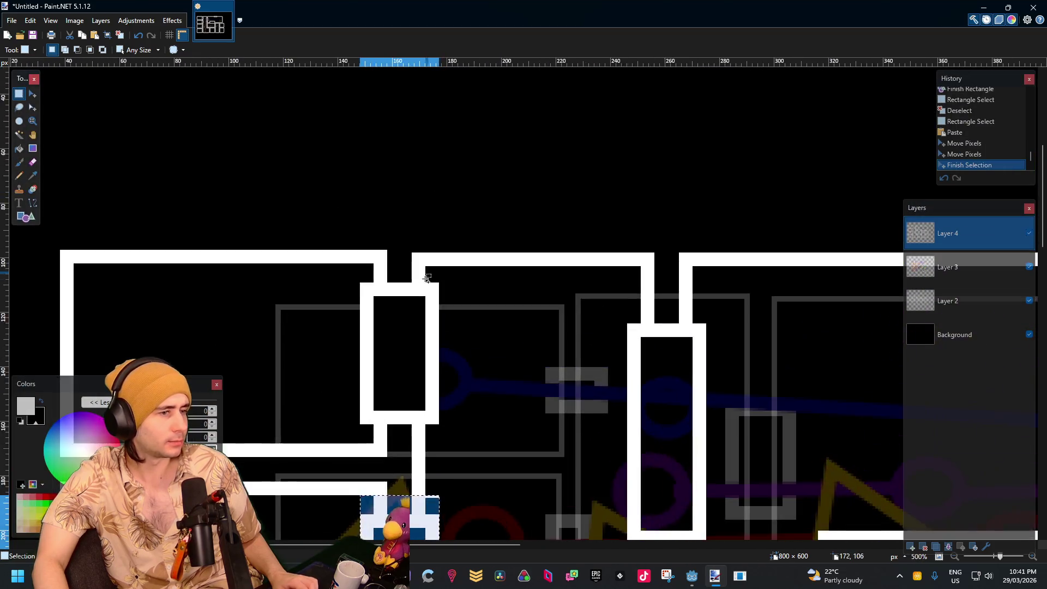
ctrl+scroll(427, 278, up, 6)
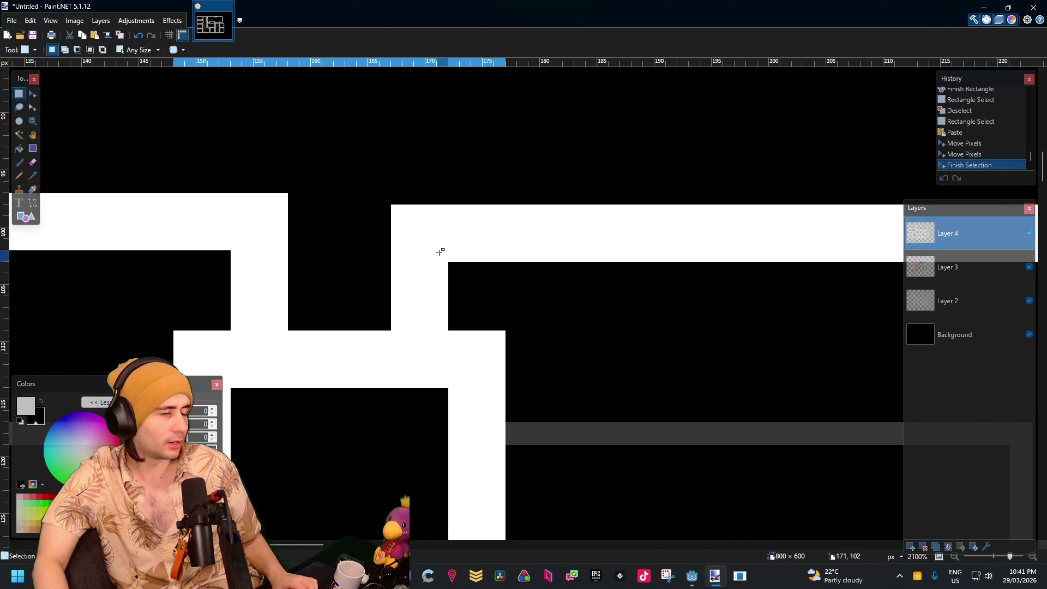
Undo the stray top-wall selection and remove the trial pillar copy
mouse_move(426, 194)
mouse_down()
mouse_move(334, 202)
mouse_move(185, 275)
mouse_move(193, 246)
mouse_up()
ctrl+scroll(460, 267, down, 6)
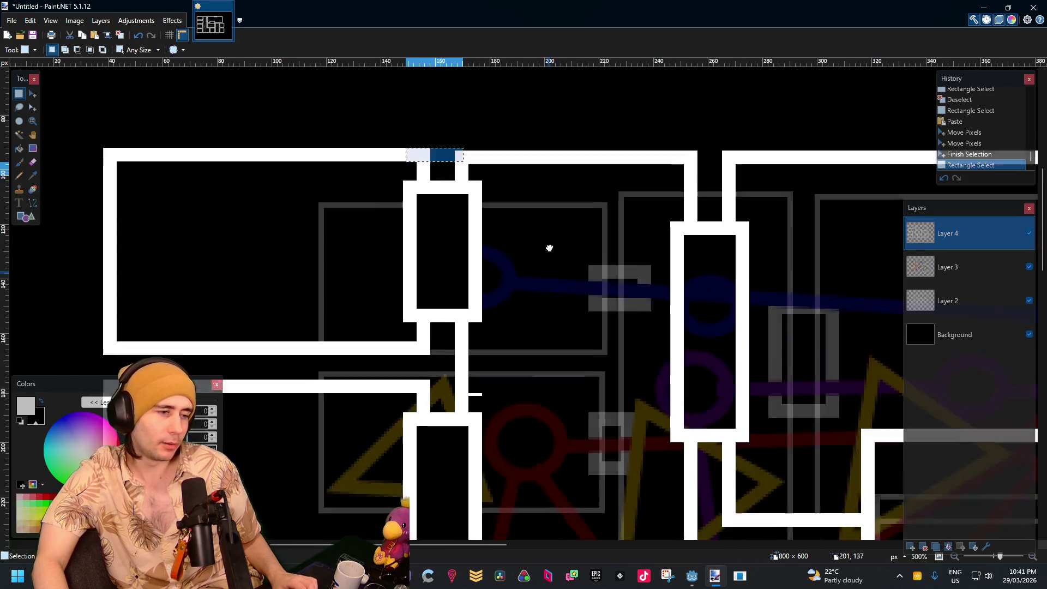
key(ctrl+z)
key(ctrl+z)
key(ctrl+z)
key(ctrl+z)
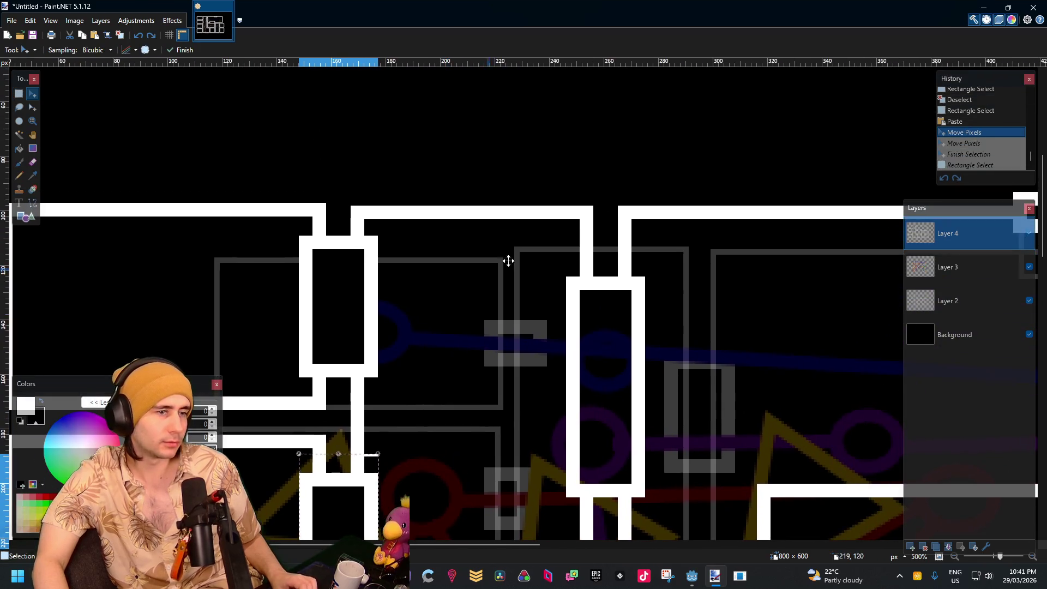
key(ctrl+z)
ctrl+scroll(542, 209, up, 6)
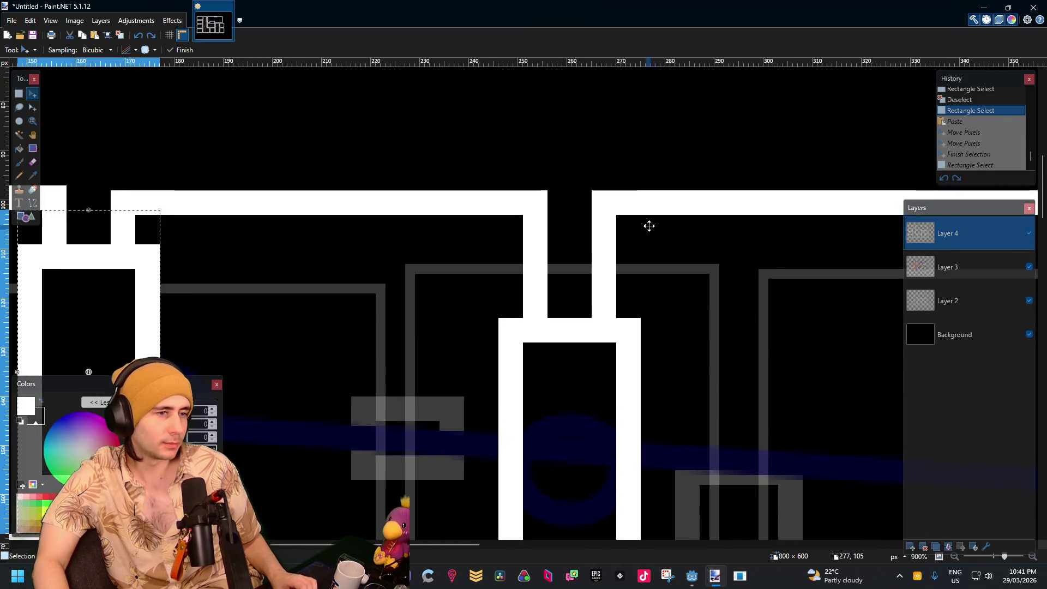
Nudge a top wall piece into line with the frame, then deselect
click(429, 188)
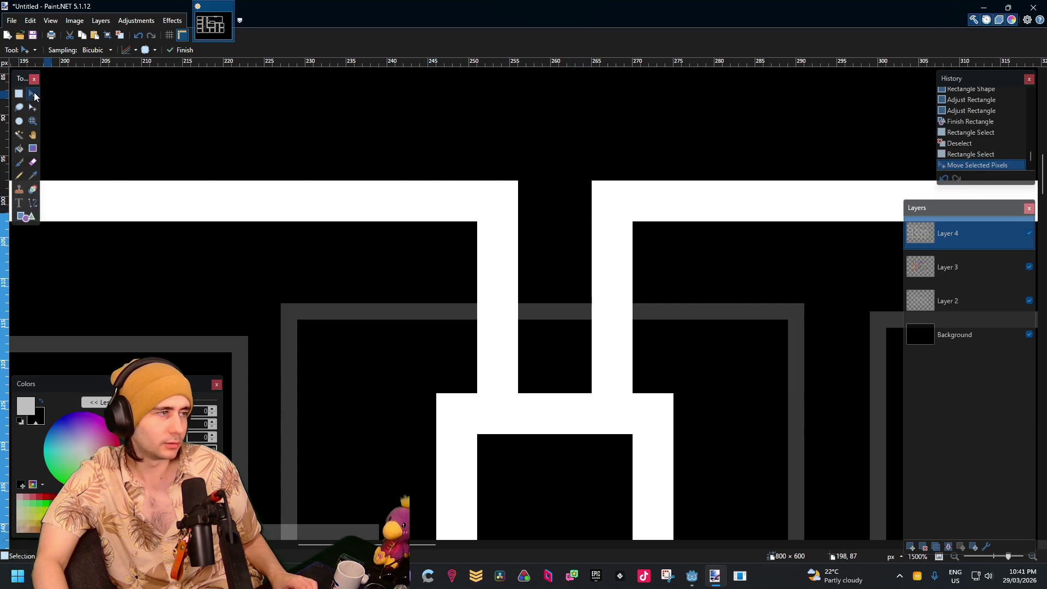
click(19, 94)
ctrl+scroll(247, 216, down, 1)
ctrl+scroll(246, 216, down, 5)
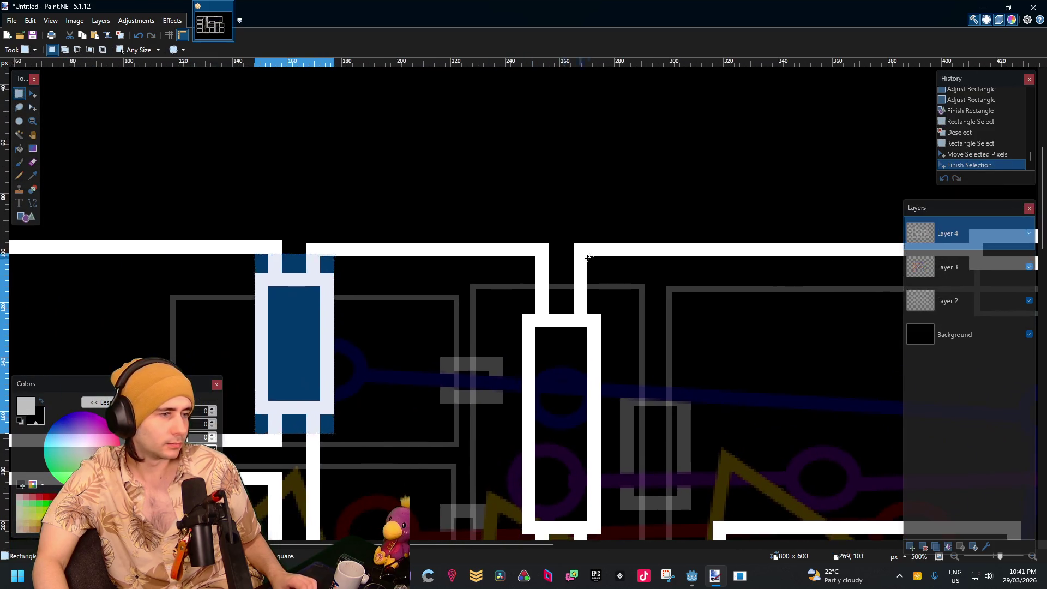
key(ctrl+d)
mouse_move(614, 240)
mouse_down()
mouse_move(467, 259)
mouse_move(274, 259)
mouse_move(281, 252)
mouse_up()
scroll(281, 253, left, 5)
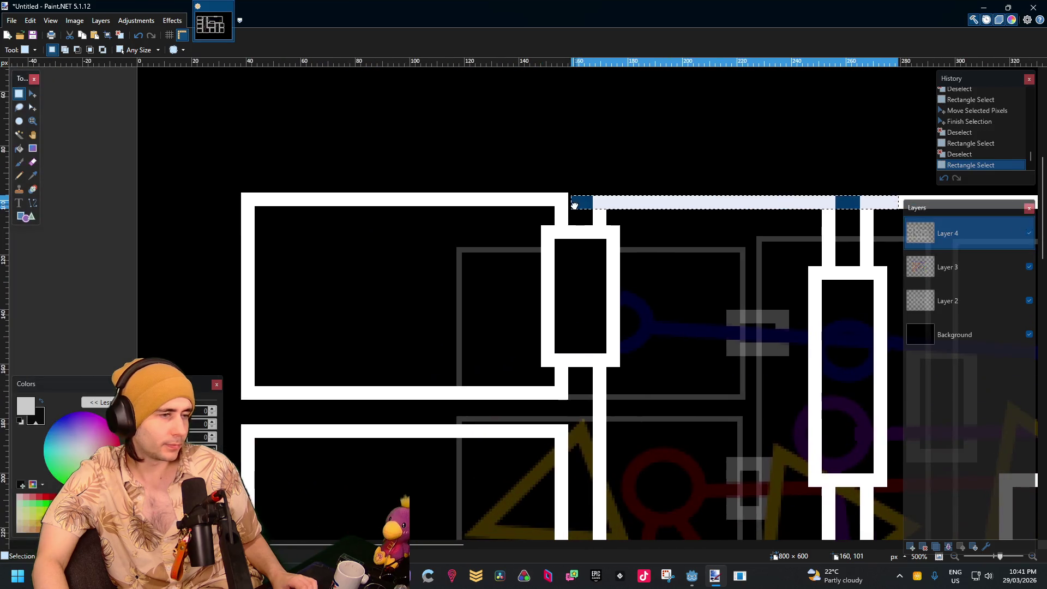
key(ctrl+d)
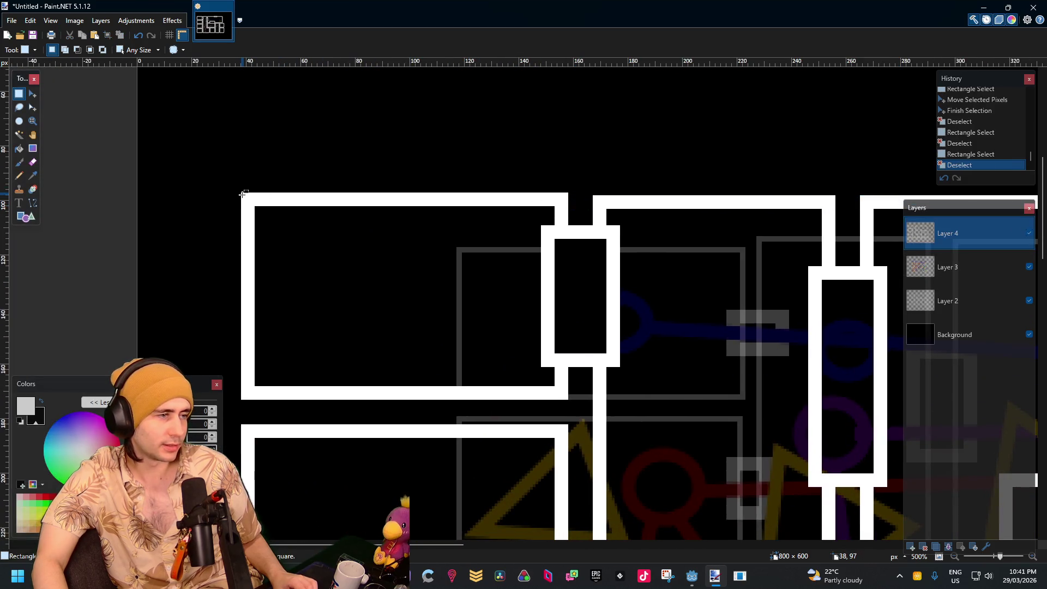
Select the upper-left walls and nudge them with arrow keys into alignment with the new frame
mouse_move(245, 199)
mouse_down()
mouse_move(553, 420)
mouse_move(551, 537)
mouse_move(548, 420)
mouse_move(566, 334)
mouse_up()
ctrl+scroll(593, 297, up, 5)
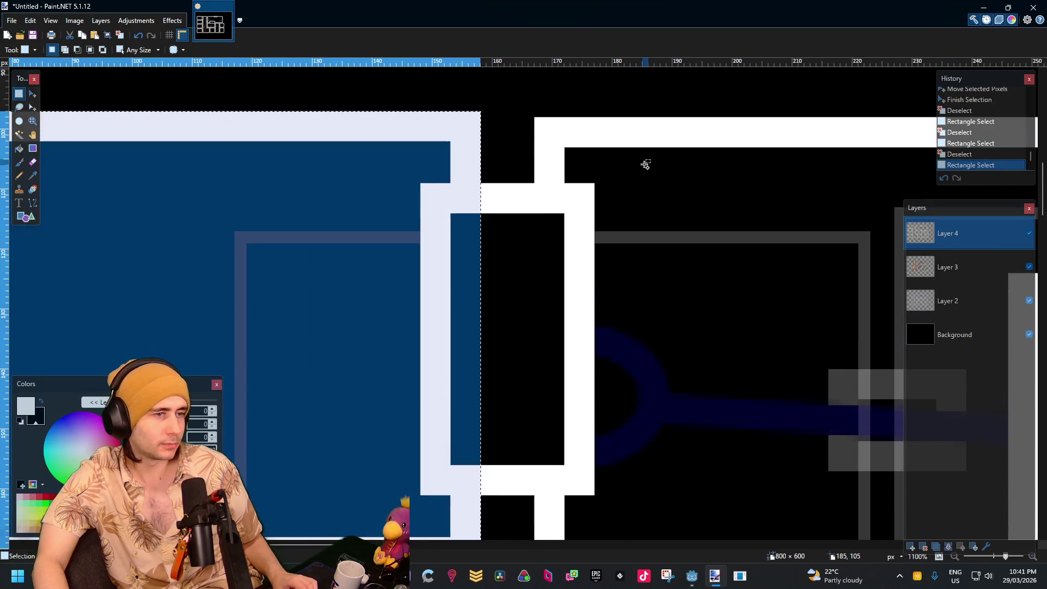
click(32, 94)
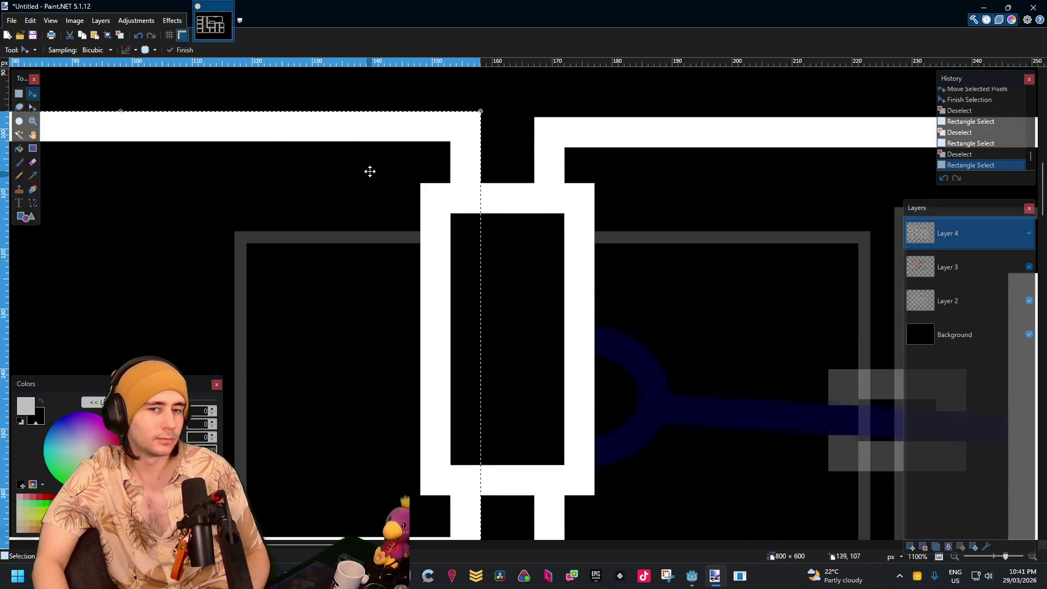
key(Down)
key(Down)
key(Up)
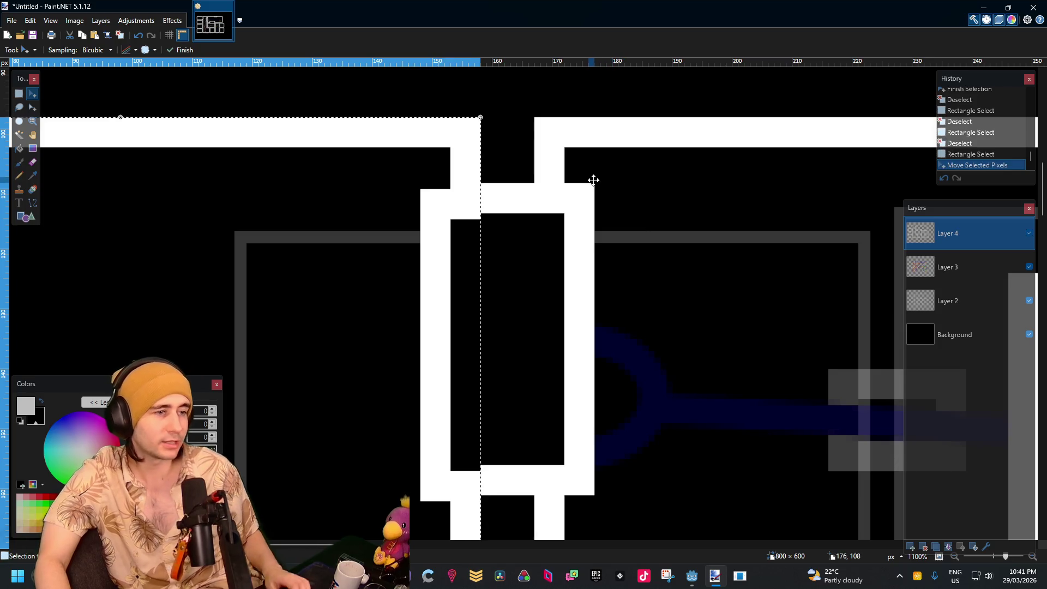
ctrl+scroll(526, 109, up, 3)
ctrl+scroll(526, 110, down, 8)
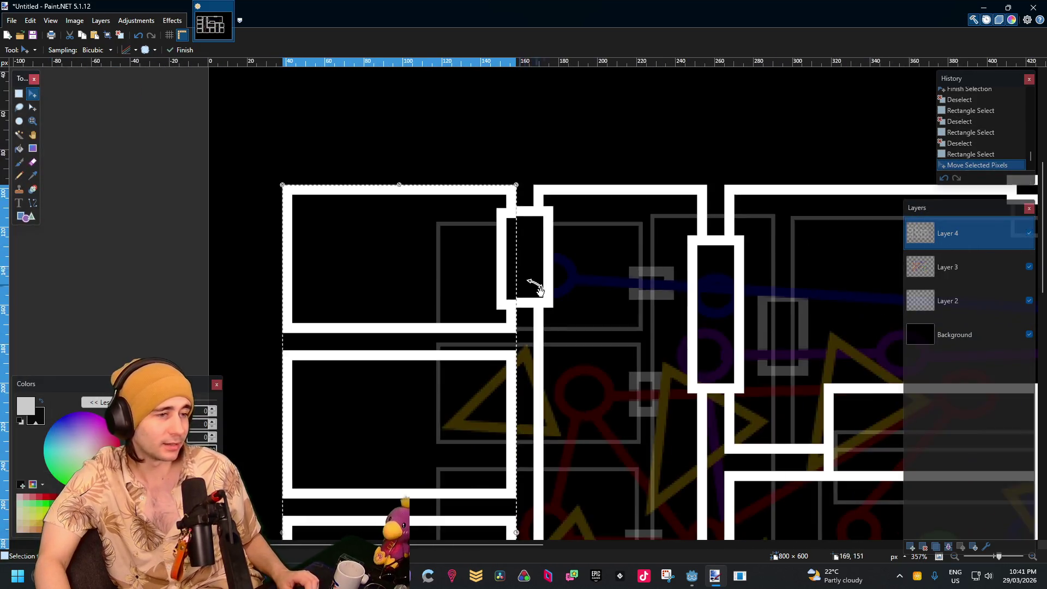
scroll(553, 334, down, 5)
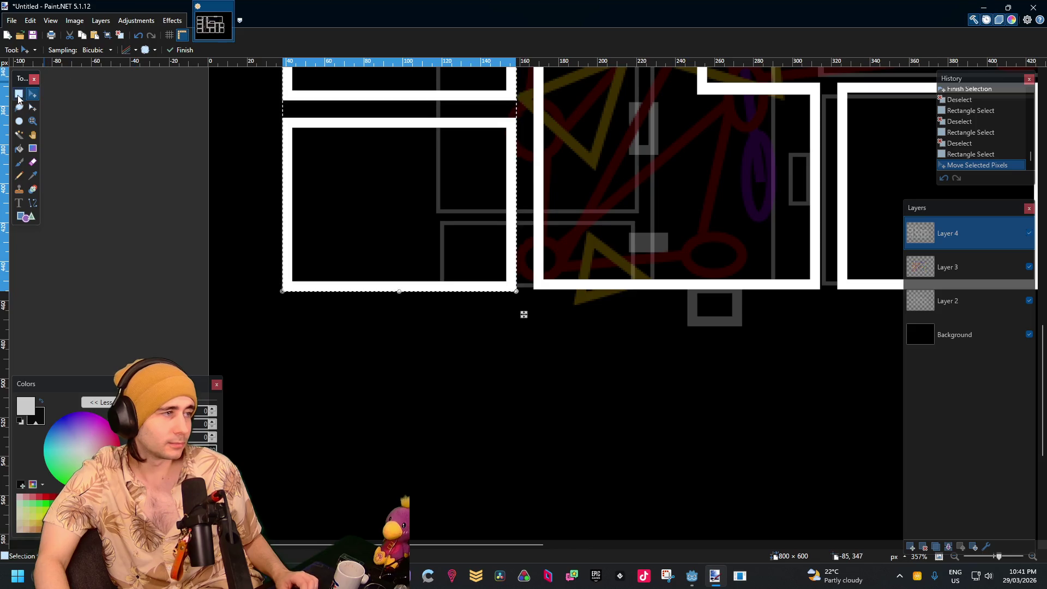
click(18, 97)
click(414, 194)
ctrl+scroll(457, 250, up, 3)
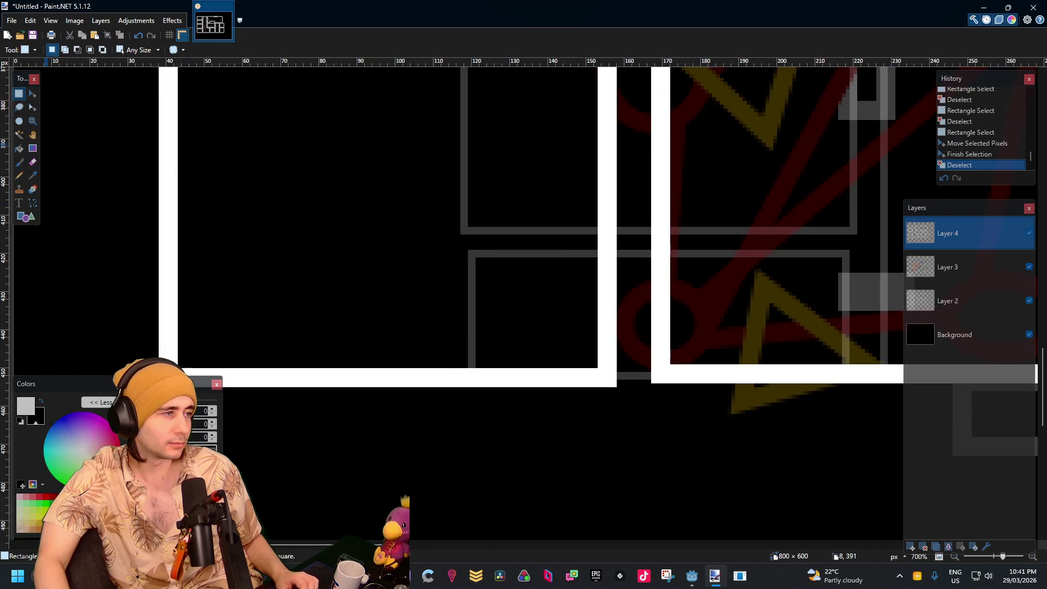
click(25, 216)
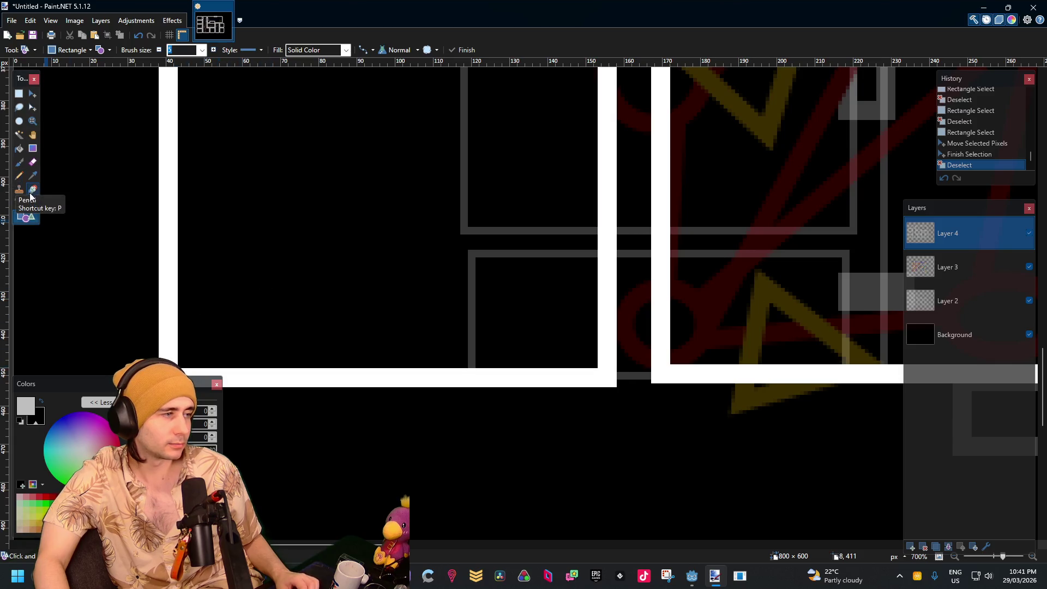
click(18, 94)
scroll(533, 248, down, 6)
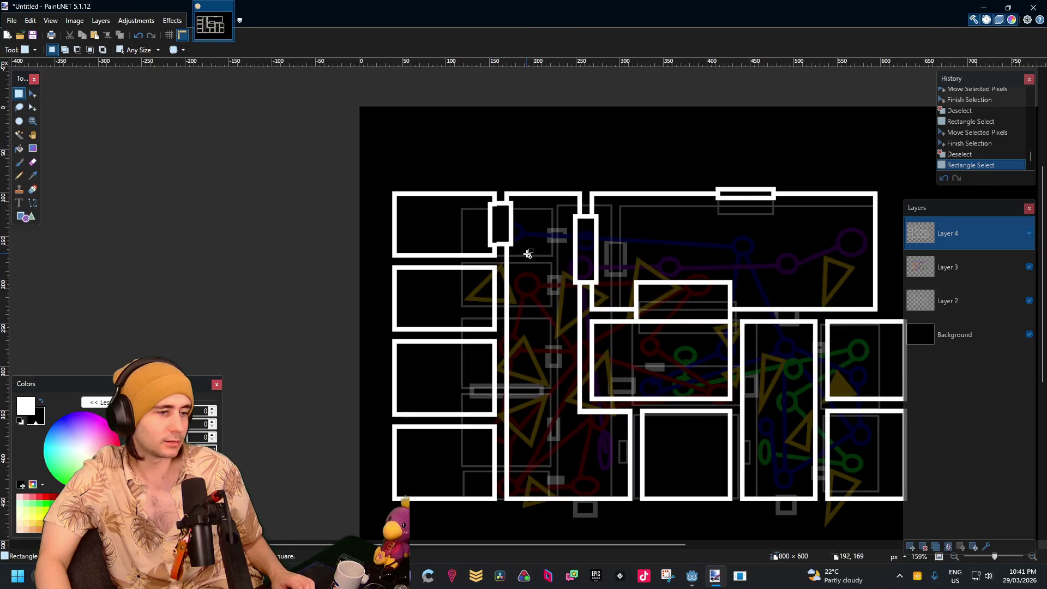
Move the doorway connector block down one pixel and deselect it
scroll(535, 232, up, 6)
scroll(403, 202, up, 2)
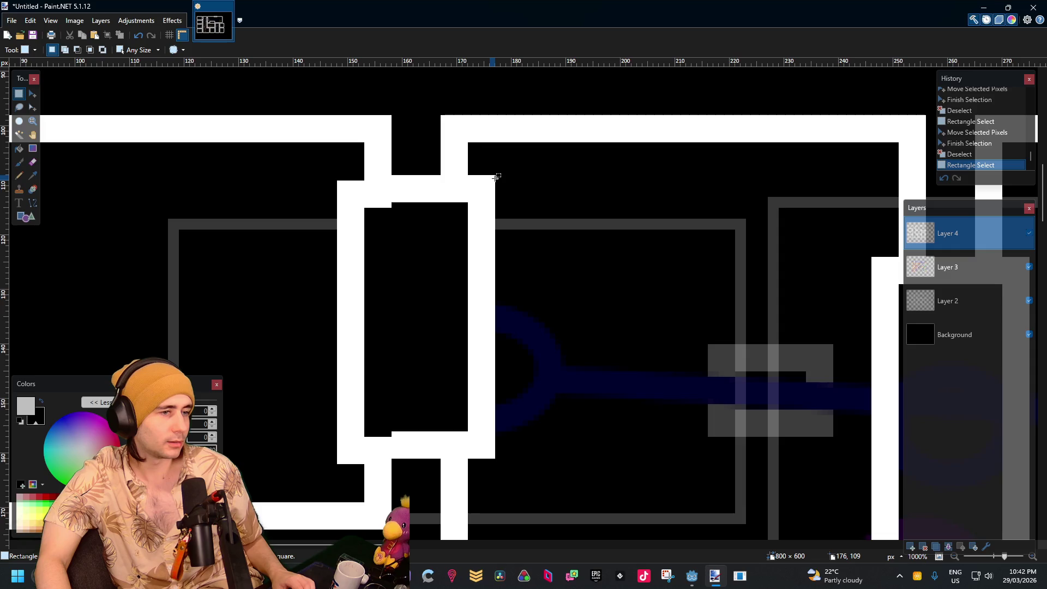
mouse_move(468, 183)
mouse_down()
mouse_move(394, 345)
mouse_move(393, 451)
mouse_up()
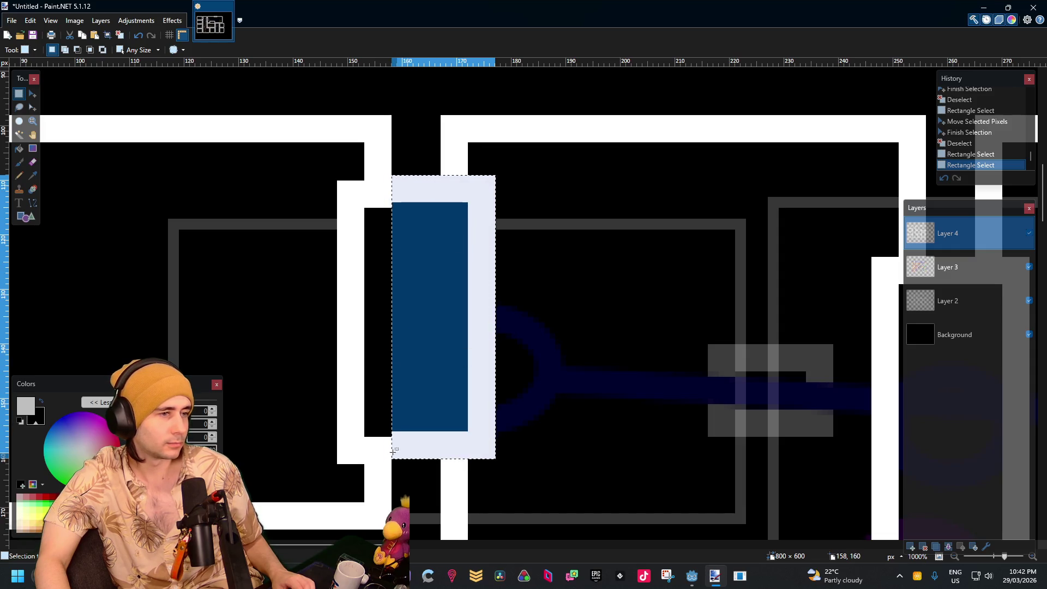
click(33, 93)
key(Down)
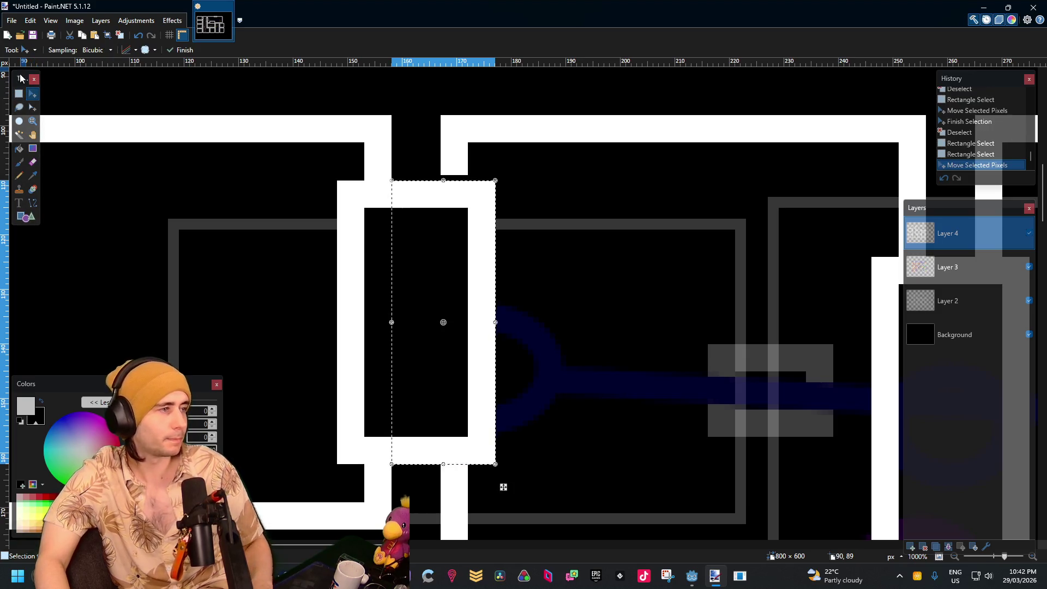
click(19, 93)
key(ctrl+d)
Touch up a wall pixel with the Pencil and select the whole doorway pillar
click(19, 175)
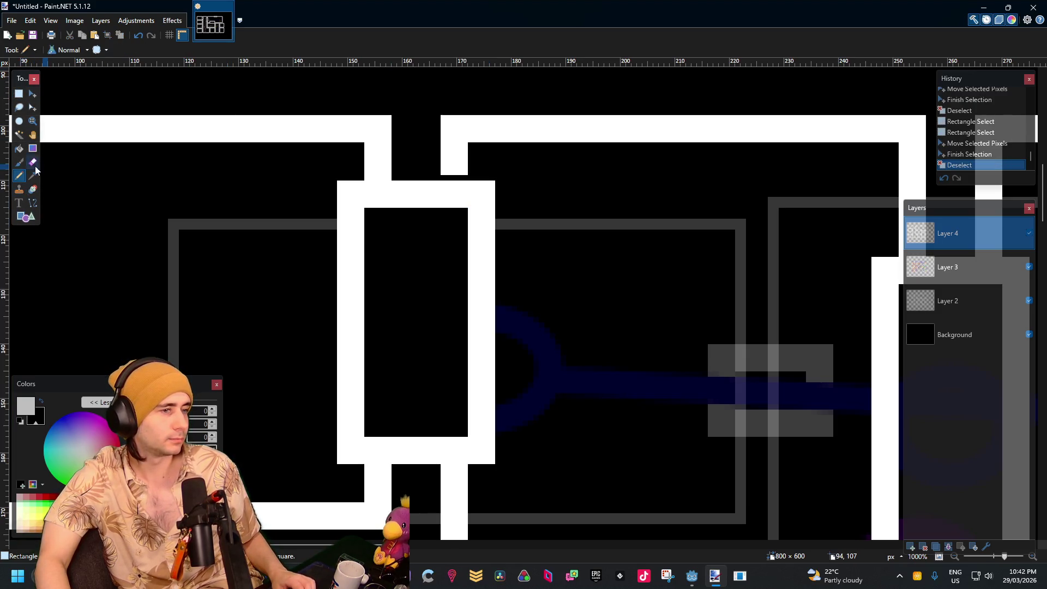
click(464, 172)
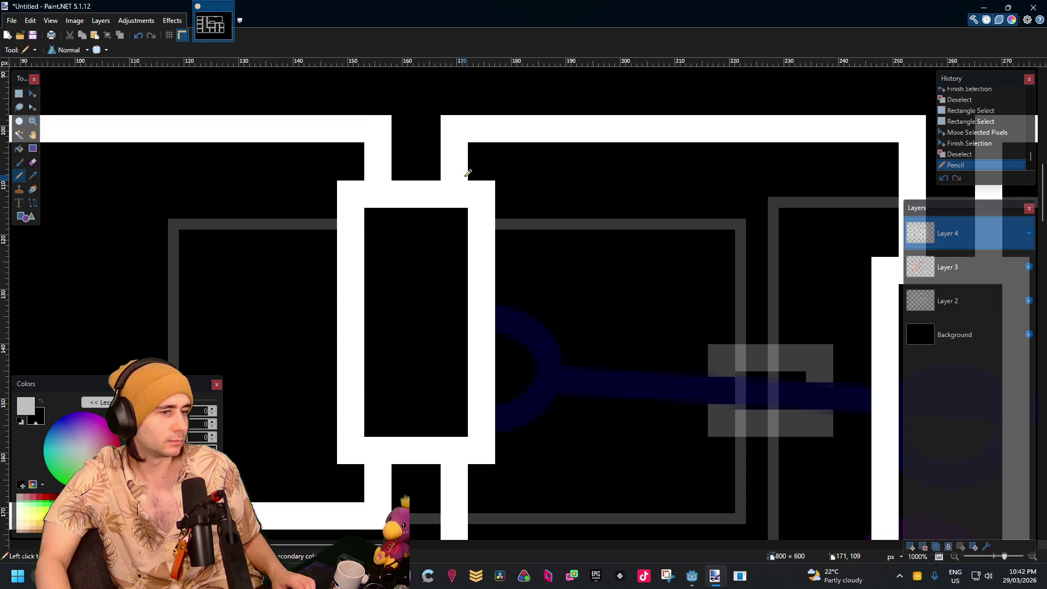
scroll(466, 172, down, 3)
click(19, 93)
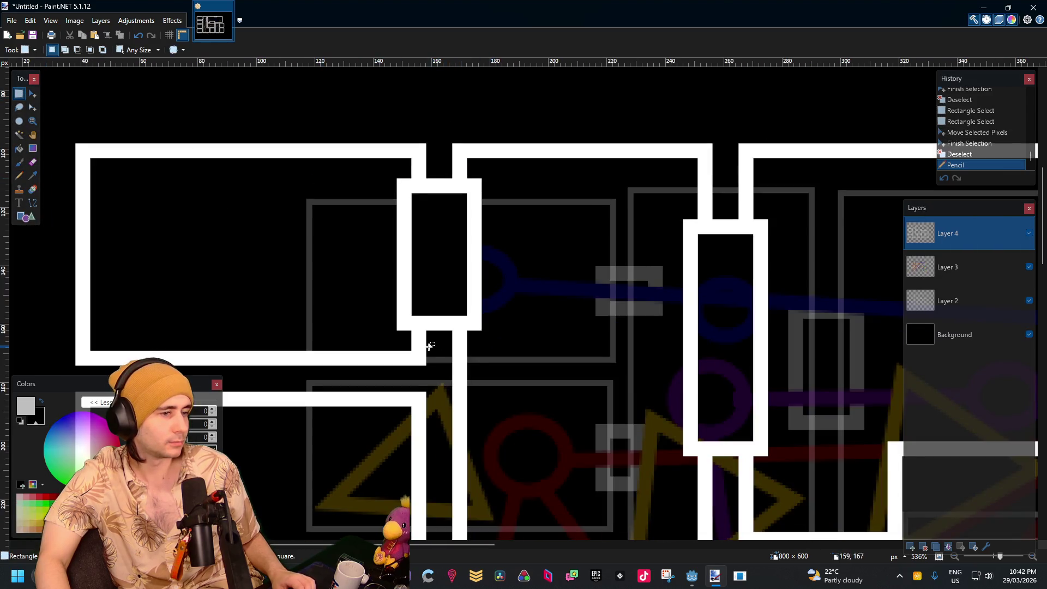
drag(395, 347, 441, 272)
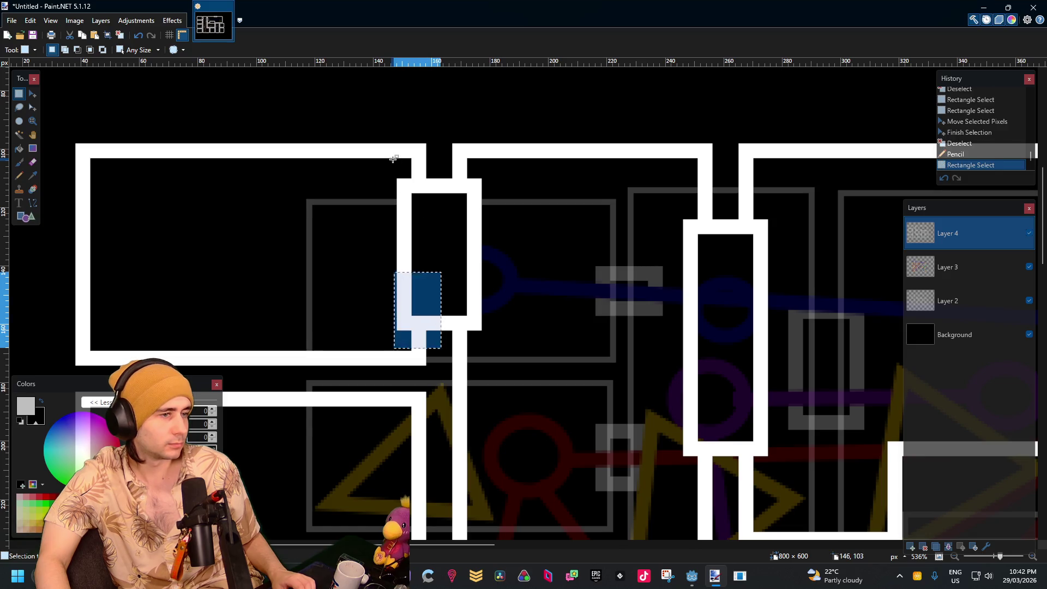
mouse_move(393, 159)
mouse_down()
mouse_move(468, 305)
mouse_move(513, 349)
mouse_move(494, 350)
mouse_up()
Copy the doorway pillar and paste a first duplicate
key(ctrl+c)
scroll(528, 283, down, 5)
key(ctrl+v)
mouse_move(486, 182)
mouse_down()
mouse_move(465, 273)
mouse_move(467, 234)
mouse_up()
scroll(480, 235, down, 2)
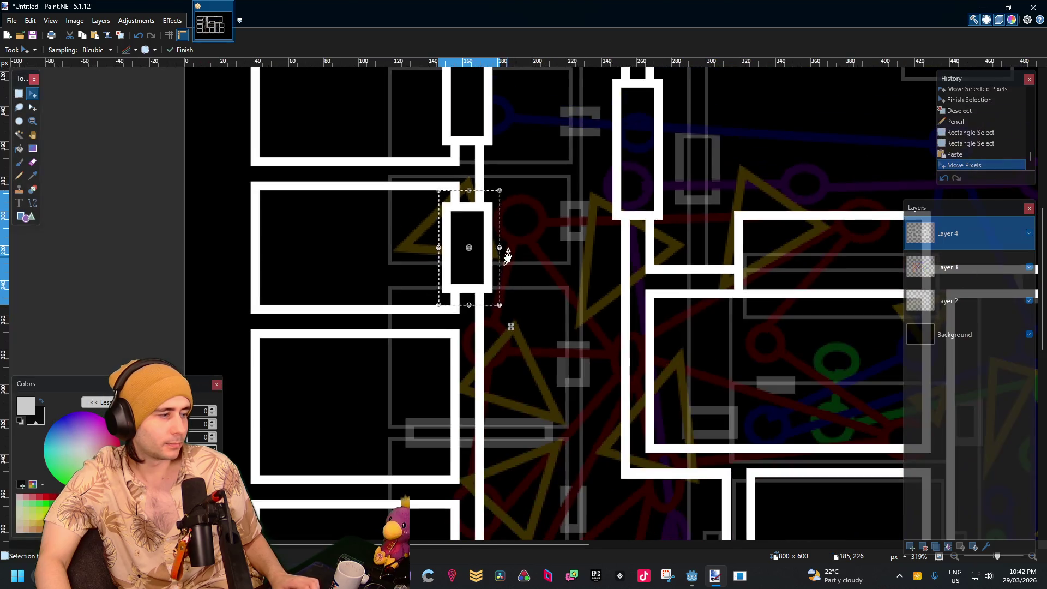
scroll(485, 234, up, 3)
scroll(488, 231, up, 4)
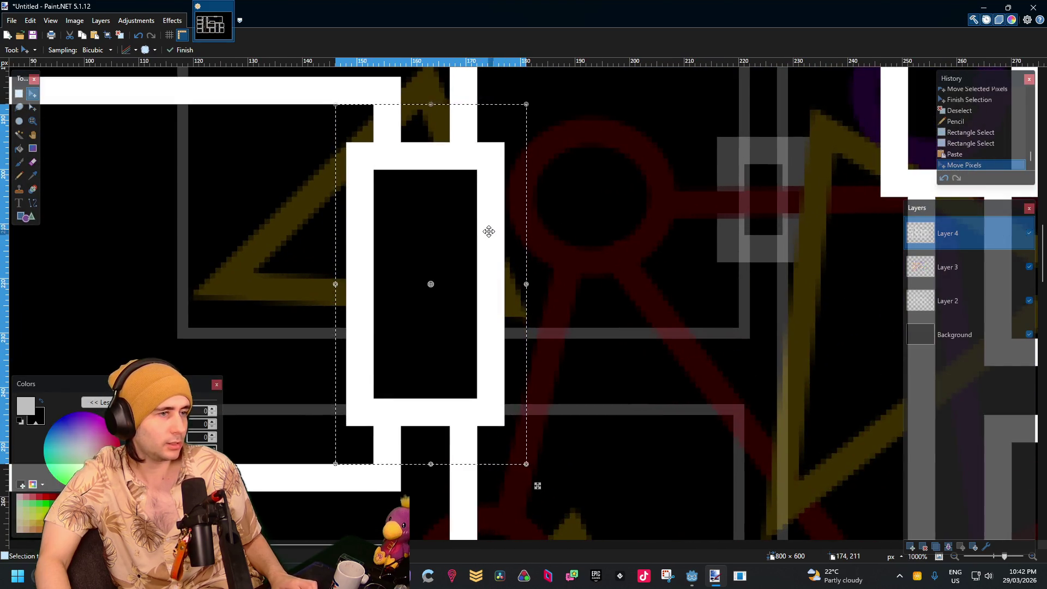
scroll(489, 231, down, 7)
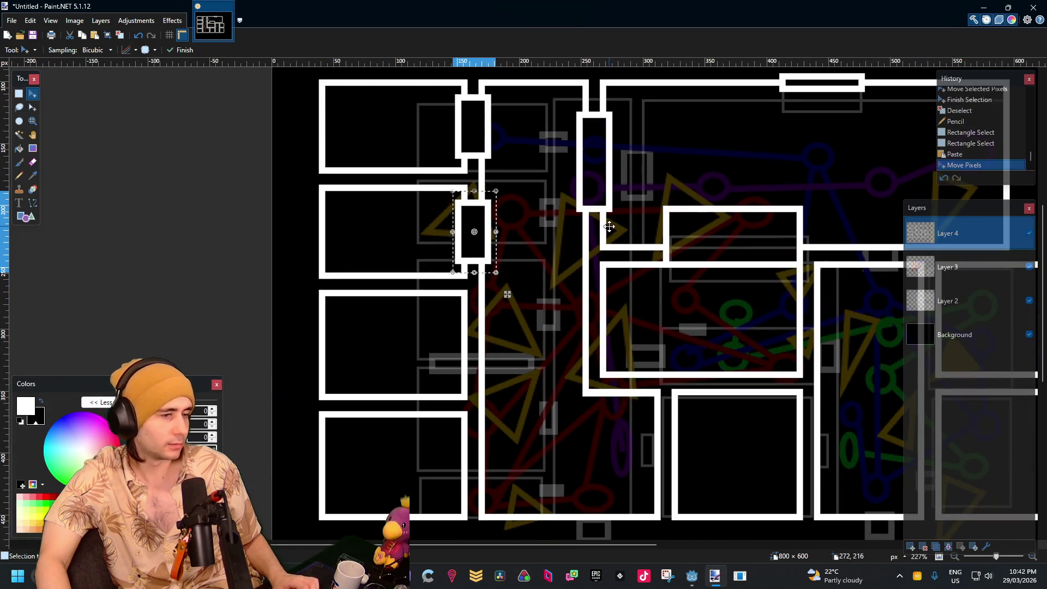
Paste another pillar copy onto the second room's wall, nudged up one pixel
key(ctrl+v)
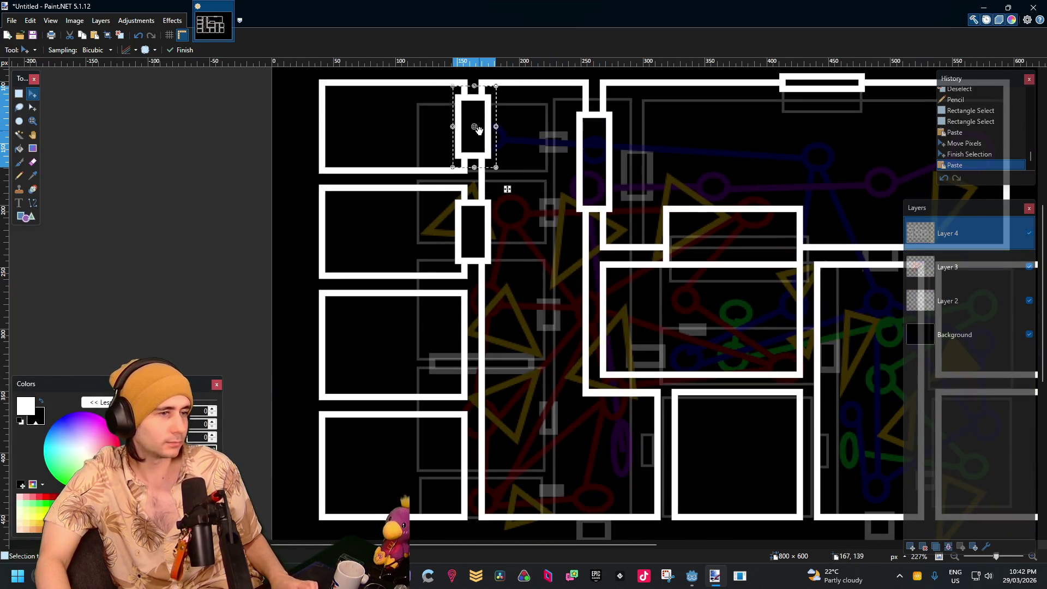
drag(484, 119, 484, 344)
scroll(483, 344, up, 5)
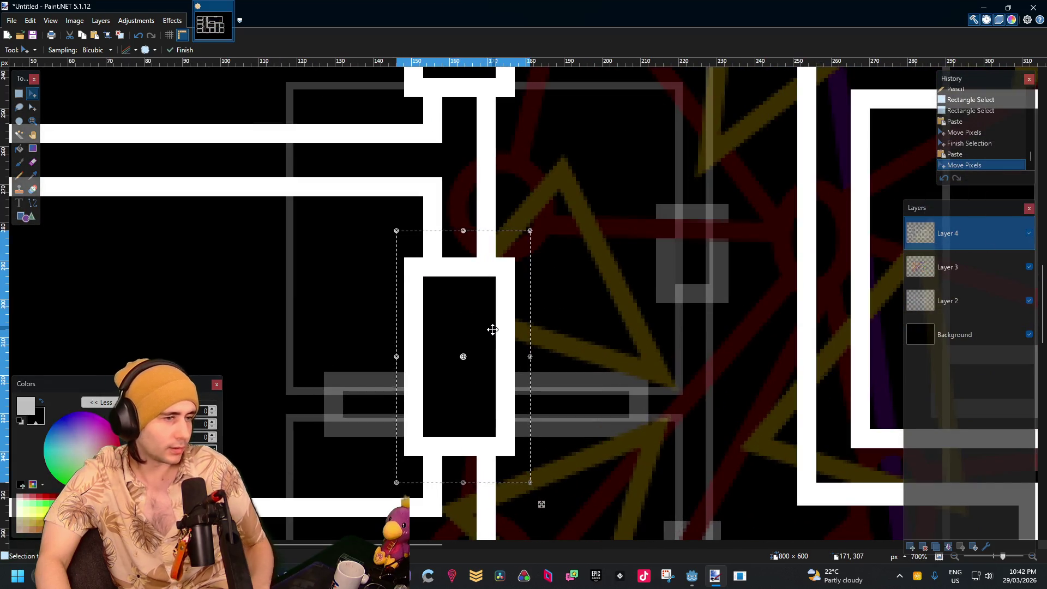
drag(493, 324, 493, 315)
key(Up)
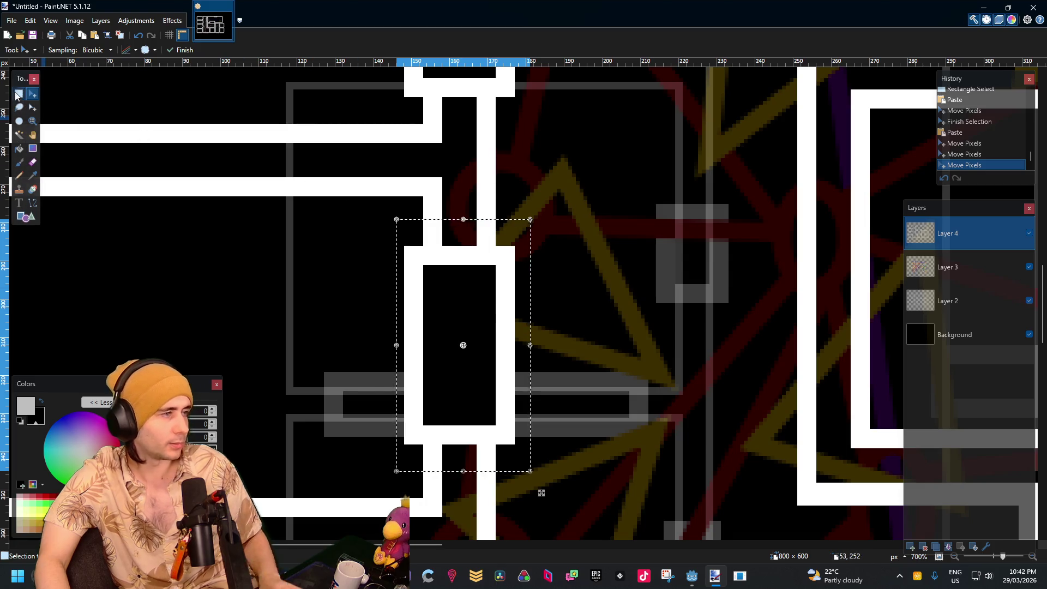
key(s)
click(407, 195)
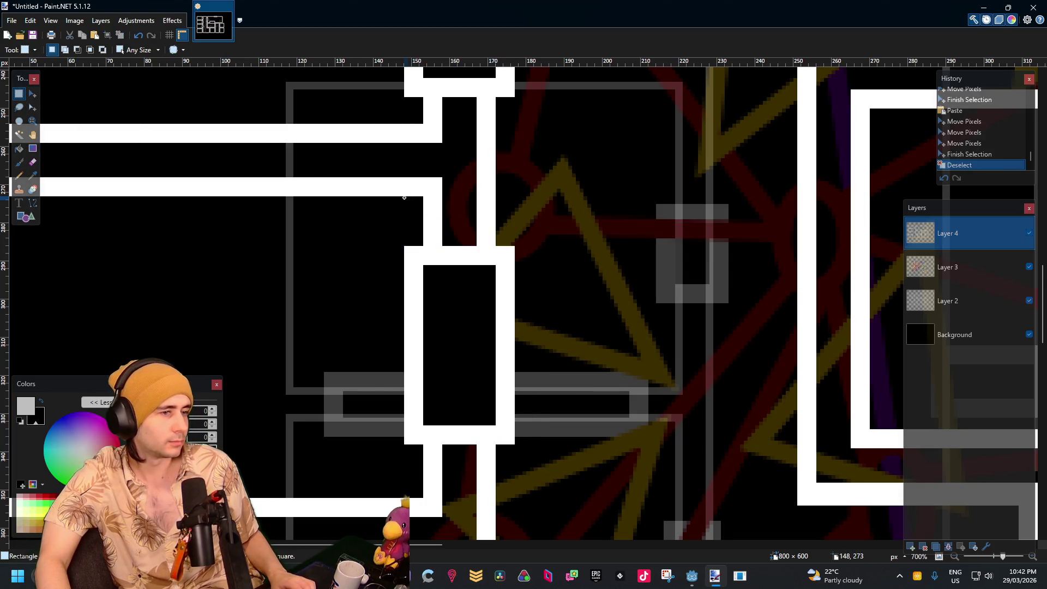
Copy the placed pillar and paste a duplicate aligned on the third room's wall
mouse_move(404, 198)
mouse_down()
mouse_move(534, 403)
mouse_move(522, 487)
mouse_up()
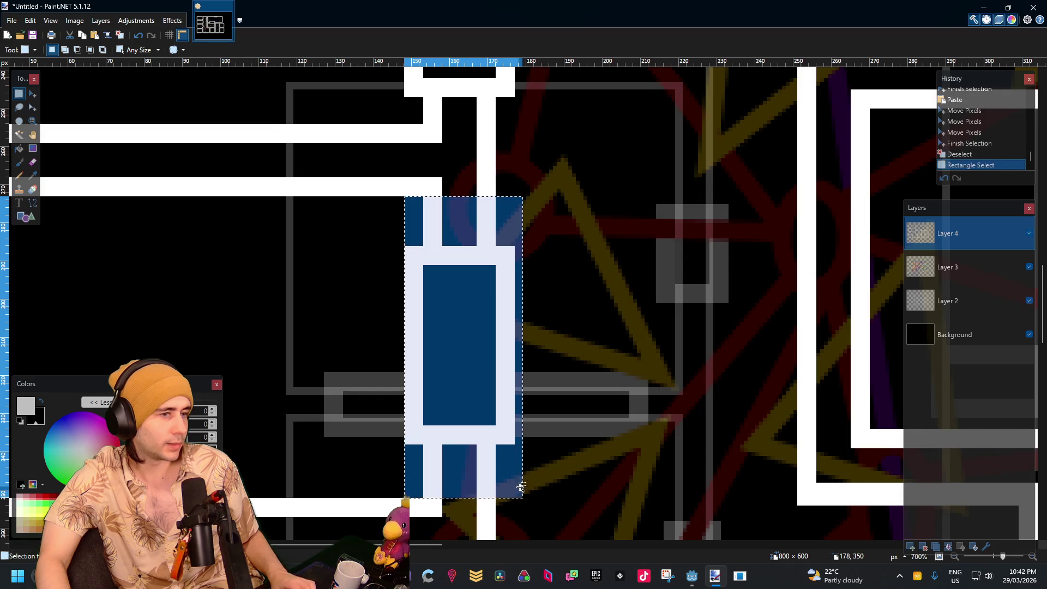
key(ctrl+c)
scroll(552, 382, down, 5)
key(ctrl+v)
mouse_move(493, 252)
mouse_down()
mouse_move(484, 366)
mouse_move(481, 324)
mouse_move(486, 334)
mouse_up()
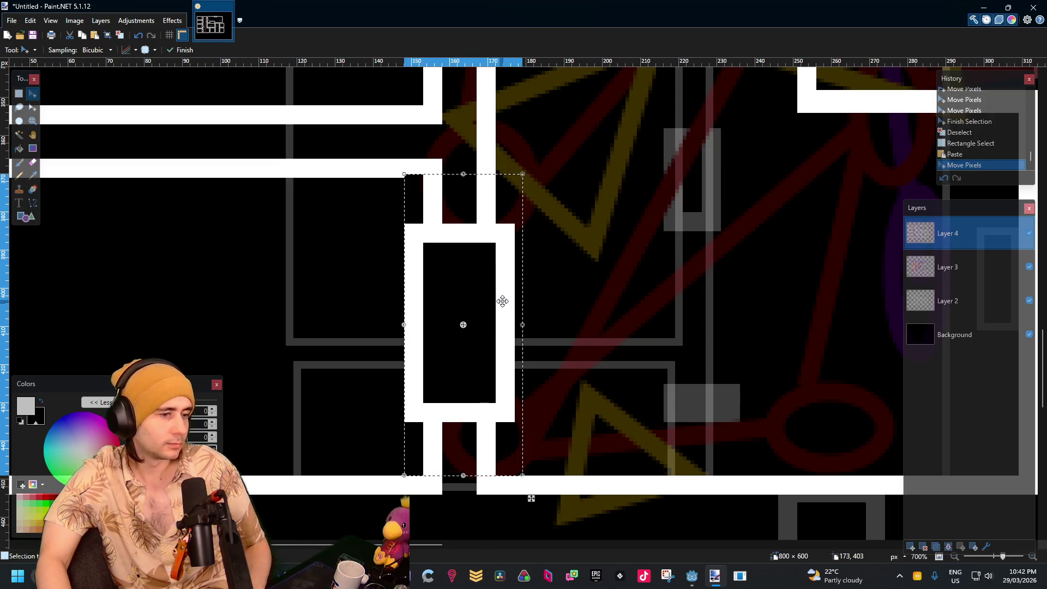
drag(500, 300, 533, 289)
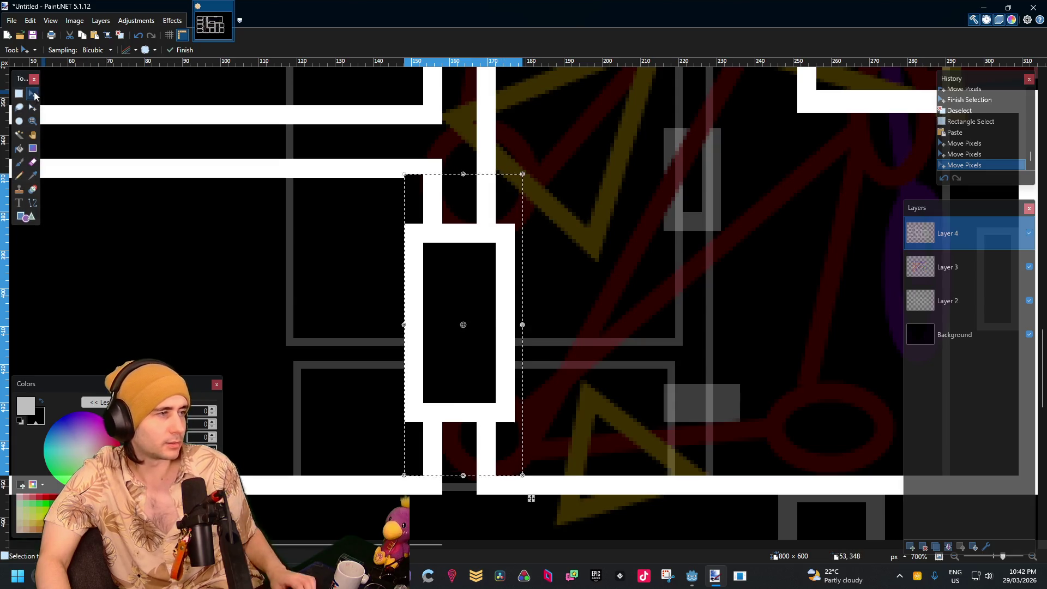
key(s)
click(199, 129)
Shift the small wall segment beside the doorway into place
scroll(436, 375, up, 3)
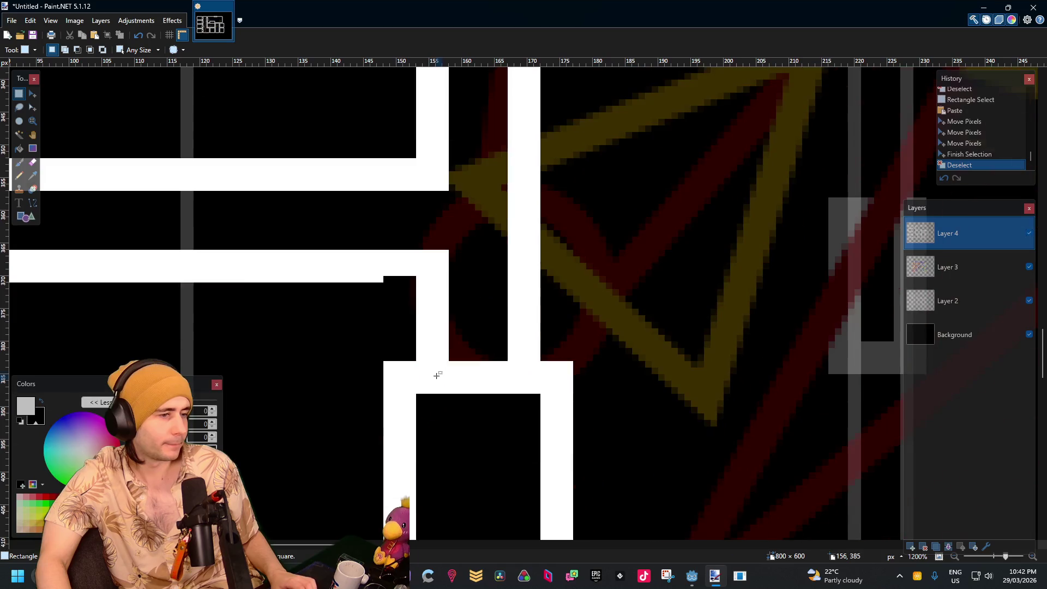
mouse_move(370, 263)
mouse_down()
mouse_move(448, 276)
mouse_move(412, 281)
mouse_up()
key(m)
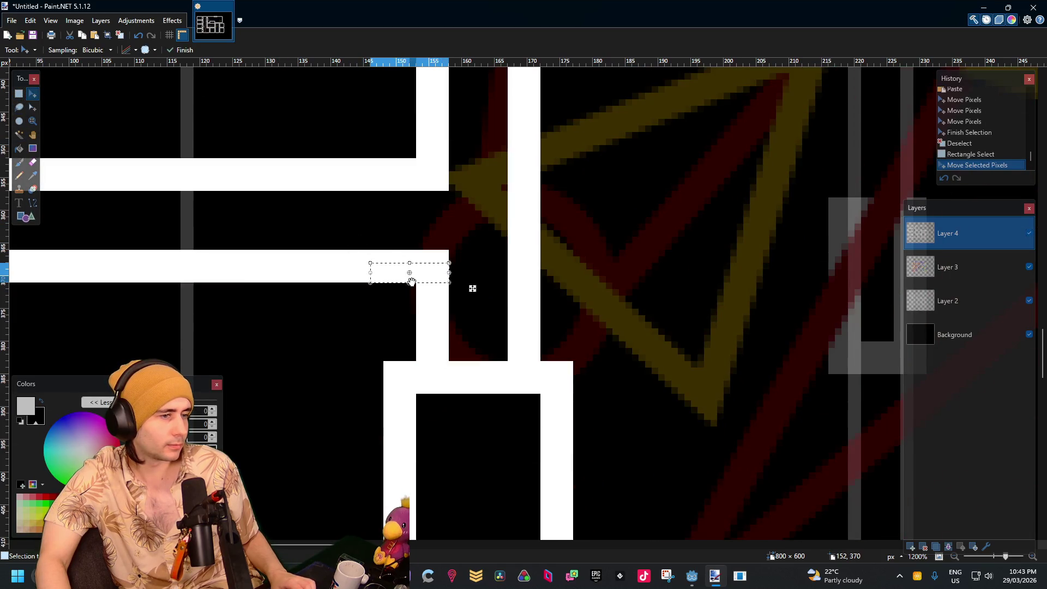
key(s)
click(318, 190)
scroll(558, 208, down, 10)
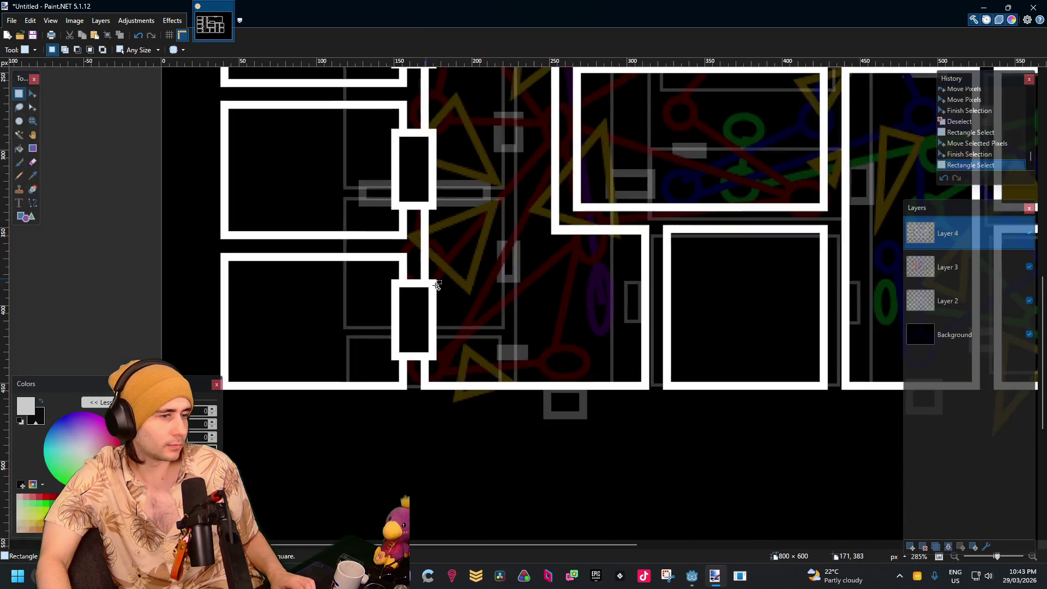
scroll(559, 208, down, 1)
scroll(525, 296, up, 3)
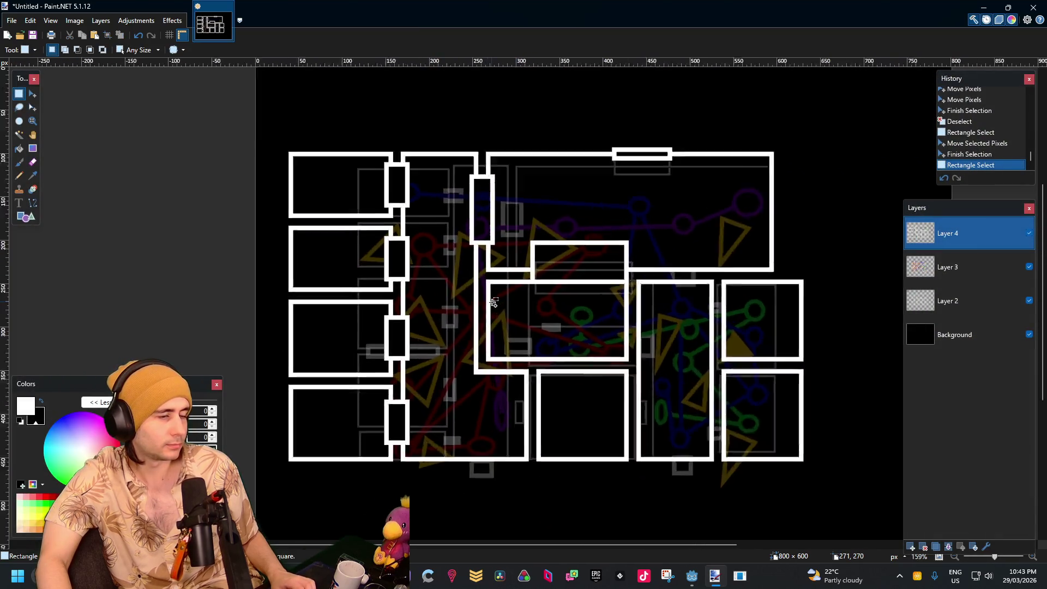
scroll(525, 296, up, 1)
scroll(456, 334, up, 3)
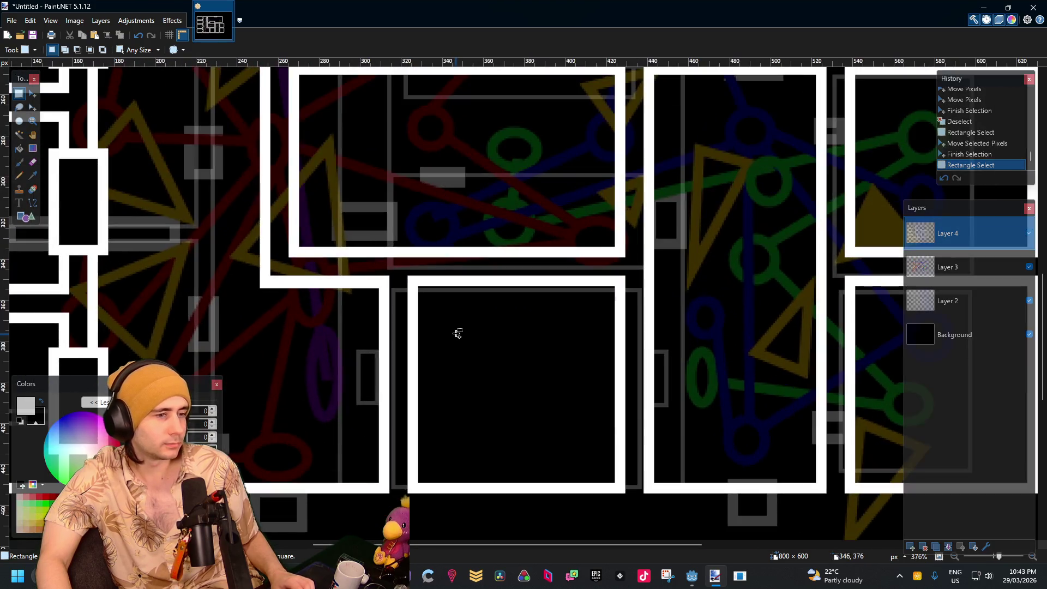
scroll(430, 383, up, 1)
scroll(370, 242, up, 1)
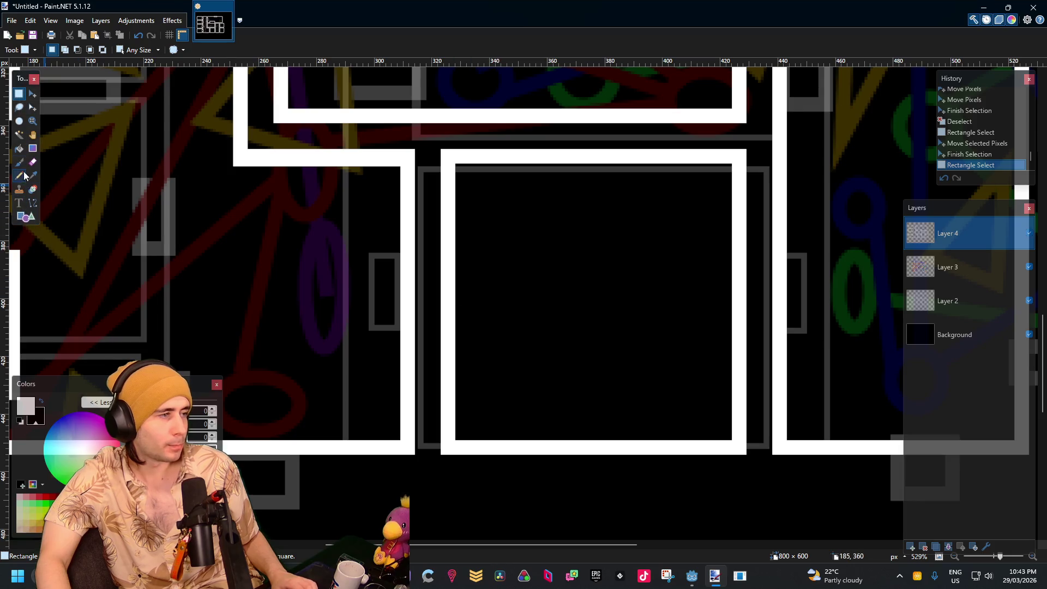
click(28, 218)
Draw a tall rectangle outline and place it on the bottom-middle room's left wall
drag(403, 234, 472, 364)
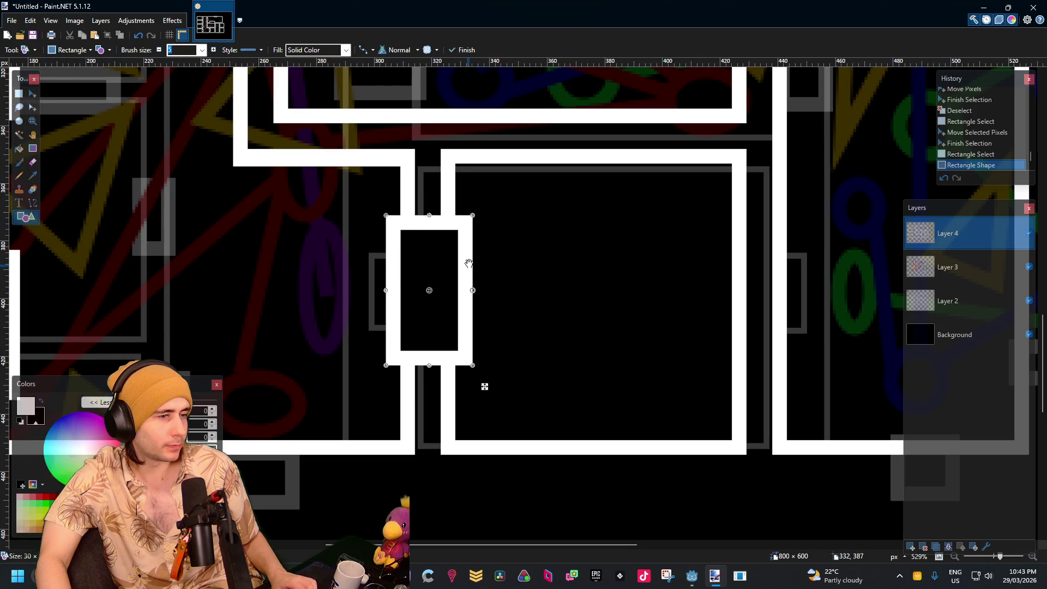
ctrl+scroll(484, 386, up, 5)
ctrl+scroll(368, 196, down, 5)
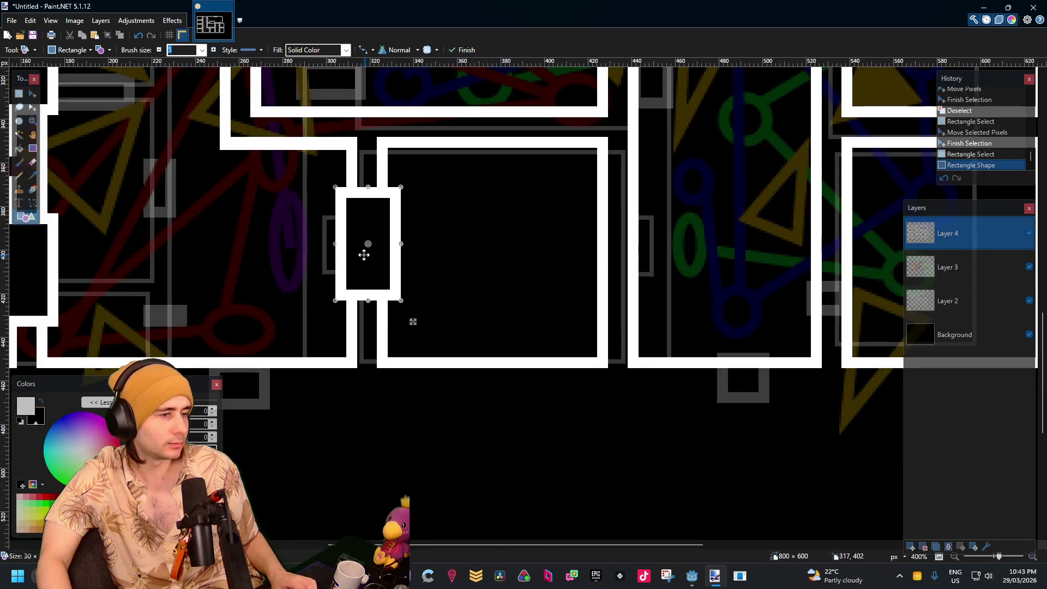
drag(368, 229, 367, 197)
ctrl+scroll(368, 240, up, 3)
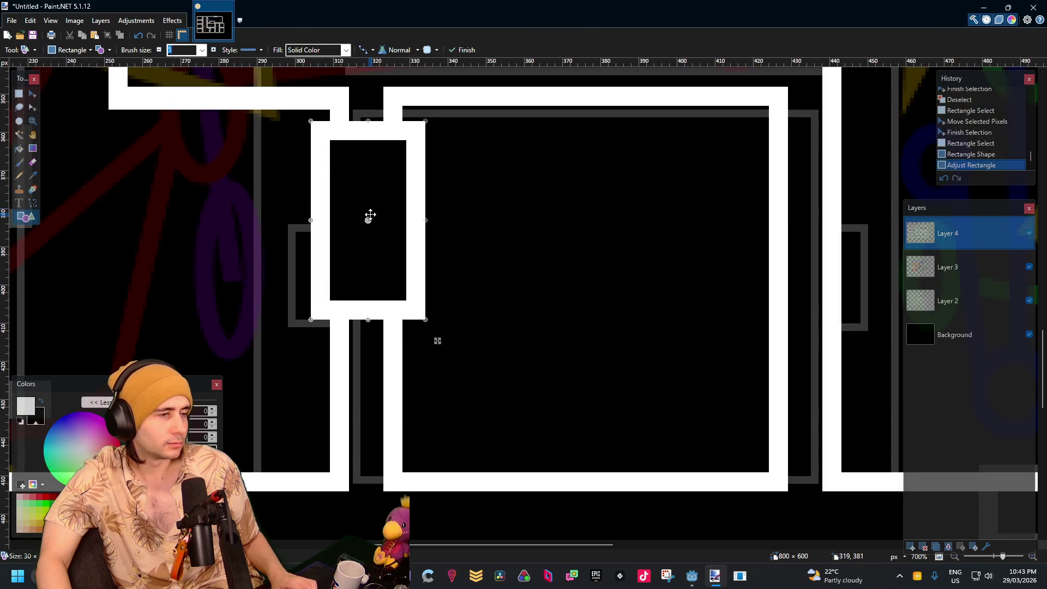
drag(370, 215, 381, 312)
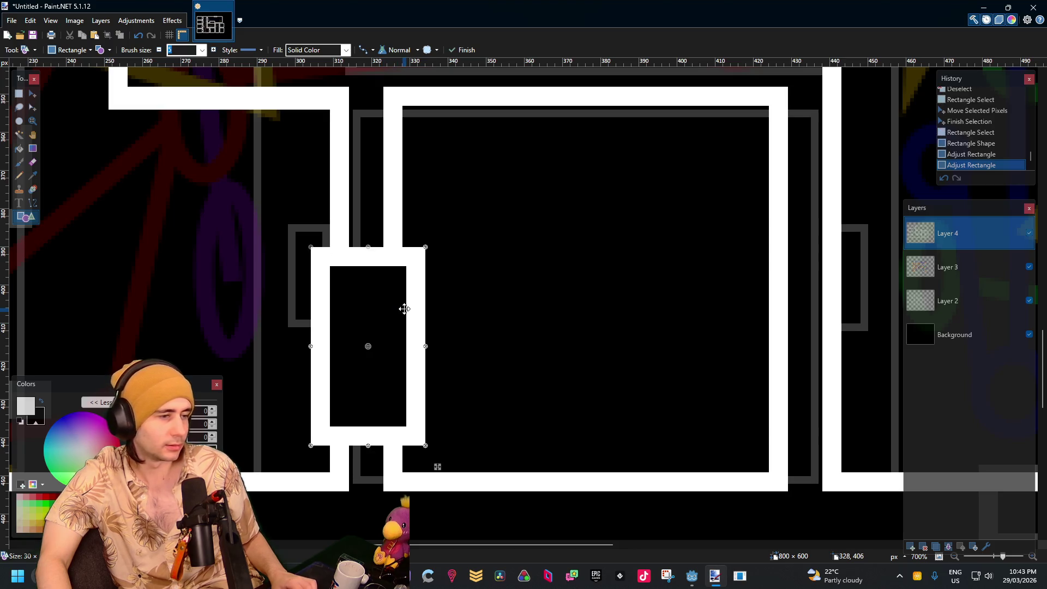
ctrl+scroll(355, 176, down, 3)
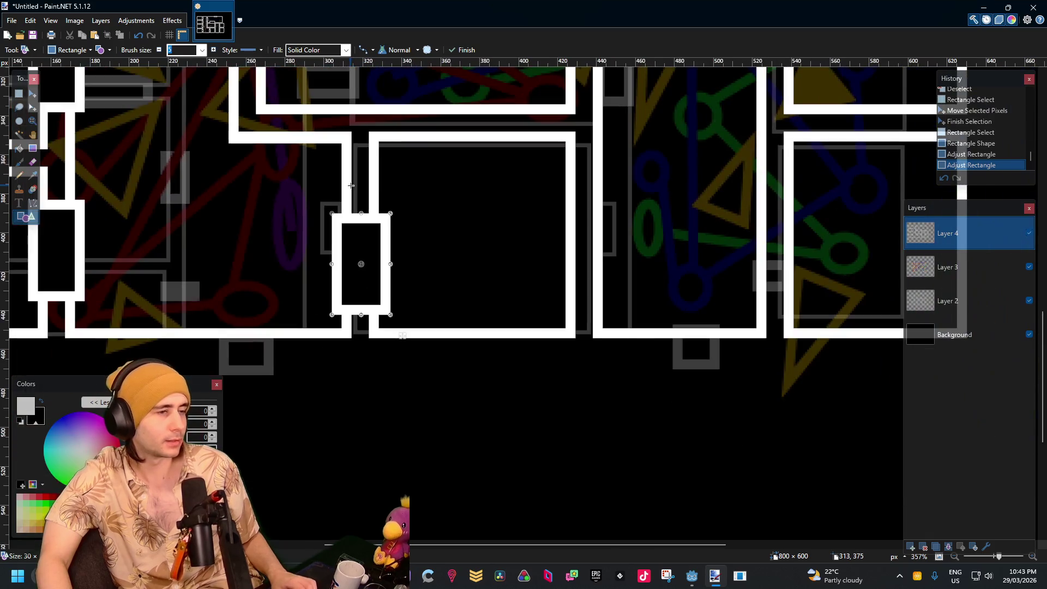
key(s)
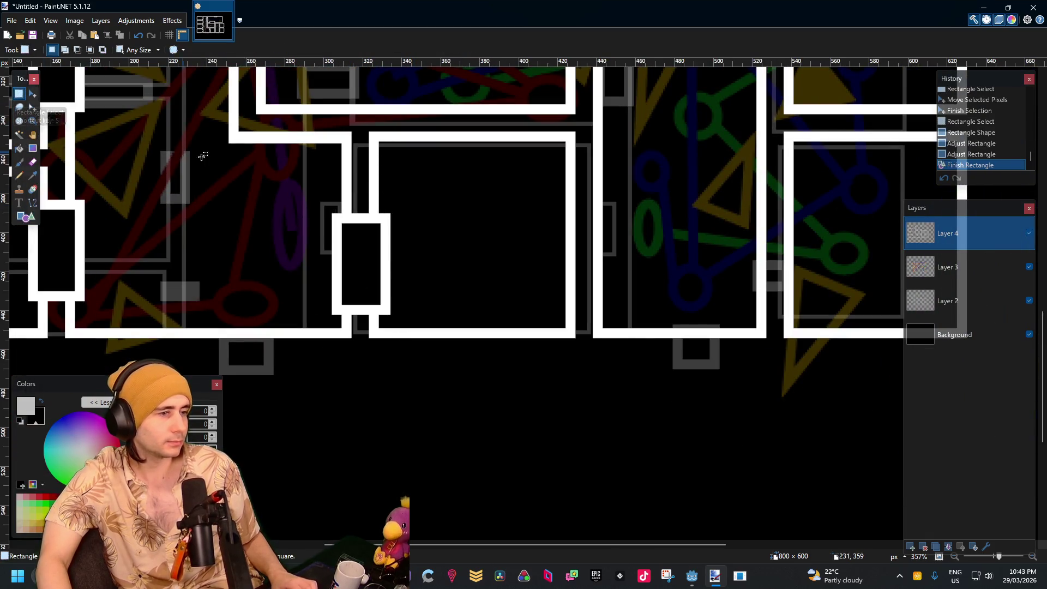
ctrl+scroll(340, 235, up, 2)
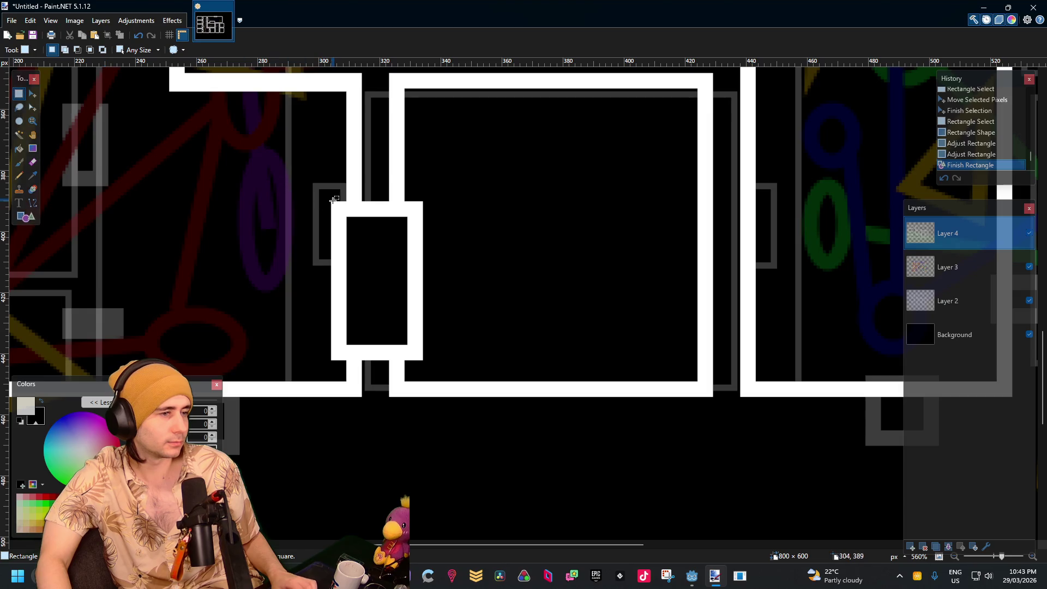
Select the area around the new doorway connector
drag(334, 200, 444, 306)
click(332, 199)
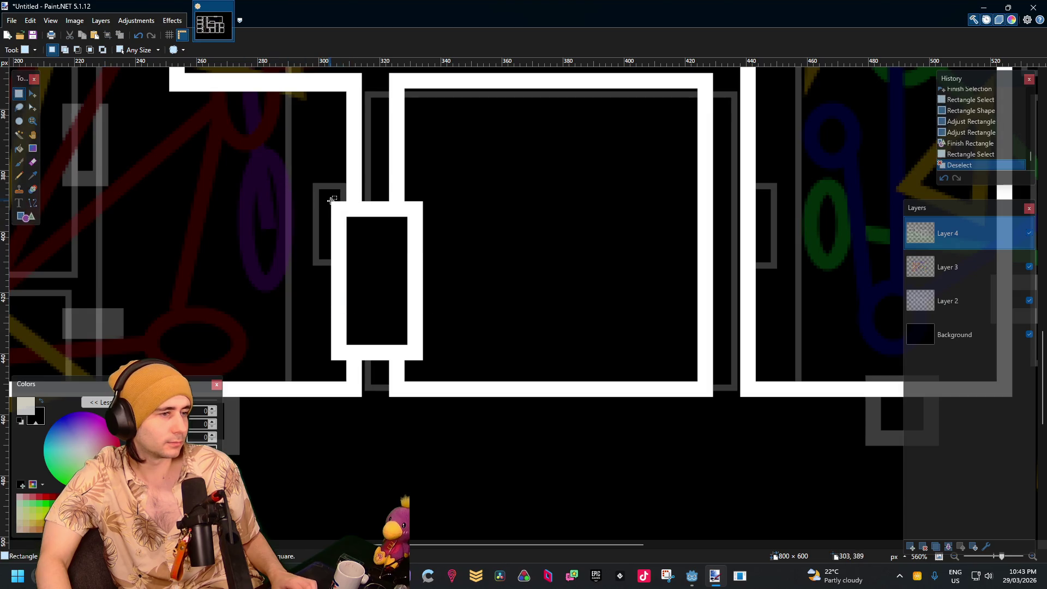
drag(330, 200, 447, 330)
click(331, 200)
mouse_move(330, 201)
mouse_down()
mouse_move(399, 288)
mouse_move(423, 382)
mouse_up()
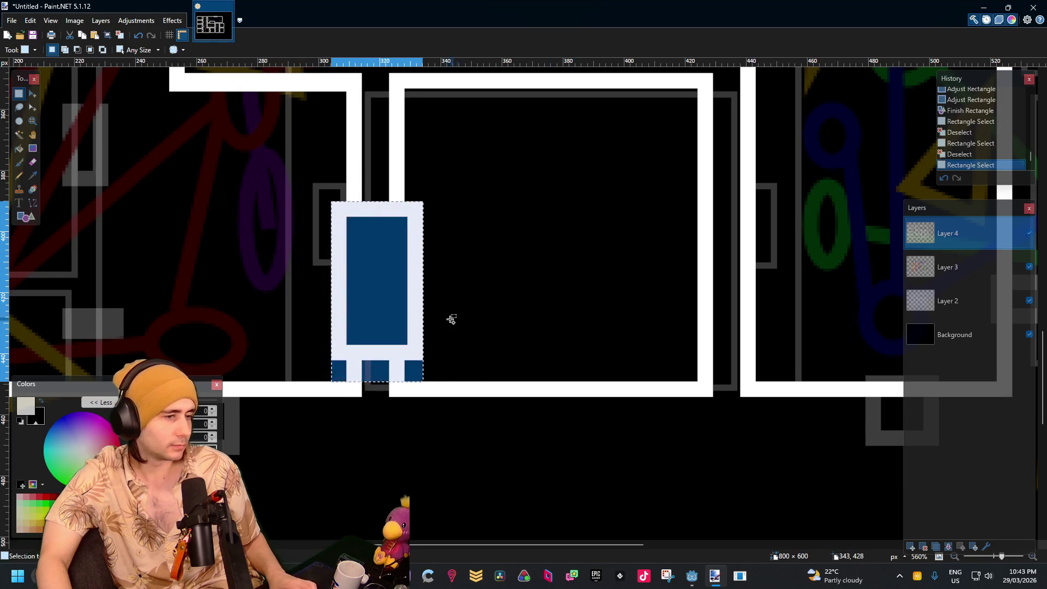
Select the white strip, nudge it one pixel left and commit it
scroll(451, 318, up, 5)
click(538, 355)
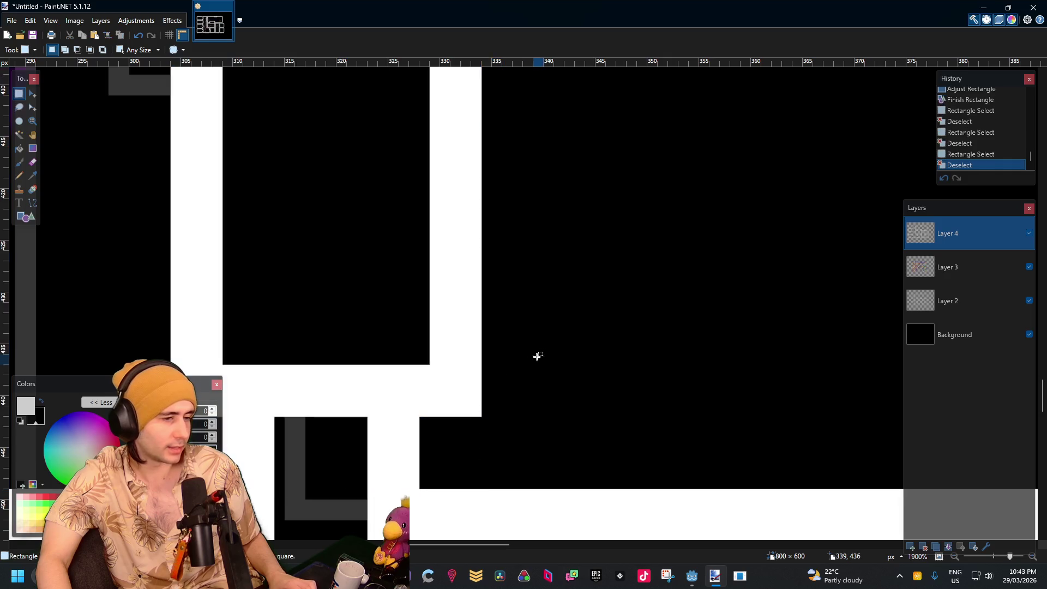
mouse_move(480, 409)
mouse_down()
mouse_move(423, 180)
mouse_move(434, 79)
mouse_move(436, 458)
mouse_up()
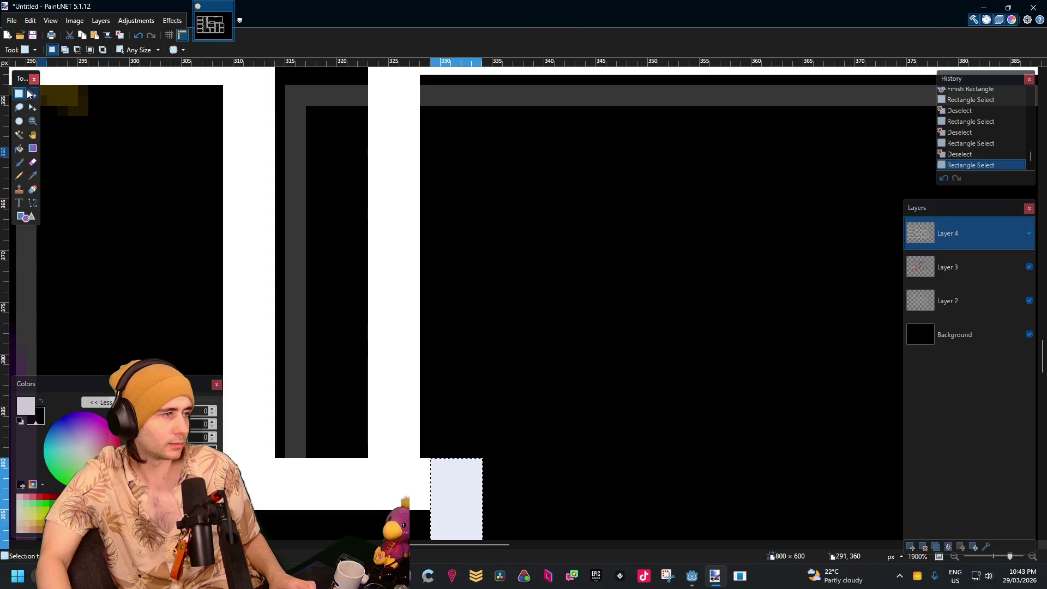
click(32, 94)
scroll(345, 156, down, 3)
key(Left)
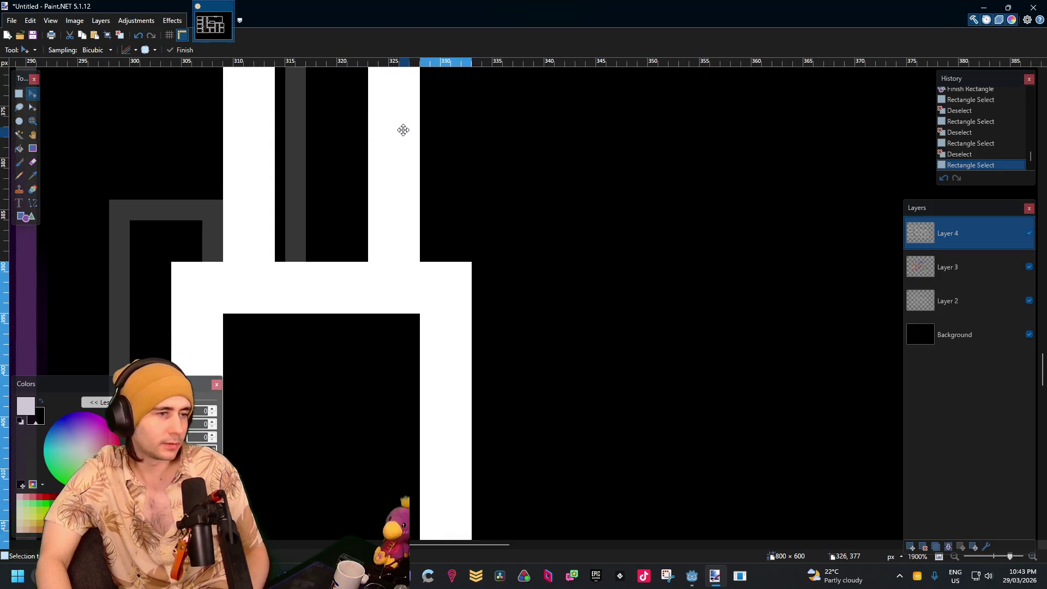
scroll(416, 152, down, 3)
click(21, 96)
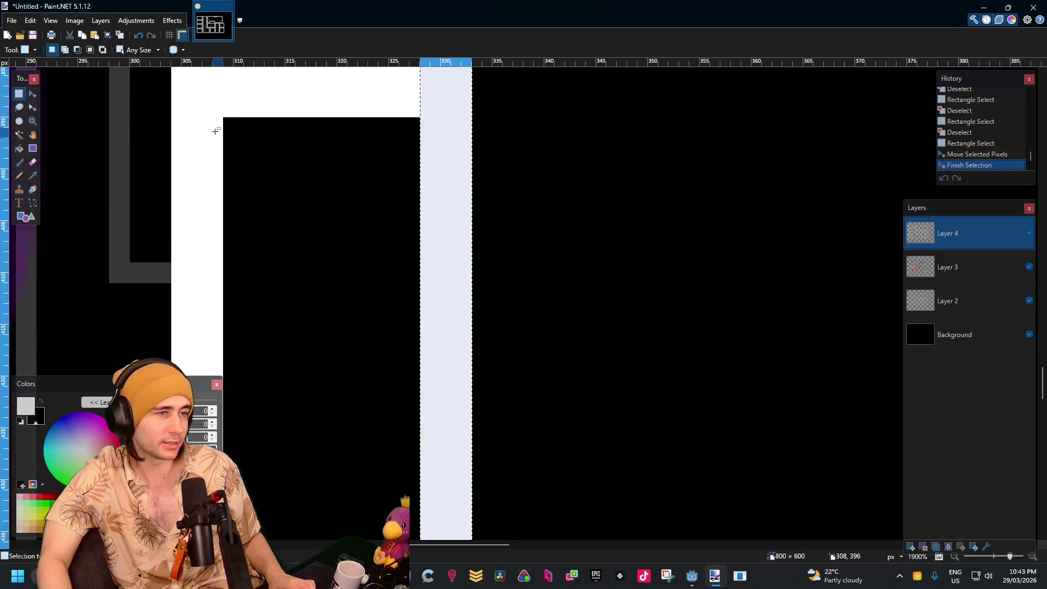
key(ctrl+d)
scroll(276, 142, down, 2)
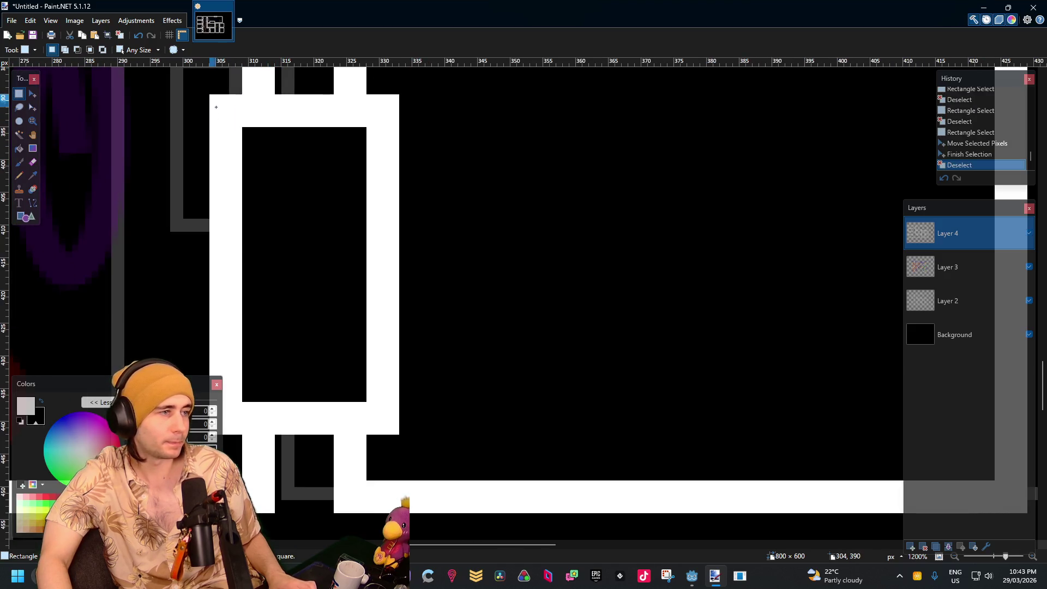
Copy the whole door block and place the first pasted copy in the next wall gap
mouse_move(215, 107)
mouse_down()
mouse_move(381, 419)
mouse_move(398, 472)
mouse_up()
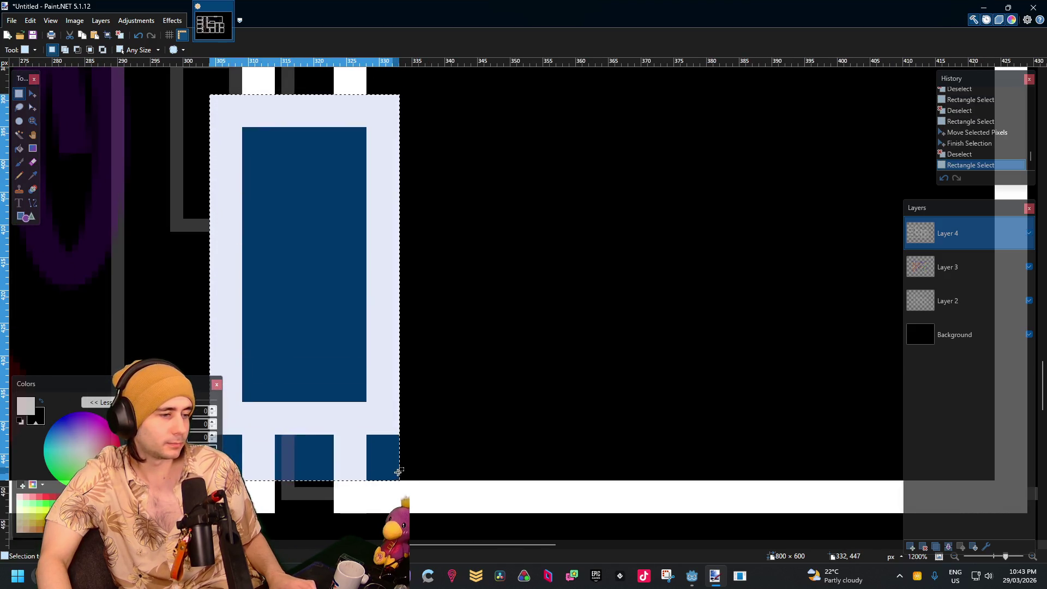
key(ctrl+c)
scroll(431, 394, right, 5)
key(ctrl+v)
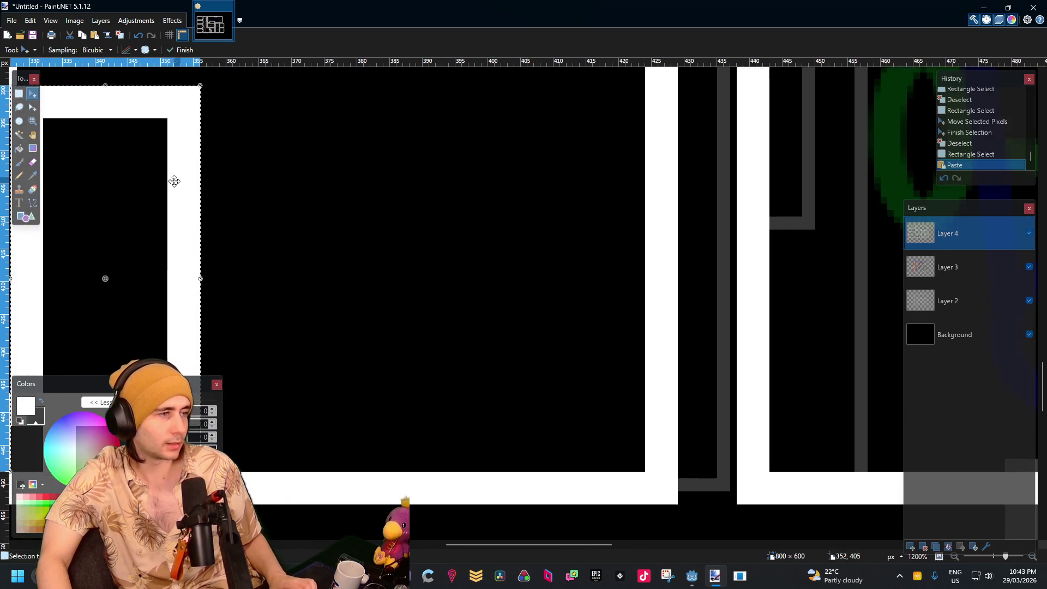
mouse_move(175, 181)
mouse_down()
mouse_move(750, 211)
mouse_move(752, 164)
mouse_move(752, 175)
mouse_up()
scroll(571, 161, down, 5)
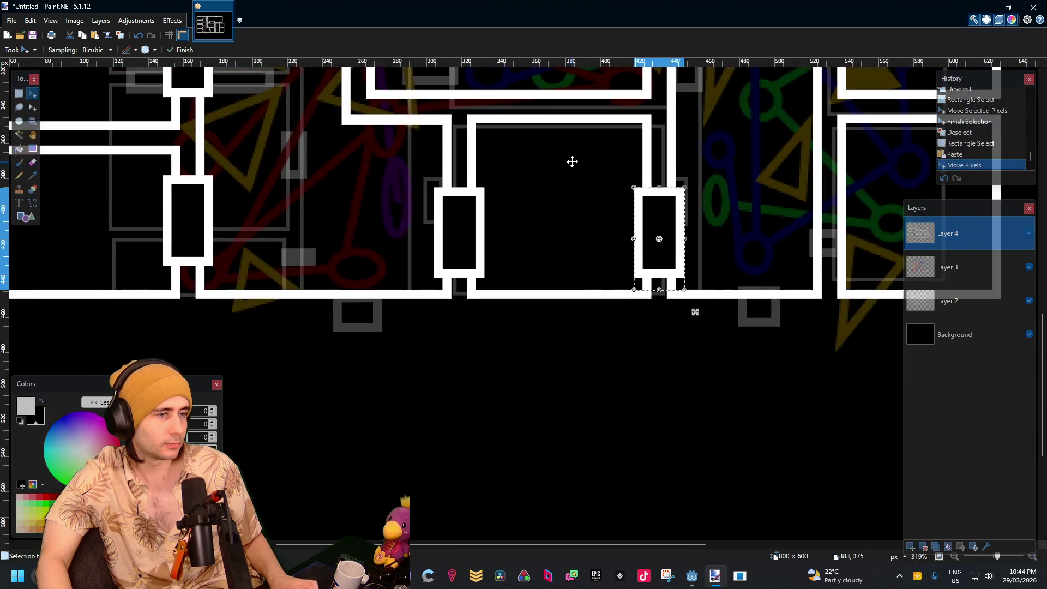
drag(572, 162, 507, 247)
click(18, 94)
click(771, 229)
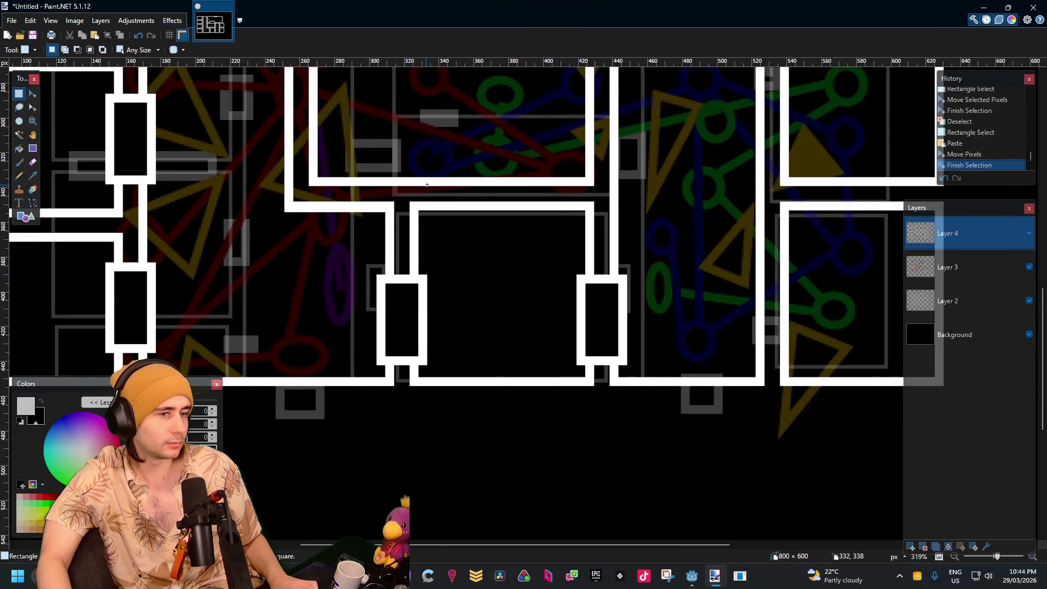
Paste door copies into the upper wall gap and the right-hand wall gap
drag(771, 228, 499, 239)
key(ctrl+v)
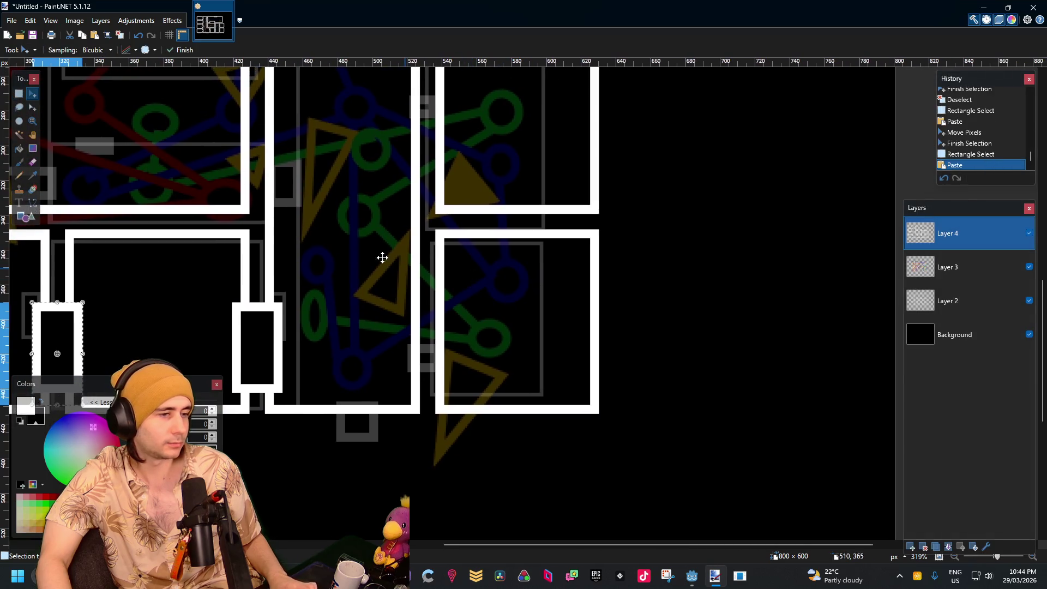
drag(361, 177, 475, 115)
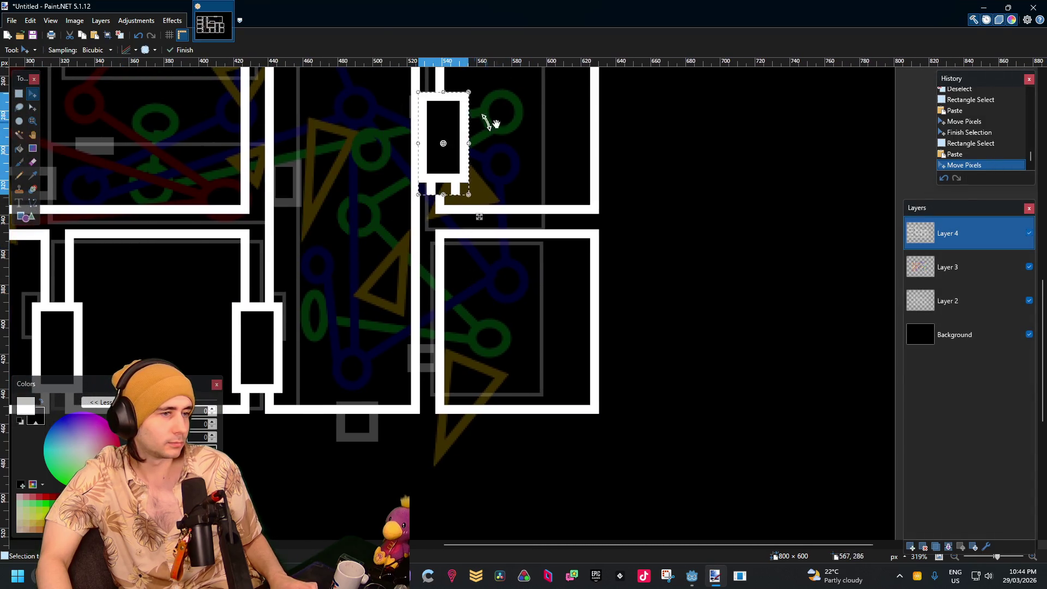
scroll(490, 163, up, 3)
drag(485, 277, 469, 254)
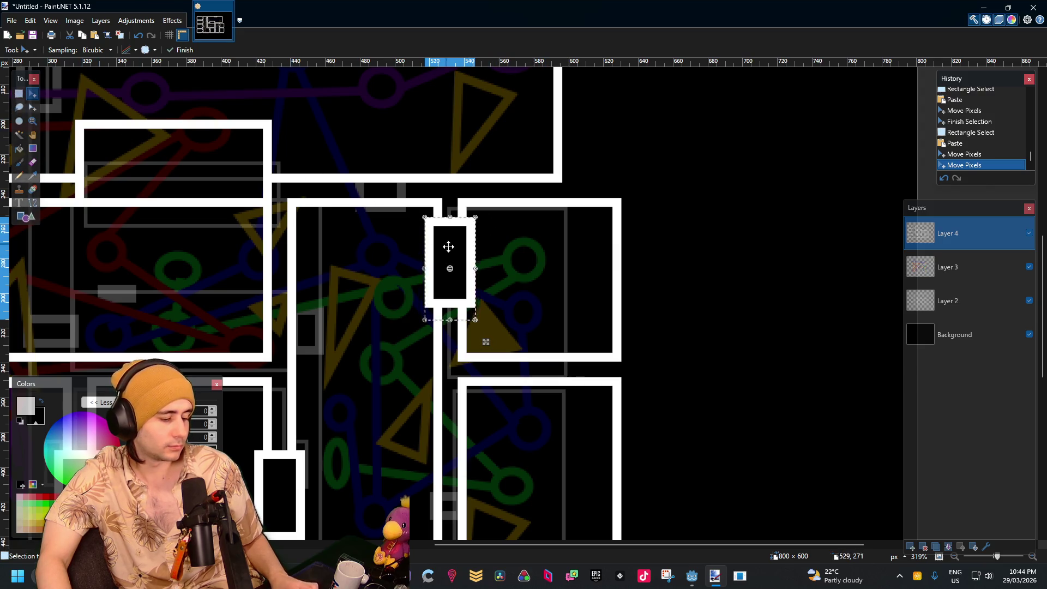
key(ctrl+v)
mouse_move(583, 288)
mouse_down()
mouse_move(586, 176)
mouse_move(605, 267)
mouse_up()
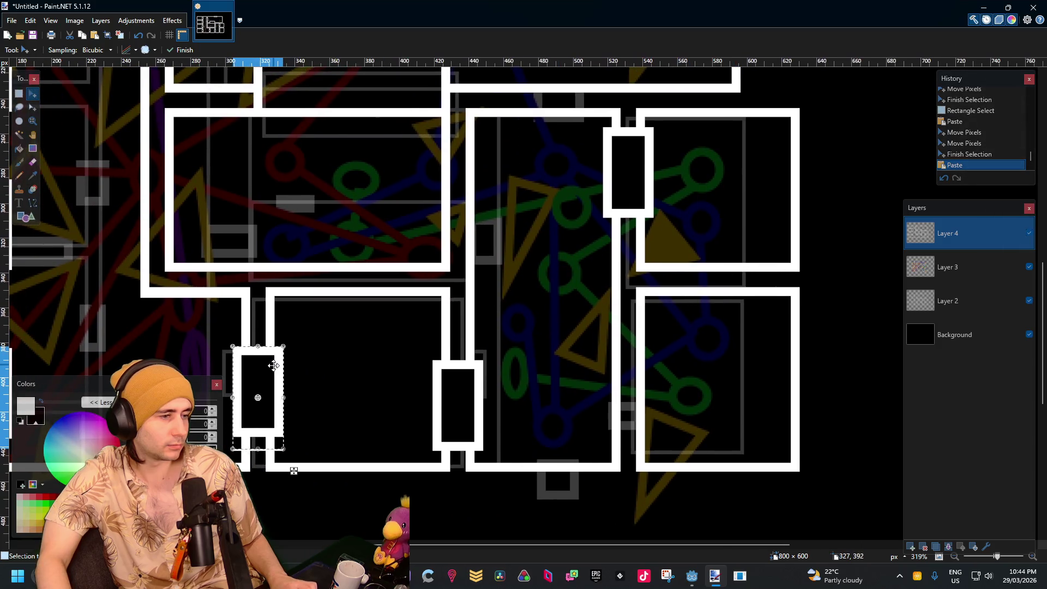
mouse_move(273, 365)
mouse_down()
mouse_move(649, 344)
mouse_move(644, 331)
mouse_up()
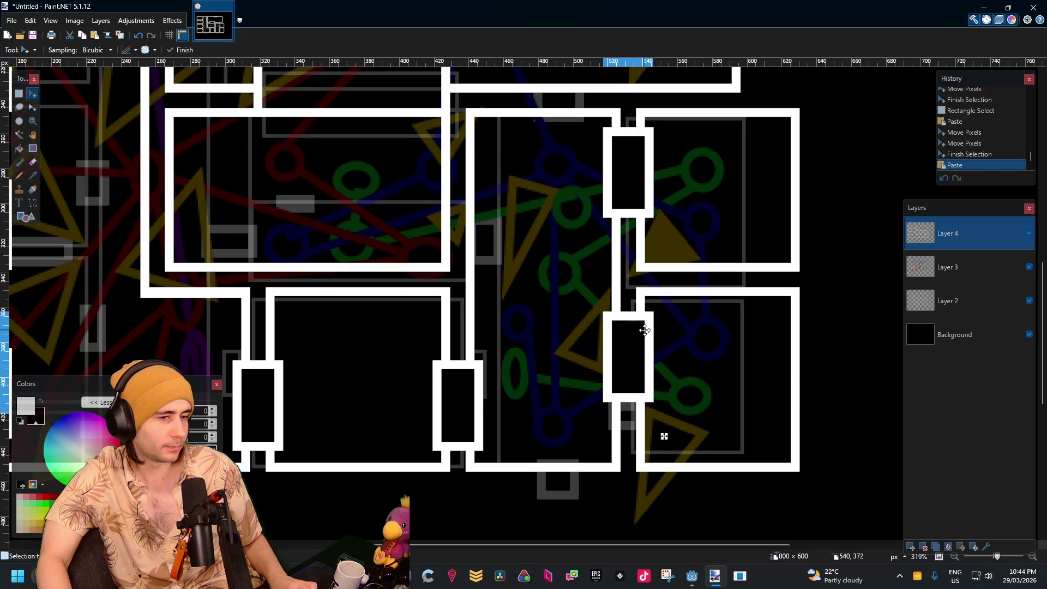
Paste door copies into the central and left wall gaps, then commit the last one
drag(495, 240, 554, 361)
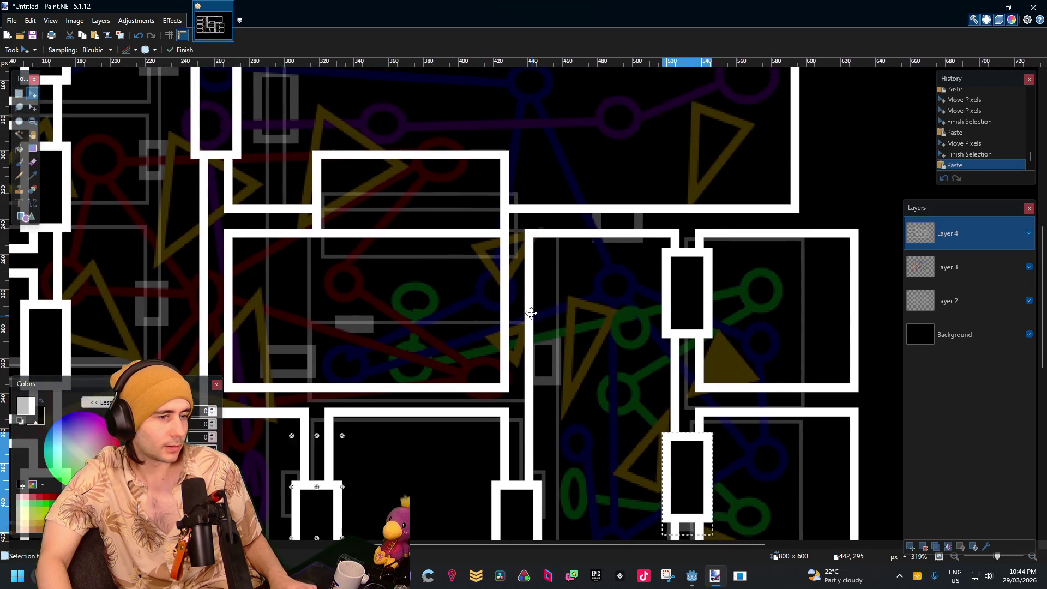
key(ctrl+v)
mouse_move(323, 461)
mouse_down()
mouse_move(451, 385)
mouse_move(521, 302)
mouse_up()
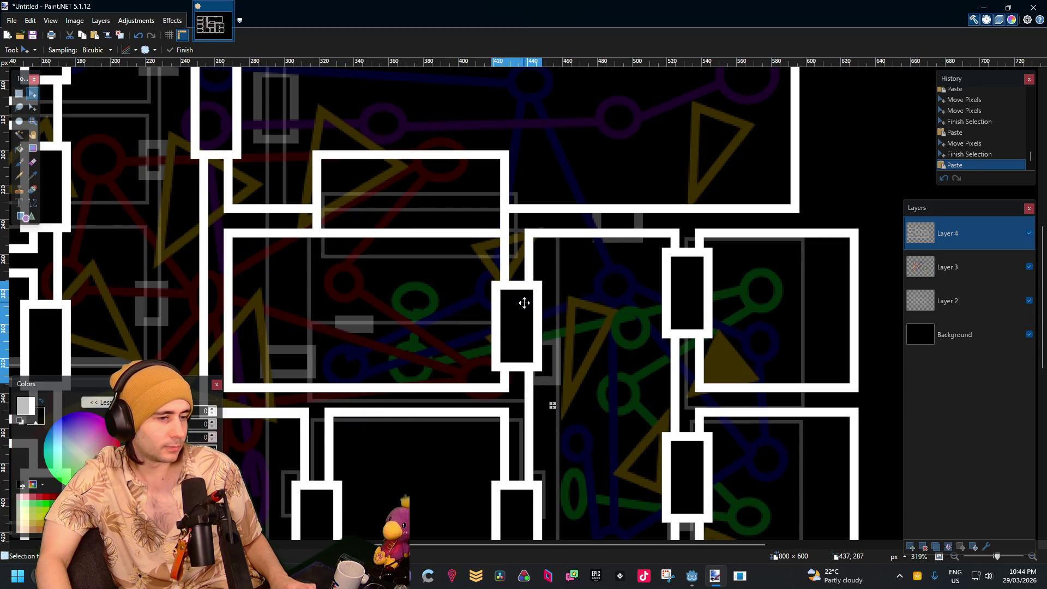
scroll(436, 299, left, 3)
key(ctrl+v)
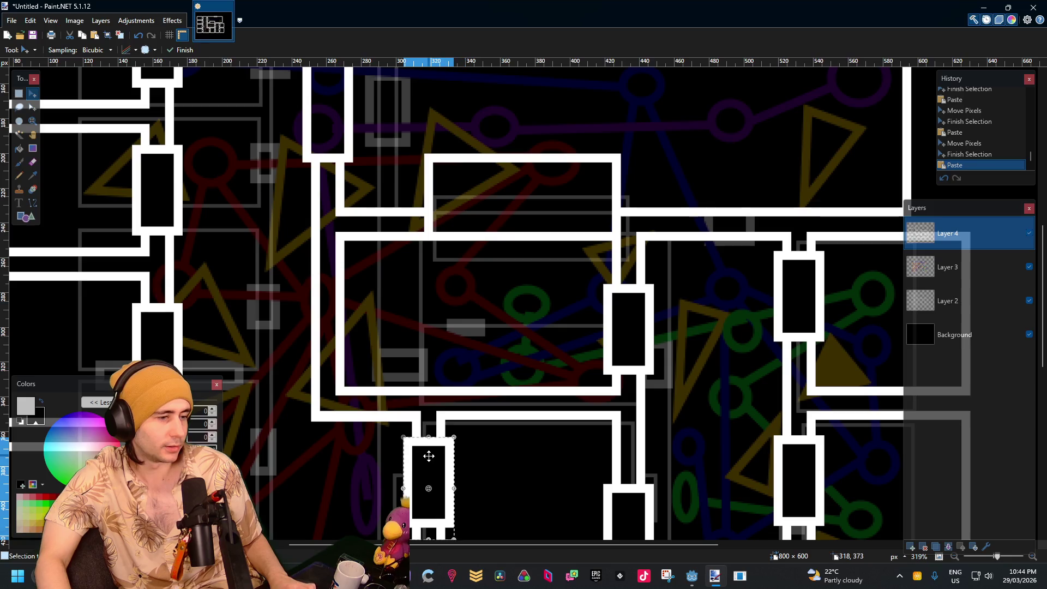
mouse_move(429, 456)
mouse_down()
mouse_move(350, 318)
mouse_move(327, 301)
mouse_up()
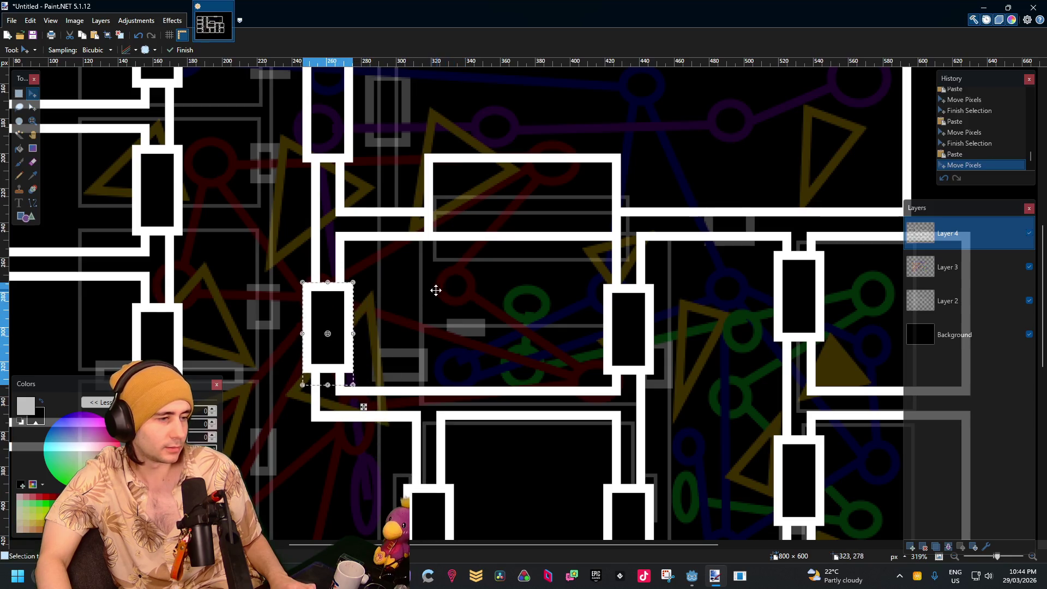
drag(467, 292, 377, 362)
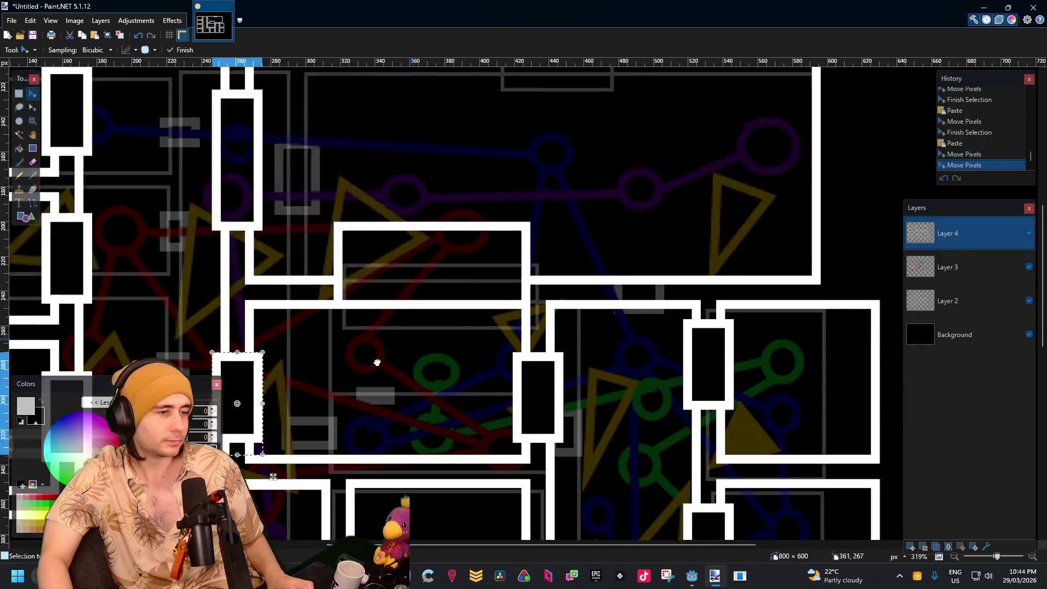
scroll(377, 363, up, 5)
scroll(367, 282, right, 3)
click(19, 93)
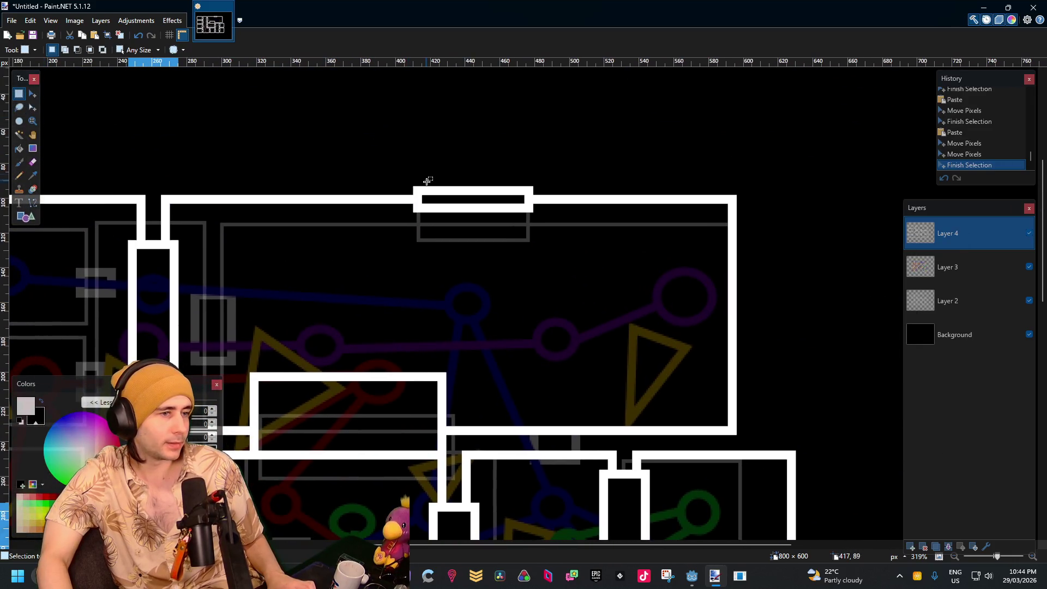
Select the horizontal door piece on the top wall
drag(412, 187, 509, 212)
click(519, 196)
scroll(519, 196, up, 1)
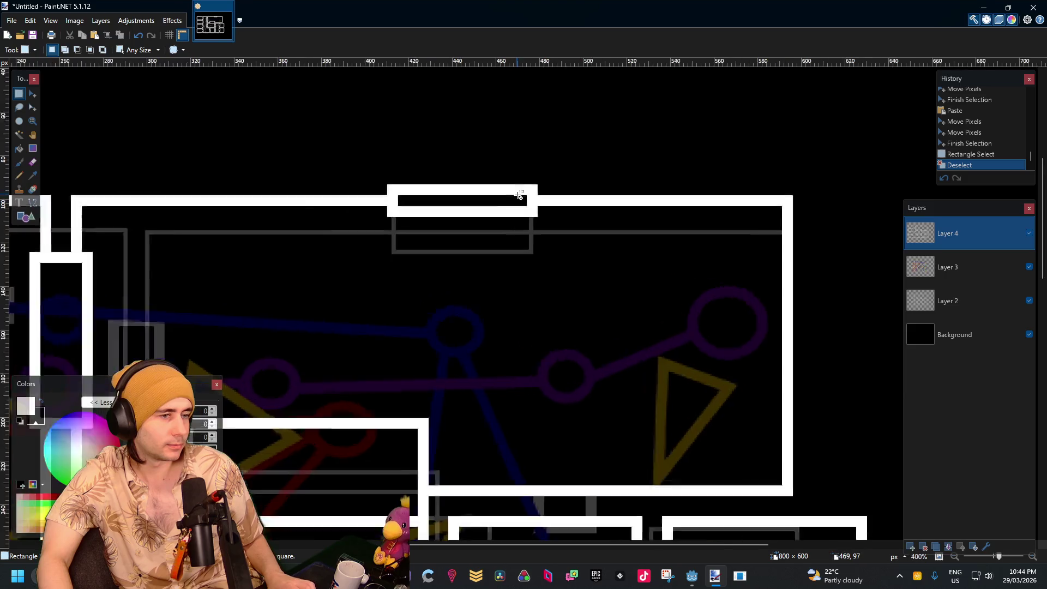
scroll(519, 196, up, 4)
mouse_move(571, 173)
mouse_down()
mouse_move(360, 263)
mouse_move(157, 262)
mouse_up()
scroll(484, 262, down, 6)
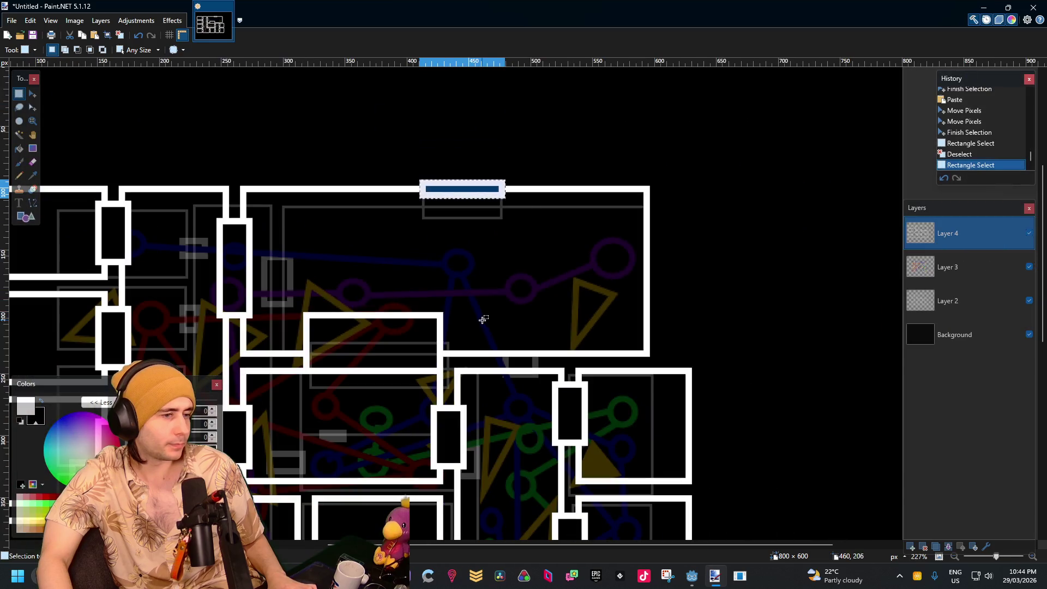
Paste the horizontal door onto the middle room's wall, nudged one pixel down and three right
key(ctrl+v)
mouse_move(485, 192)
mouse_down()
mouse_move(369, 332)
mouse_move(381, 374)
mouse_up()
scroll(338, 370, up, 1)
scroll(333, 371, up, 5)
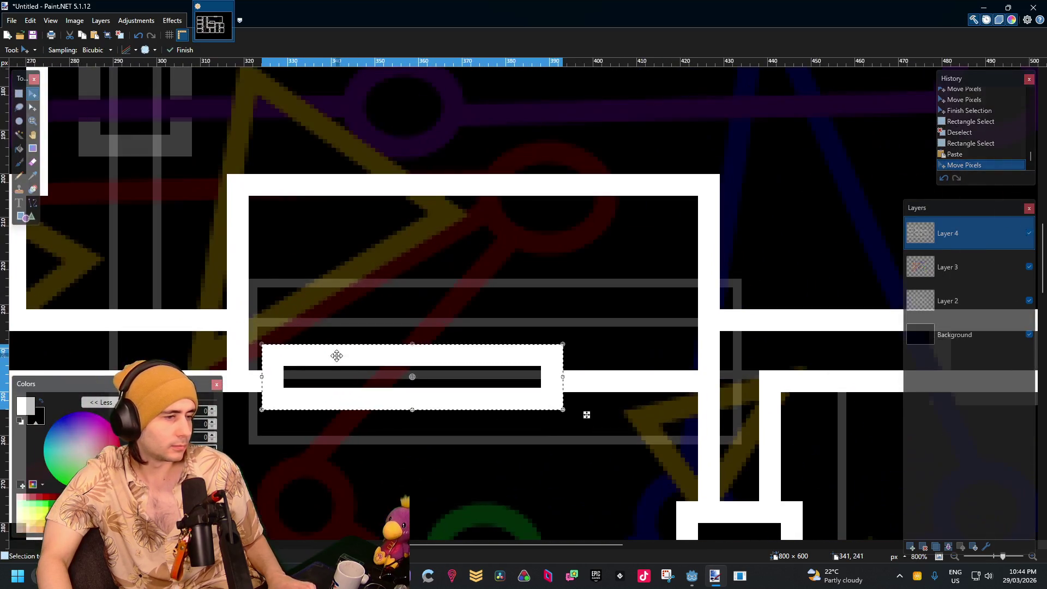
key(Down)
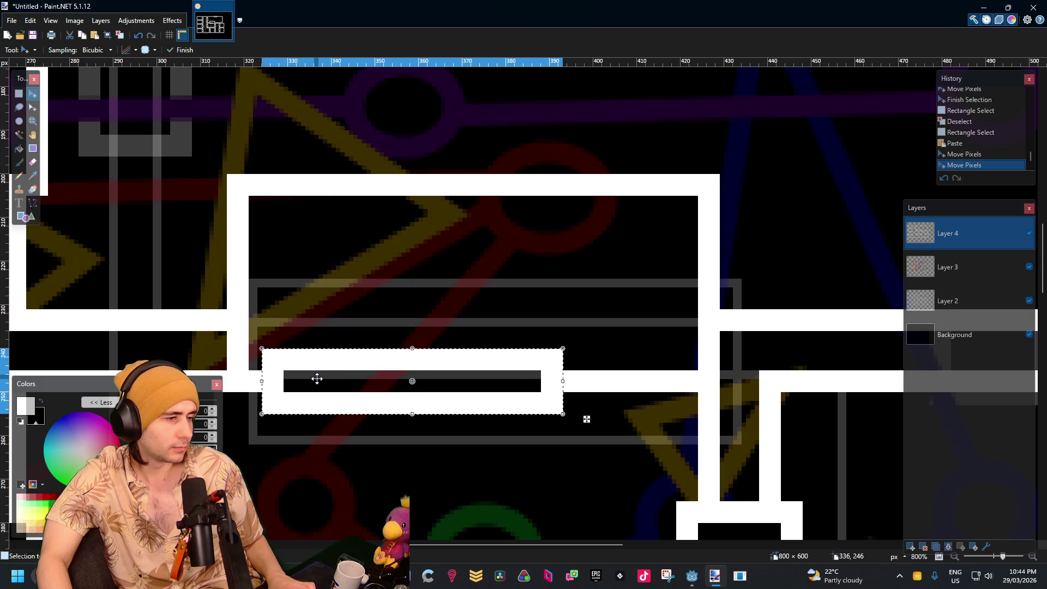
drag(317, 378, 325, 378)
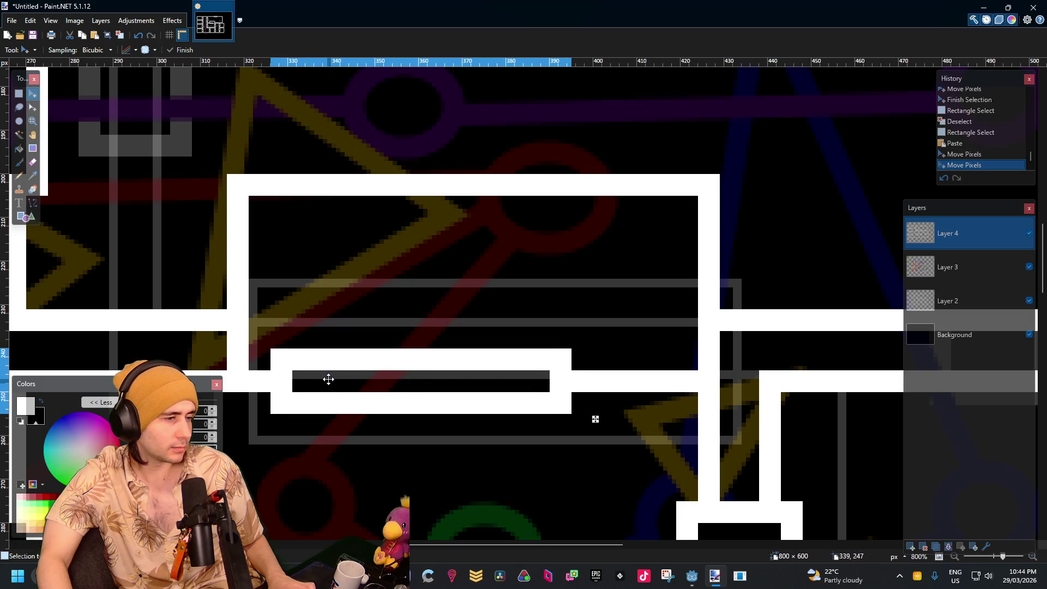
drag(330, 354, 335, 354)
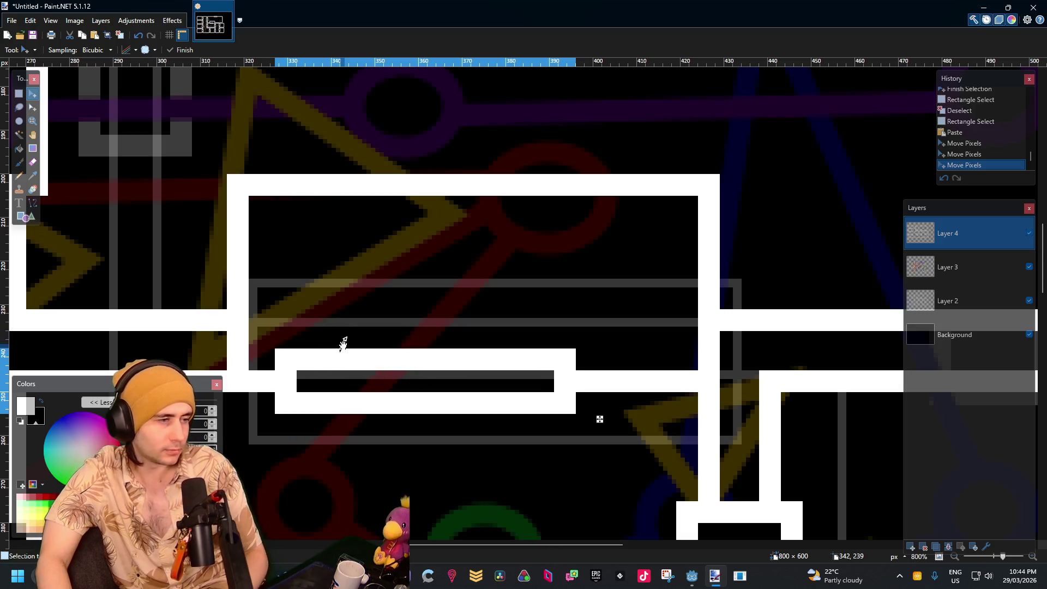
click(19, 93)
key(ctrl+d)
Draw a white outlined rectangle across the wall gap, widened slightly to the left
scroll(336, 280, down, 5)
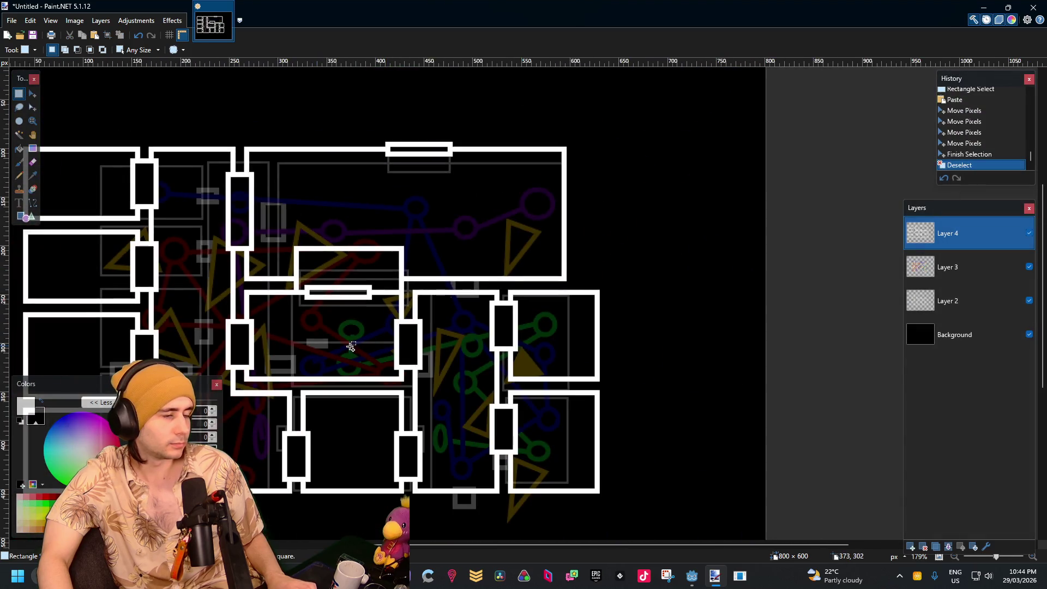
scroll(336, 331, down, 1)
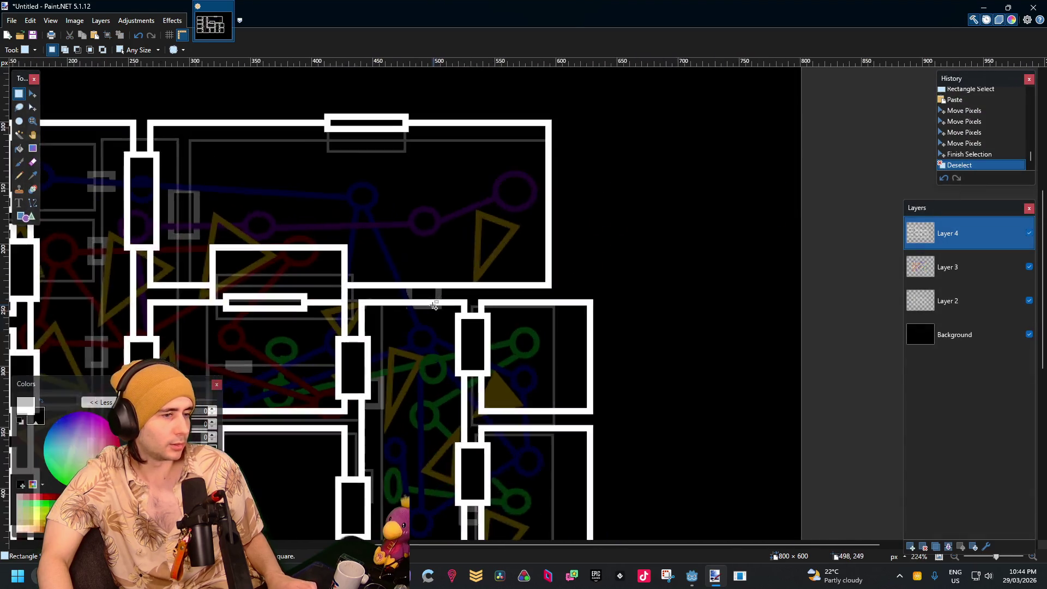
scroll(358, 293, up, 5)
scroll(496, 267, down, 5)
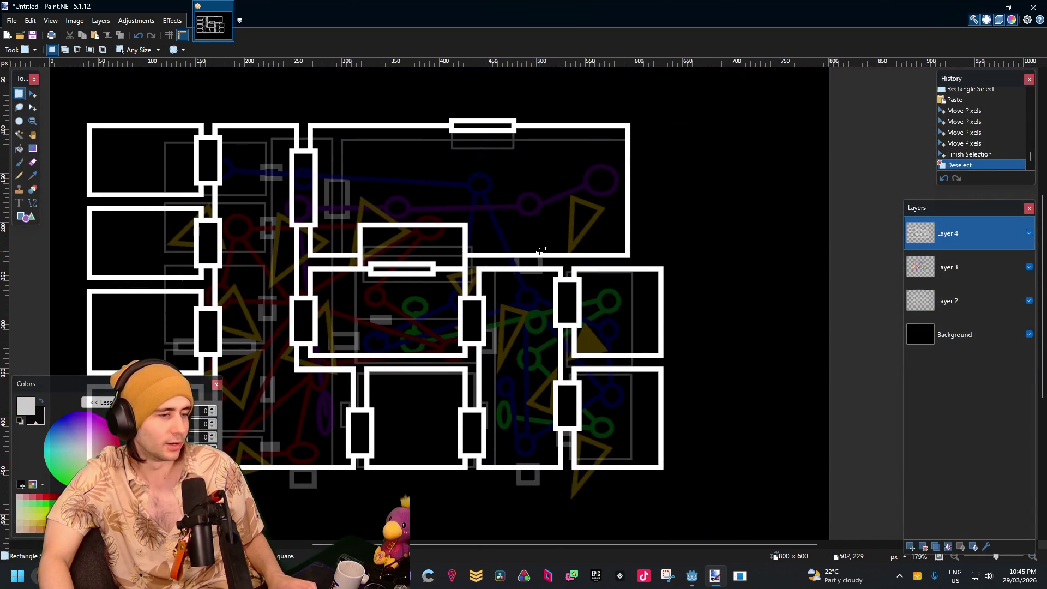
scroll(542, 250, up, 6)
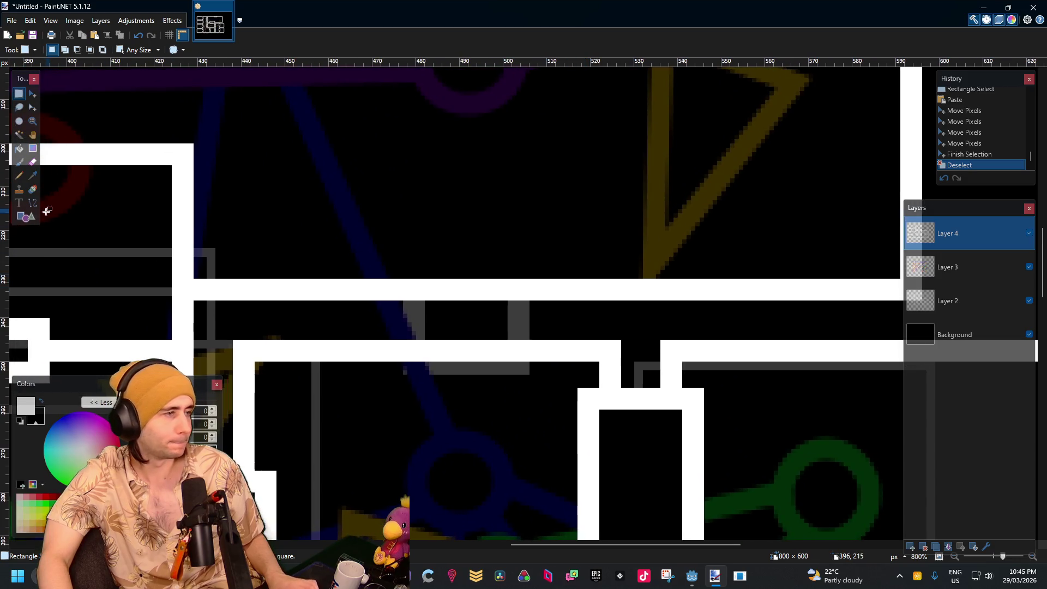
click(24, 217)
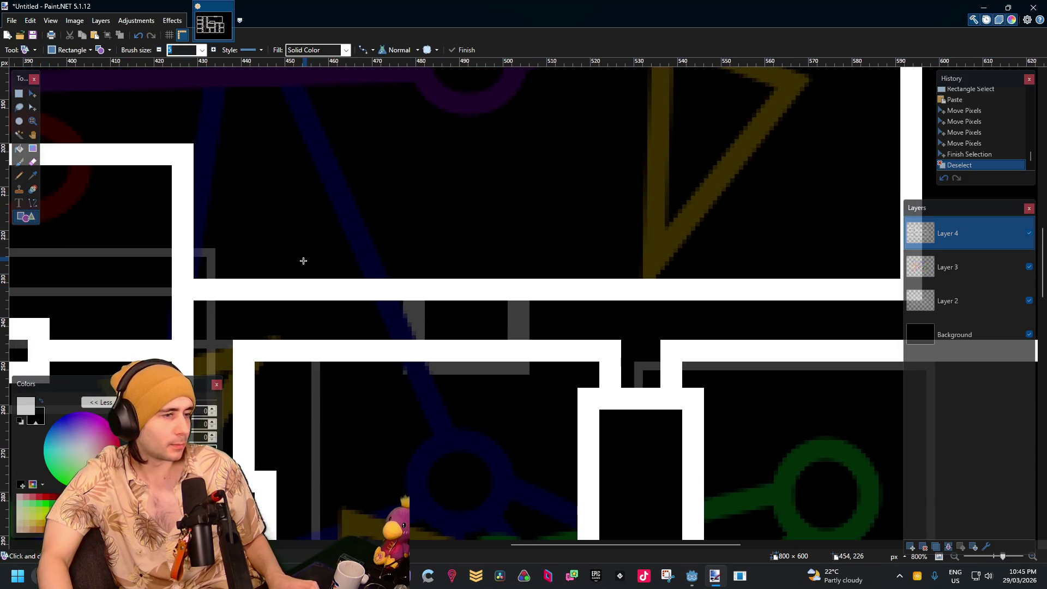
mouse_move(303, 260)
mouse_down()
mouse_move(464, 357)
mouse_move(548, 381)
mouse_up()
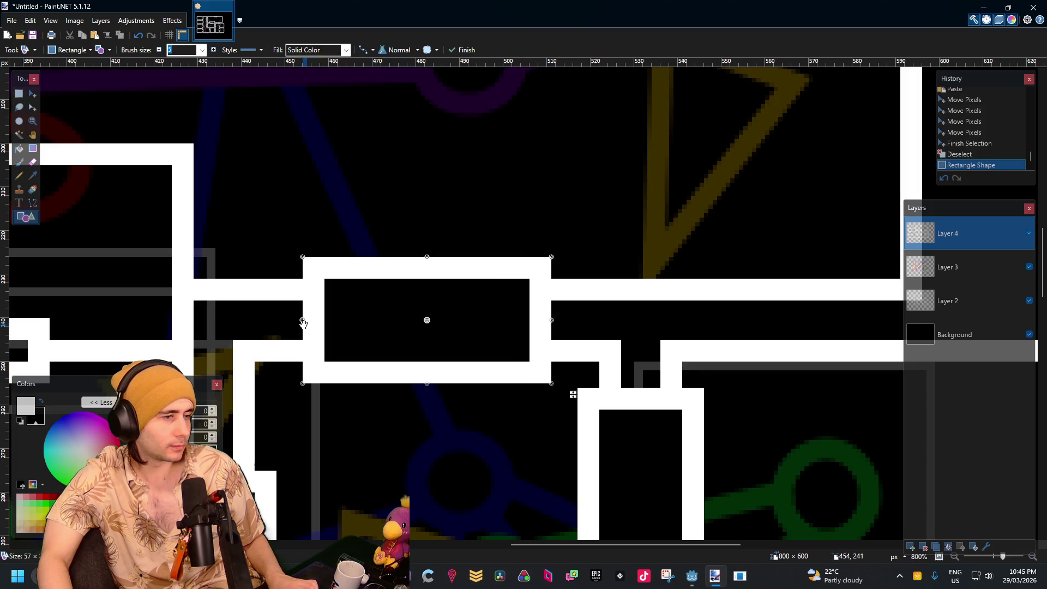
drag(303, 324, 298, 323)
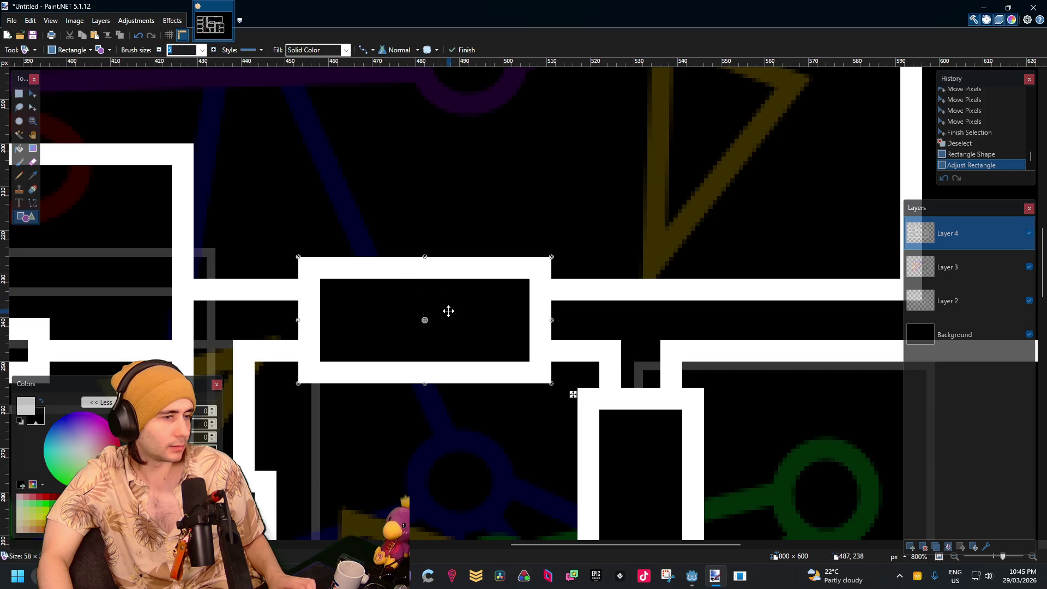
click(18, 93)
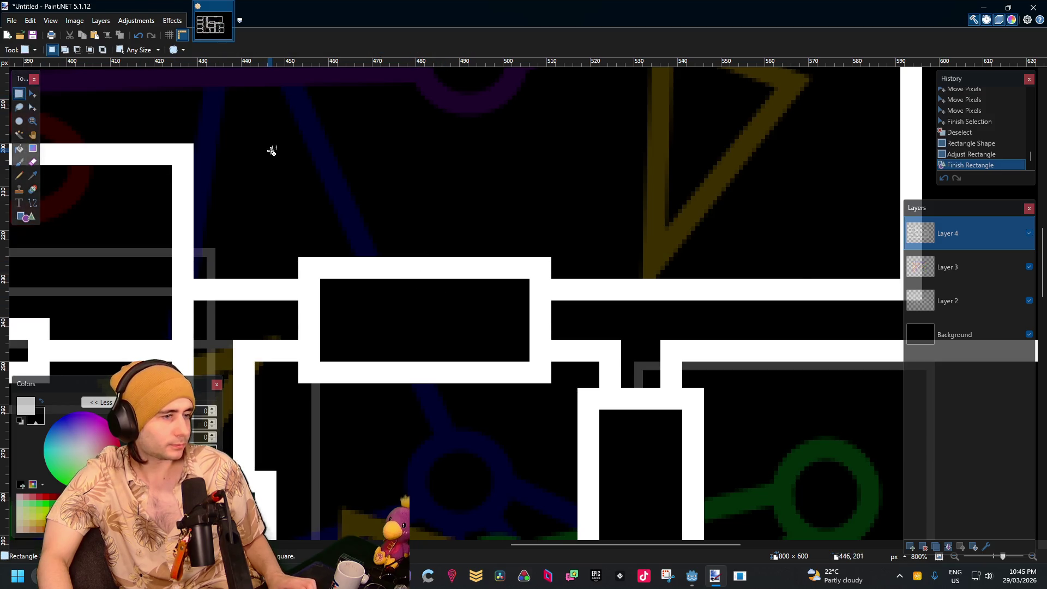
Magic-wand select the inside of a door
ctrl+scroll(363, 217, down, 5)
ctrl+scroll(363, 217, up, 5)
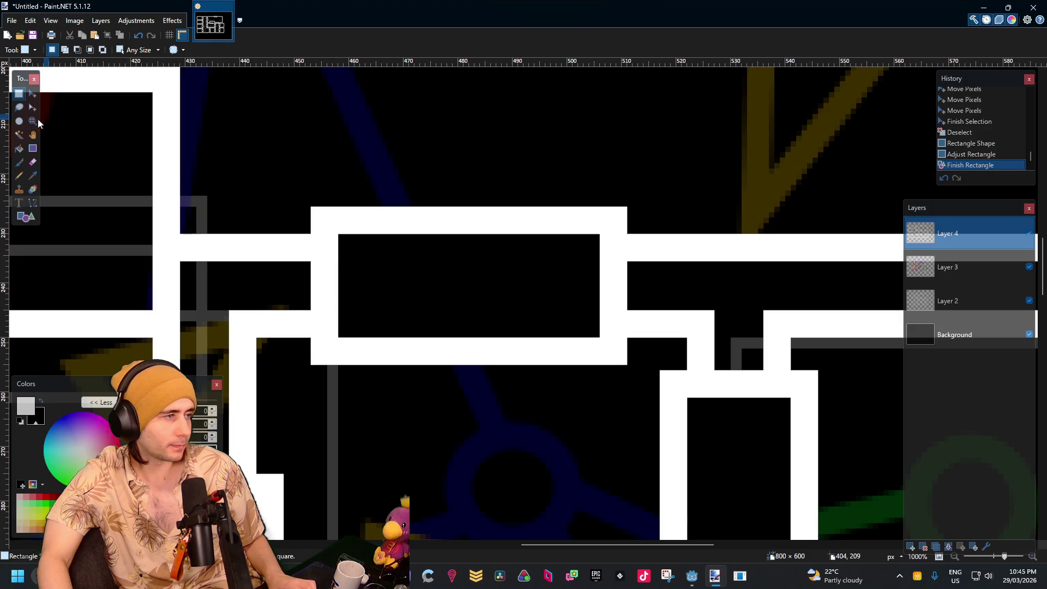
key(s)
key(s)
key(s)
click(409, 269)
ctrl+scroll(409, 269, down, 5)
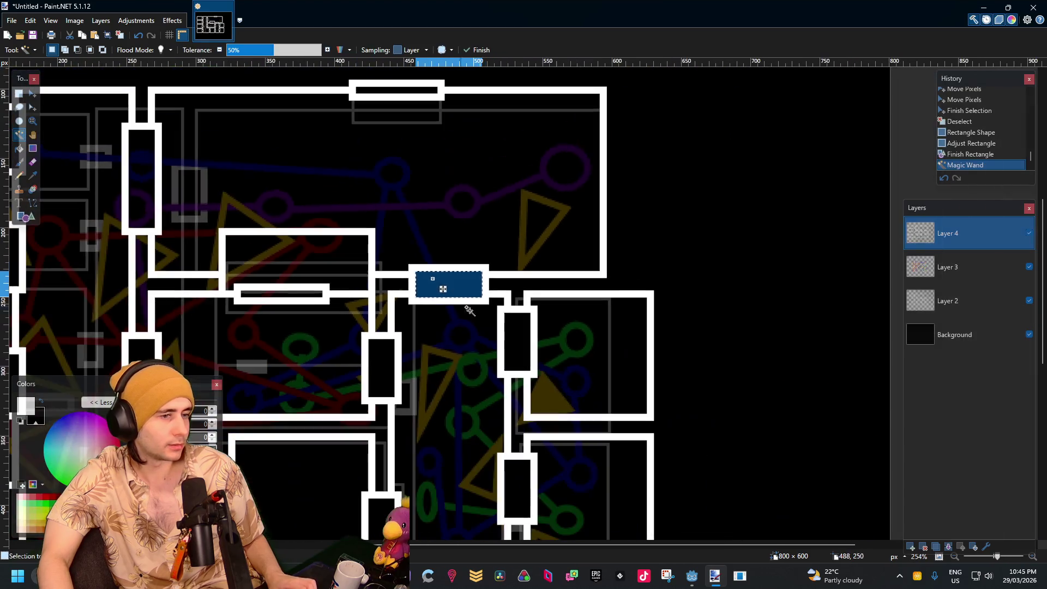
Add the other door interiors and the central room's interior to the Magic Wand selection
ctrl+click(517, 332)
ctrl+click(383, 363)
scroll(513, 432, down, 3)
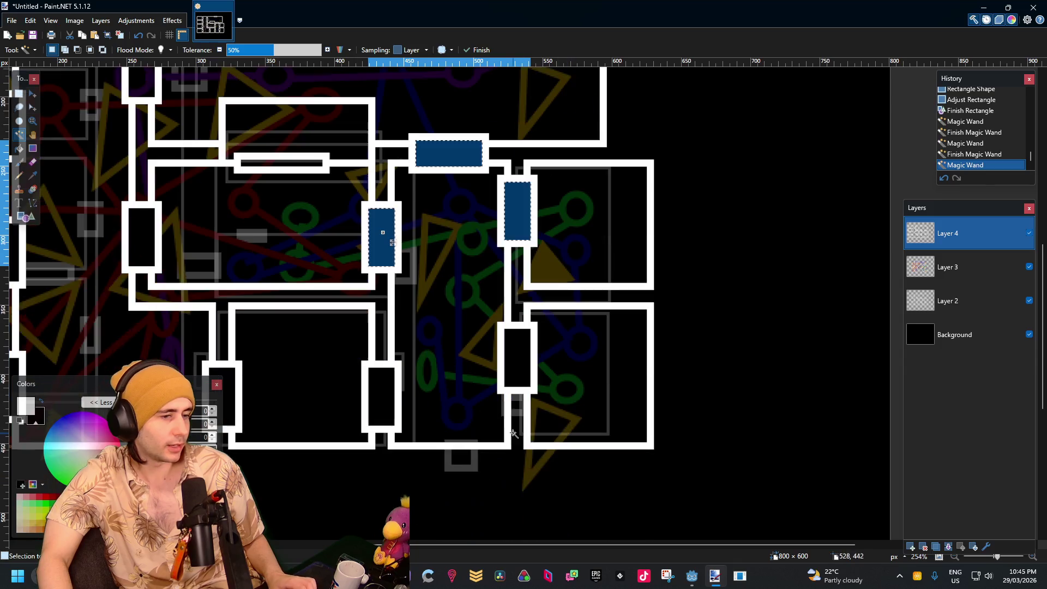
ctrl+click(508, 364)
ctrl+click(382, 403)
scroll(275, 392, left, 5)
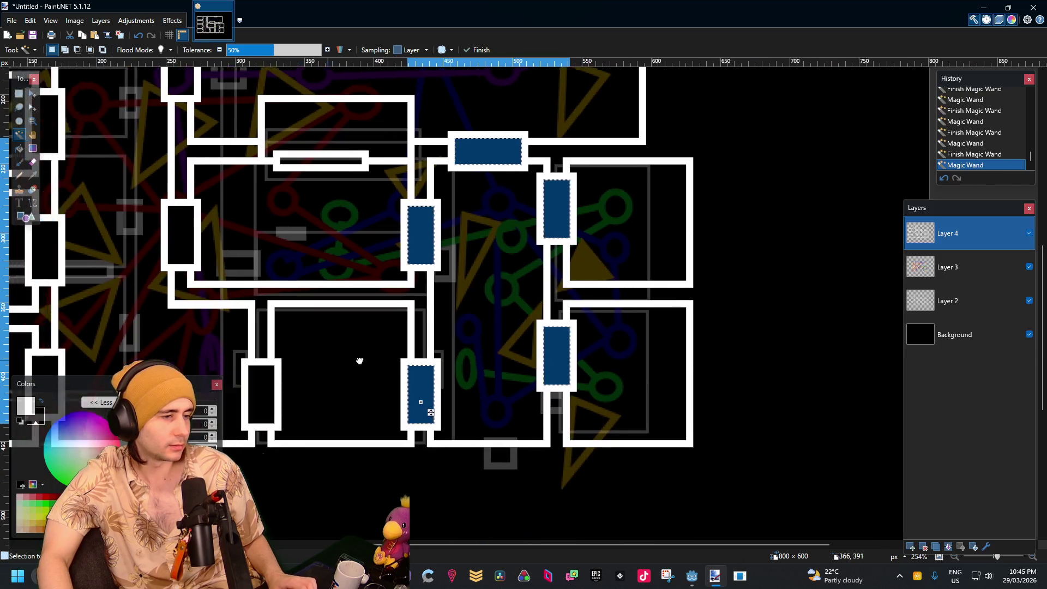
ctrl+click(486, 380)
ctrl+click(552, 371)
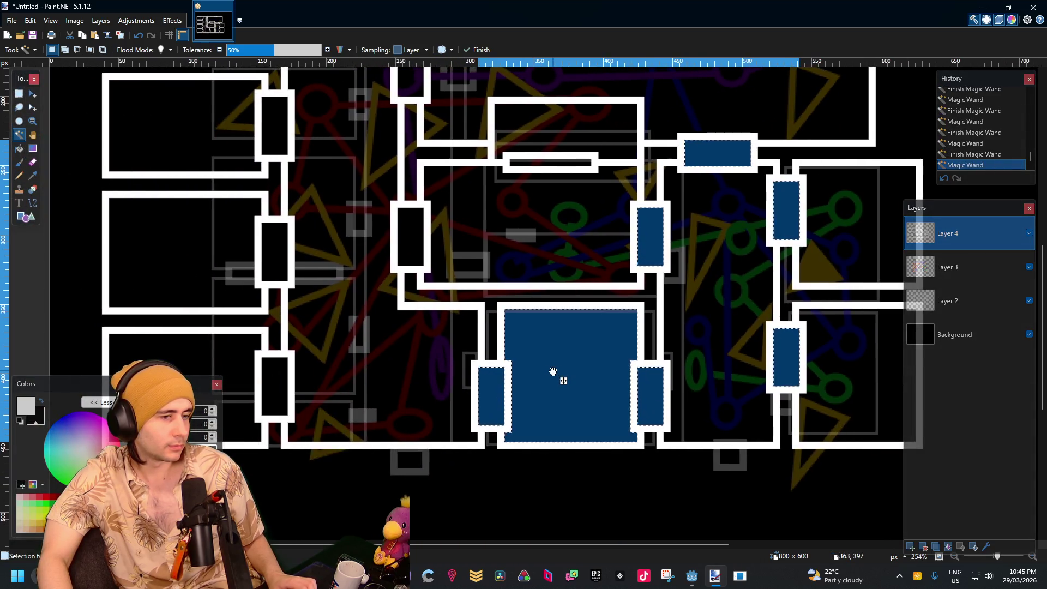
ctrl+click(408, 240)
ctrl+click(275, 250)
ctrl+click(279, 387)
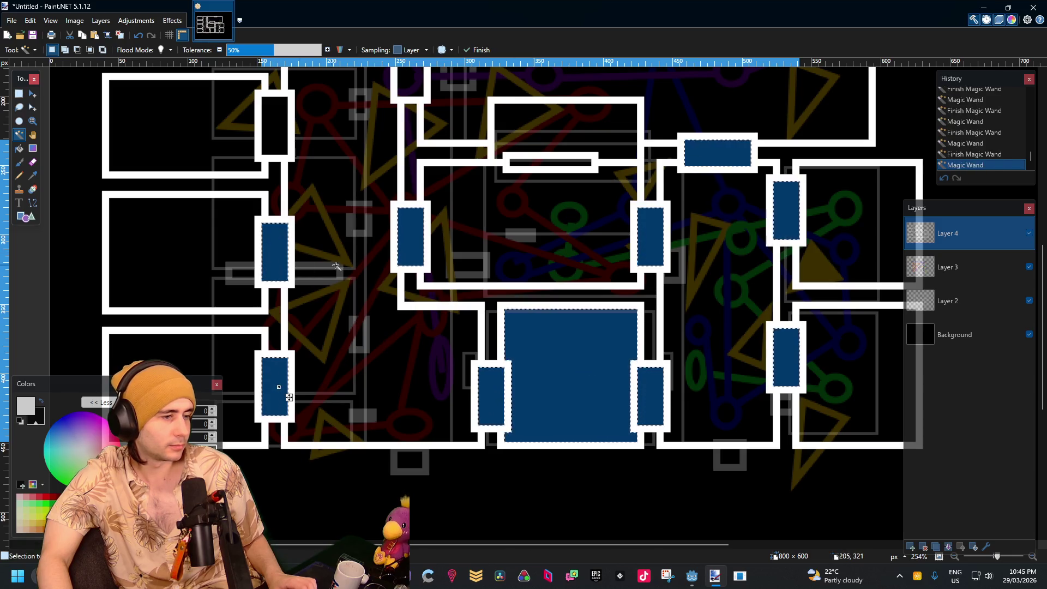
Add the left-column and tall door interiors, then erase all selected interiors
scroll(336, 266, up, 3)
scroll(336, 265, left, 2)
ctrl+click(369, 285)
ctrl+click(373, 176)
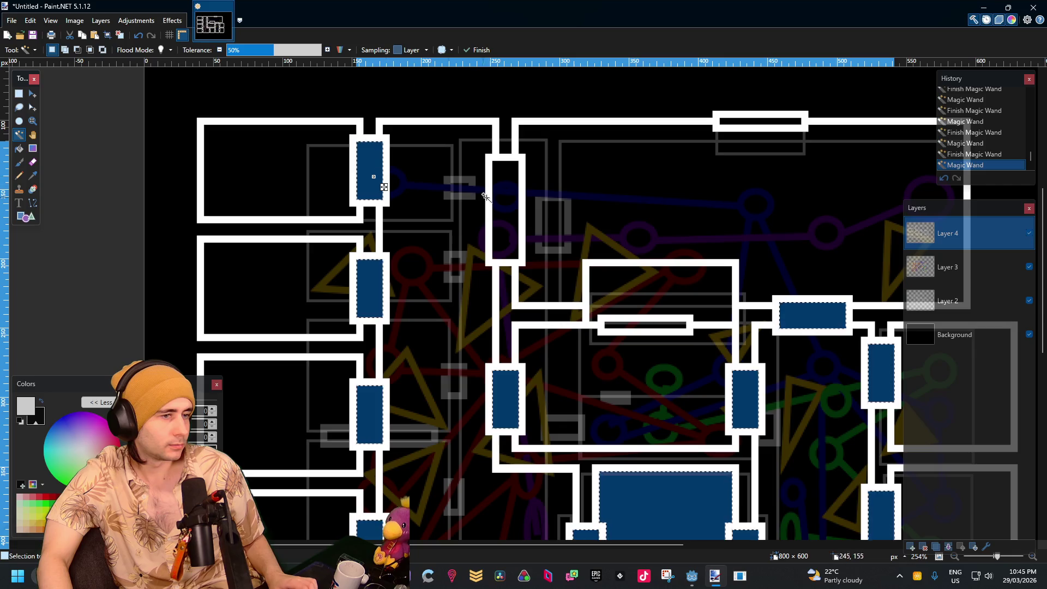
ctrl+click(499, 205)
scroll(649, 301, down, 3)
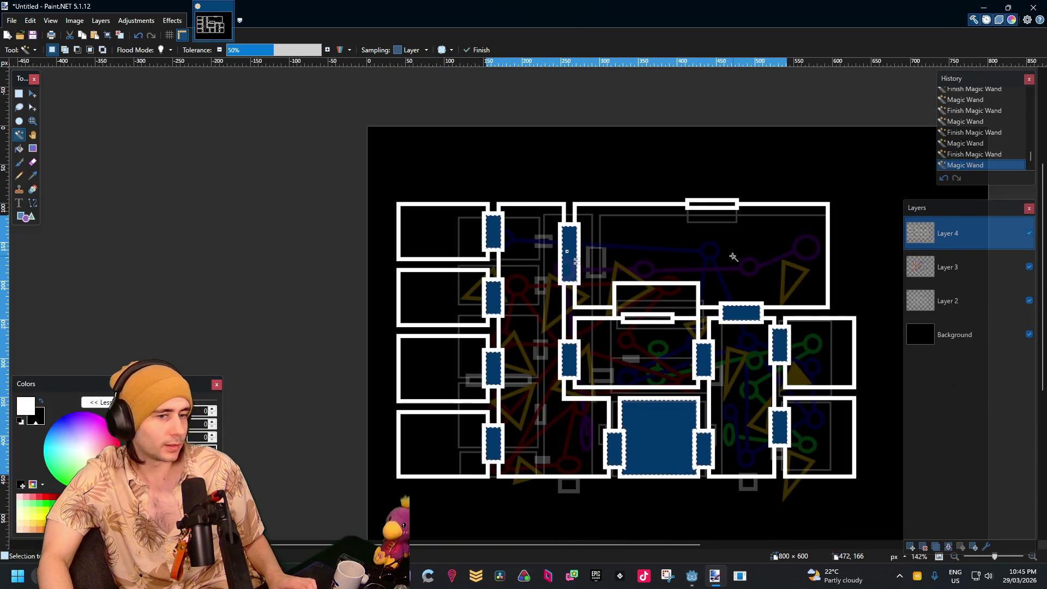
key(Delete)
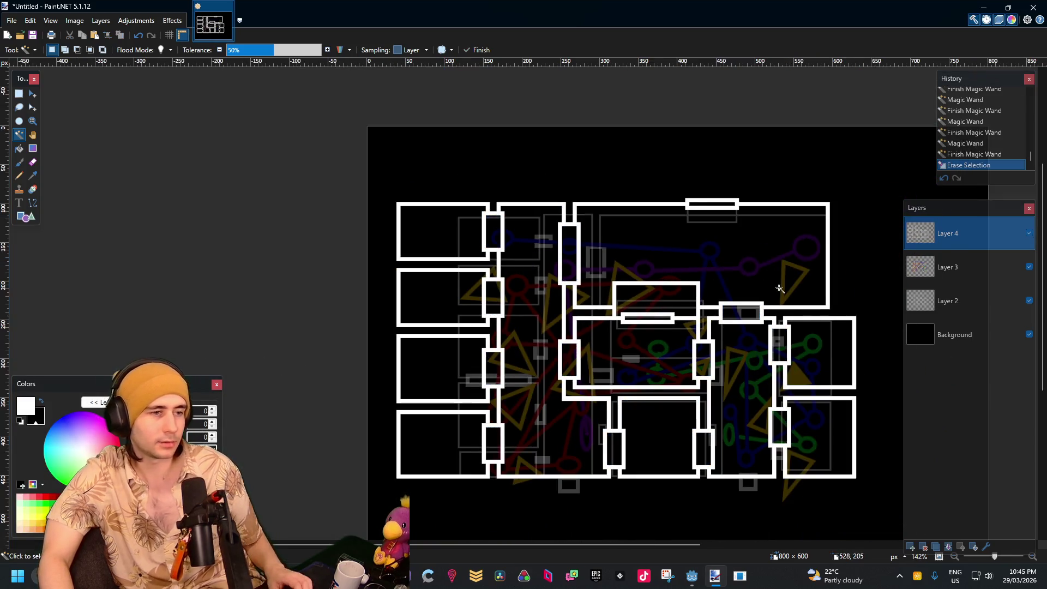
scroll(779, 287, up, 3)
scroll(480, 308, down, 5)
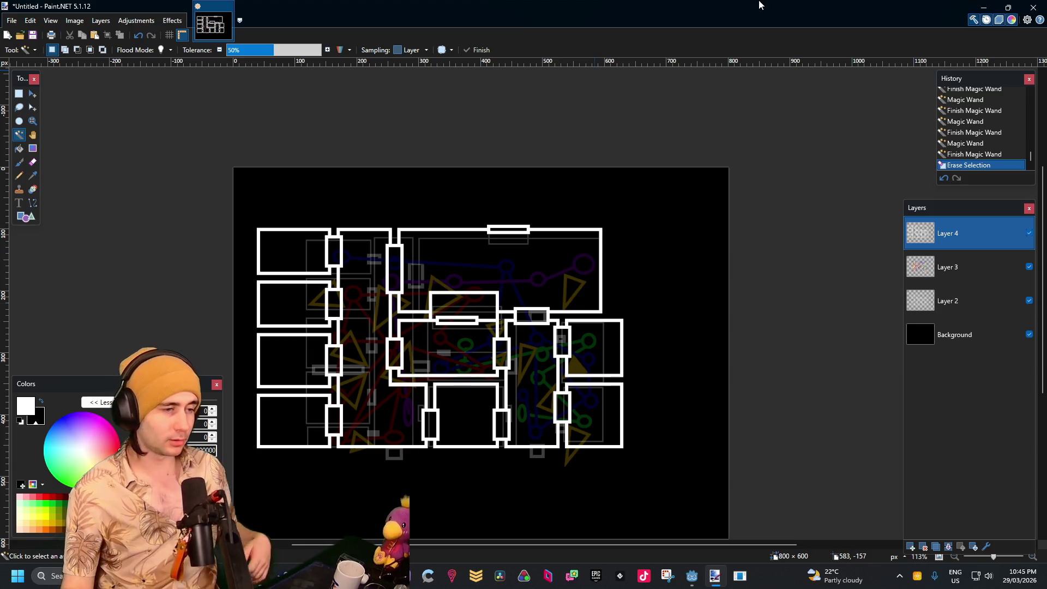
Magic-wand the whole white wall outline on the upper map, then clear the selection
scroll(523, 285, up, 4)
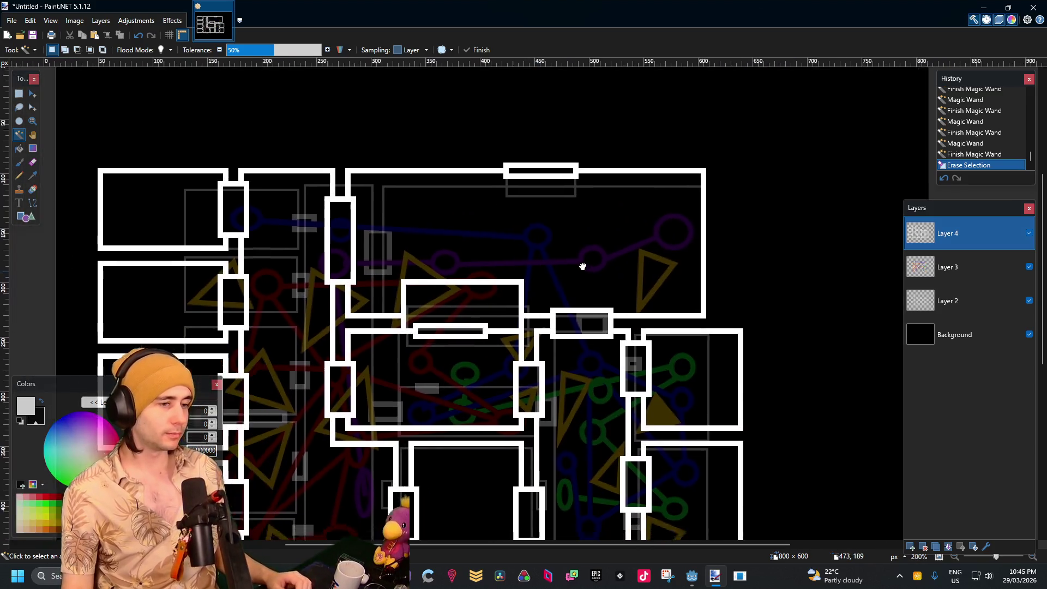
mouse_move(582, 266)
mouse_down()
mouse_move(649, 257)
mouse_move(607, 252)
mouse_move(626, 195)
mouse_up()
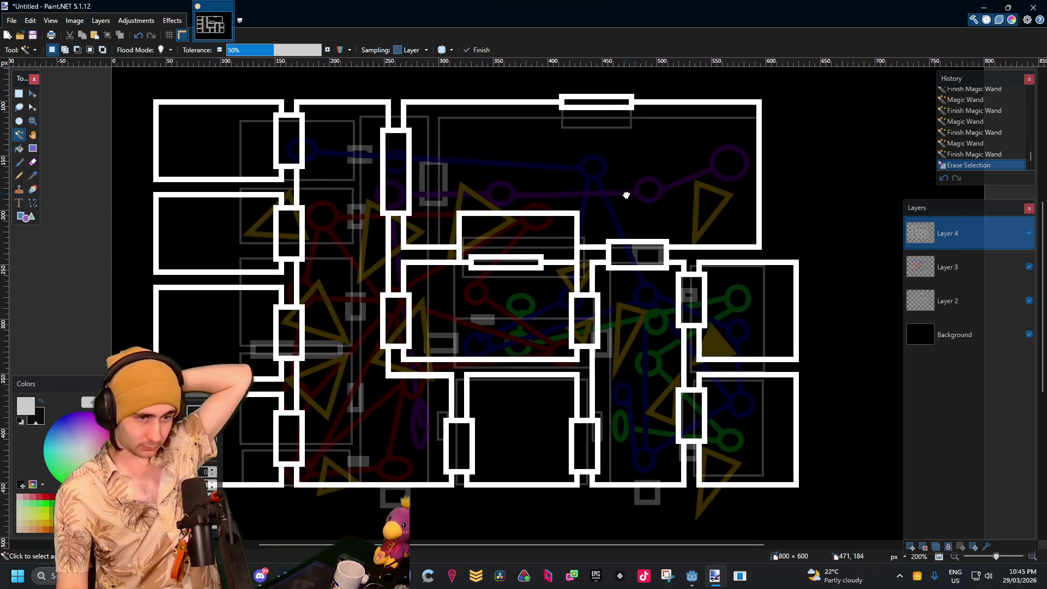
click(18, 95)
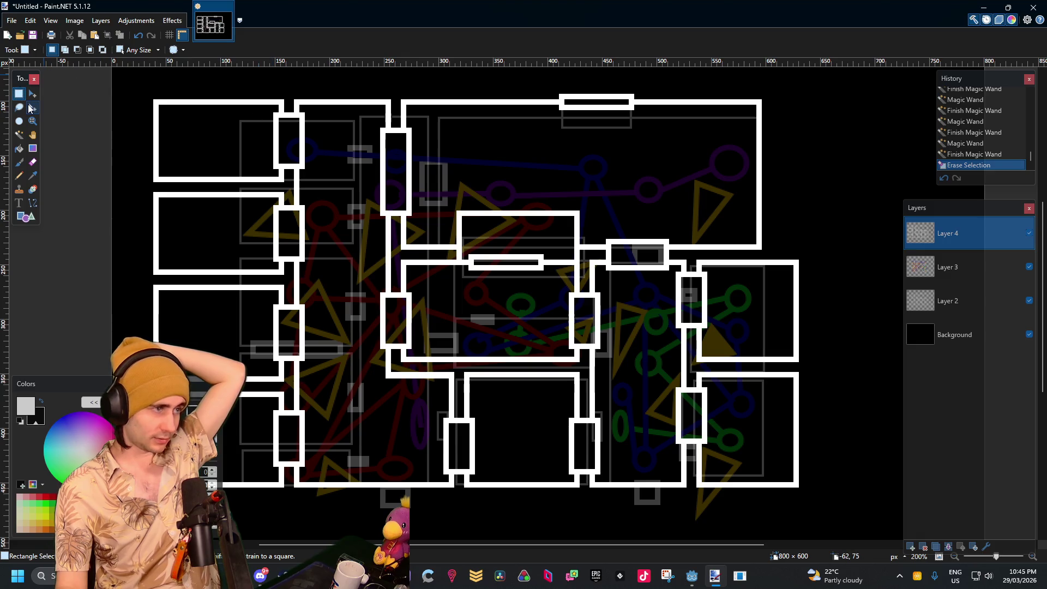
click(24, 136)
click(316, 103)
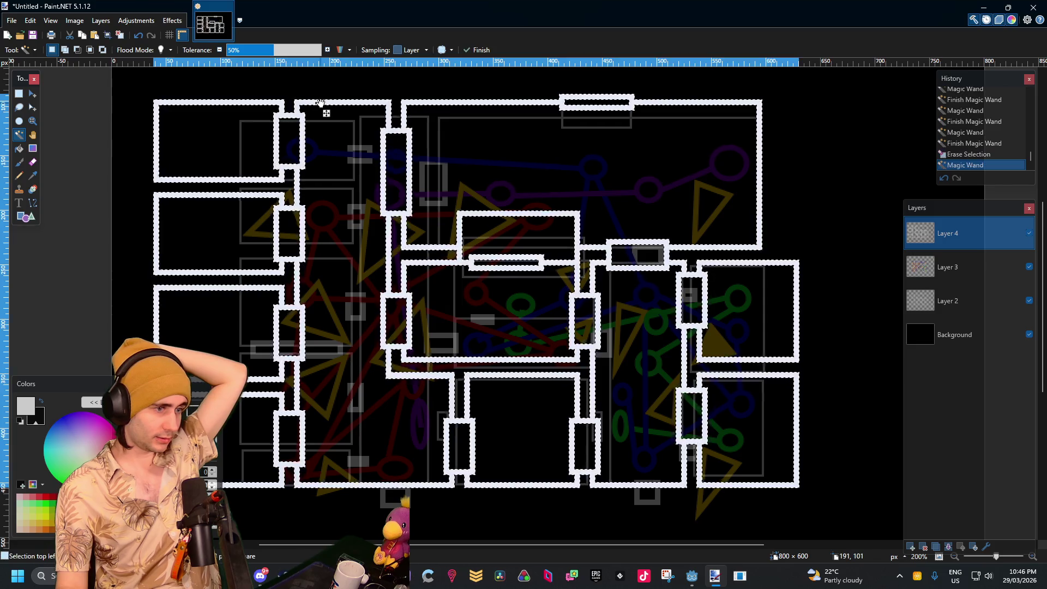
scroll(511, 197, down, 2)
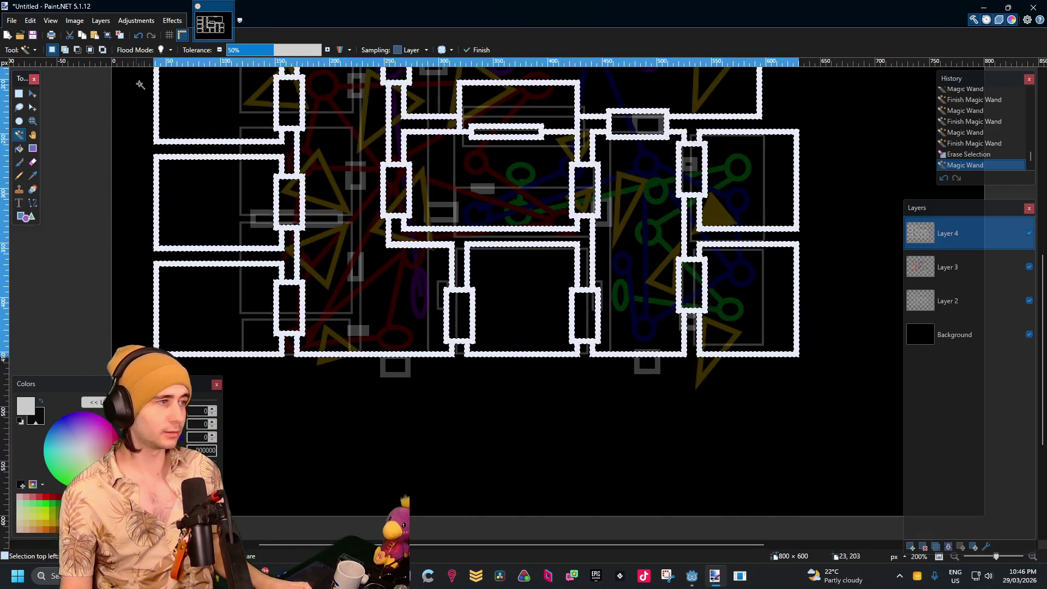
key(s)
key(ctrl+d)
scroll(572, 265, up, 5)
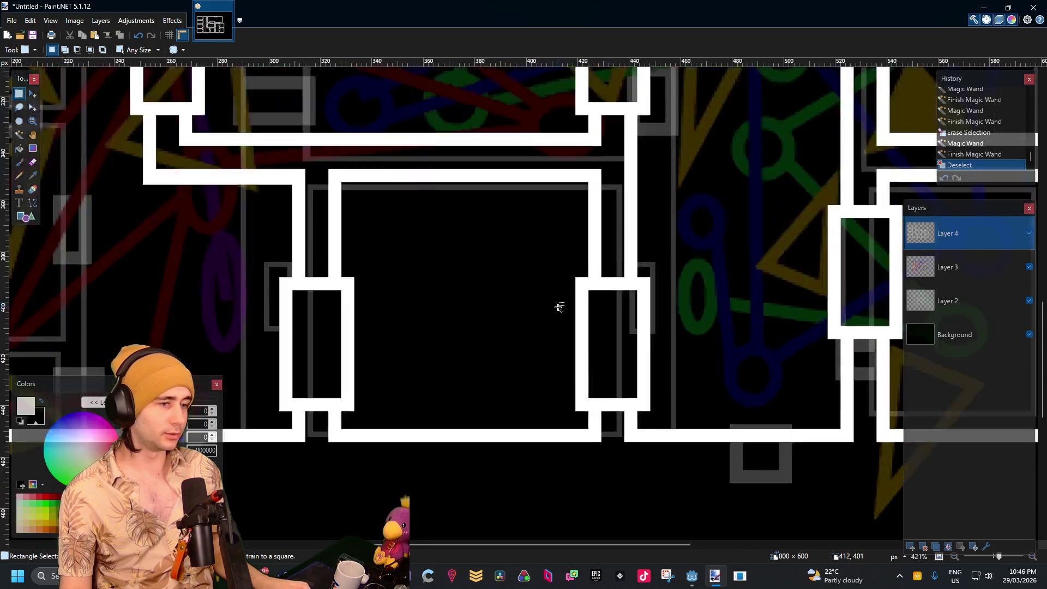
Draw a small white square of about 20×20 near the room's bottom
click(30, 218)
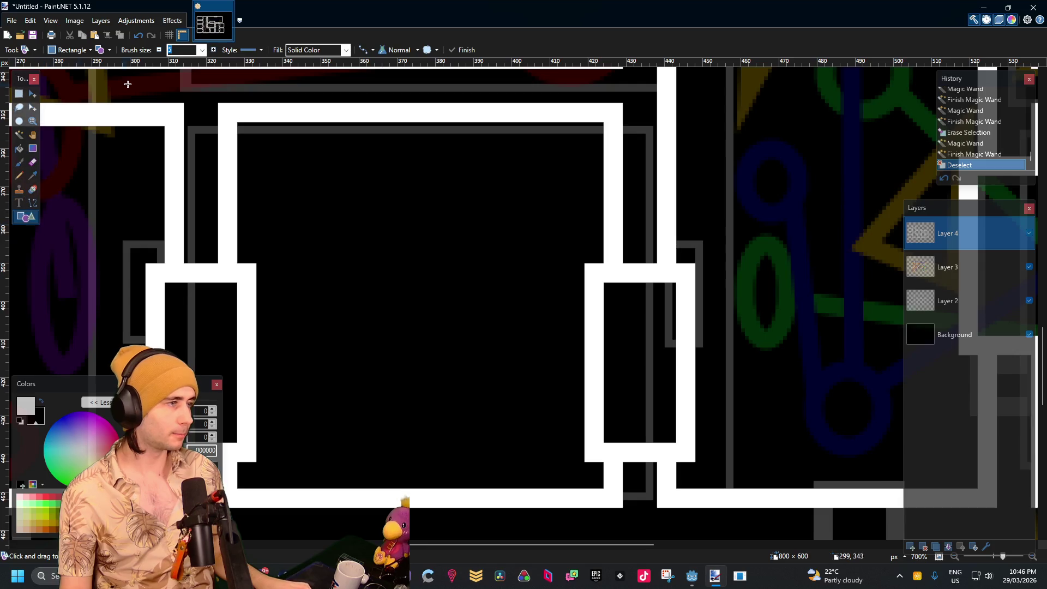
drag(406, 420, 459, 459)
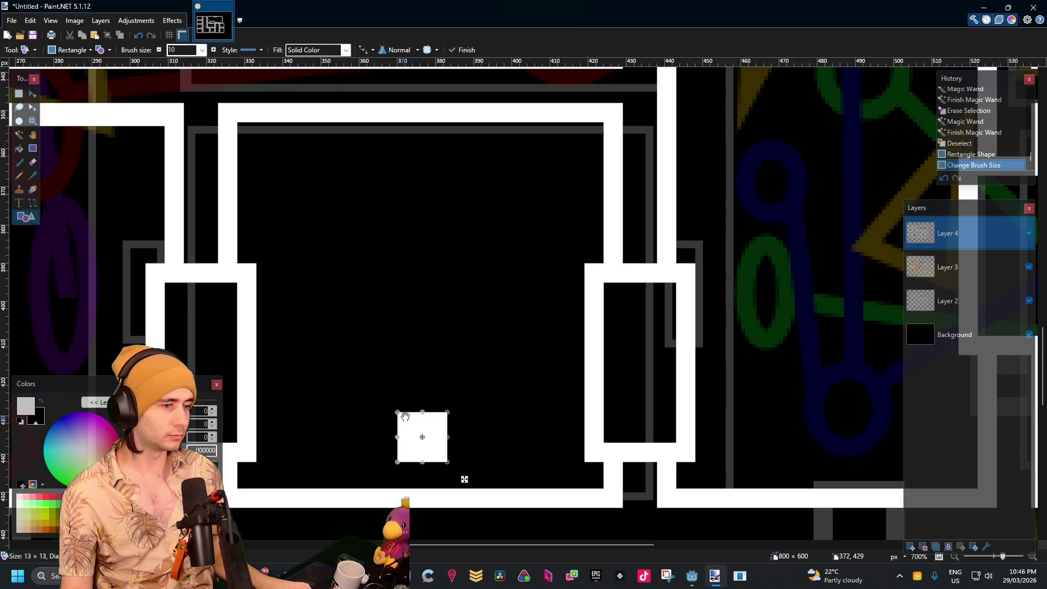
mouse_move(400, 416)
mouse_down()
mouse_move(381, 373)
mouse_move(348, 352)
mouse_move(369, 374)
mouse_up()
scroll(457, 369, down, 3)
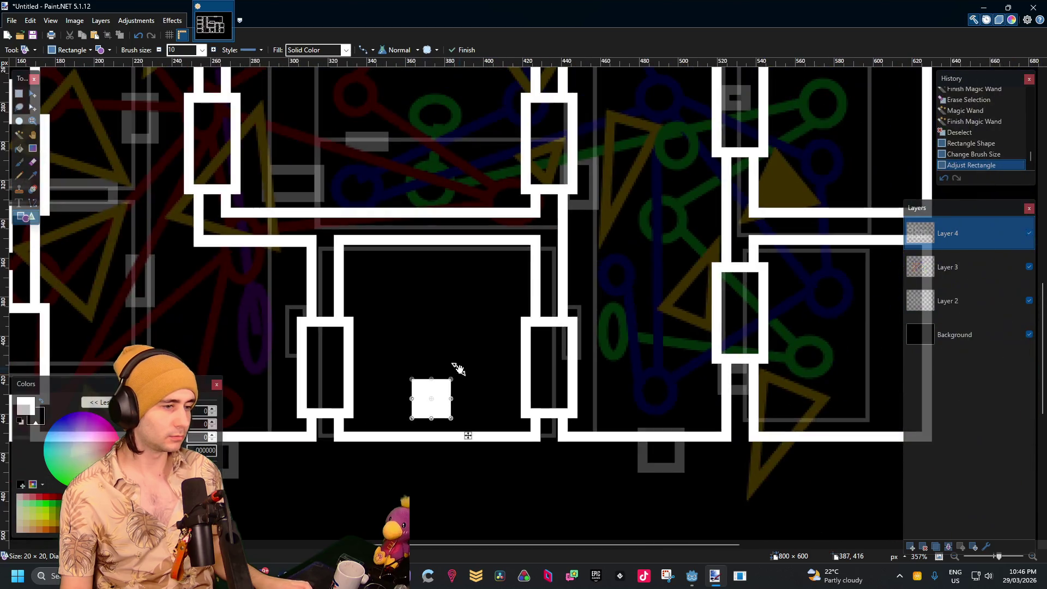
click(446, 401)
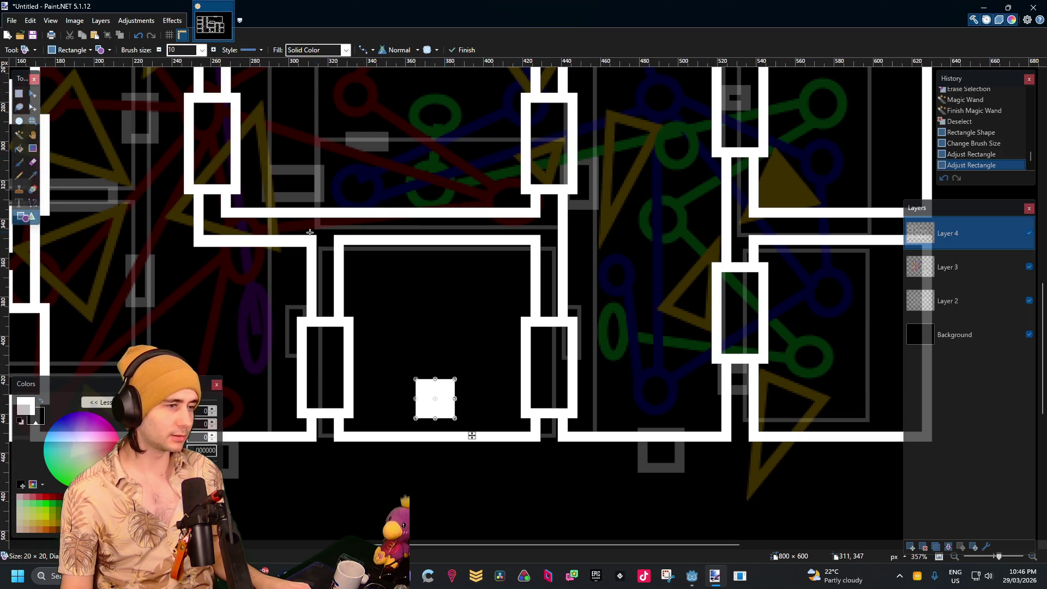
click(20, 94)
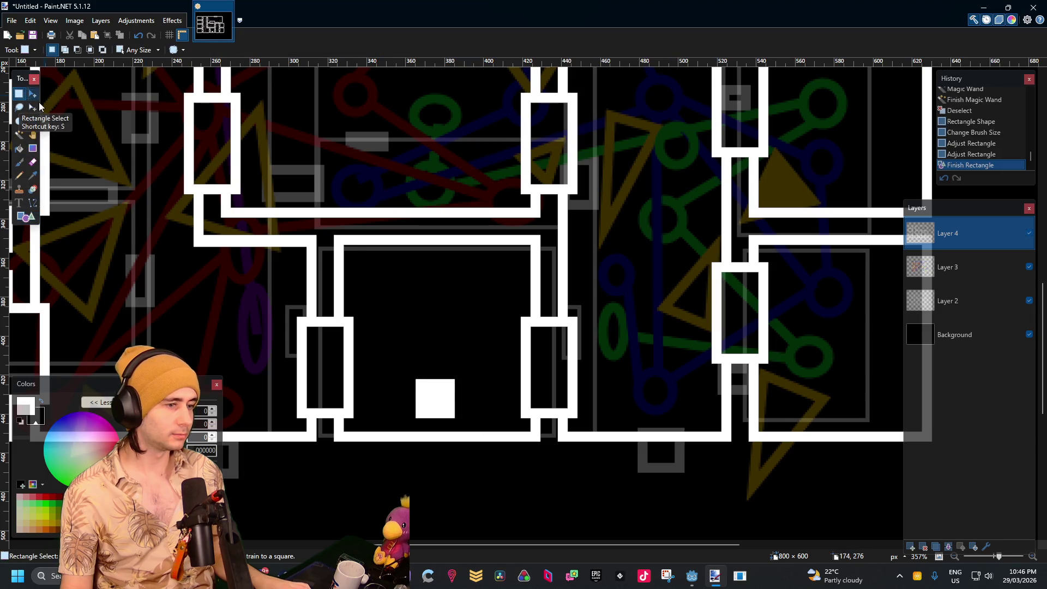
Select the room and centre the square horizontally with Effects > Object > Align Object
mouse_move(347, 251)
mouse_down()
mouse_move(548, 414)
mouse_move(530, 430)
mouse_up()
scroll(374, 345, up, 3)
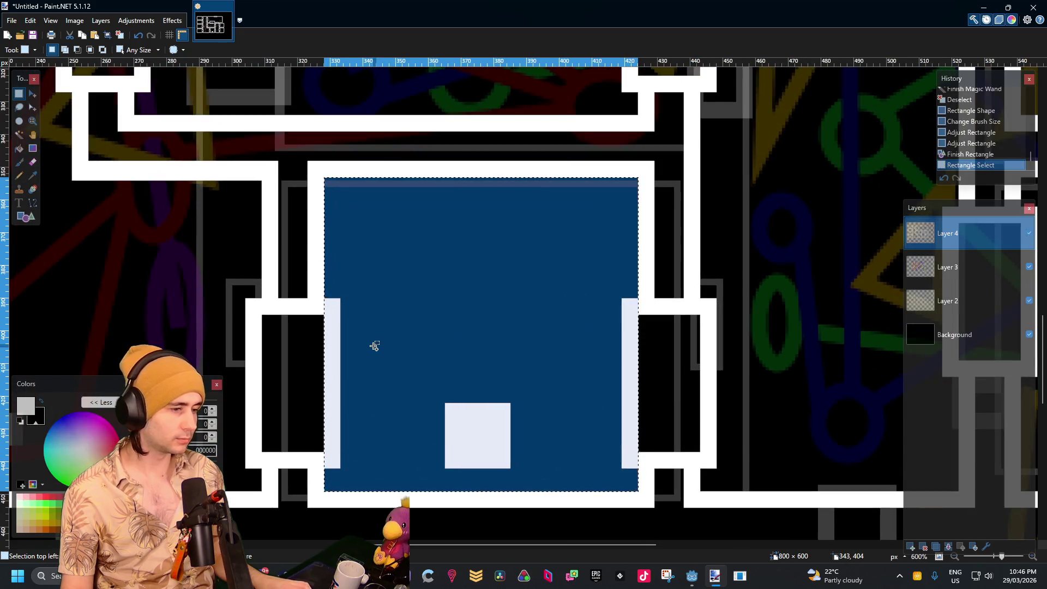
scroll(373, 346, up, 2)
click(165, 26)
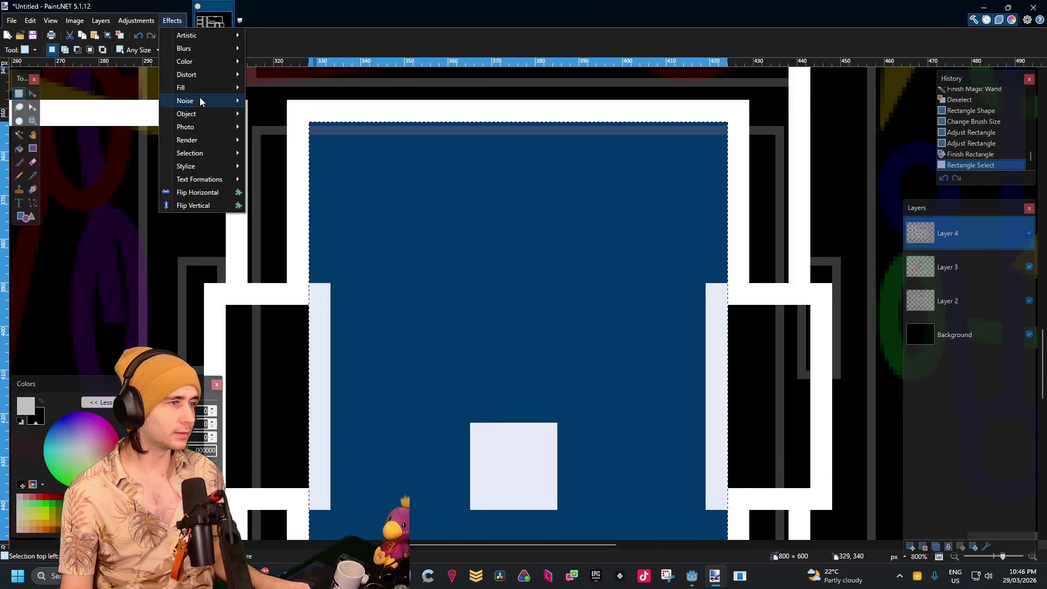
mouse_move(199, 118)
click(283, 114)
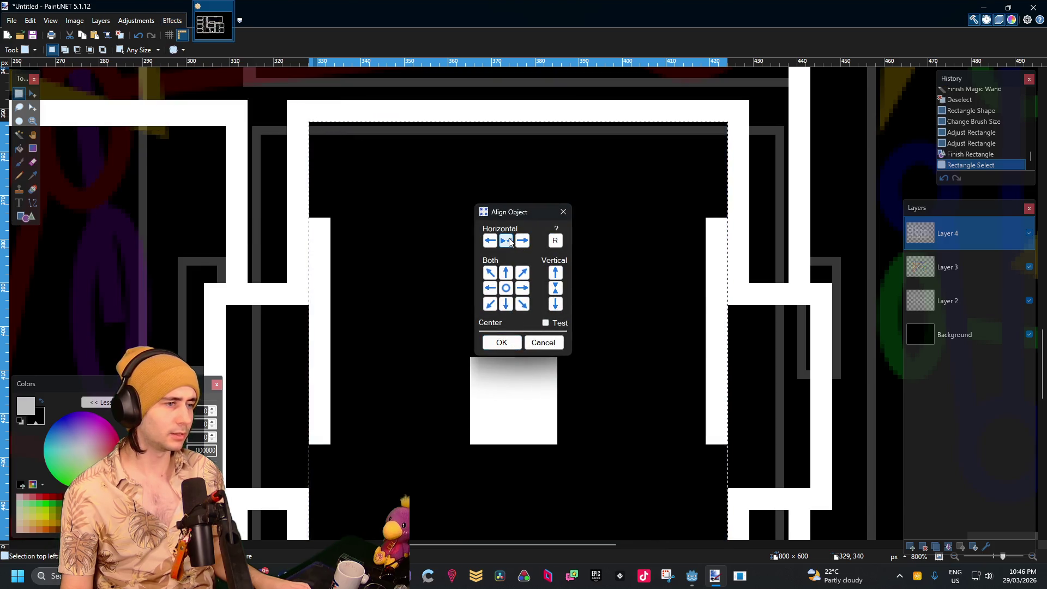
click(507, 240)
click(506, 345)
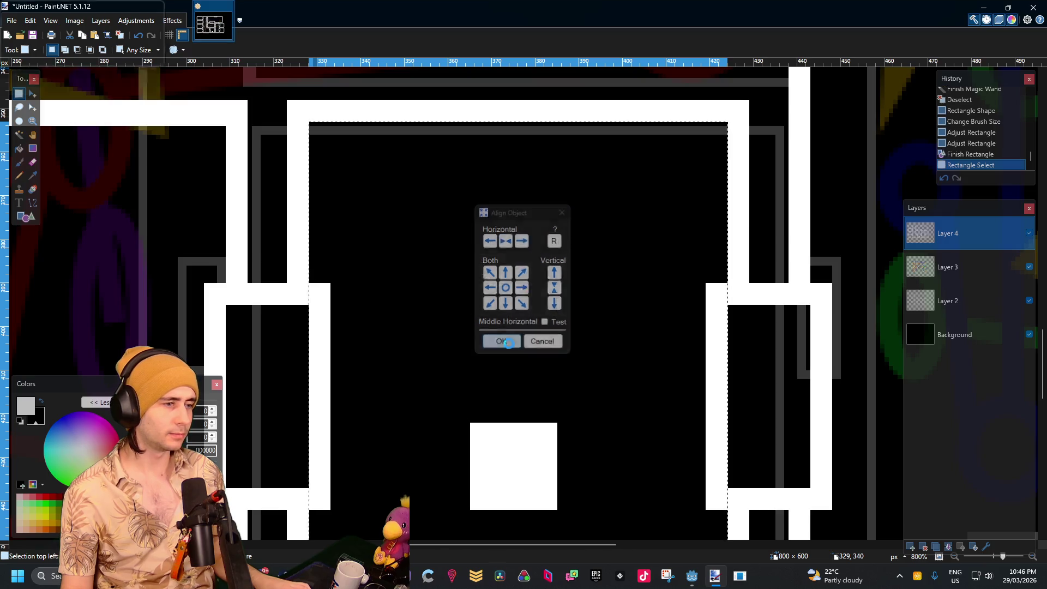
ctrl+scroll(516, 244, down, 3)
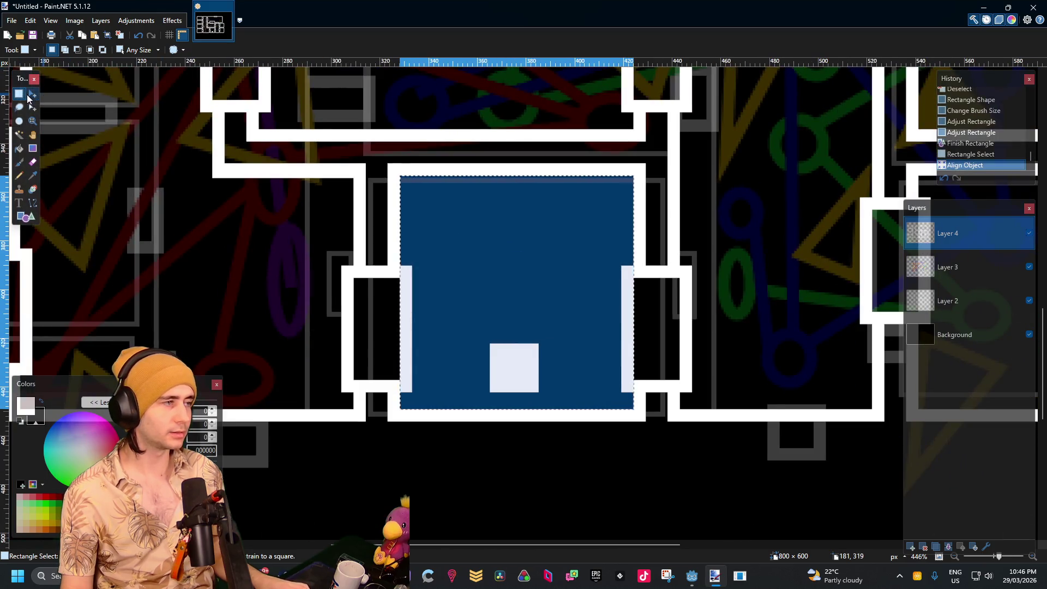
key(ctrl+d)
ctrl+scroll(594, 335, up, 2)
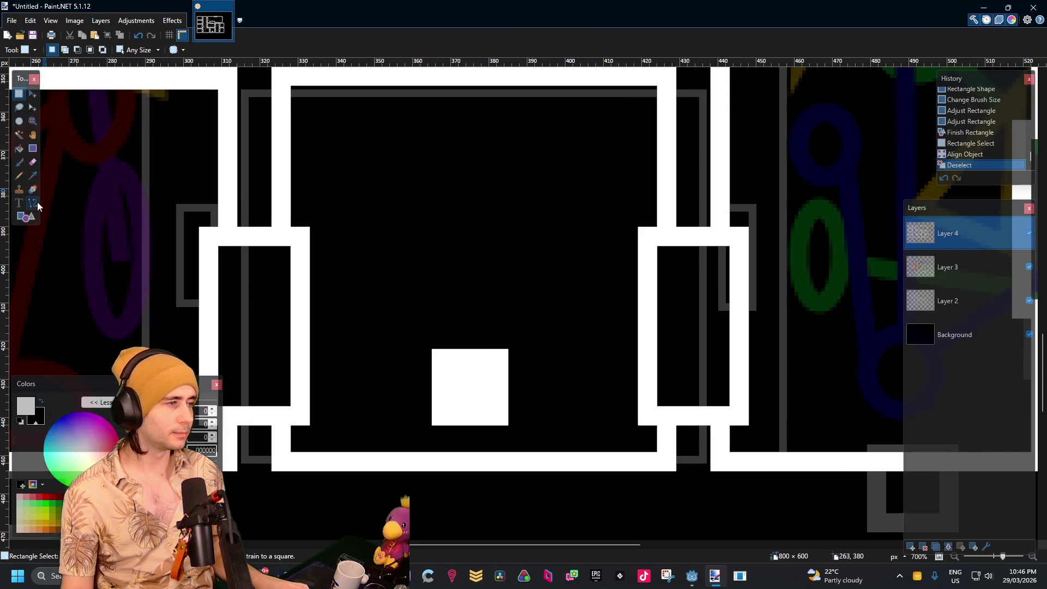
click(19, 202)
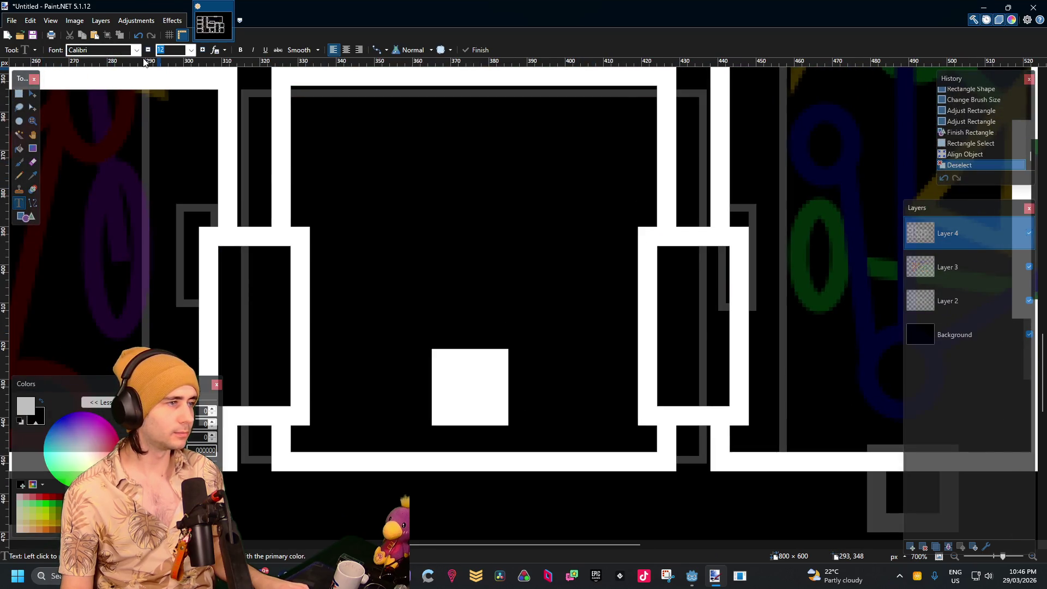
Set the text font to Pokemon Classic
click(93, 50)
scroll(159, 209, down, 10)
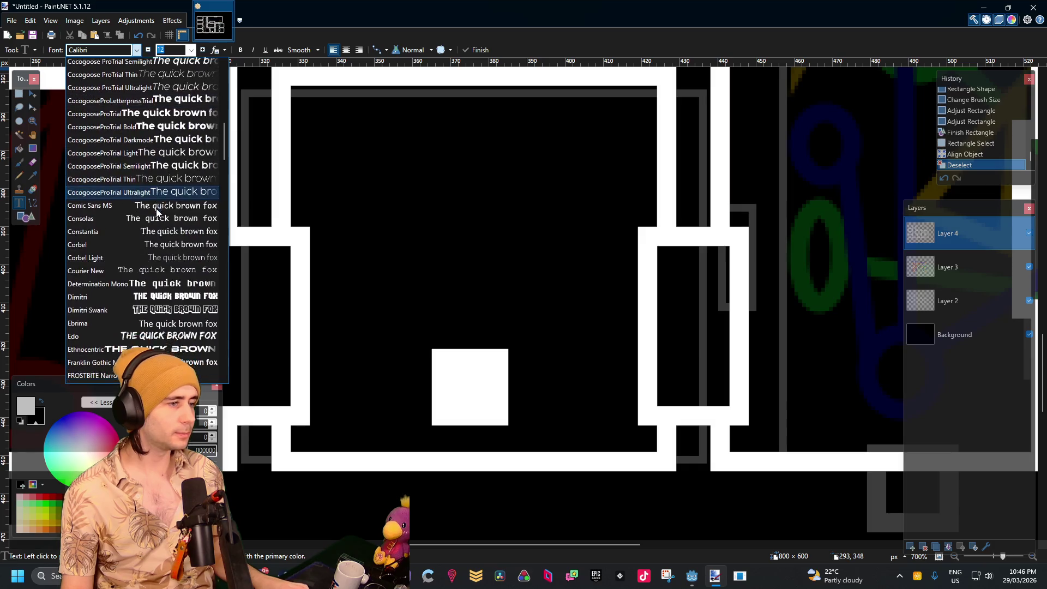
scroll(159, 208, down, 20)
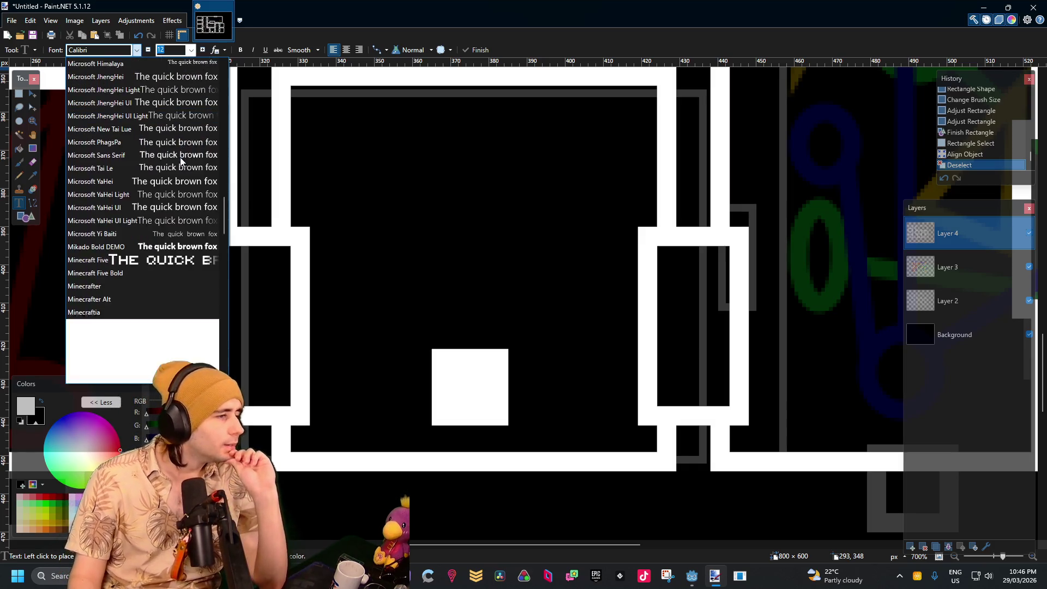
scroll(181, 161, up, 1)
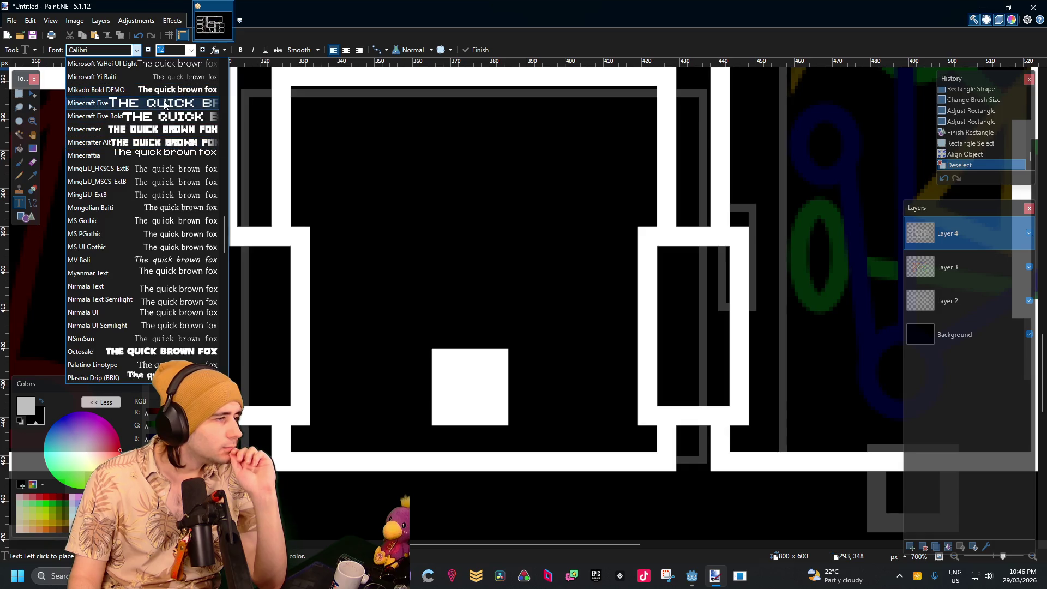
scroll(198, 204, down, 15)
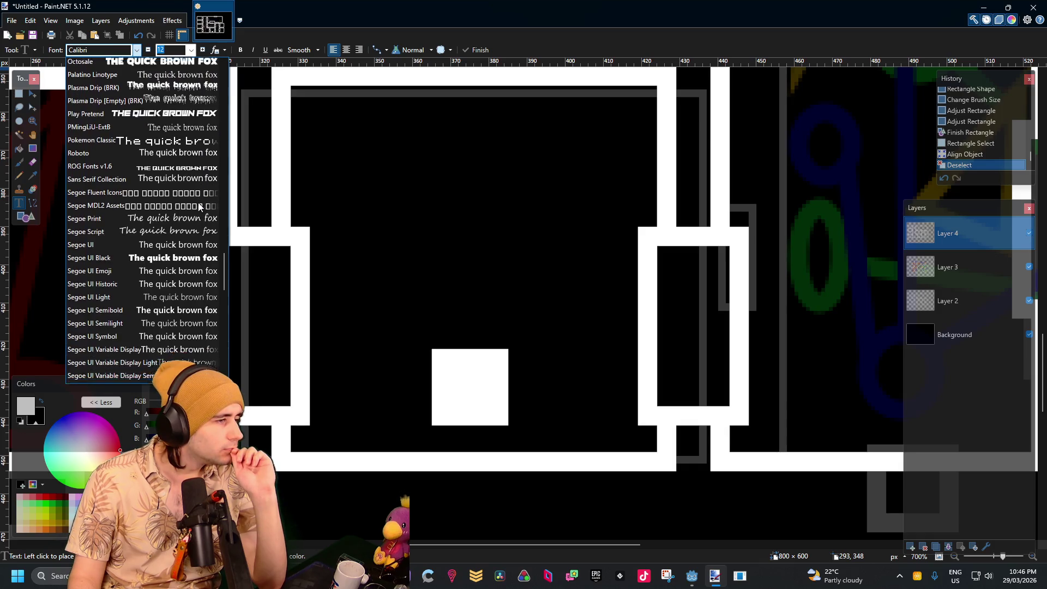
scroll(199, 206, up, 5)
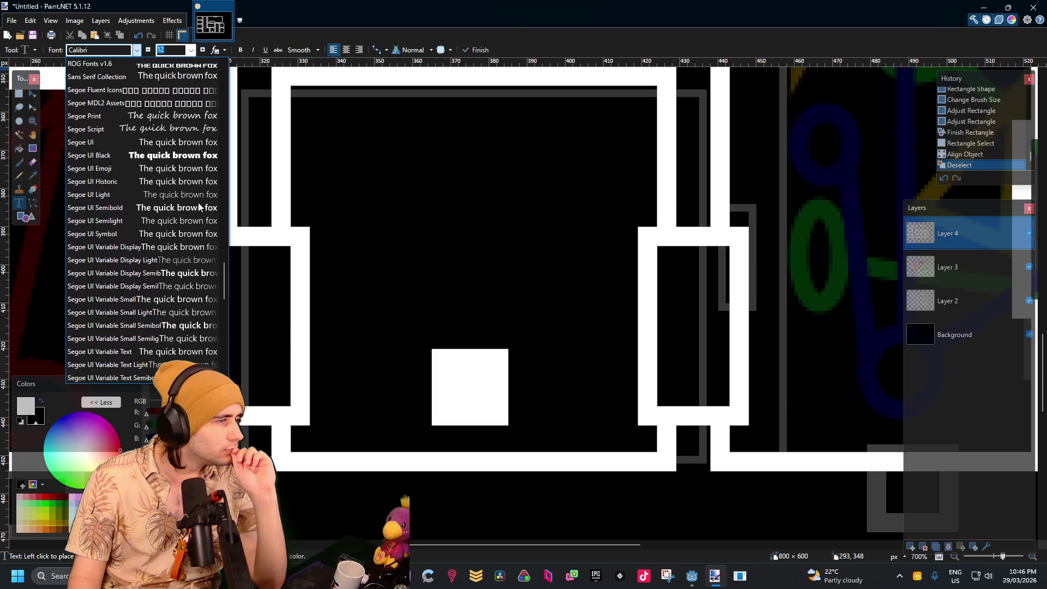
click(92, 115)
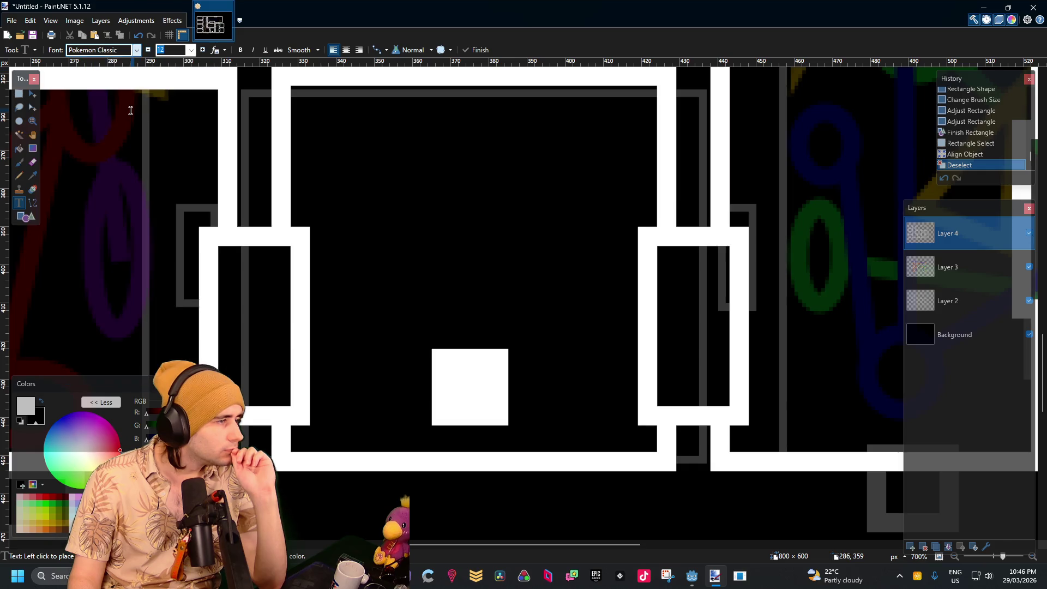
Type YOU in capitals above the white square and select the text
click(411, 251)
text(y)
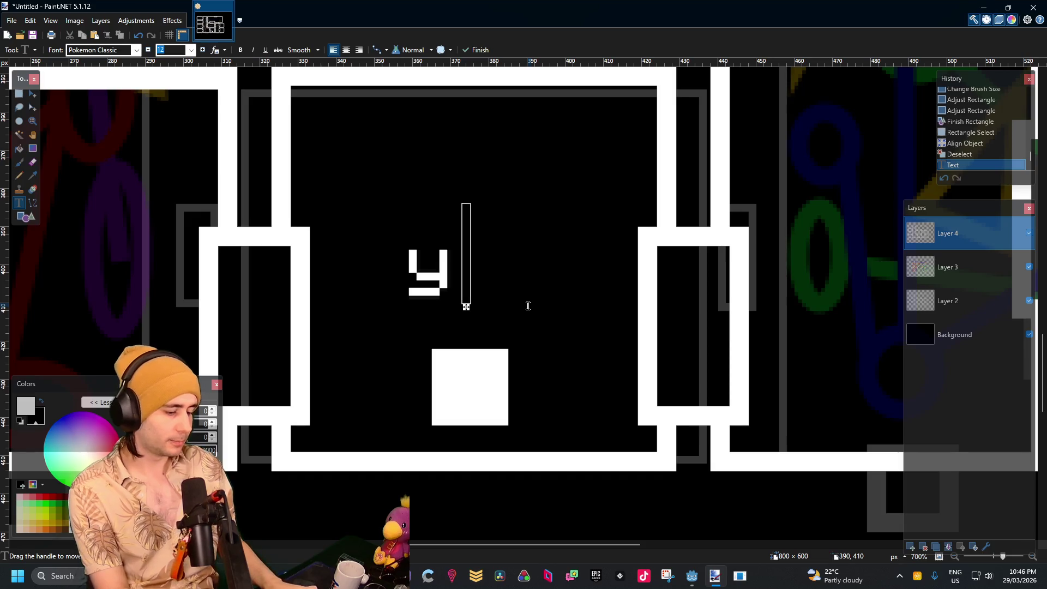
key(BackSpace)
text(YOU)
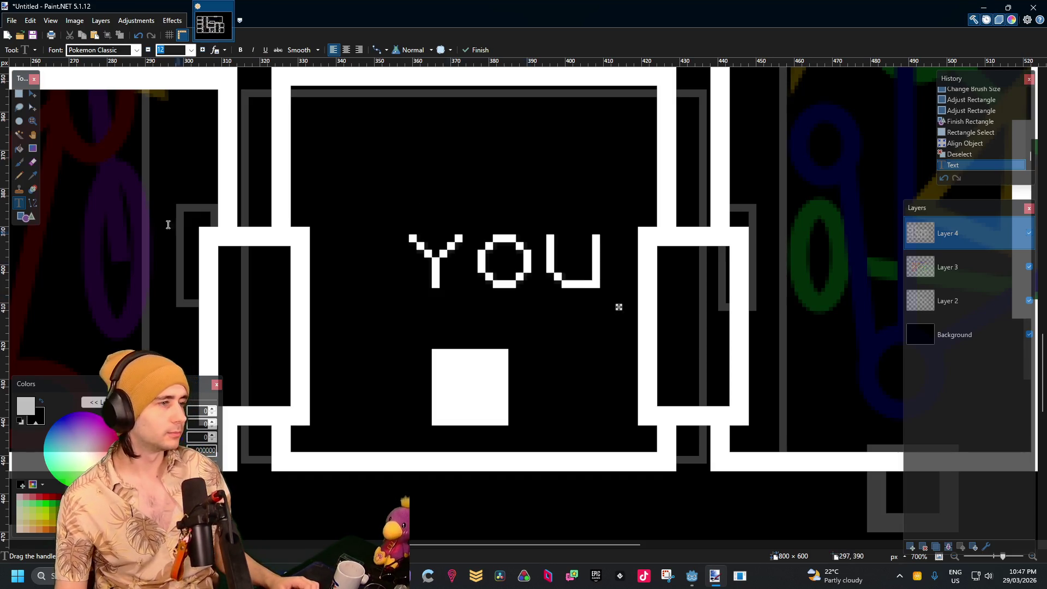
click(23, 95)
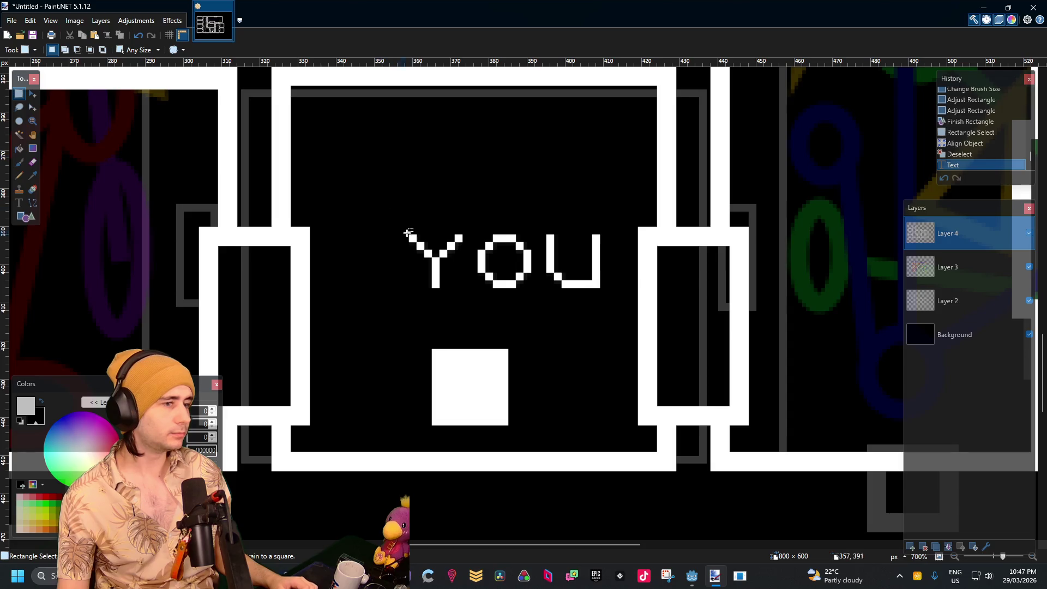
mouse_move(394, 227)
mouse_down()
mouse_move(631, 303)
mouse_move(593, 311)
mouse_move(592, 374)
mouse_move(604, 333)
mouse_up()
Move the YOU label into the bottom-centre room of the floor plan and deselect it
click(33, 94)
ctrl+scroll(416, 218, down, 5)
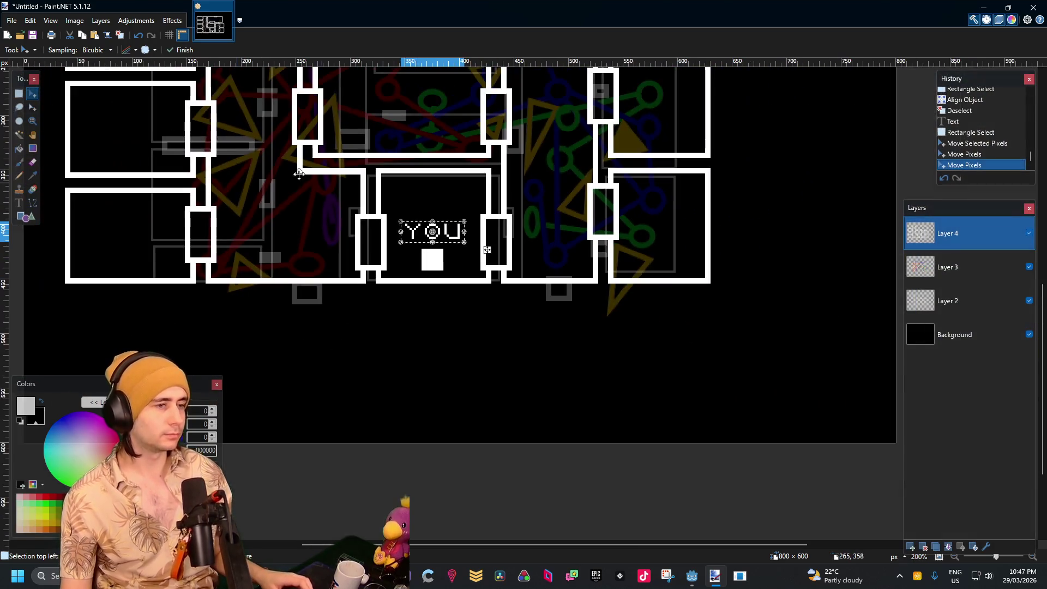
click(23, 96)
key(ctrl+d)
ctrl+scroll(435, 289, down, 4)
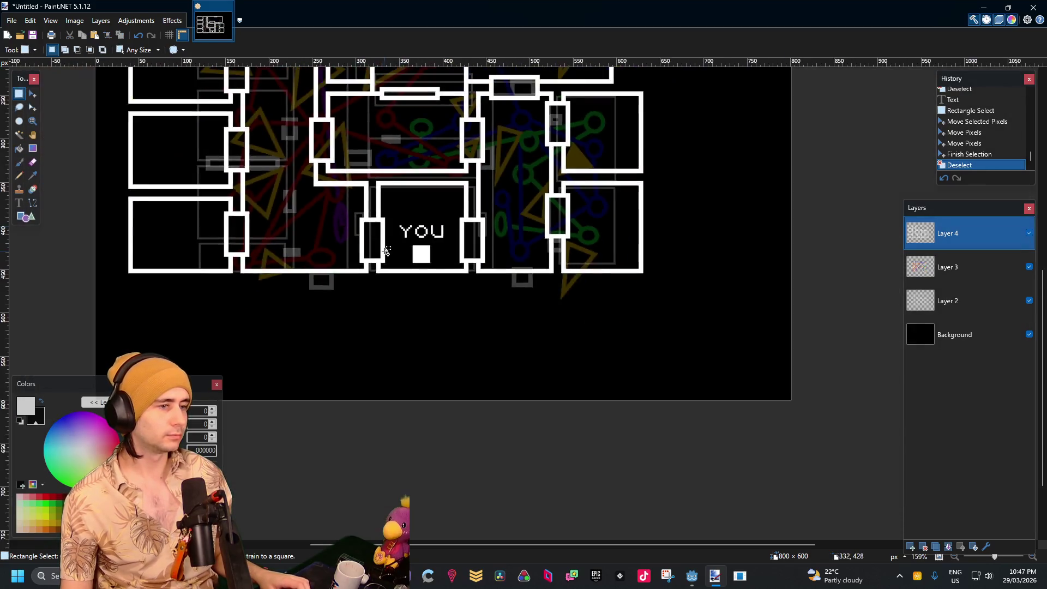
ctrl+scroll(435, 305, up, 2)
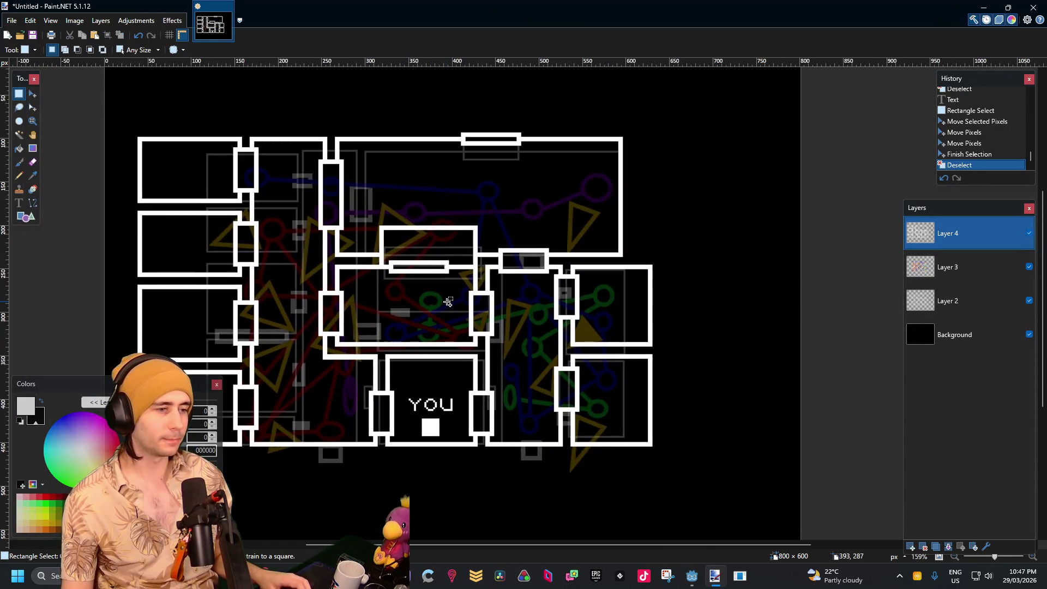
drag(452, 299, 543, 263)
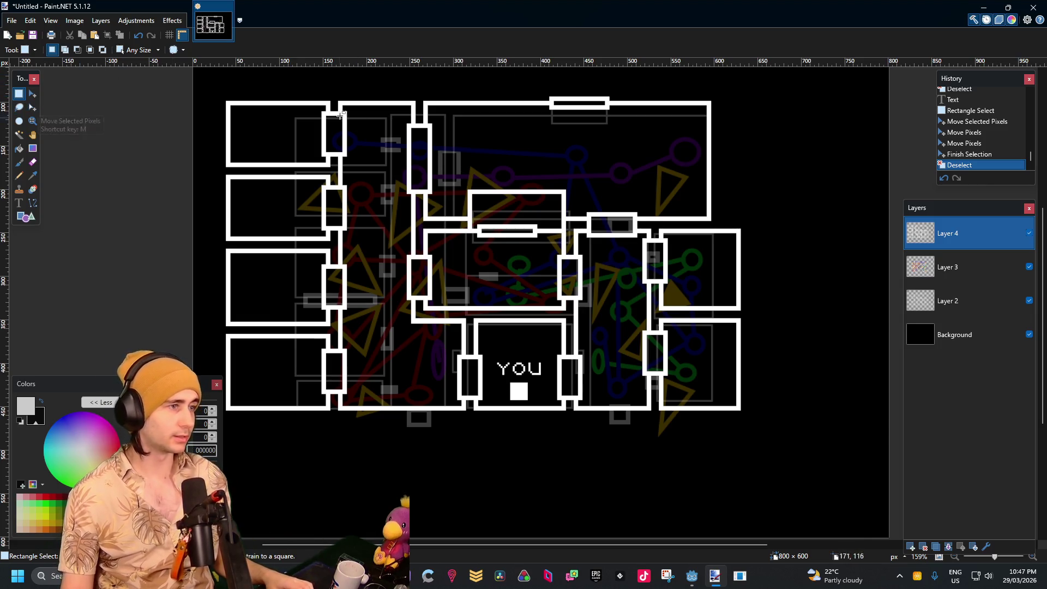
Magic Wand the floor plan's white walls and add the YOU room with Rectangle Select
mouse_move(744, 99)
mouse_down()
mouse_move(733, 125)
mouse_move(534, 308)
mouse_move(529, 349)
mouse_up()
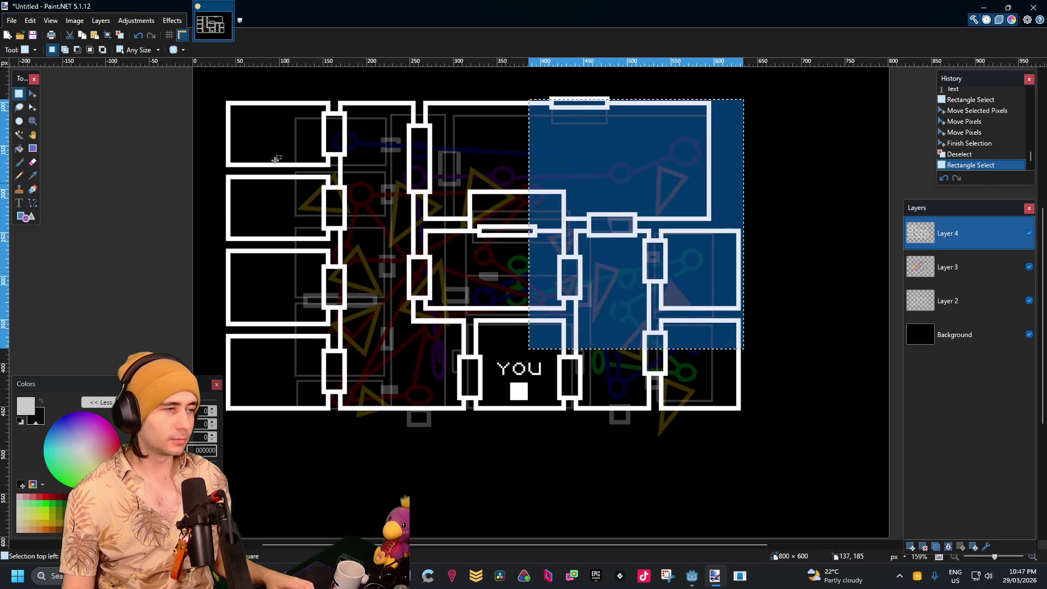
click(19, 134)
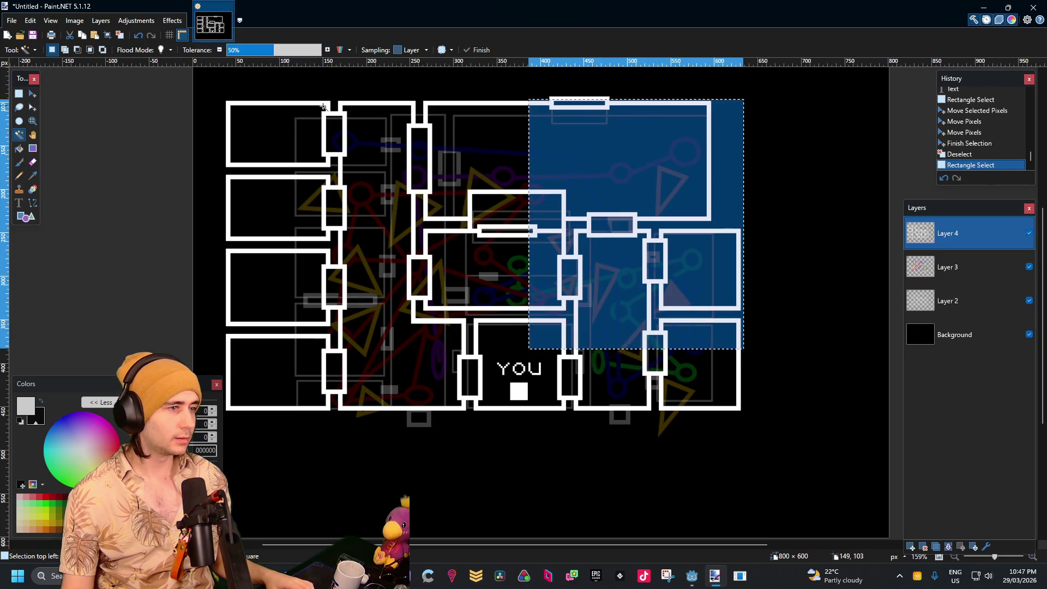
click(323, 104)
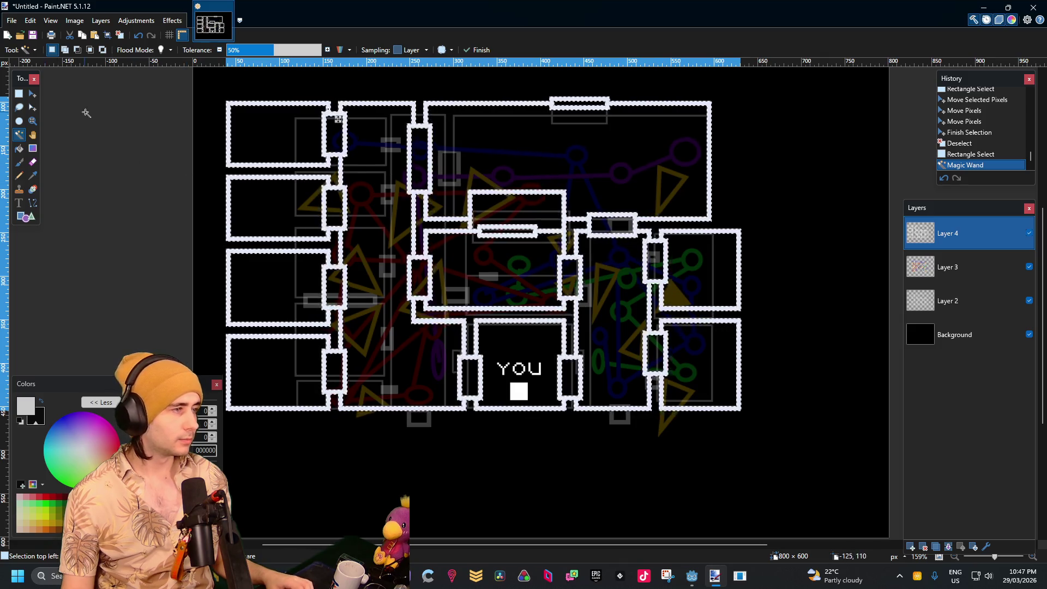
click(22, 95)
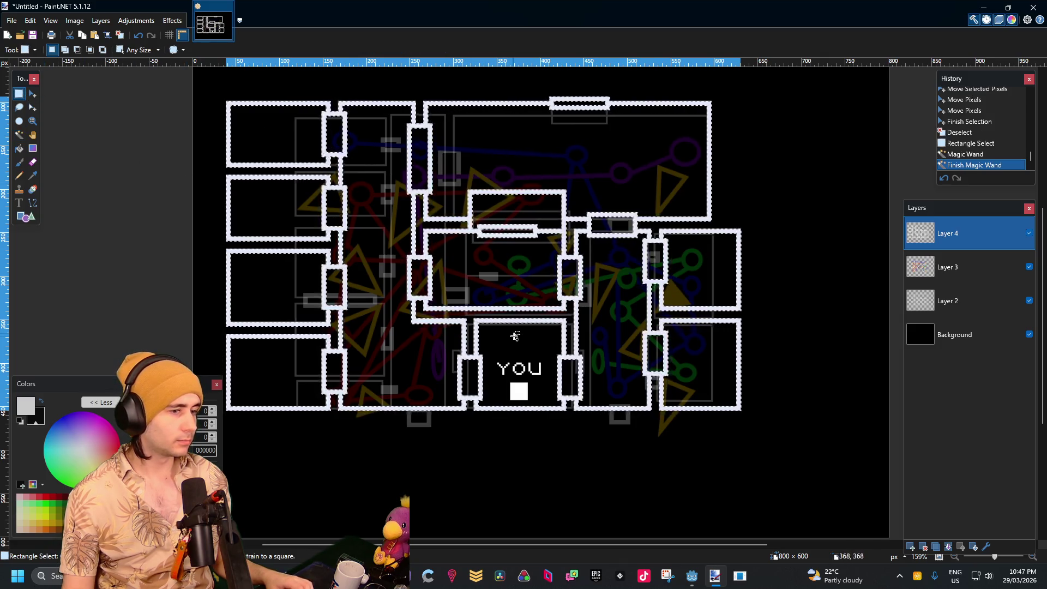
drag(559, 333, 480, 403)
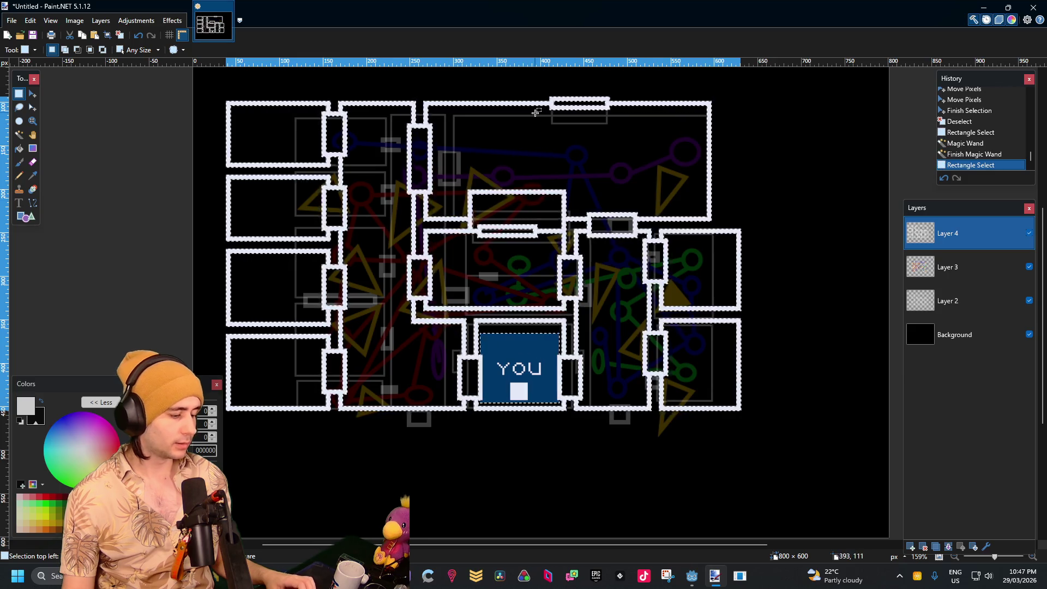
Create a new blank 592×361 image
click(11, 21)
click(22, 31)
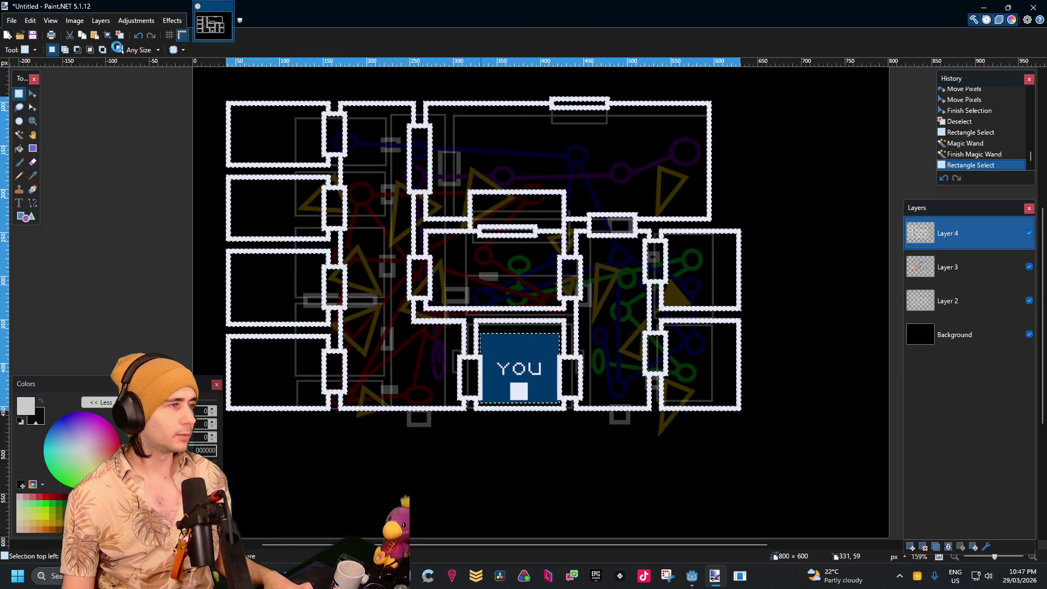
click(528, 354)
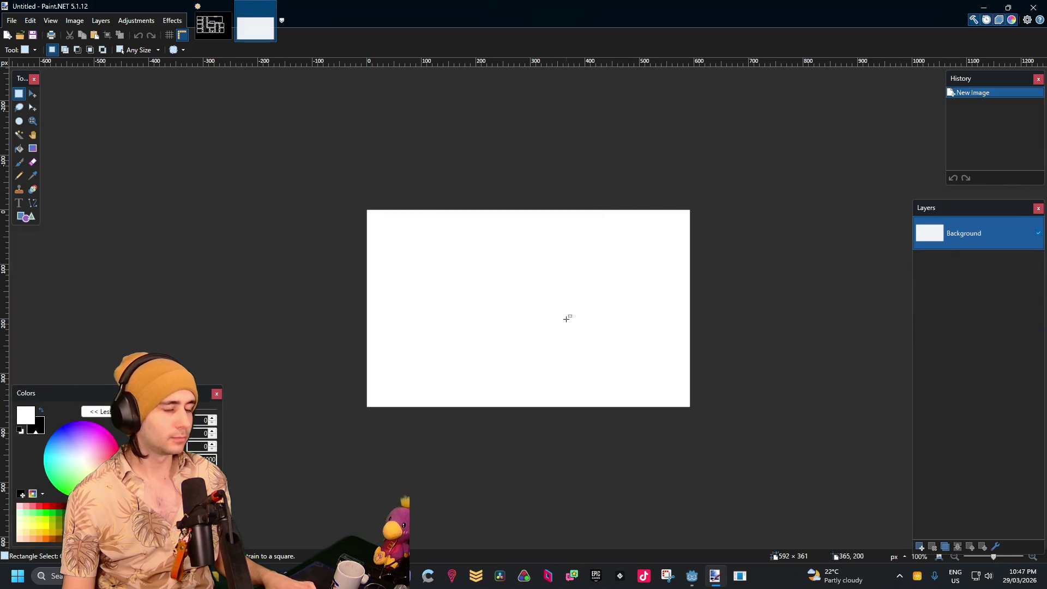
Clear the new canvas to transparent, paste the white walls and YOU label, and deselect
key(ctrl+a)
key(Delete)
key(ctrl+v)
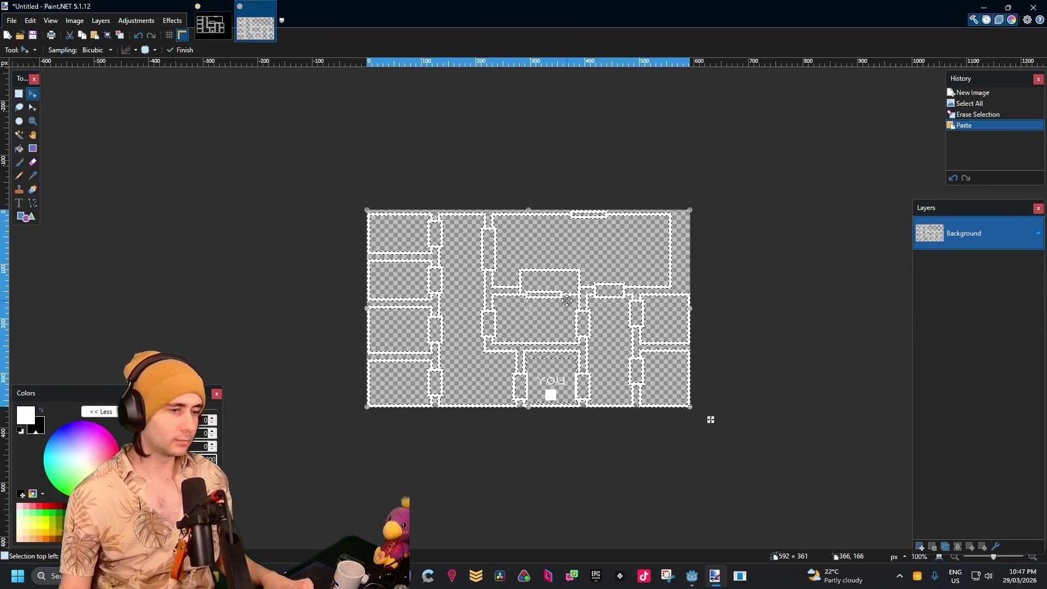
scroll(567, 301, up, 3)
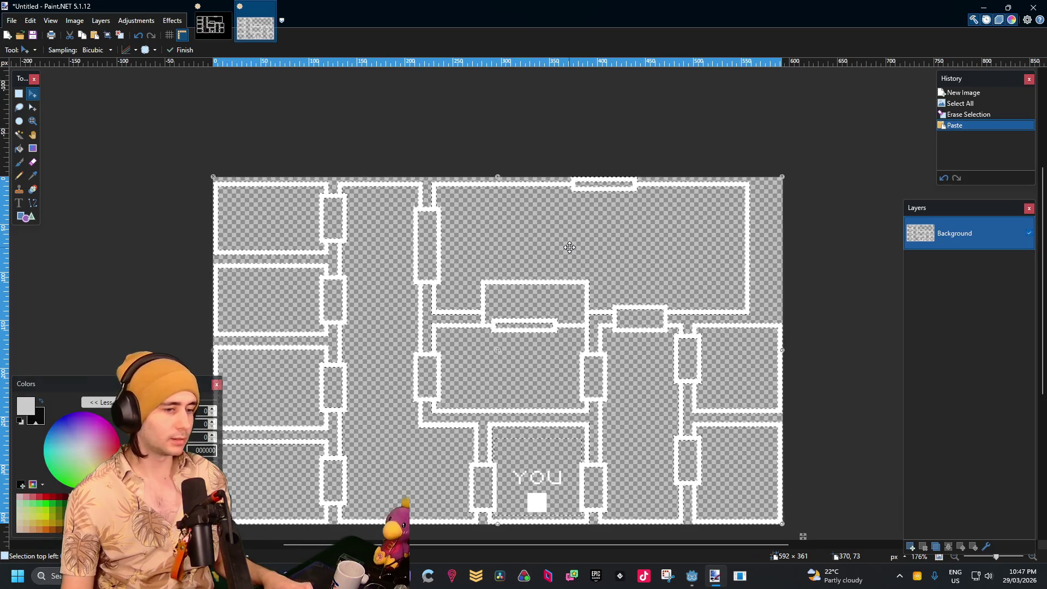
click(18, 96)
key(ctrl+d)
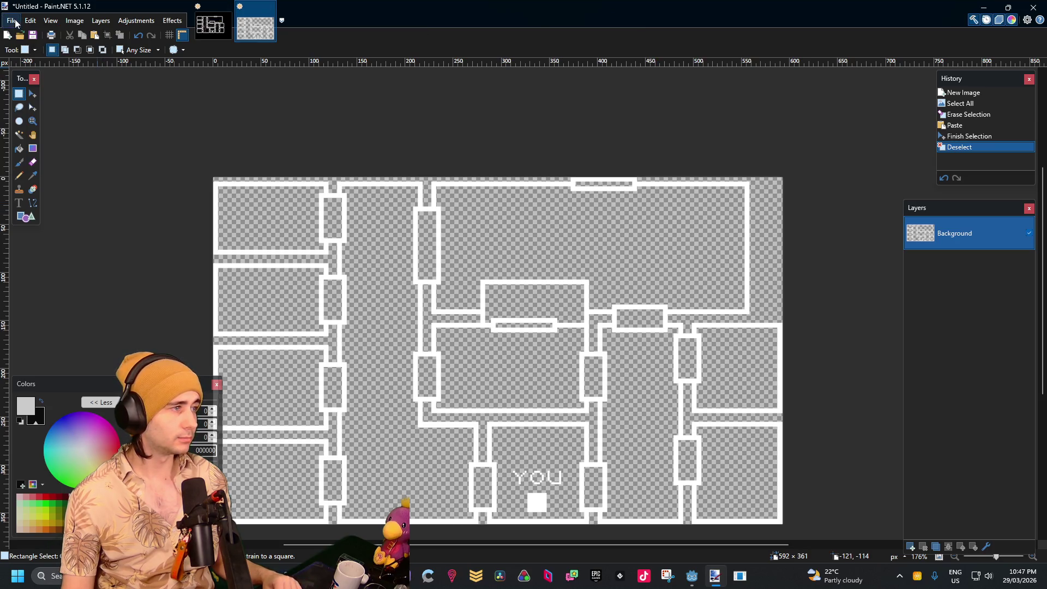
click(15, 22)
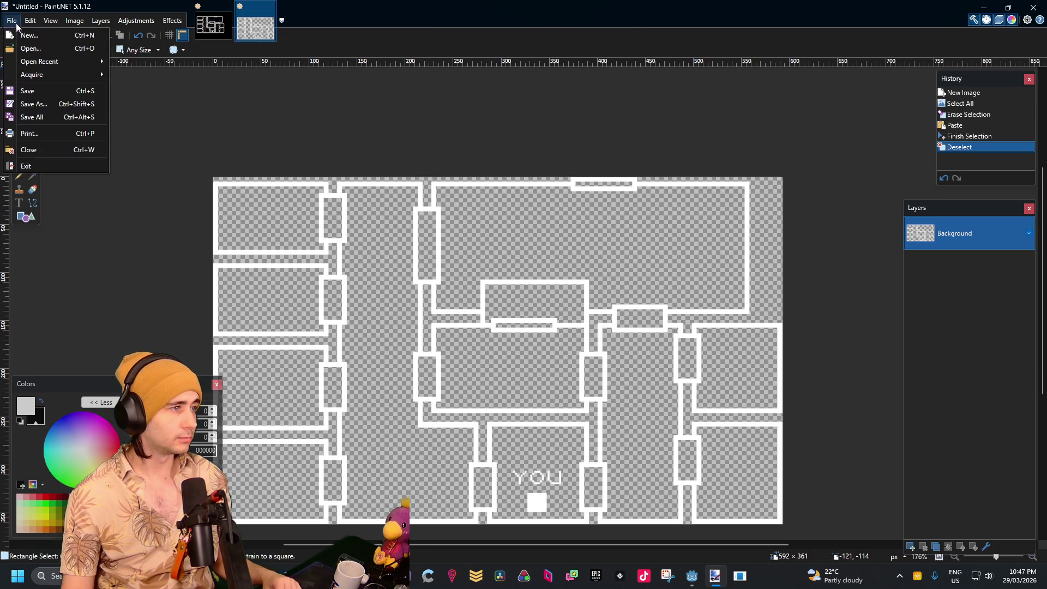
Save the map as MangoMap.png with default PNG settings, then minimize Paint.NET
click(47, 103)
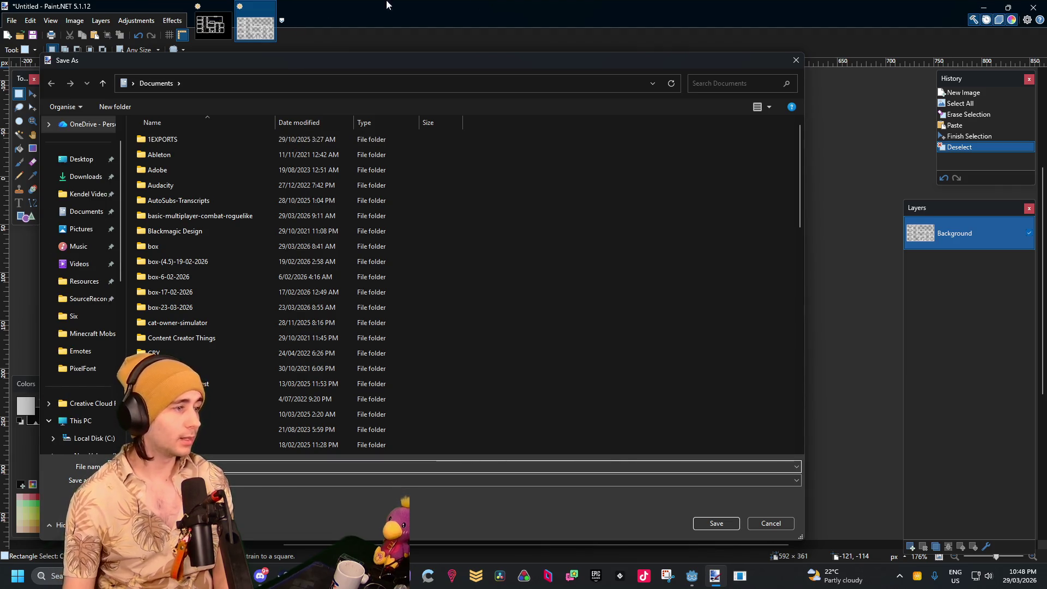
key(Escape)
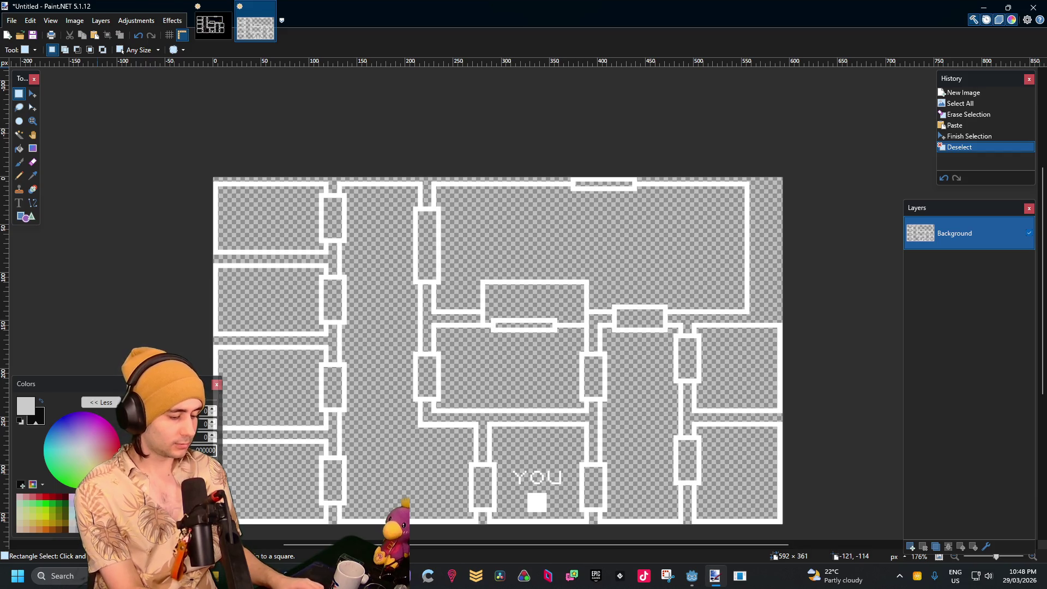
key(Return)
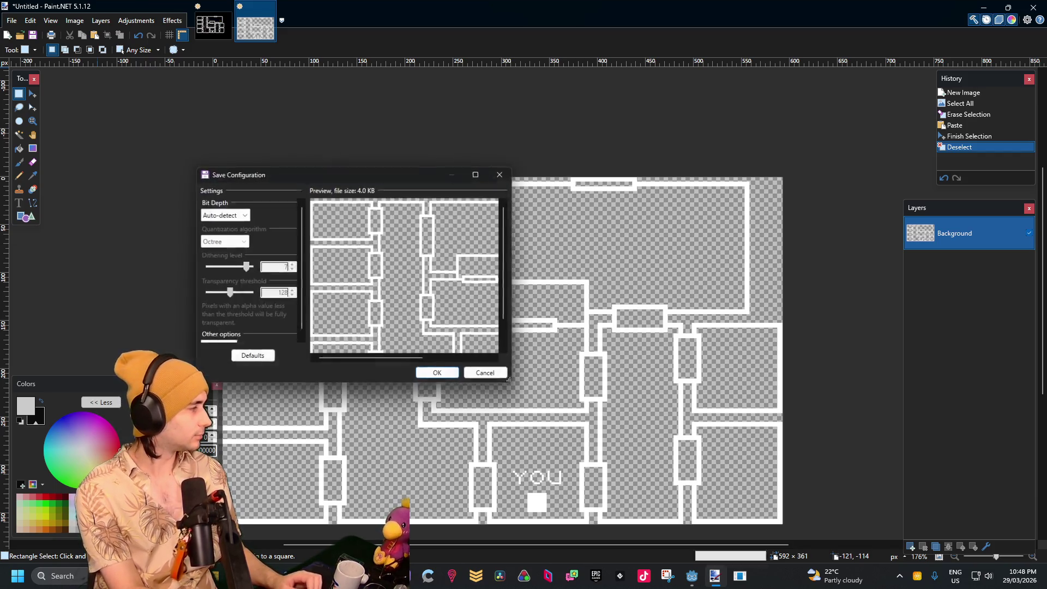
key(Return)
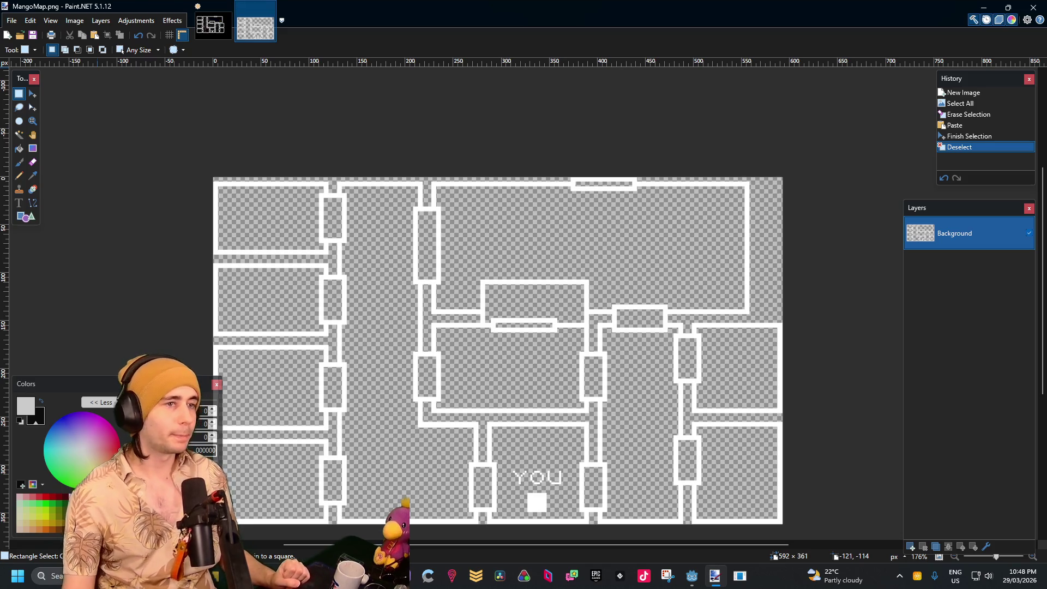
click(982, 6)
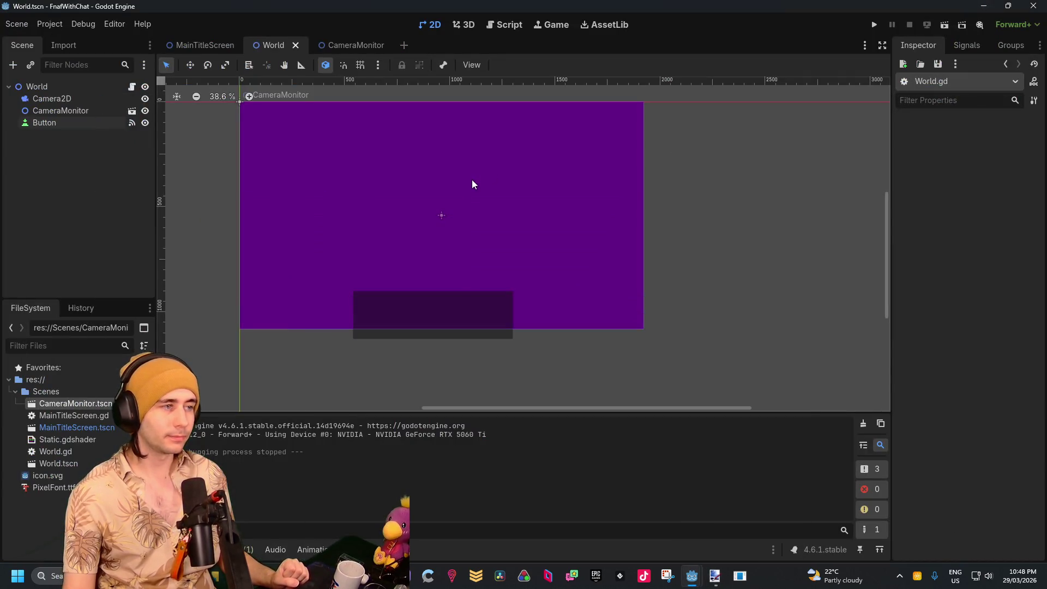
In the CameraMonitor scene, import MangoMap.png into FileSystem and drop it into the viewport as a sprite
drag(472, 182, 523, 241)
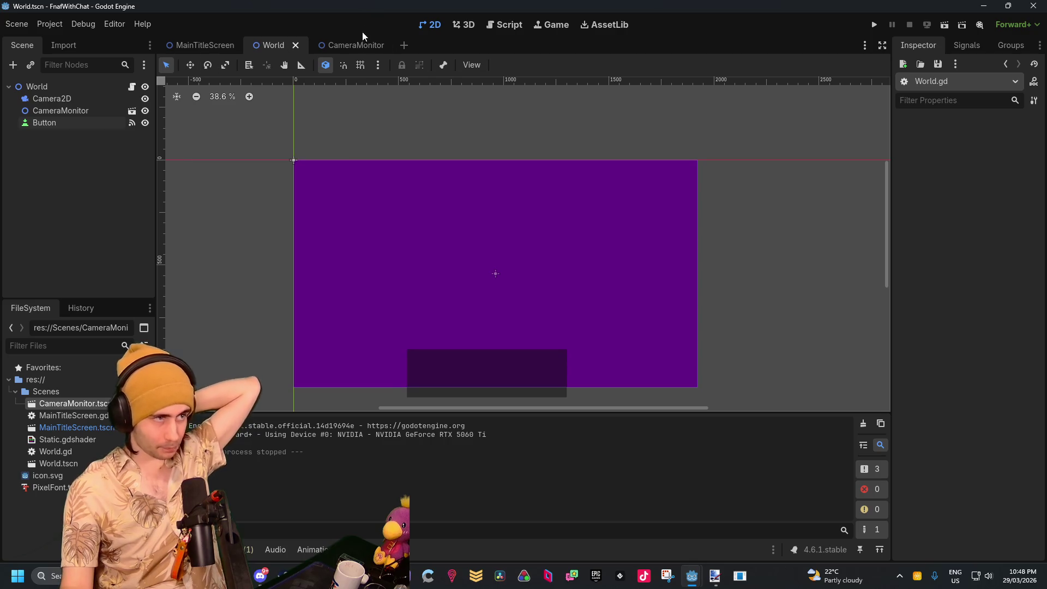
click(349, 45)
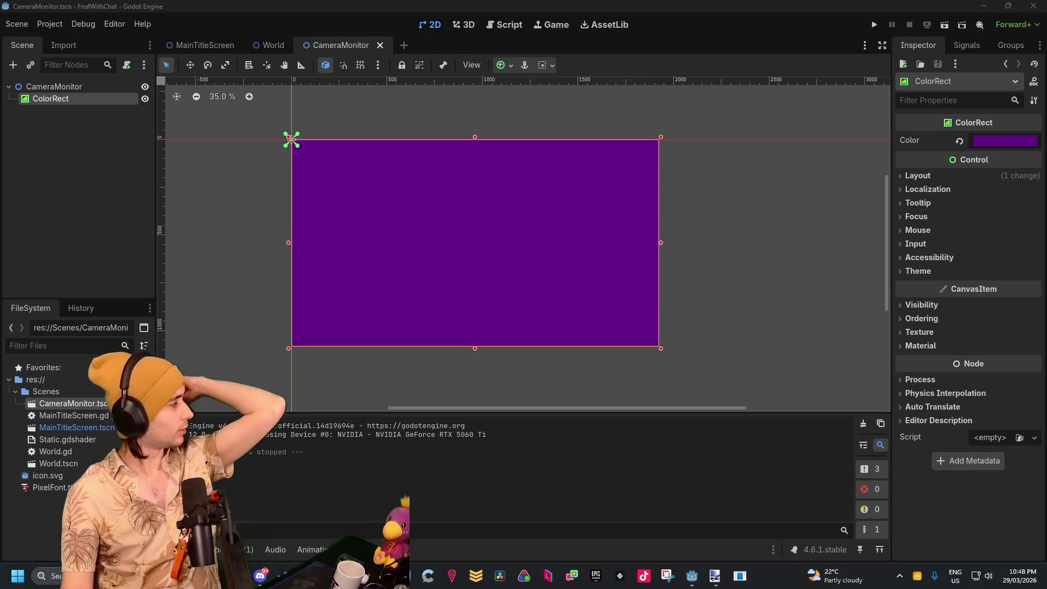
drag(523, 3, 526, 317)
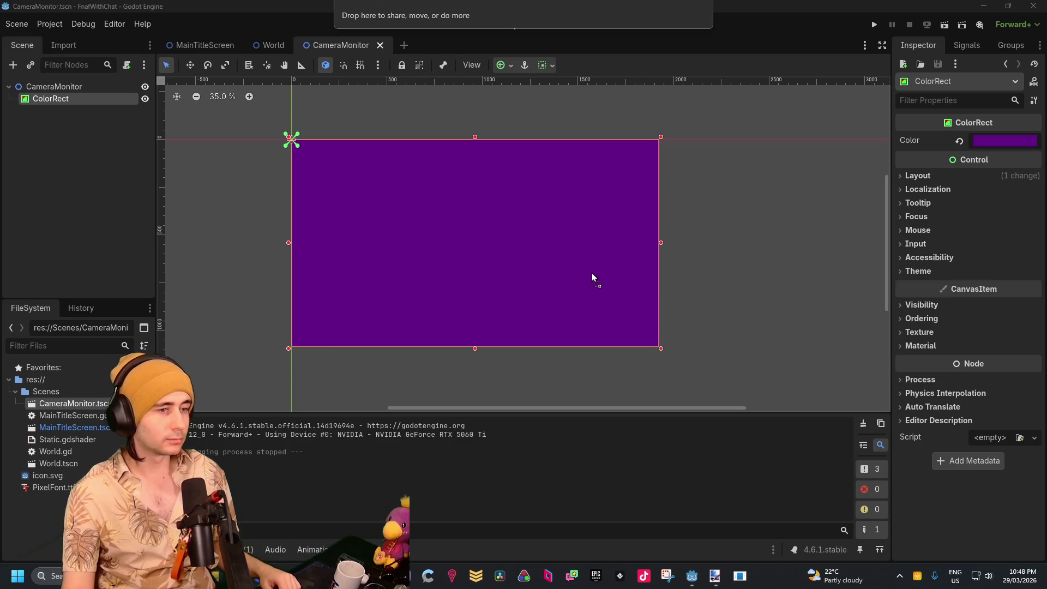
drag(593, 277, 591, 276)
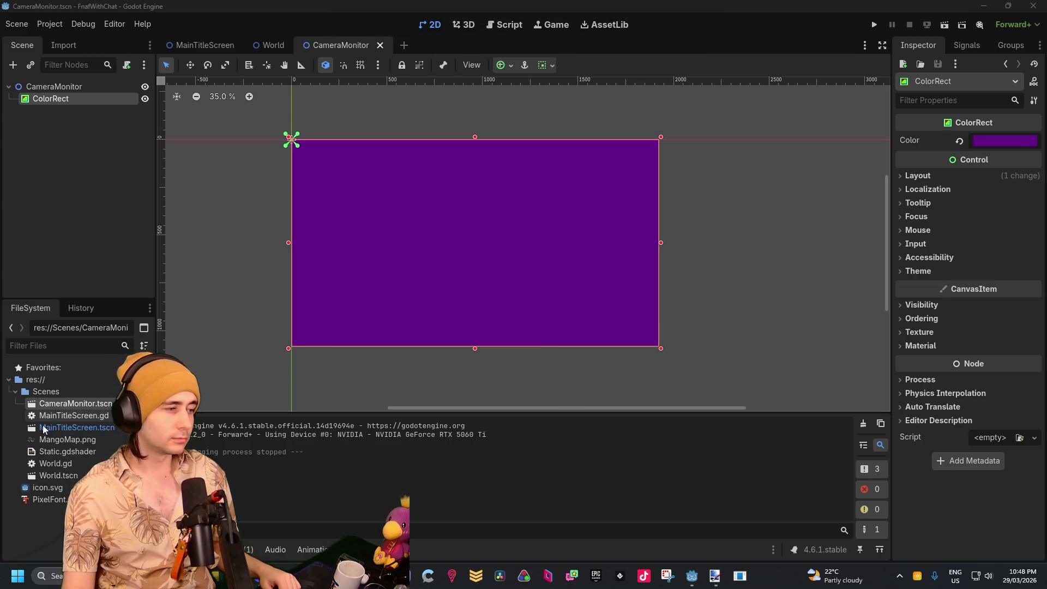
mouse_move(57, 440)
mouse_down()
mouse_move(572, 299)
mouse_move(582, 316)
mouse_move(609, 315)
mouse_up()
scroll(583, 316, up, 3)
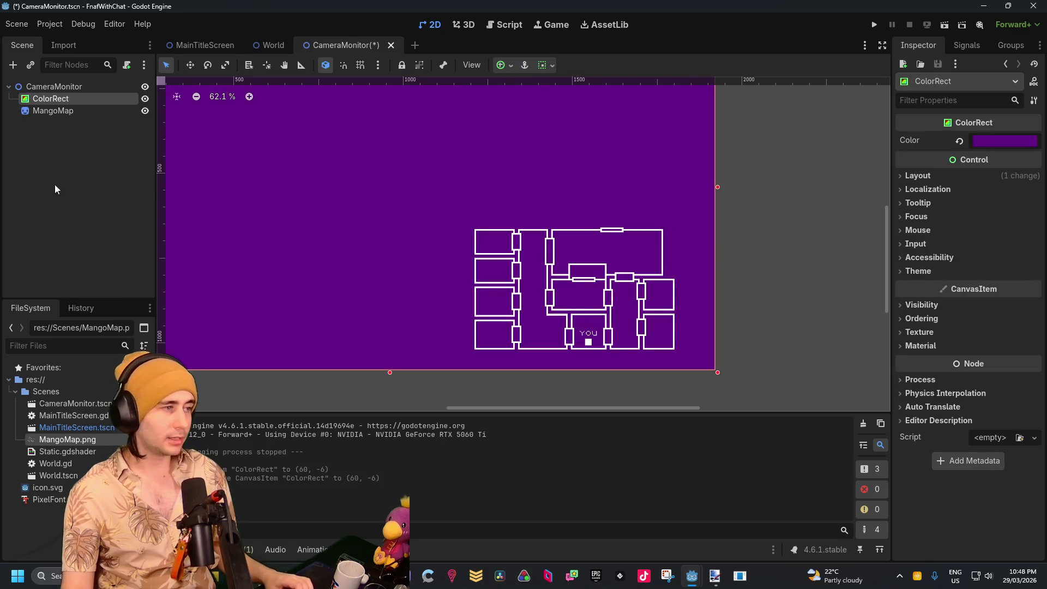
Nudge the purple ColorRect background into place, then select the MangoMap sprite and ColorRect
click(52, 110)
mouse_move(618, 265)
mouse_down()
mouse_move(619, 255)
mouse_move(598, 268)
mouse_up()
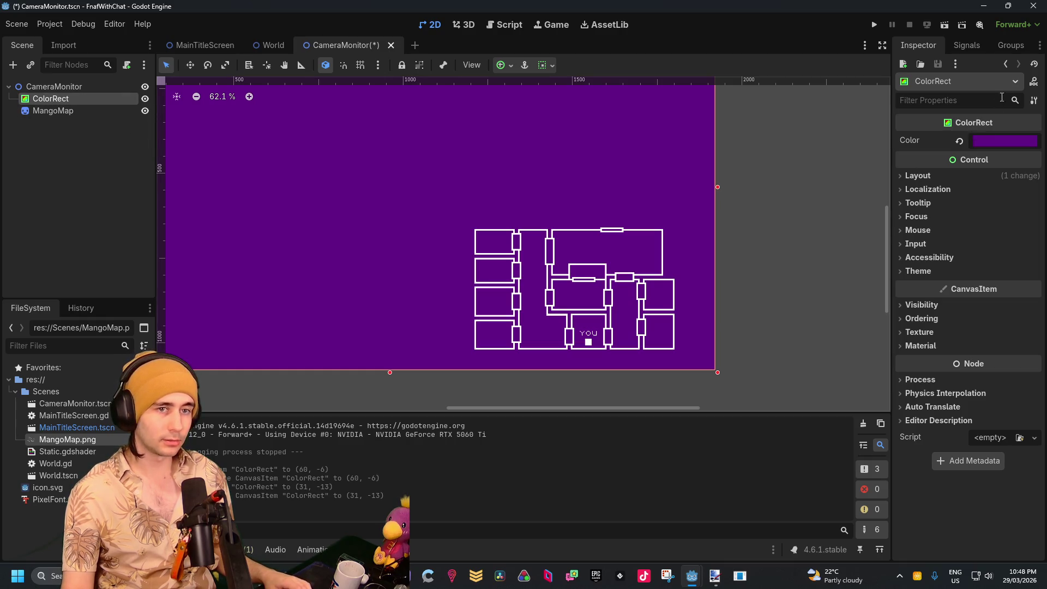
click(953, 65)
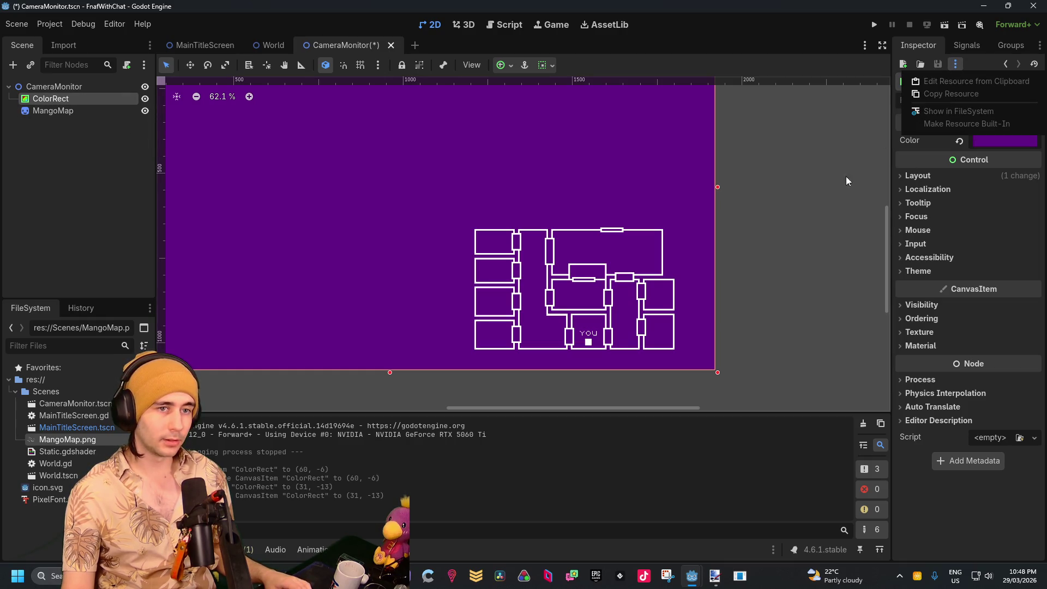
click(123, 213)
click(89, 112)
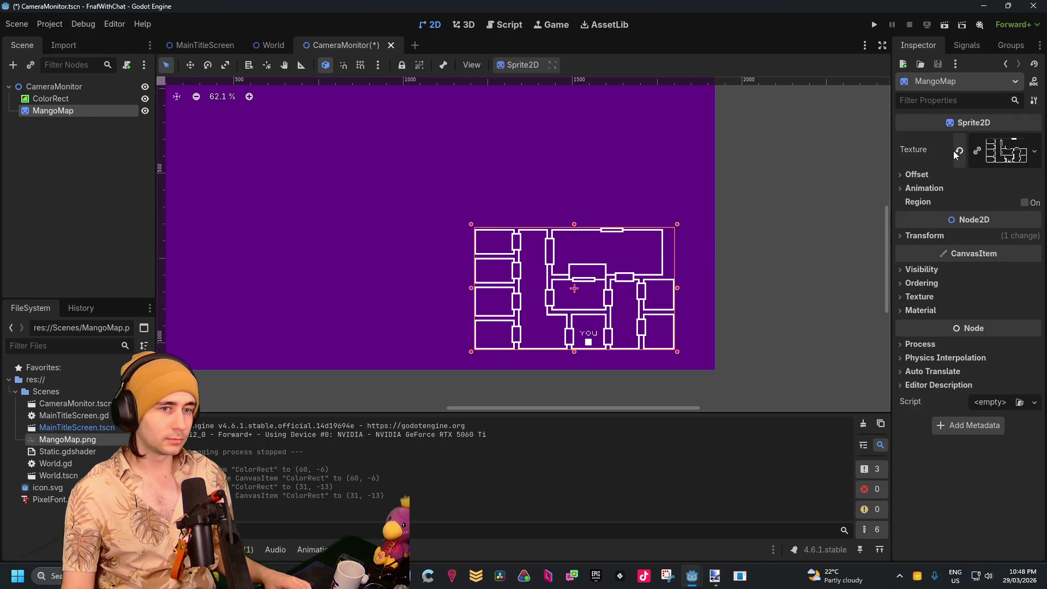
click(51, 99)
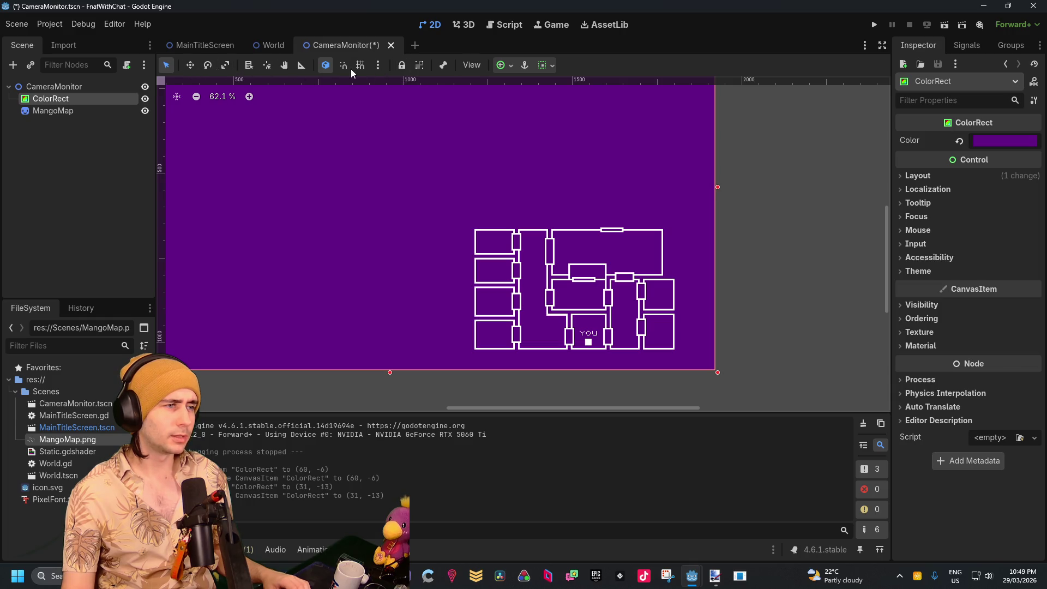
Lock the ColorRect background and shift the MangoMap sprite slightly right and down
click(403, 65)
click(89, 109)
drag(625, 285, 648, 290)
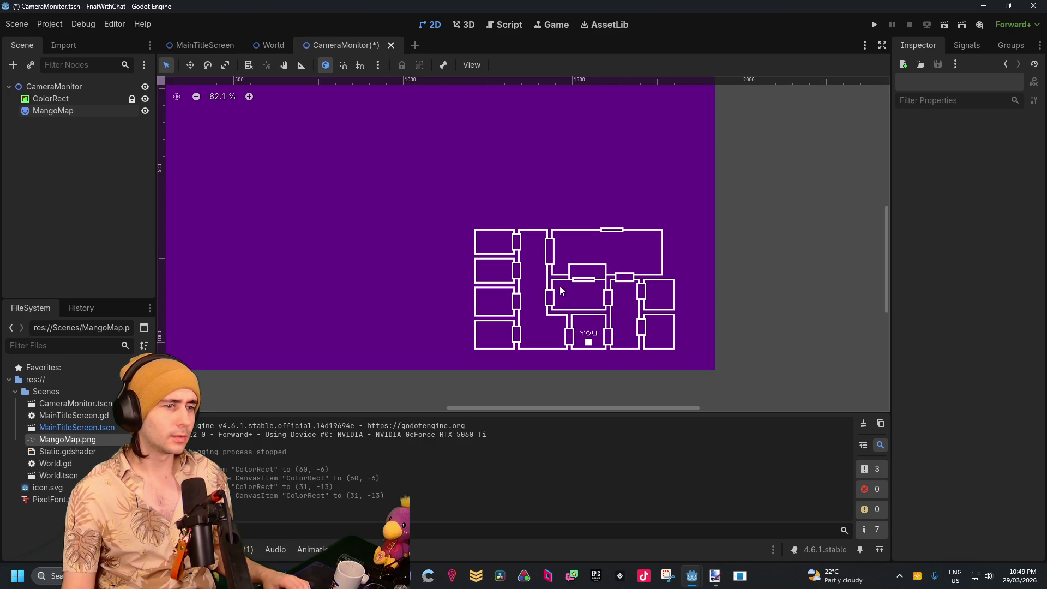
click(579, 233)
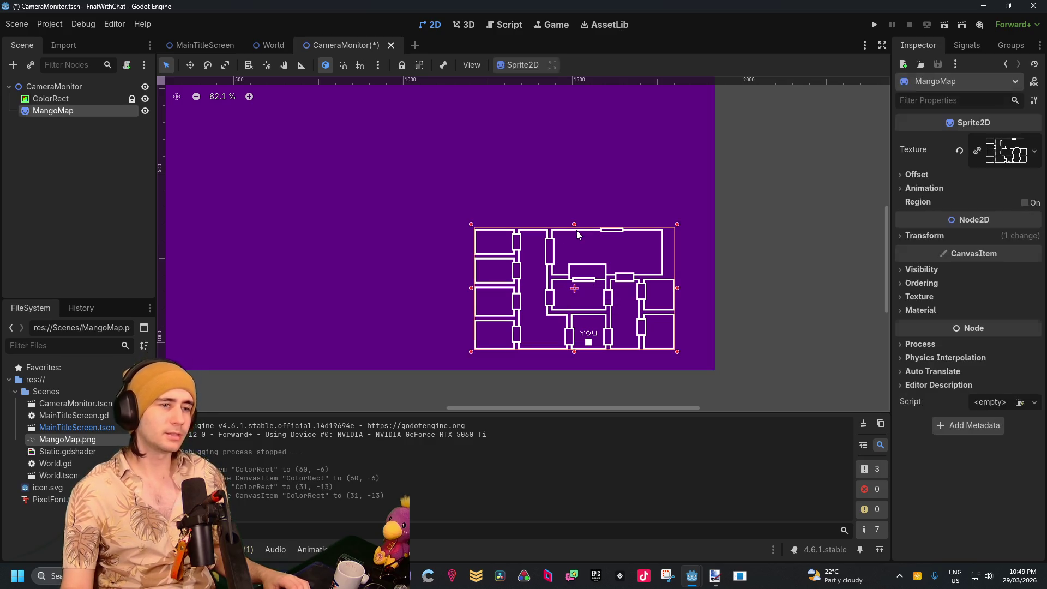
drag(577, 231, 601, 232)
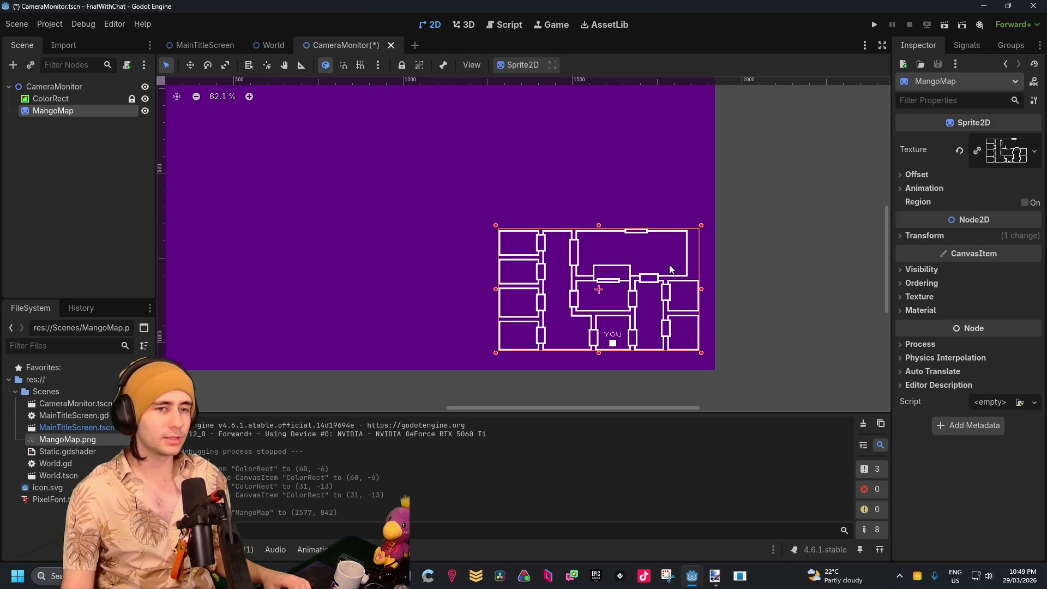
scroll(682, 303, up, 3)
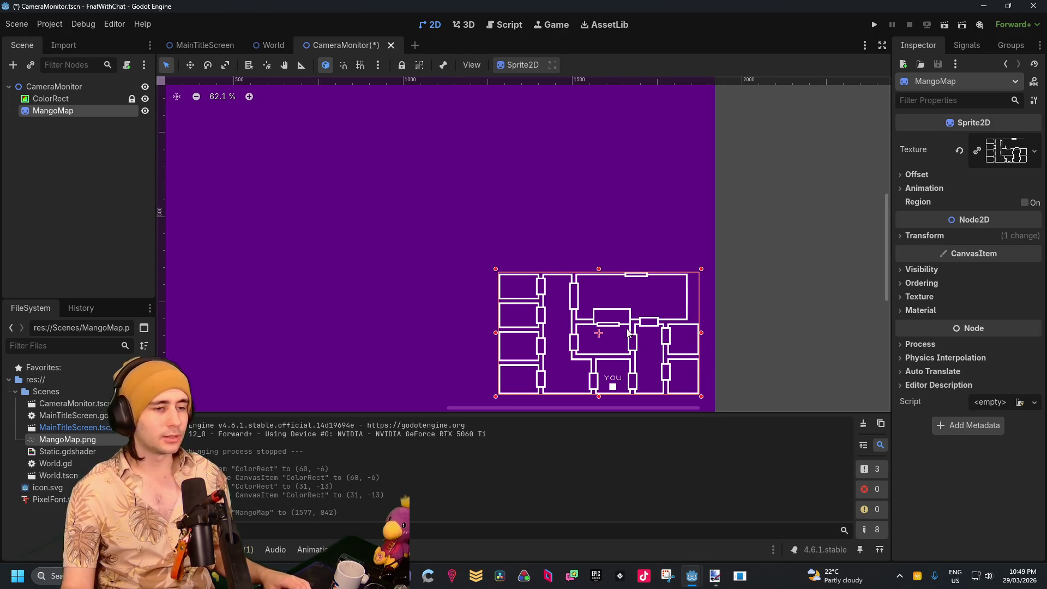
key(Escape)
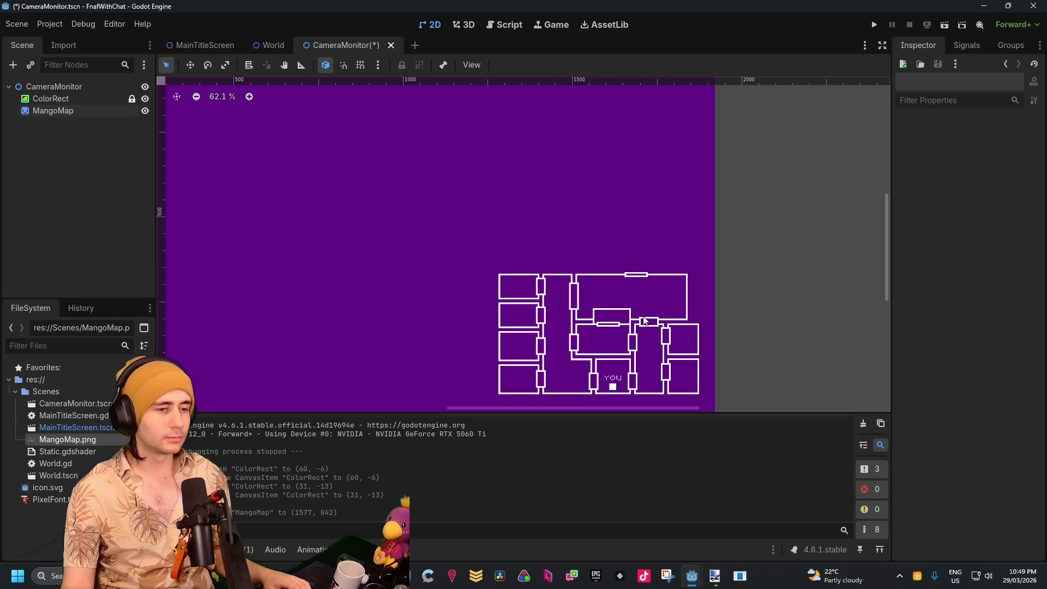
Move the MangoMap sprite into the lower-right corner and test-run the CameraMonitor scene
drag(640, 323, 629, 305)
scroll(664, 317, down, 2)
scroll(664, 317, down, 3)
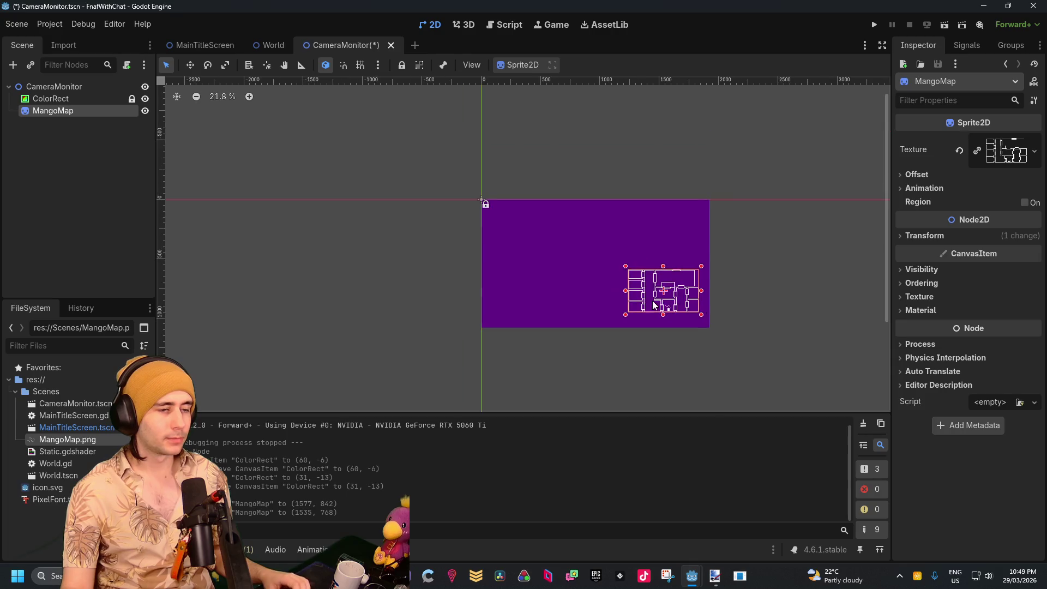
scroll(671, 295, up, 3)
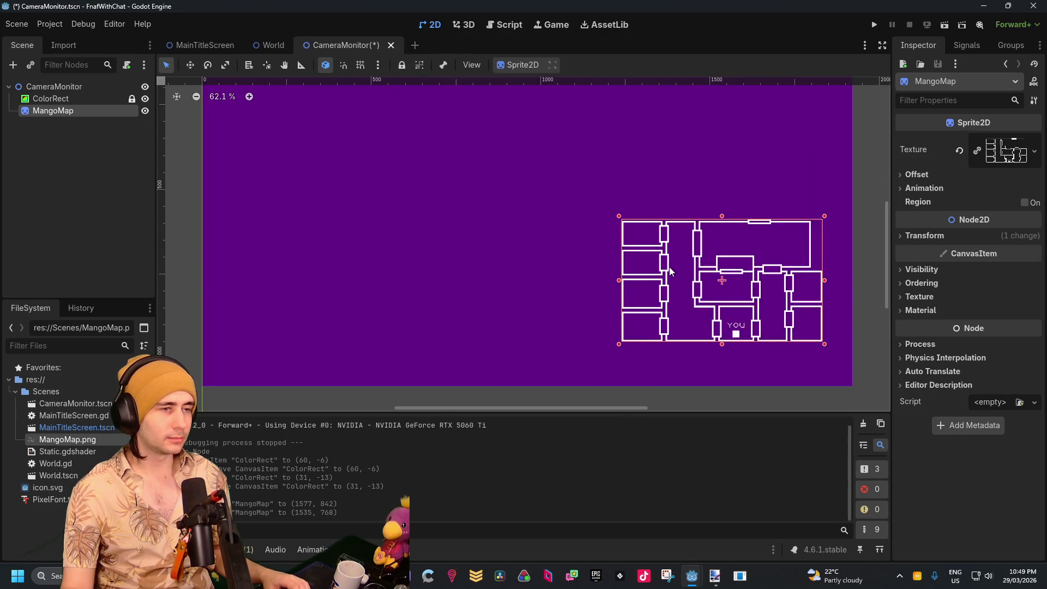
click(944, 25)
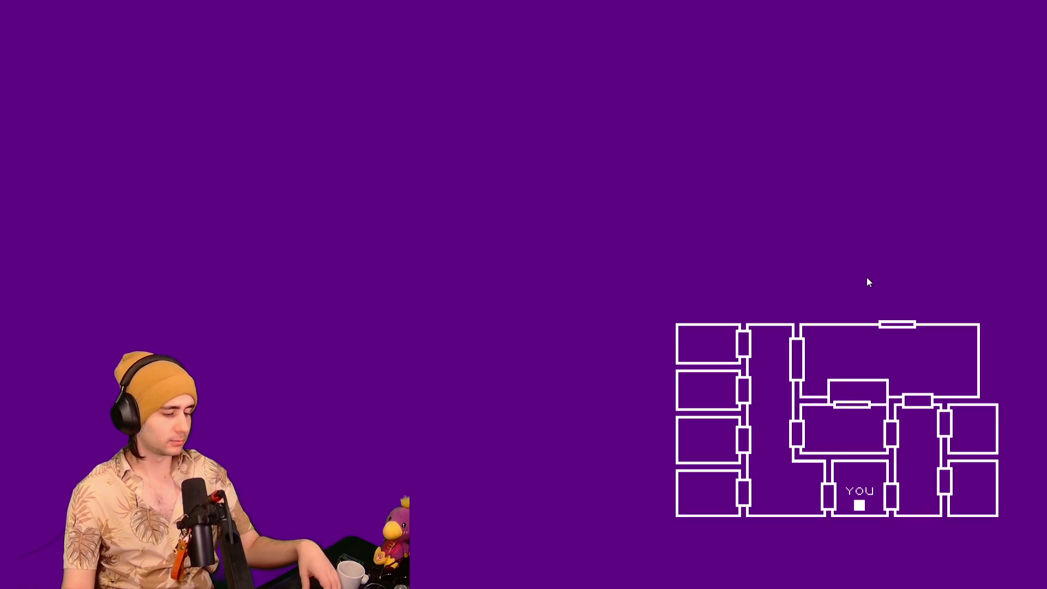
key(alt+F4)
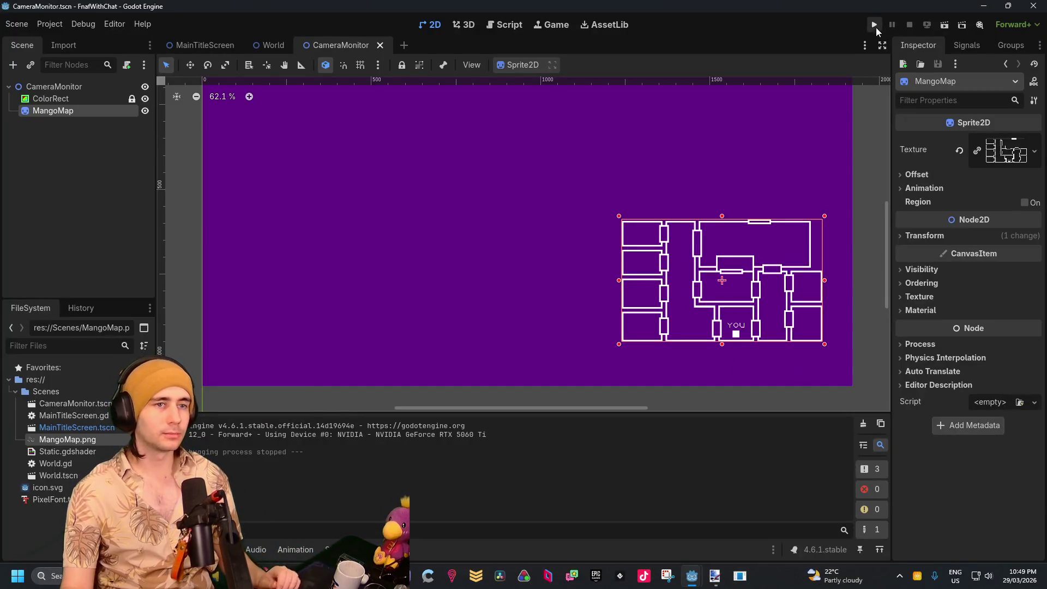
Test-run the game, then switch to the World scene and run it
click(874, 25)
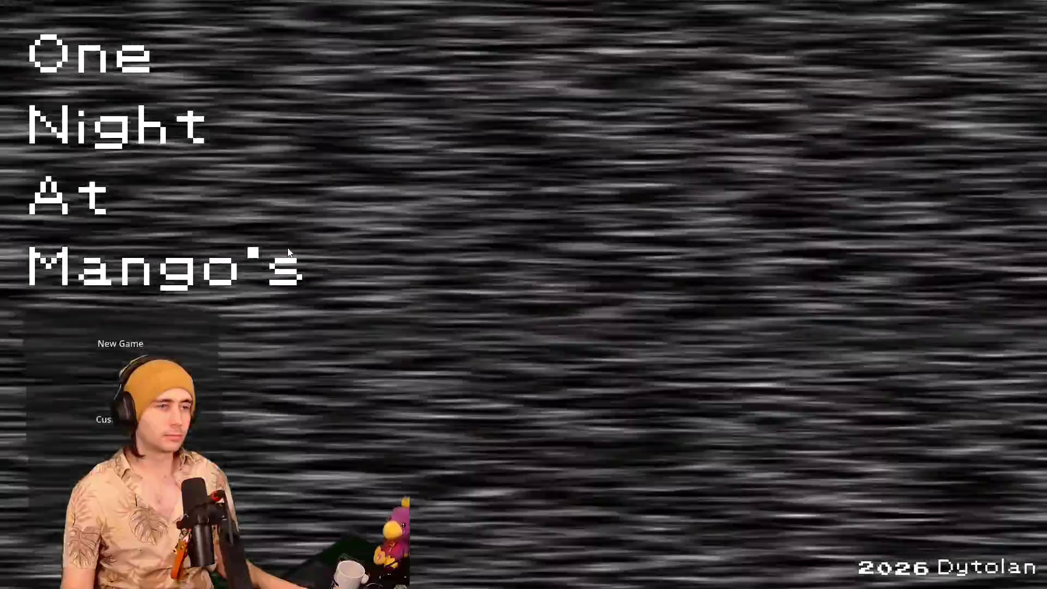
key(alt+F4)
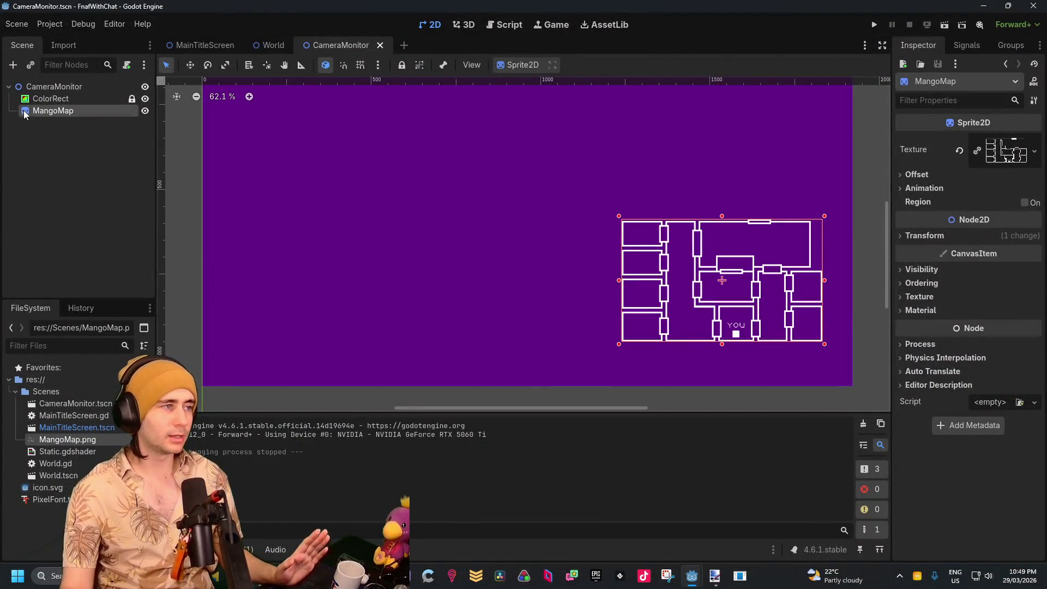
key(ctrl+shift+Tab)
click(943, 25)
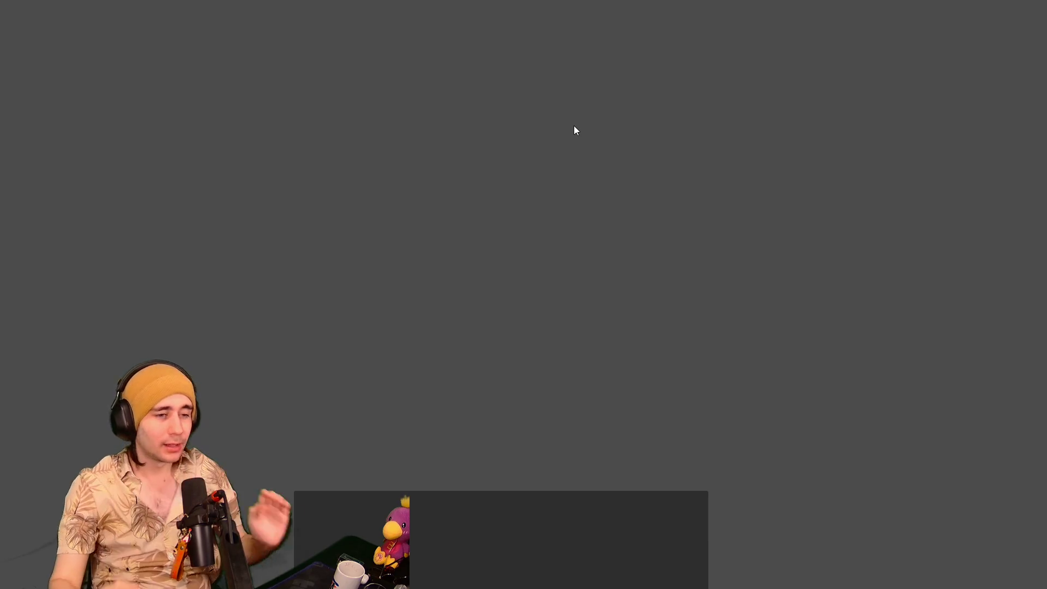
key(alt+F4)
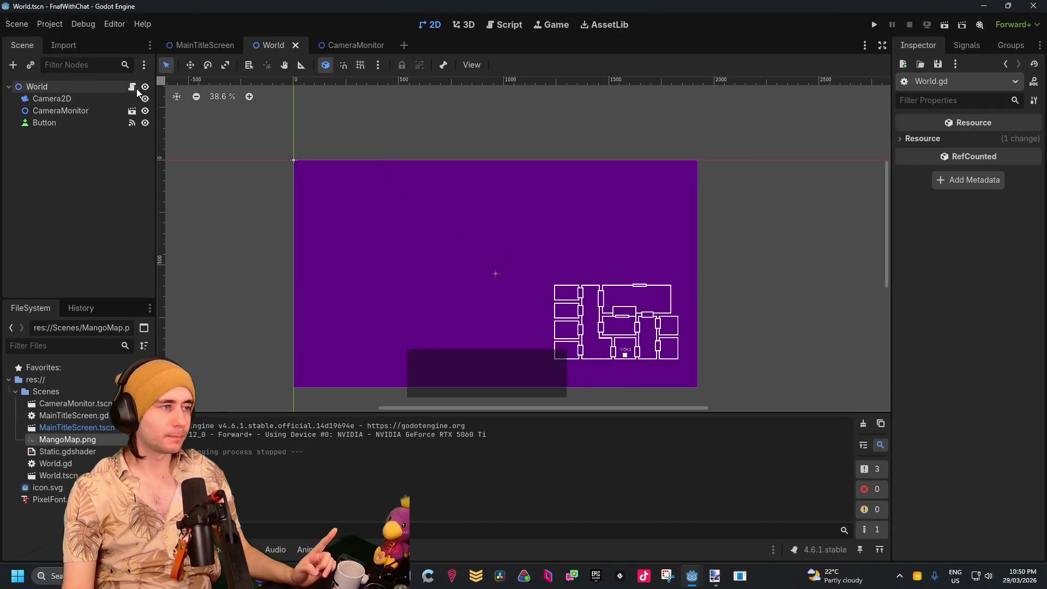
Open World.gd in the floating script editor, then bring Paint.NET to the front
click(132, 87)
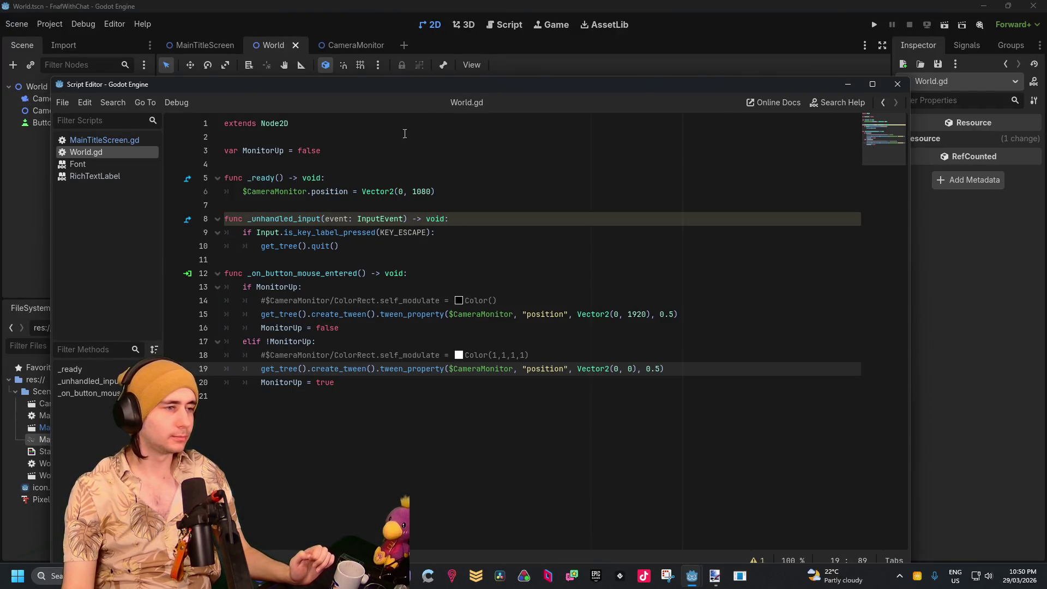
mouse_move(476, 93)
mouse_down()
mouse_move(397, 366)
mouse_move(518, 251)
mouse_move(449, 63)
mouse_up()
click(714, 576)
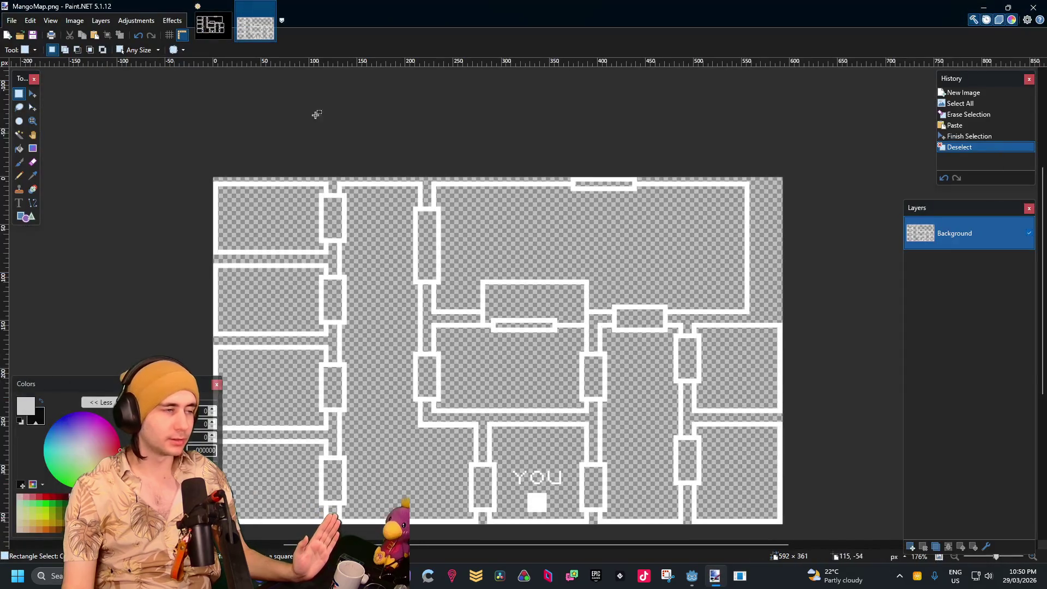
In the Untitled map, hide the white-walls Layer 4 and set Layer 3's opacity to 255
click(217, 24)
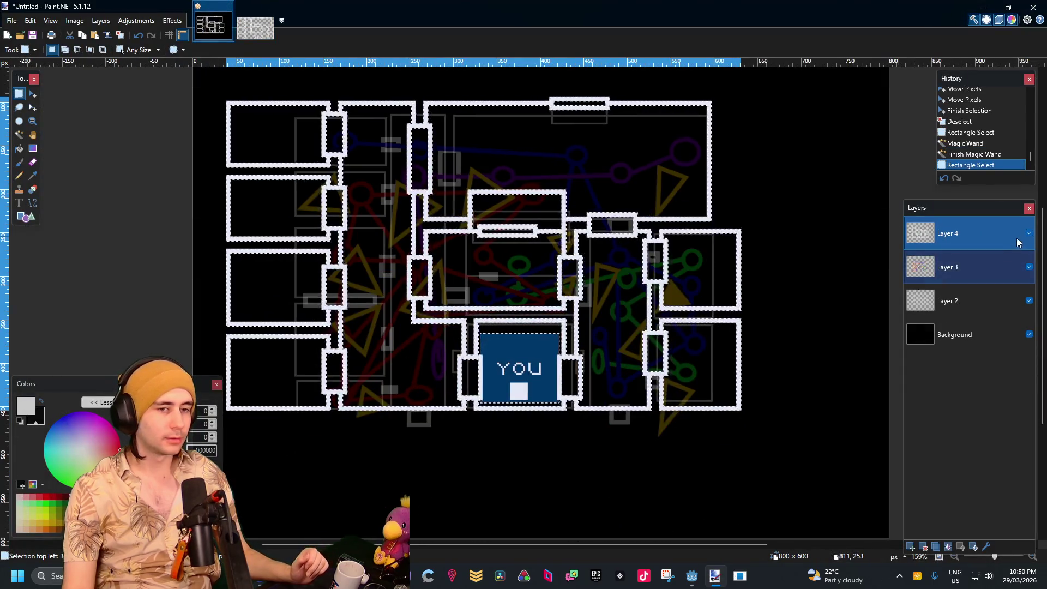
click(1029, 232)
click(1033, 267)
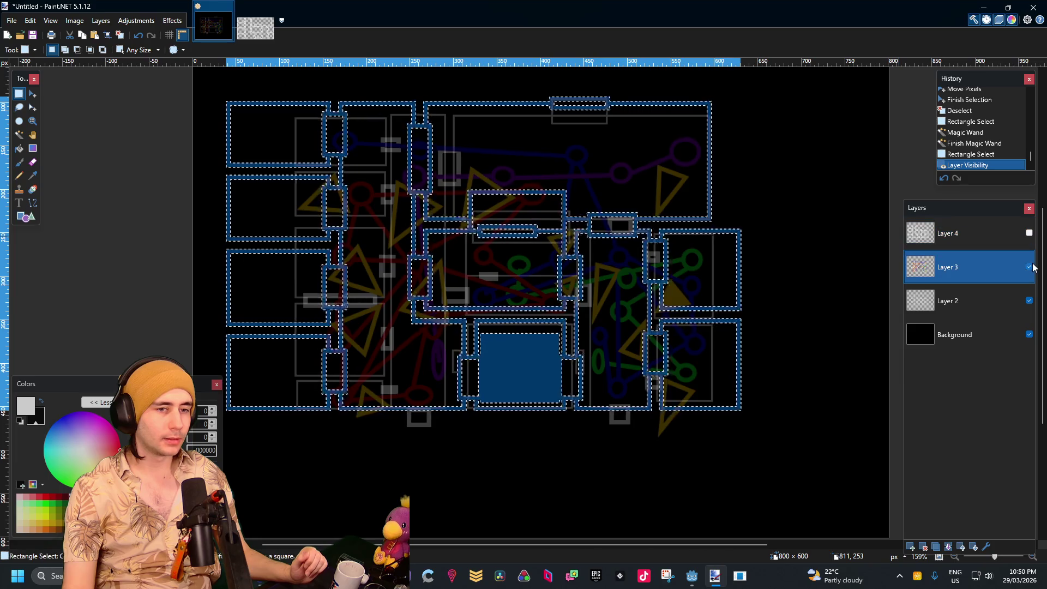
click(986, 546)
drag(478, 278, 554, 279)
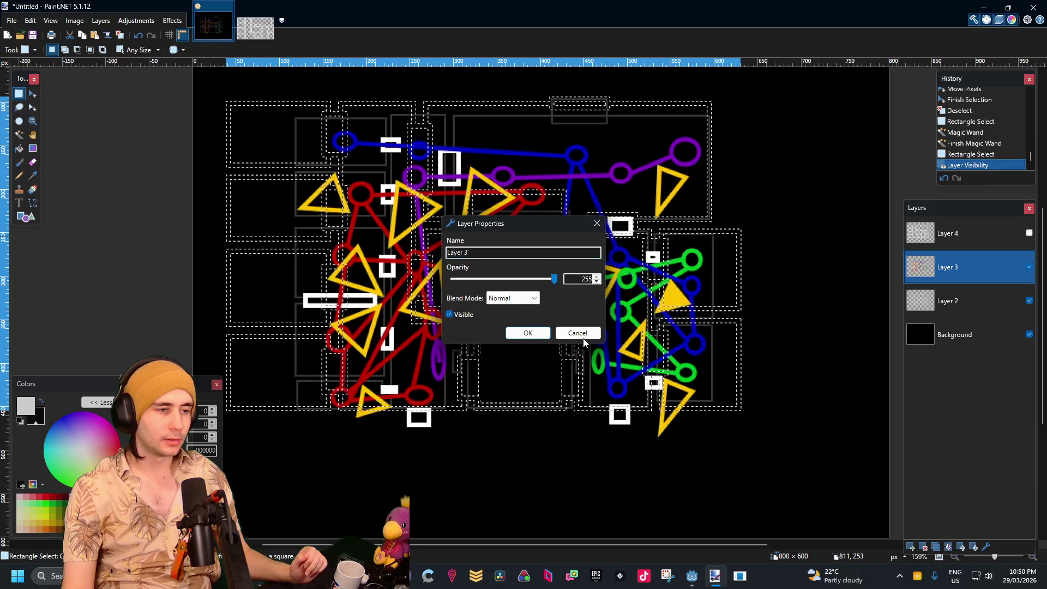
click(510, 334)
key(ctrl+d)
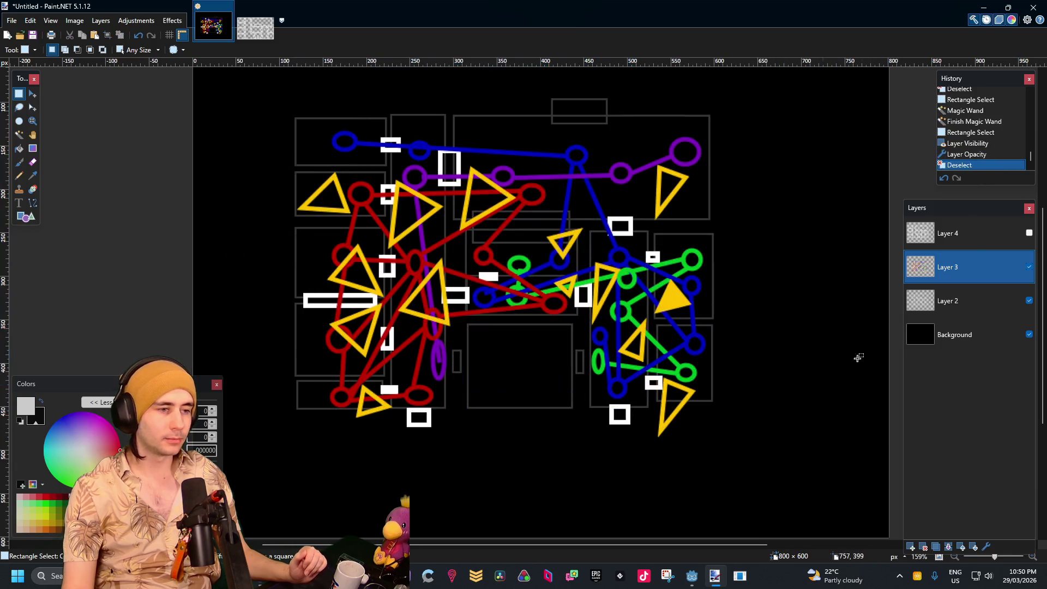
Zoom and pan around the map to inspect the coloured route lines
scroll(478, 283, up, 4)
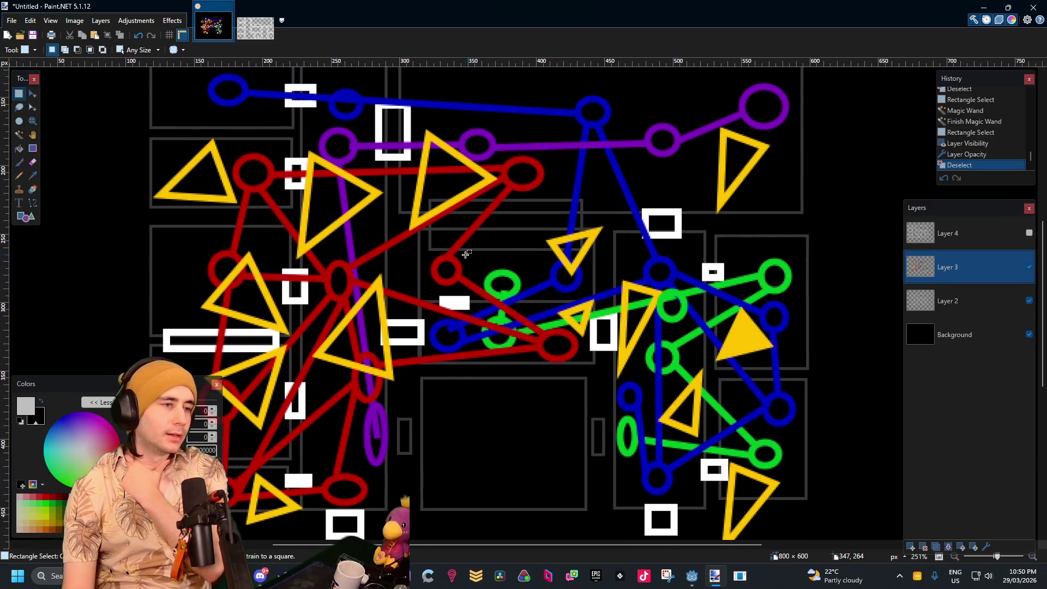
drag(466, 254, 500, 327)
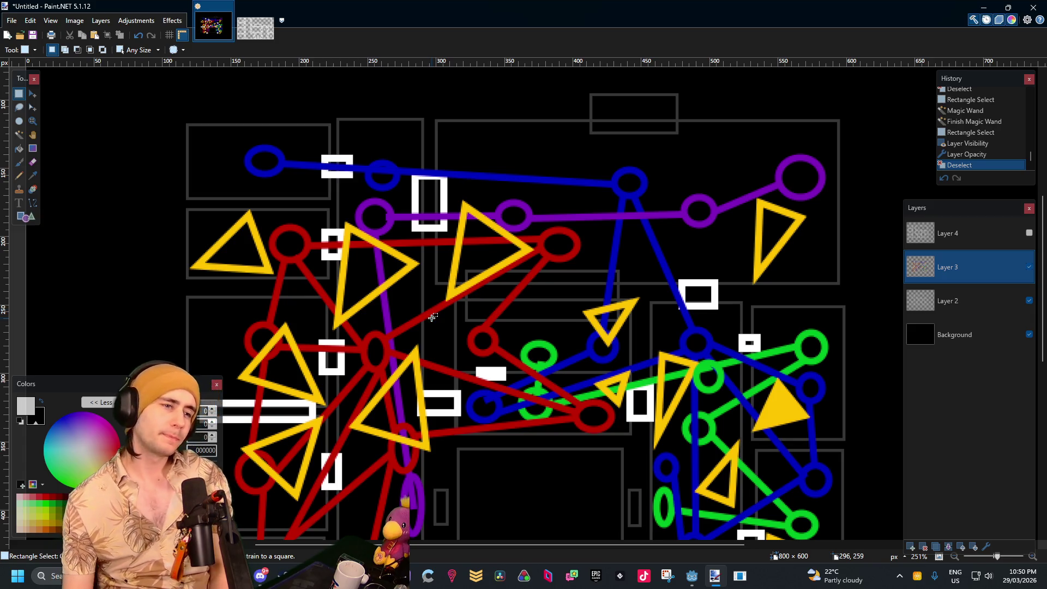
mouse_move(627, 258)
mouse_down()
mouse_move(621, 240)
mouse_move(656, 149)
mouse_move(633, 149)
mouse_up()
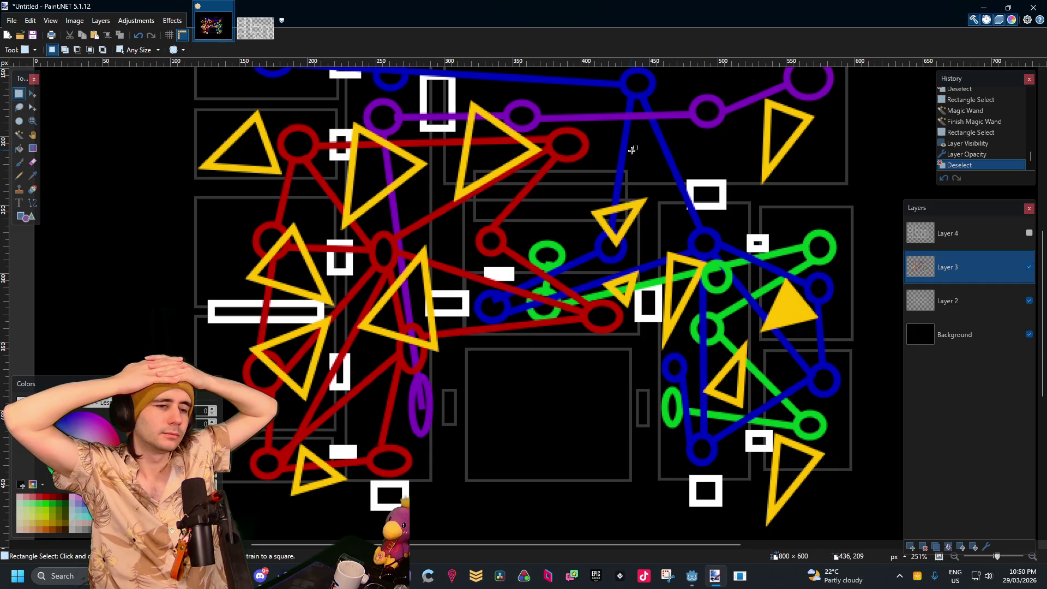
scroll(516, 223, up, 2)
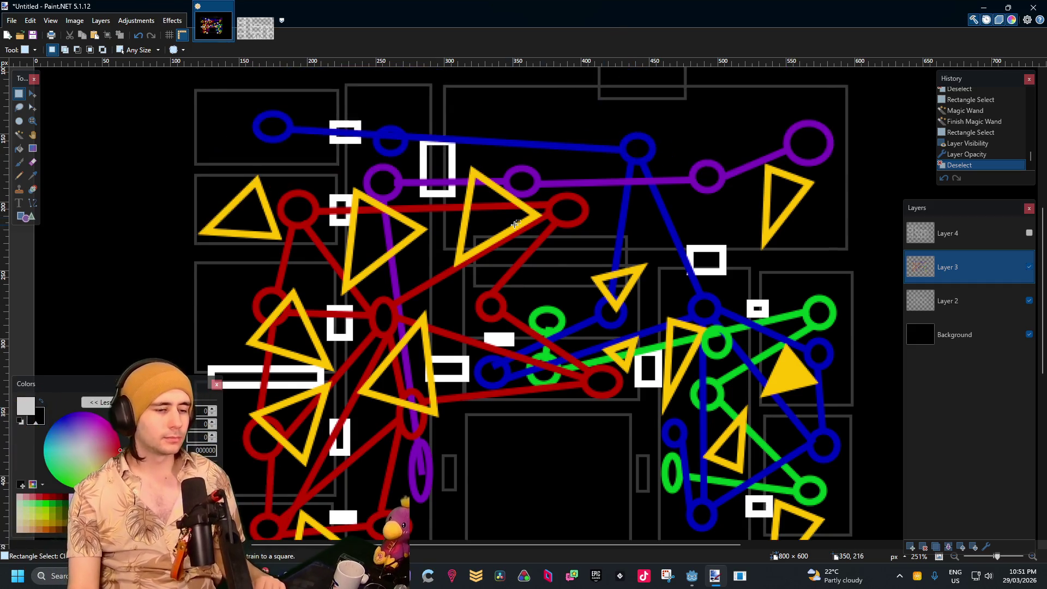
scroll(515, 224, down, 2)
Bring the World.gd script editor forward and insert a new line 4 below MonitorUp
mouse_move(691, 575)
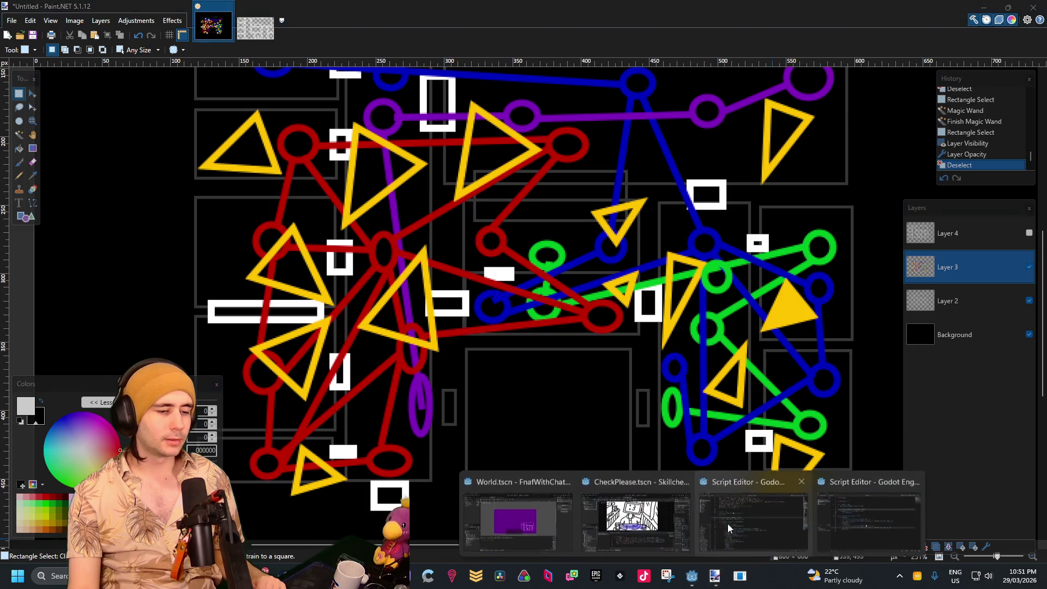
mouse_move(761, 513)
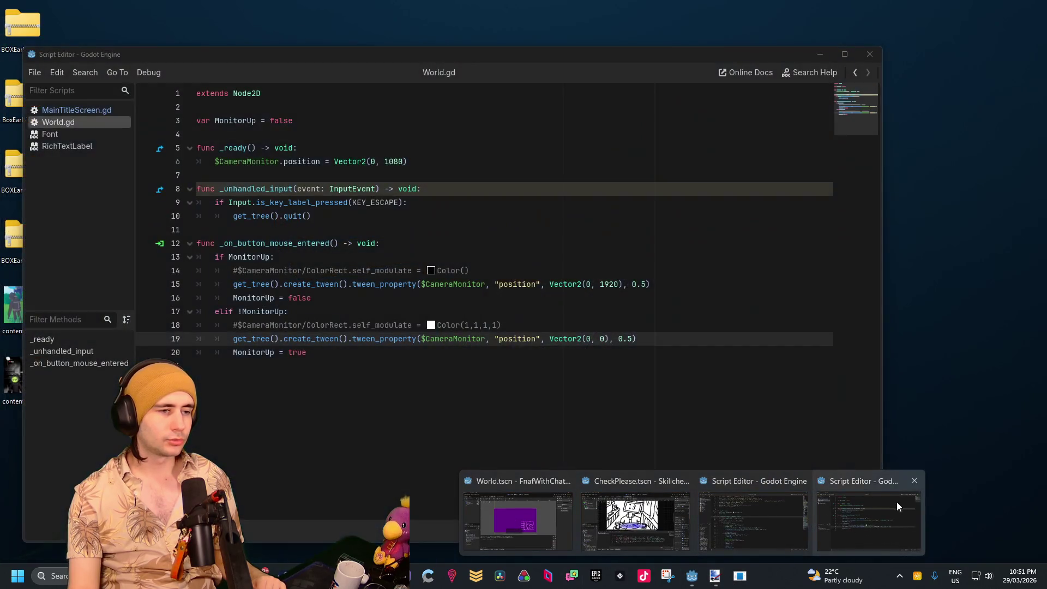
click(897, 502)
mouse_move(627, 60)
mouse_down()
mouse_move(820, 63)
mouse_move(632, 52)
mouse_move(696, 91)
mouse_move(701, 54)
mouse_up()
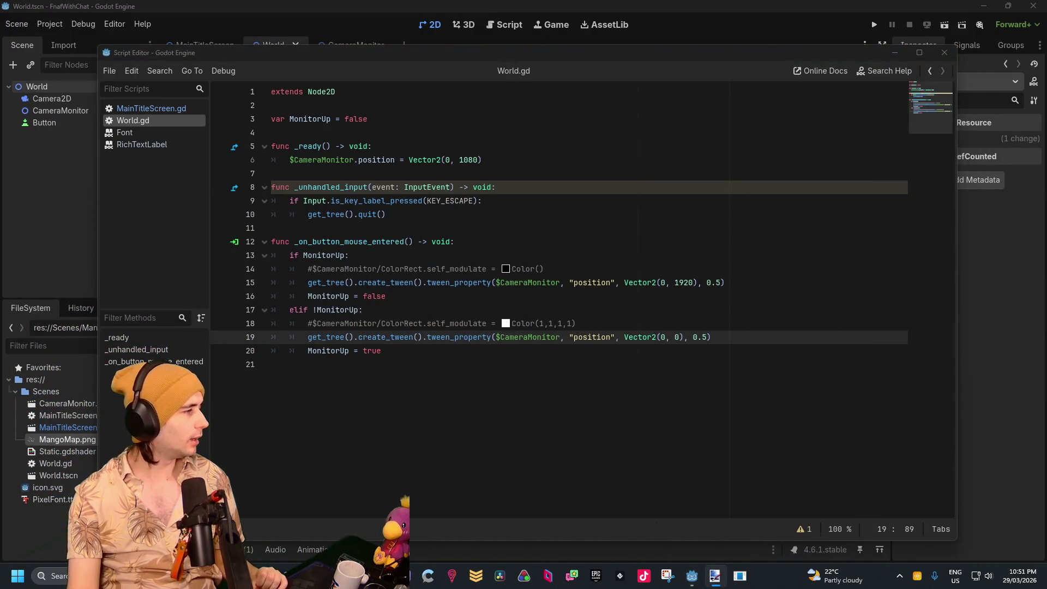
click(402, 227)
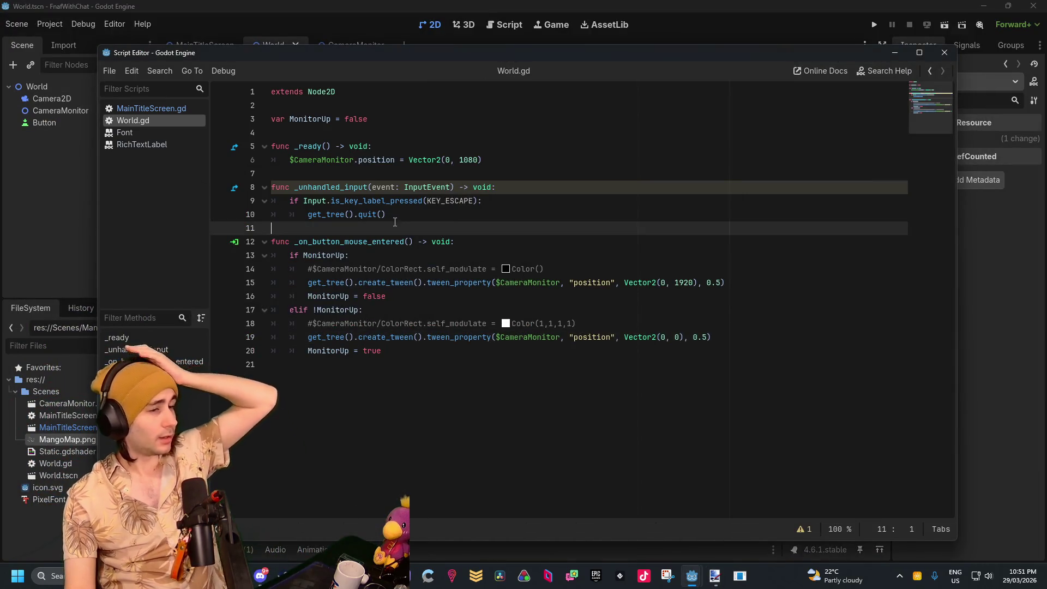
click(410, 201)
click(423, 174)
click(402, 124)
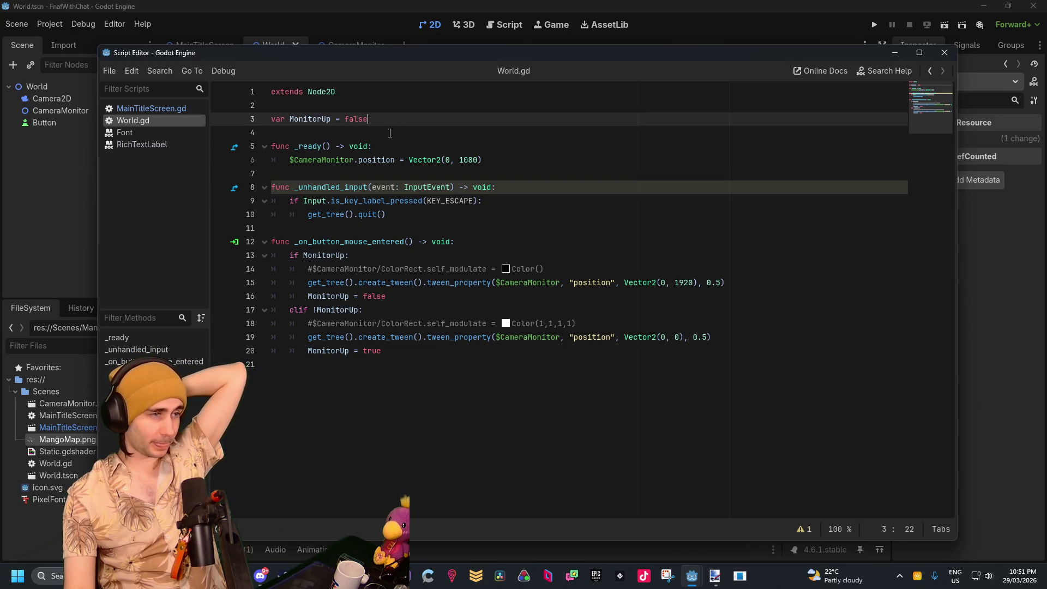
click(390, 133)
key(Return)
key(Return)
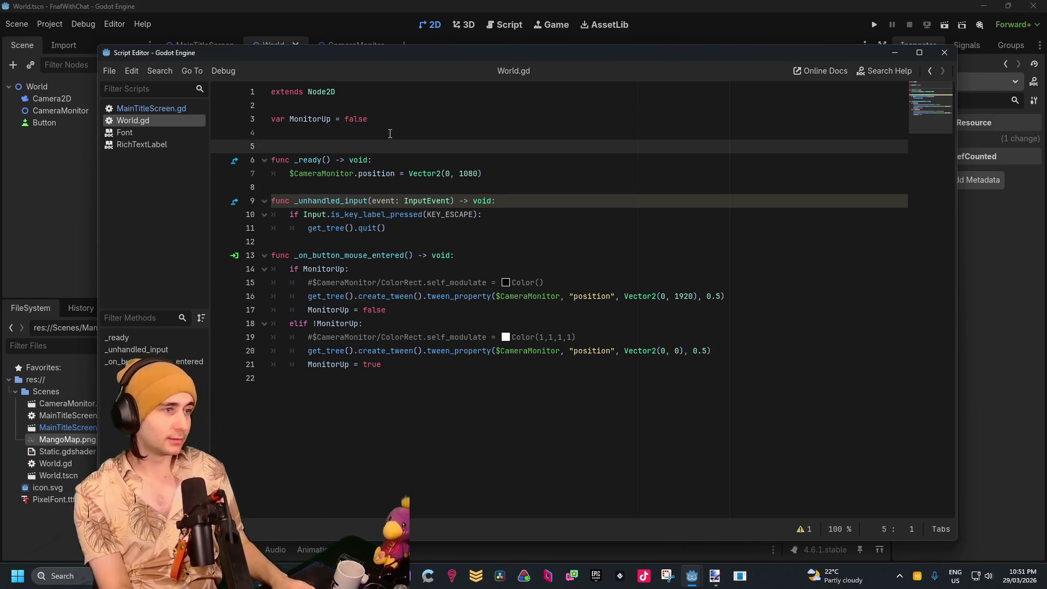
click(389, 134)
Type 'var CharacterPositions = [' on line 4, then rename it to RedPositions
text(ar )
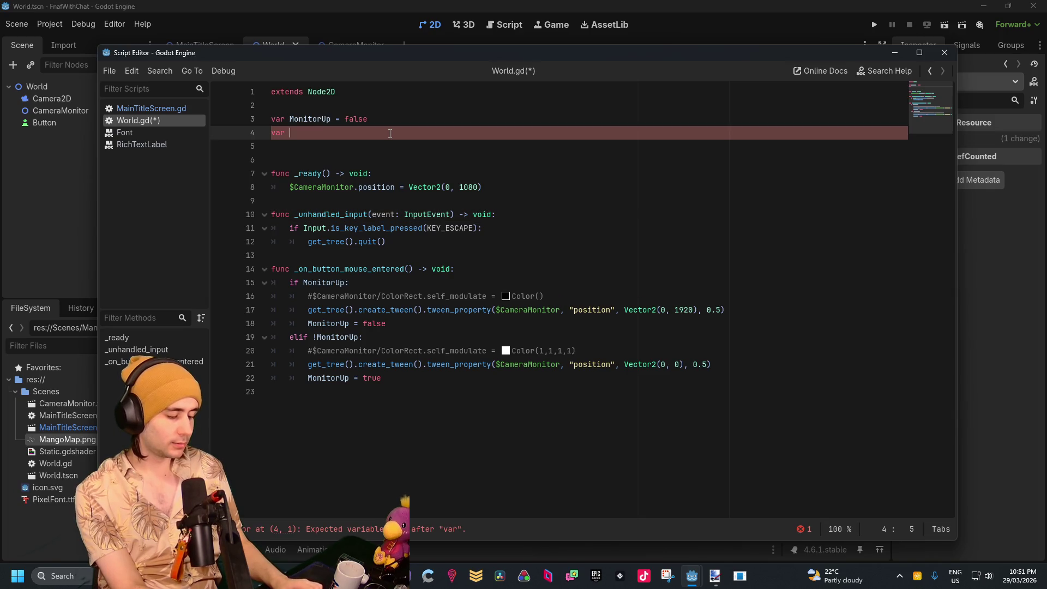
text(CharacterP)
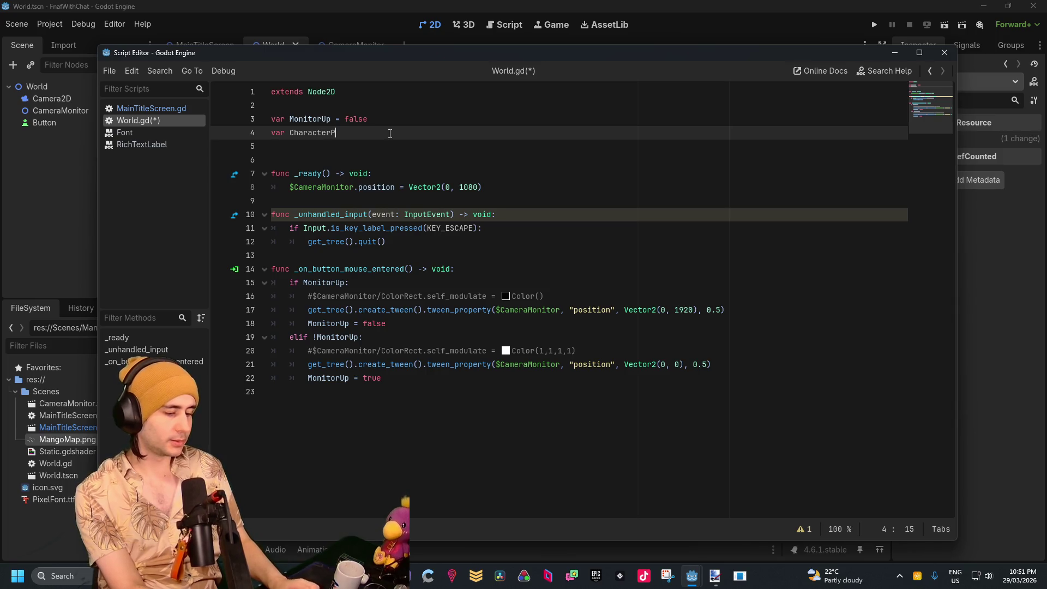
text(ositions)
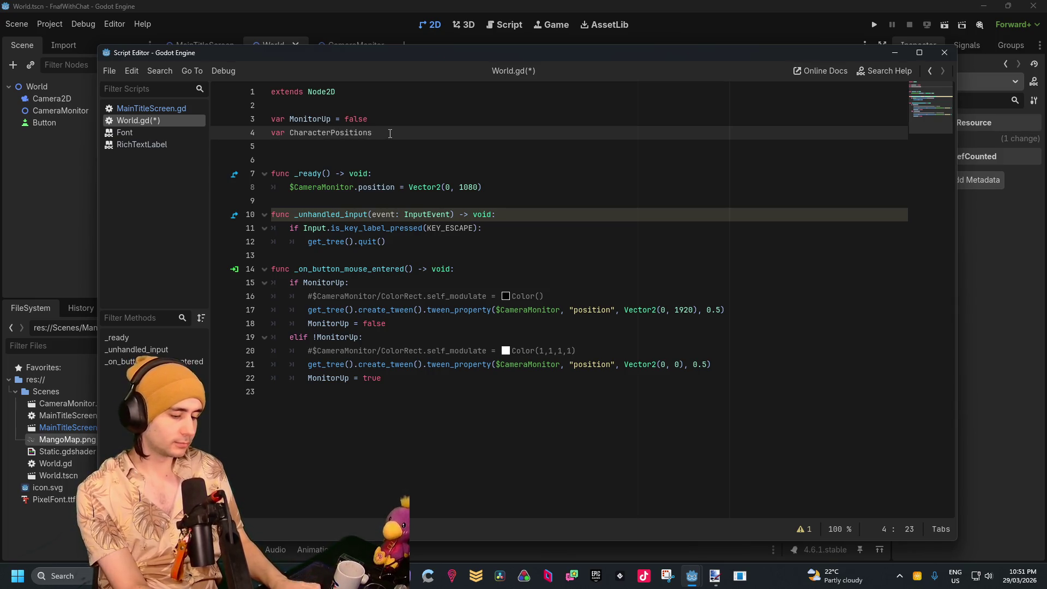
text( = [)
key(Escape)
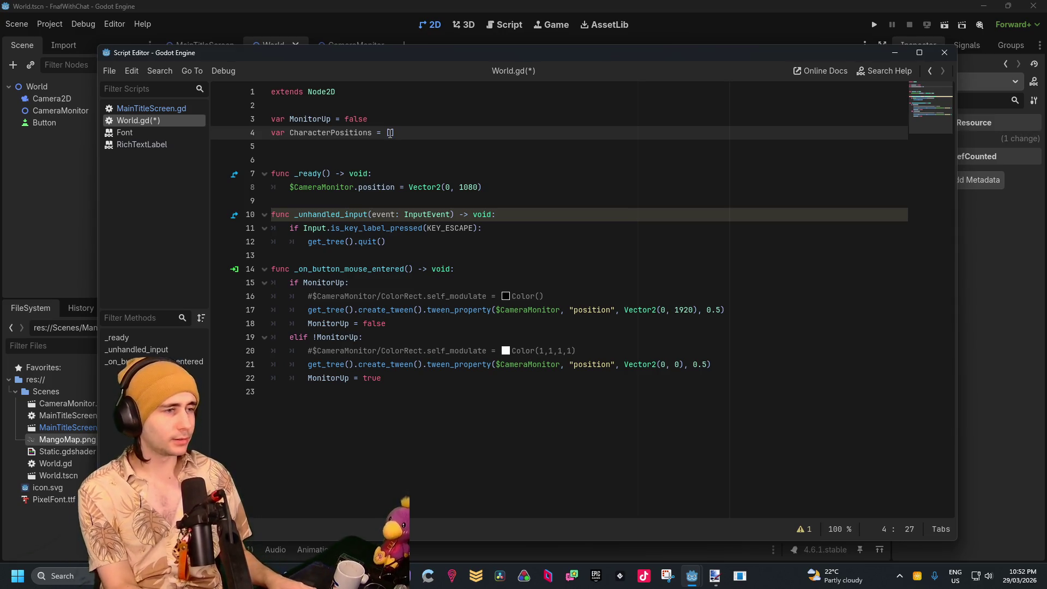
key(Left)
key(Left)
key(Left)
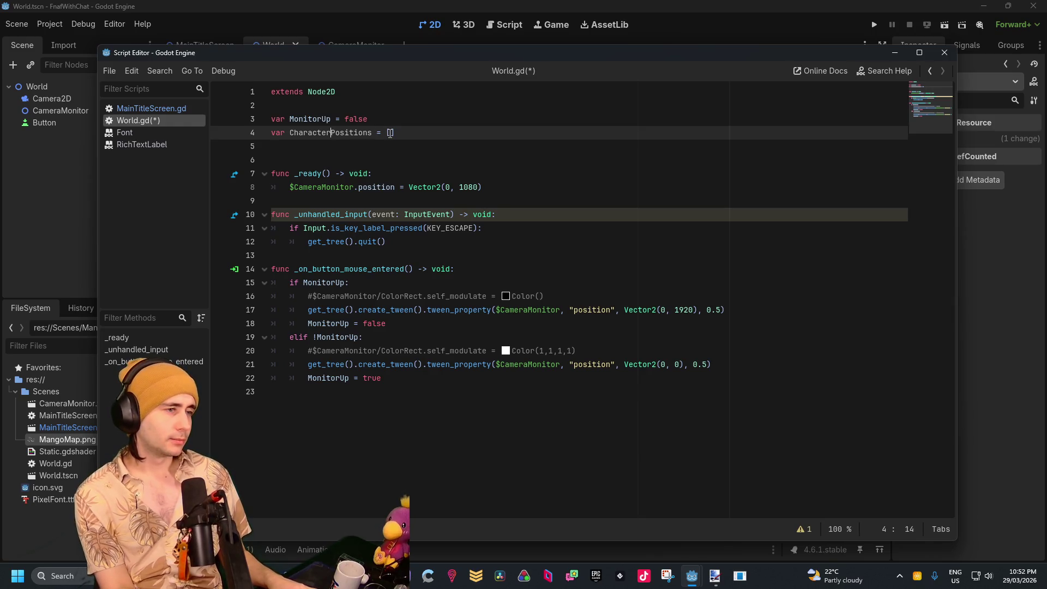
key(BackSpace)
key(BackSpace)
key(BackSpace)
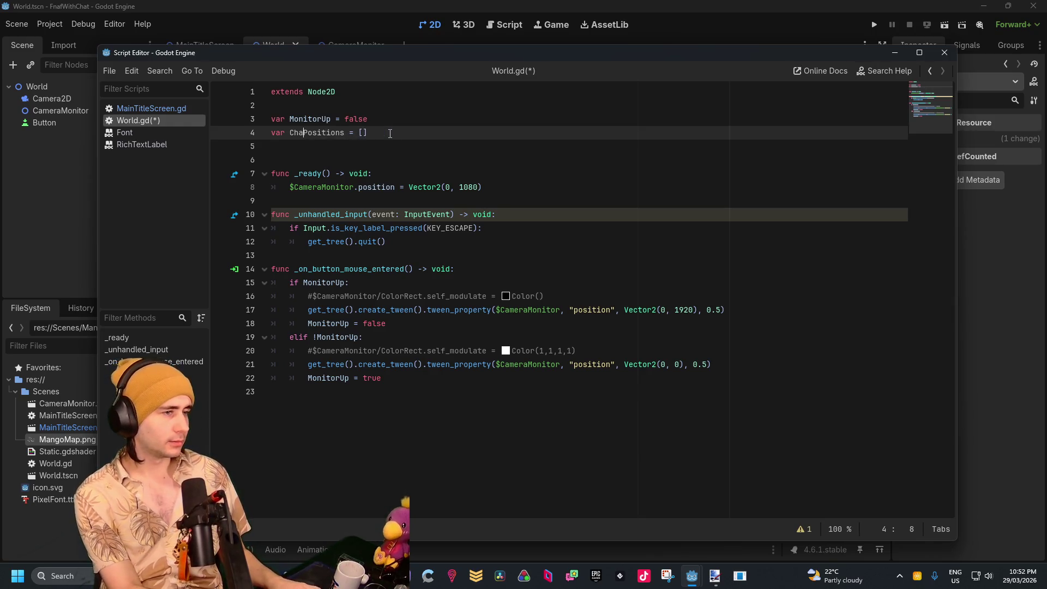
key(BackSpace)
key(BackSpace)
key(BackSpace)
text(Red)
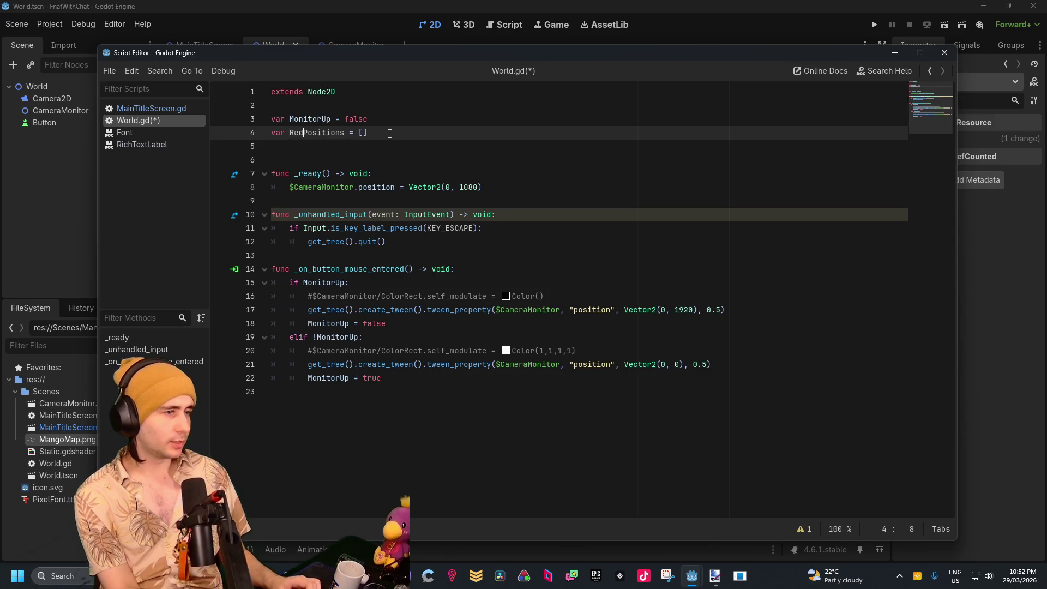
key(End)
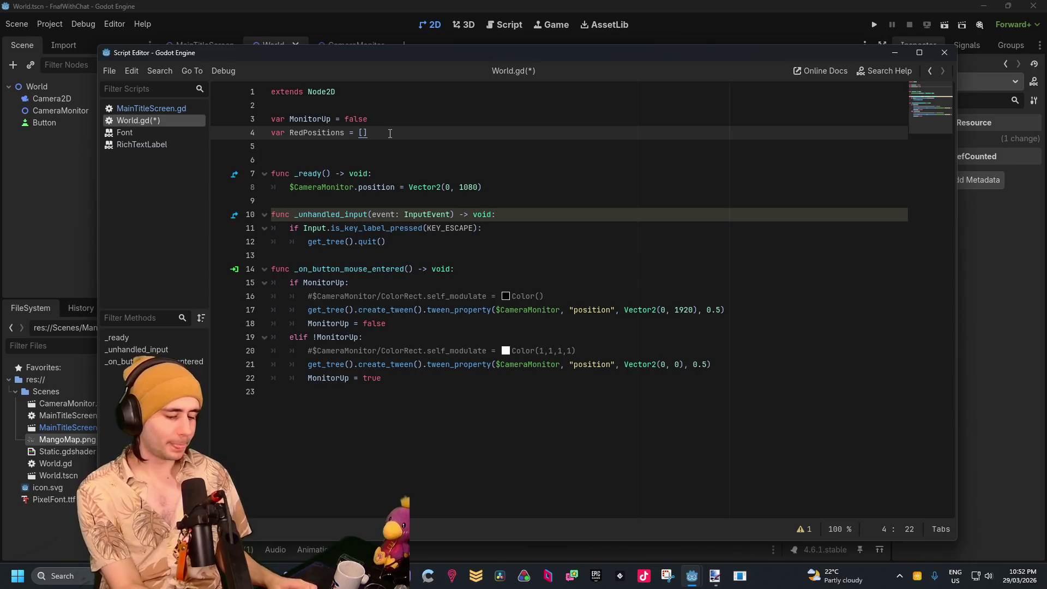
key(BackSpace)
key(BackSpace)
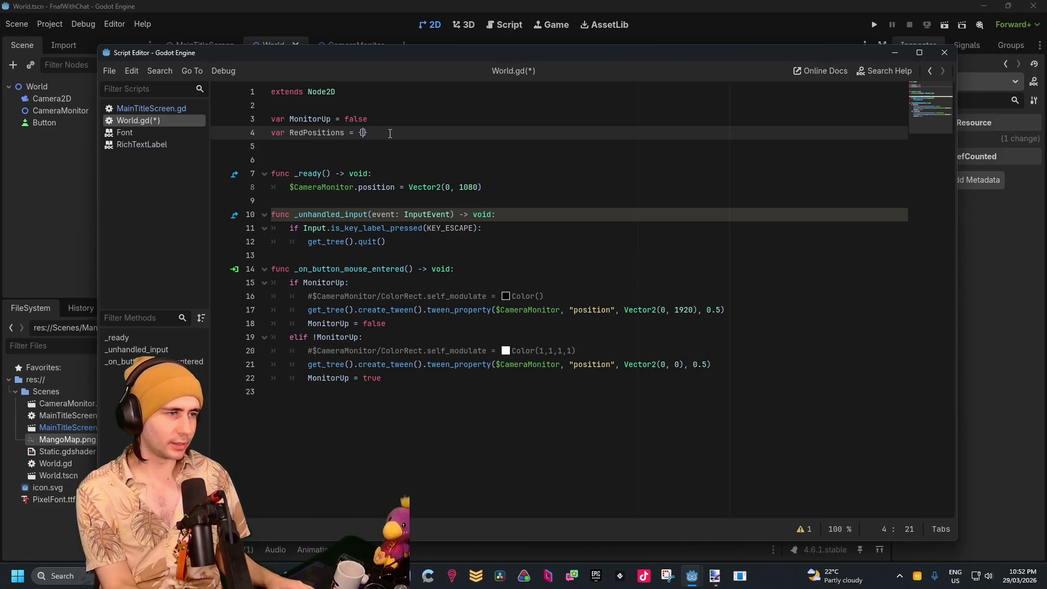
Turn RedPositions into a multi-line dictionary with a Cam1 entry starting a NextMoves value
text({)
key(Return)
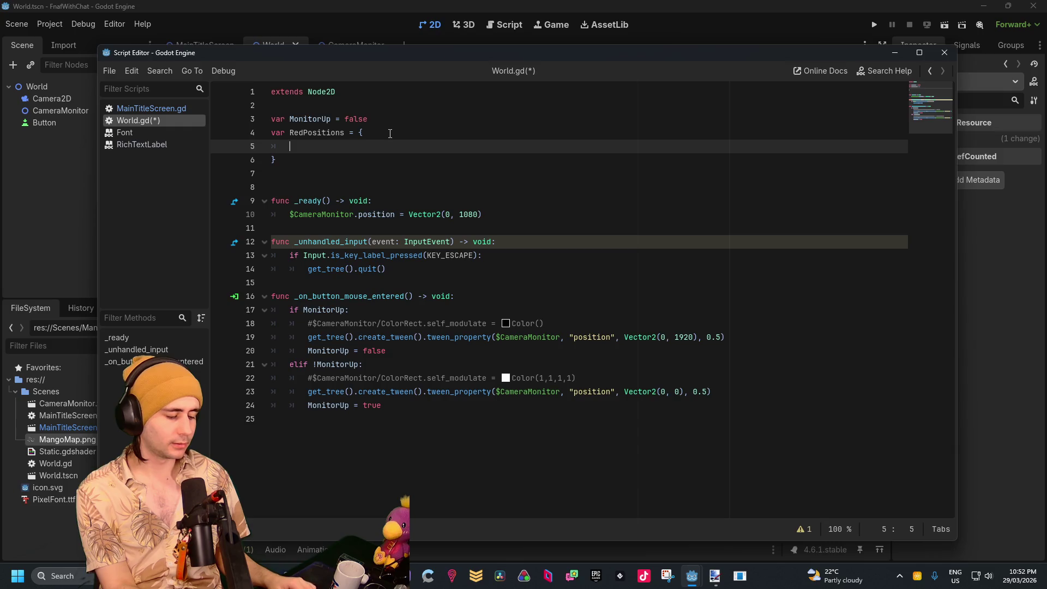
text(C)
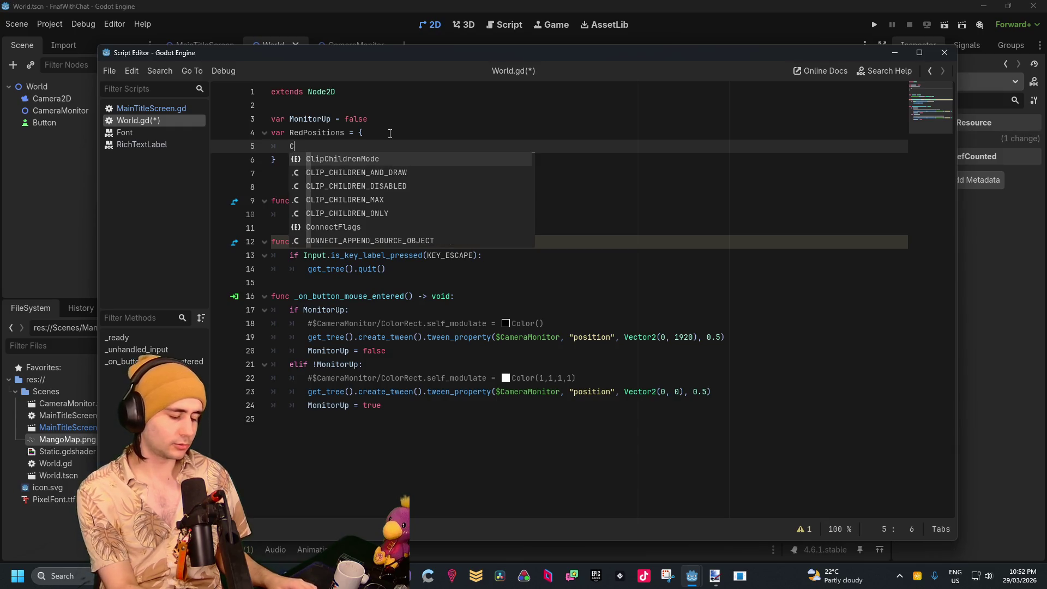
key(BackSpace)
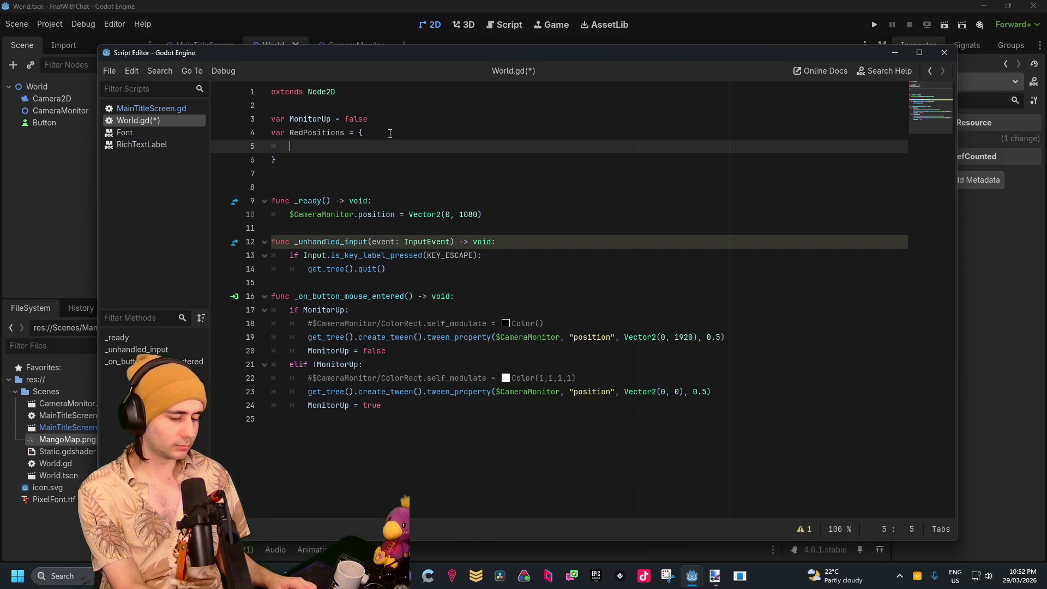
text(C)
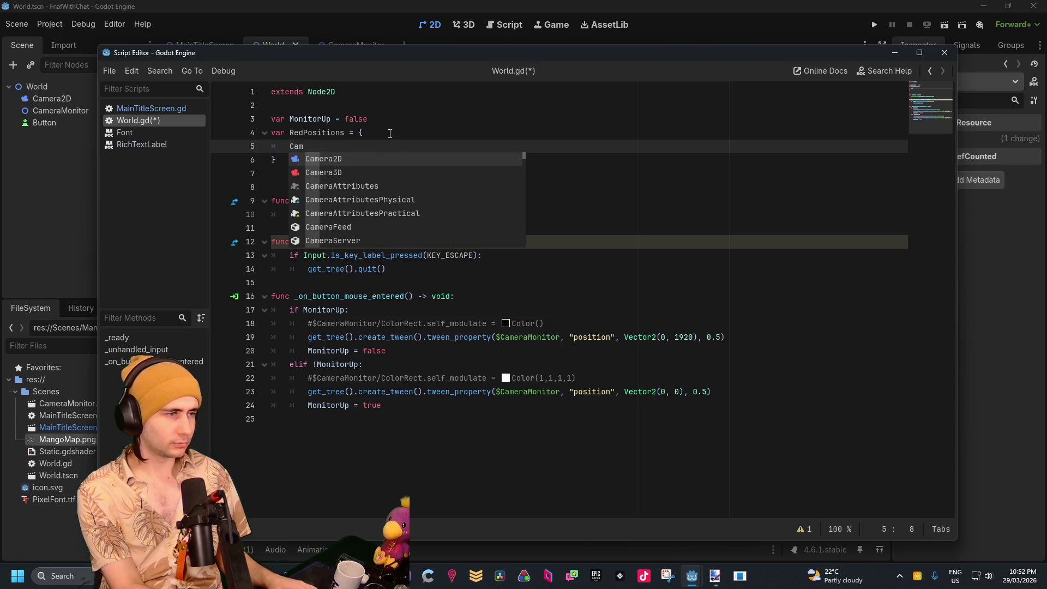
text(am1 =)
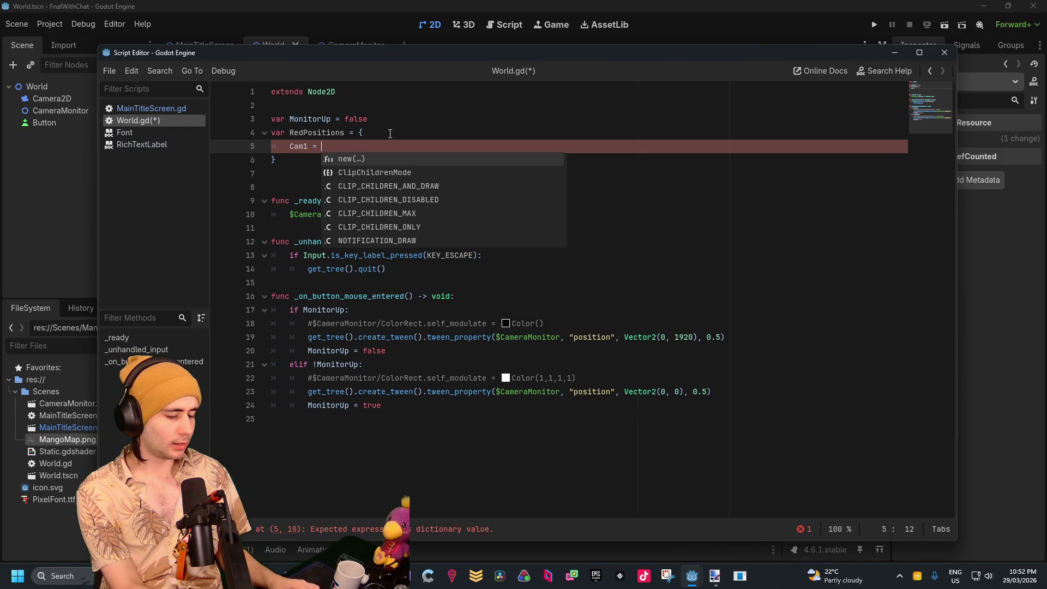
text({)
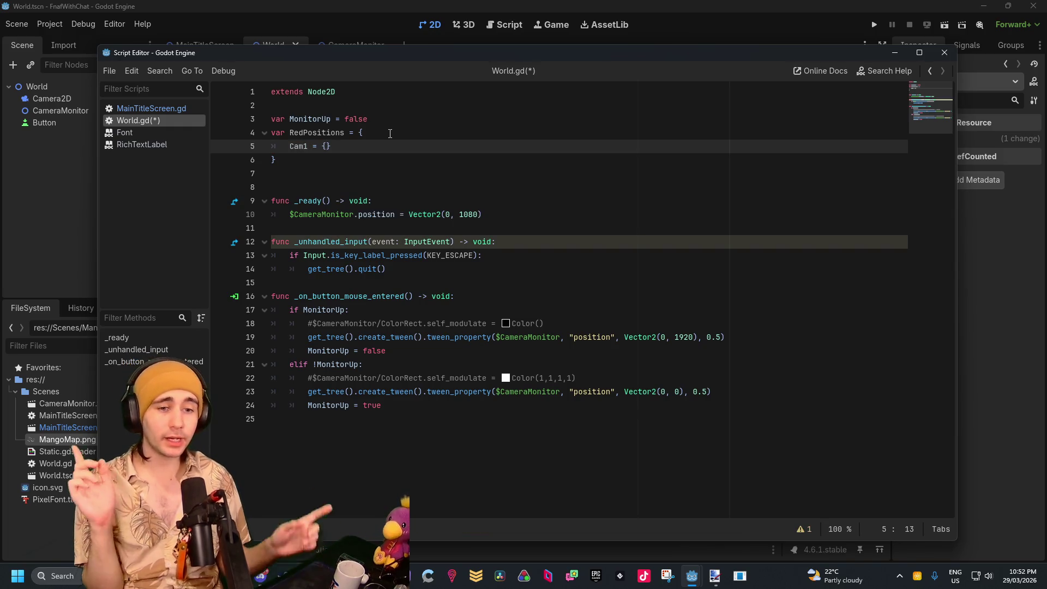
text(NextMov)
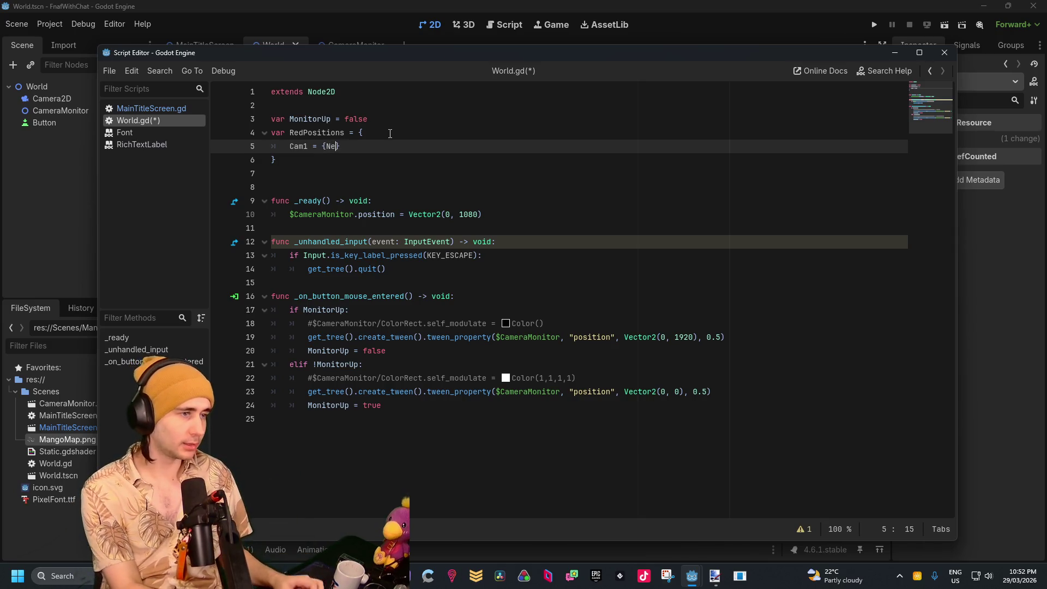
text(es = )
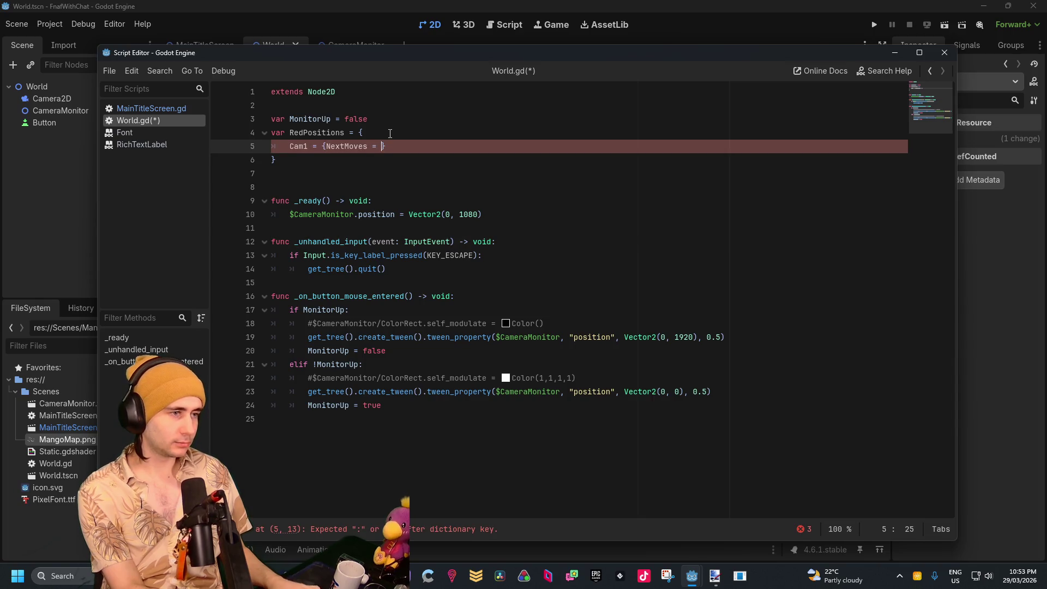
text(")
key(Escape)
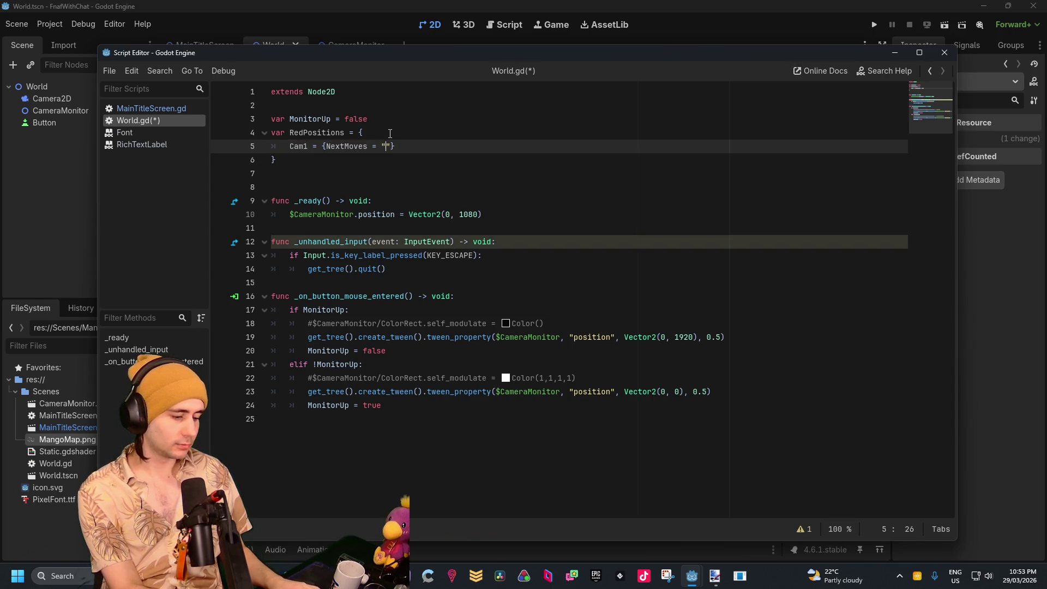
Fill Cam1's NextMoves list with the placeholder names "Wow" and "fifteen"
text(This)
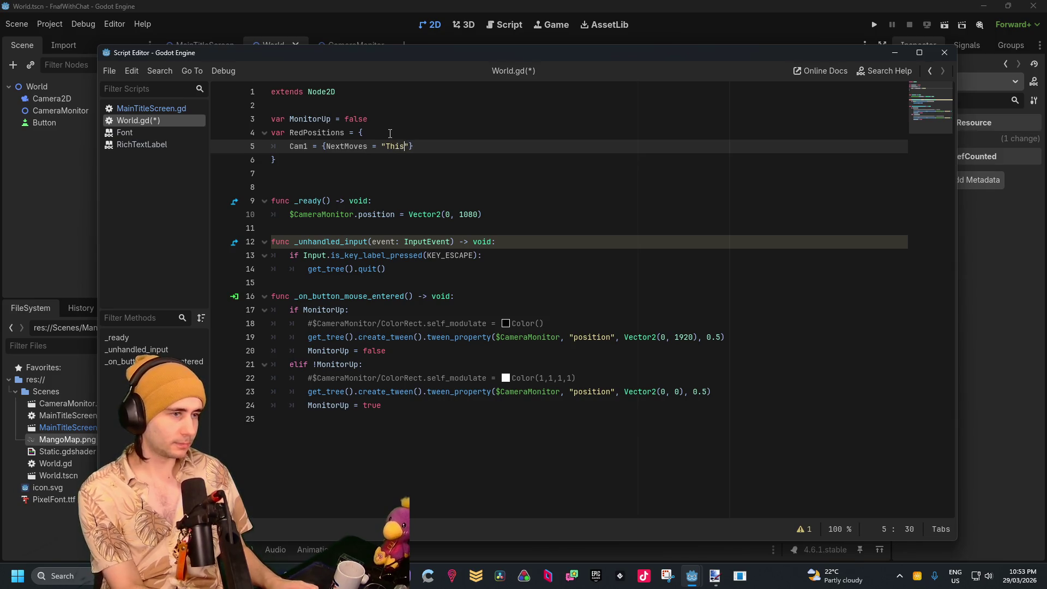
text(")
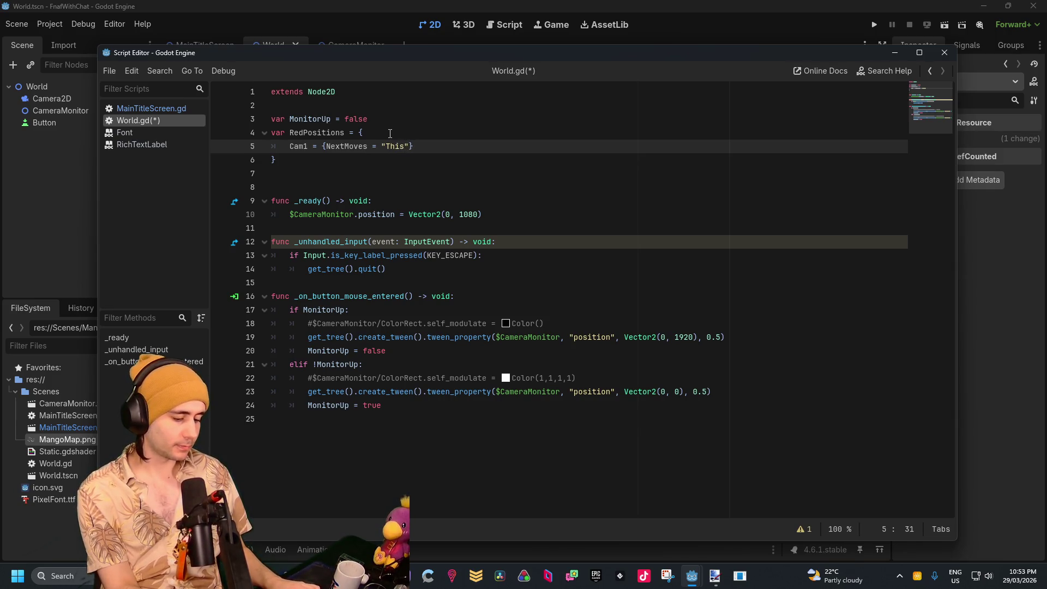
text( "this)
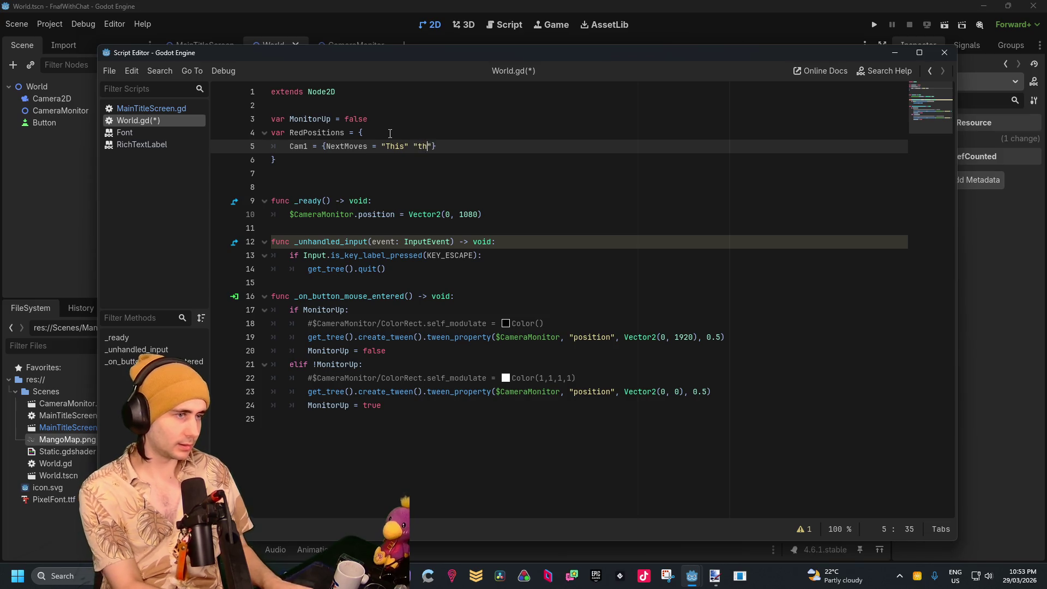
text(")
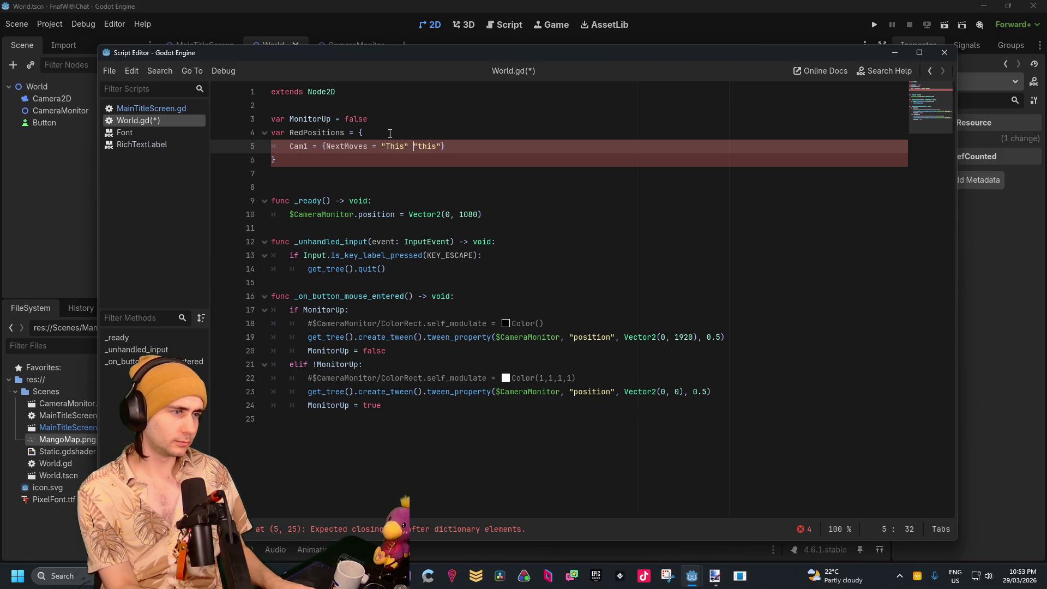
key(BackSpace)
text(,")
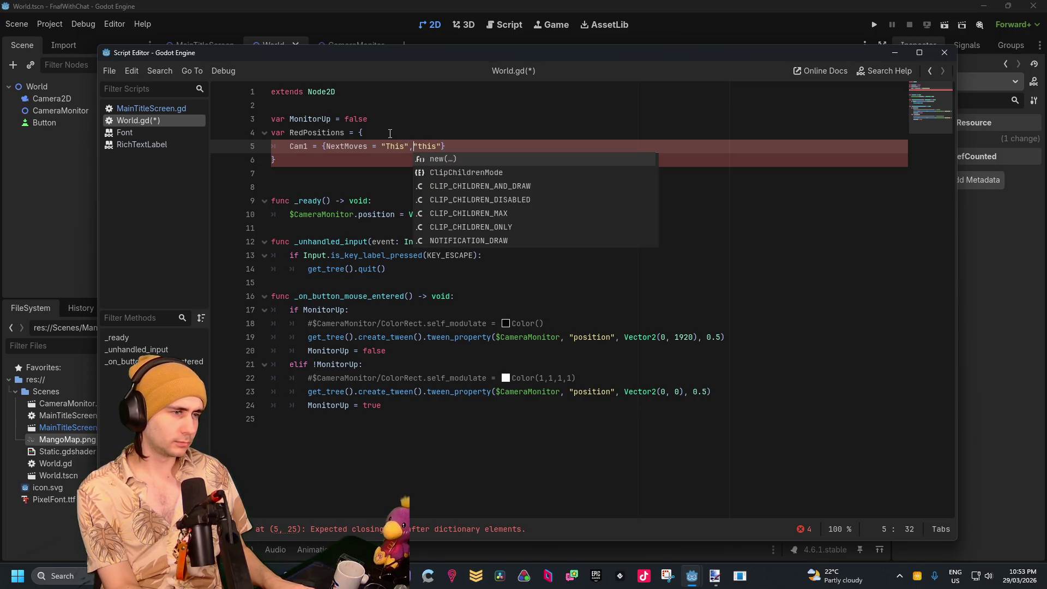
key(Right)
key(Right)
key(Right)
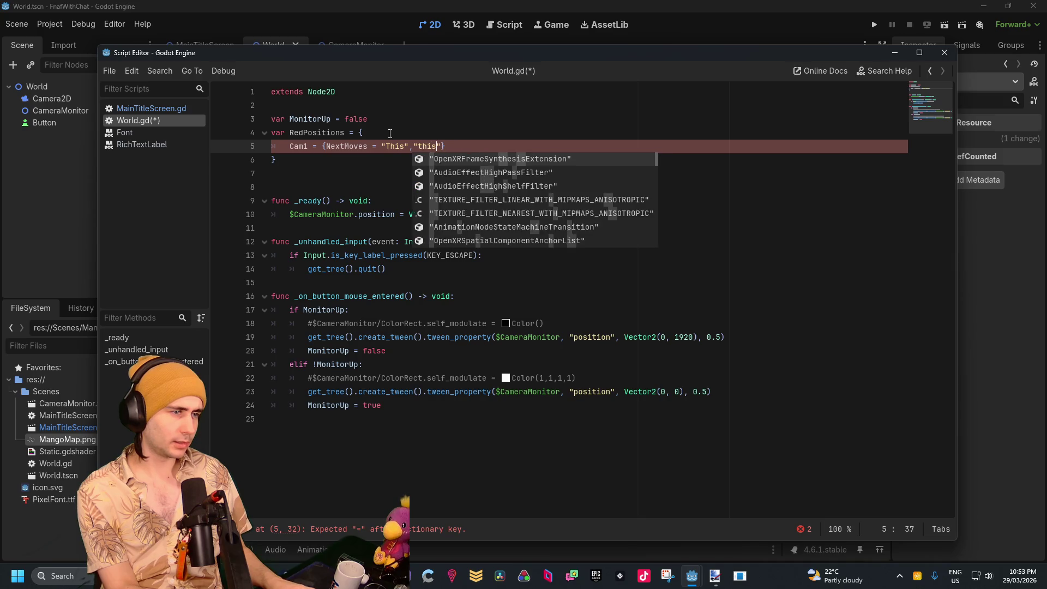
text(,)
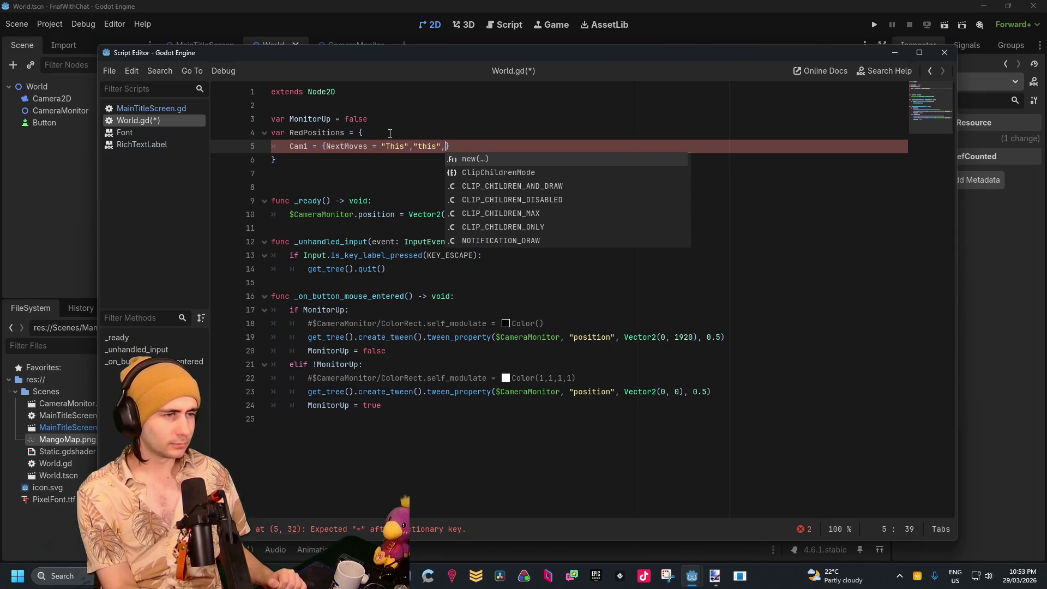
key(BackSpace)
key(BackSpace)
key(BackSpace)
text([)
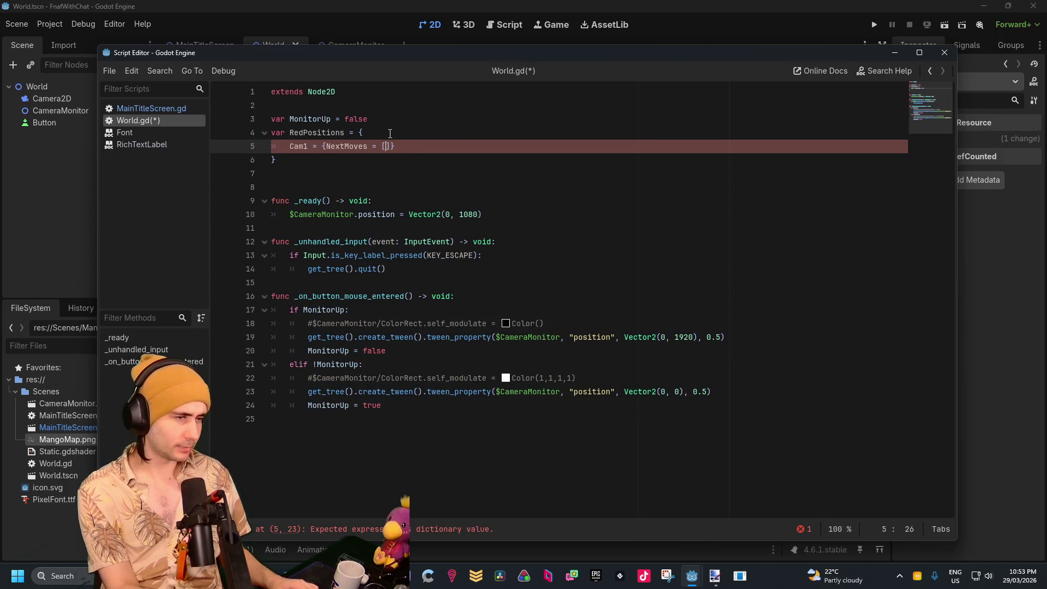
text("W)
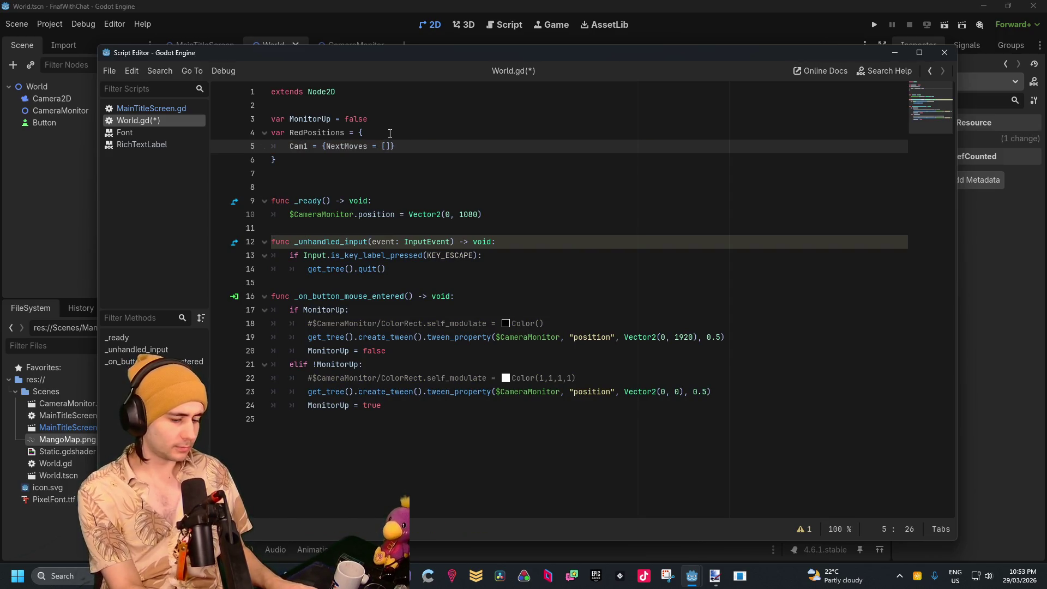
text(ow")
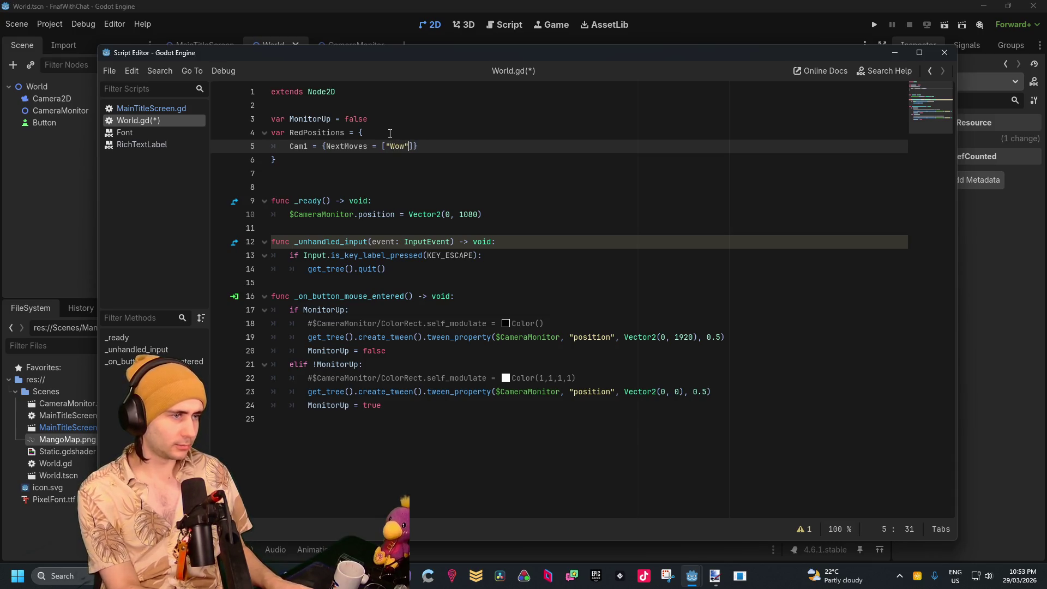
text(, ")
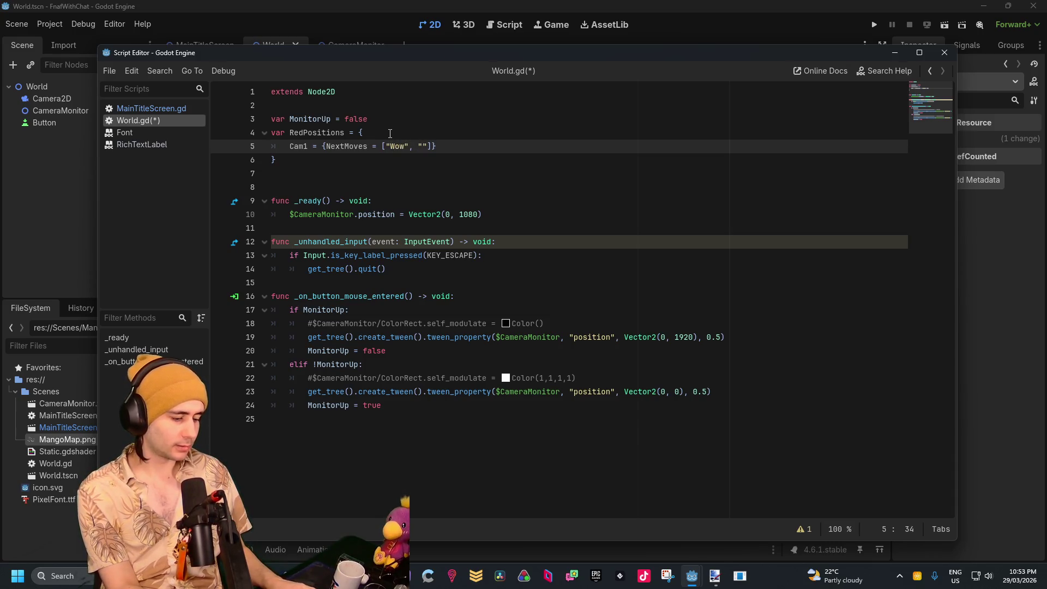
text(fifteen)
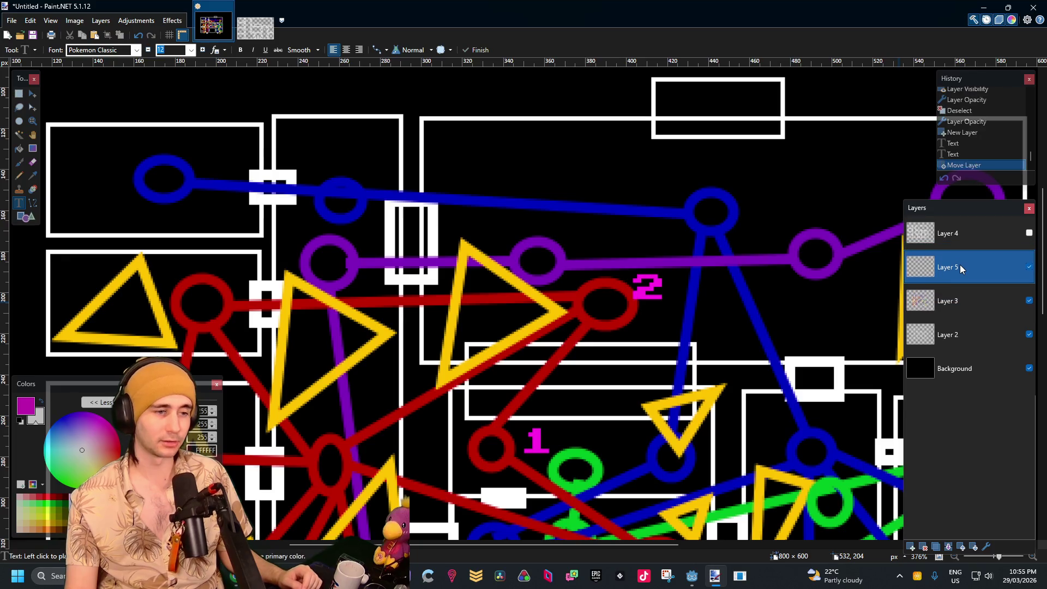
Move Layer 5 above Layer 4 and label red nodes 3, 4 and 5 in magenta
drag(959, 267, 960, 218)
scroll(620, 256, down, 3)
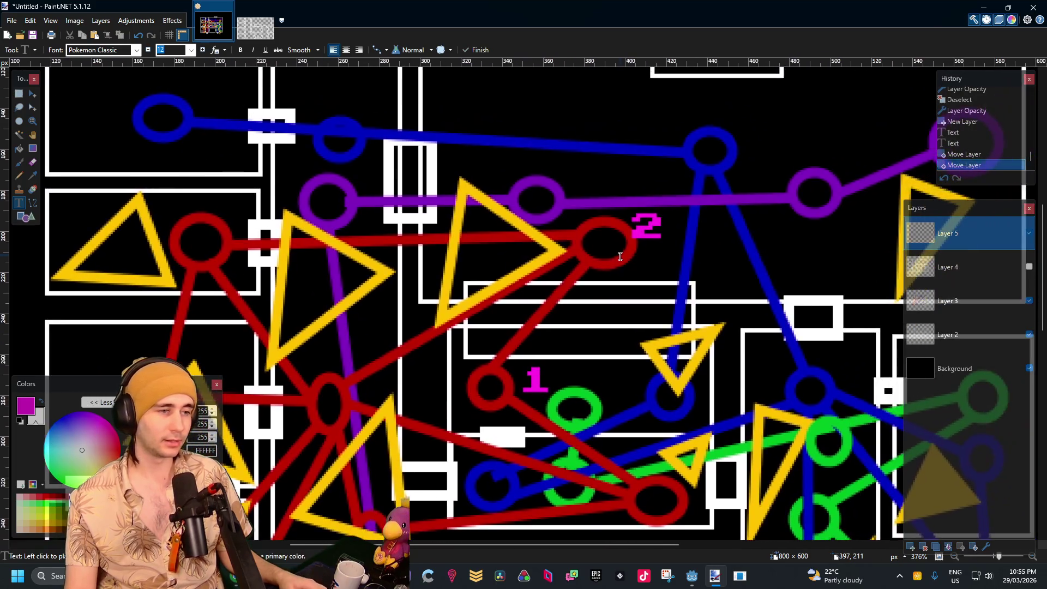
drag(299, 238, 455, 219)
drag(453, 310, 453, 280)
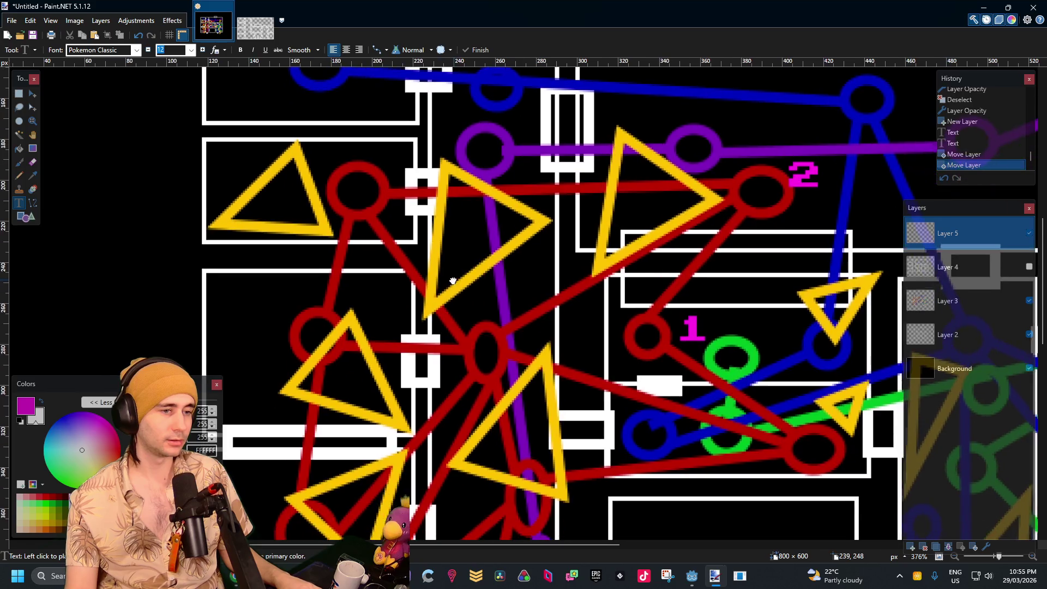
click(508, 282)
text(3)
drag(561, 356, 553, 229)
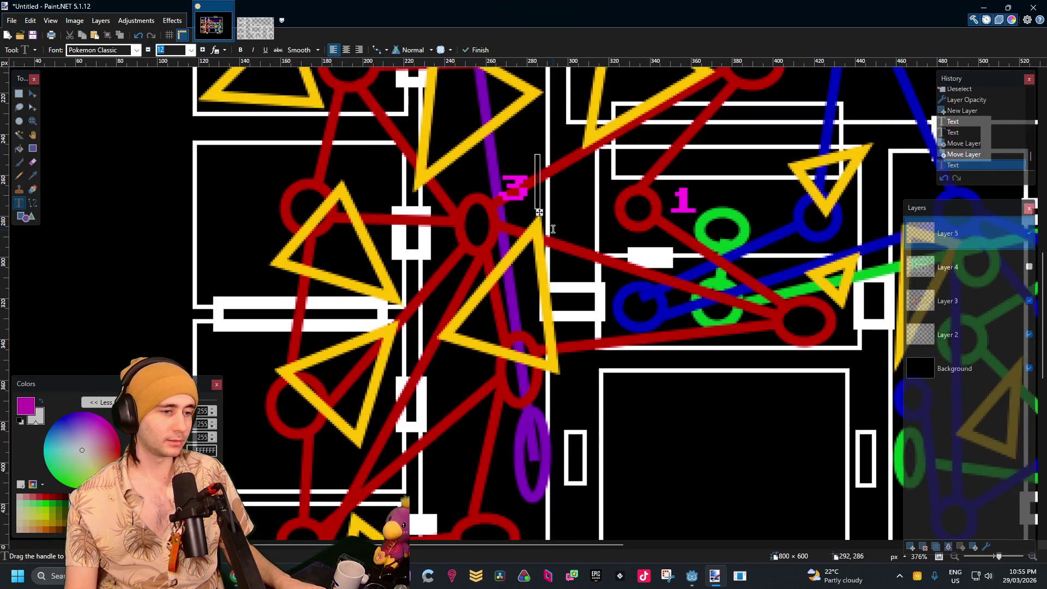
click(507, 464)
text(4)
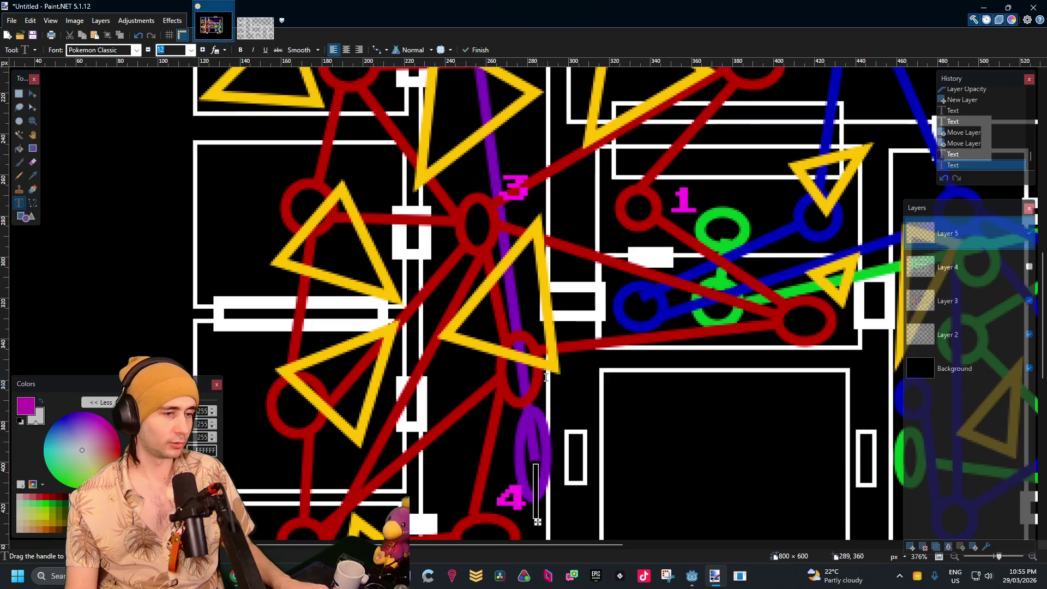
click(541, 326)
text(5)
Add magenta labels 6, 7 and 8 beside the remaining red nodes
drag(615, 353, 463, 383)
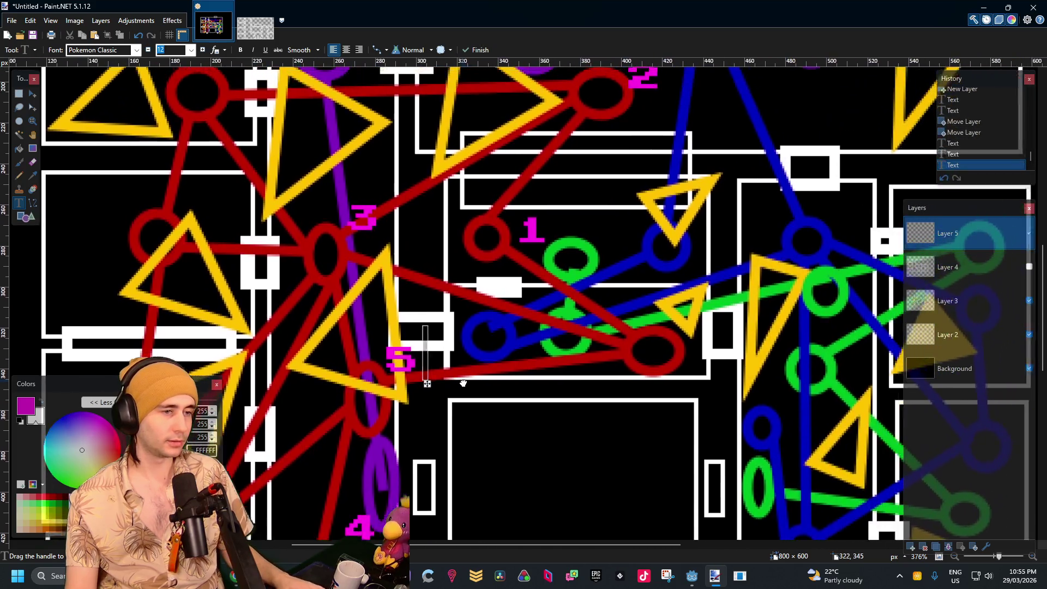
click(666, 354)
text(6)
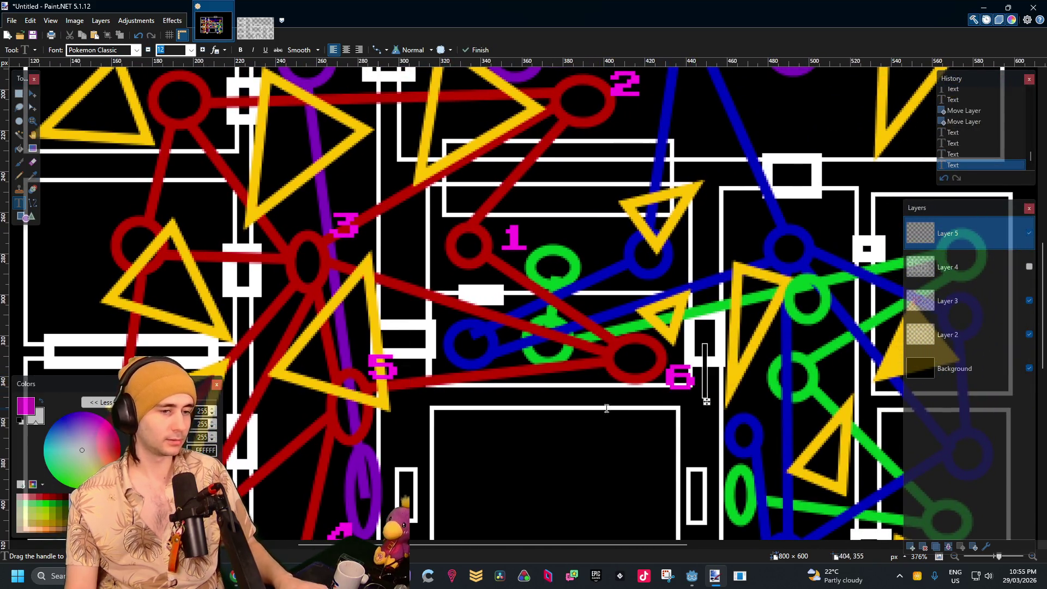
scroll(607, 408, left, 5)
scroll(545, 218, up, 3)
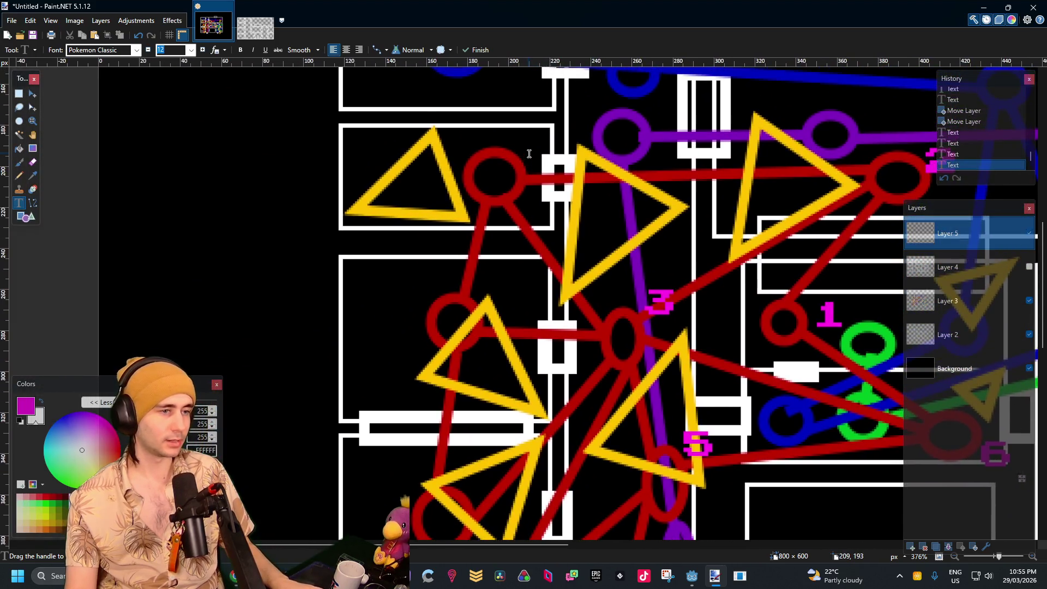
click(529, 154)
text(7)
click(487, 296)
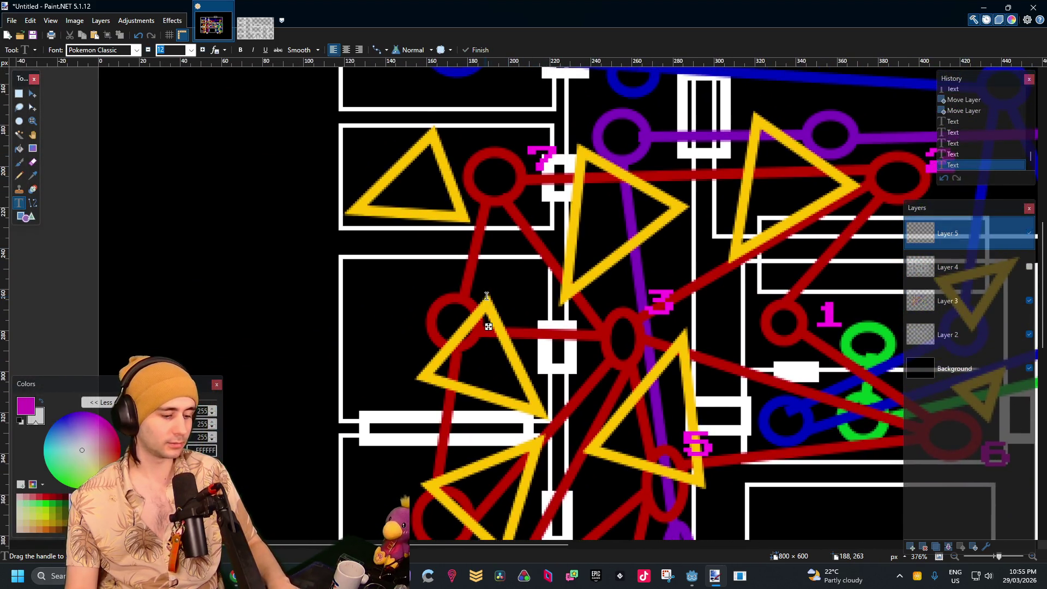
text(8)
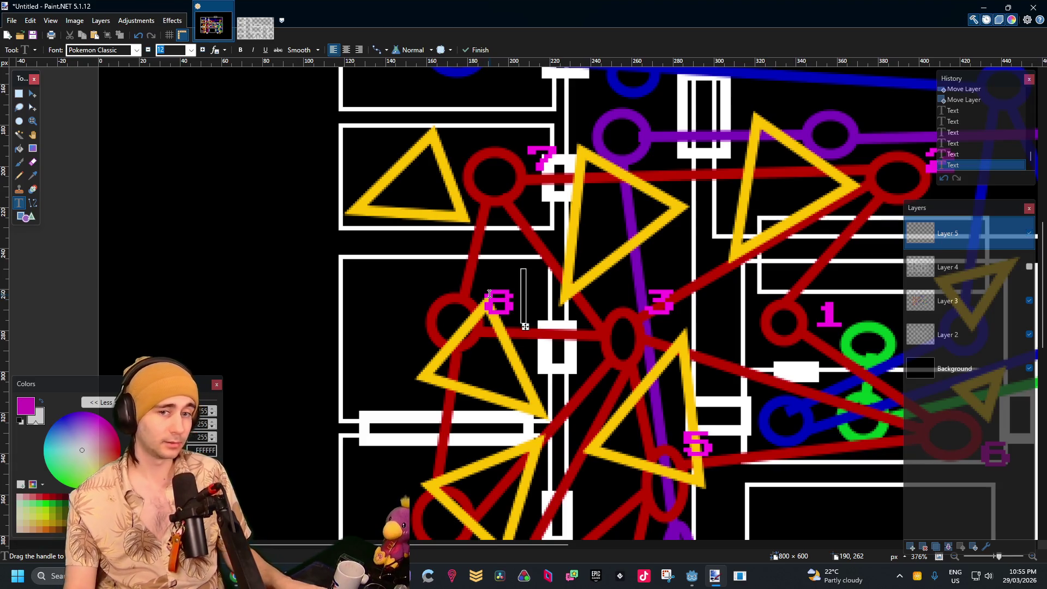
scroll(489, 294, down, 2)
ctrl+scroll(479, 421, down, 2)
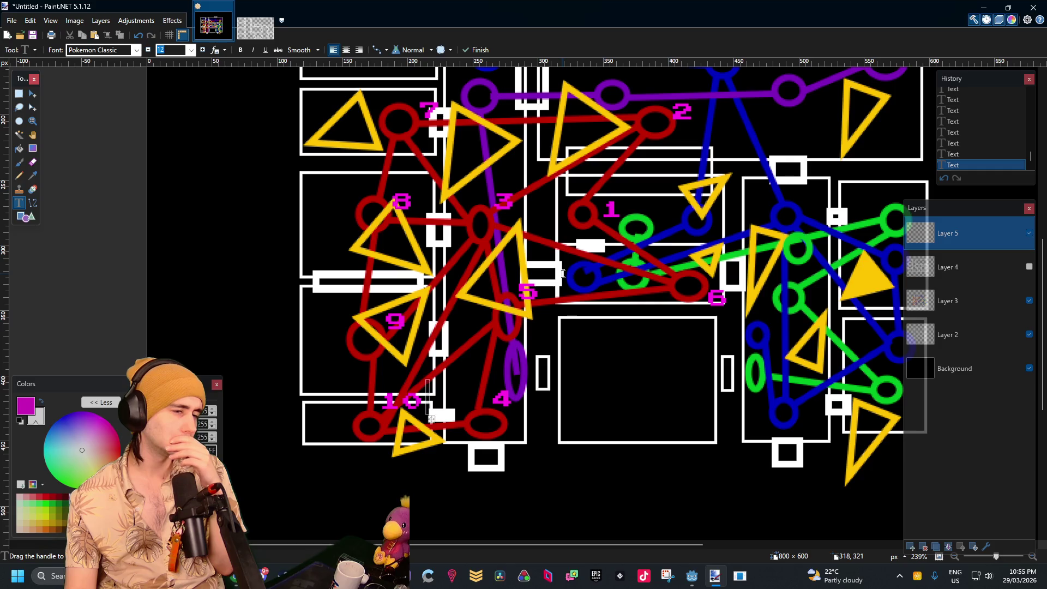
drag(561, 278, 546, 338)
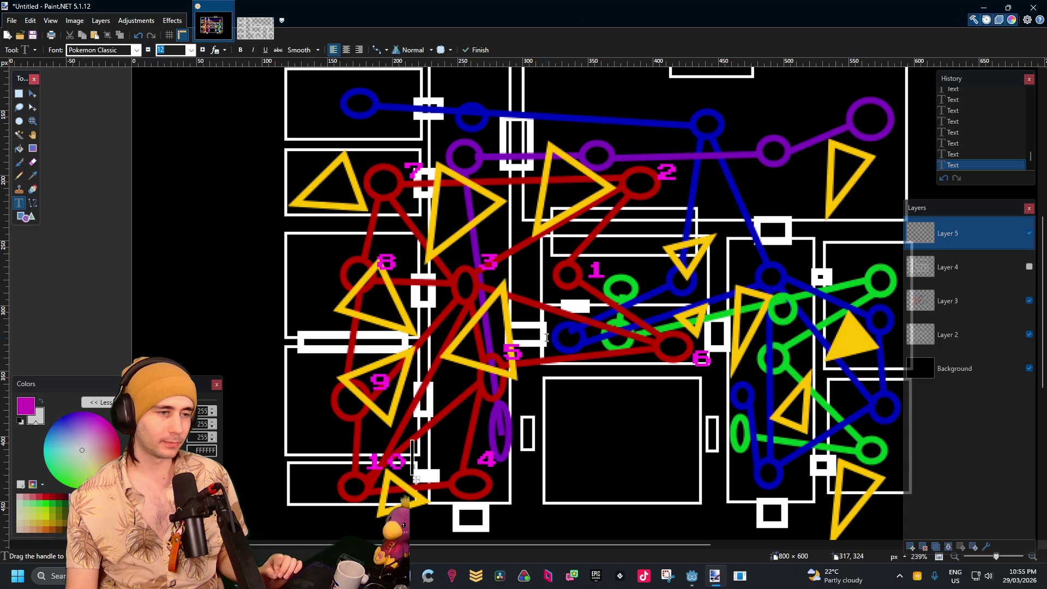
scroll(664, 295, right, 3)
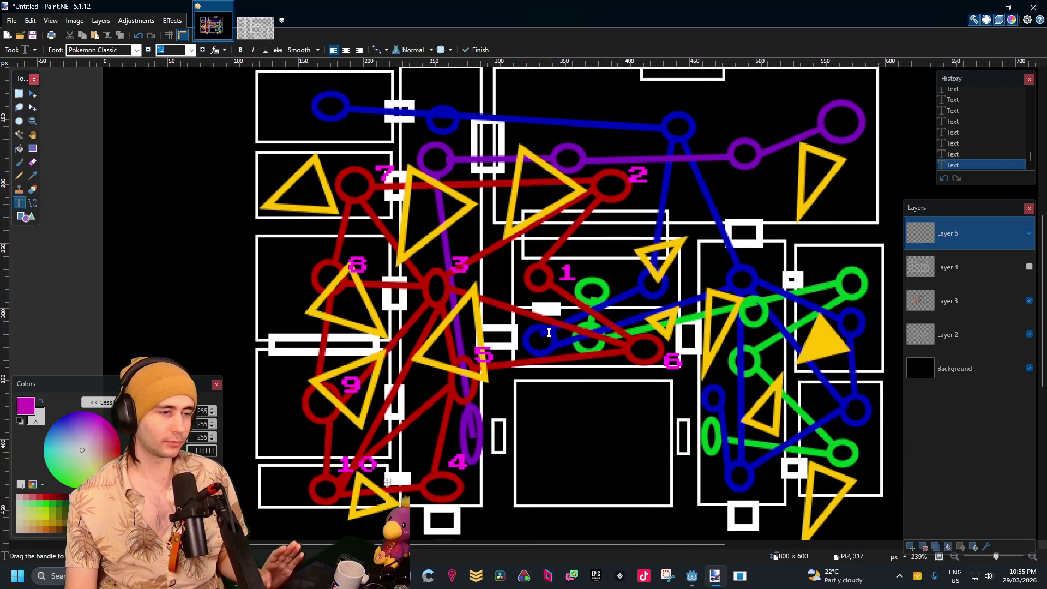
Back in World.gd, delete the placeholder names from the Position1 entry's NextMoves list
key(super+Down)
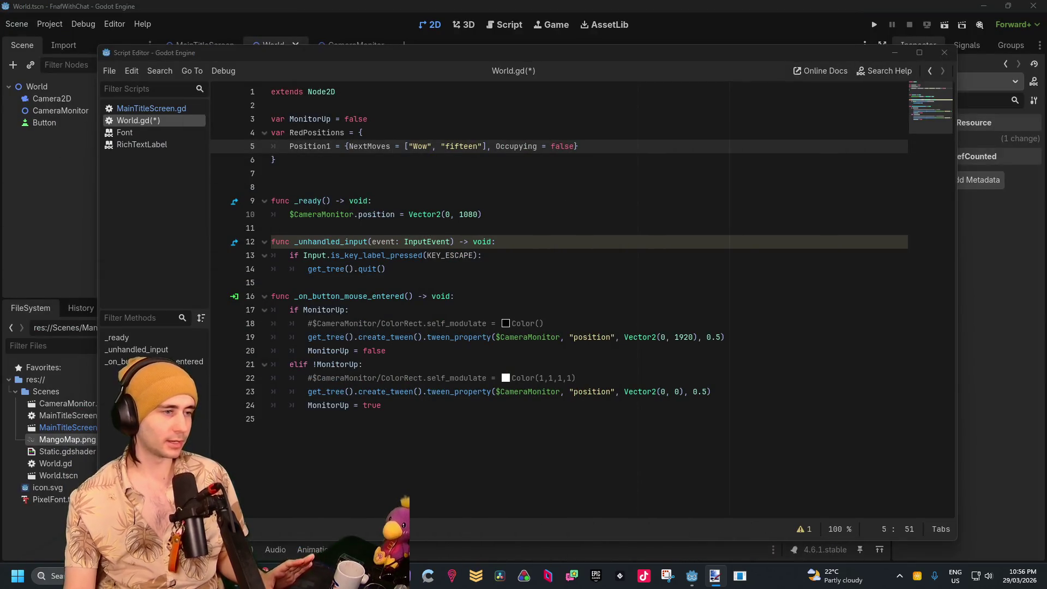
click(424, 163)
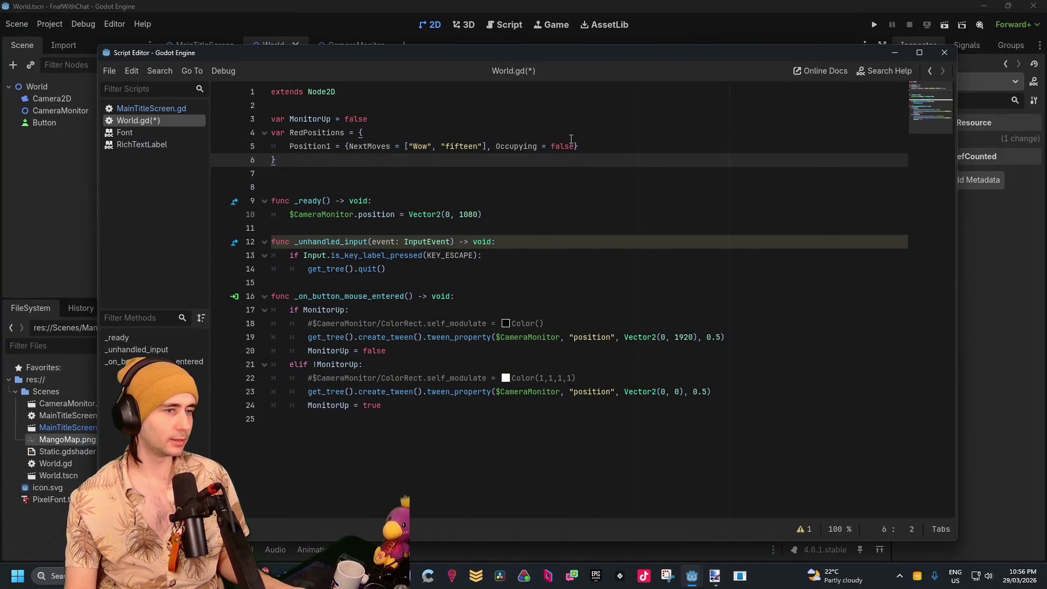
key(ctrl+z)
key(ctrl+y)
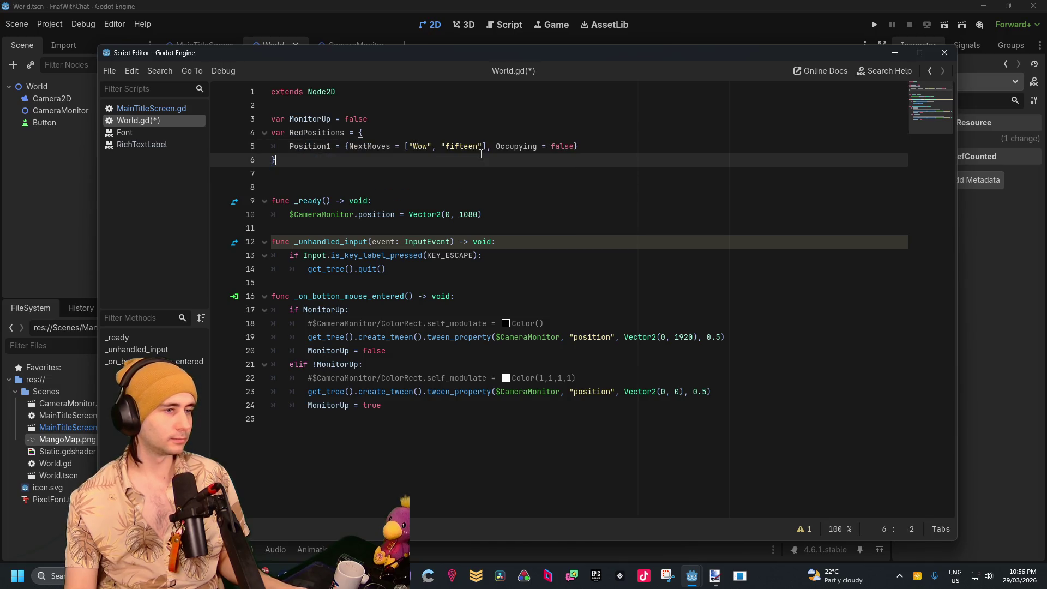
drag(481, 146, 410, 146)
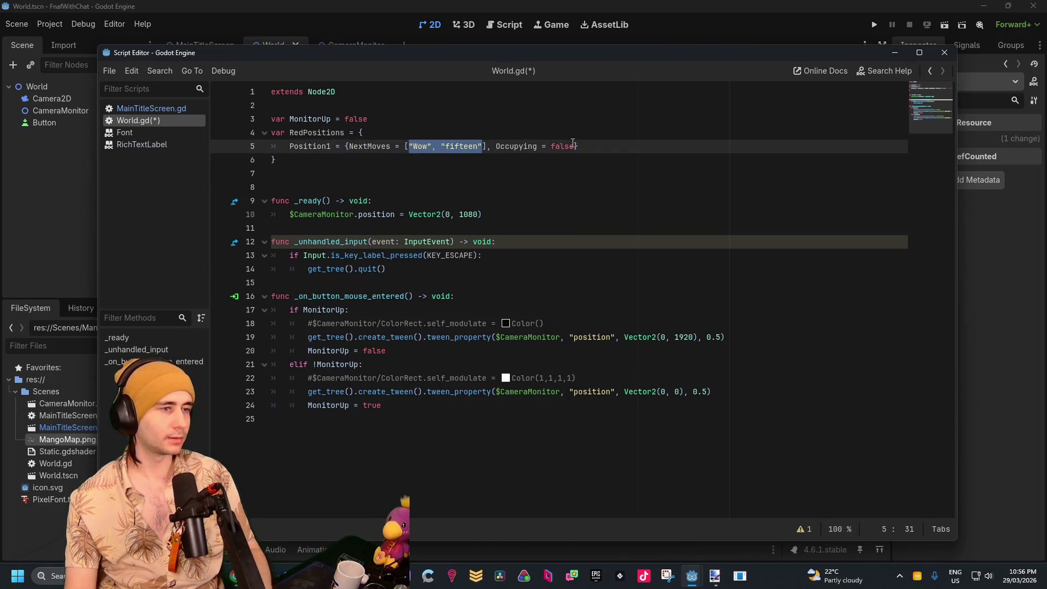
key(BackSpace)
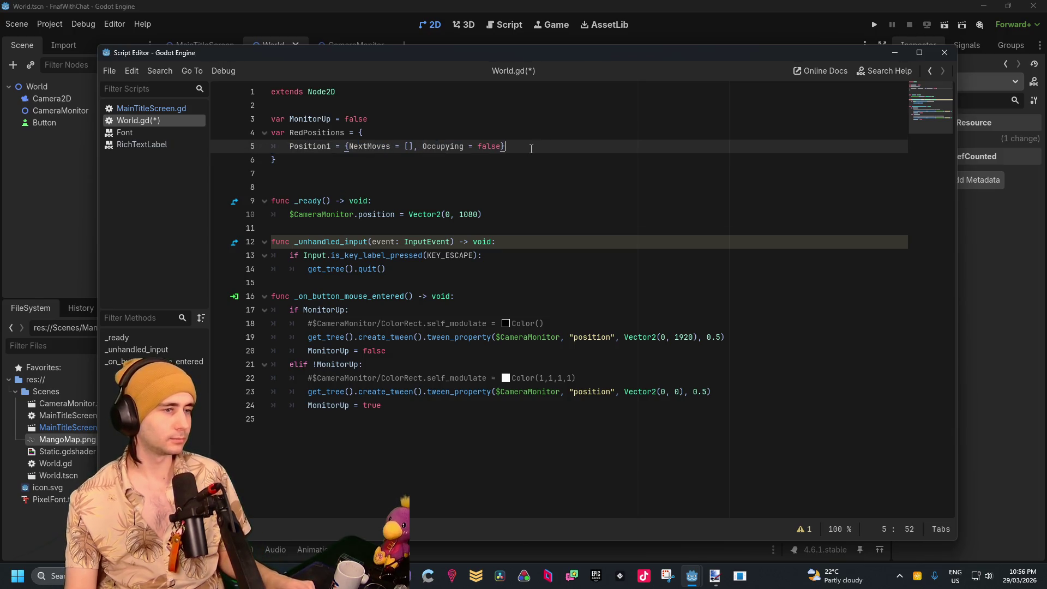
Rename the key Position1 to Position, add a trailing comma, and copy the whole entry
drag(512, 148, 299, 150)
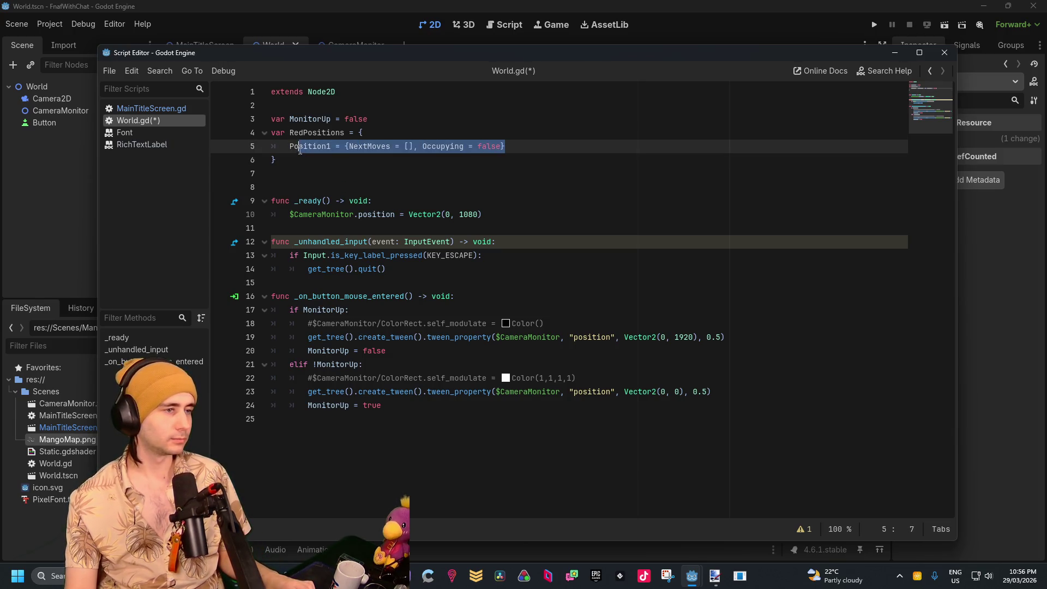
click(527, 150)
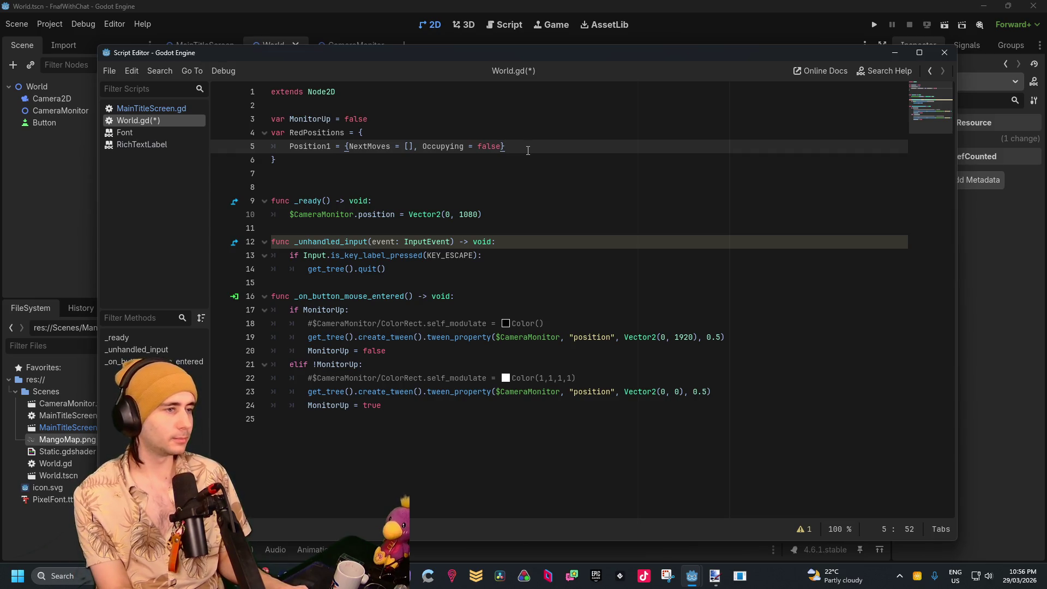
text(,)
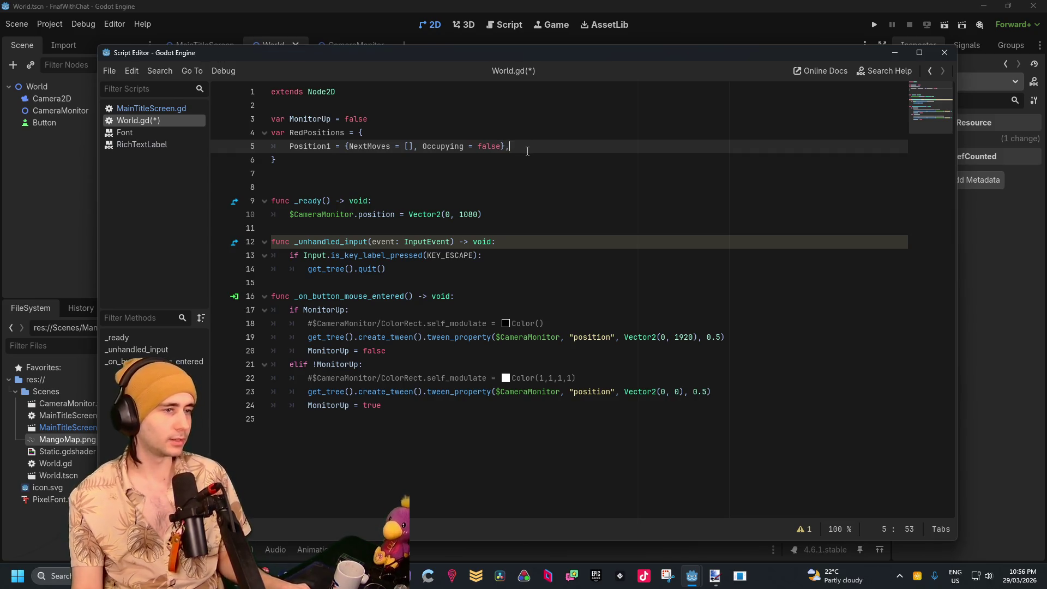
drag(527, 151, 285, 146)
key(ctrl+z)
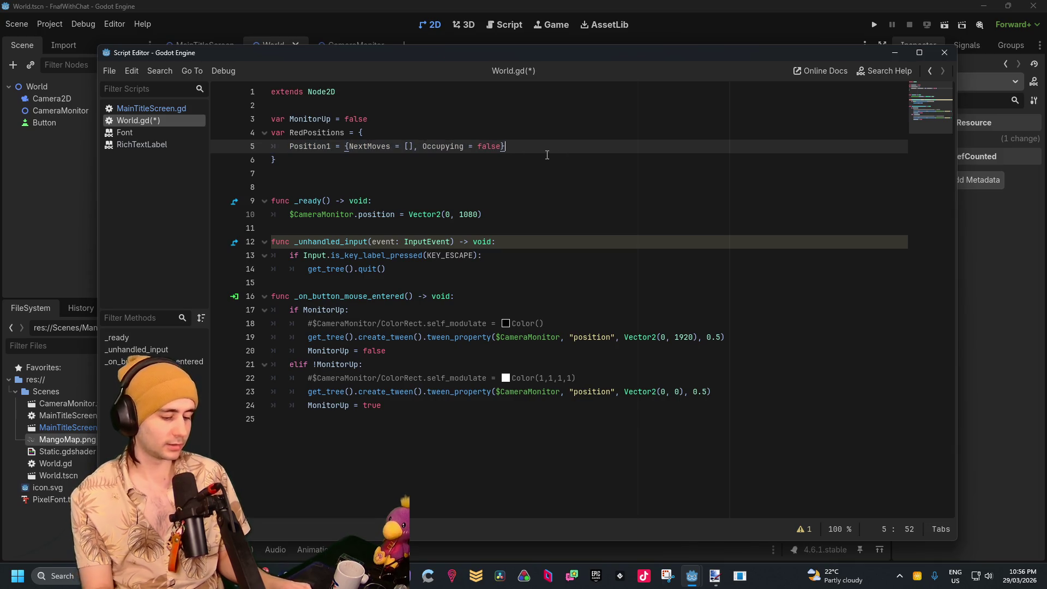
text(,)
click(331, 146)
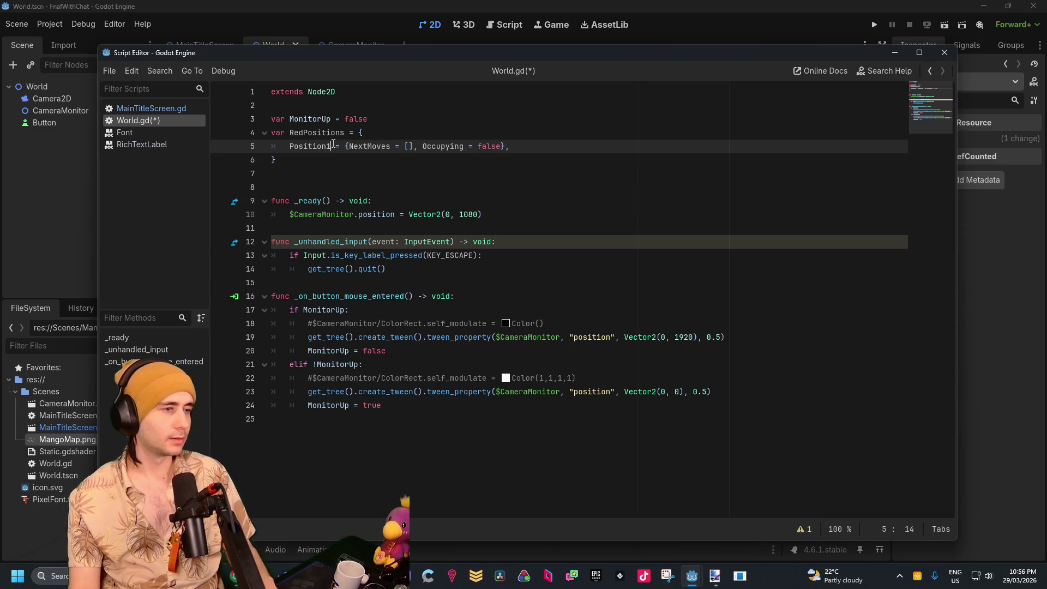
key(BackSpace)
drag(519, 142, 290, 147)
key(ctrl+c)
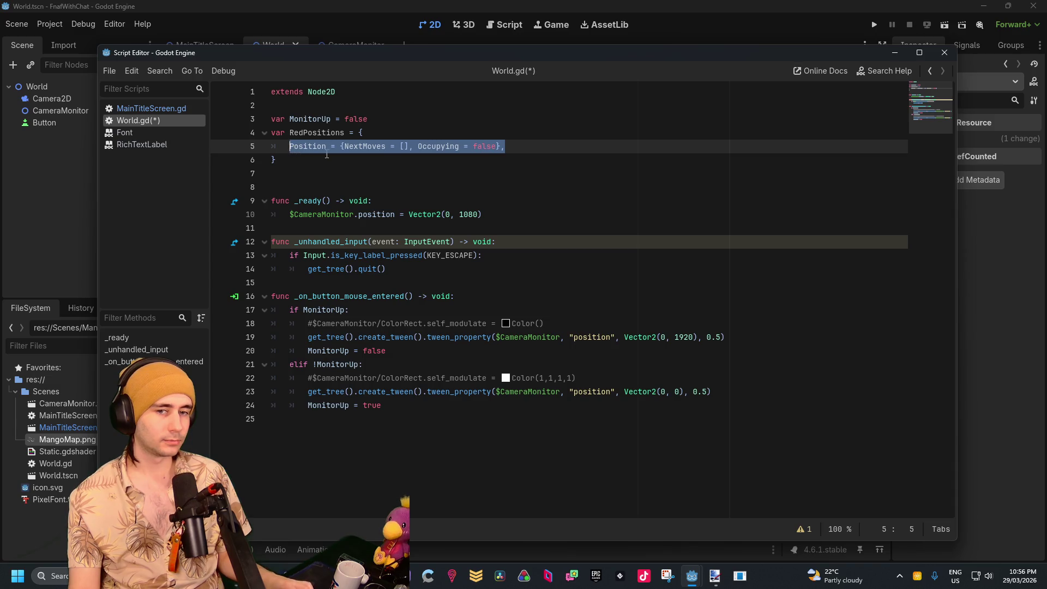
click(513, 146)
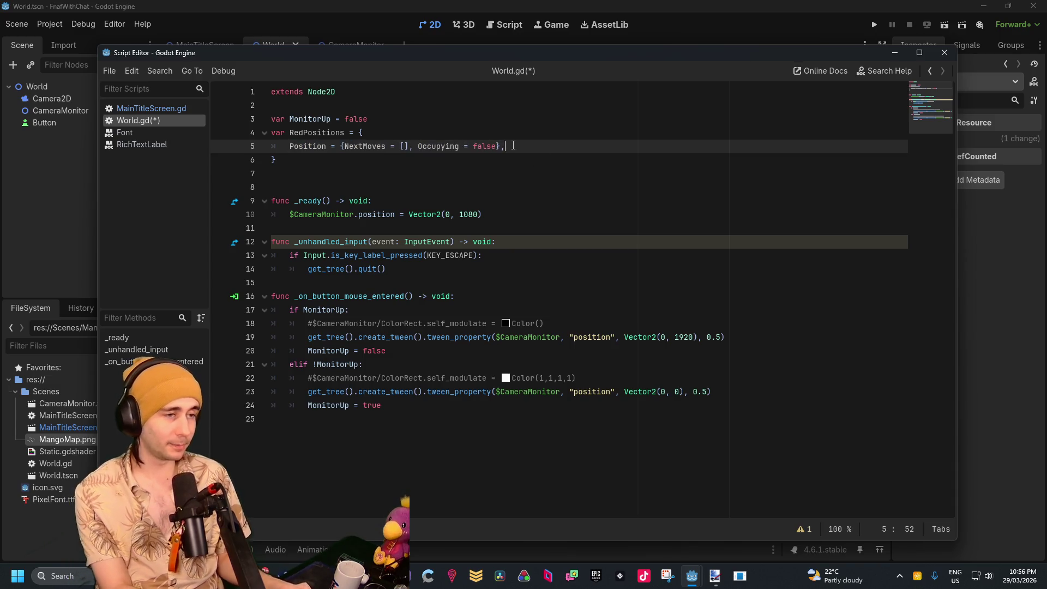
Paste the copied Position entry onto several new lines below
key(Return)
key(ctrl+v)
key(Return)
key(ctrl+v)
key(Return)
key(ctrl+v)
key(Return)
key(ctrl+v)
key(Return)
key(ctrl+v)
key(Return)
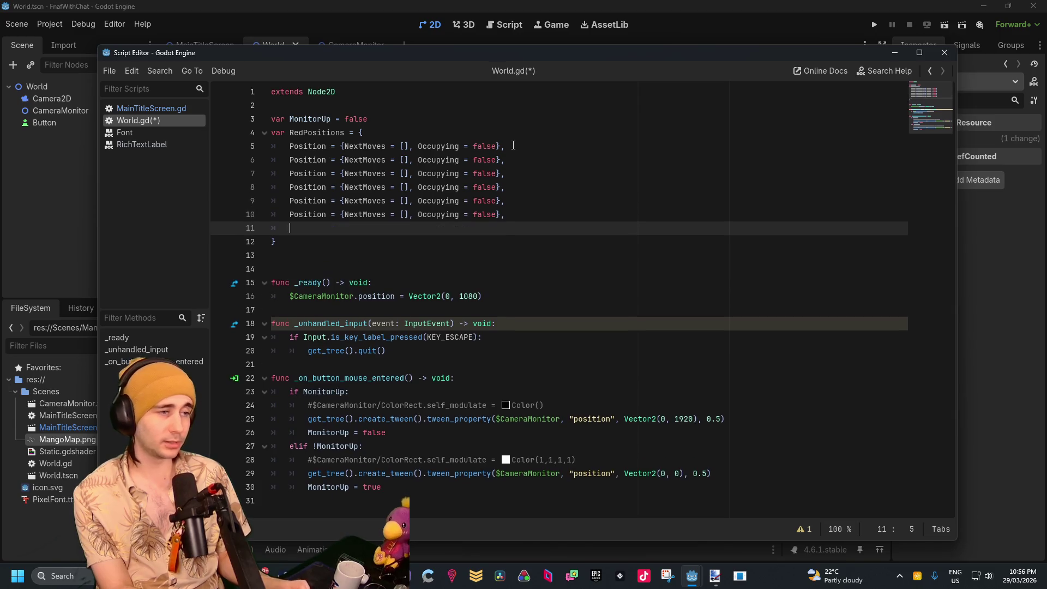
key(ctrl+v)
key(Return)
key(ctrl+v)
key(Return)
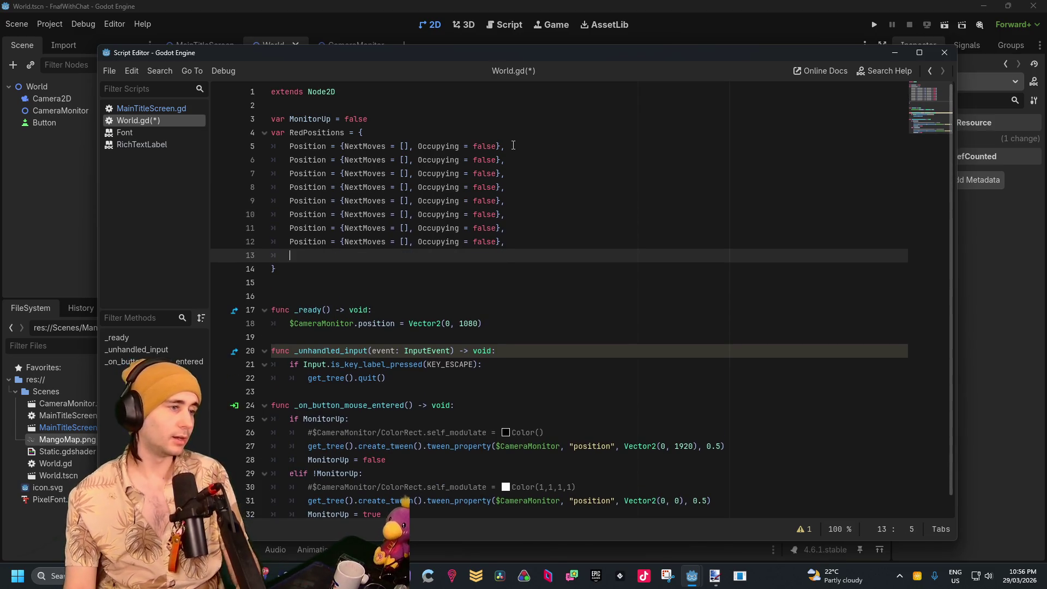
key(ctrl+v)
key(Return)
key(ctrl+v)
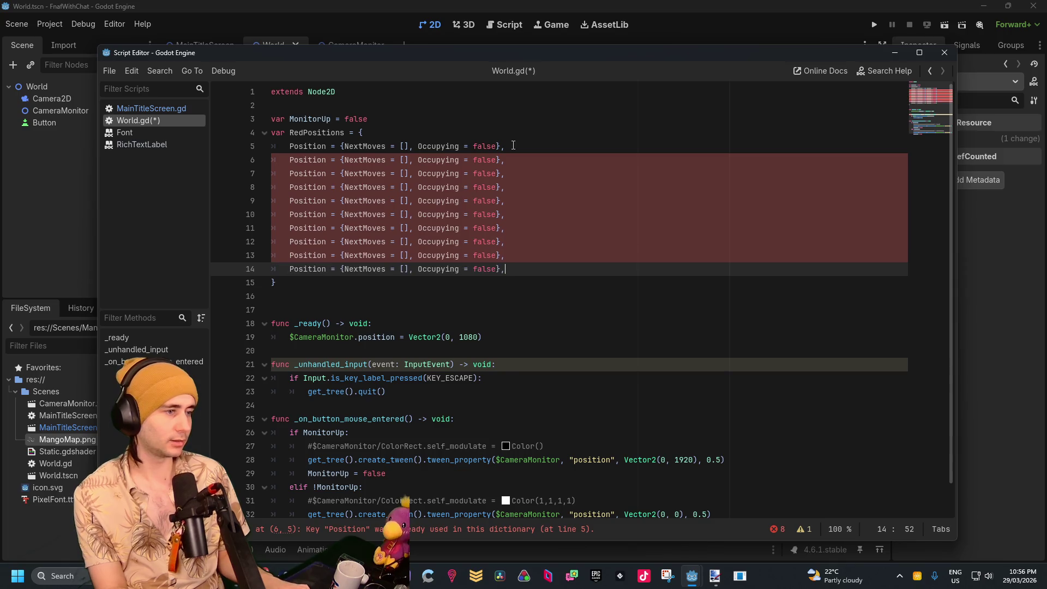
key(Return)
key(ctrl+v)
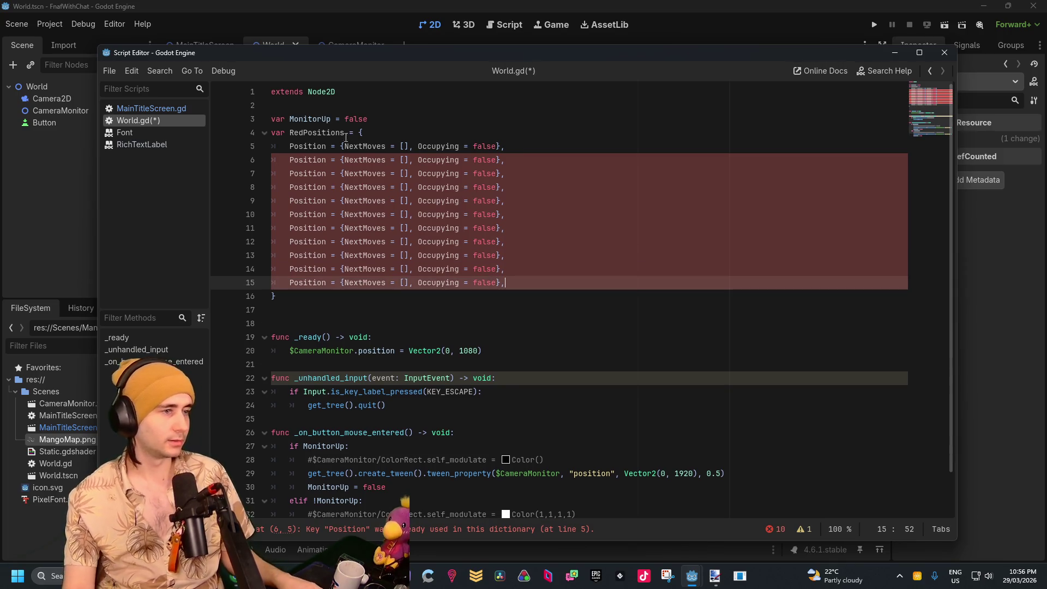
Number the entry keys Position1 through Position10, one per line
click(327, 146)
text(1)
click(324, 159)
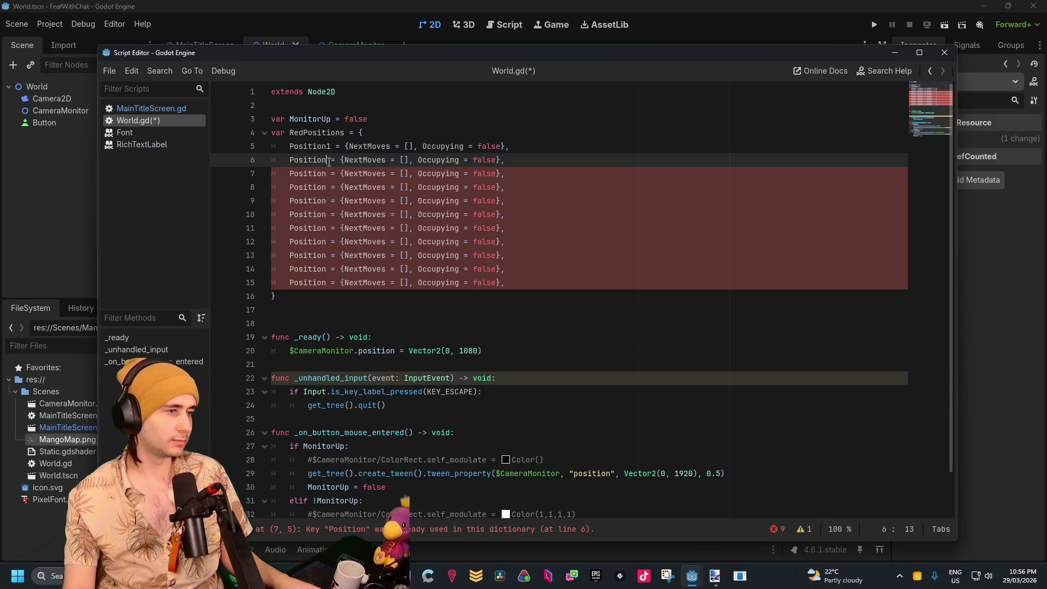
text(2)
key(Down)
text(3)
key(Down)
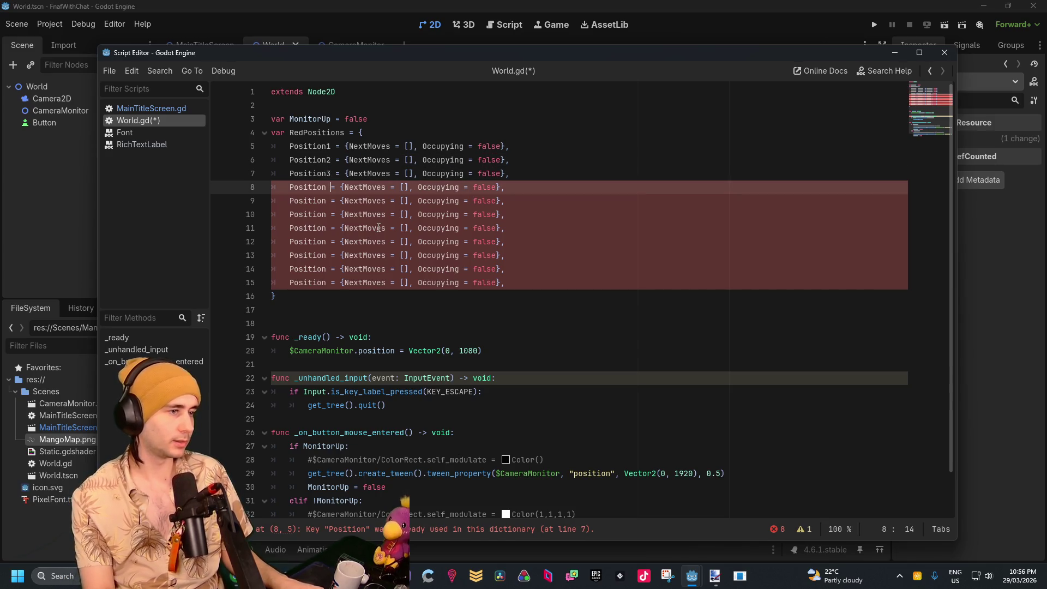
text(4)
key(Down)
text(5)
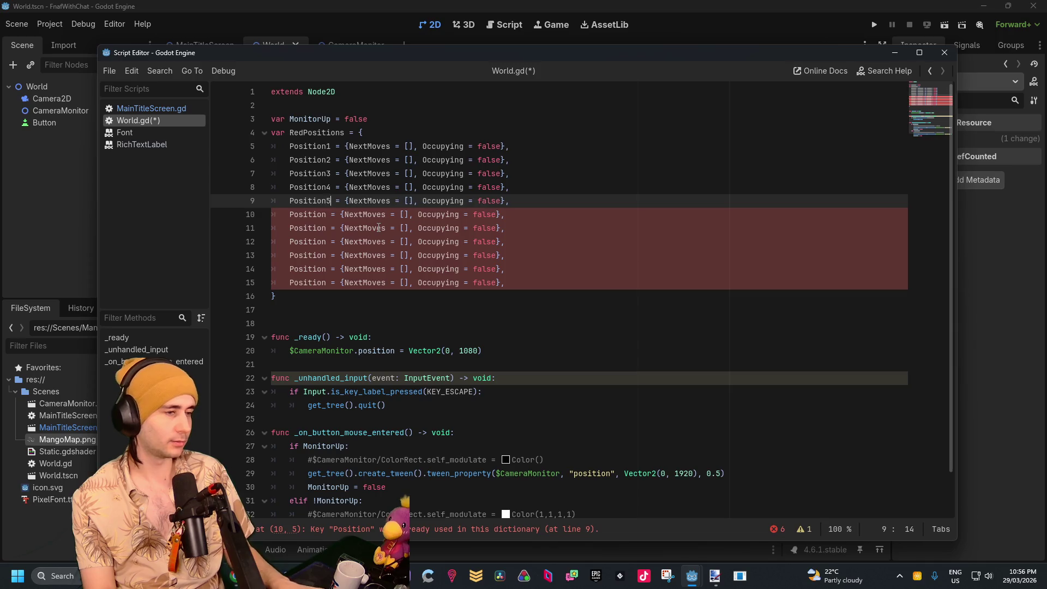
key(Down)
text(6)
key(Down)
text(7)
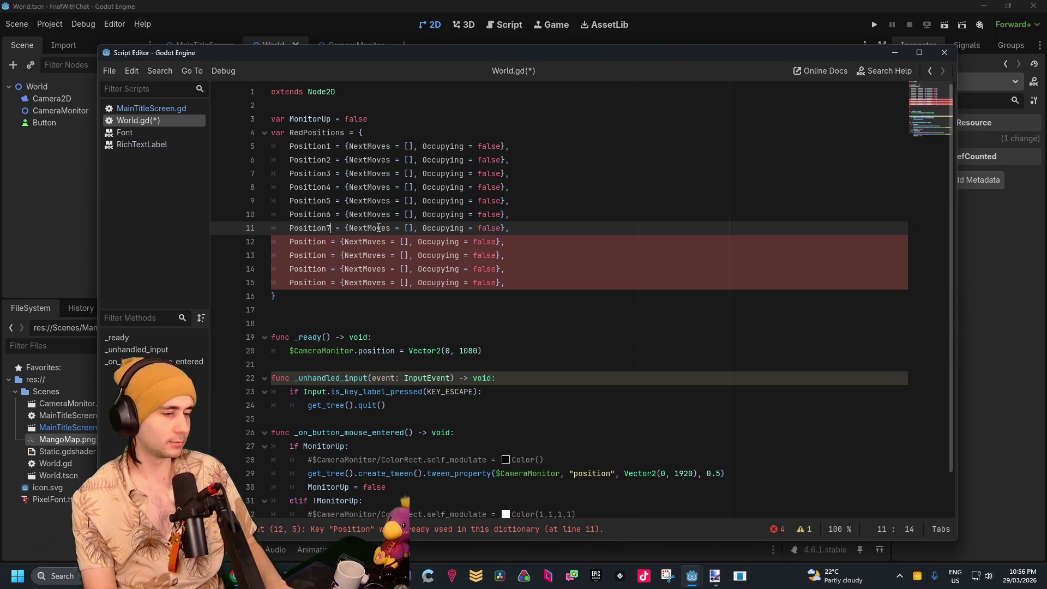
key(Down)
text(8)
key(Down)
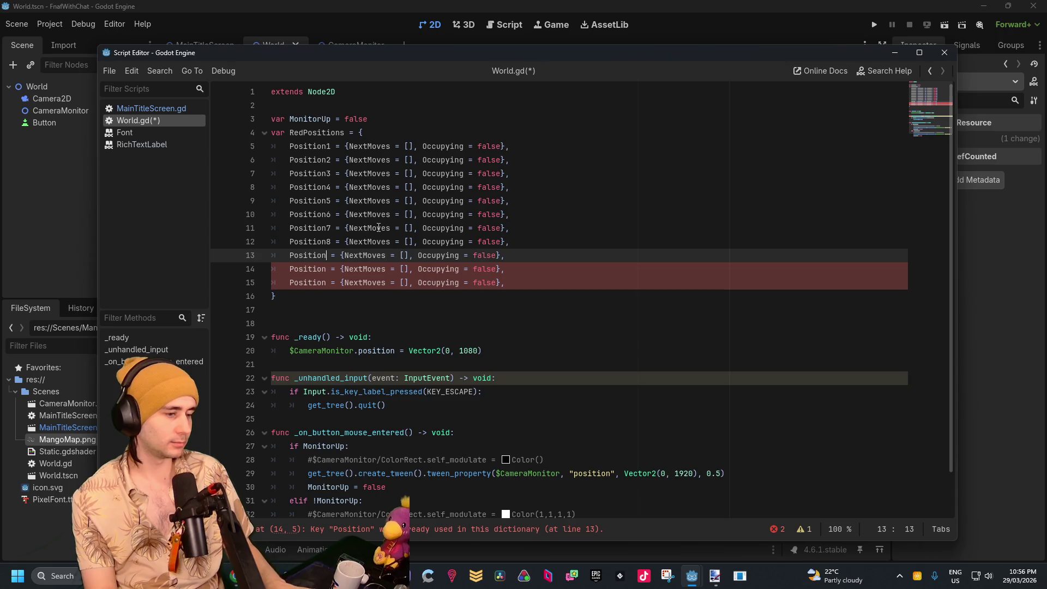
text(9)
key(Down)
text(10)
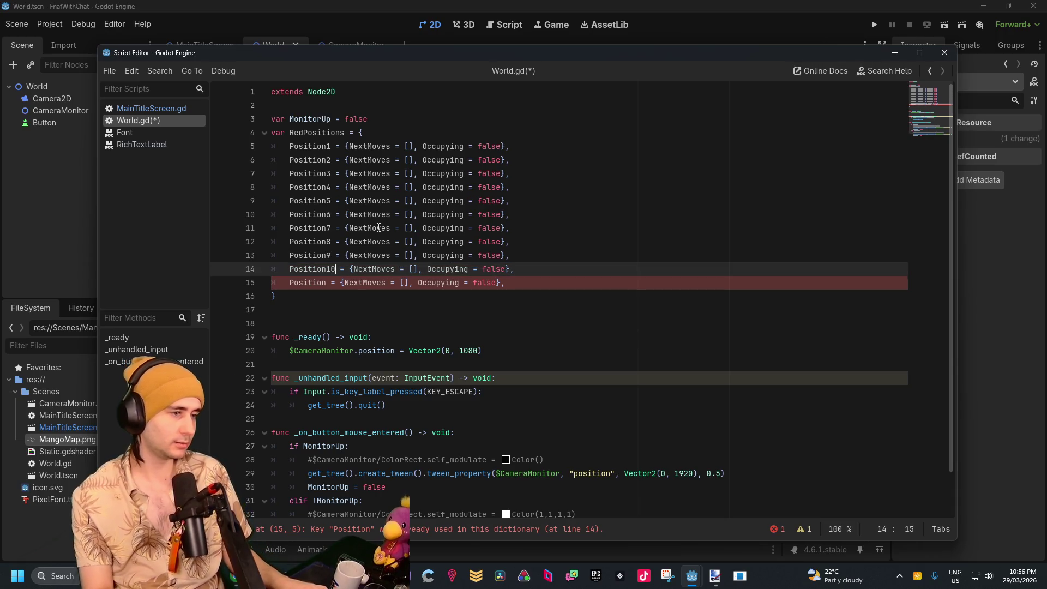
Delete the leftover unnumbered Position line
key(Down)
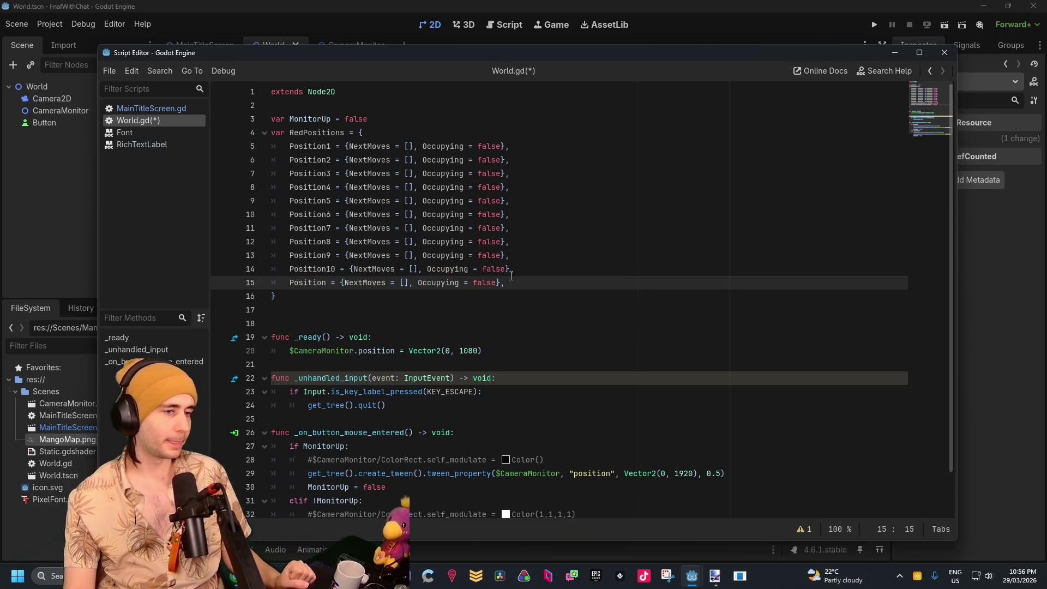
click(258, 282)
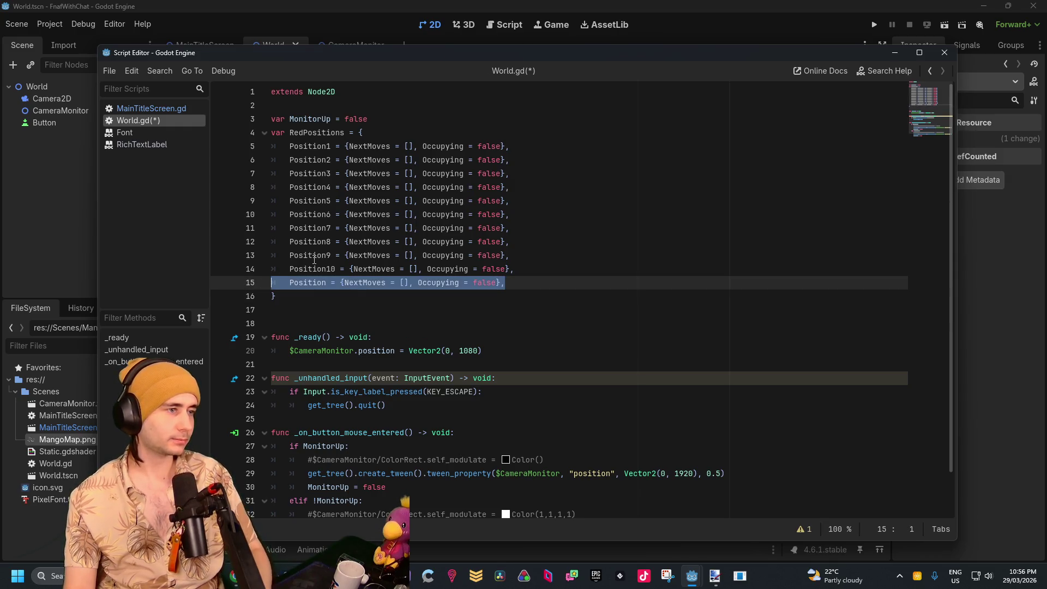
key(BackSpace)
key(BackSpace)
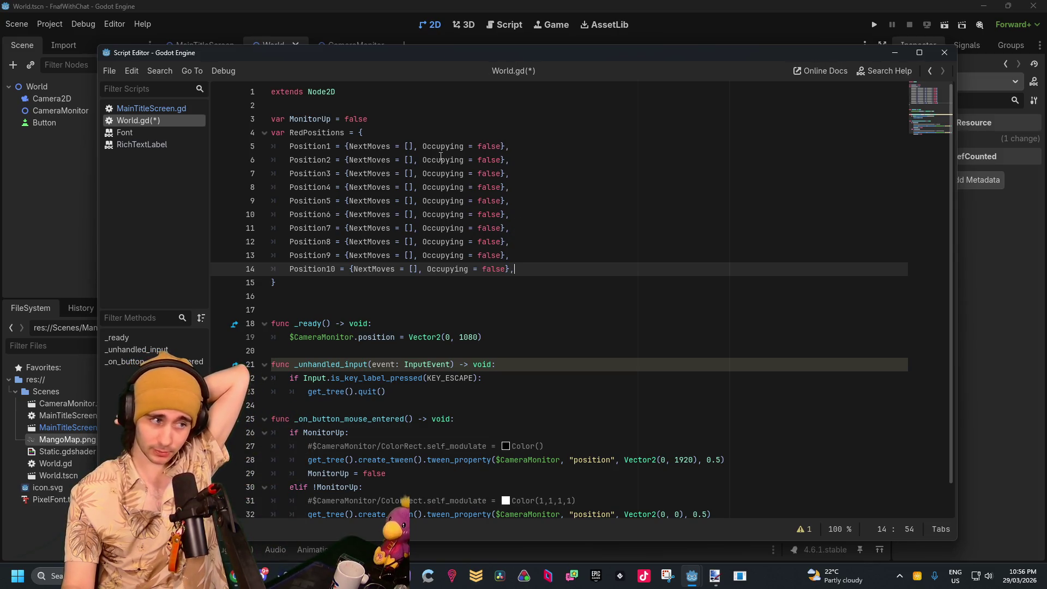
click(461, 146)
click(407, 173)
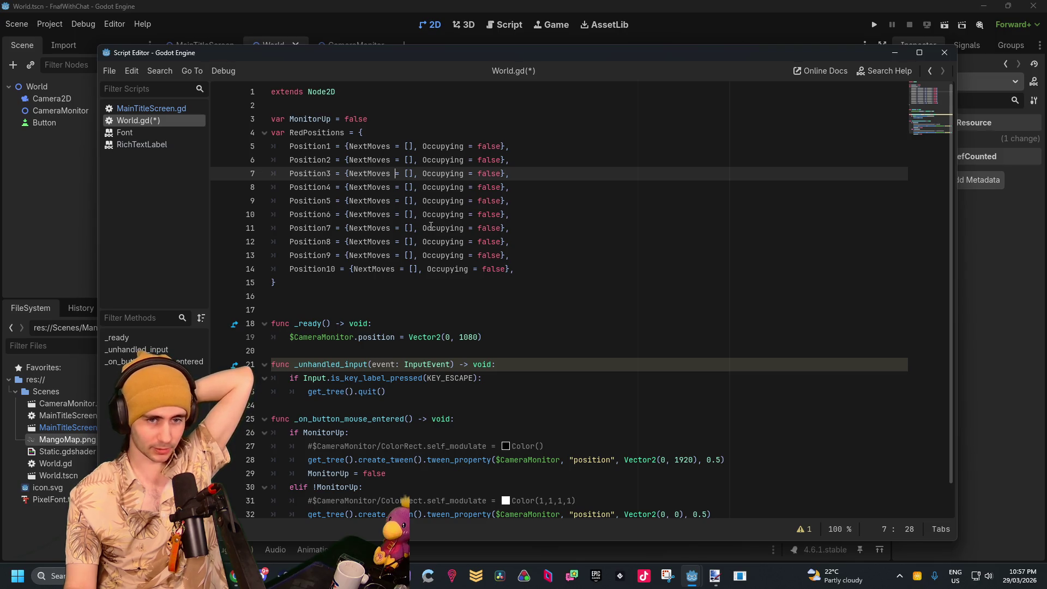
click(407, 159)
click(407, 146)
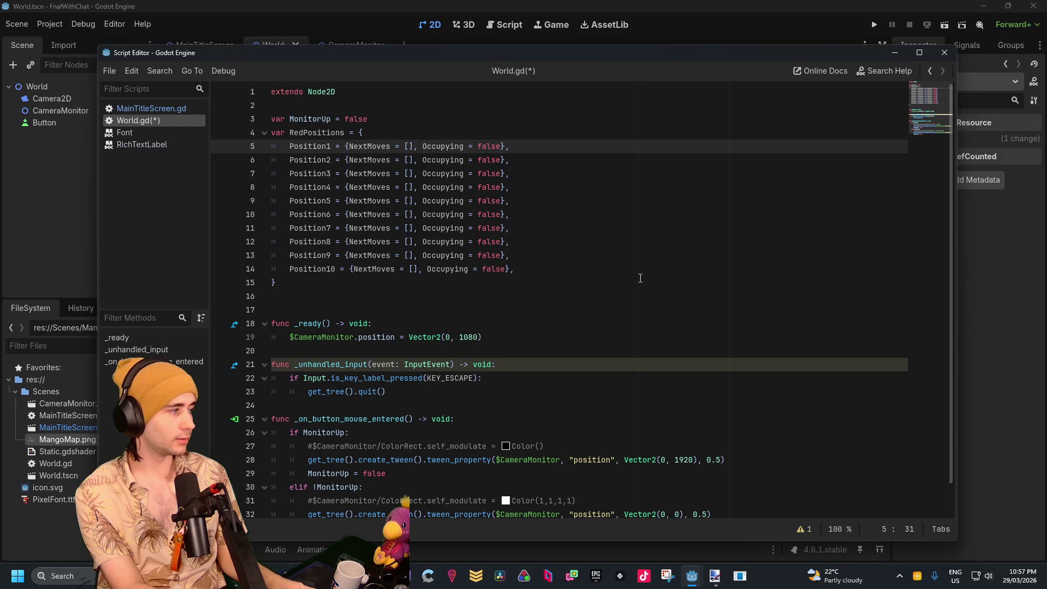
text(Position)
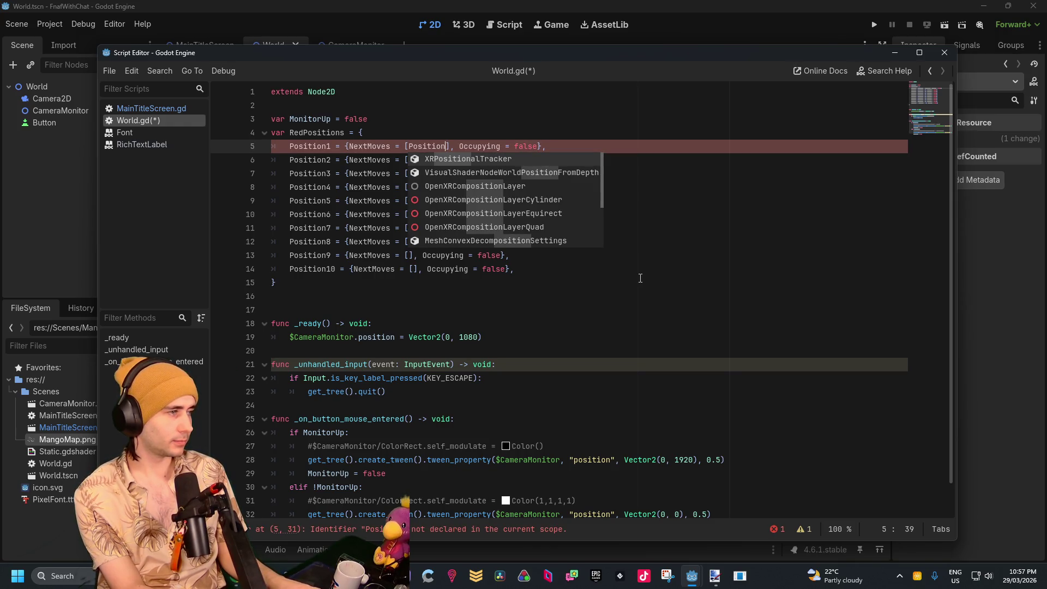
text(2, Posit)
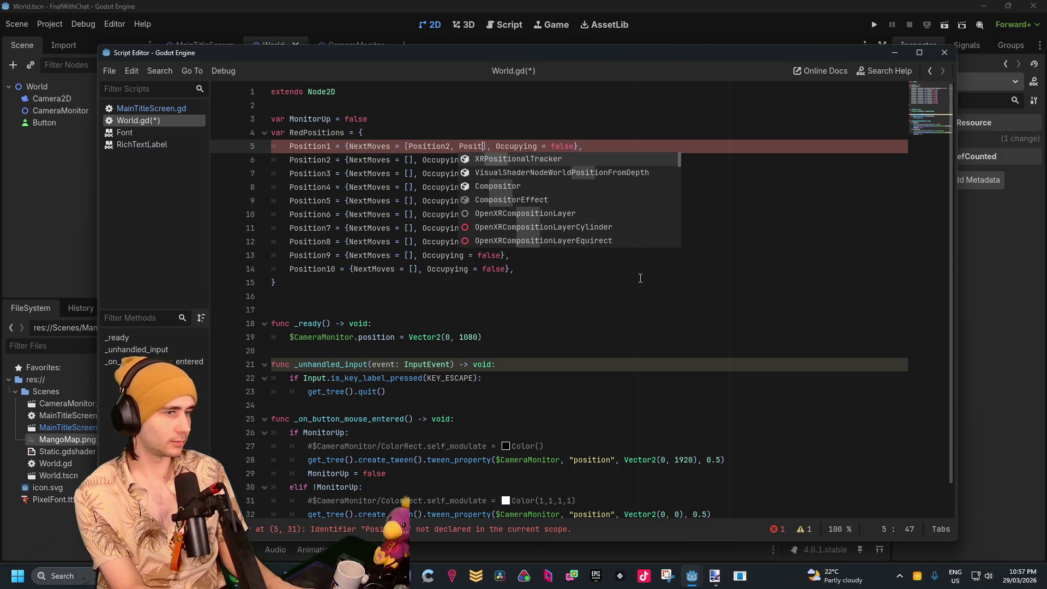
text(ion)
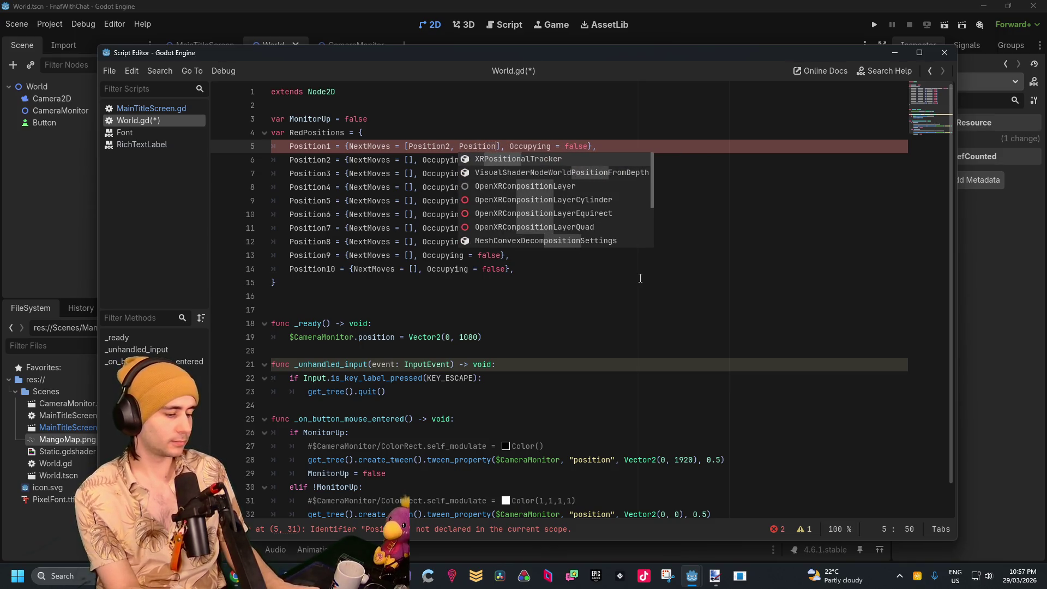
text(6)
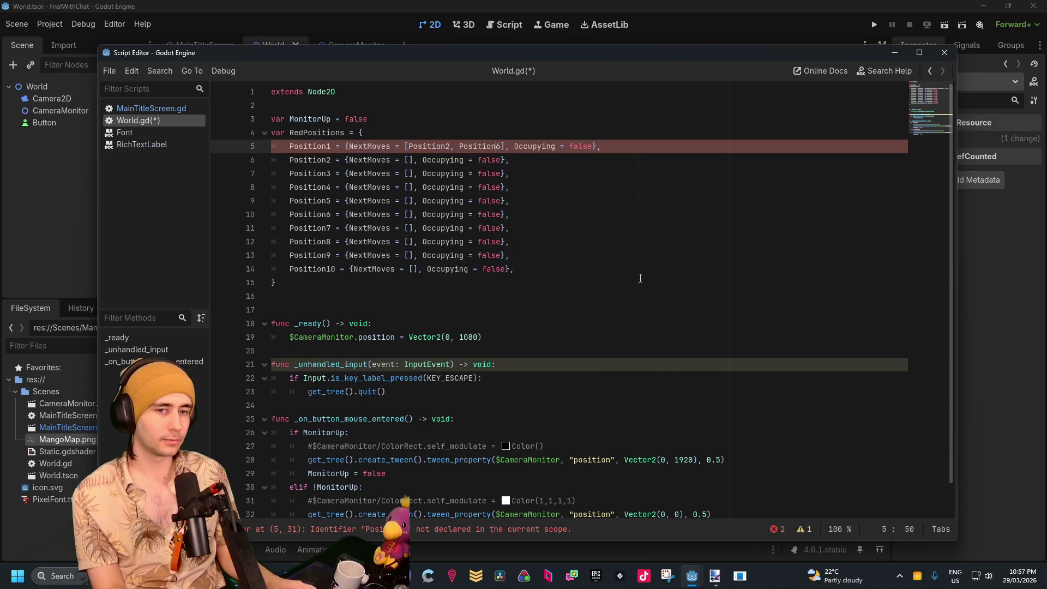
Wrap Position2 and Position6 in double quotes inside Position1's NextMoves list
key(Left)
key(Left)
key(Left)
text(")
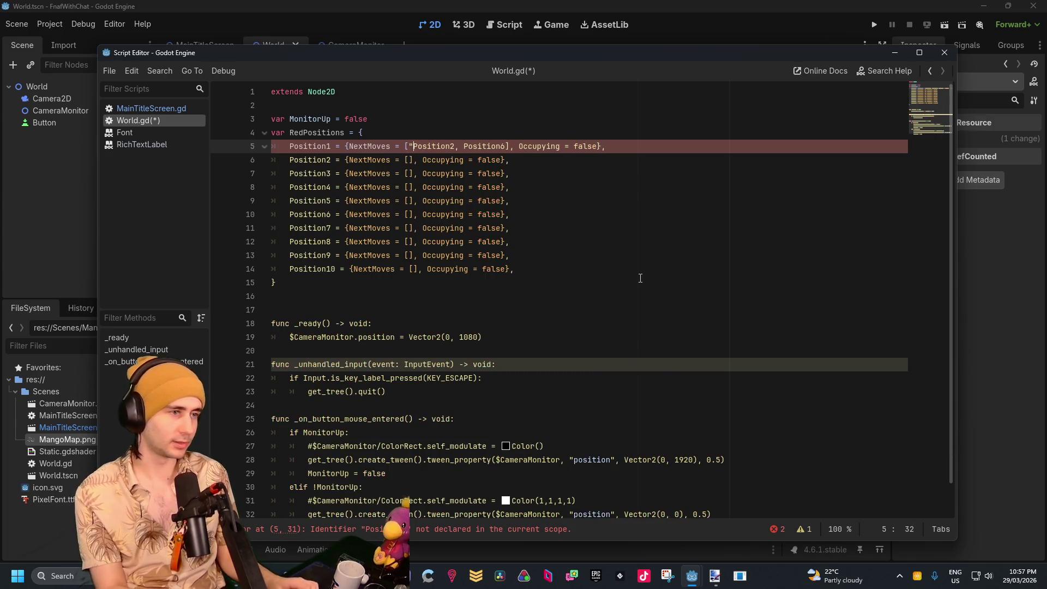
key(Right)
key(Right)
key(Right)
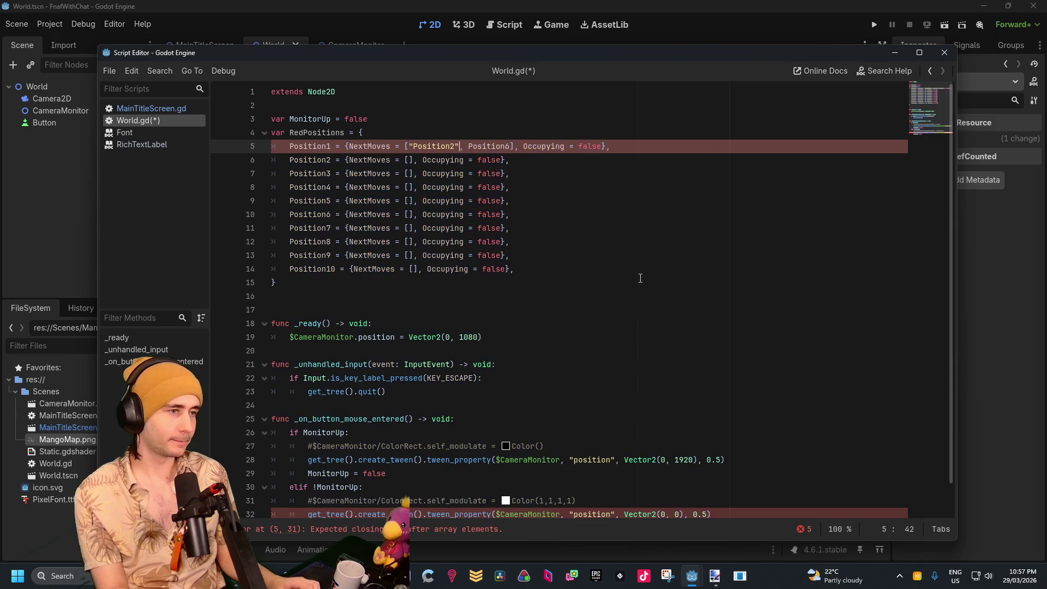
text(")
key(Right)
key(Right)
key(Right)
key(Left)
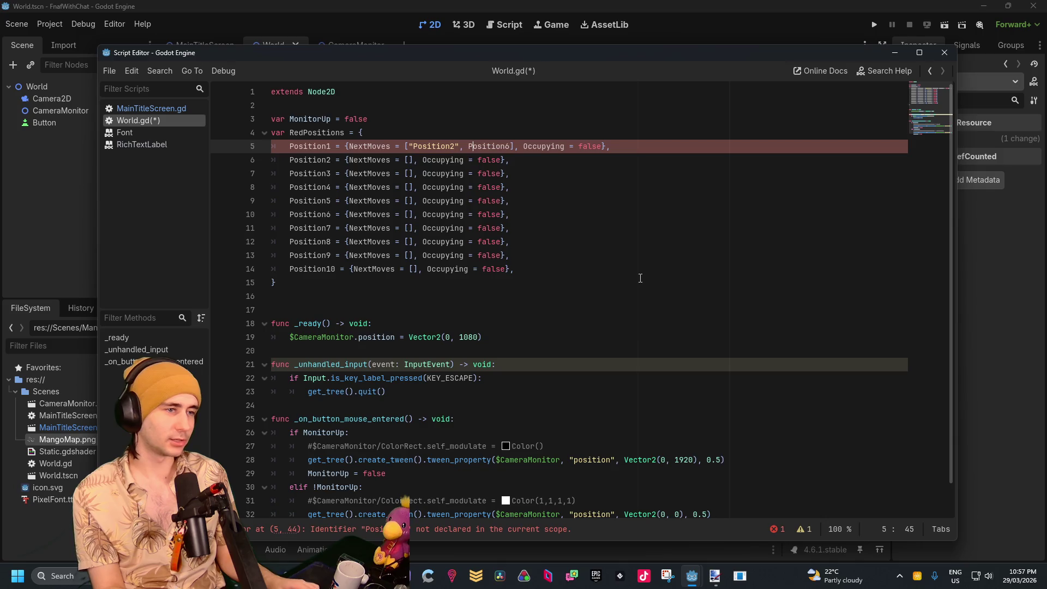
text(")
key(Right)
key(Right)
key(Right)
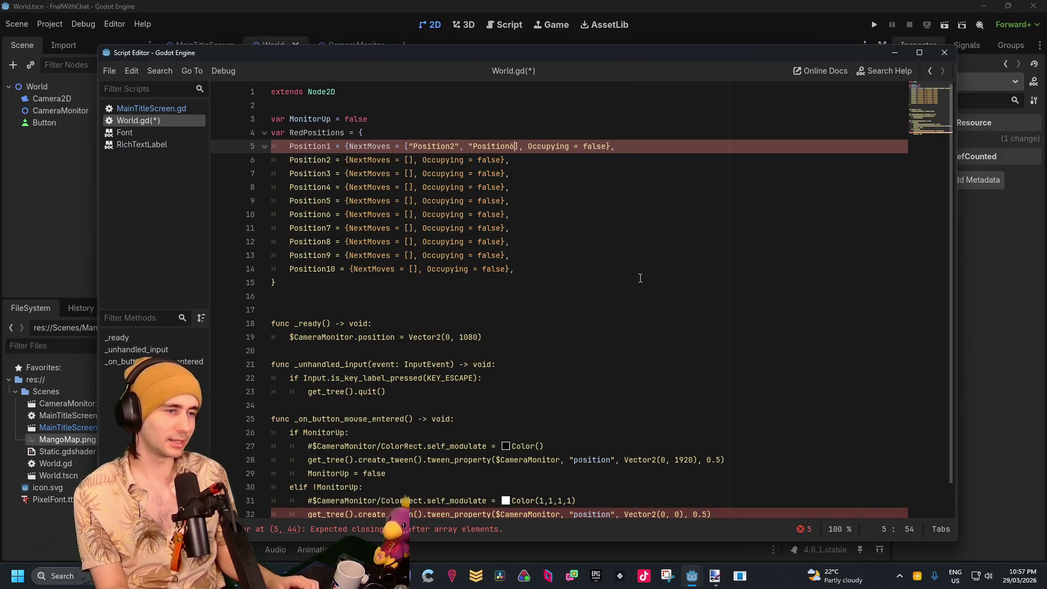
text(")
key(Up)
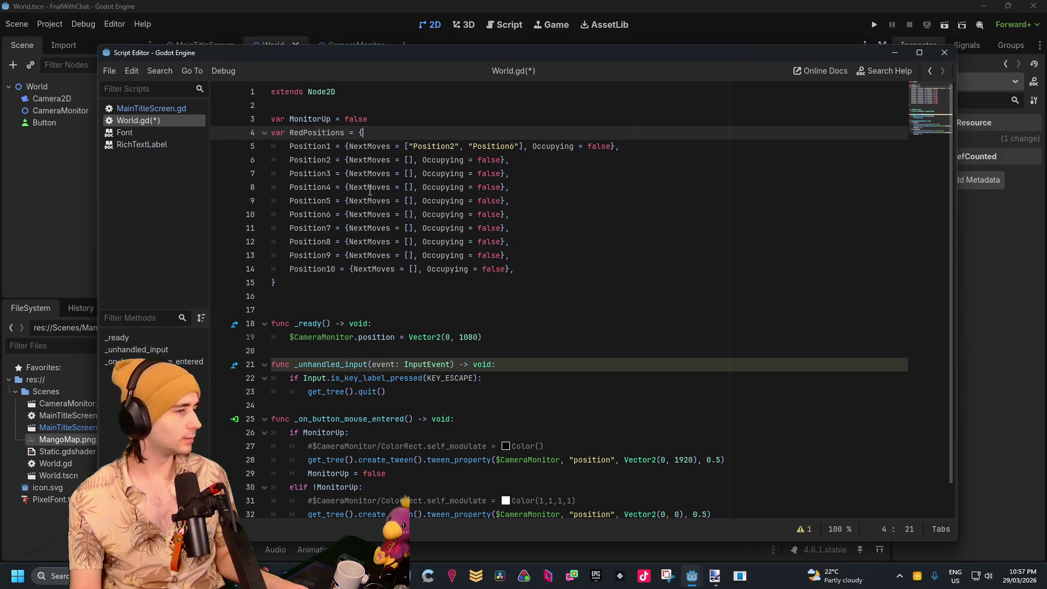
Enter "Position1" in Position2's NextMoves, then a comma and the start of a second "Position name
click(357, 151)
click(422, 159)
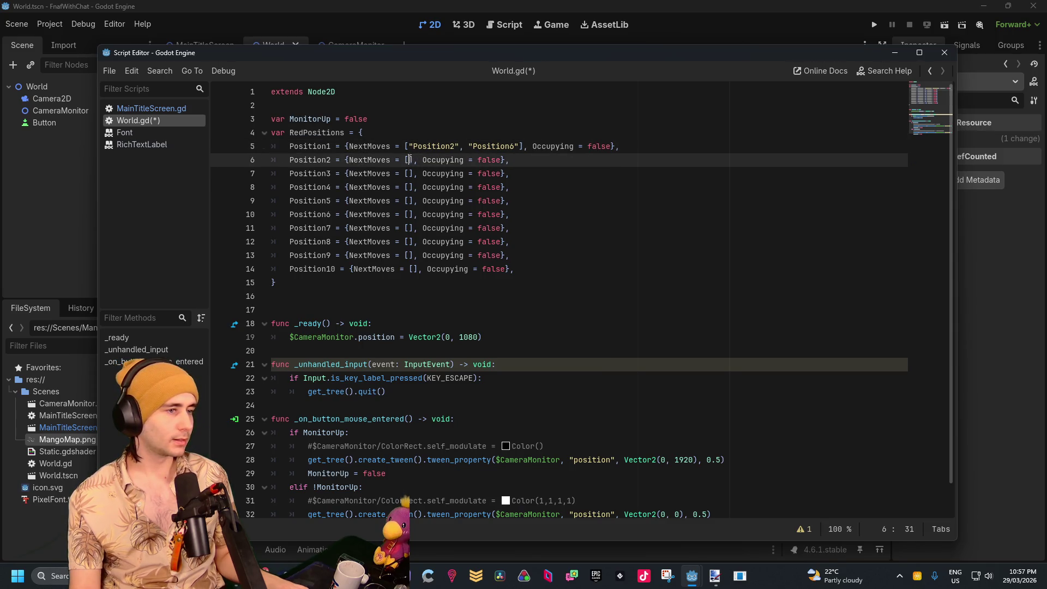
text("P)
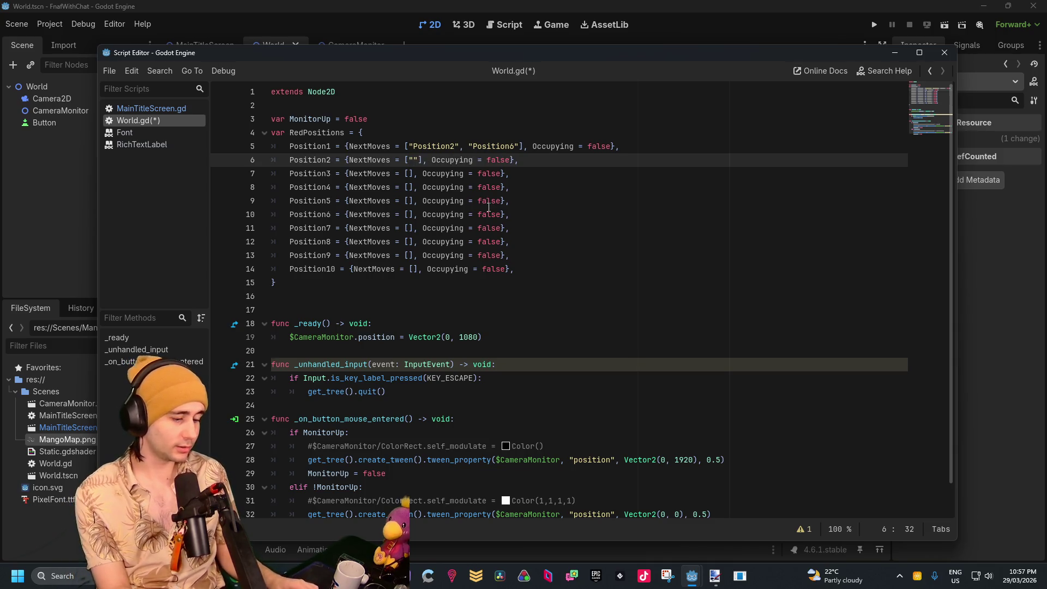
text(os)
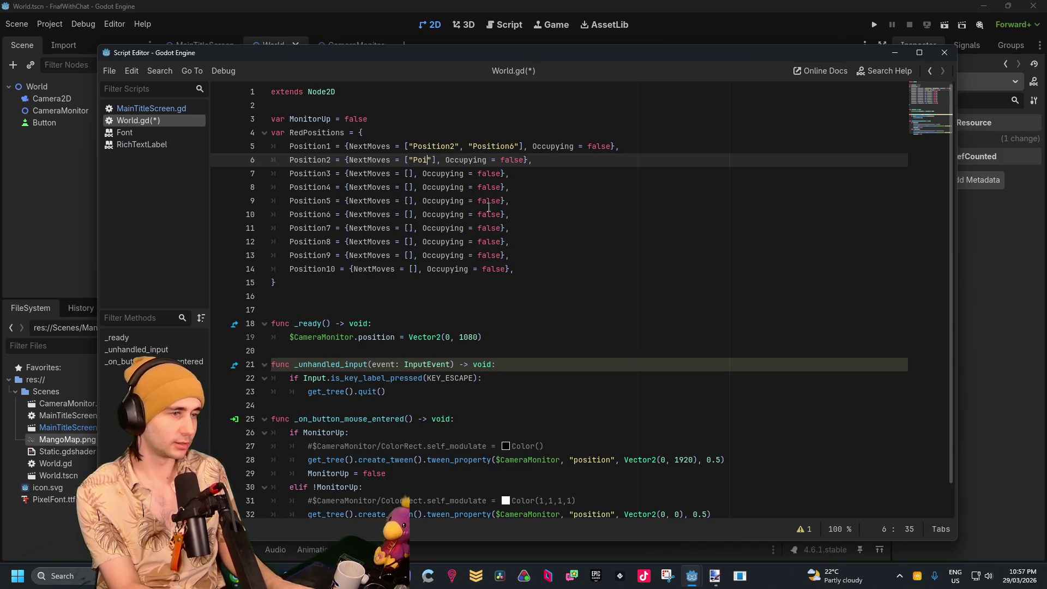
text(ition)
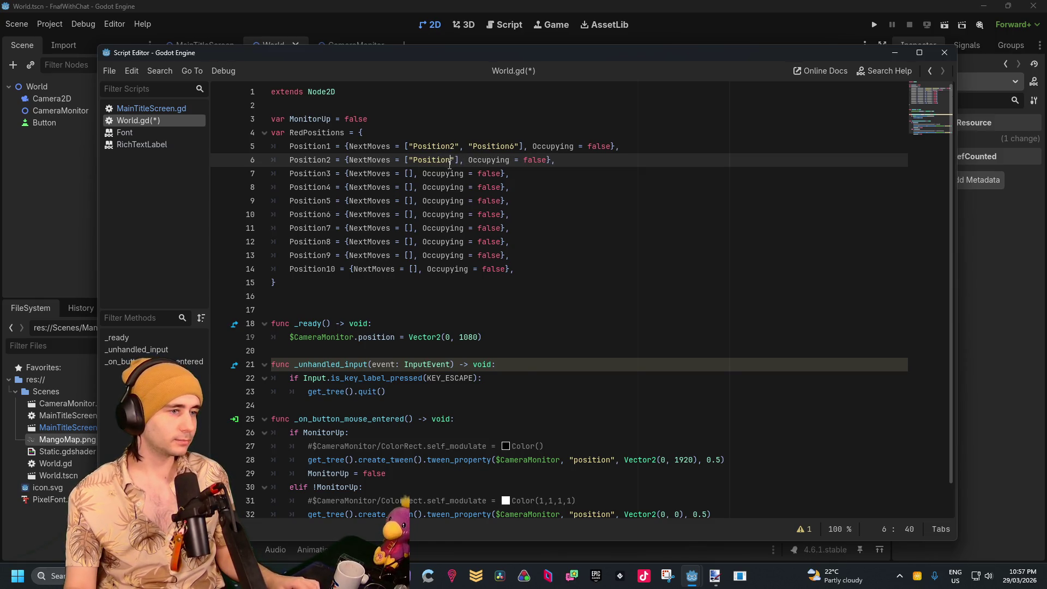
mouse_move(452, 160)
mouse_down()
mouse_move(383, 160)
mouse_move(414, 159)
mouse_up()
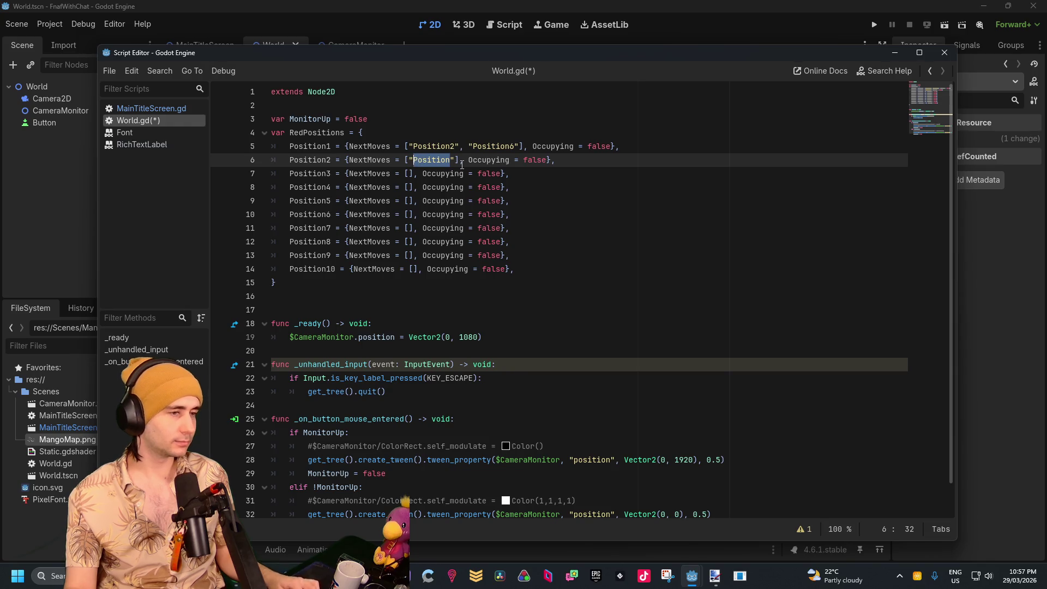
key(Right)
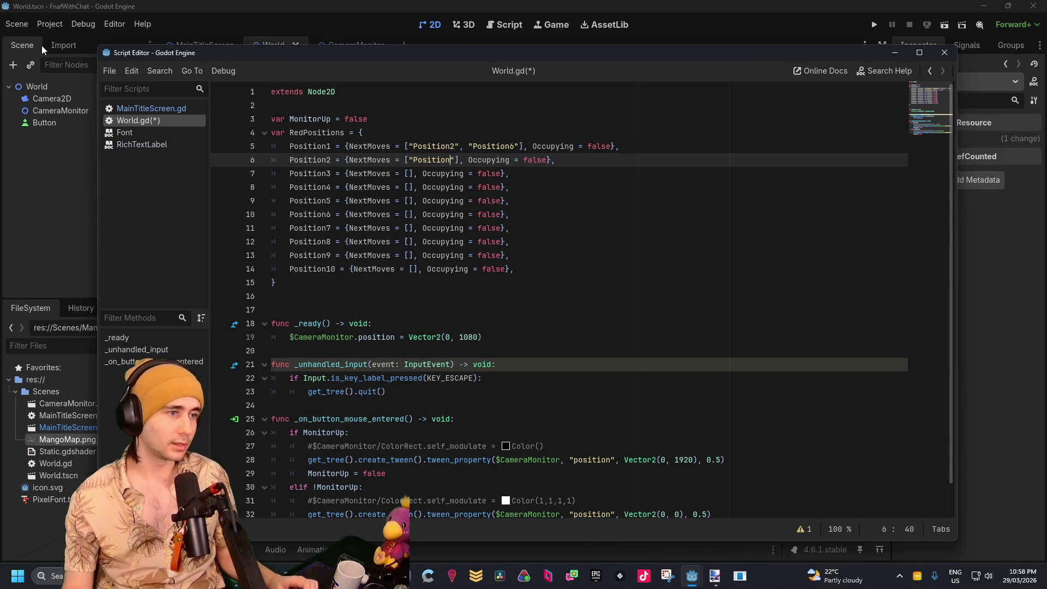
text(1")
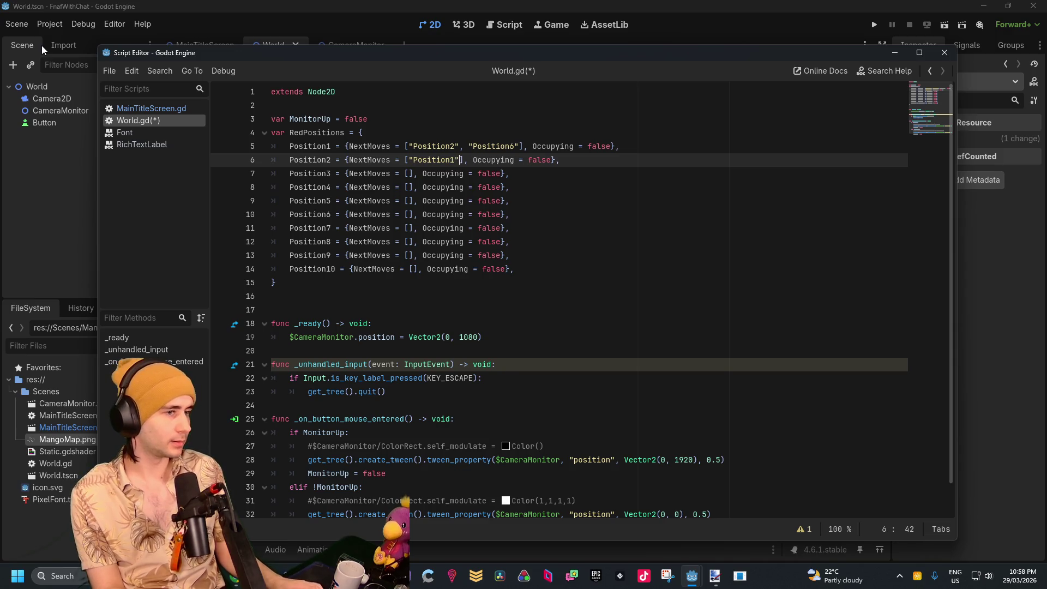
text(,)
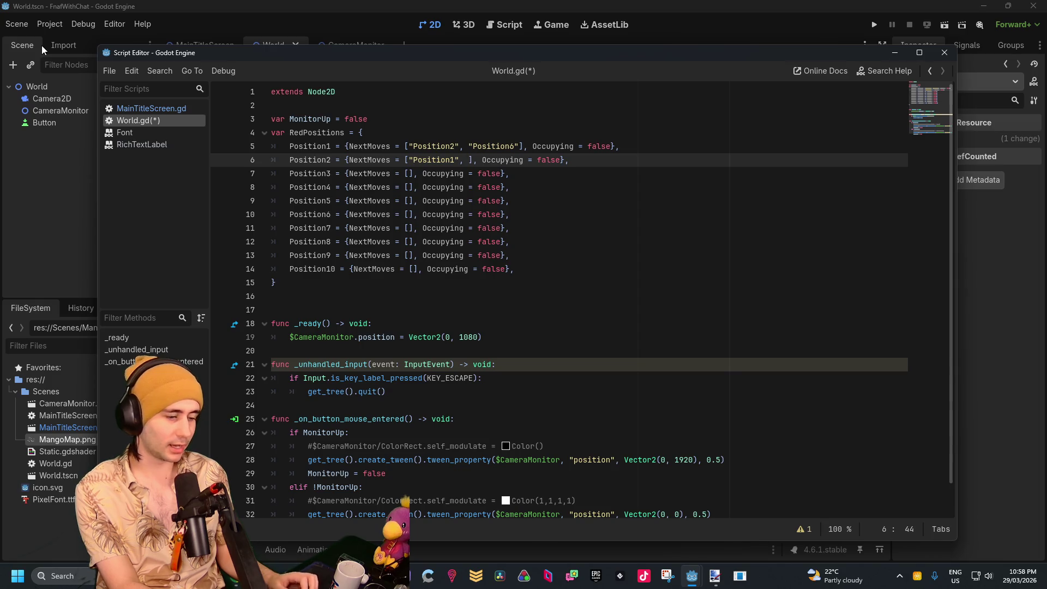
text("Position3", Position)
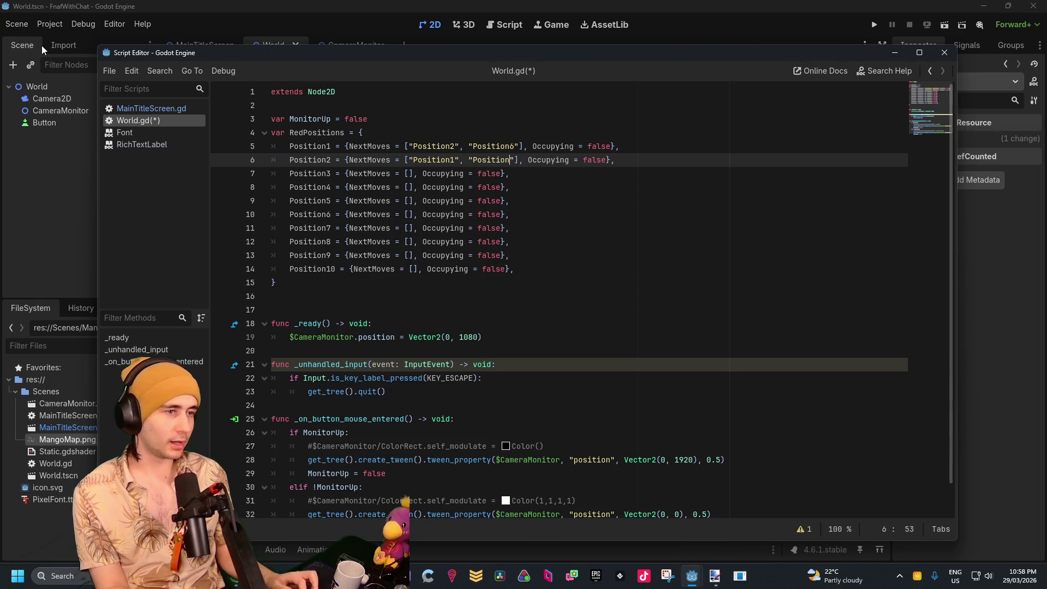
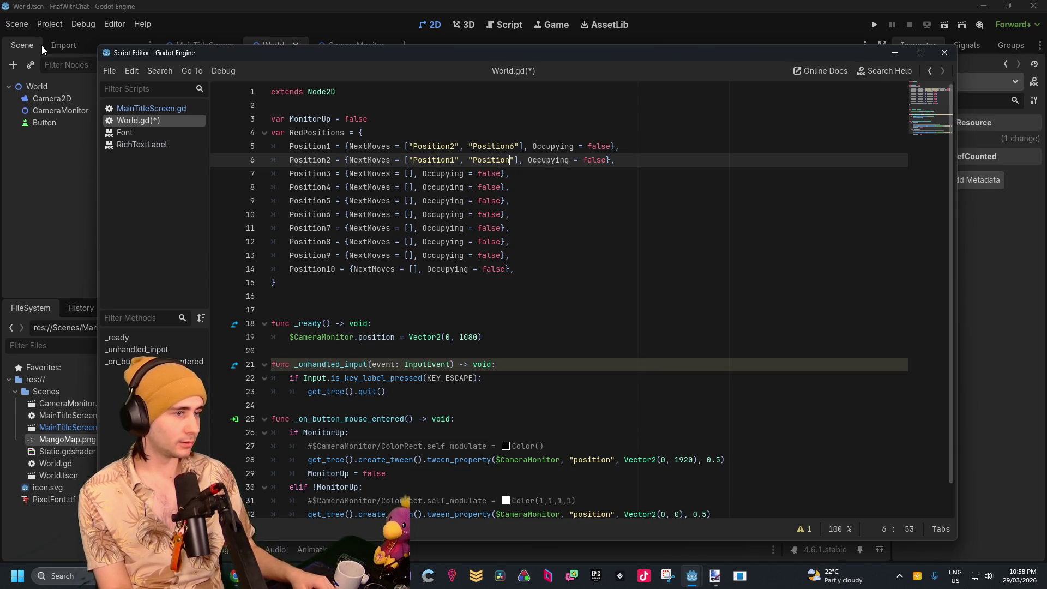
Finish Position2's NextMoves as "Position1", "Position3", "Position7", quoting every entry
text(3")
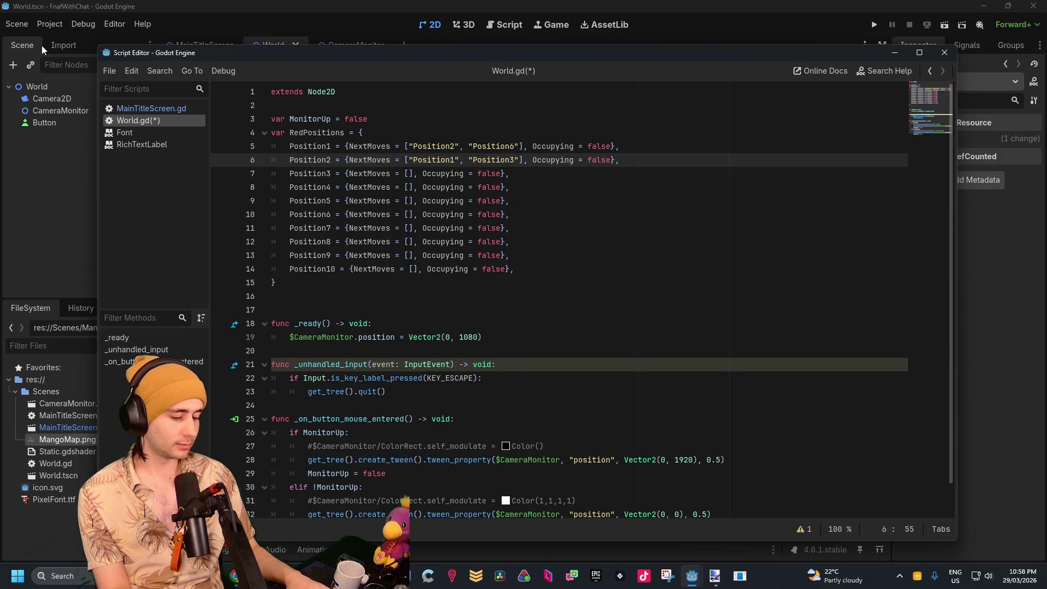
text(, Position)
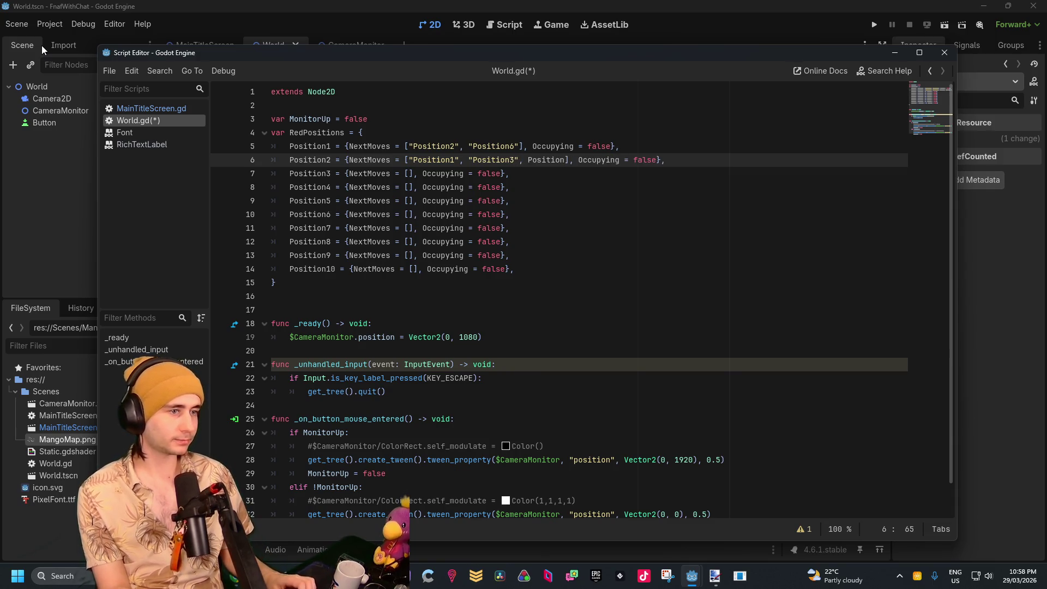
key(Left)
key(ctrl+Left)
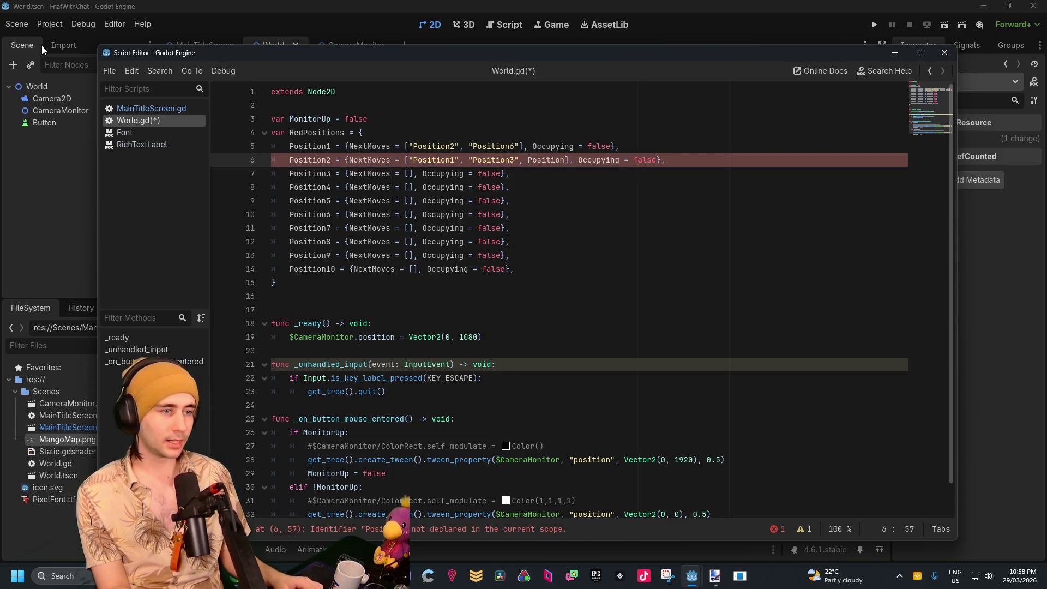
text(")
key(Right)
key(Right)
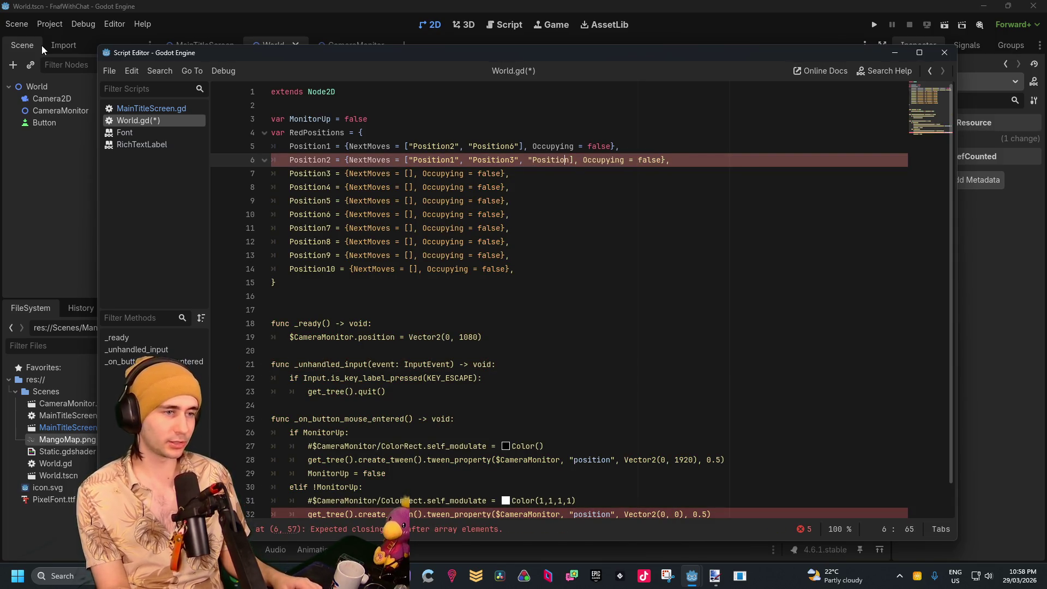
text(")
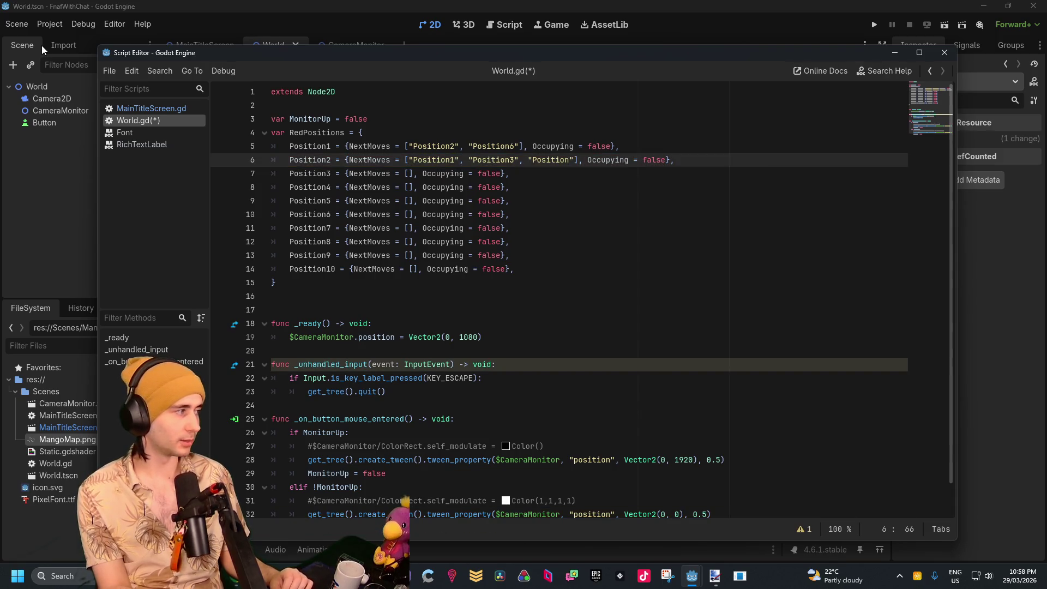
text(7)
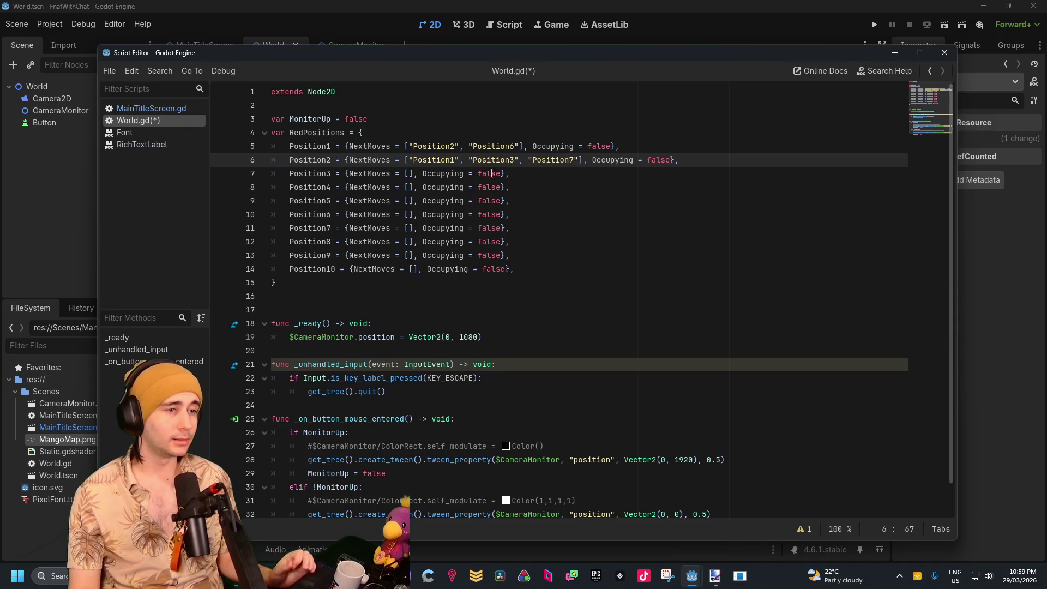
Enter "Position2", "Position4" and "Position5" in Position3's NextMoves, fixing a stray 0
click(410, 172)
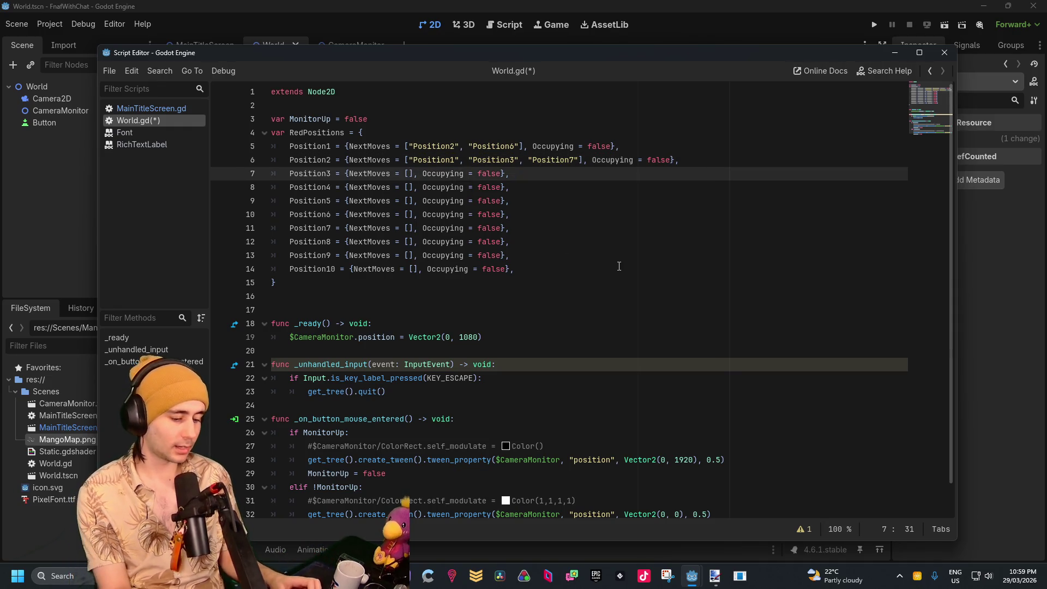
text("Position)
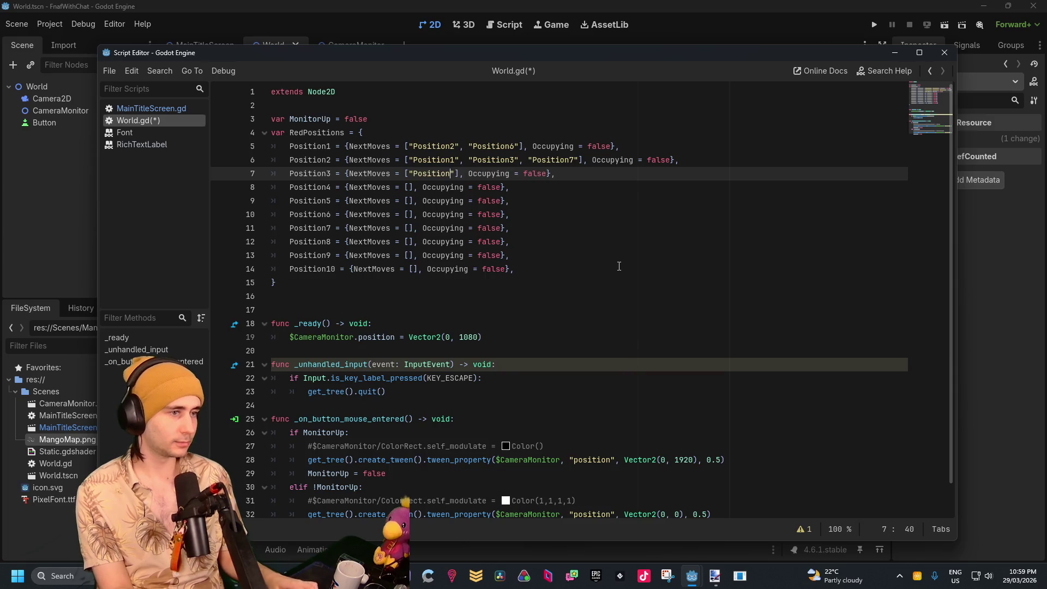
text(2")
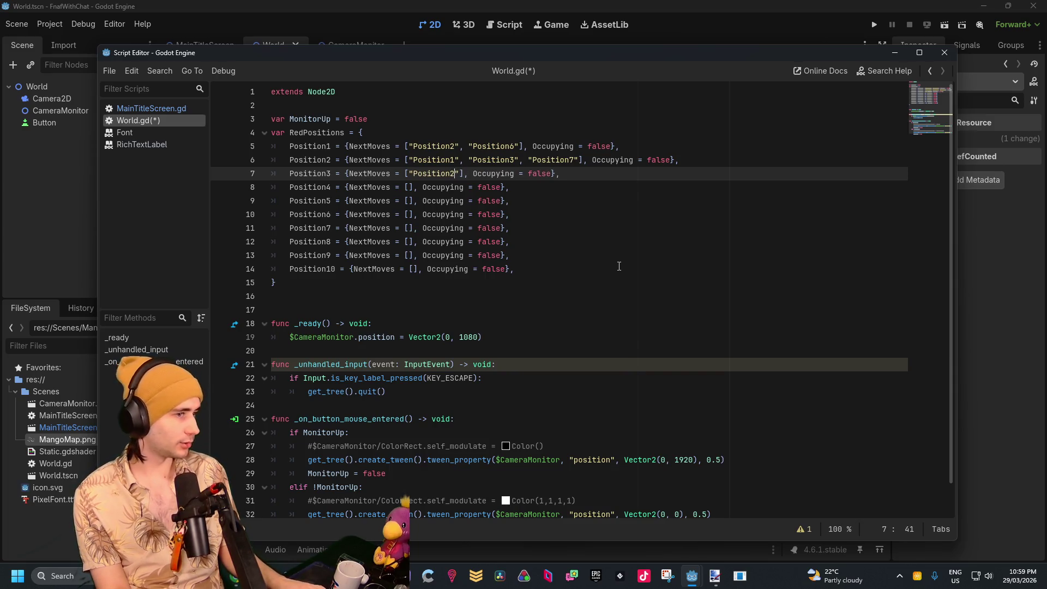
text(,)
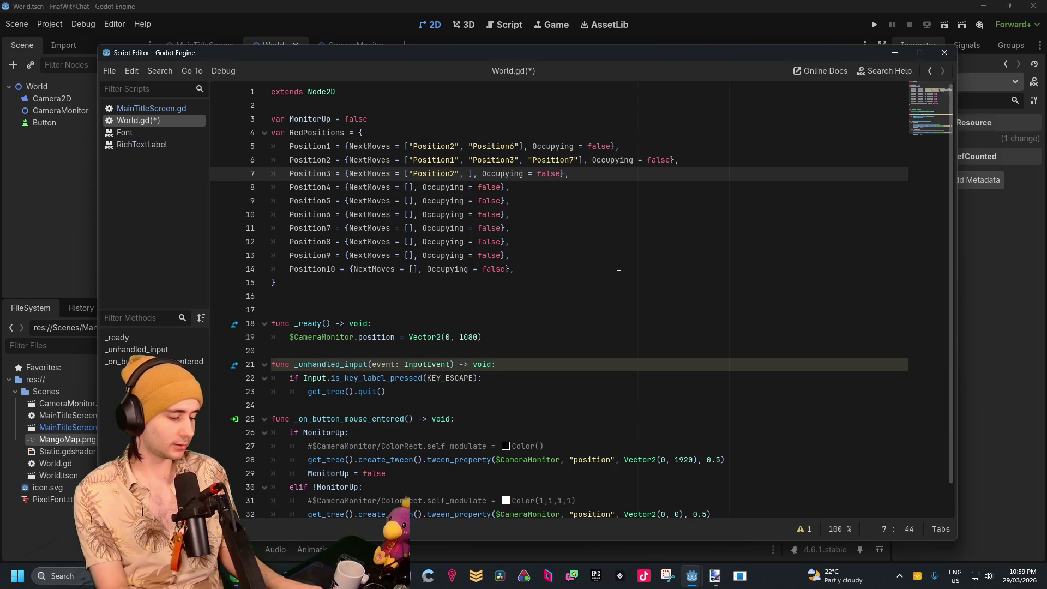
text( "Position)
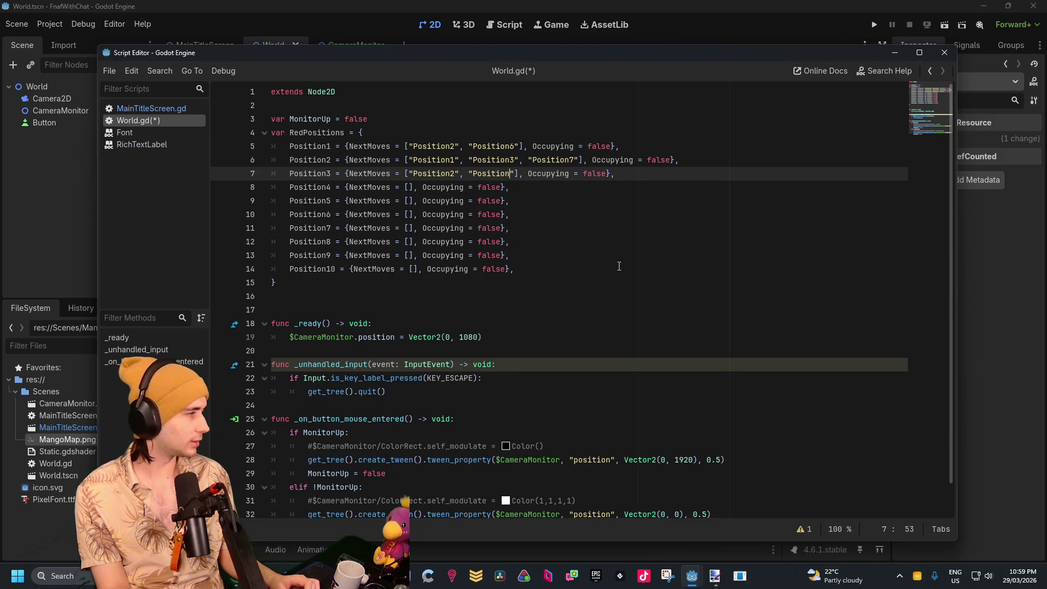
text(4")
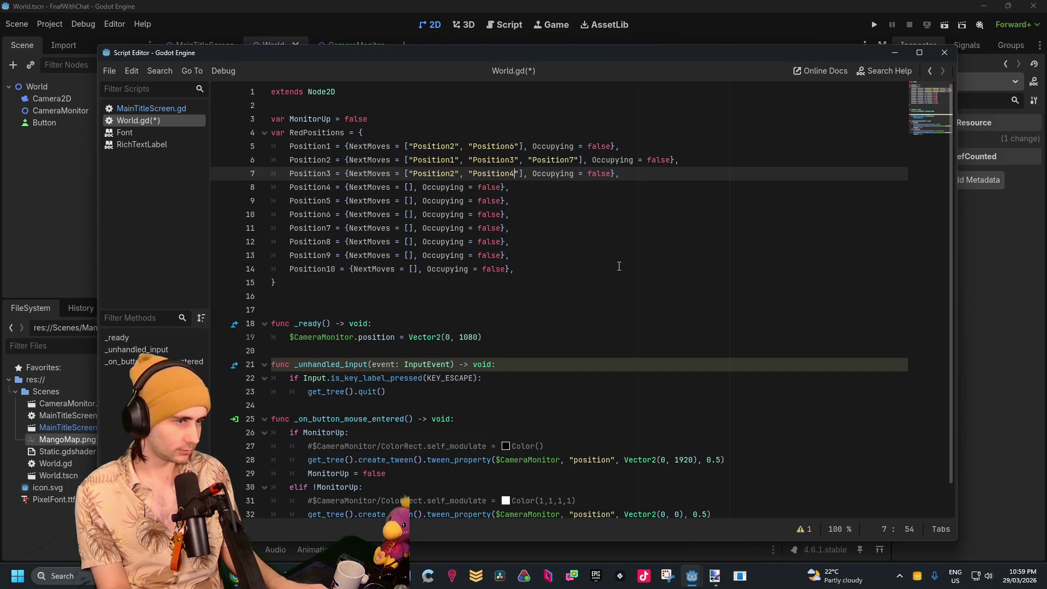
text(,)
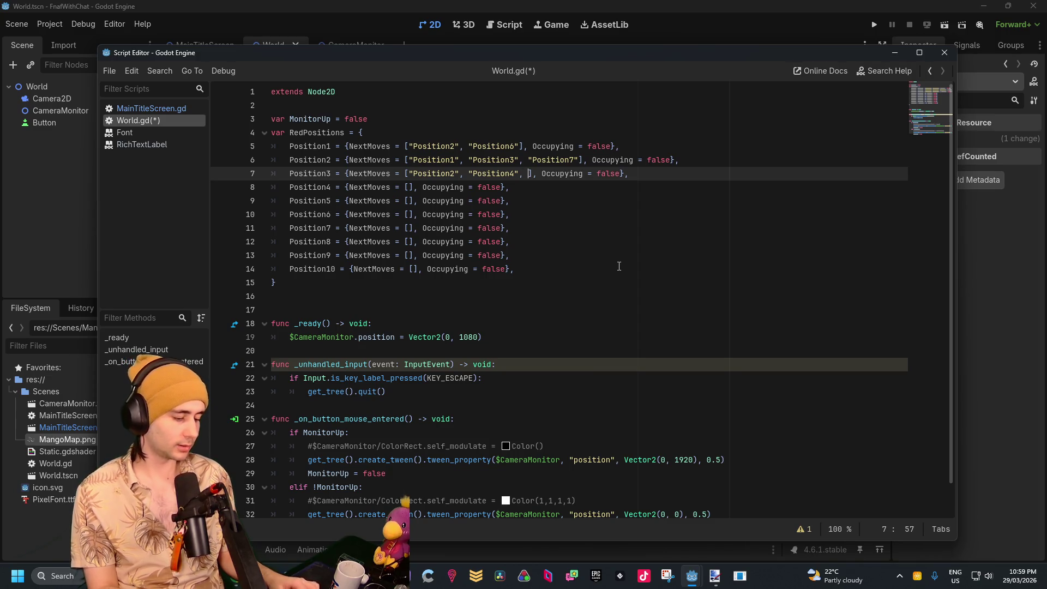
text("Position)
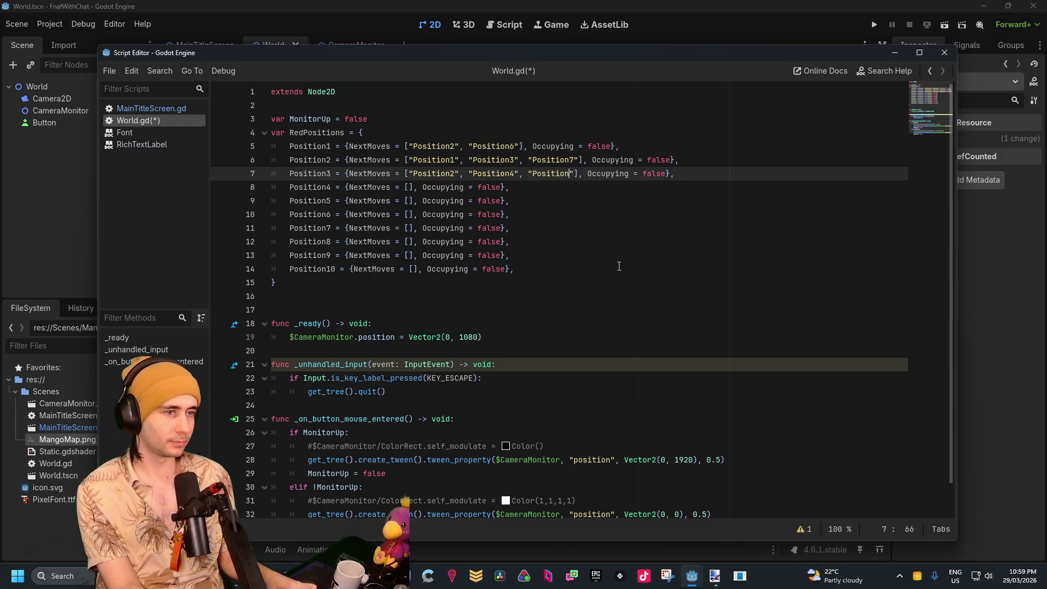
text(50")
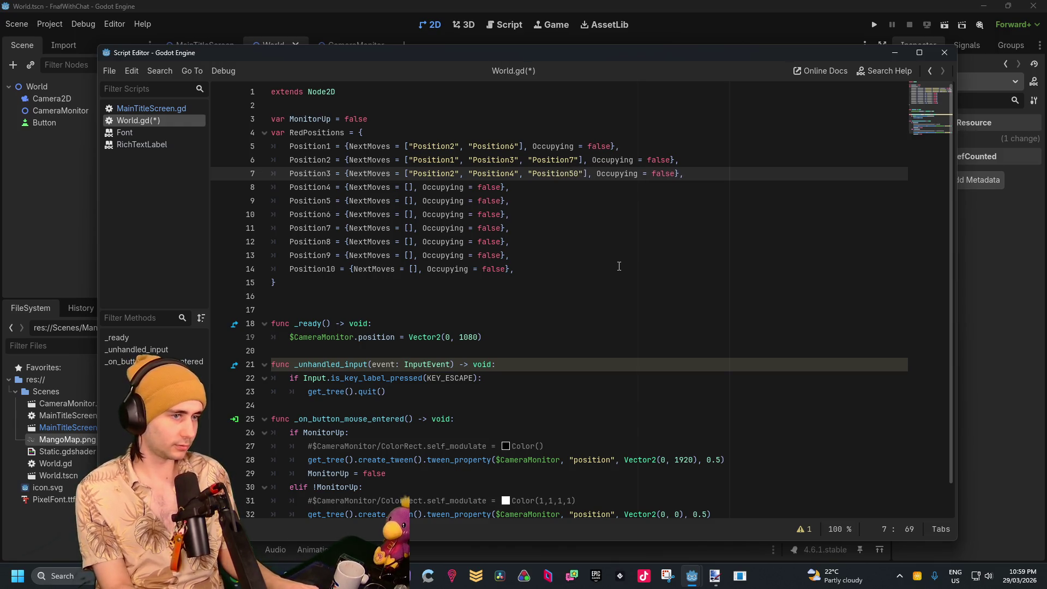
key(Left)
key(BackSpace)
key(Right)
key(Right)
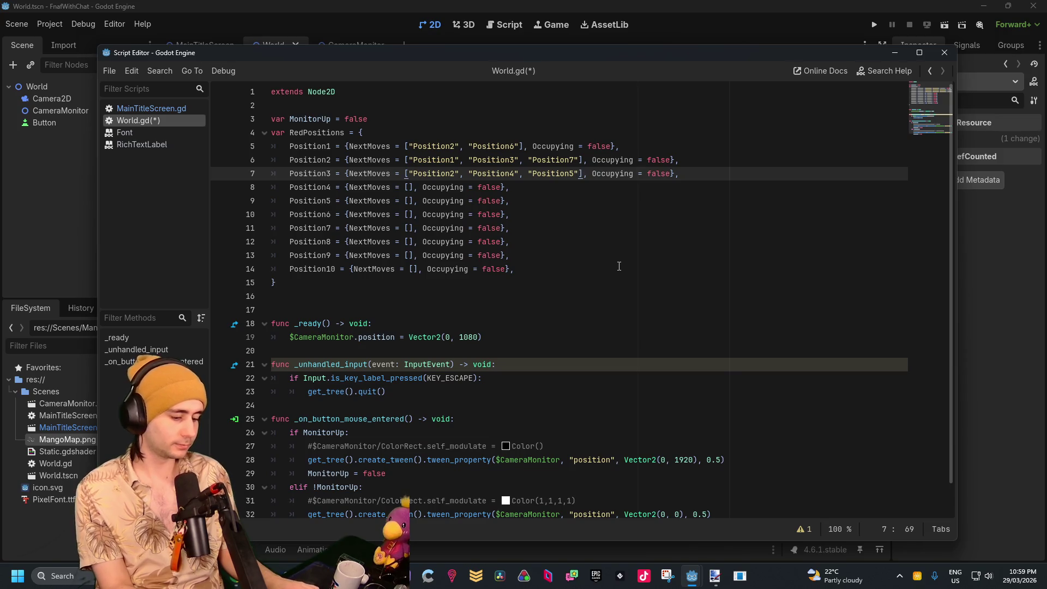
Add a quoted "Position6" entry, followed by an unquoted Position7
text(, Position)
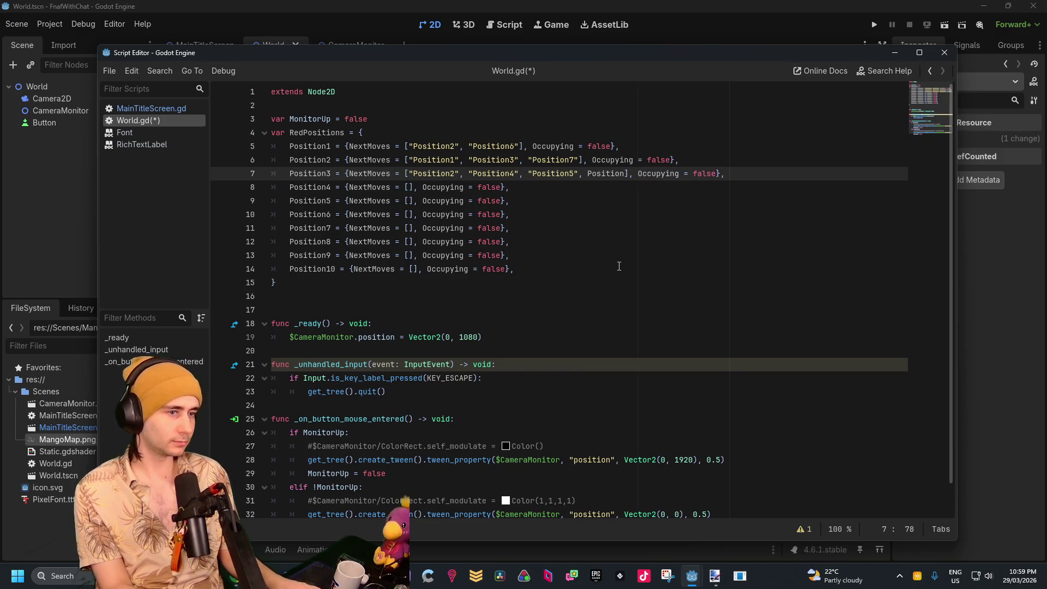
key(Left)
key(Left)
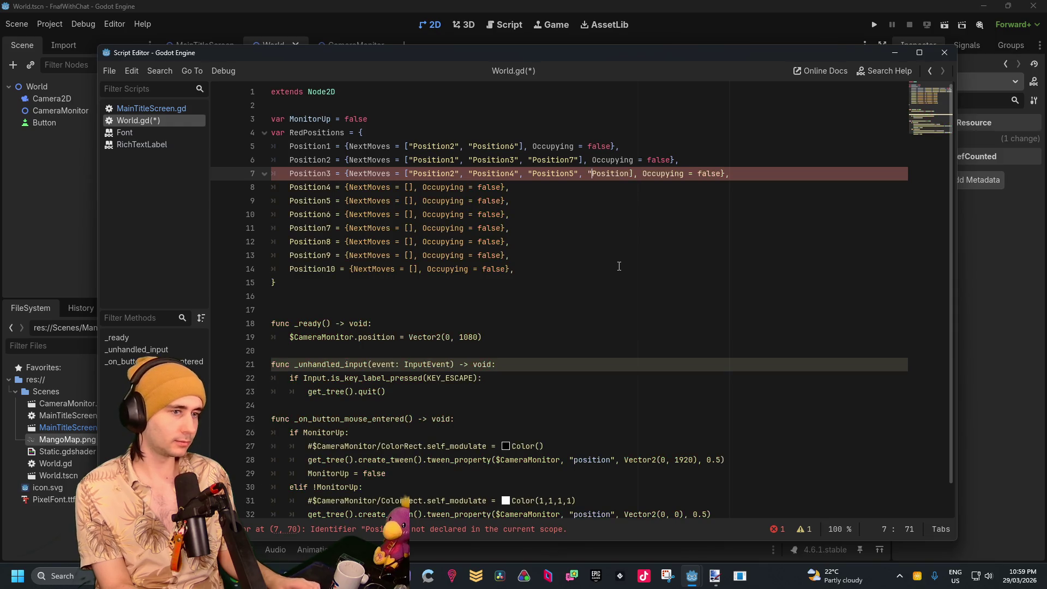
text(")
key(Right)
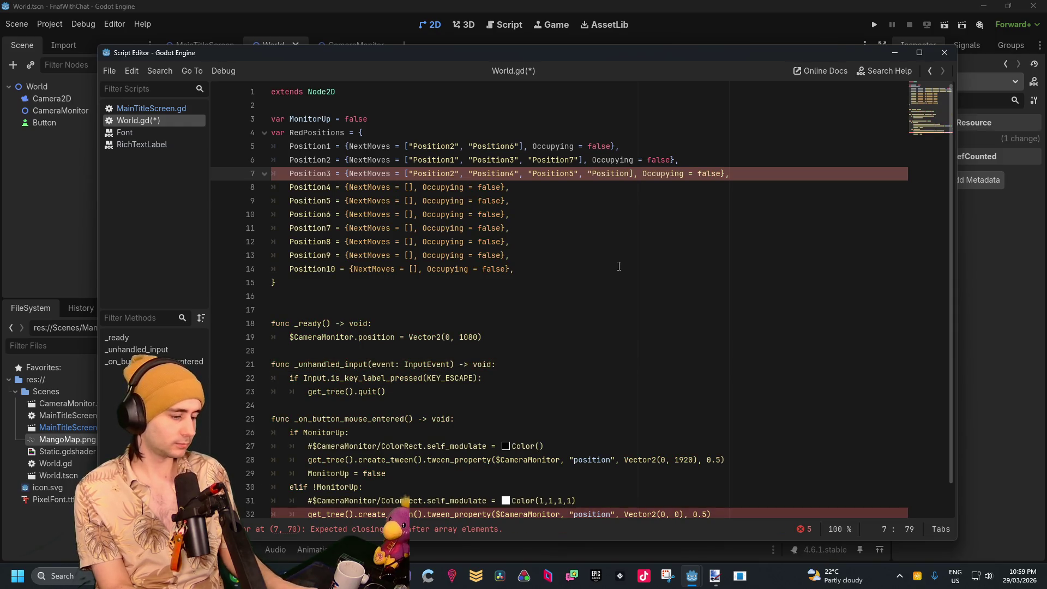
text(6)
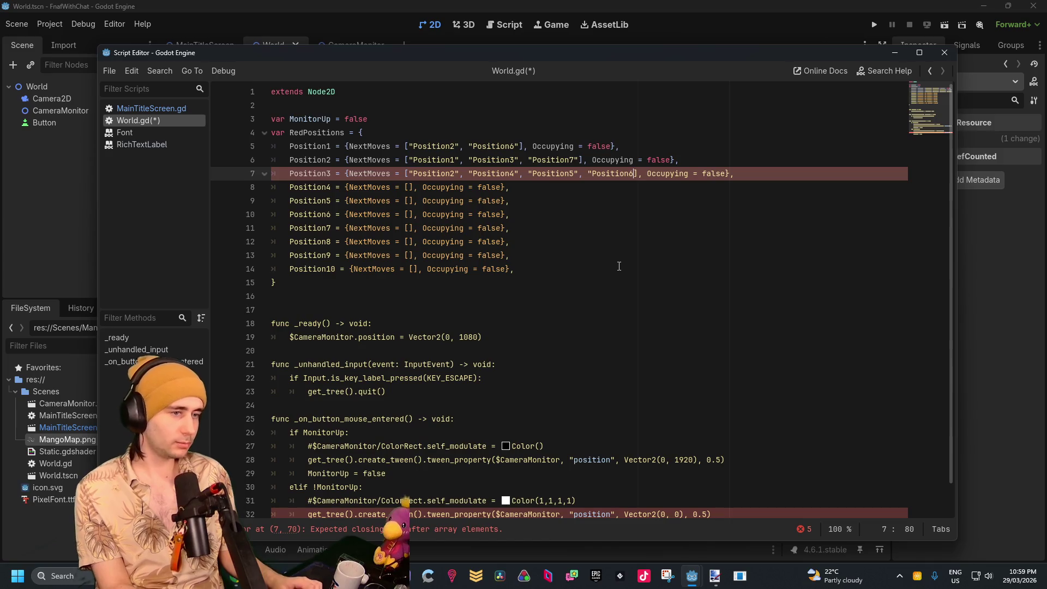
text(", )
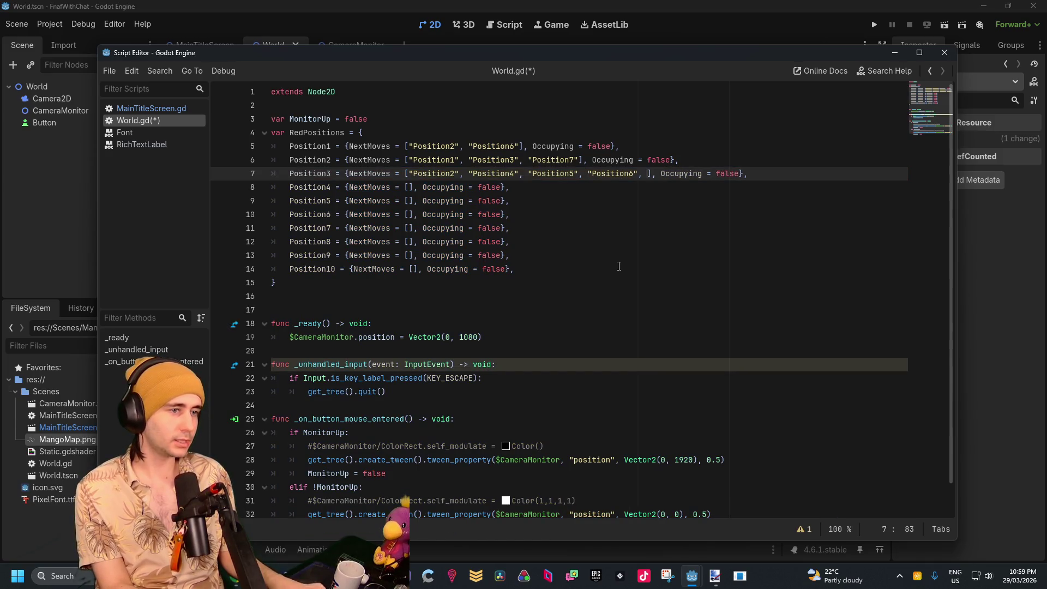
text(Position7)
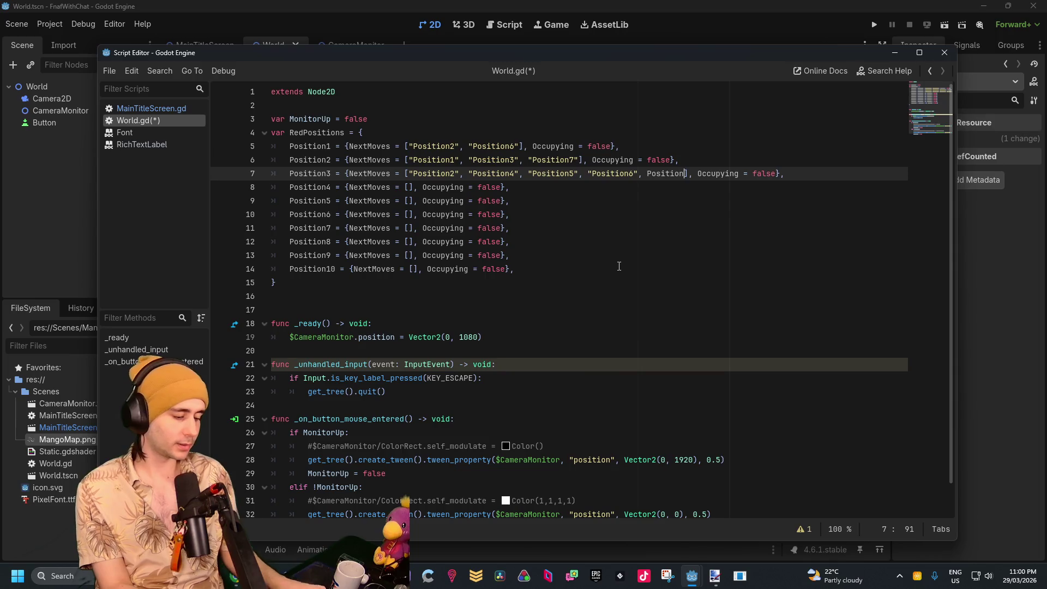
key(Left)
Wrap the Position7 entry in Position3's list in quotes
text(")
key(BackSpace)
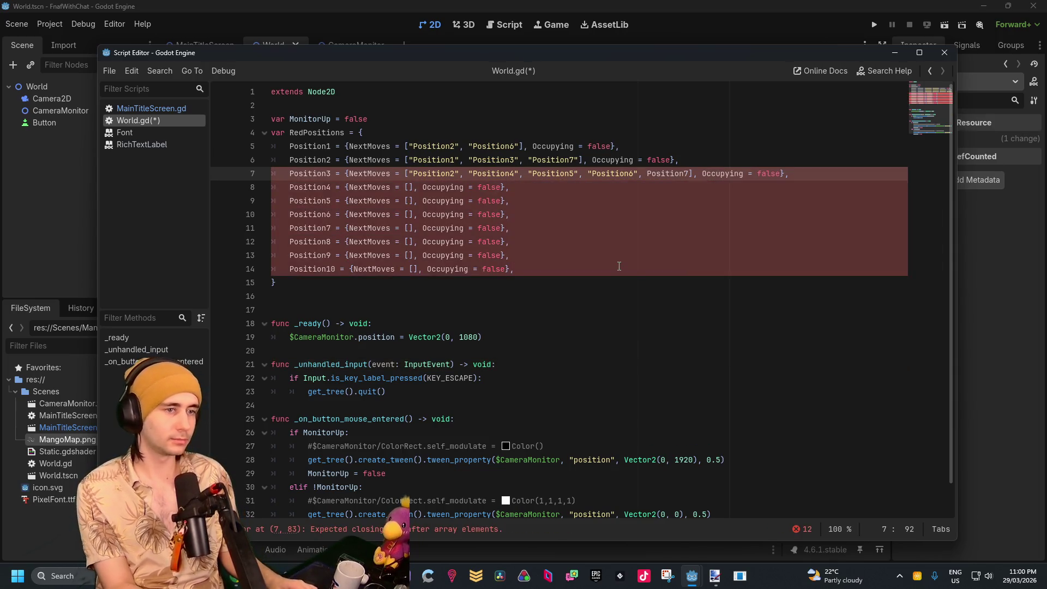
text(")
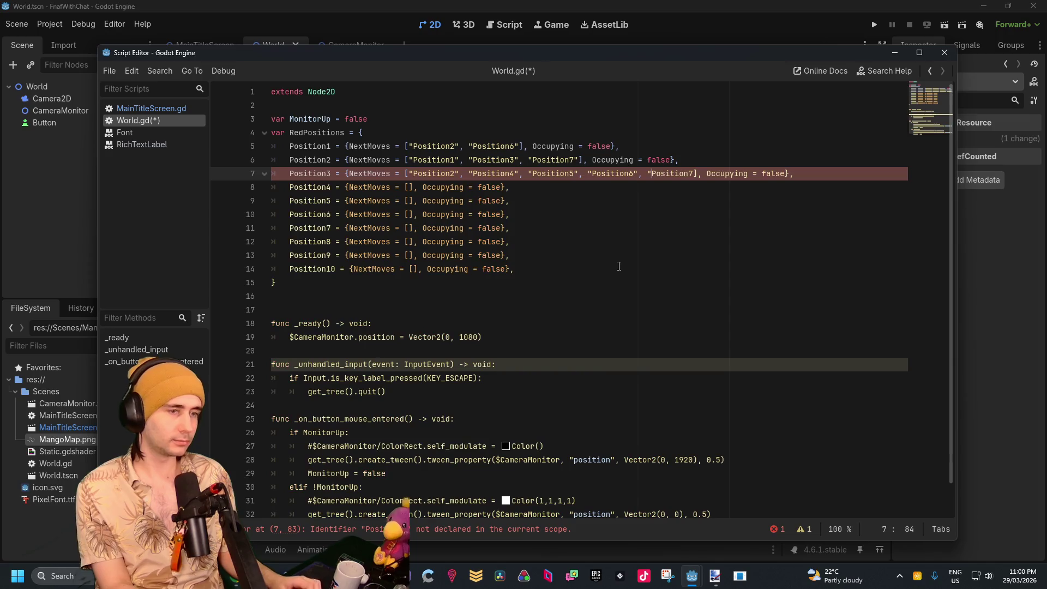
key(ctrl+Right)
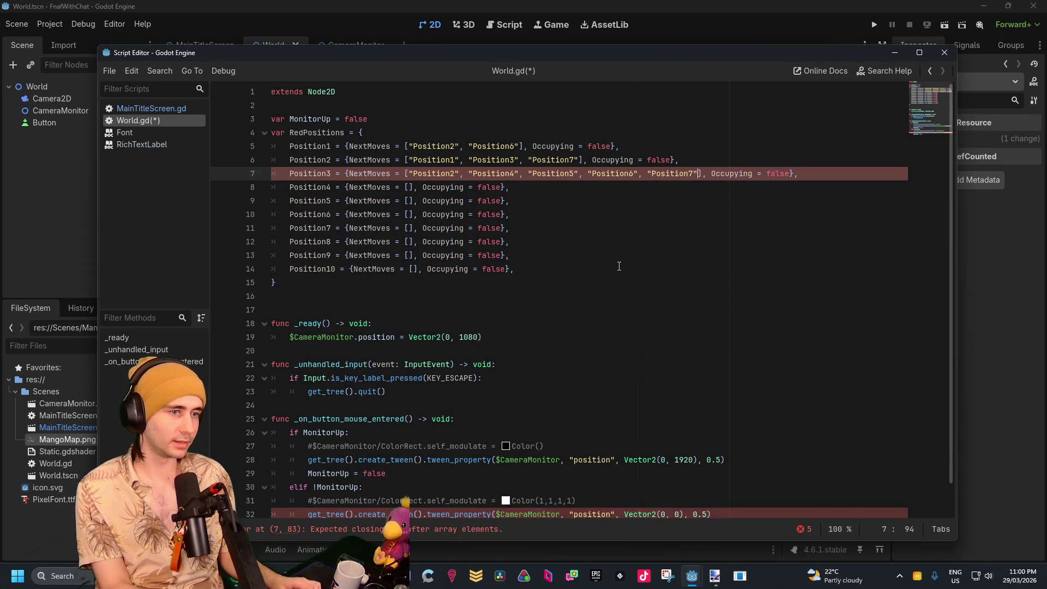
text(")
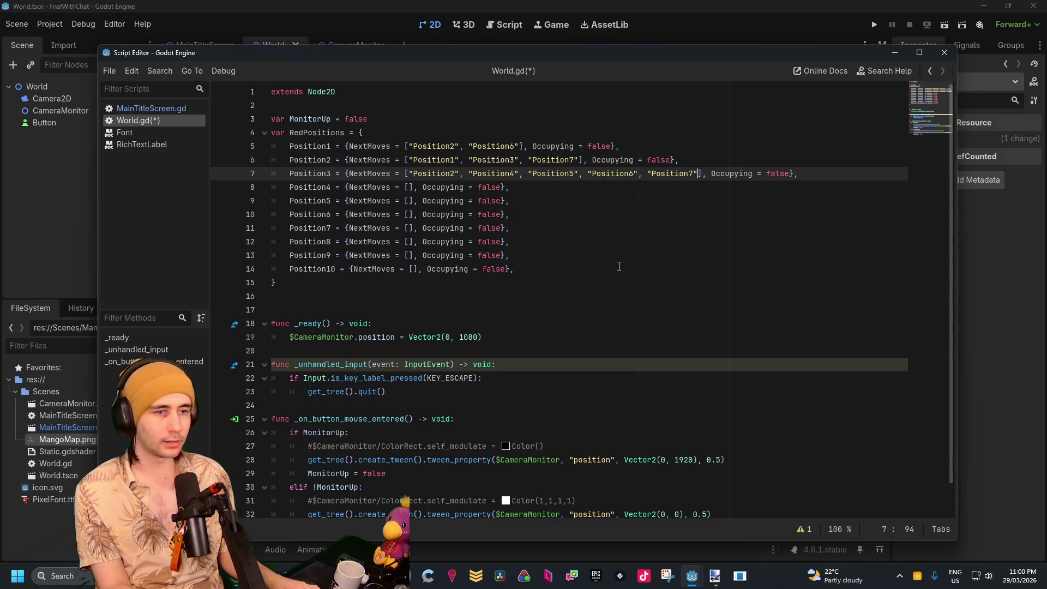
Append "Position8", "Position9" and "Position10" to Position3's NextMoves list
text(, )
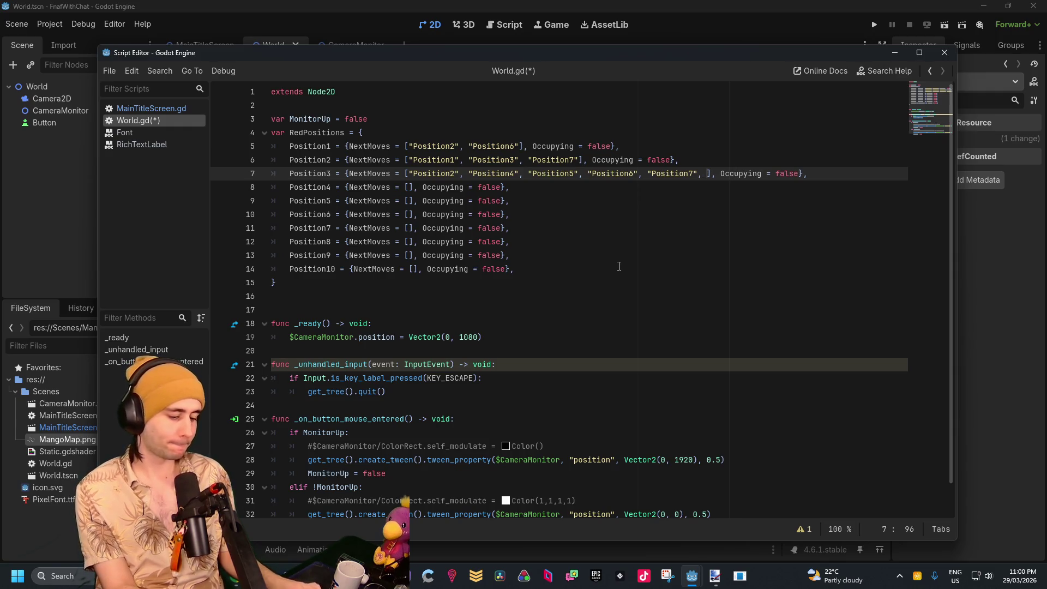
text("Position8)
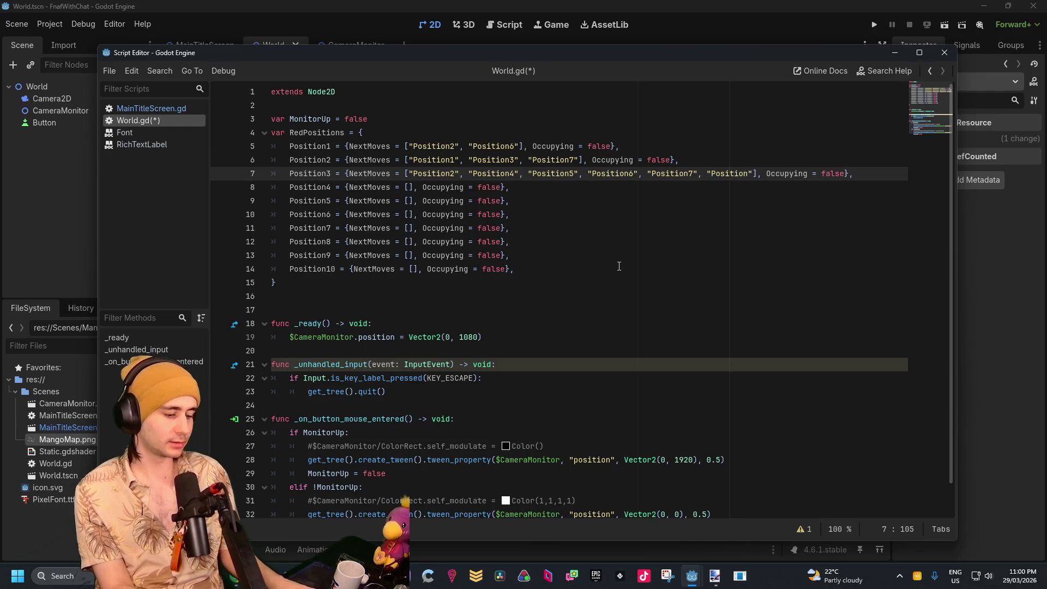
text(",)
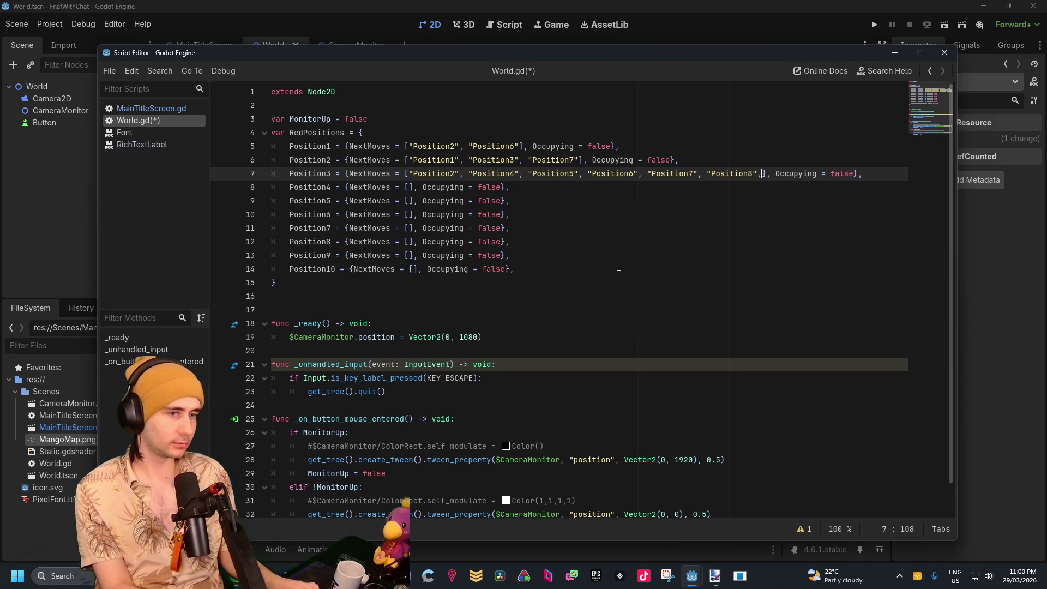
text( ")
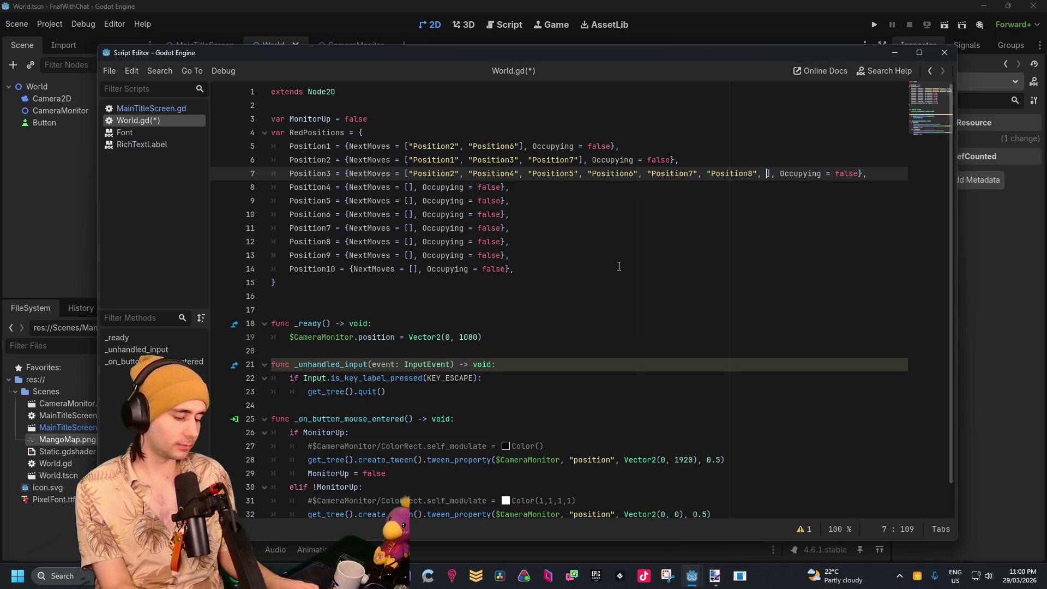
text(9)
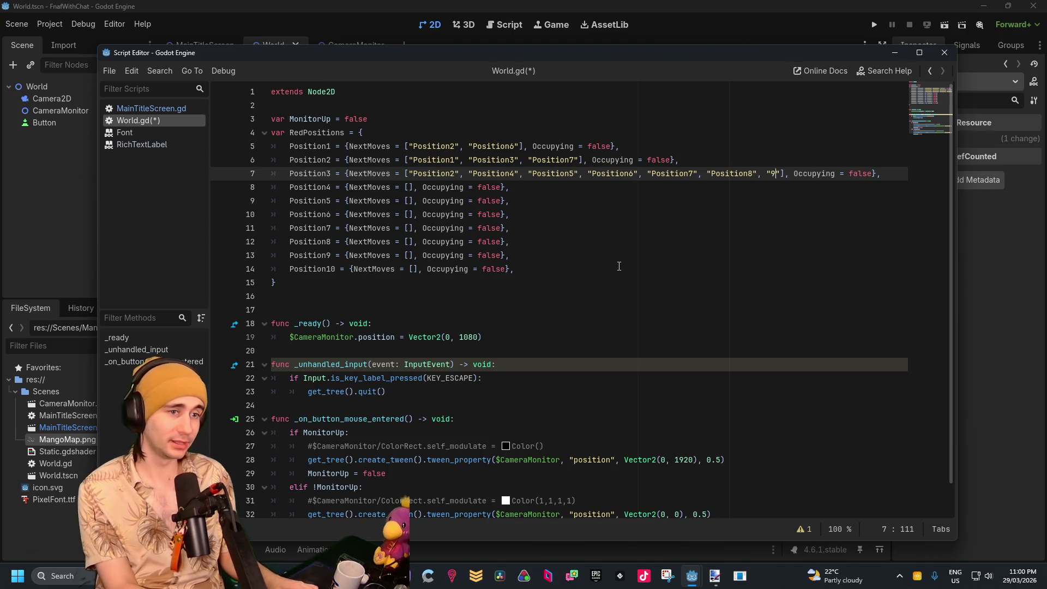
key(Left)
text(Position)
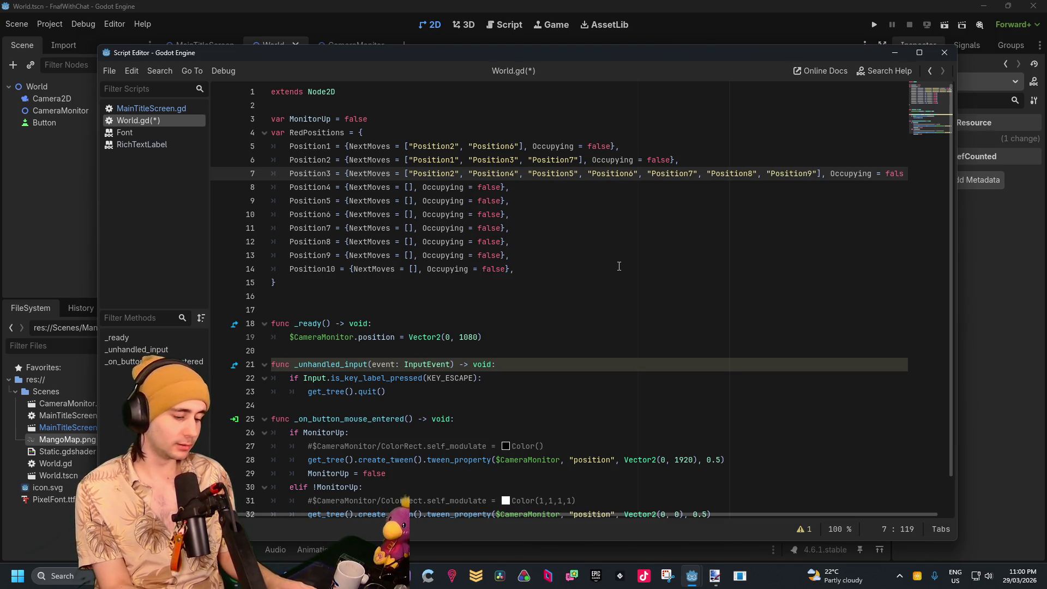
key(Up)
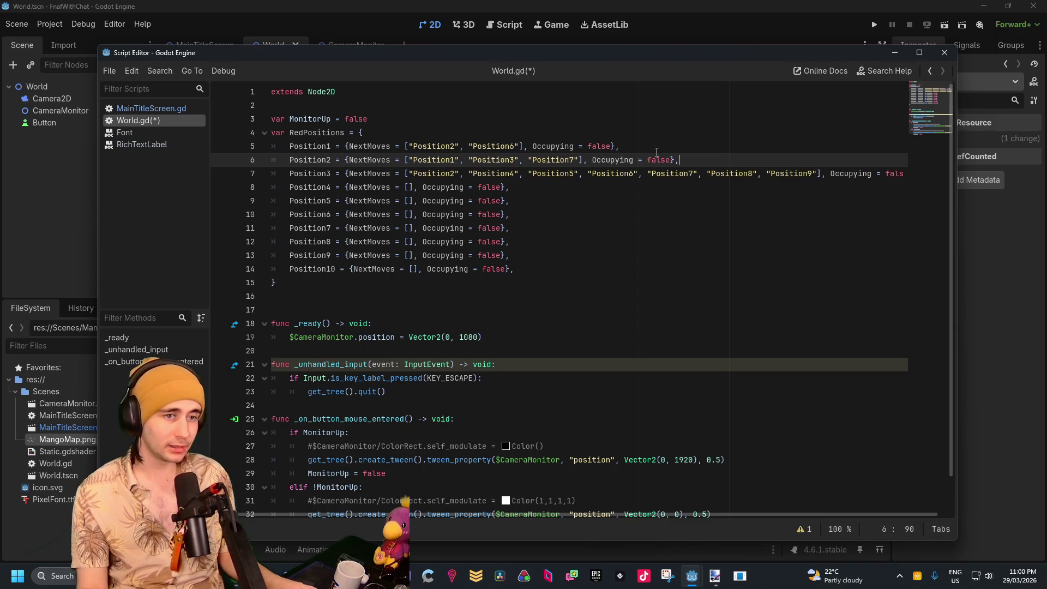
click(816, 173)
text(, )
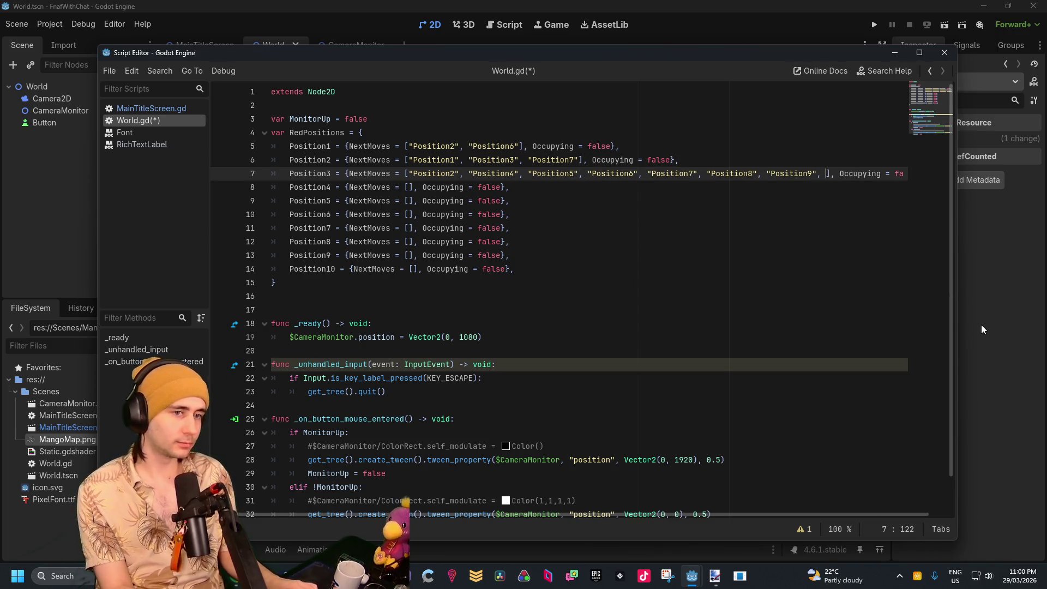
text("Position10)
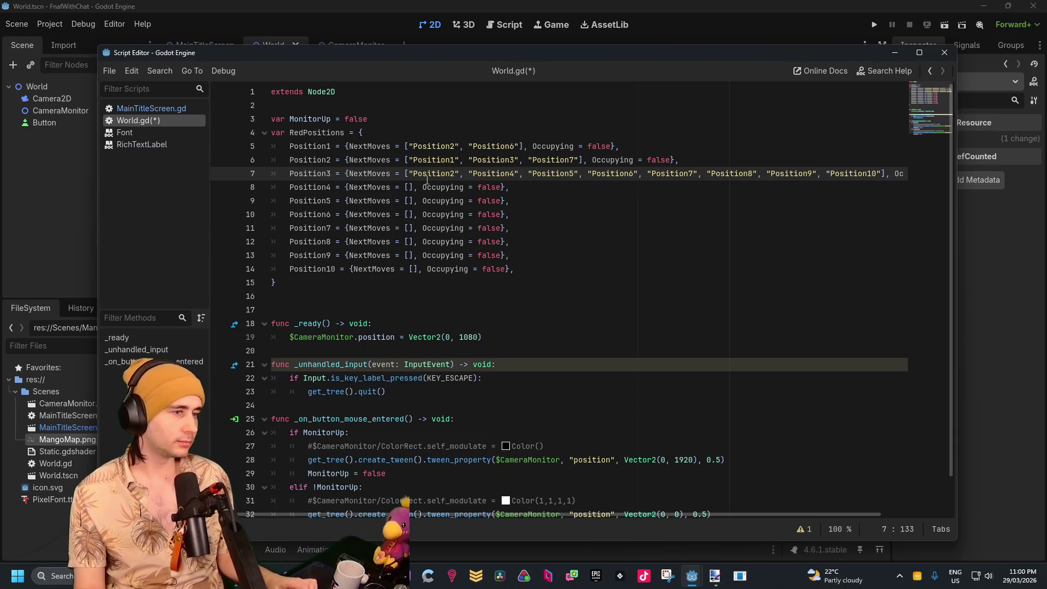
click(410, 187)
Fill Position4's NextMoves with "Position3", "Position5", "Position10" using multi-caret editing on three empty strings
text(")
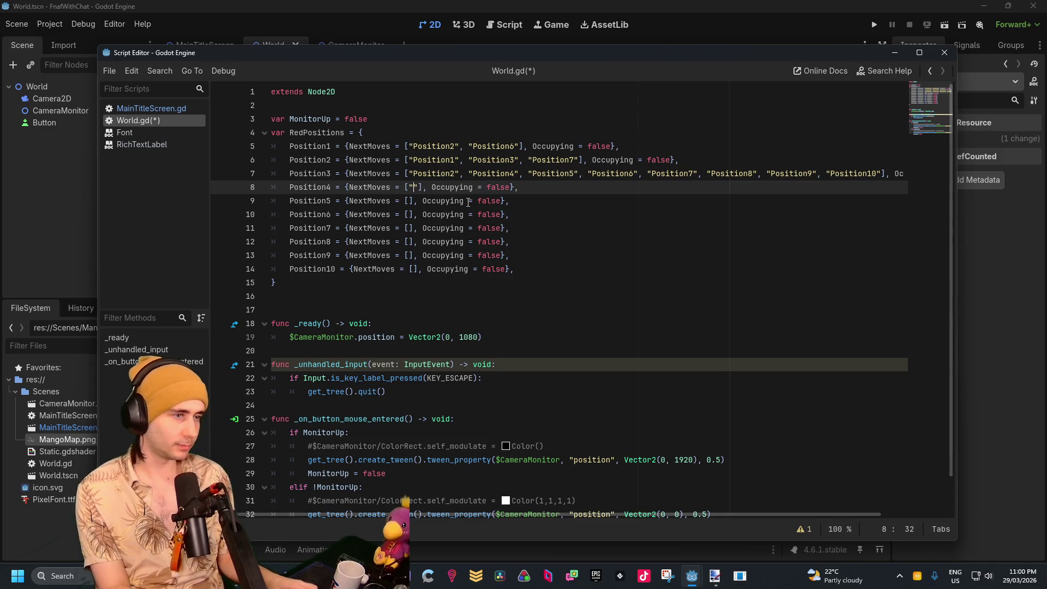
text(, "")
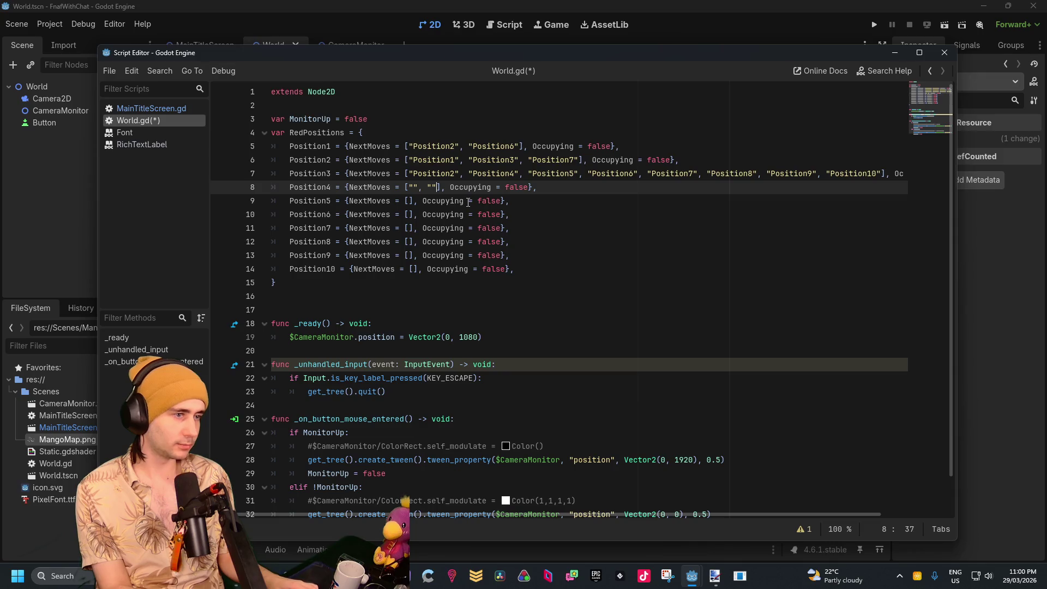
text(, ")
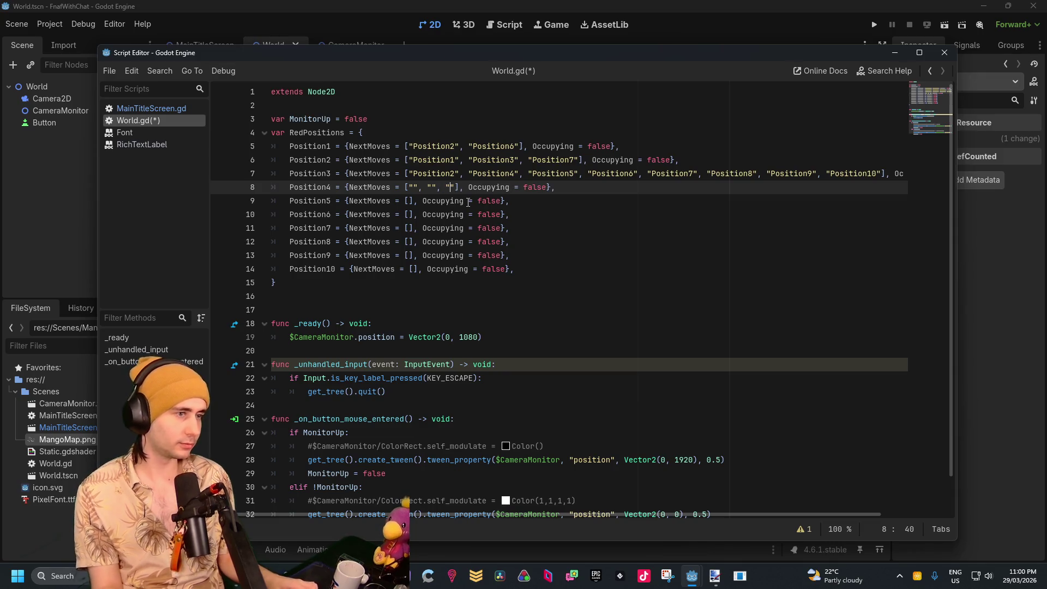
click(414, 187)
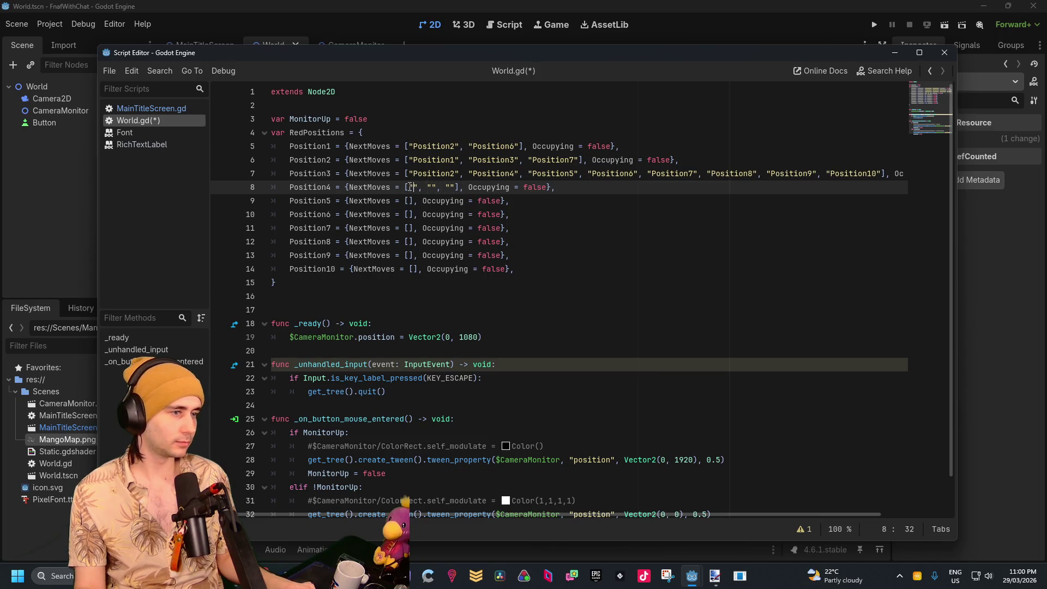
key(ctrl+d)
key(ctrl+d)
key(ctrl+d)
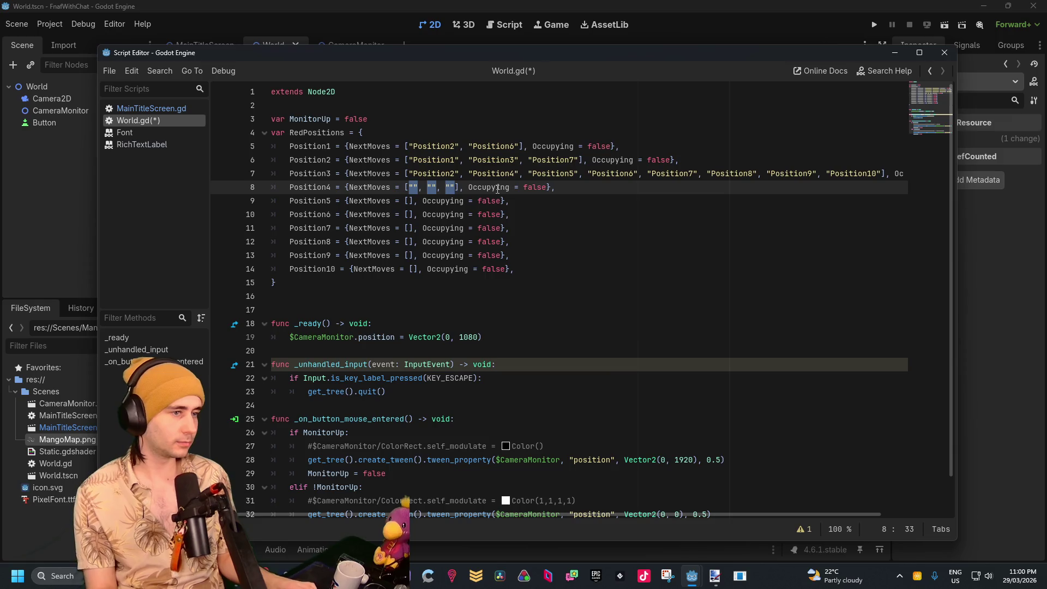
key(Left)
text(Position)
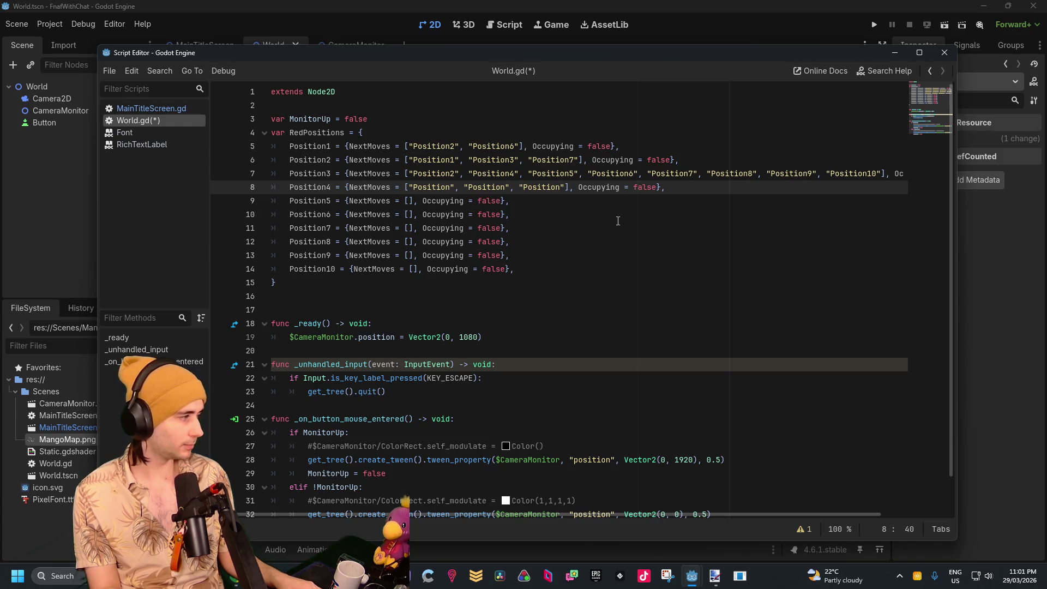
text(3")
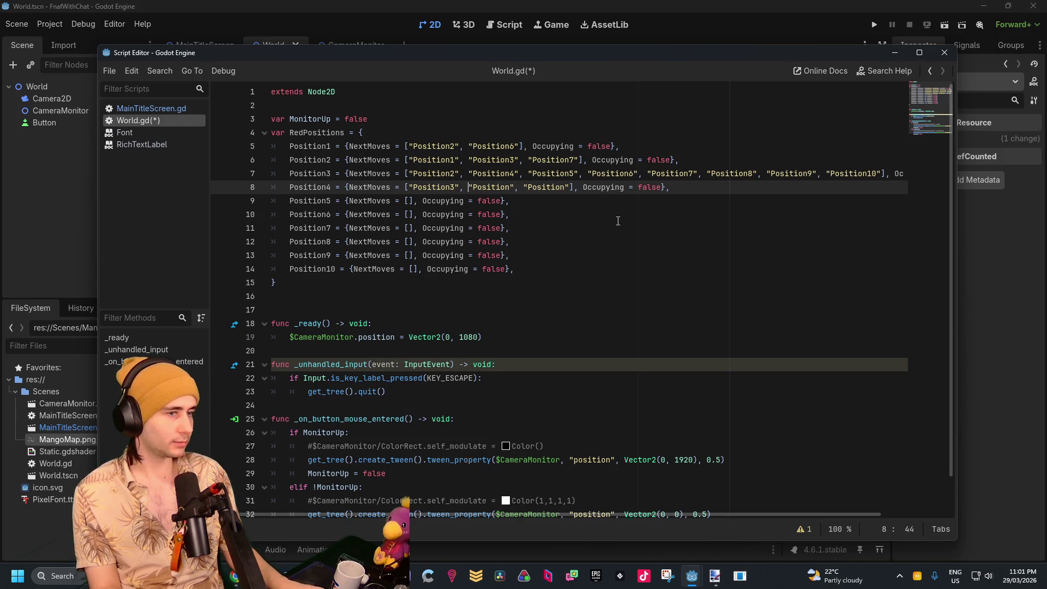
key(Right)
key(Right)
key(Right)
text(5)
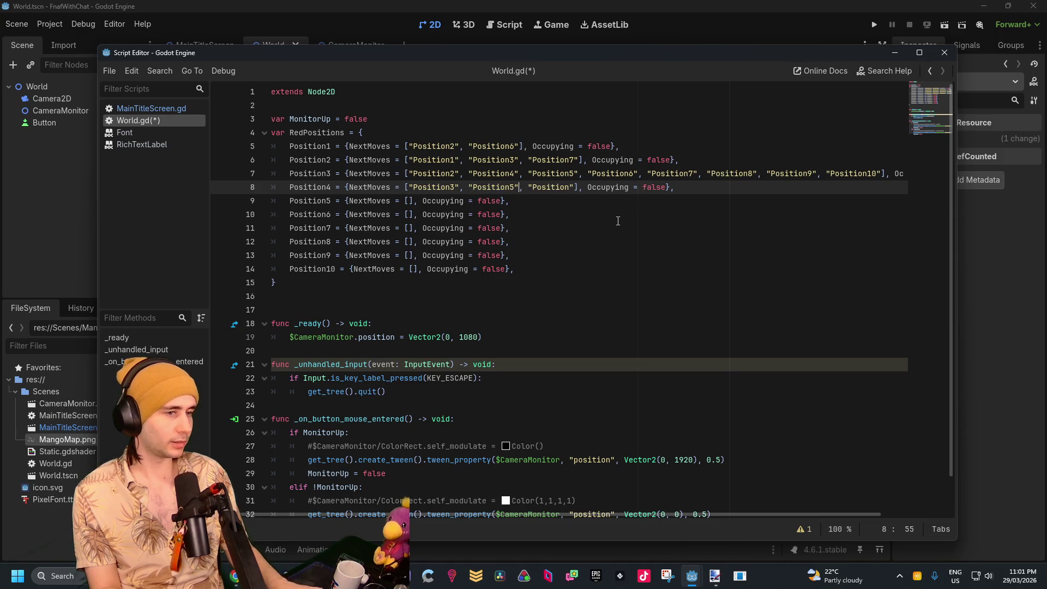
key(Right)
key(Right)
key(Right)
text(10)
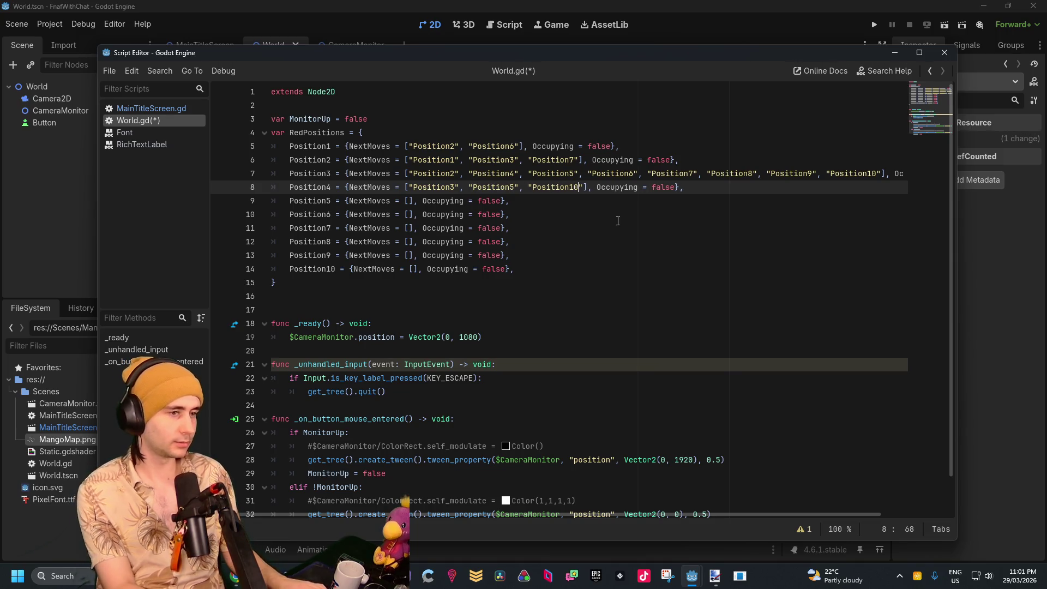
click(557, 204)
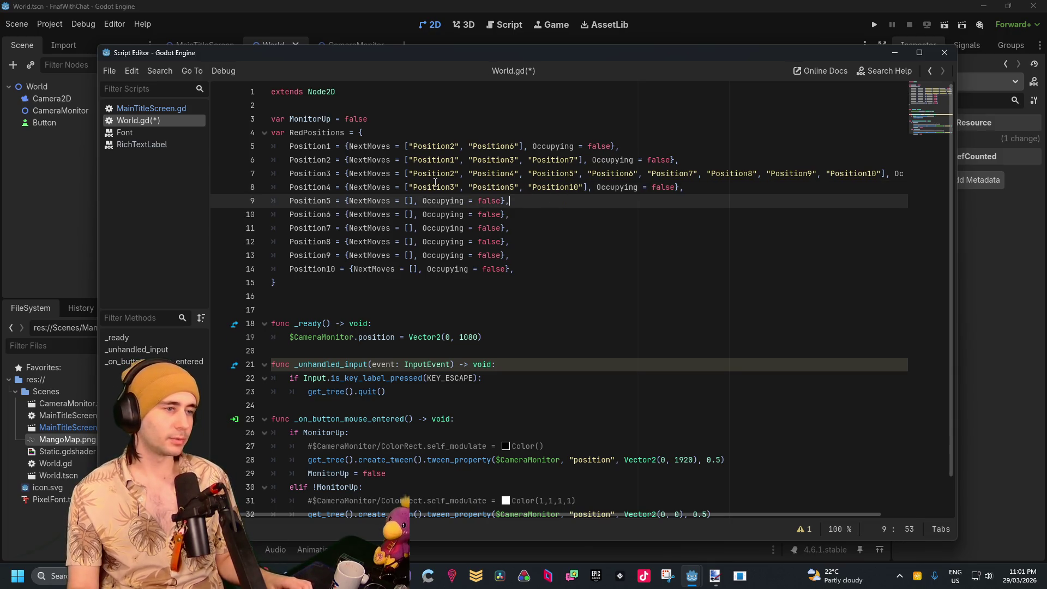
Copy the "Position1" entry from line 6 into Position5's list and drop the 1, leaving a "Position" placeholder
click(468, 160)
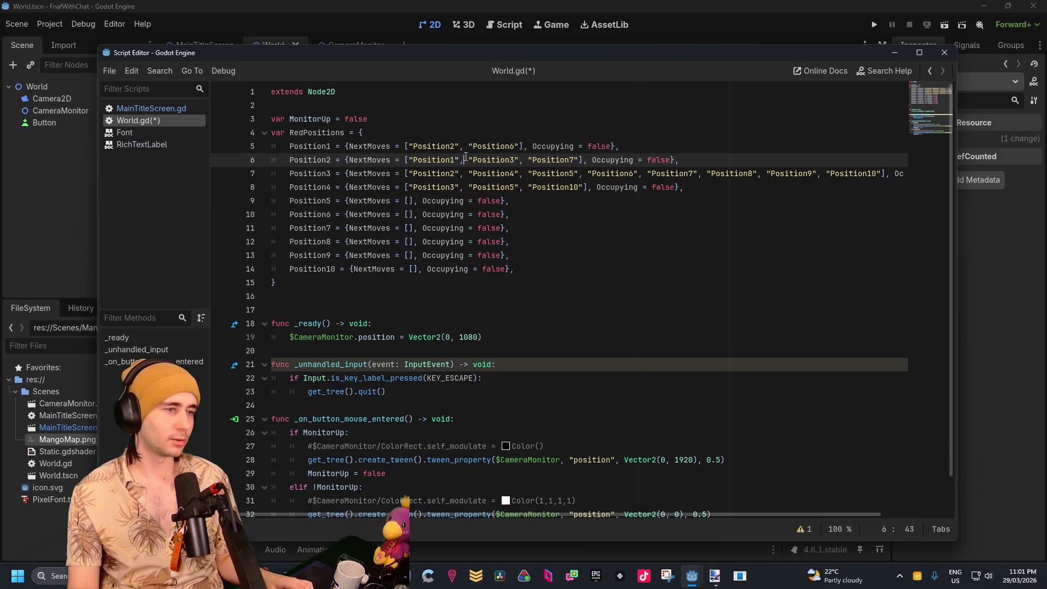
drag(469, 160, 408, 160)
key(ctrl+c)
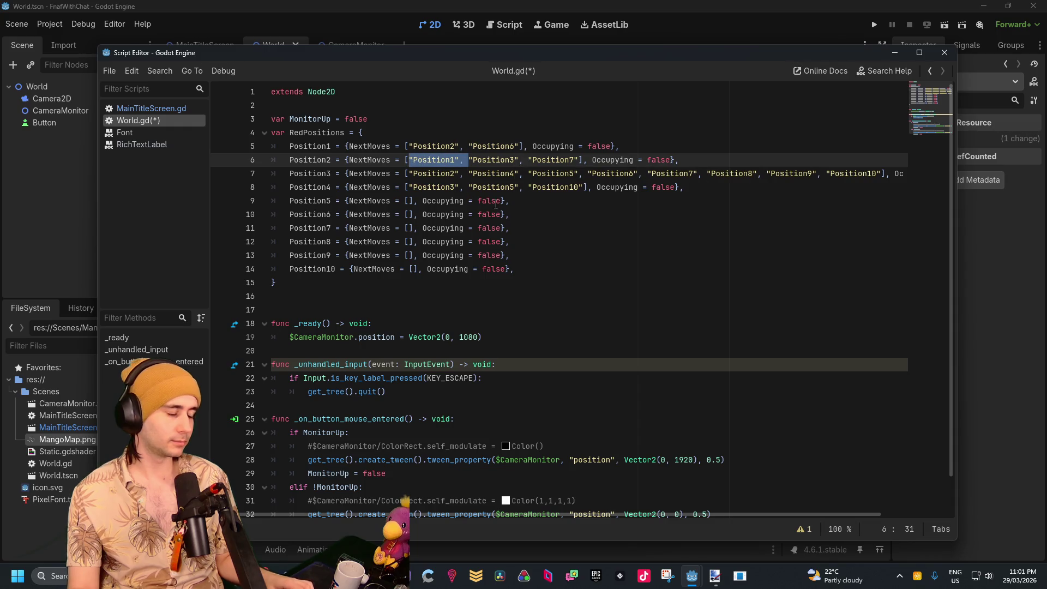
key(Down)
key(Down)
key(Down)
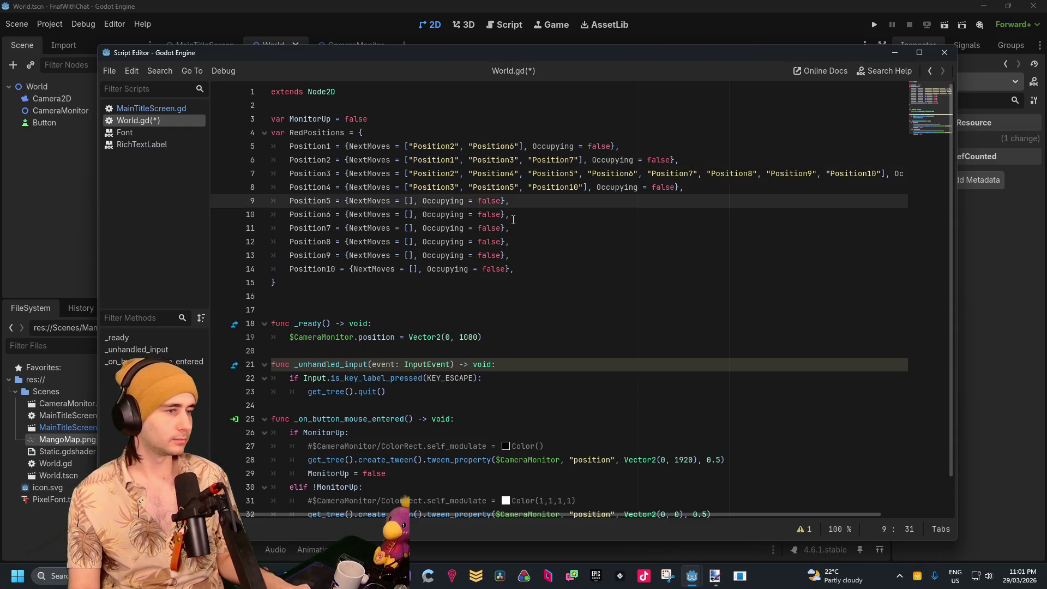
key(ctrl+v)
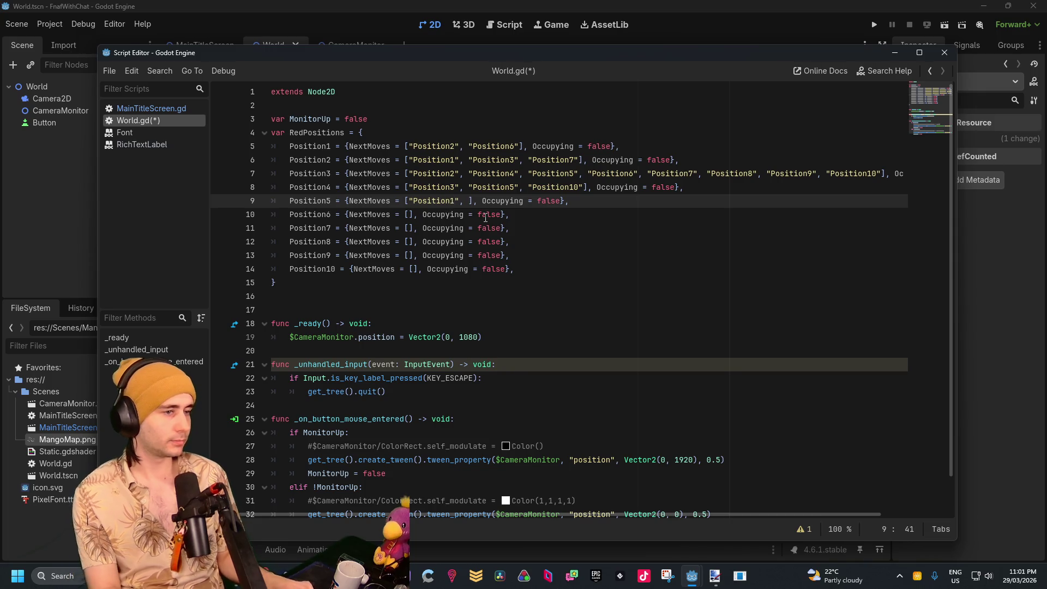
key(BackSpace)
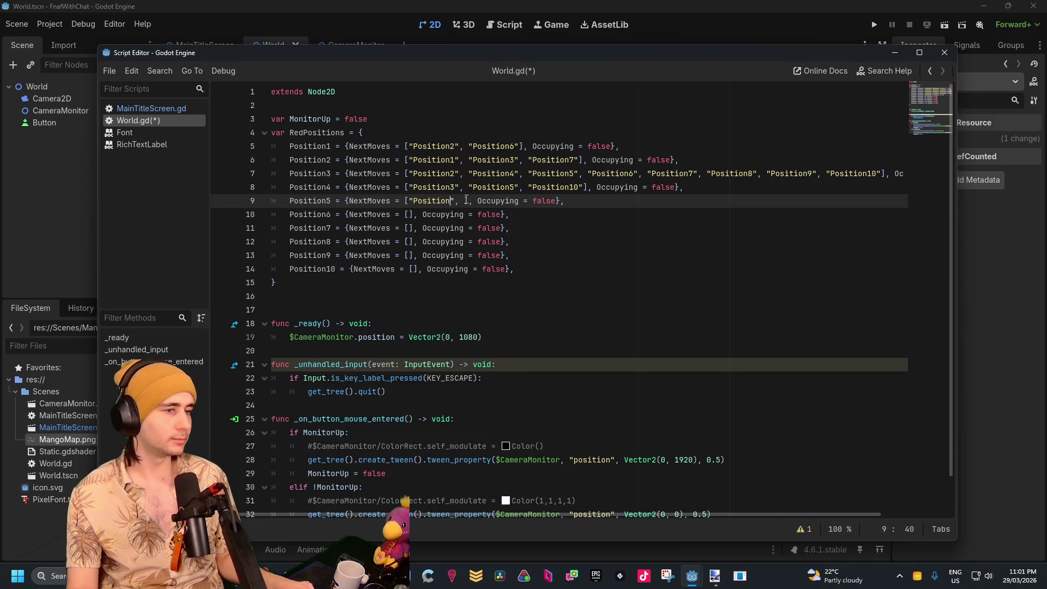
drag(463, 200, 407, 201)
key(ctrl+c)
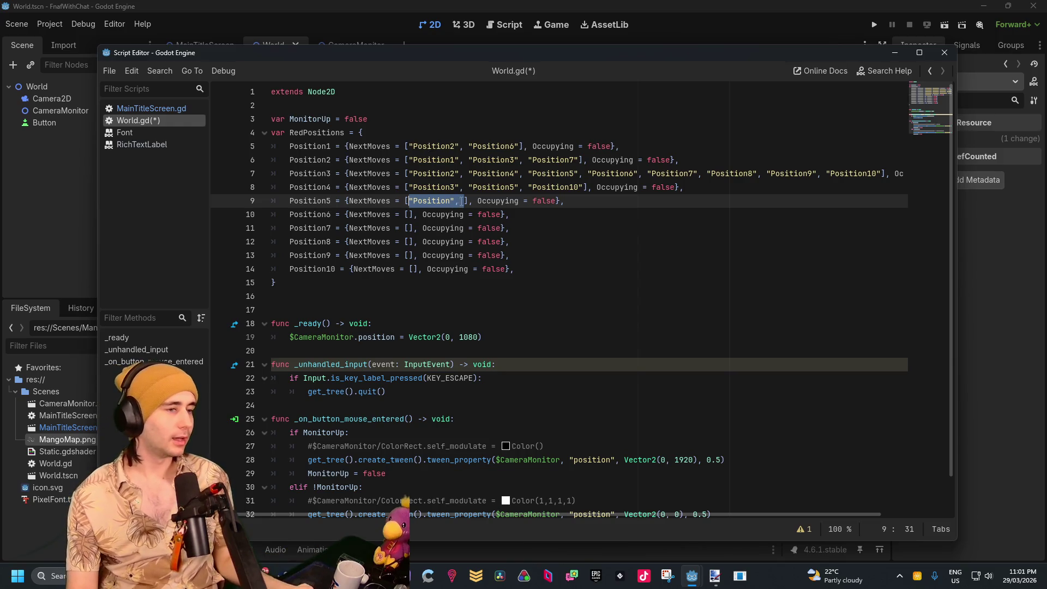
click(460, 200)
key(Right)
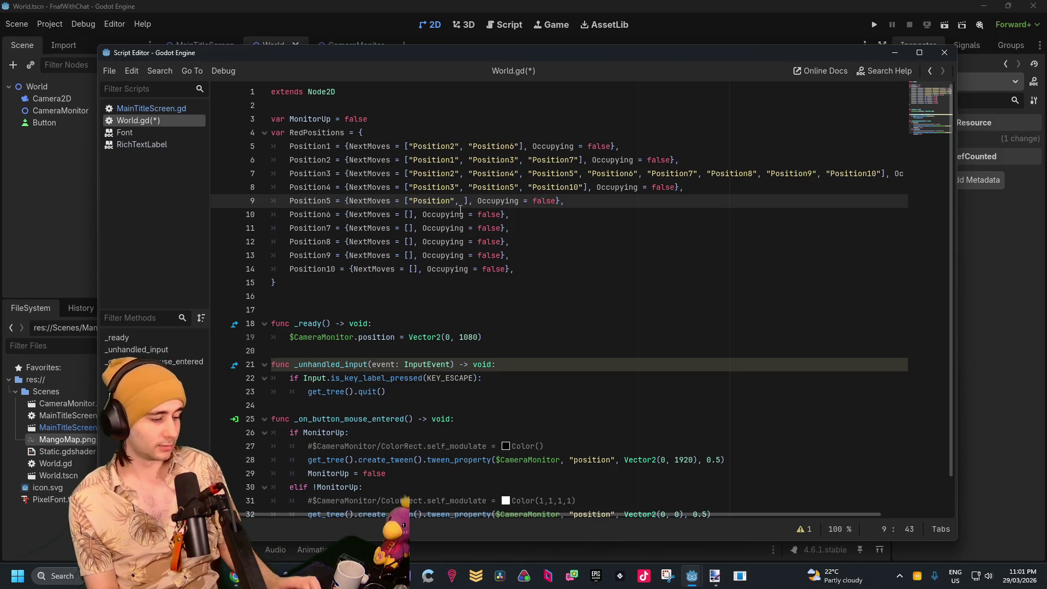
Paste four more placeholders and number Position5's entries 3, 4, 6, 9 and 10
key(ctrl+v)
key(ctrl+v)
key(ctrl+v)
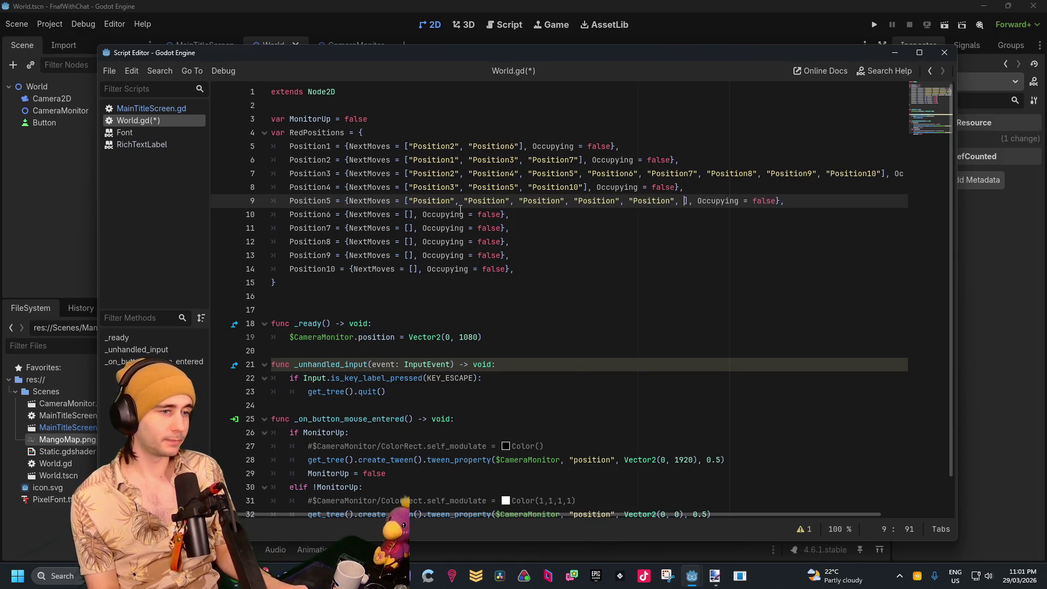
click(454, 200)
text(3)
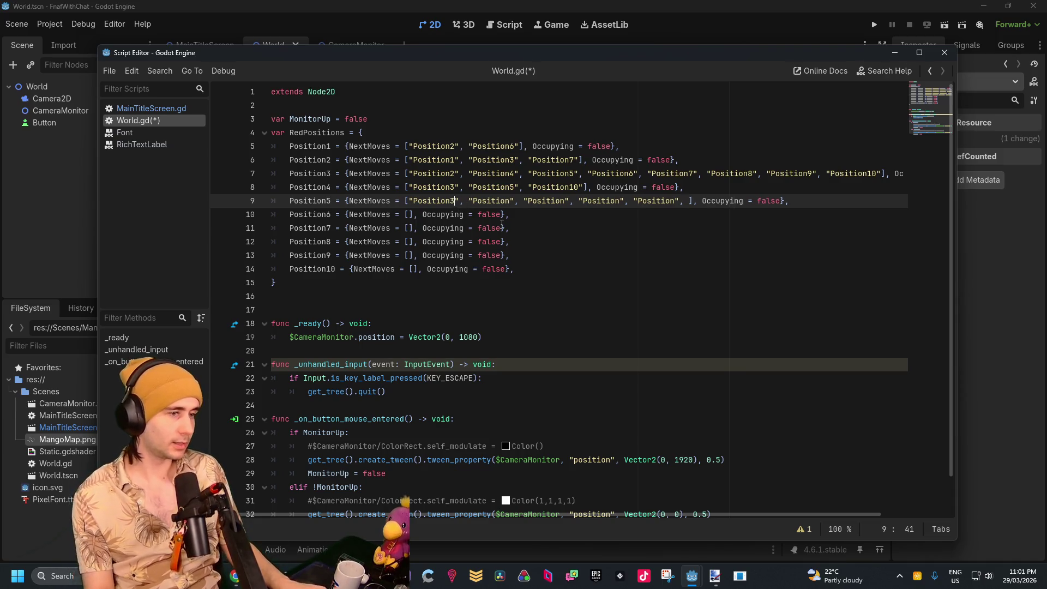
click(510, 200)
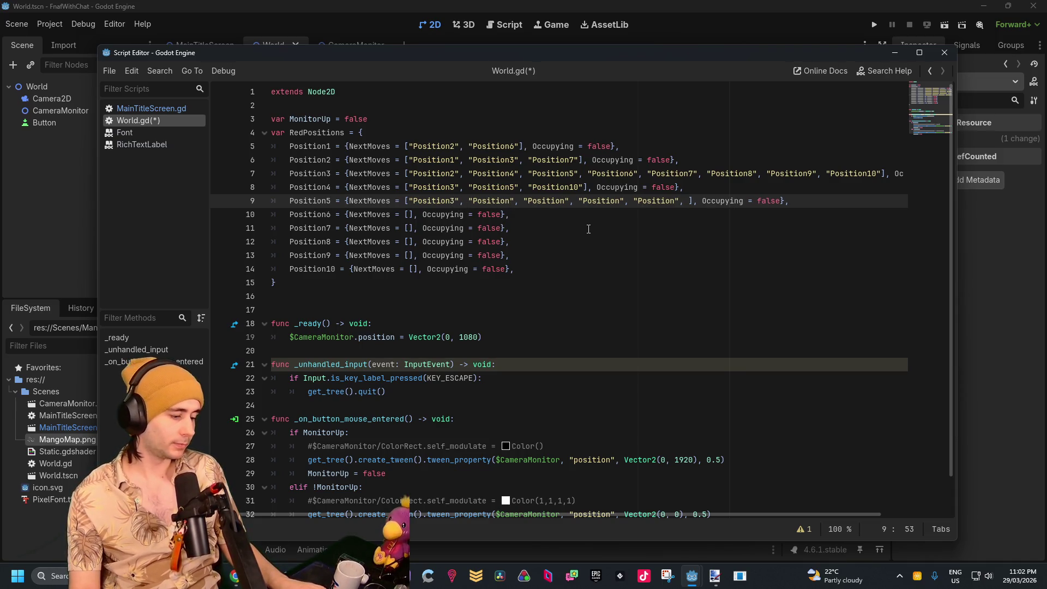
text(4)
click(573, 201)
text(6)
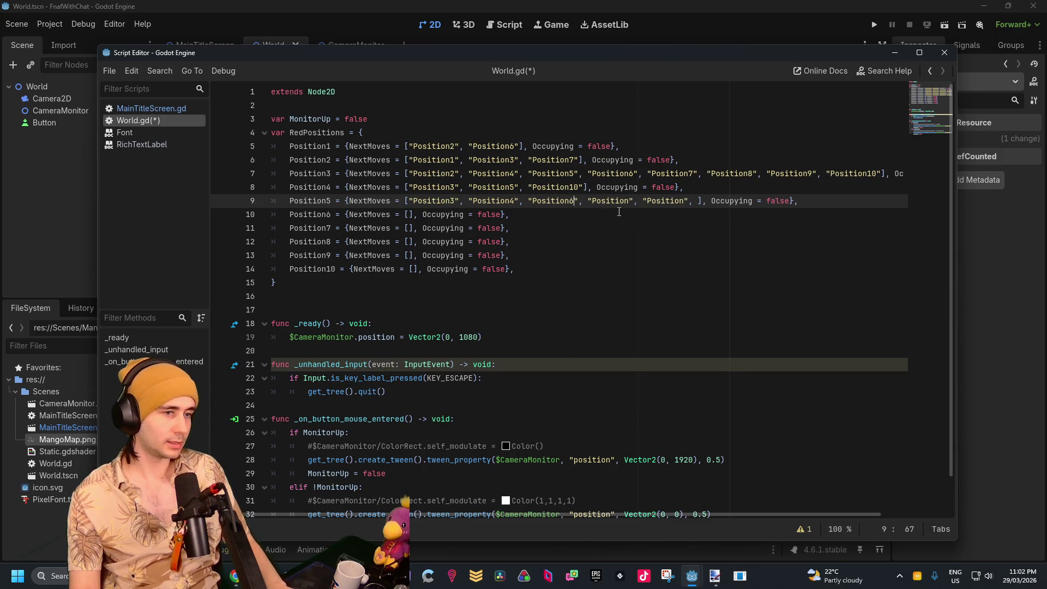
click(631, 200)
text(9)
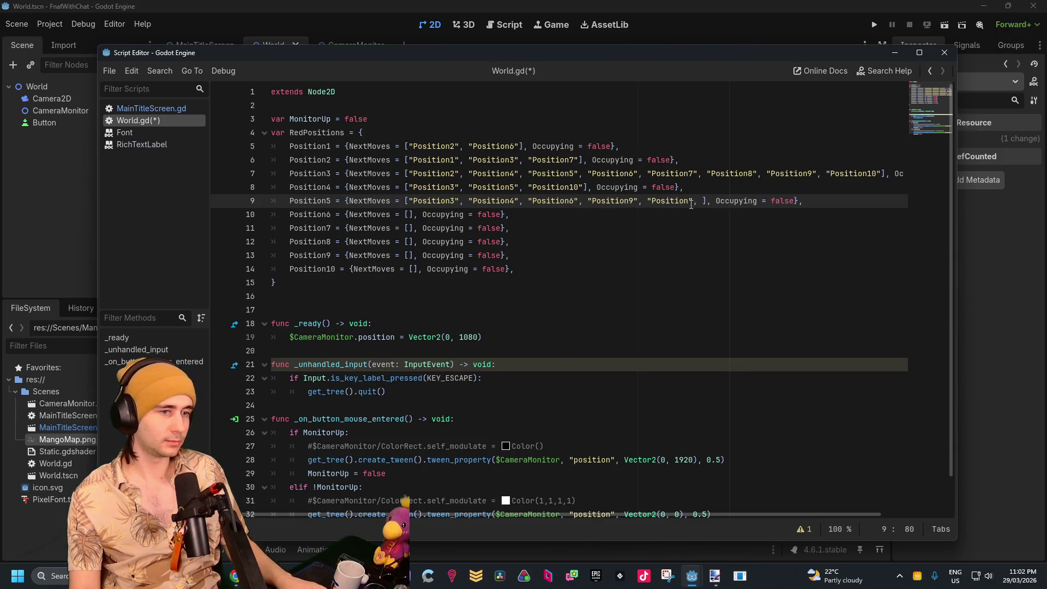
click(690, 201)
text(10)
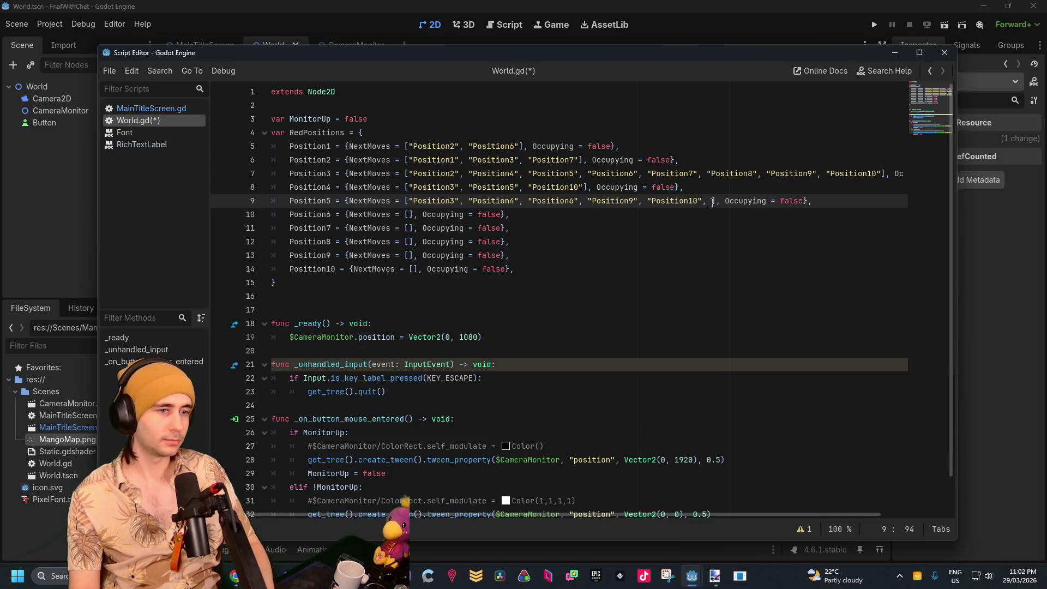
click(712, 201)
key(BackSpace)
key(BackSpace)
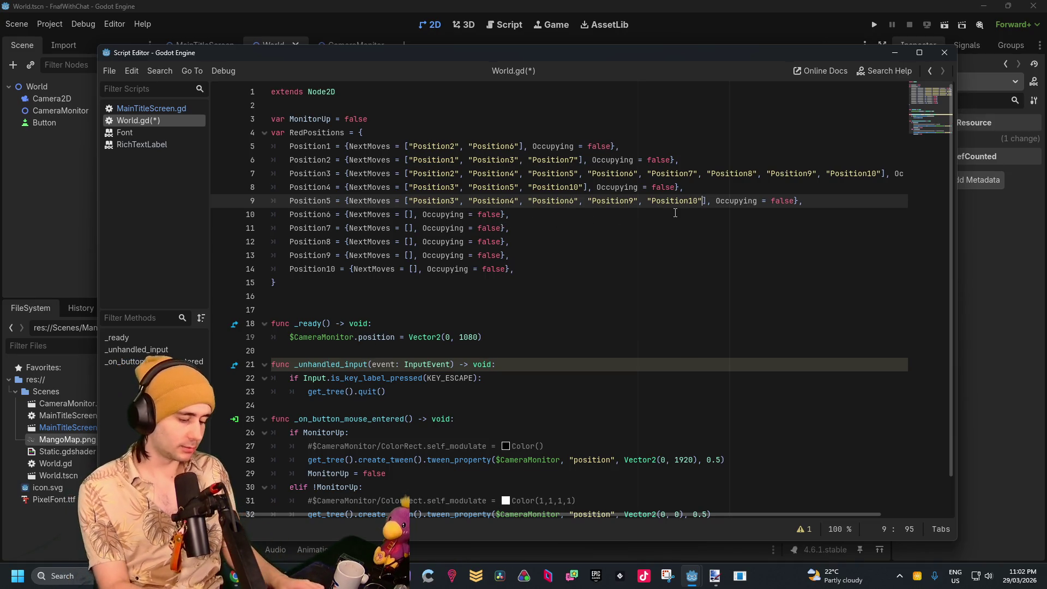
Append an "ATTACK" entry to Position5's NextMoves list
text(, )
text("ATTAX)
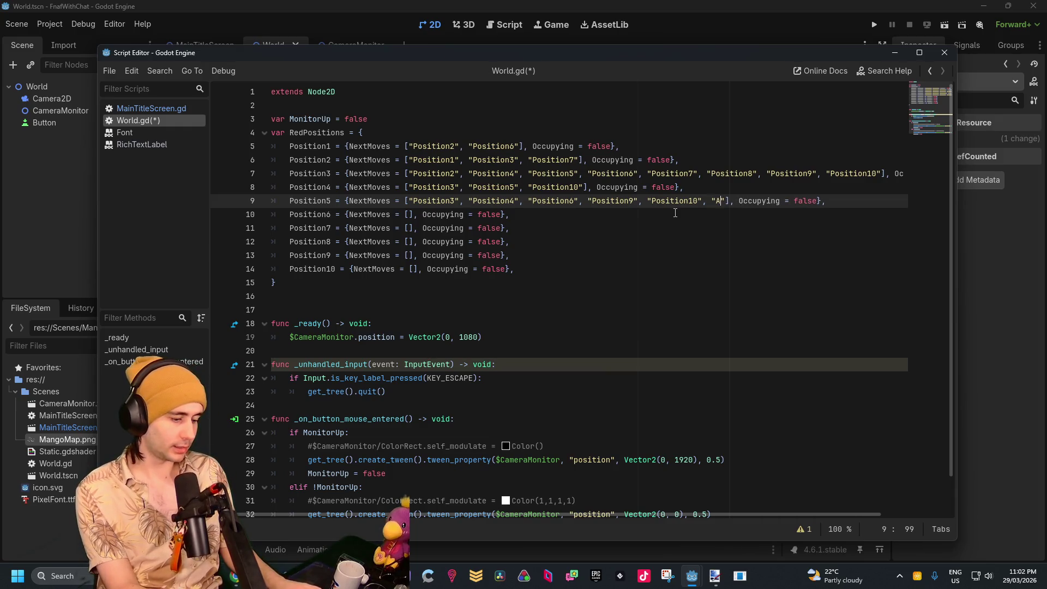
key(BackSpace)
text(CK)
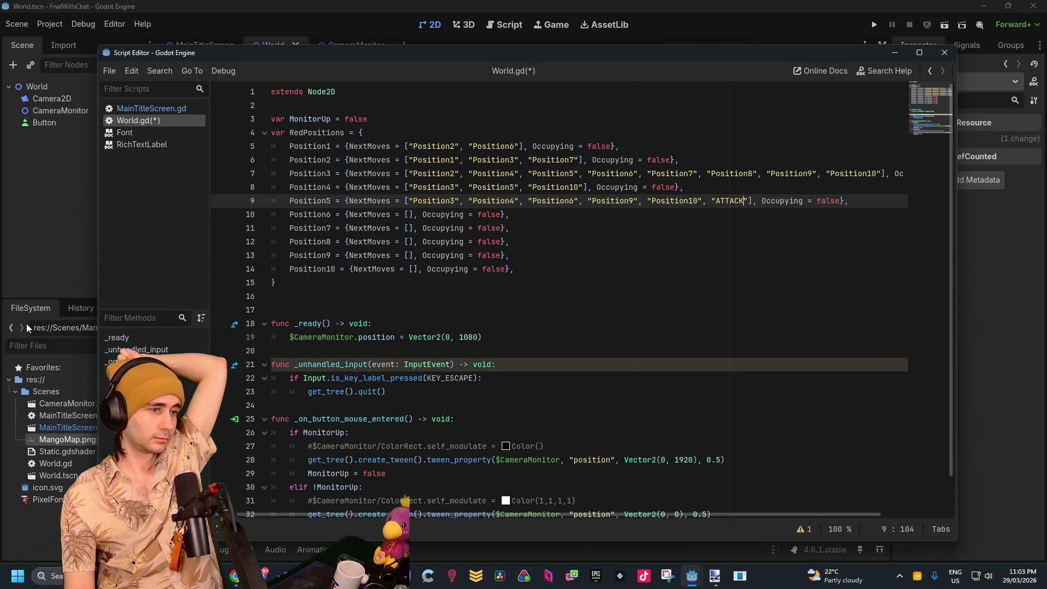
click(409, 215)
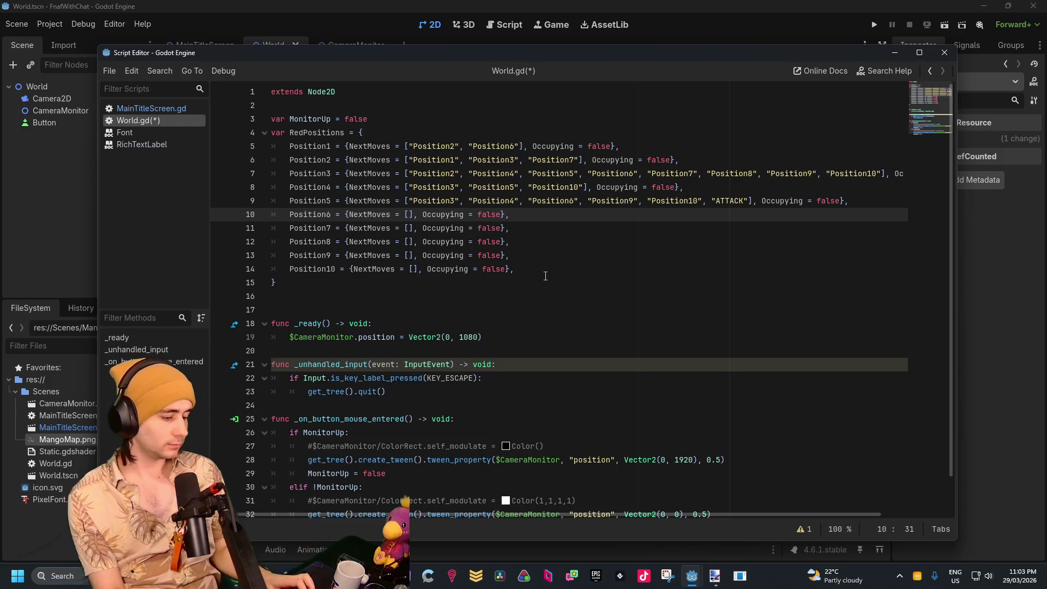
Paste placeholder entries into Position6's list and trim them down to three
key(ctrl+v)
key(ctrl+v)
key(ctrl+v)
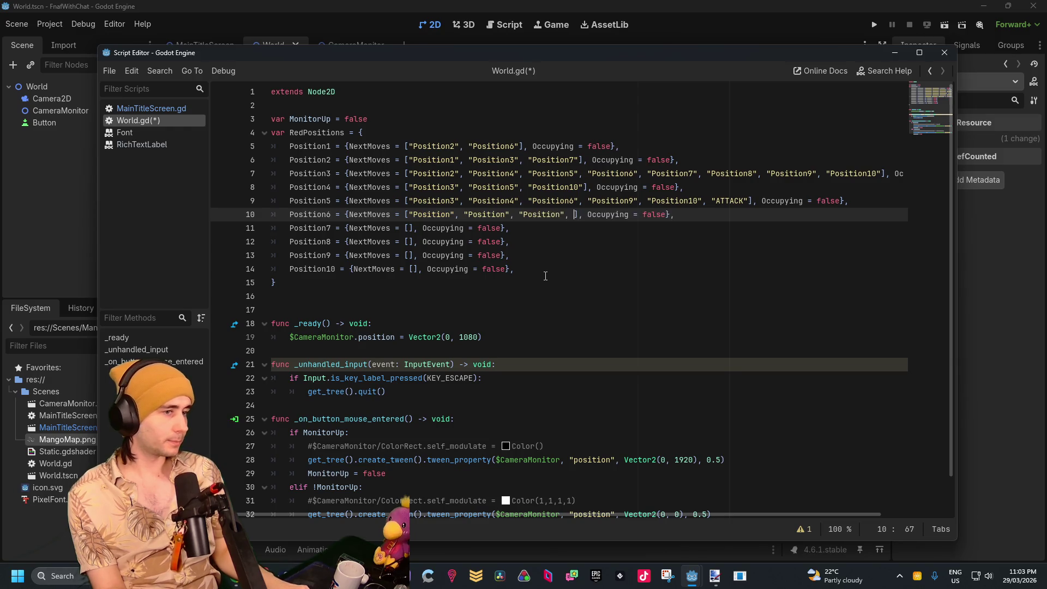
key(ctrl+v)
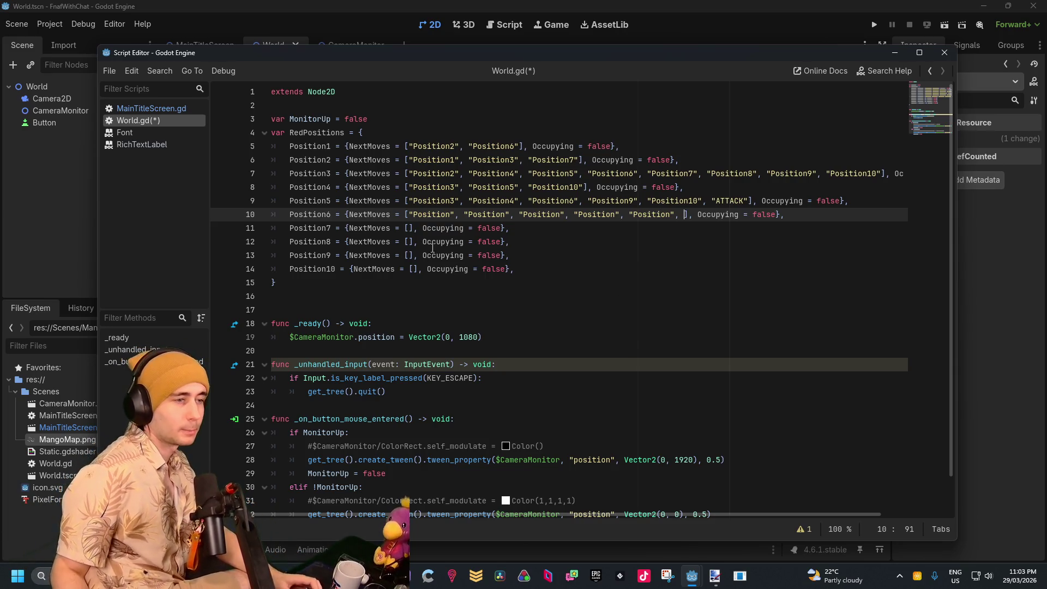
click(414, 227)
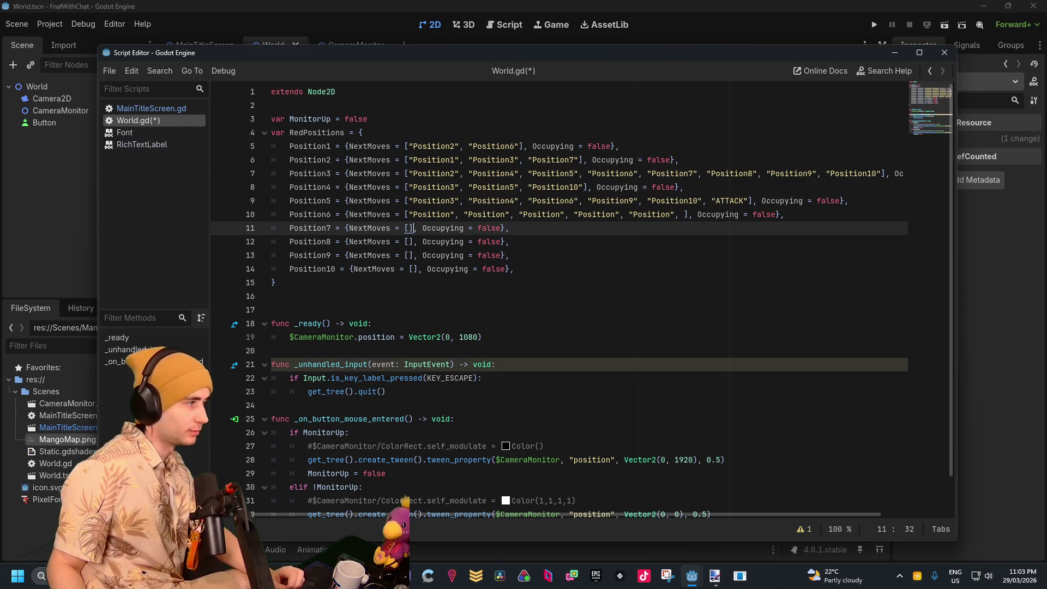
mouse_move(678, 217)
mouse_down()
mouse_move(458, 217)
mouse_move(569, 218)
mouse_up()
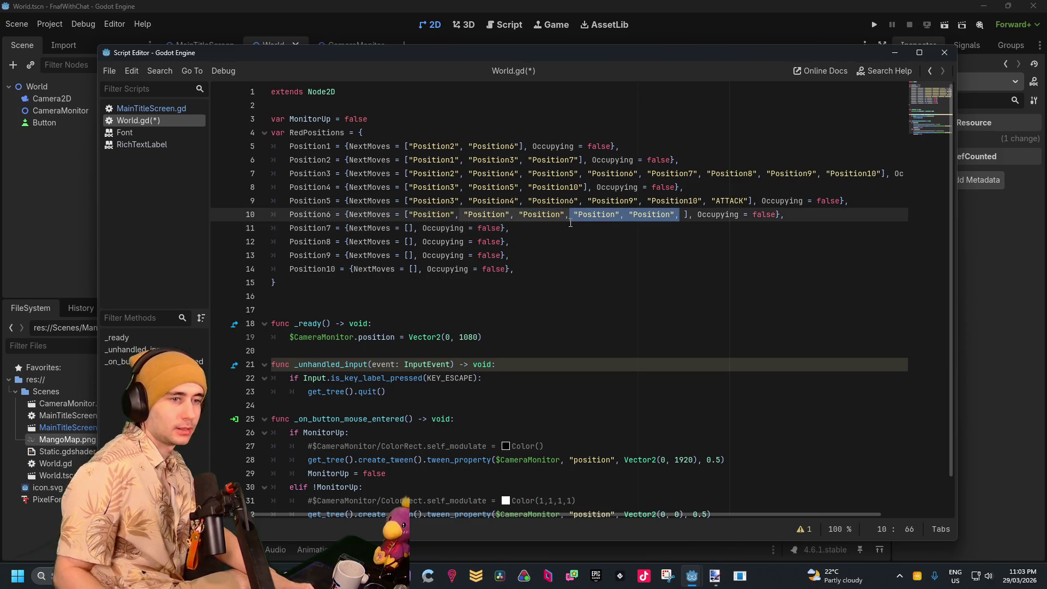
key(BackSpace)
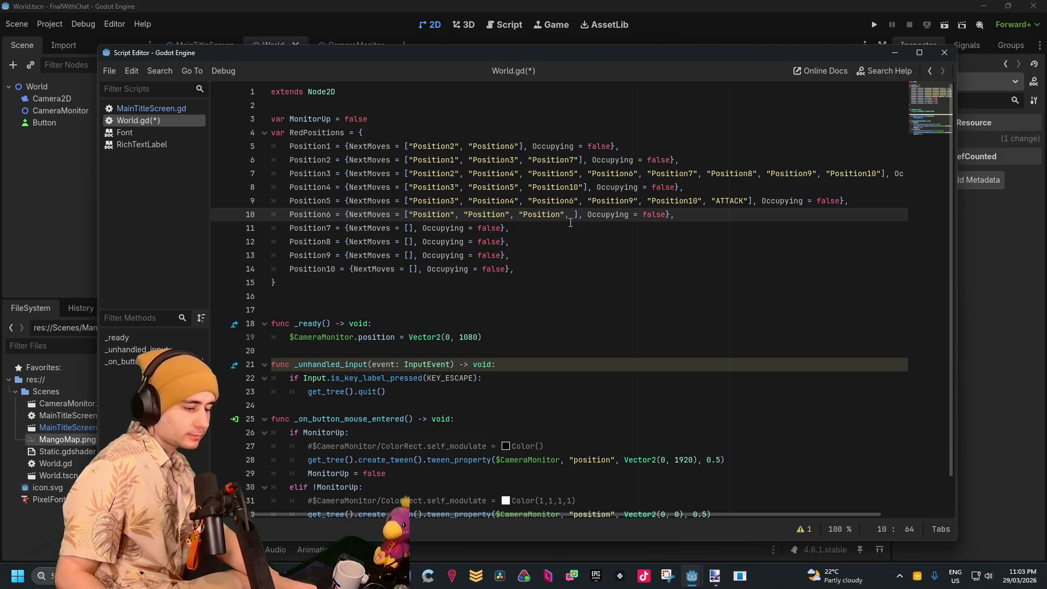
Number Position6's entries 1, 3 and 5 and remove the trailing comma
text(5)
key(Left)
key(Left)
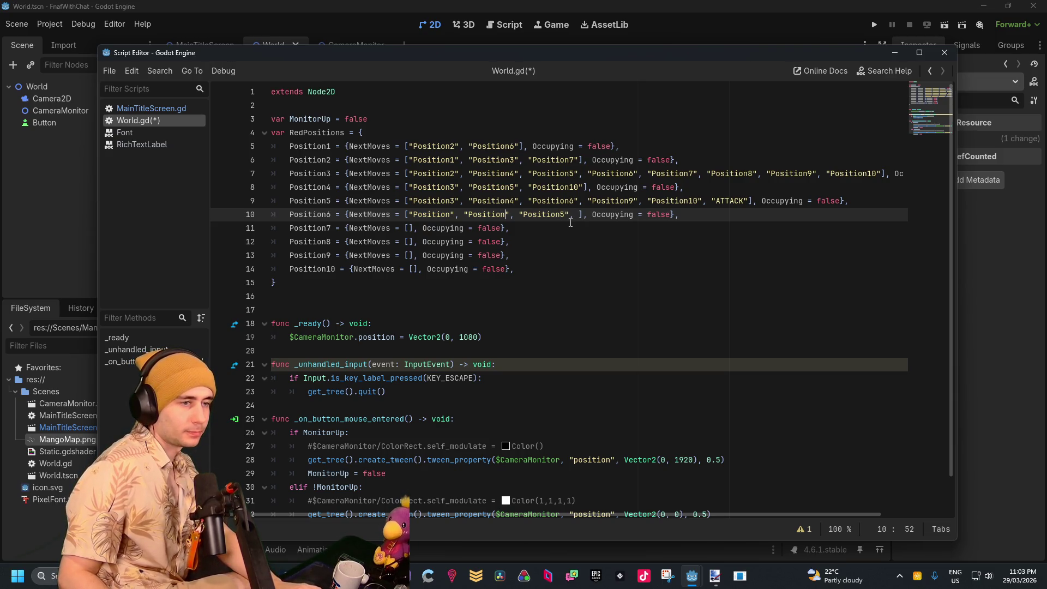
text(3)
key(Left)
key(Left)
key(Left)
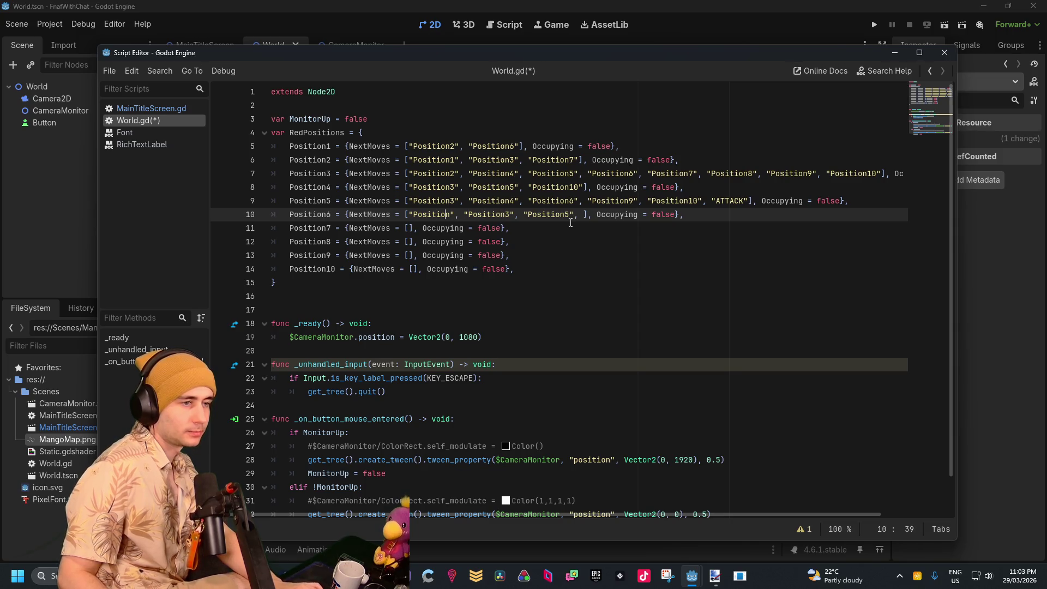
key(Right)
text(1)
click(589, 214)
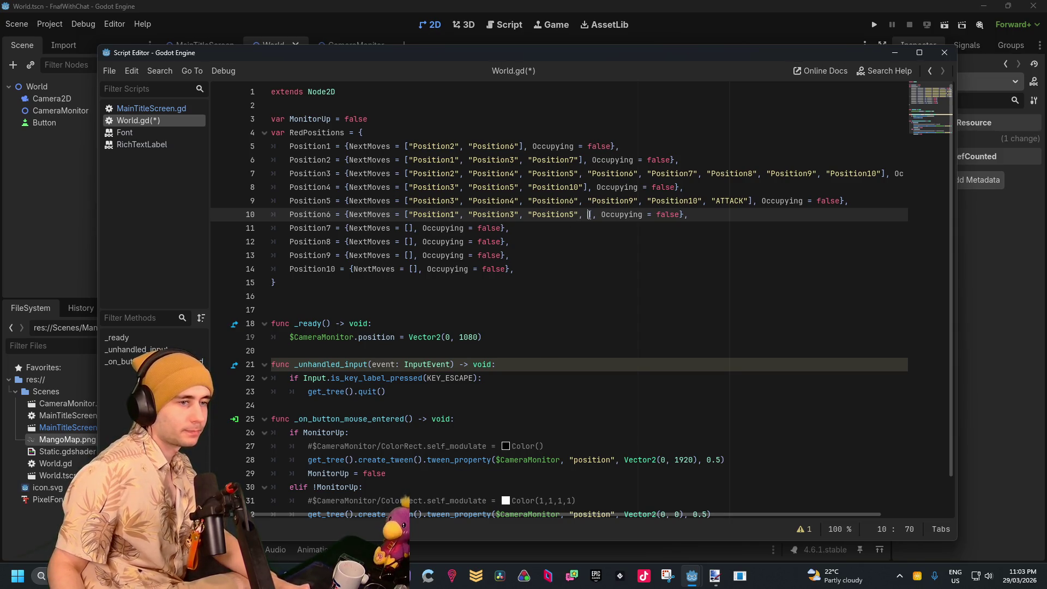
key(BackSpace)
key(BackSpace)
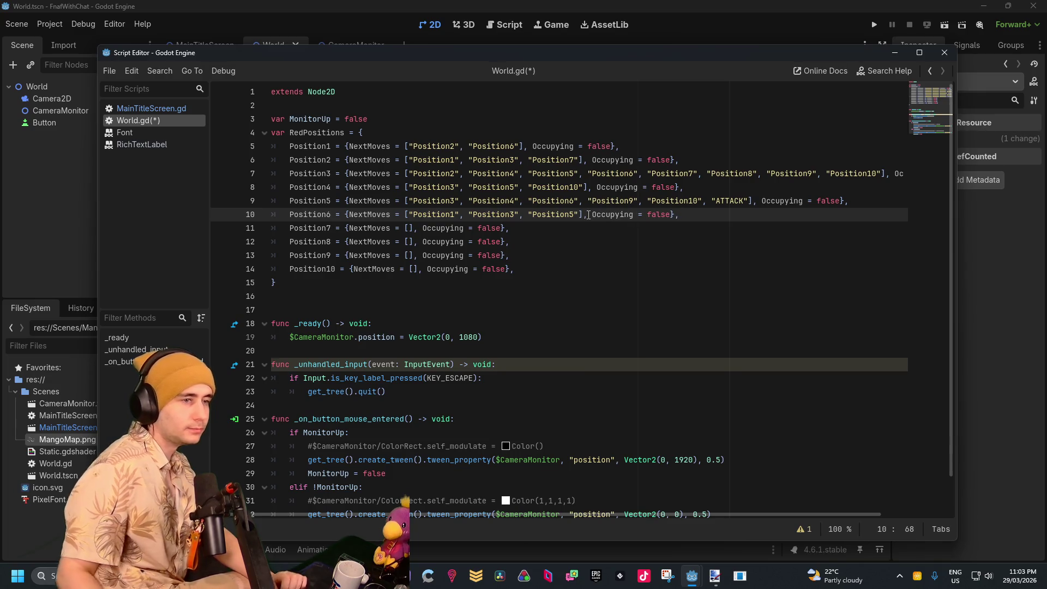
click(611, 146)
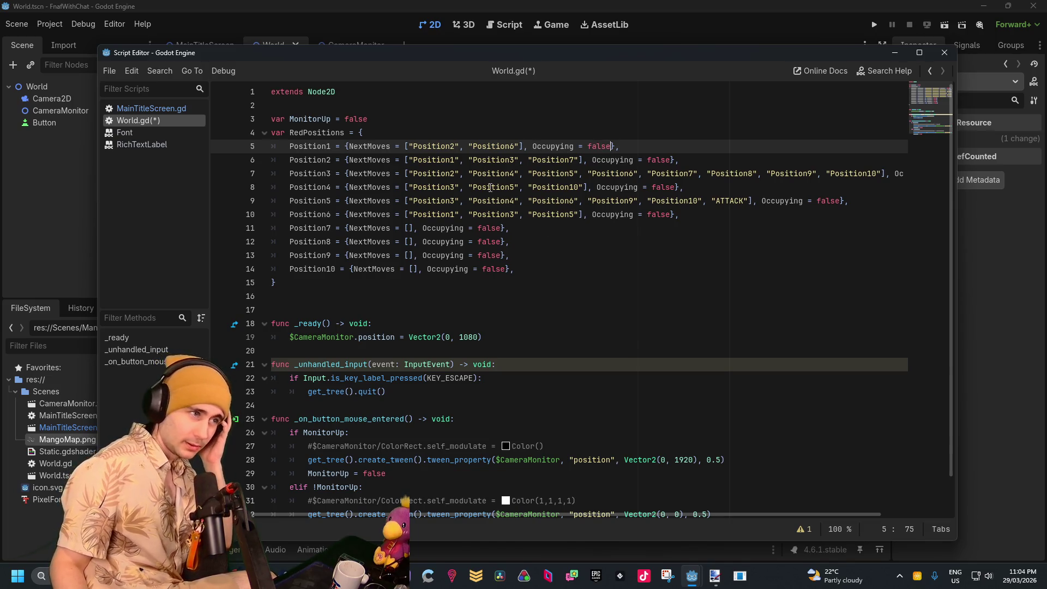
click(468, 214)
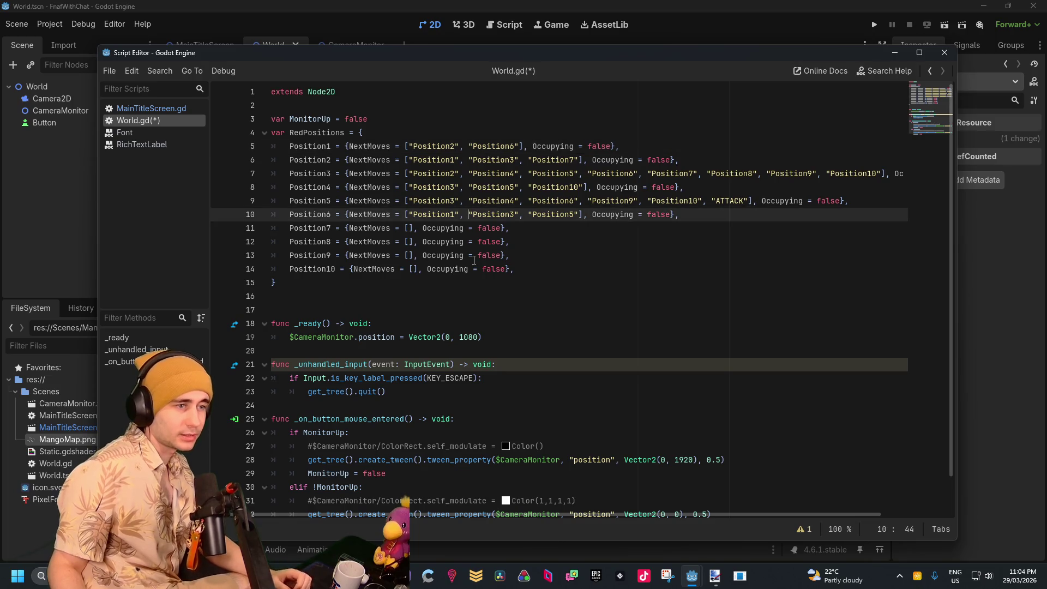
click(473, 259)
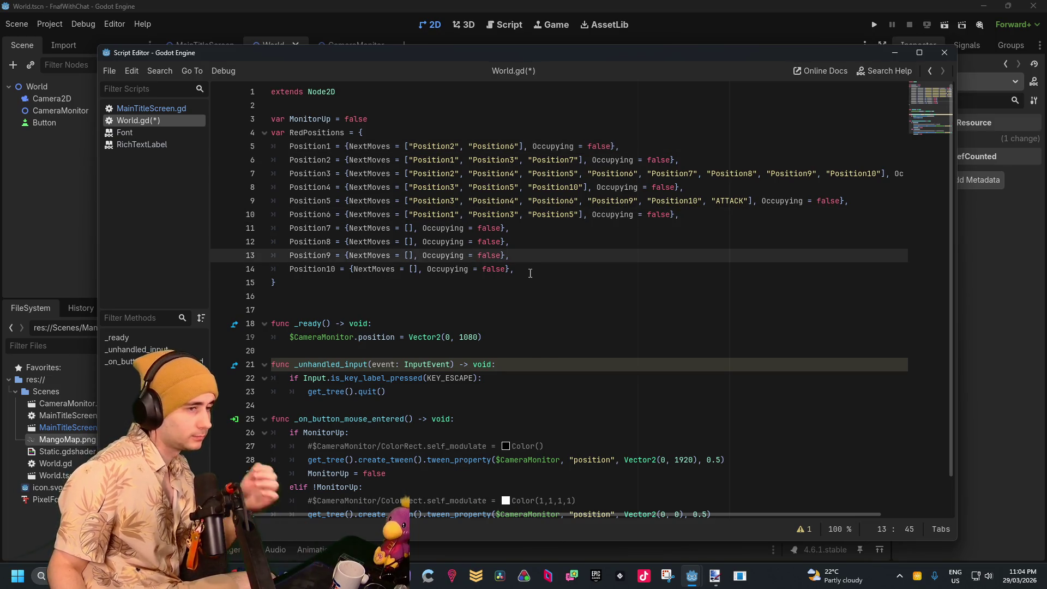
Set Position7's NextMoves to "Position2", "Position3", "Position8" and seed Position8's list with placeholders
click(495, 230)
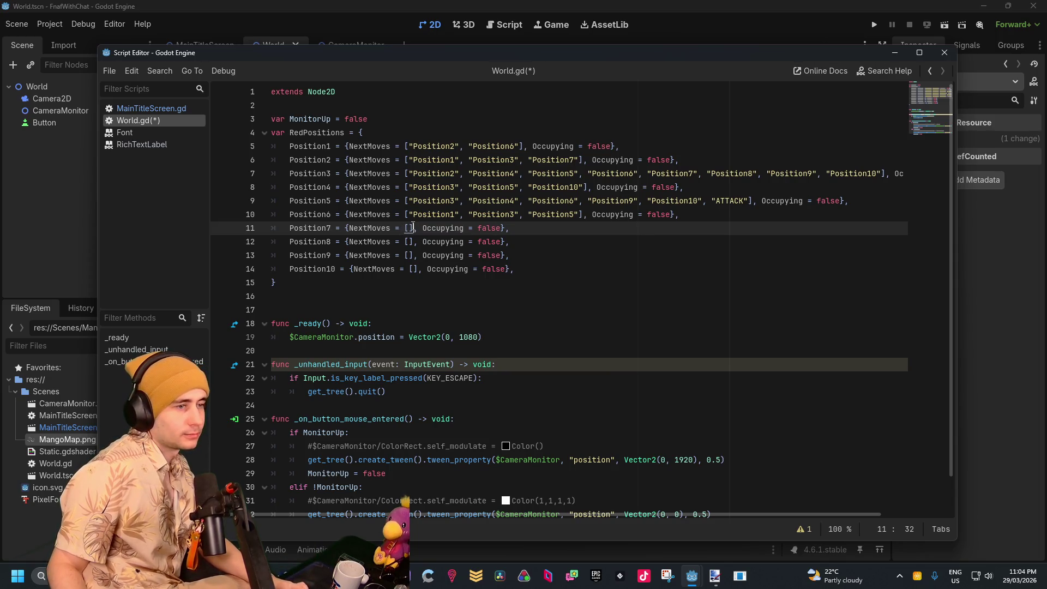
key(ctrl+v)
key(ctrl+v)
key(ctrl+v)
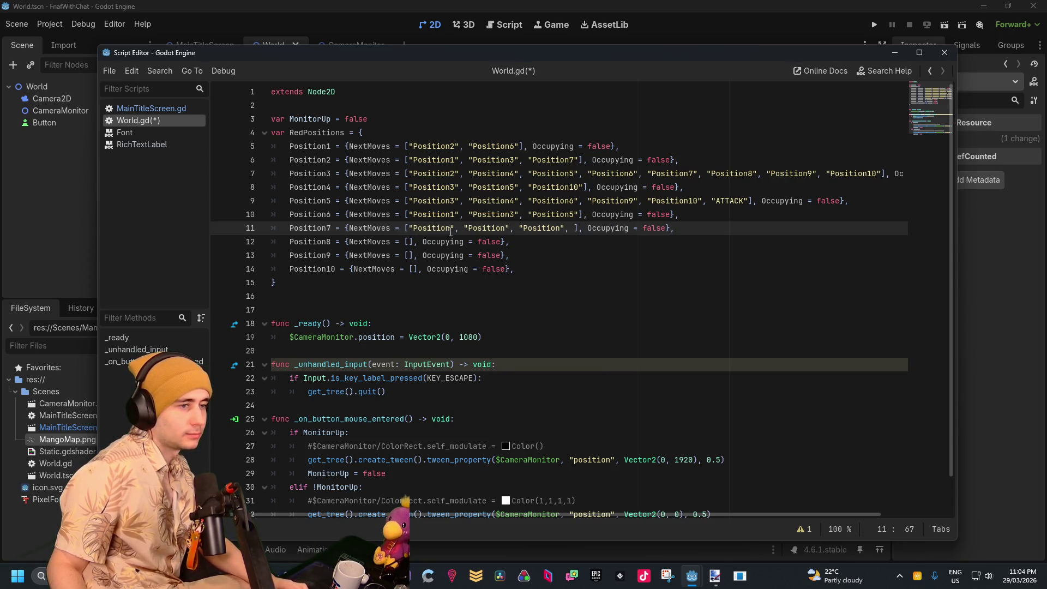
click(452, 228)
text(2)
click(509, 228)
text(3)
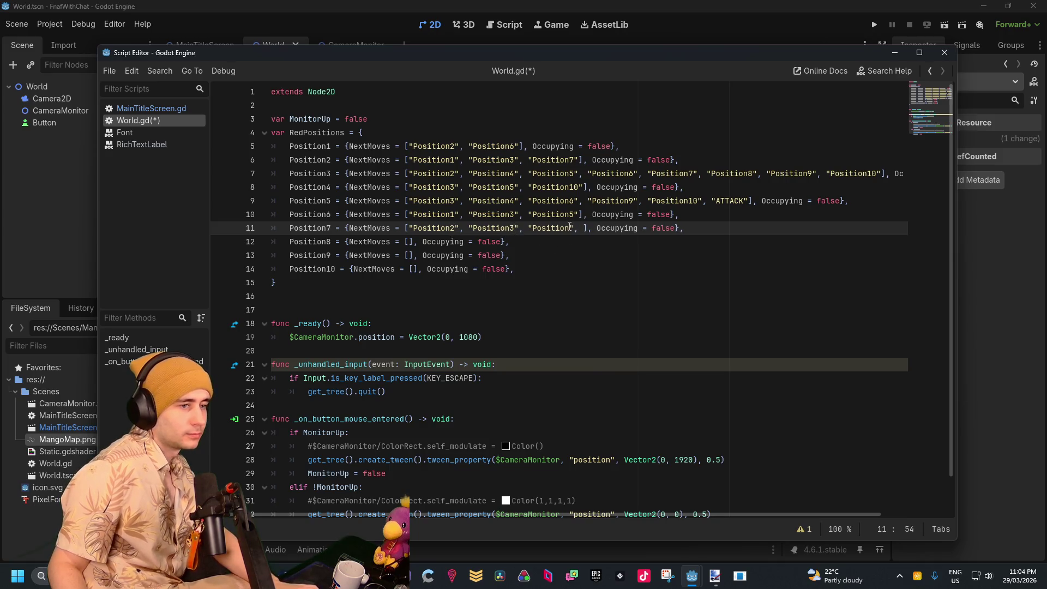
click(571, 228)
text(8)
click(583, 228)
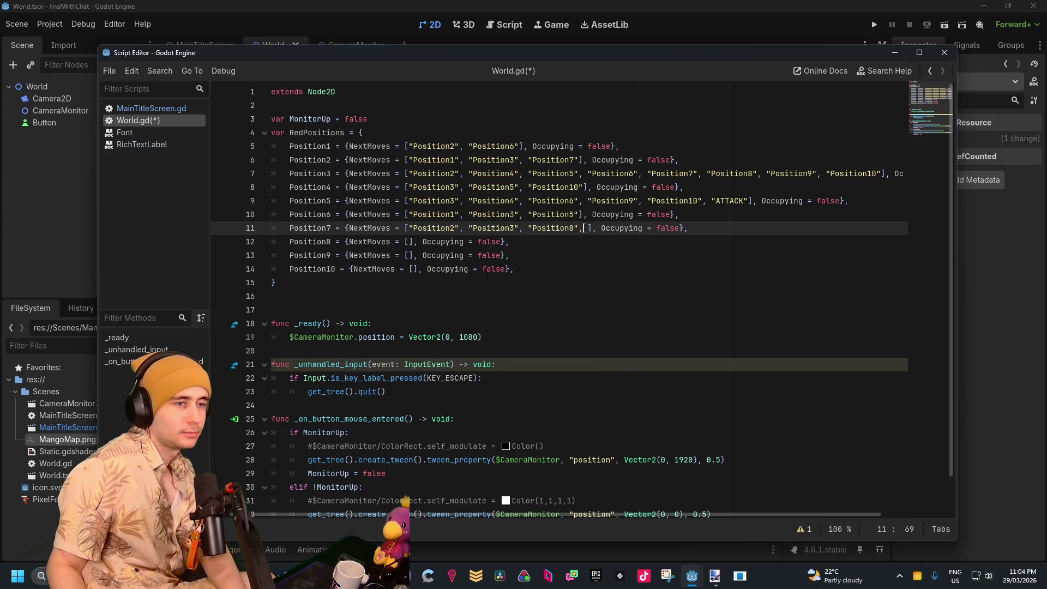
key(BackSpace)
key(Delete)
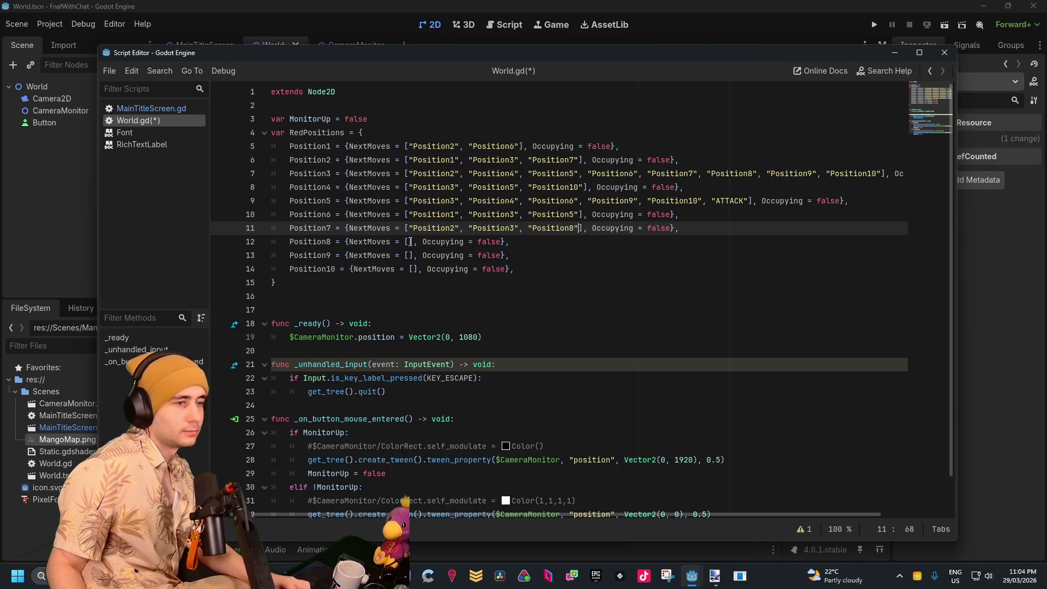
click(410, 241)
text("Position", "Position", "Position",)
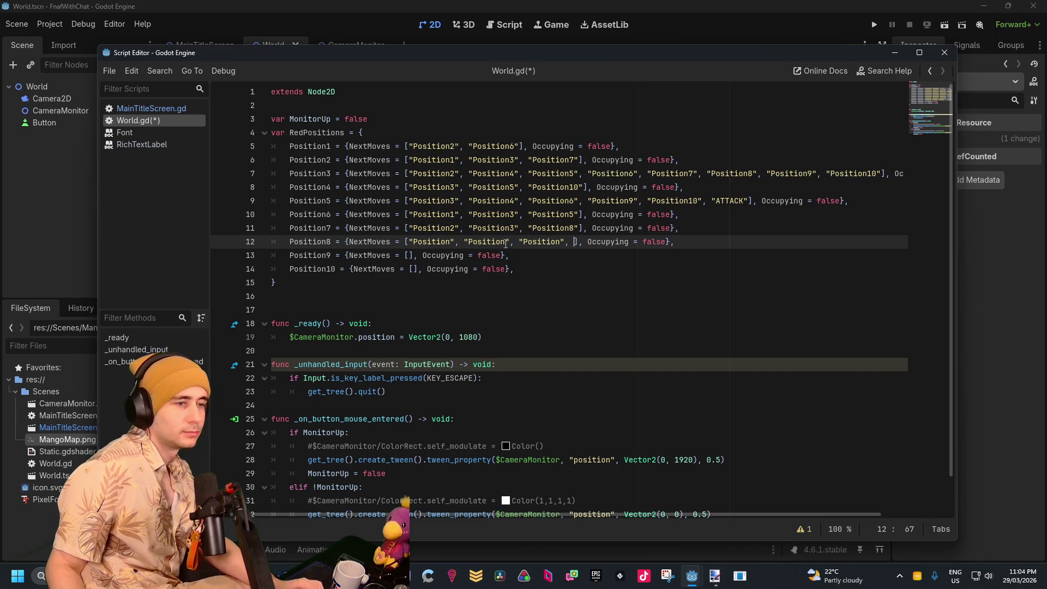
Number Position8's placeholders as "Position3", "Position7" and "Position9"
click(455, 241)
text(3)
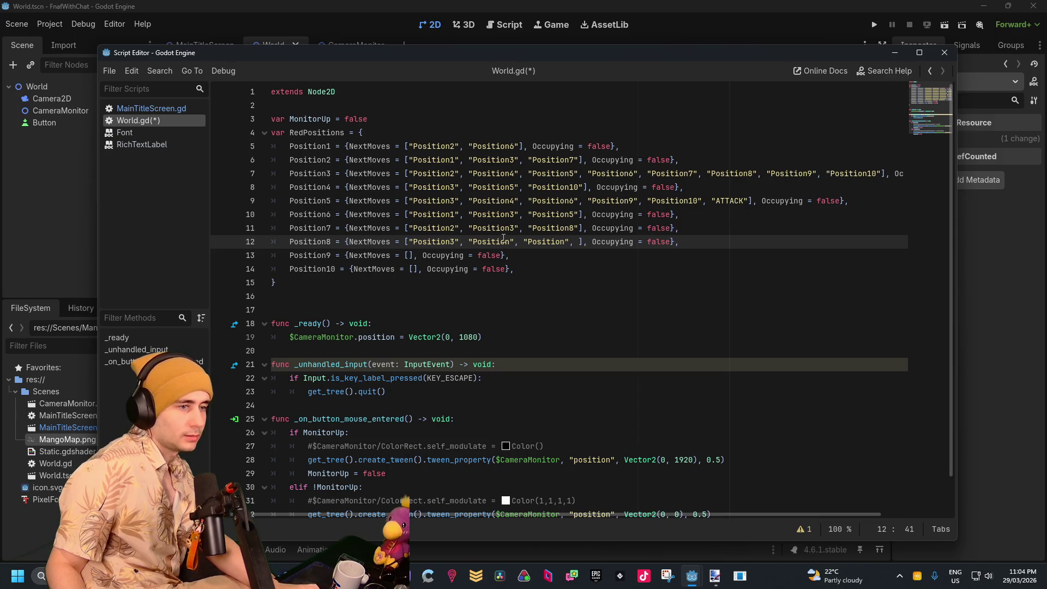
click(514, 241)
text(7)
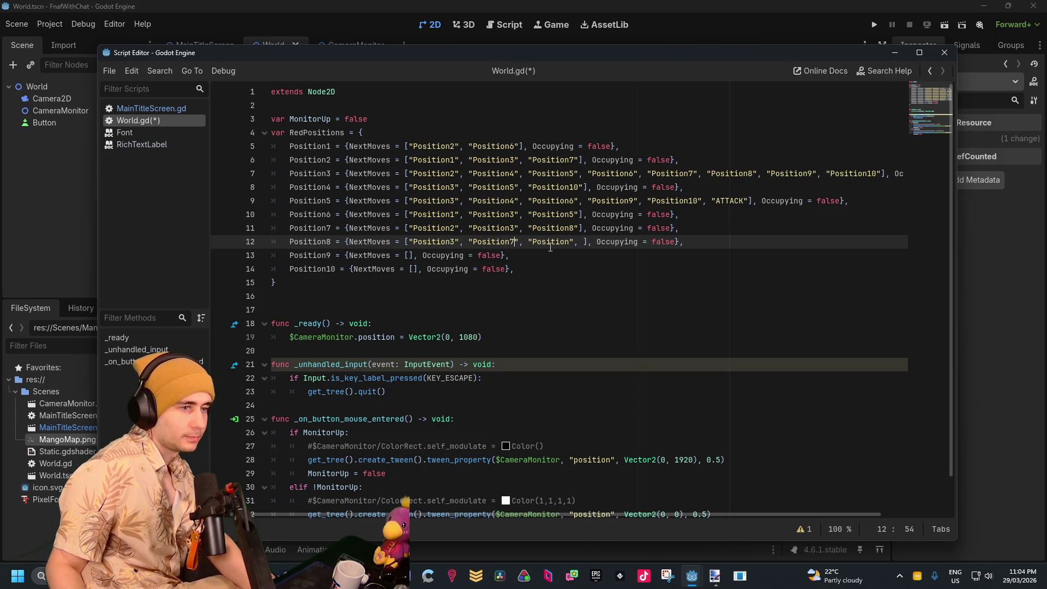
click(571, 242)
text(9)
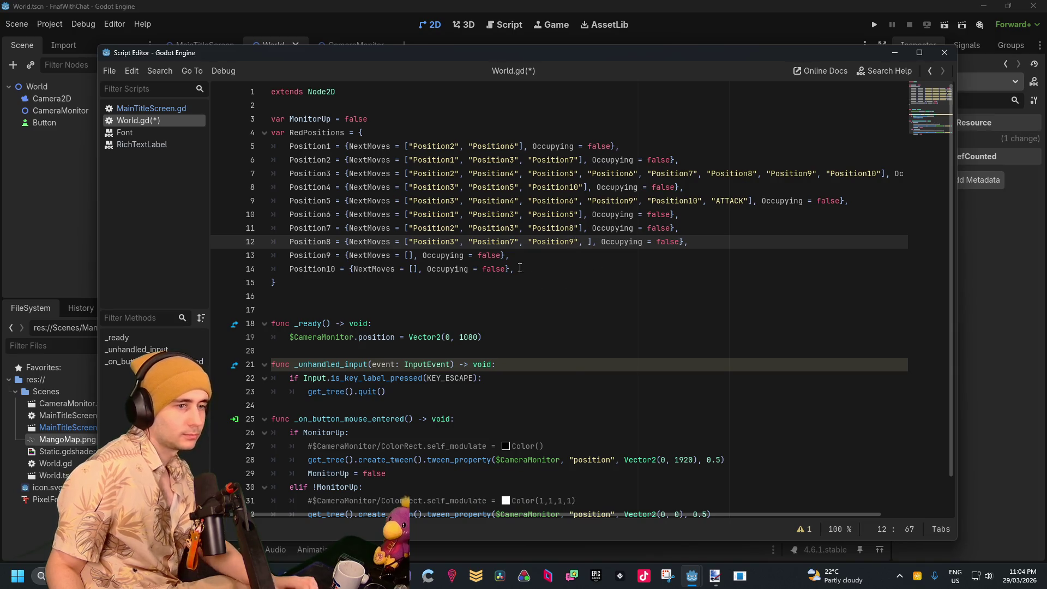
Paste placeholders into Position9's list and number them 3, 58 and 10
click(410, 255)
text("Position",)
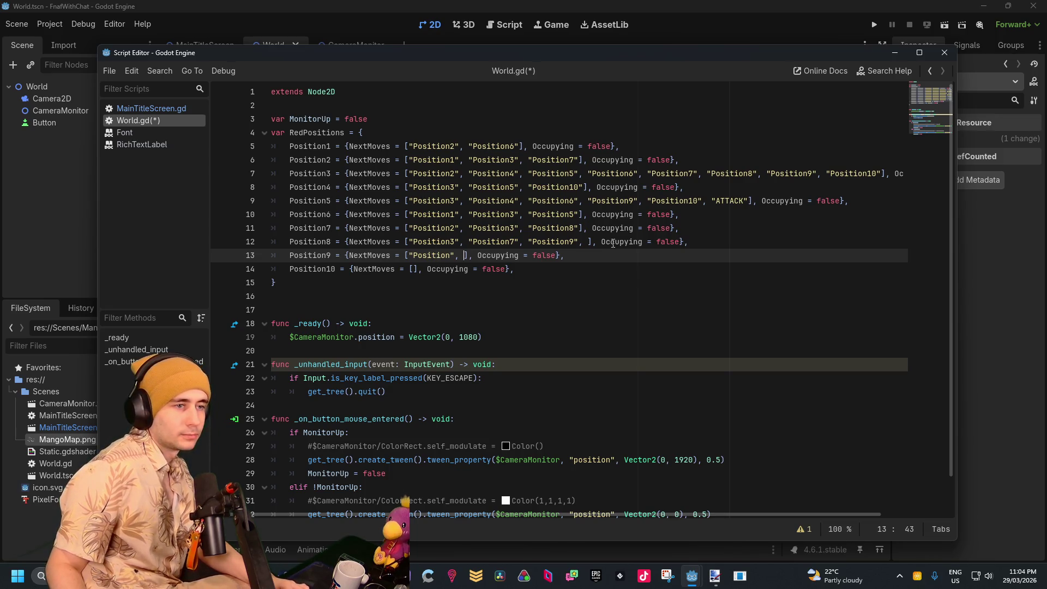
key(ctrl+v)
key(ctrl+v)
key(ctrl+v)
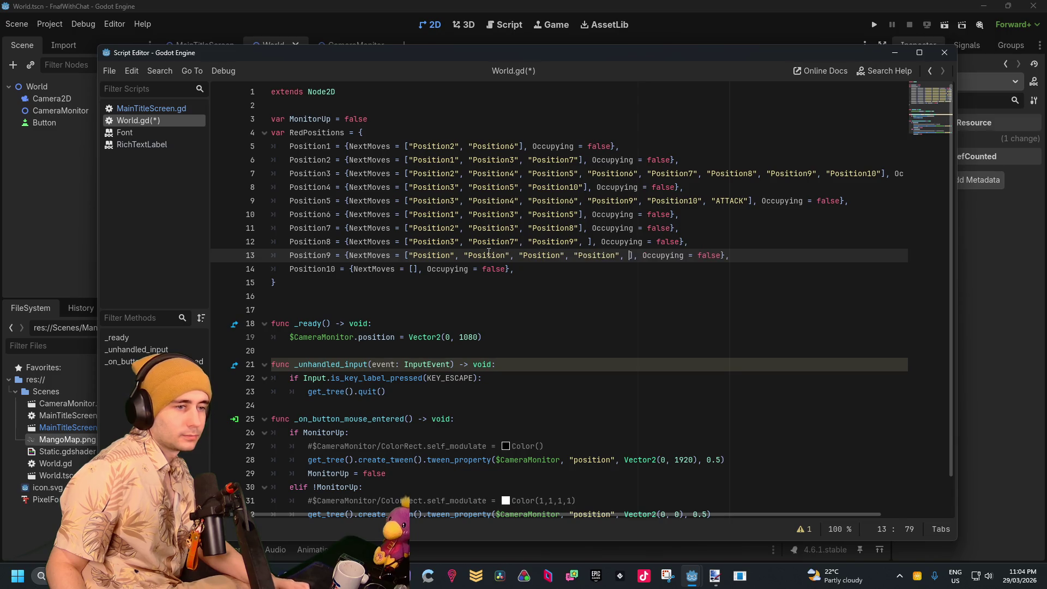
click(456, 256)
text(3)
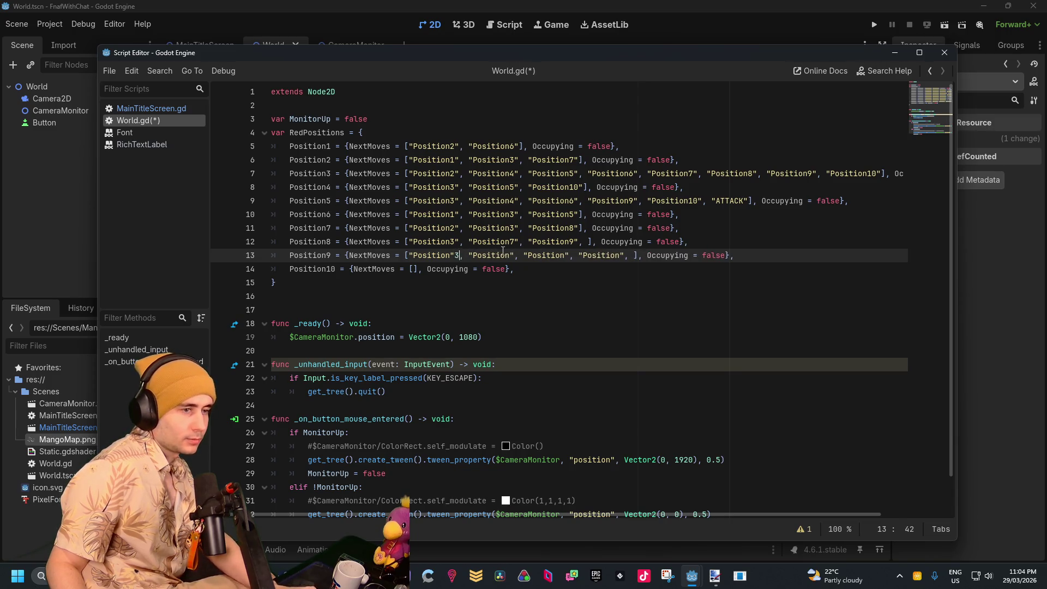
click(515, 256)
text(5)
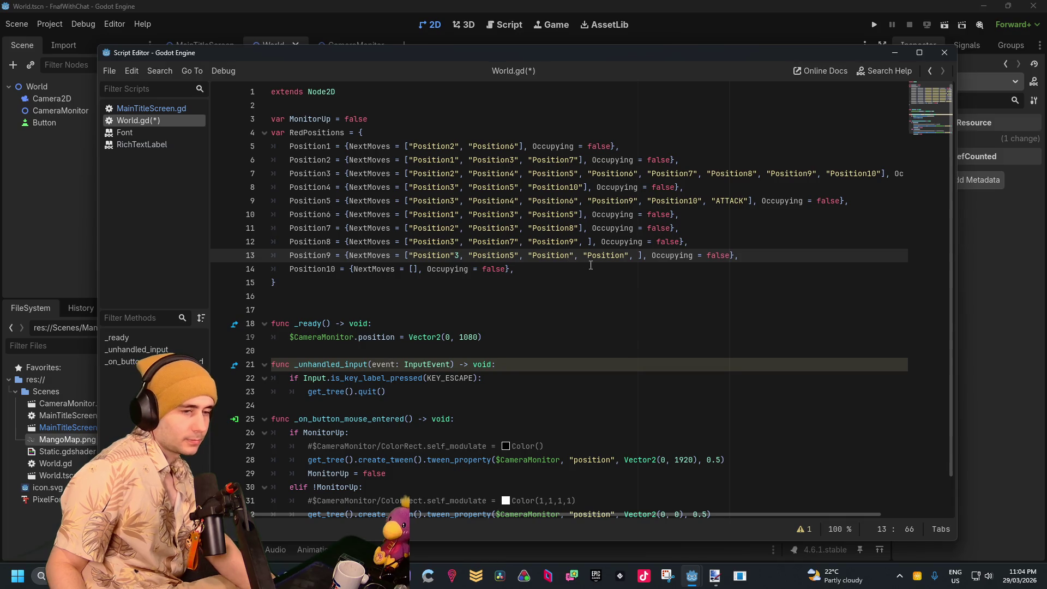
text(8)
click(631, 255)
text(10)
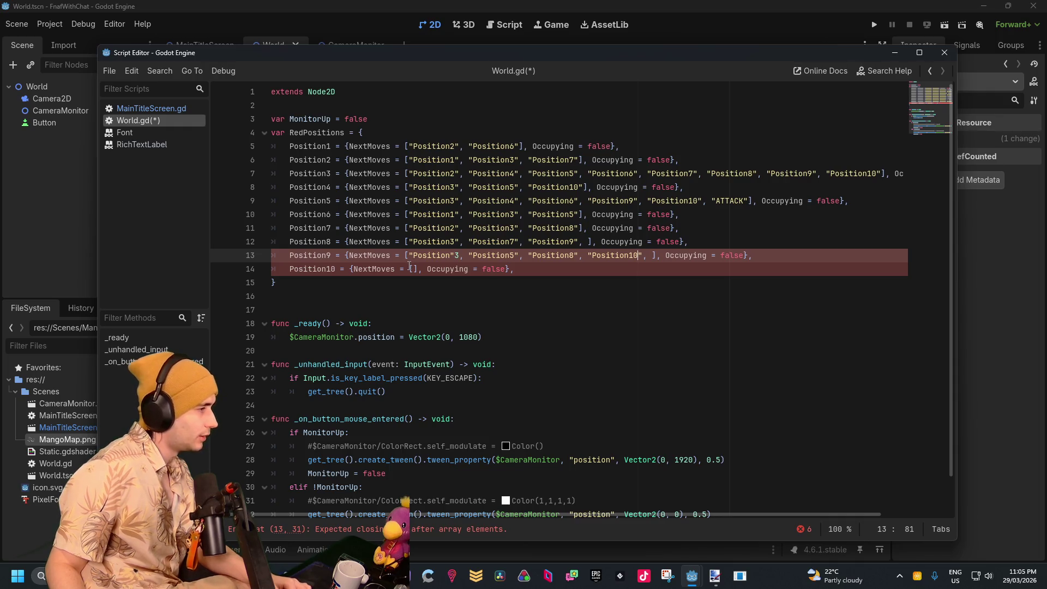
Fill Position10's NextMoves with "Position3", "Position4", "Position5" and "Position9"
click(410, 268)
text("Position", "Position", "Position", )
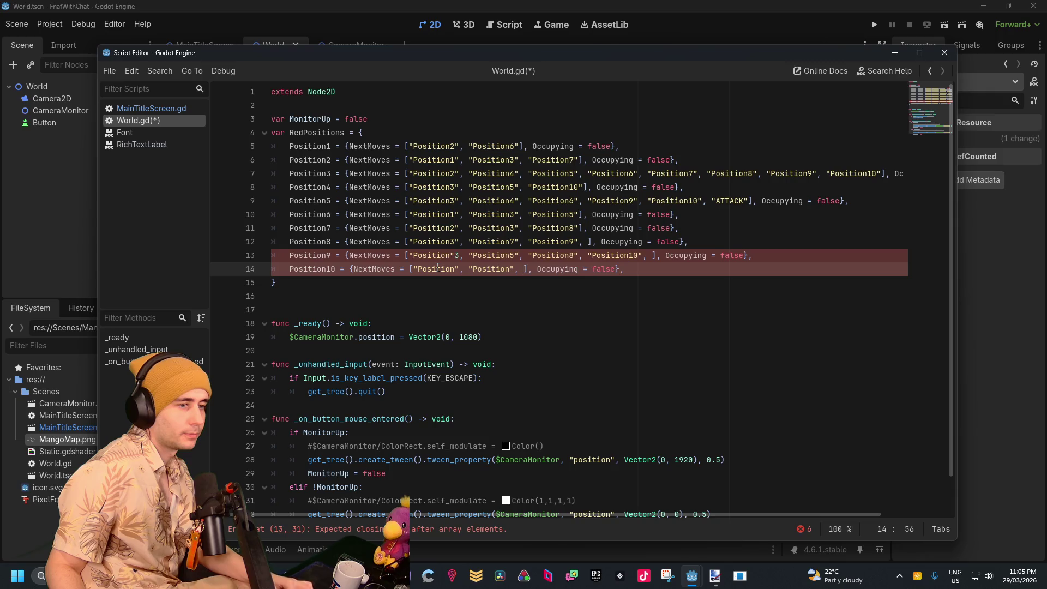
text("Position",)
click(457, 269)
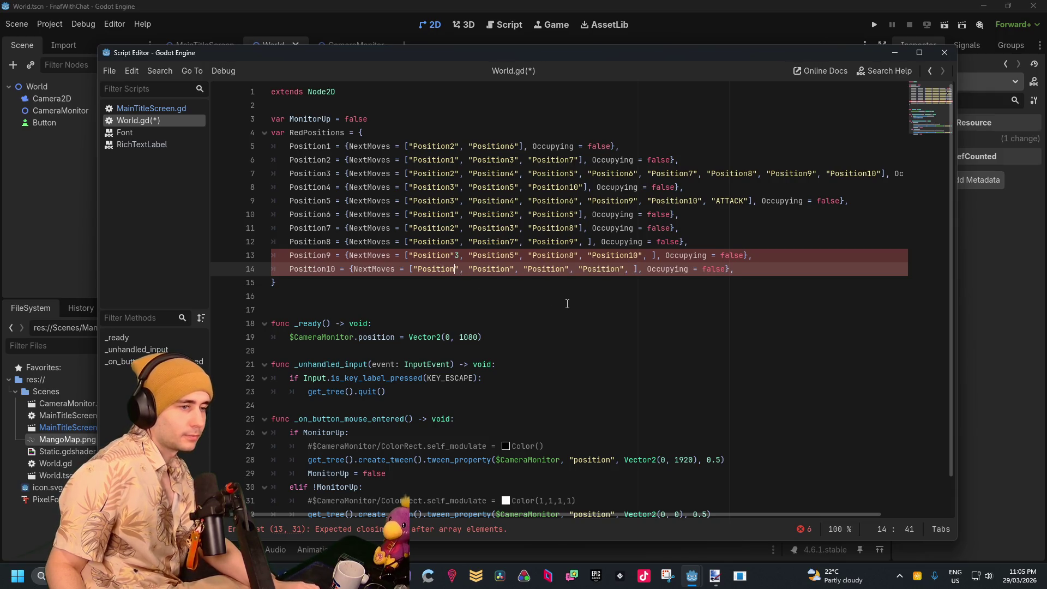
text(3)
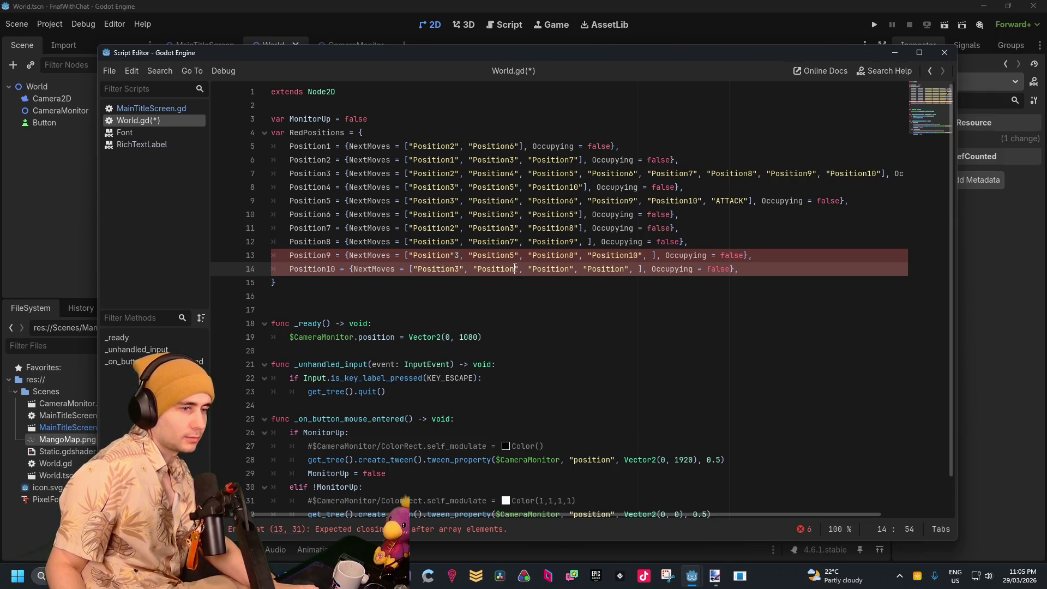
click(516, 268)
text(4)
click(573, 269)
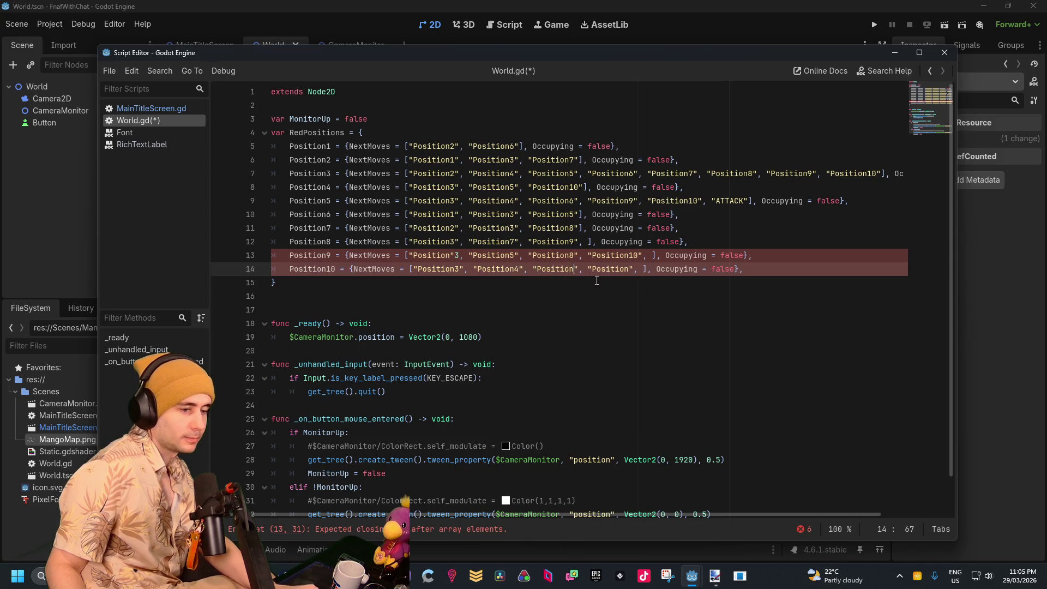
text(5)
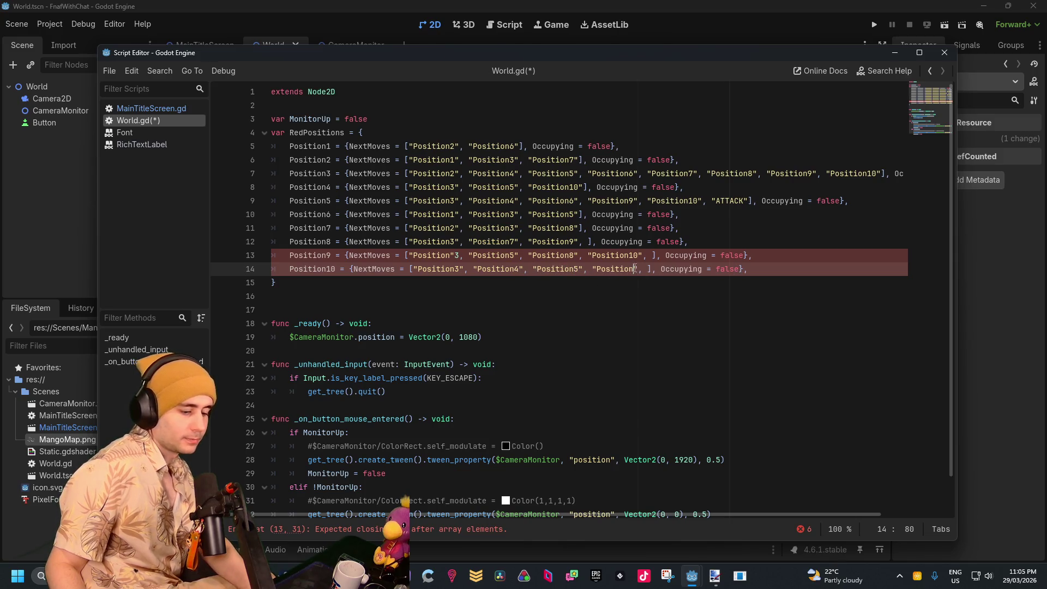
click(634, 269)
text(98)
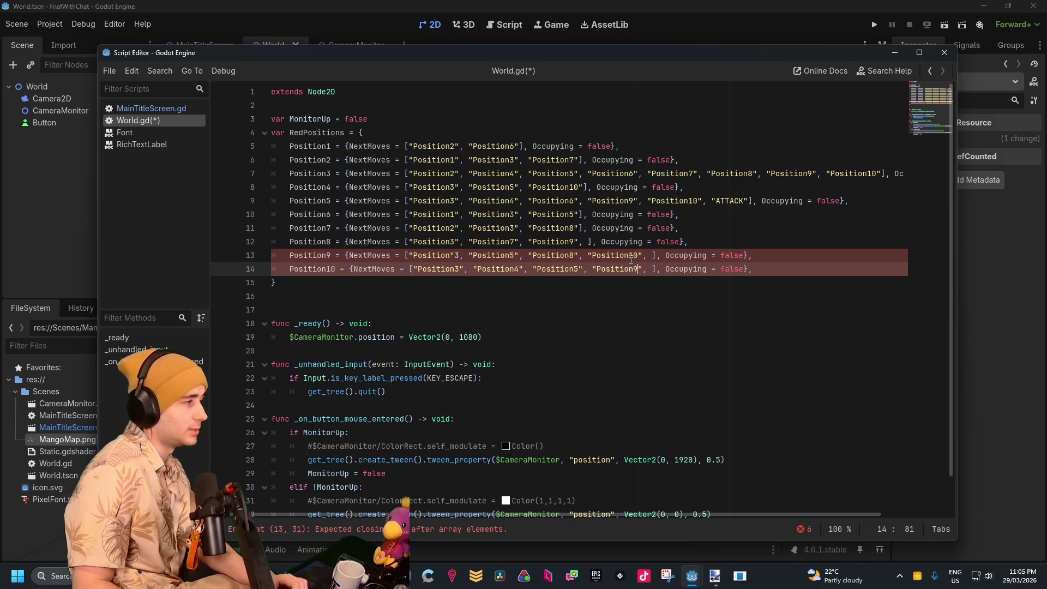
key(BackSpace)
Correct the mistyped entry on line 13 so it reads "Position3"
click(634, 228)
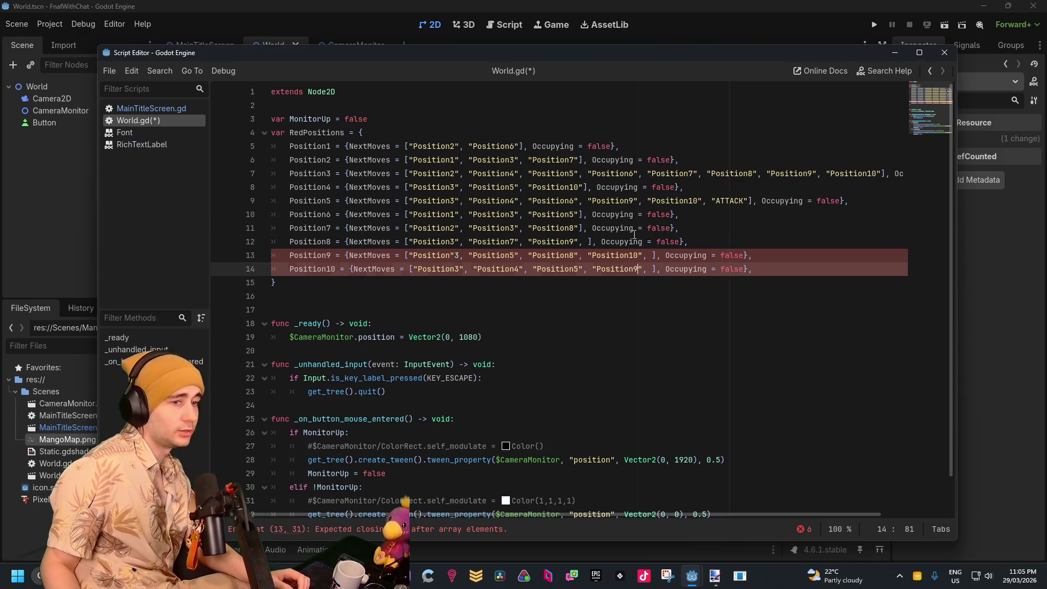
click(459, 255)
key(BackSpace)
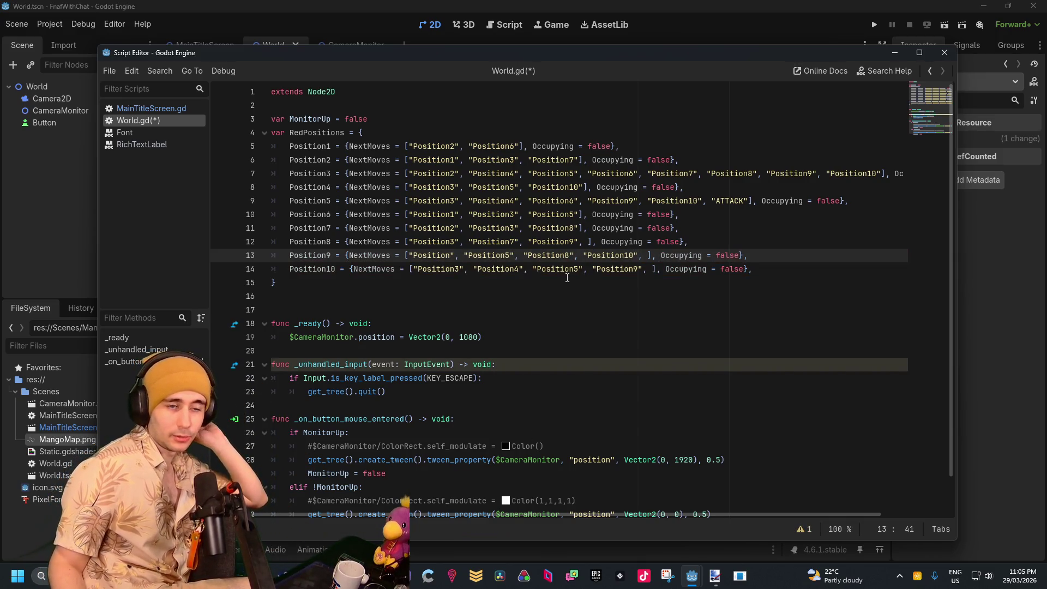
click(548, 295)
click(452, 255)
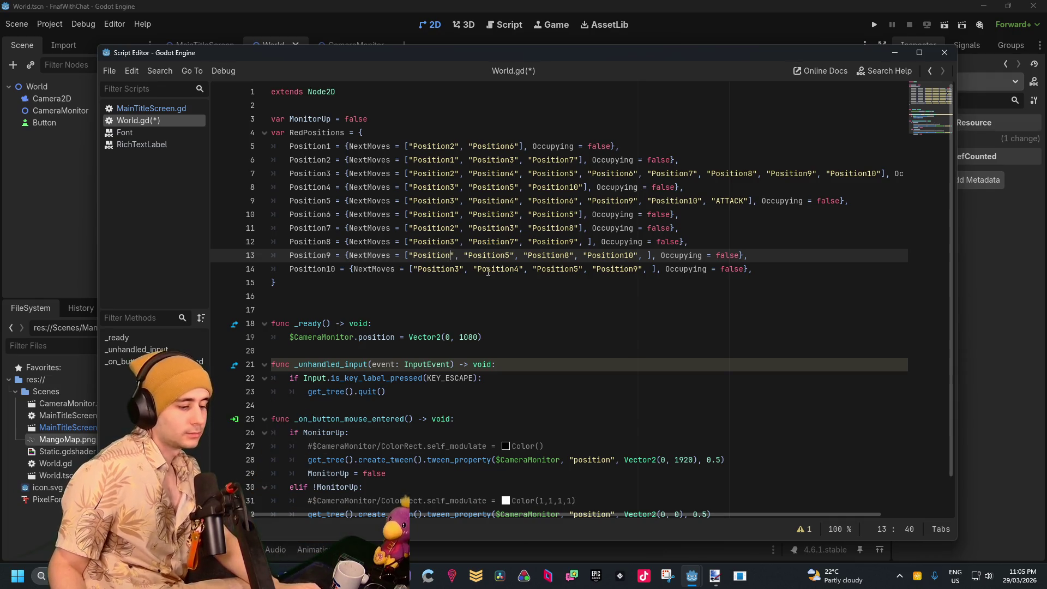
text(3)
click(532, 323)
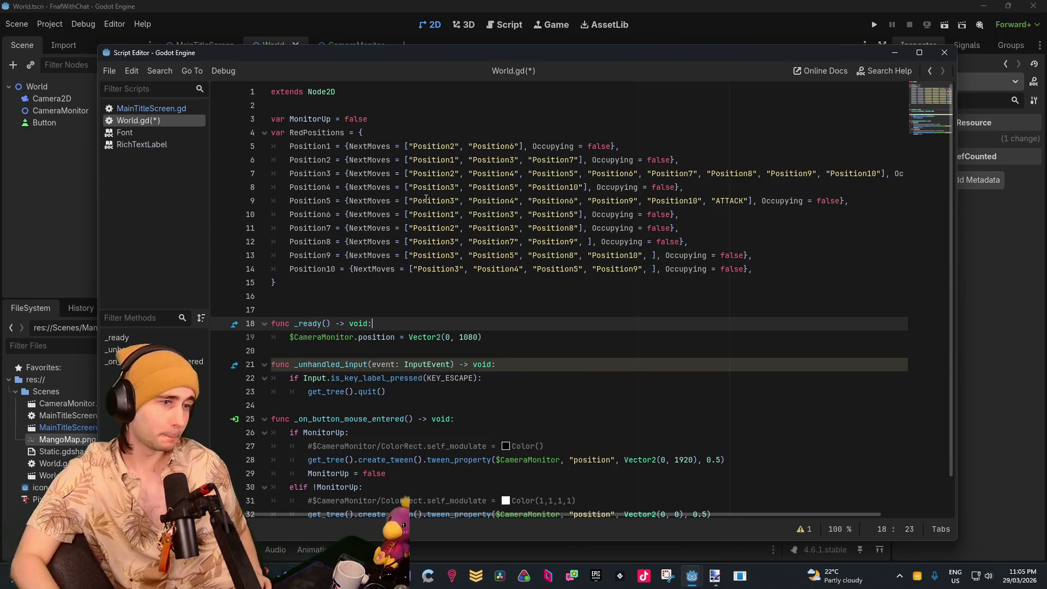
click(426, 354)
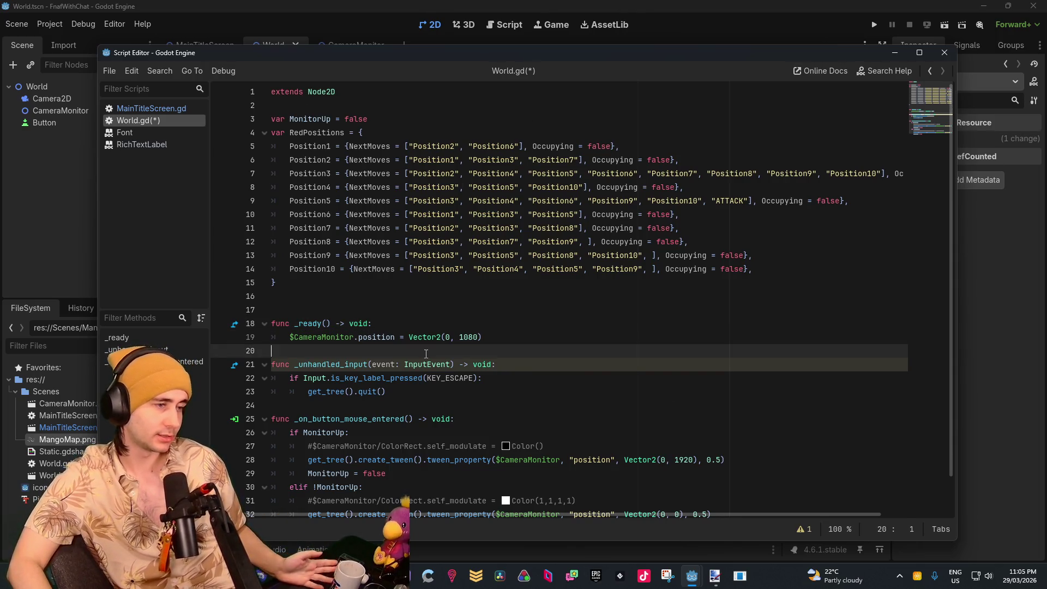
Declare 'var RedDifficulty = null' on the line below the RedPositions dictionary
click(398, 299)
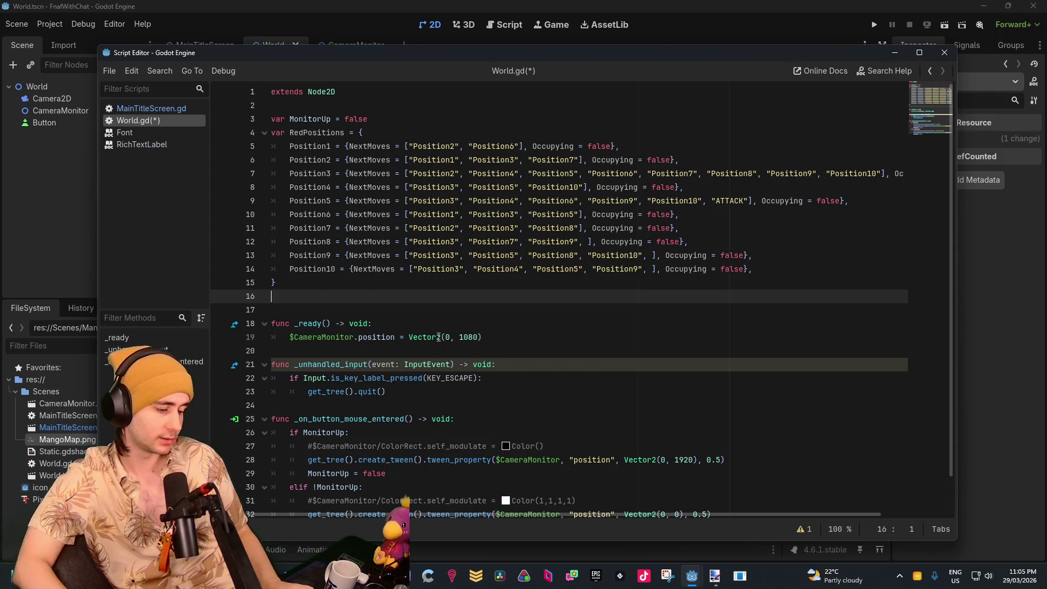
mouse_move(439, 337)
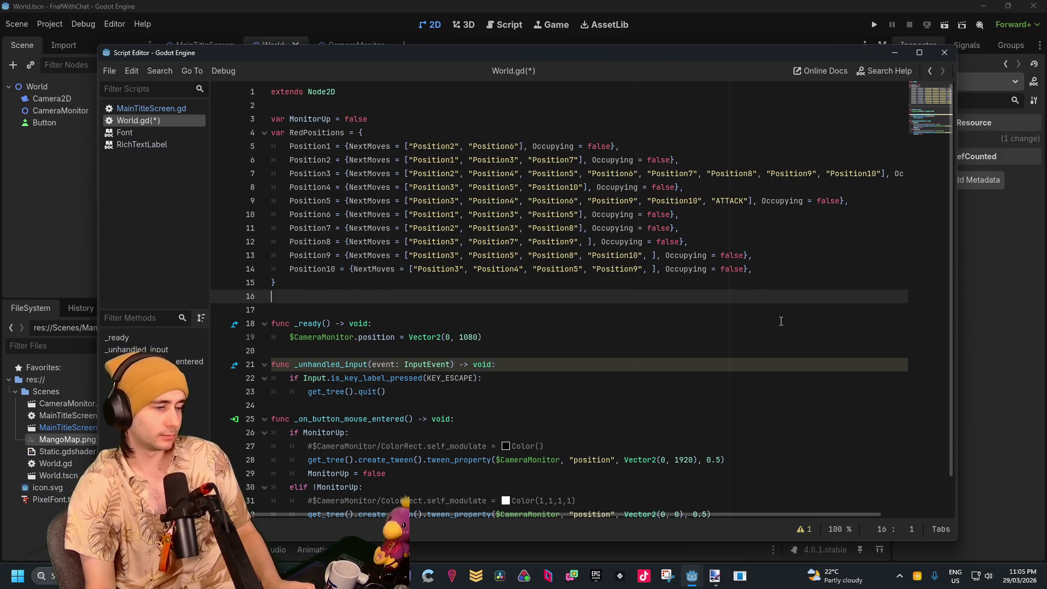
text(var Red)
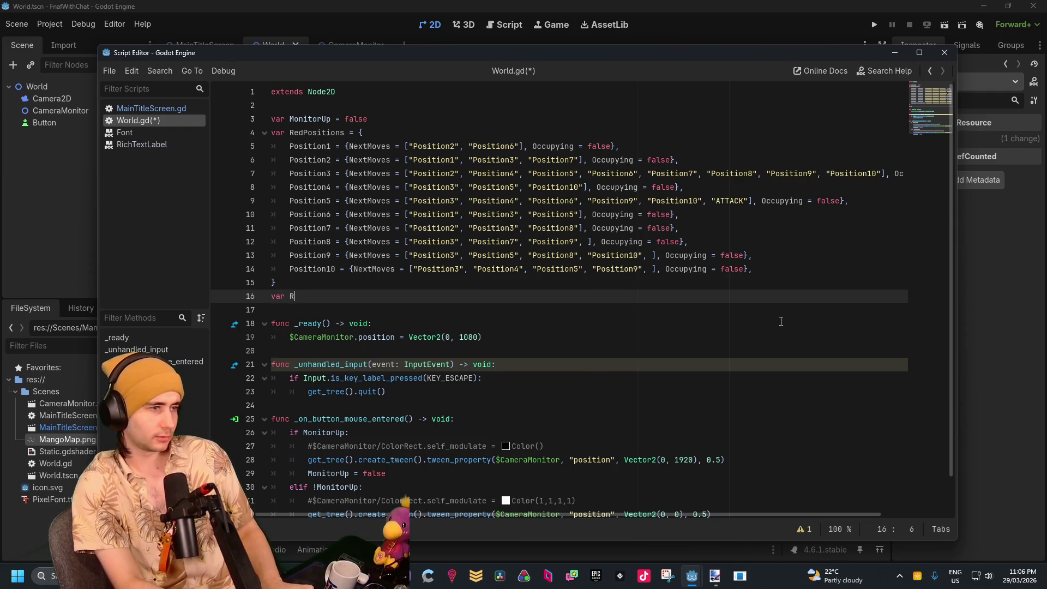
key(BackSpace)
text(Difficu)
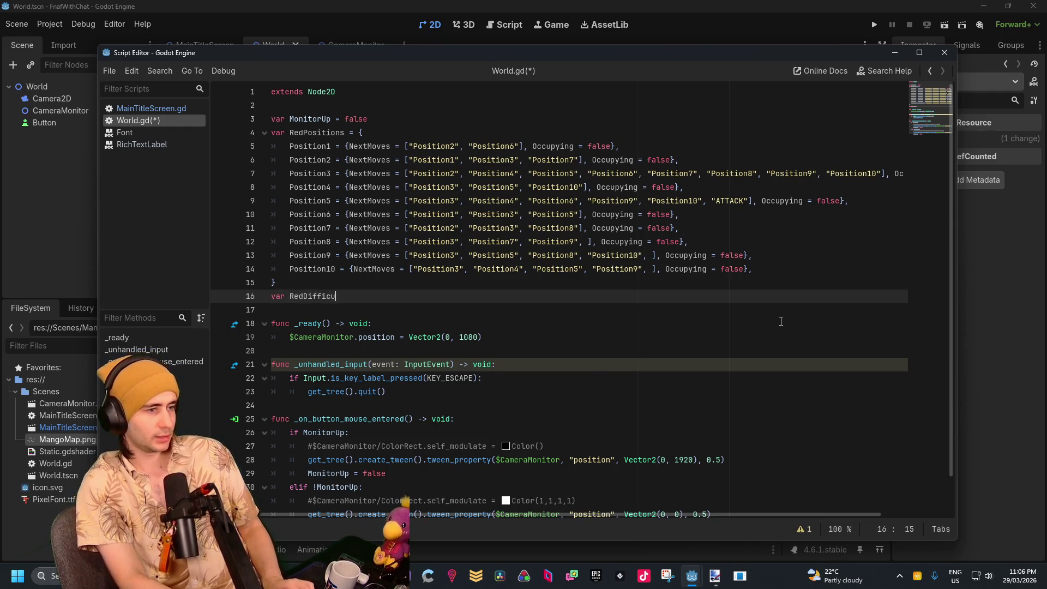
text(lty )
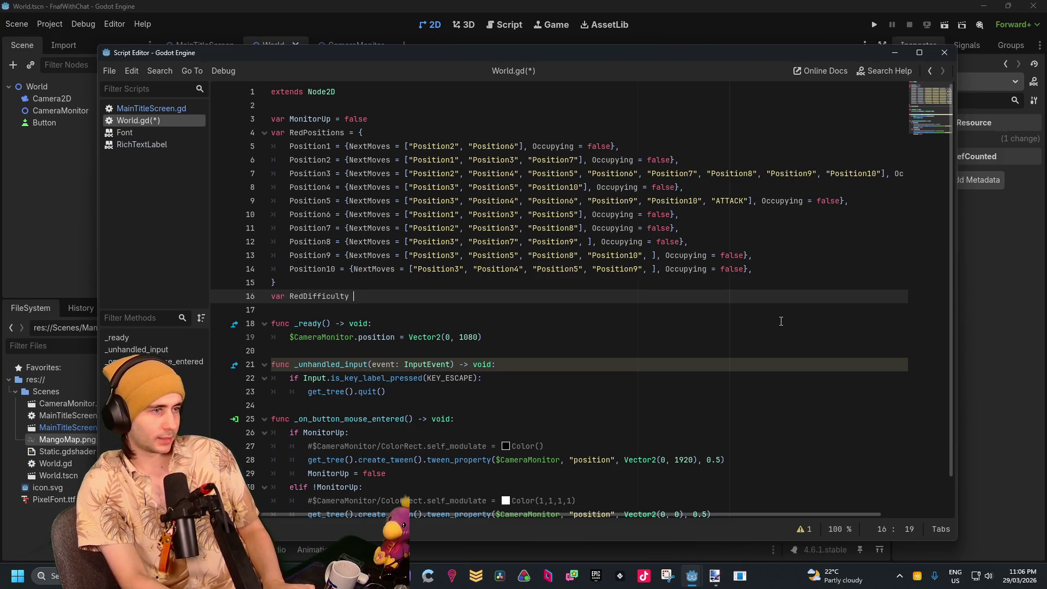
text(= null)
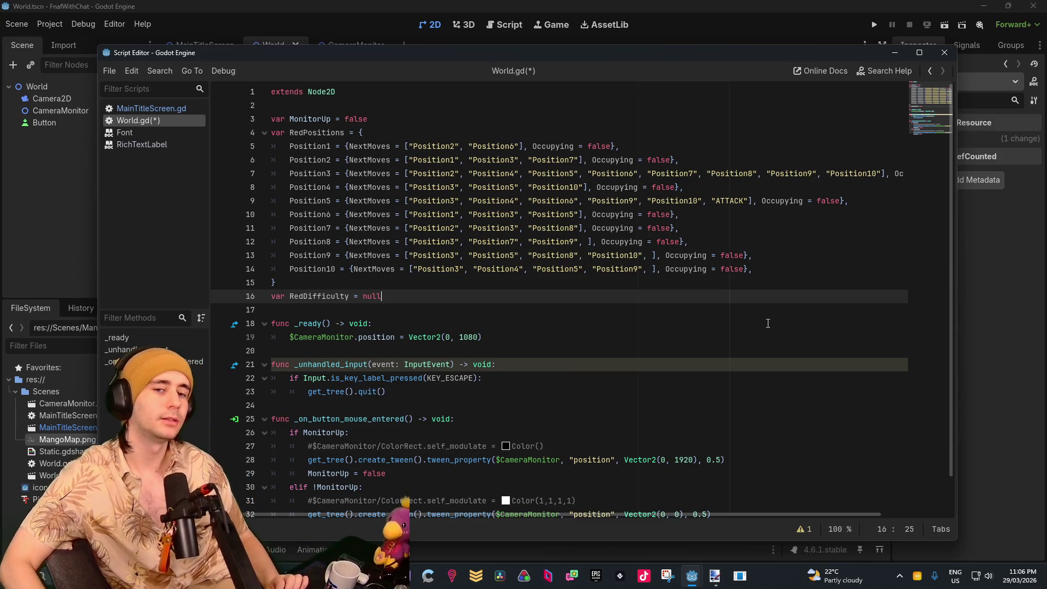
Add blank lines before _ready and change RedDifficulty to 5 with a '#between 0/10' comment
click(398, 312)
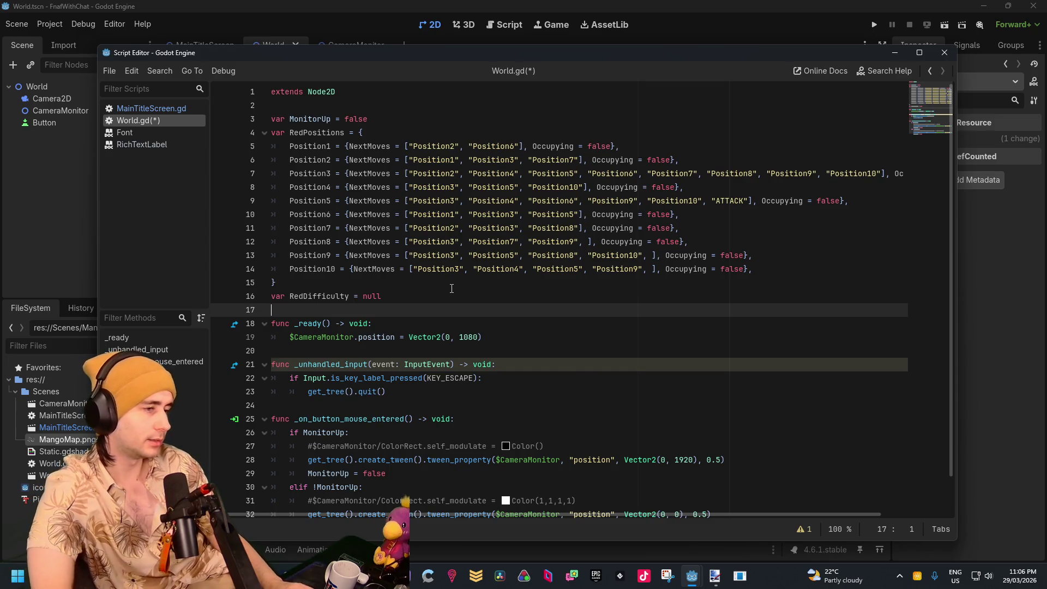
key(Return)
key(Return)
key(Up)
key(Up)
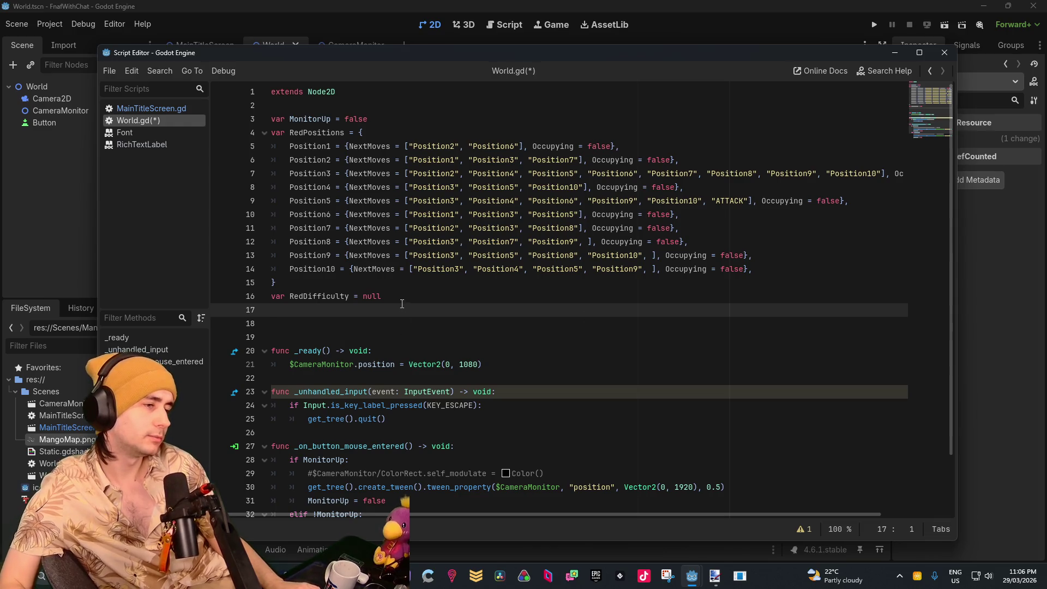
drag(381, 296, 363, 295)
text(5 )
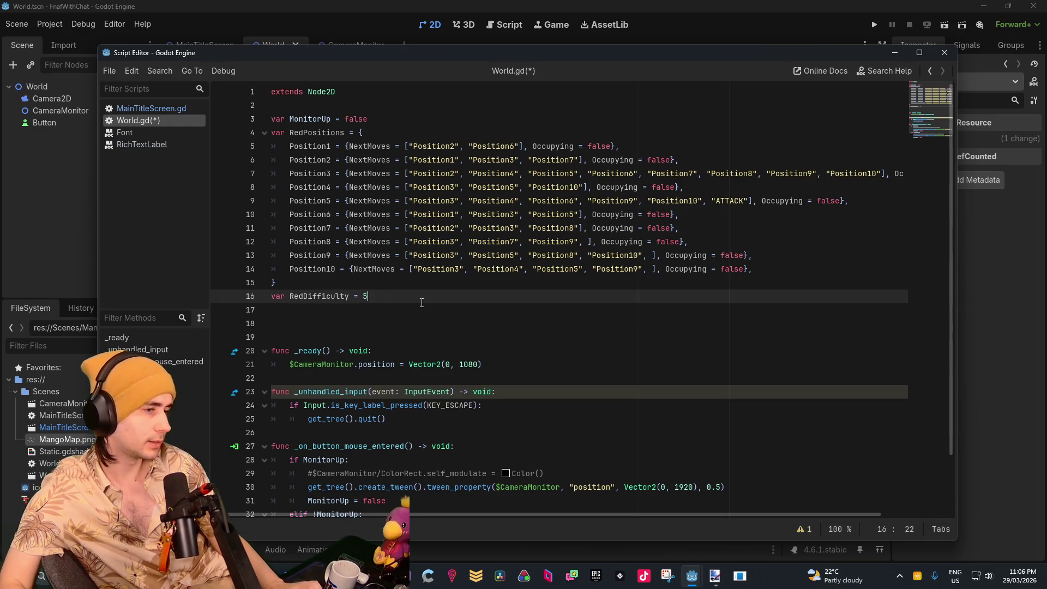
text(#)
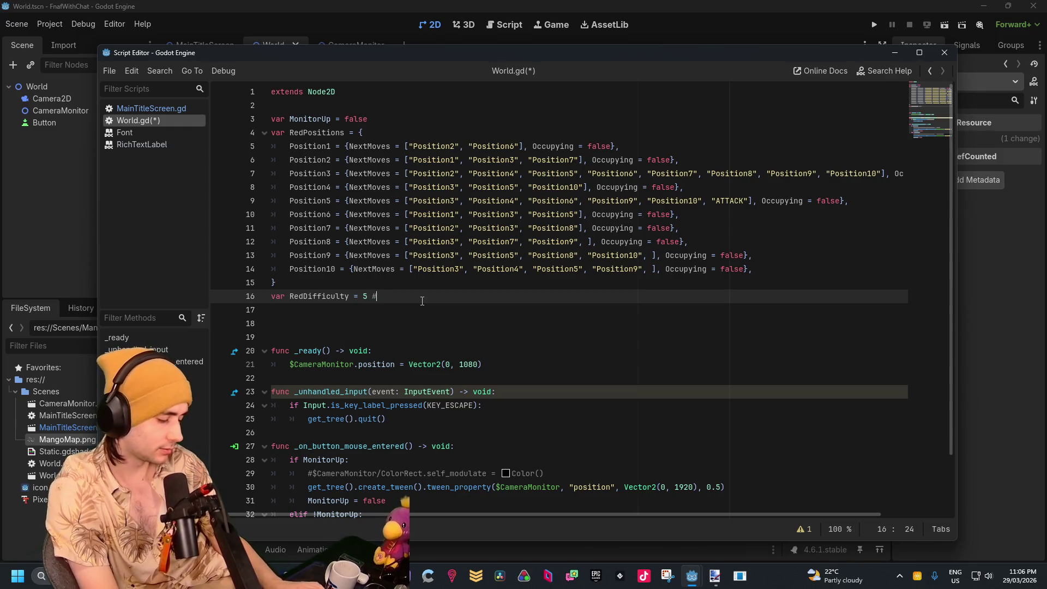
text(between )
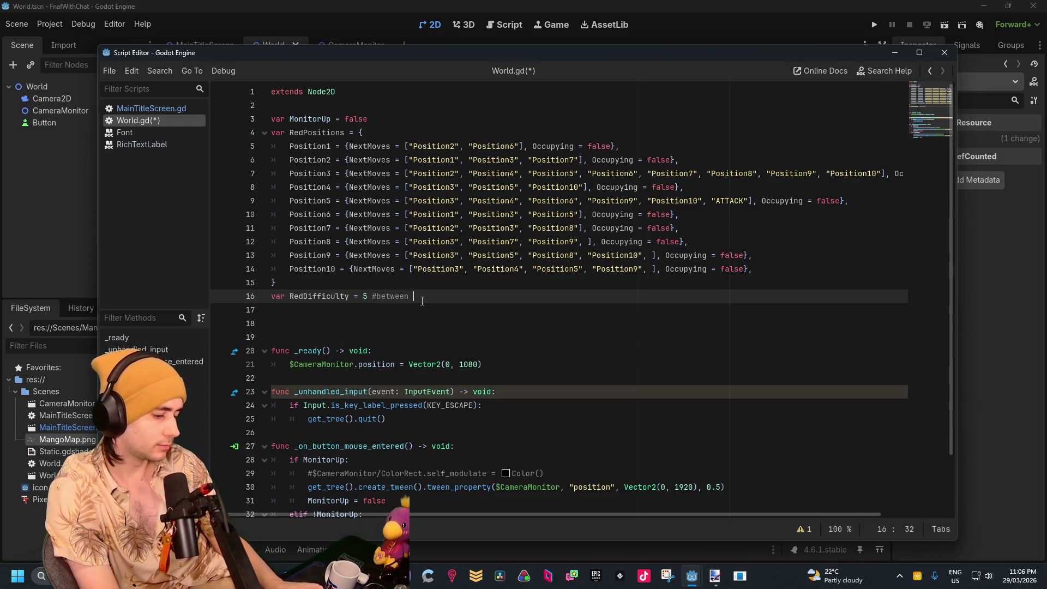
text(0.19)
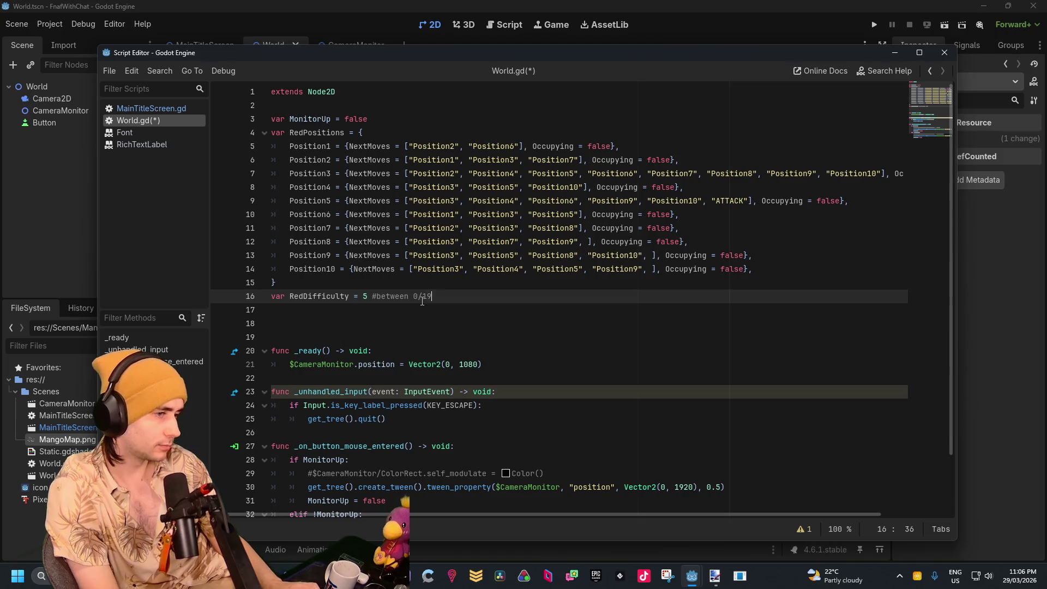
text(0)
click(427, 322)
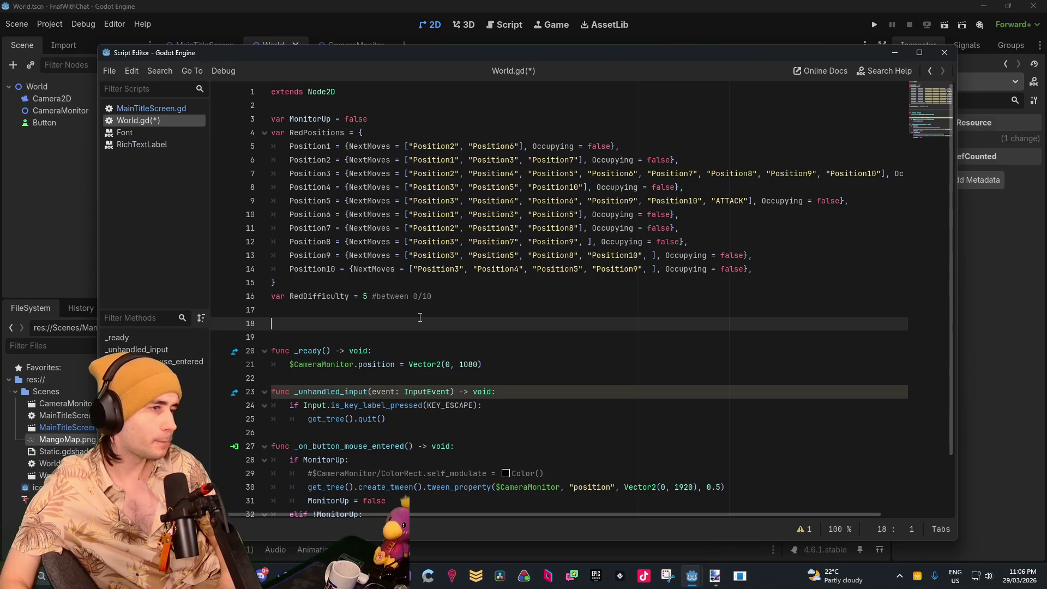
click(424, 311)
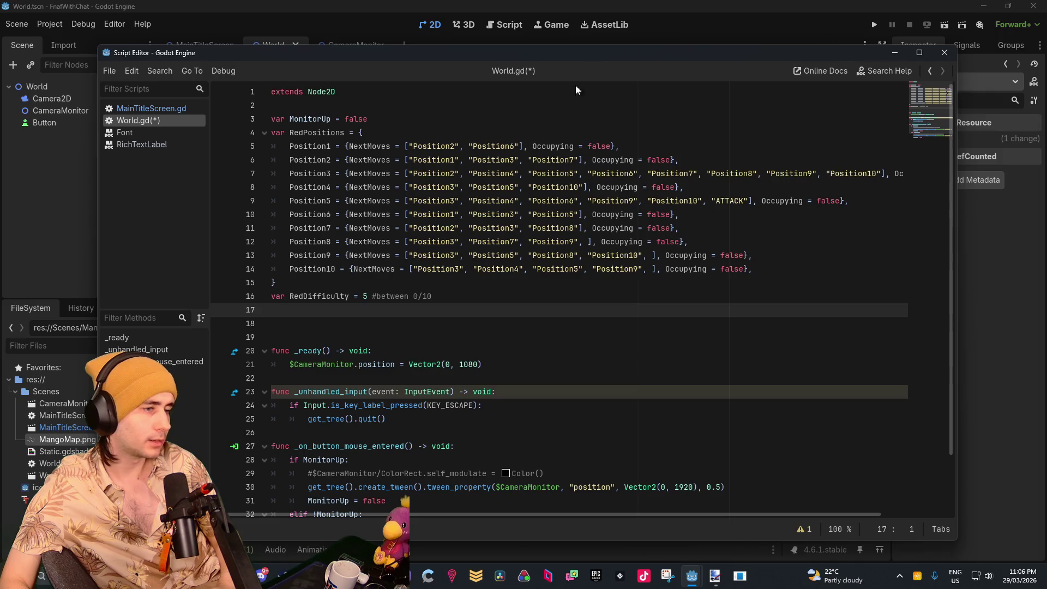
click(413, 337)
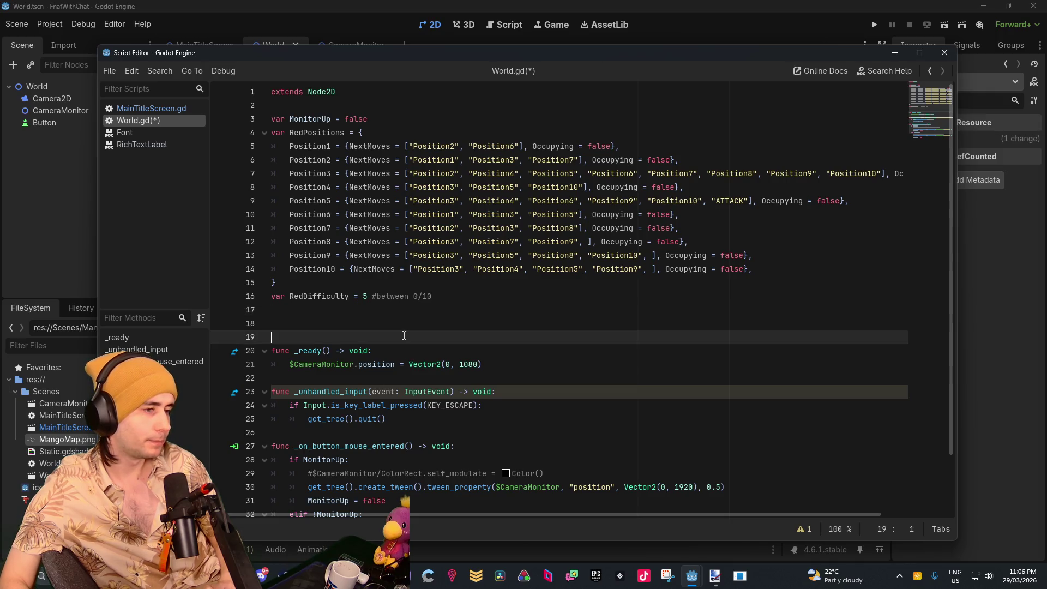
On line 18, declare func _process(delta: float) -> void via autocomplete, leaving its body empty
click(412, 323)
text(func )
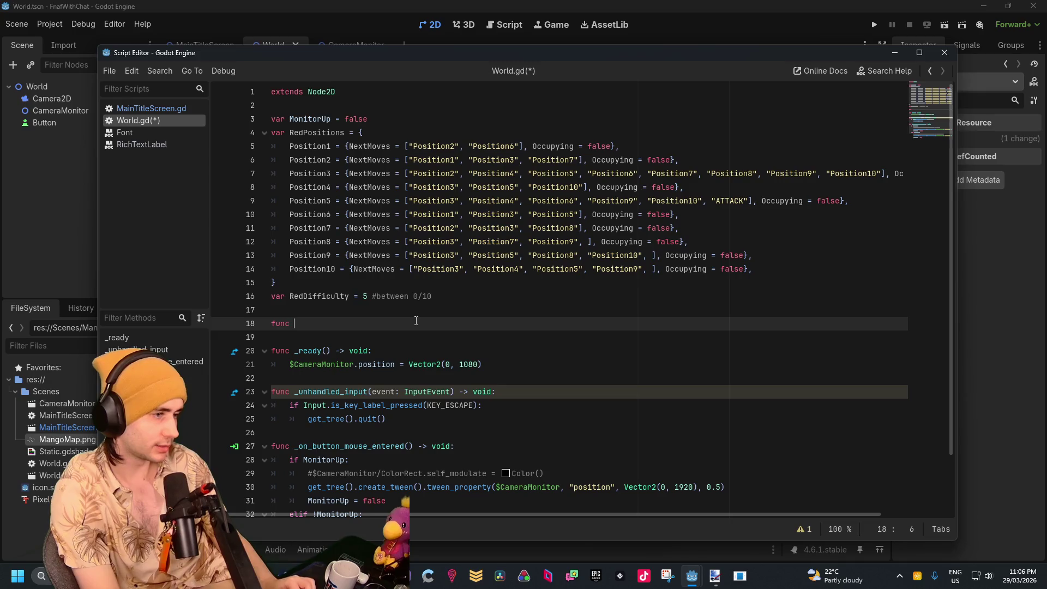
text(_pr)
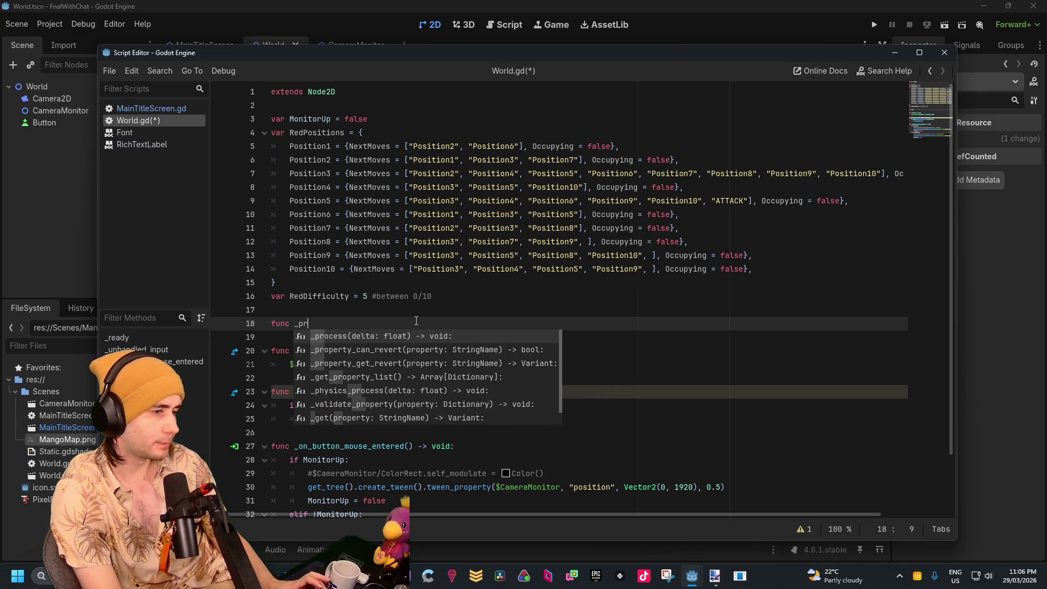
key(Return)
key(Return)
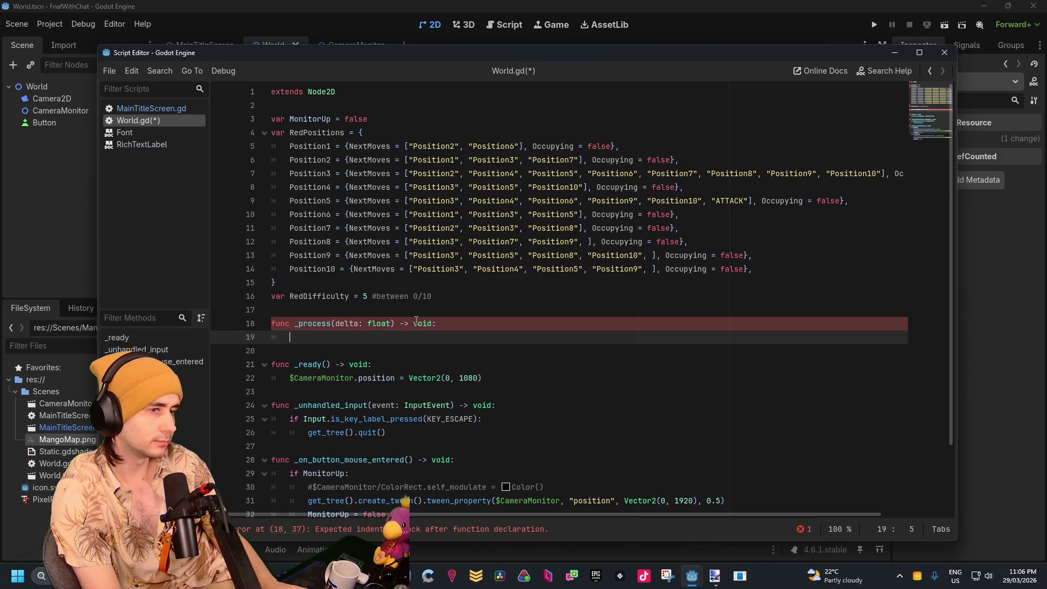
text(i)
key(BackSpace)
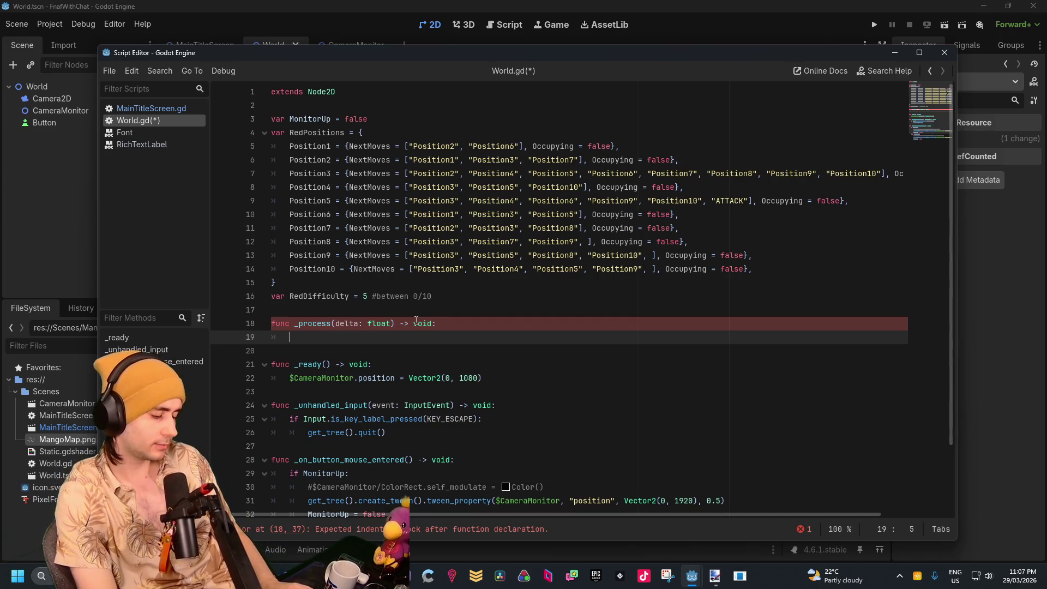
text(for)
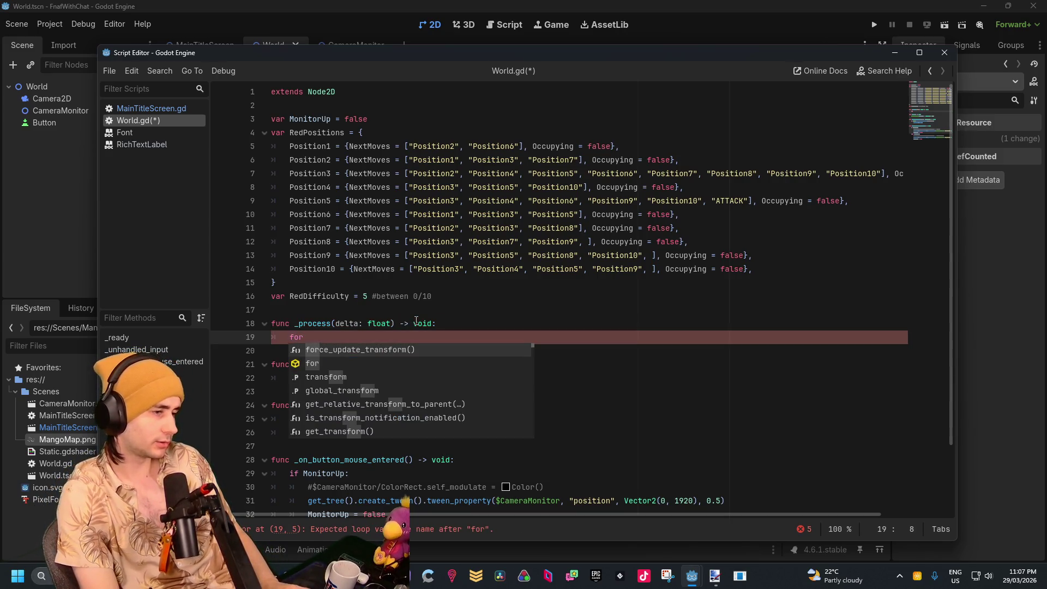
key(BackSpace)
key(BackSpace)
key(BackSpace)
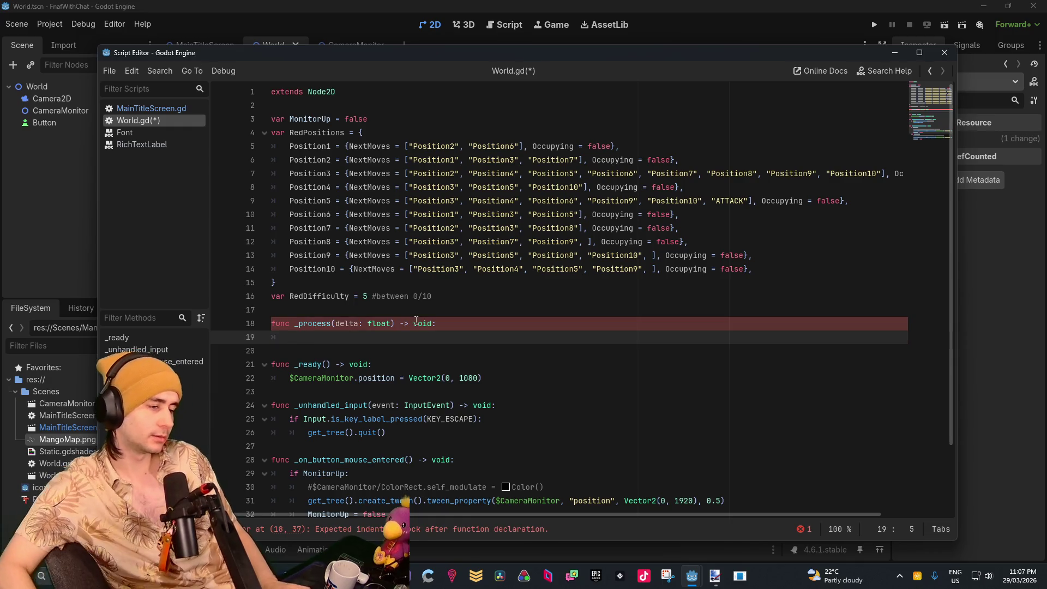
Switch Godot windows, open the BOX project in another instance, and bring World.gd's Script Editor forward
mouse_move(692, 577)
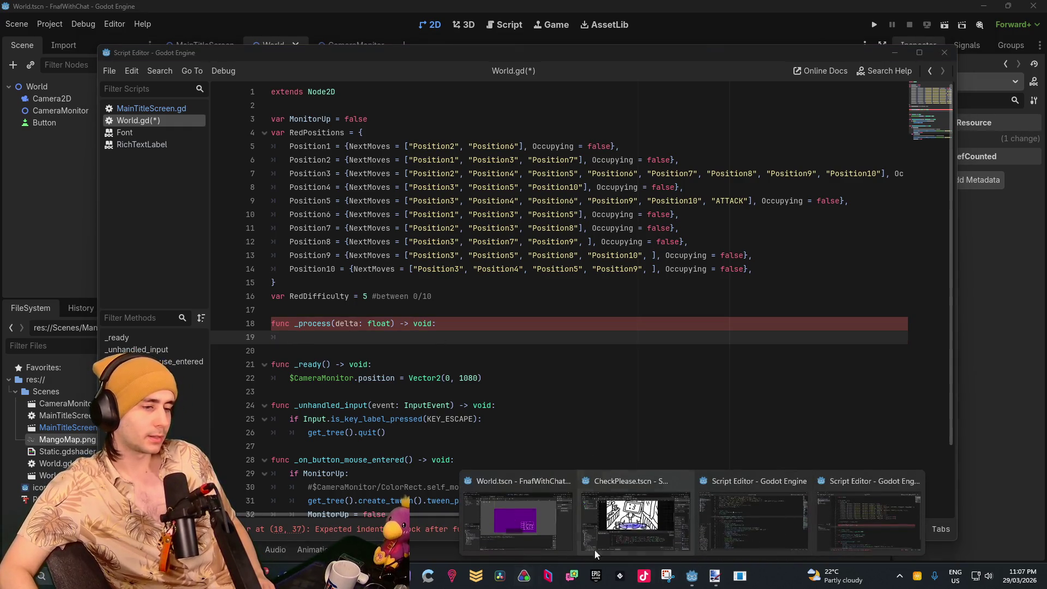
click(489, 498)
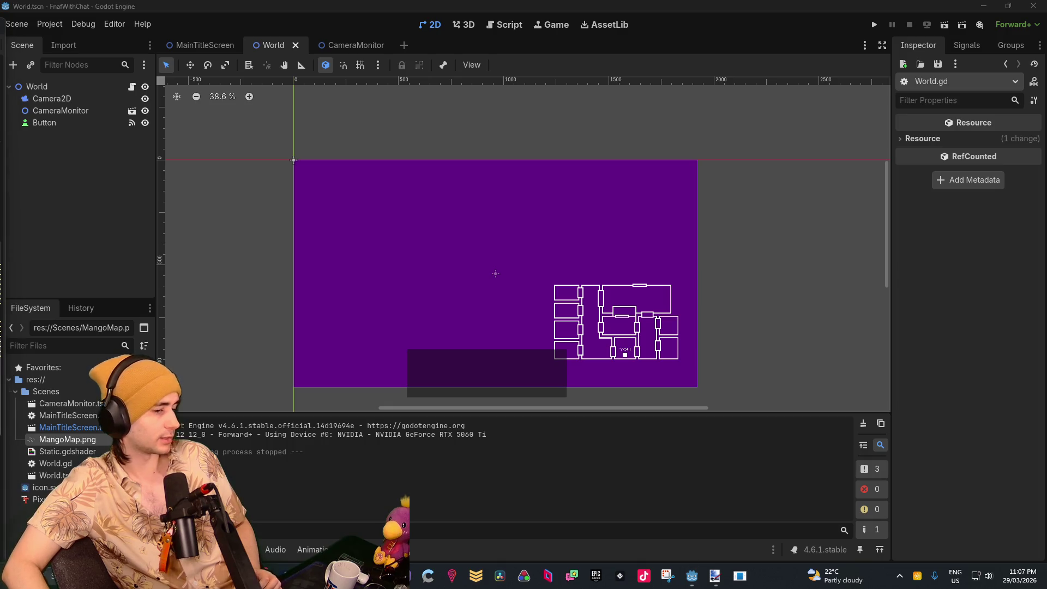
drag(691, 575, 681, 492)
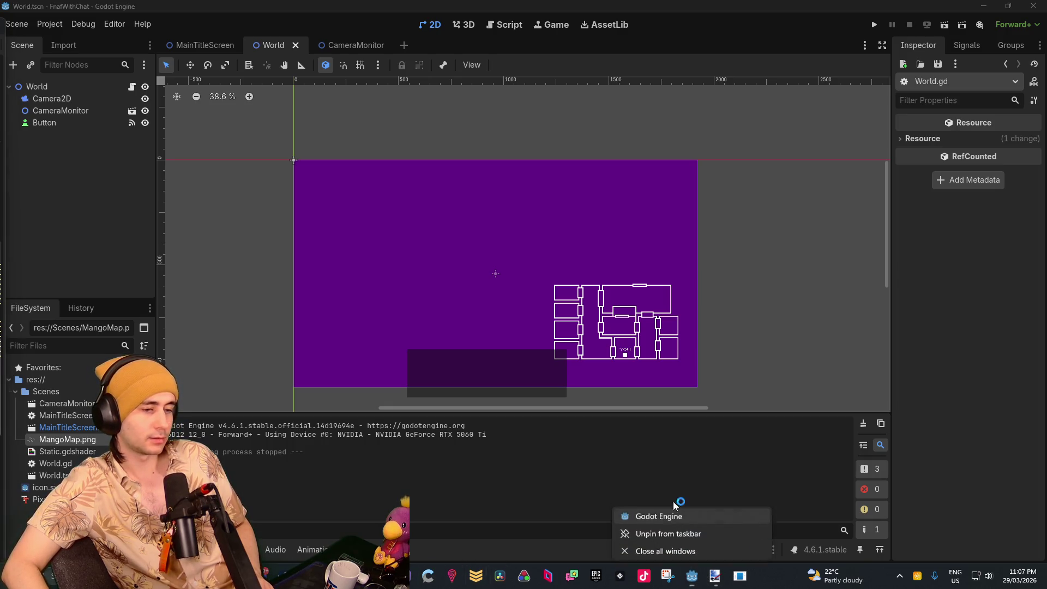
click(672, 508)
double_click(344, 161)
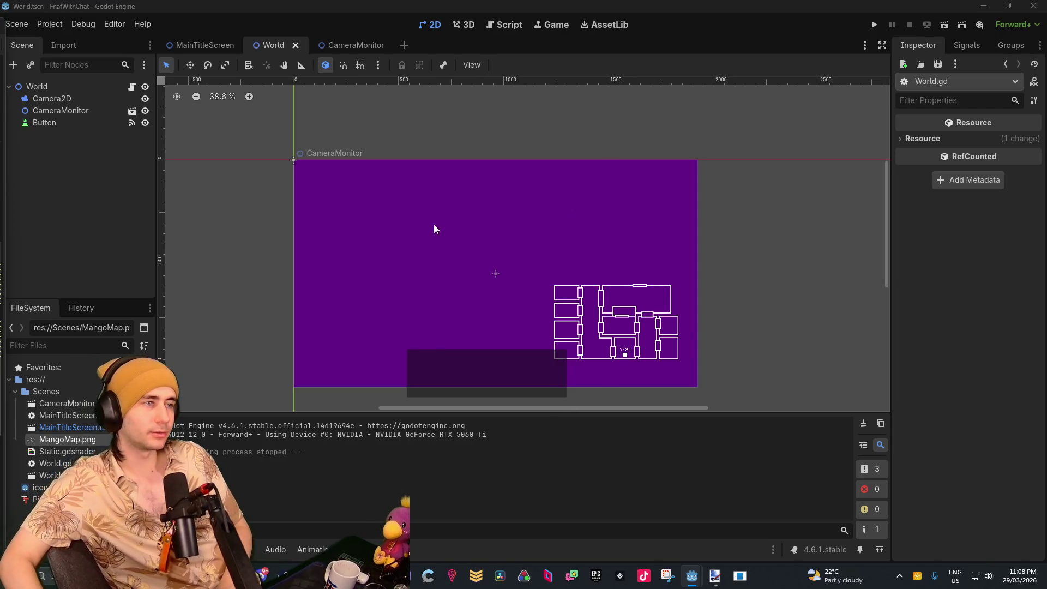
mouse_move(691, 575)
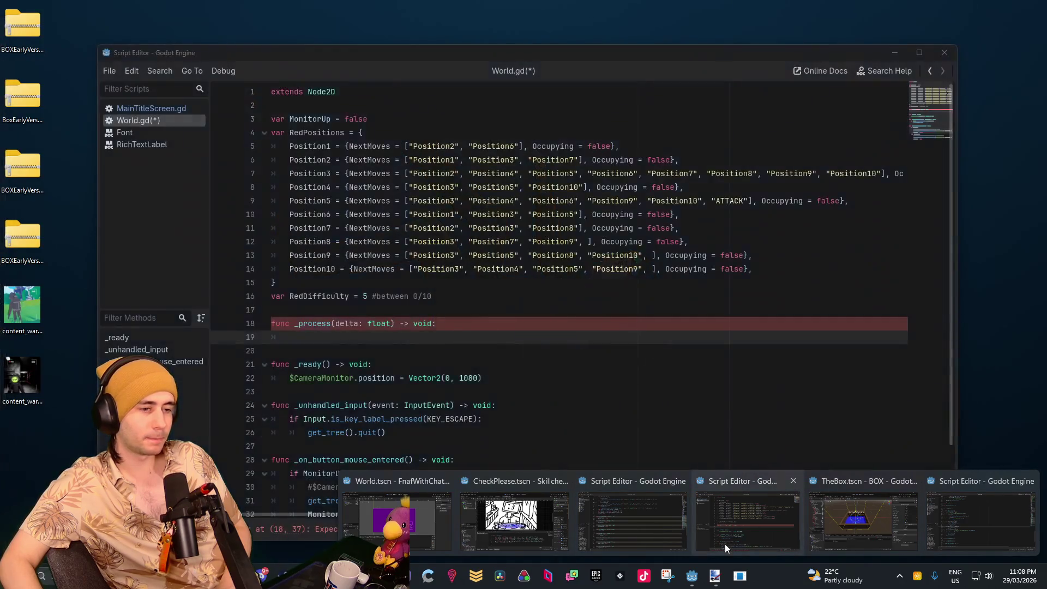
click(732, 531)
text(i)
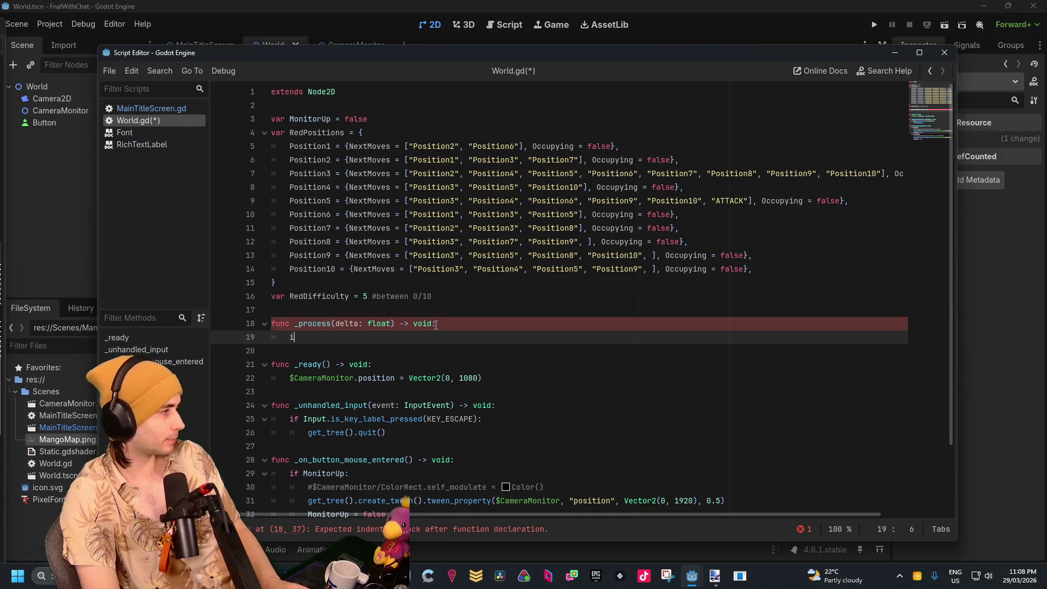
Start the _process body with 'if randi_range(1, 10)' followed by a comparison operator
text(f randi)
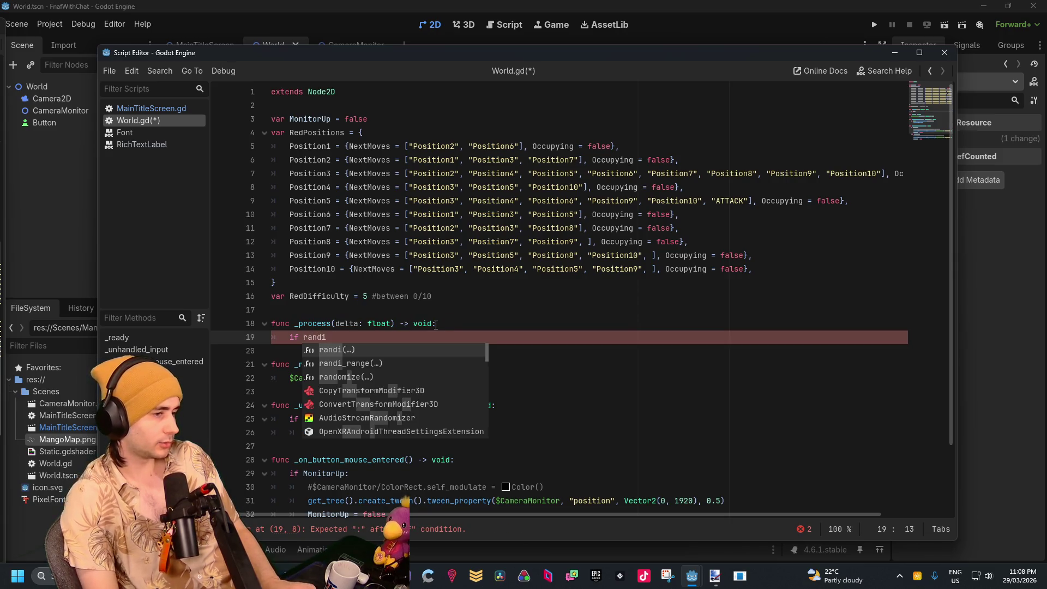
key(Down)
key(Return)
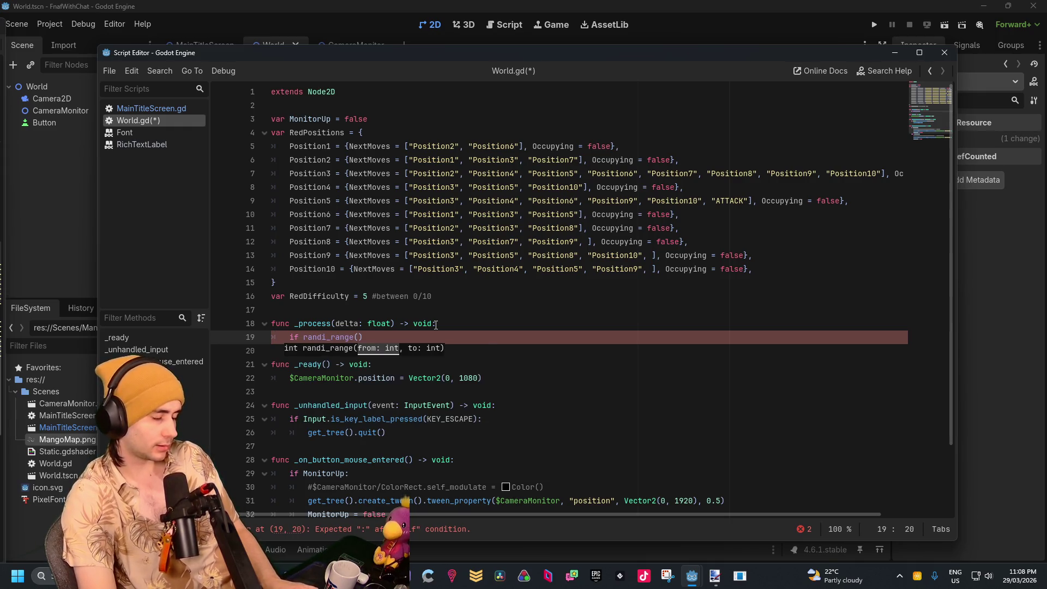
text(1,)
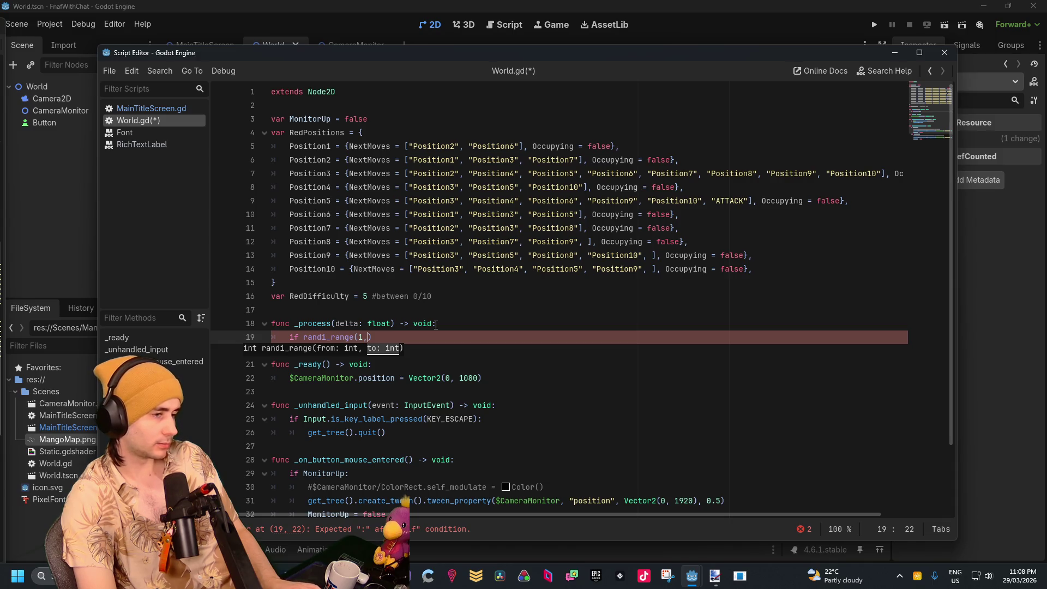
text(10)
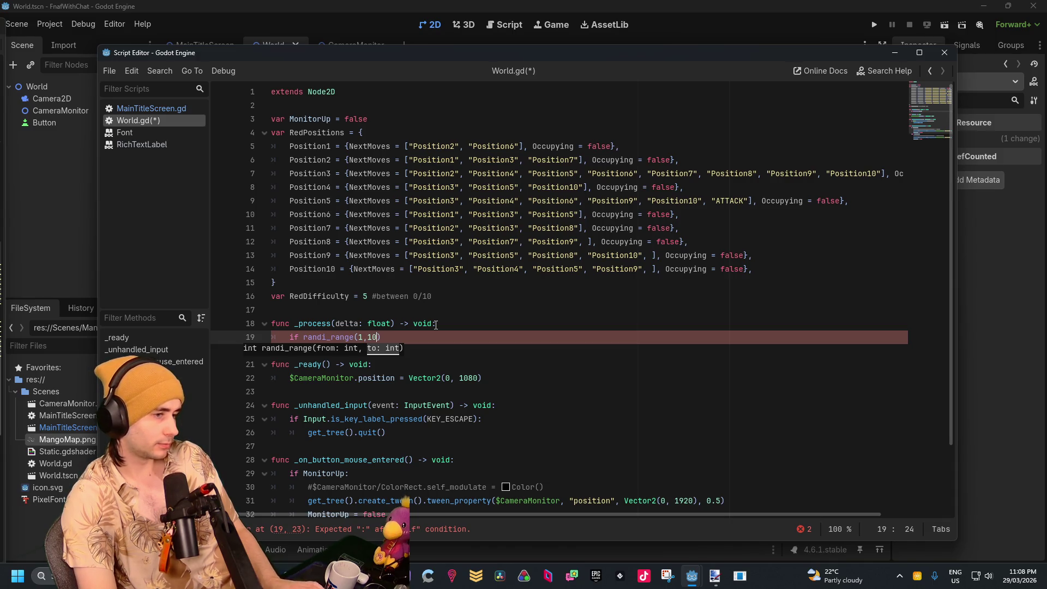
text())
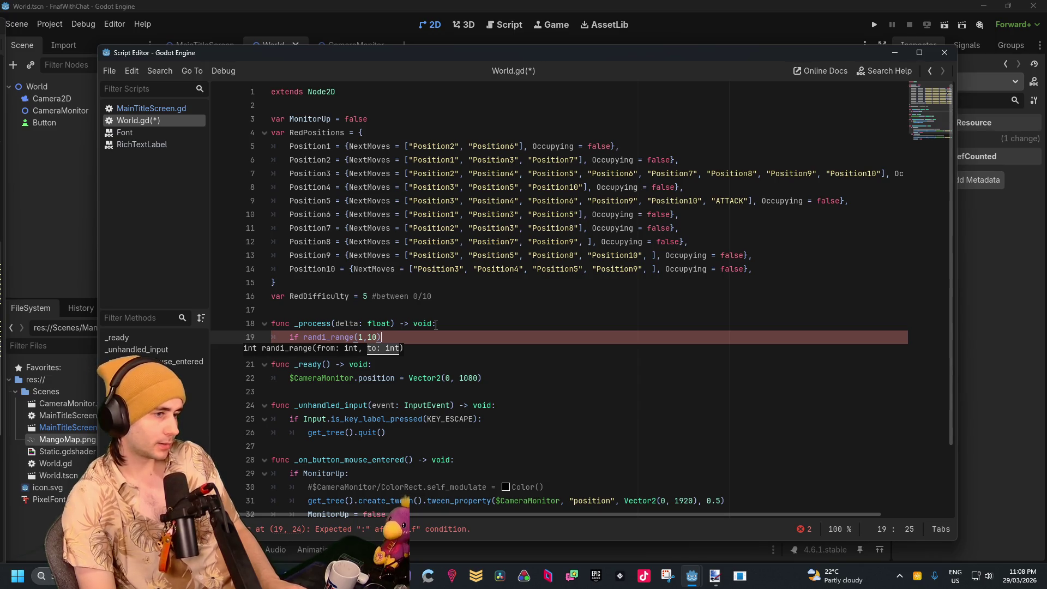
key(Left)
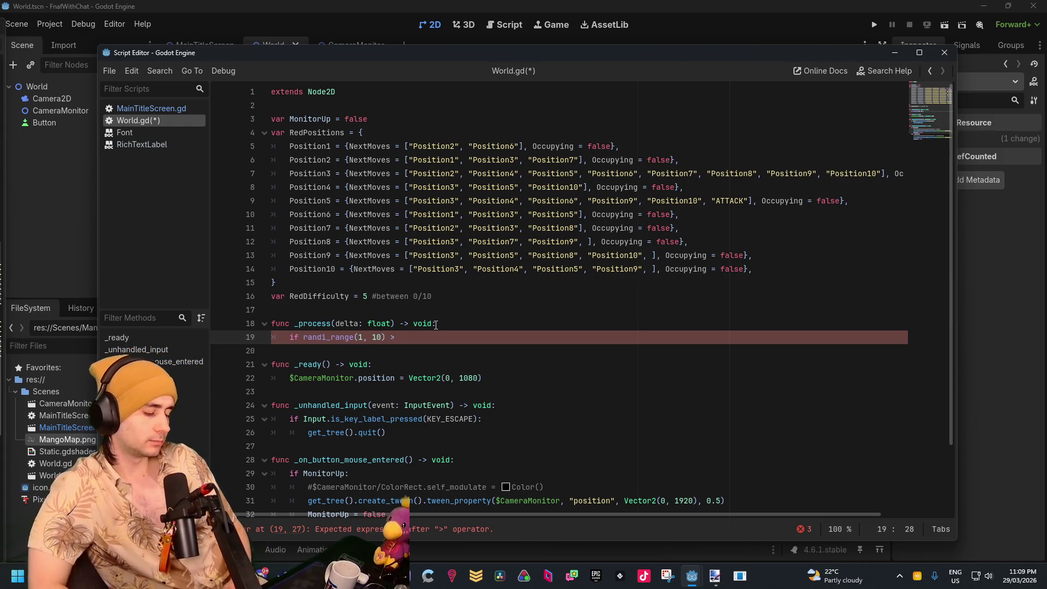
text(+)
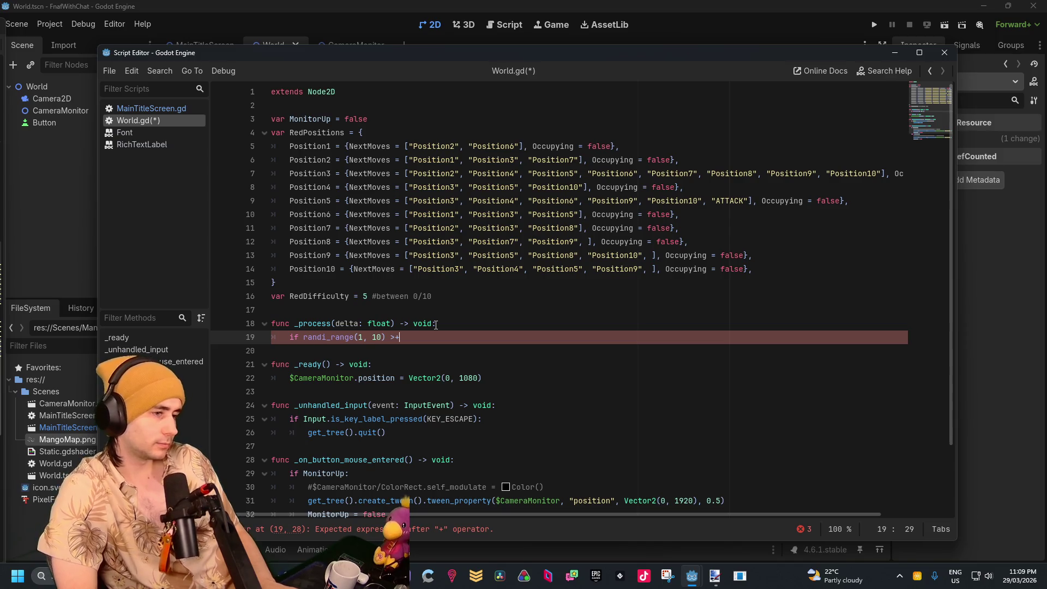
key(BackSpace)
text(=)
Finish the condition as '<= RedDifficulty:' and open the indented if body
key(Down)
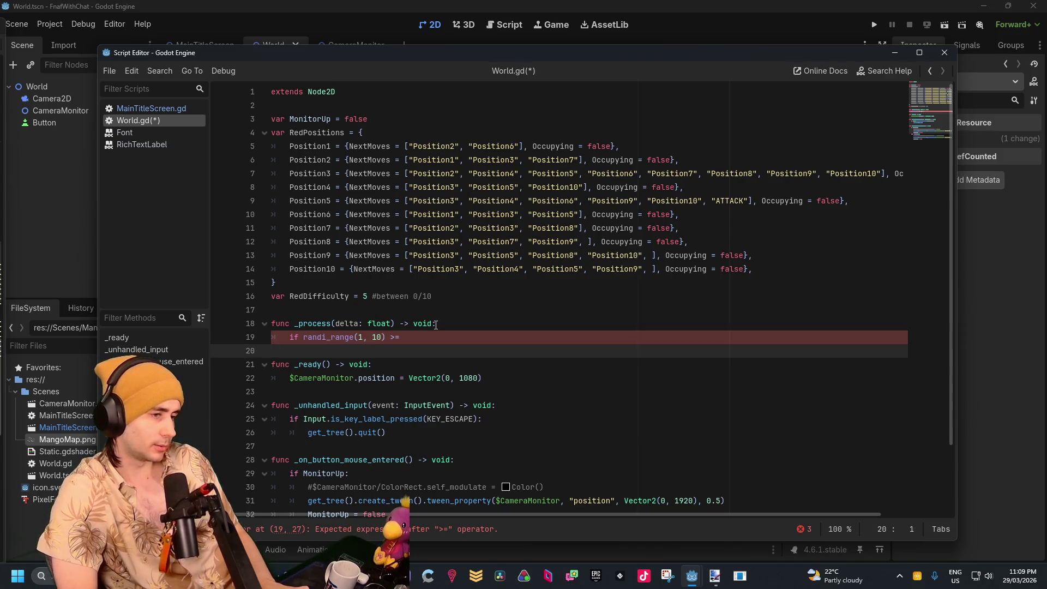
key(Up)
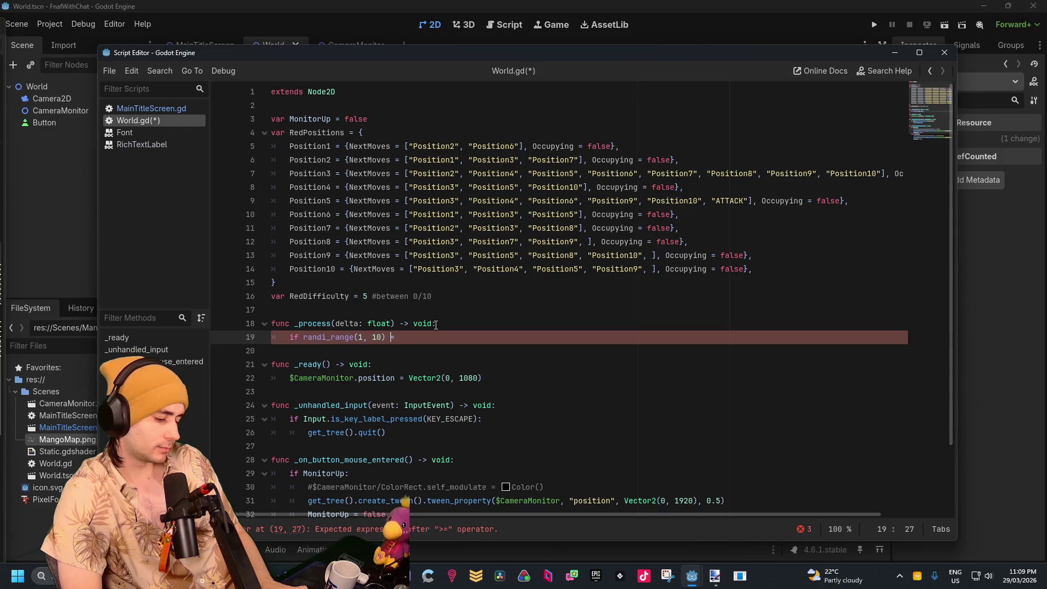
key(BackSpace)
text(<)
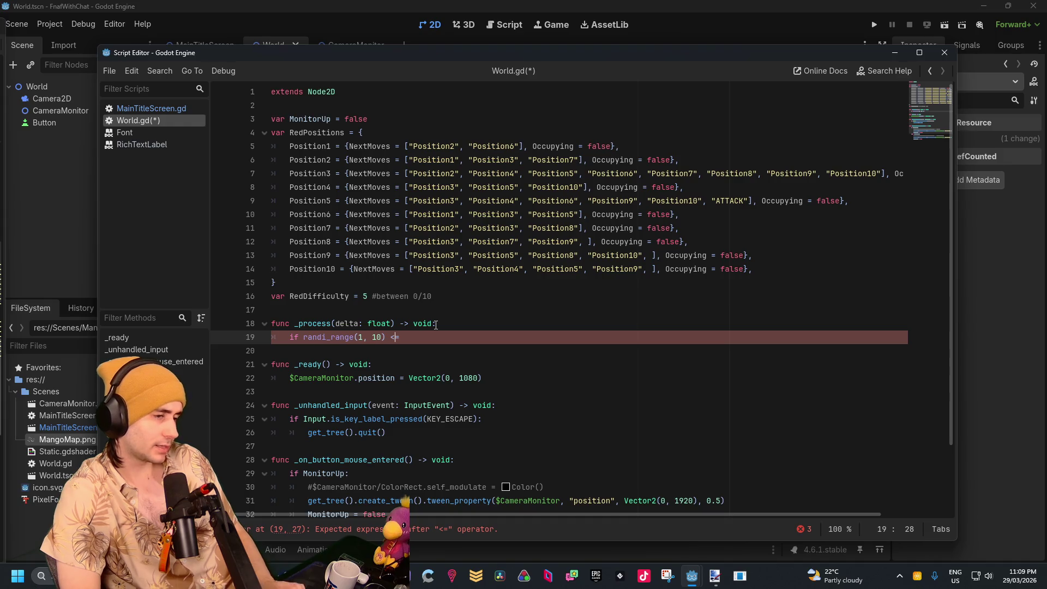
key(Right)
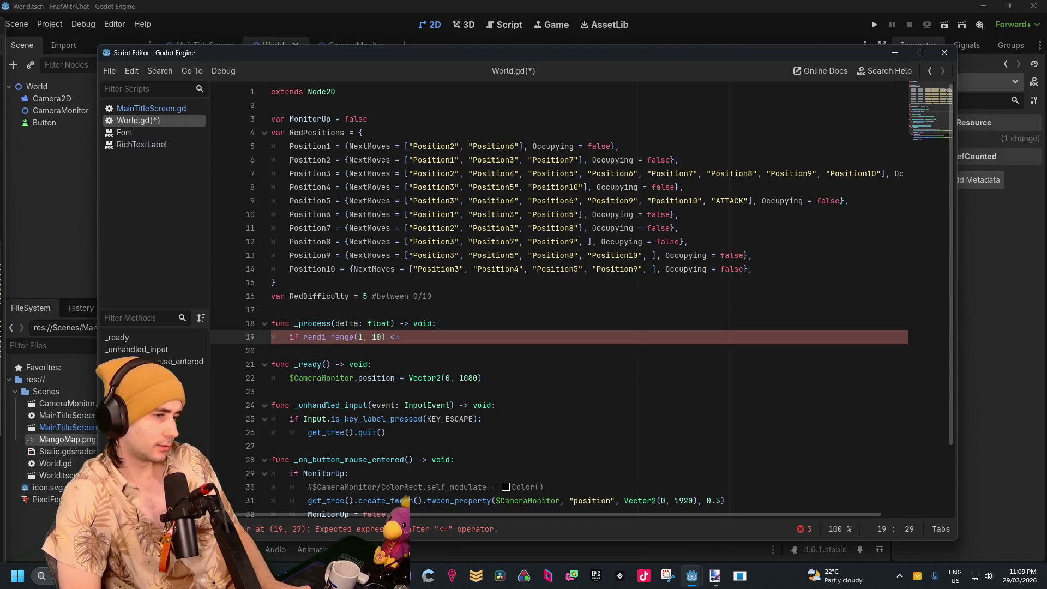
text(Red)
key(Return)
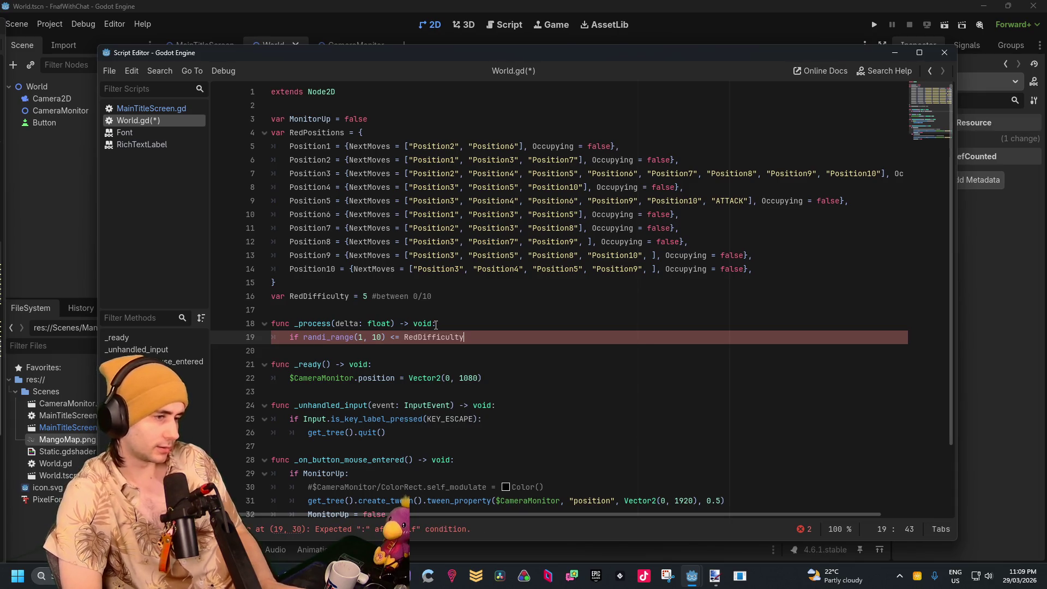
text(:)
key(Return)
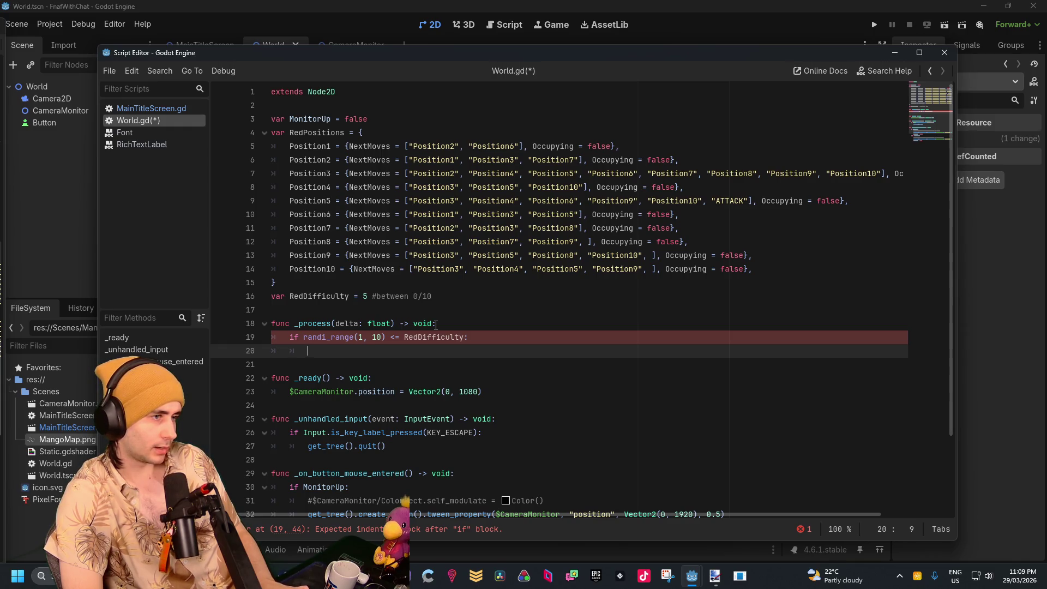
Add 'var RedCurrentPosition = null' on a new line directly beneath RedDifficulty
click(322, 284)
click(381, 310)
click(414, 282)
click(457, 310)
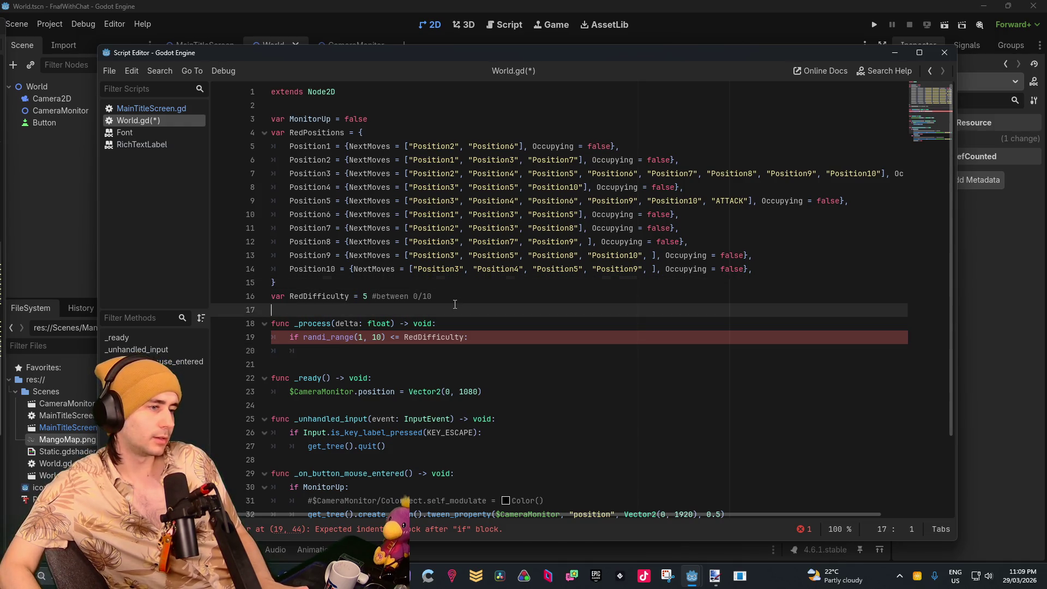
key(Return)
key(Up)
text(v)
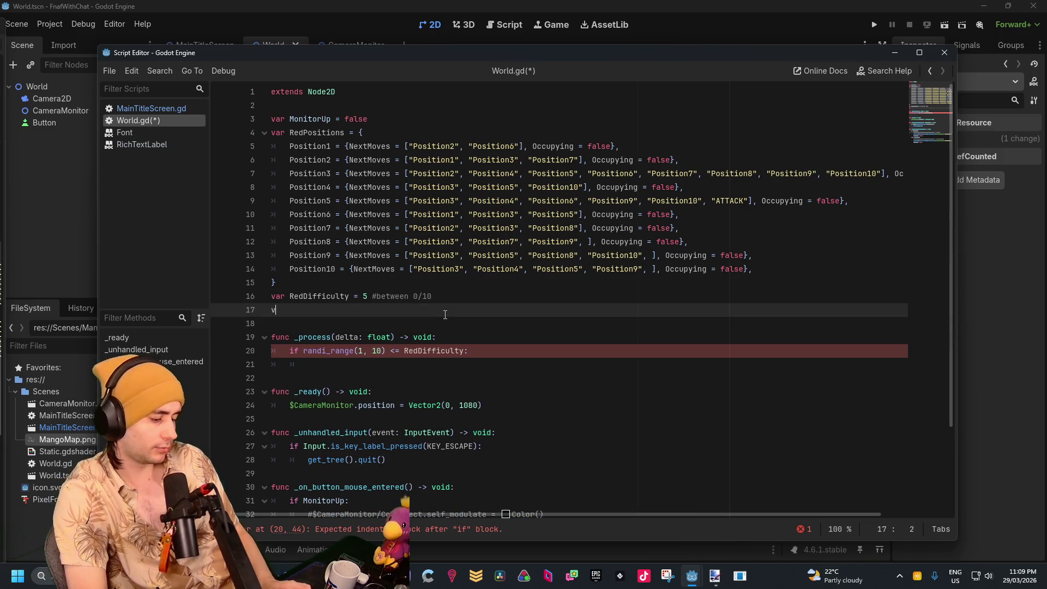
text(ar RedCuren)
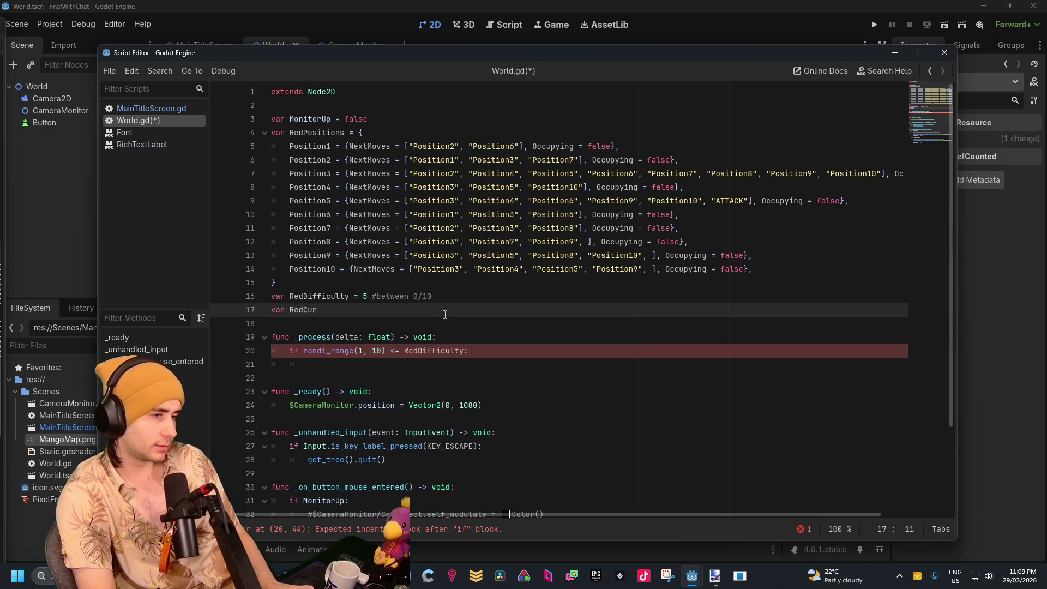
key(BackSpace)
key(BackSpace)
key(BackSpace)
text(rrentPo)
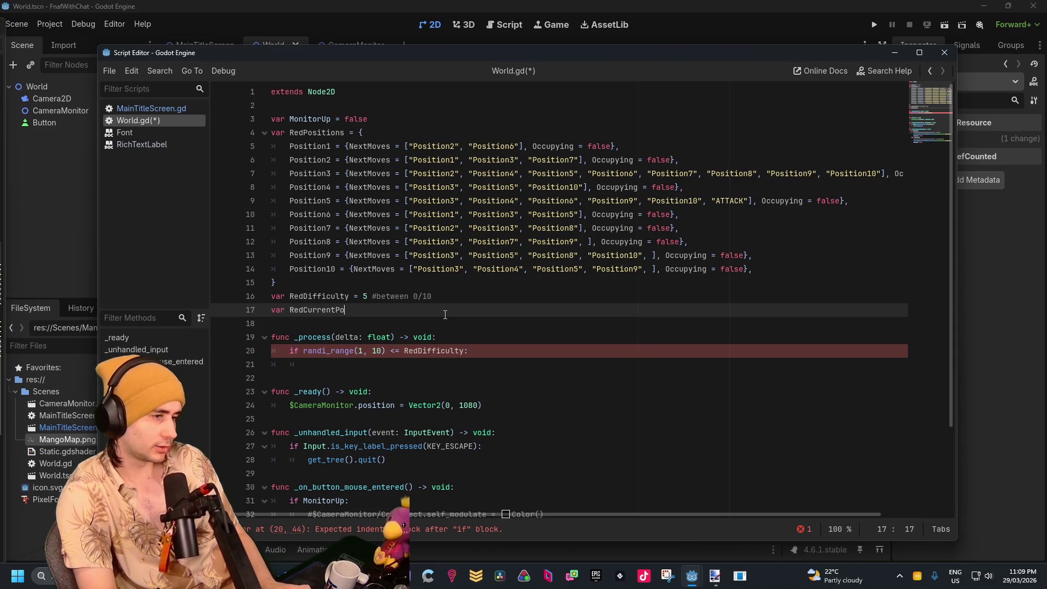
text(sition = )
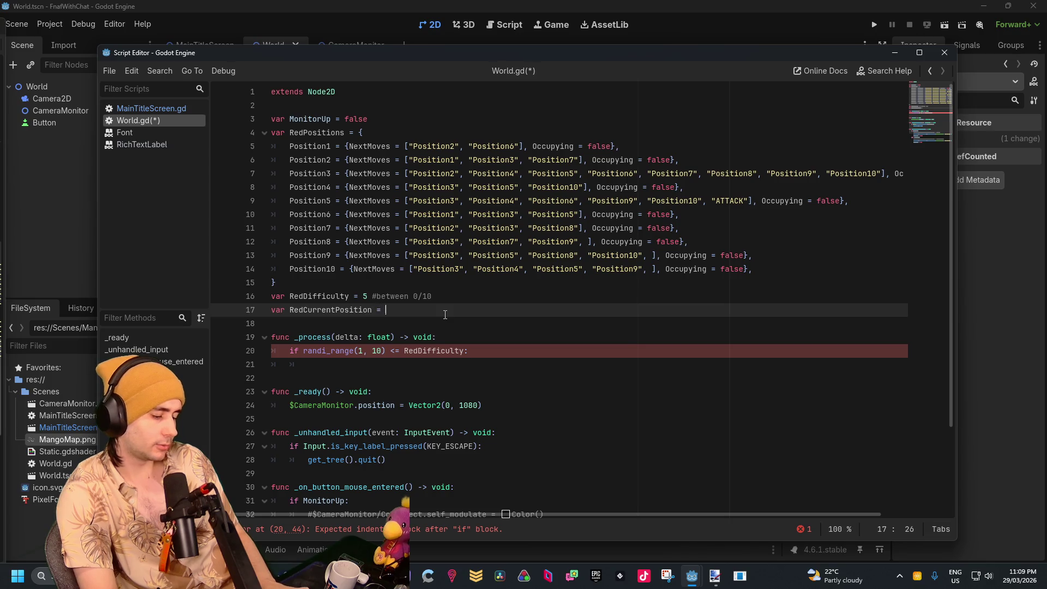
text(null)
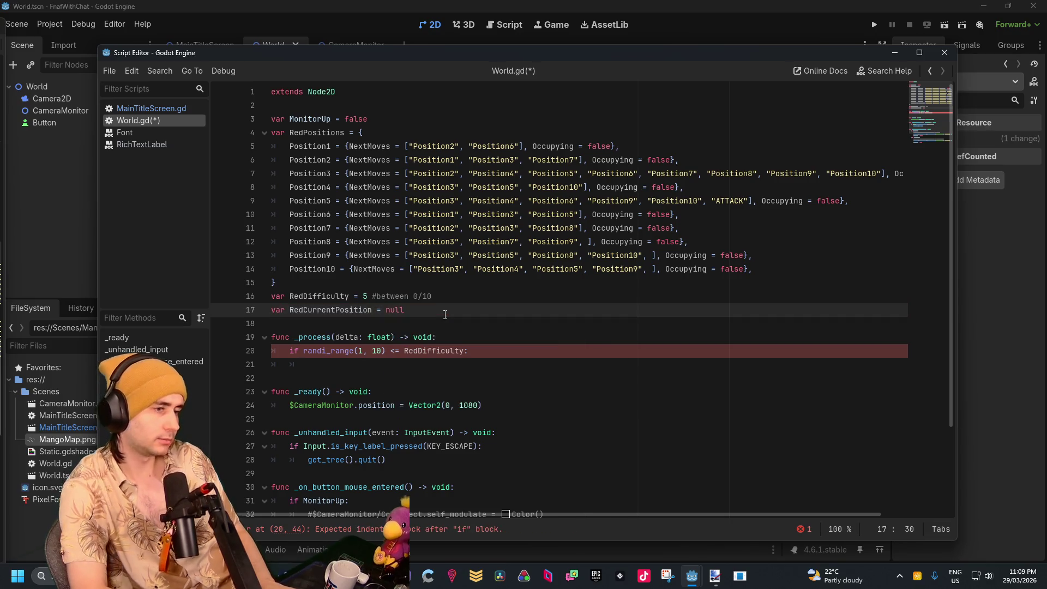
click(496, 354)
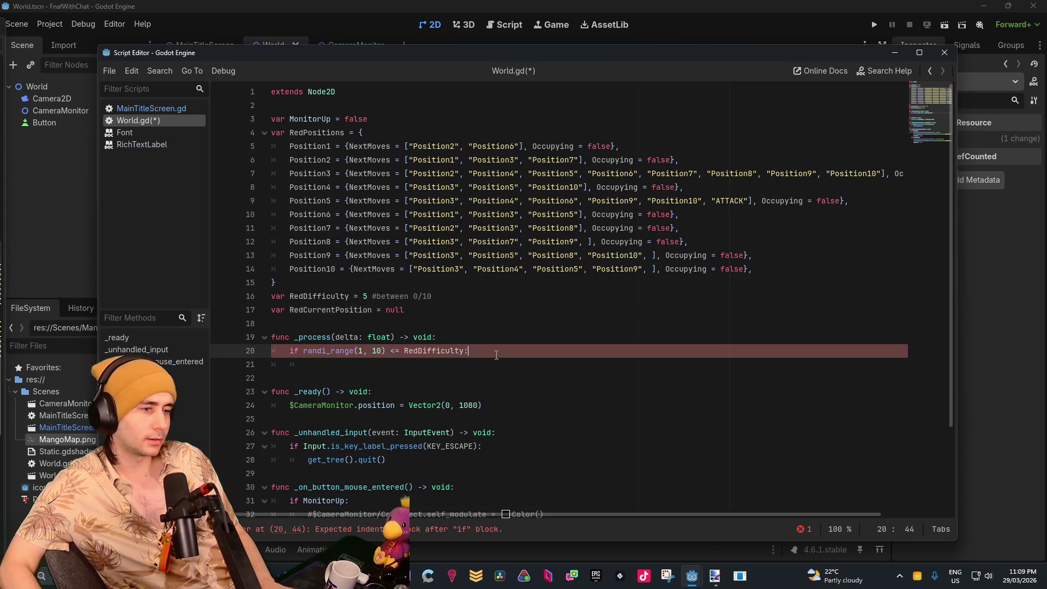
click(433, 318)
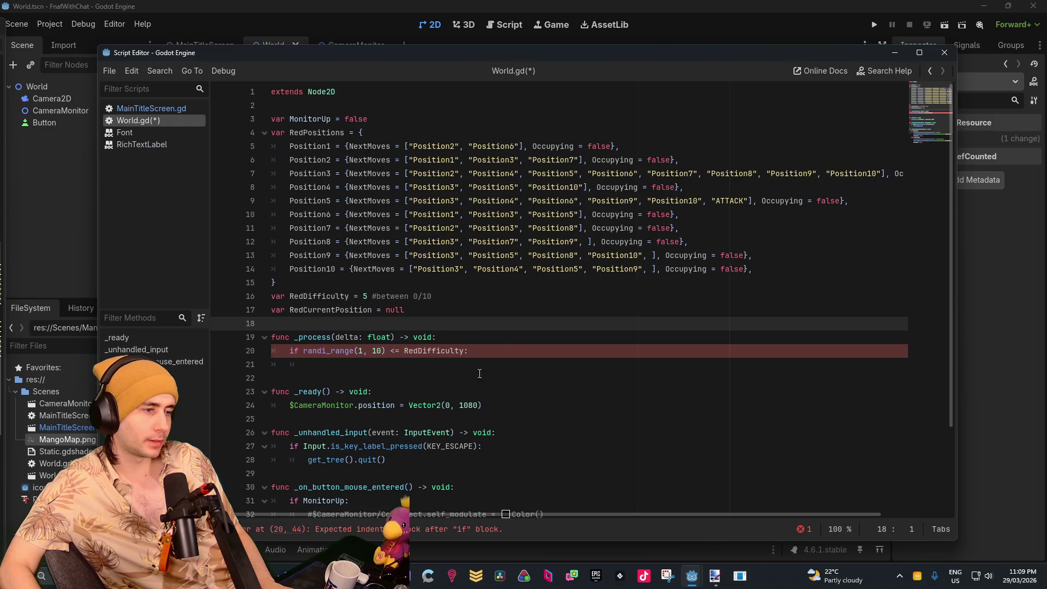
click(493, 403)
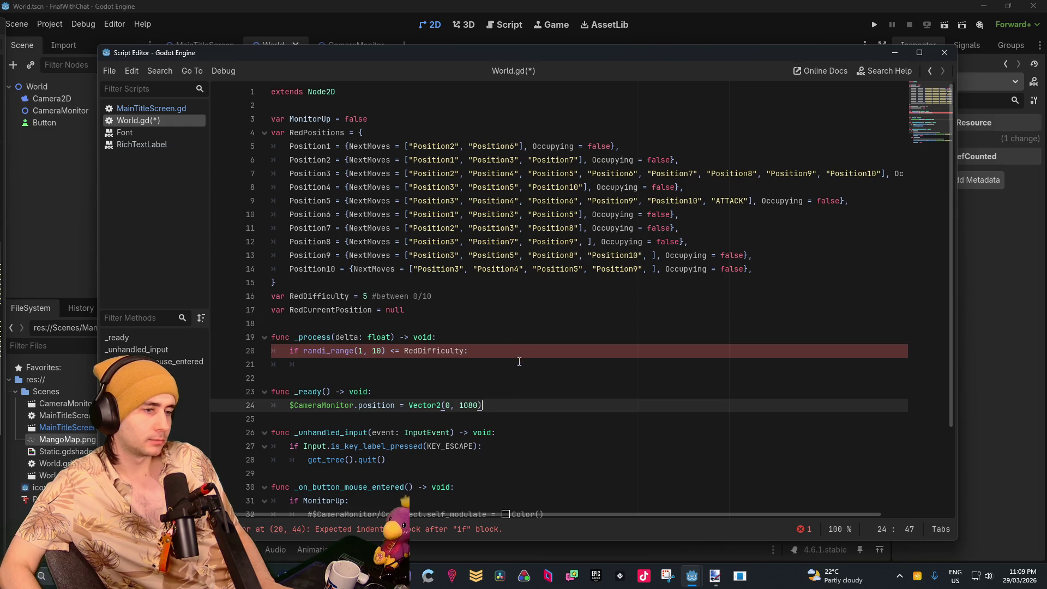
Inside the if block, write 'RedCurrentPosition = RedCurrentPosition[array.pick_random()]'
click(822, 352)
key(Return)
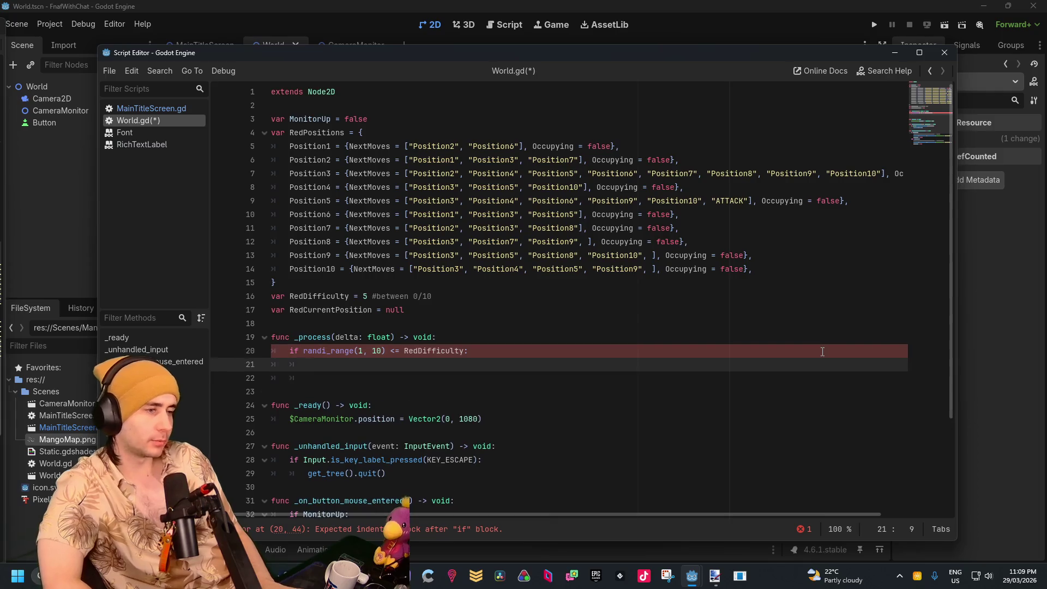
text(Red)
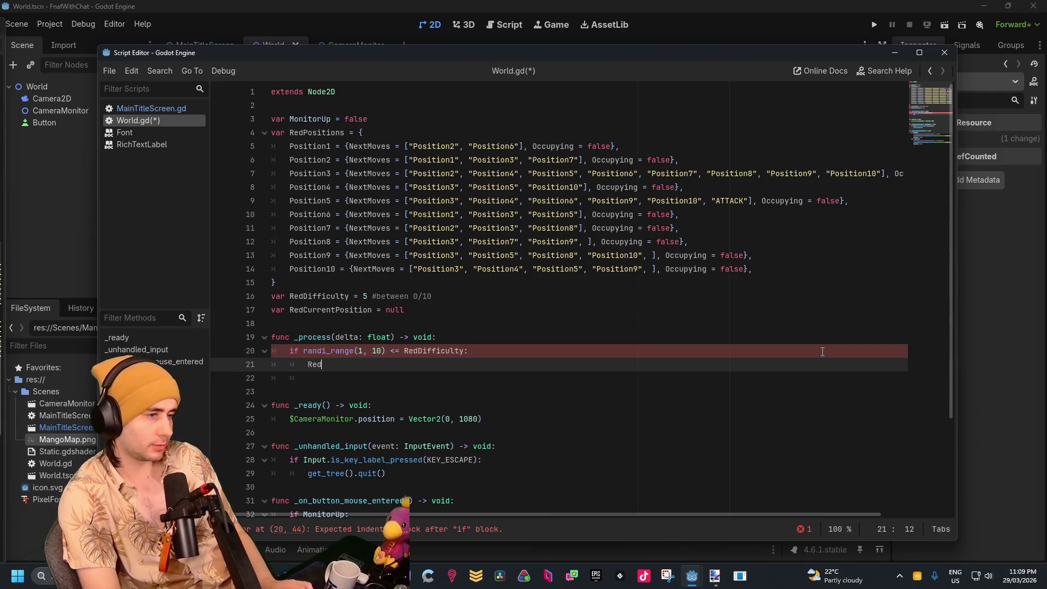
text(Cu)
key(Return)
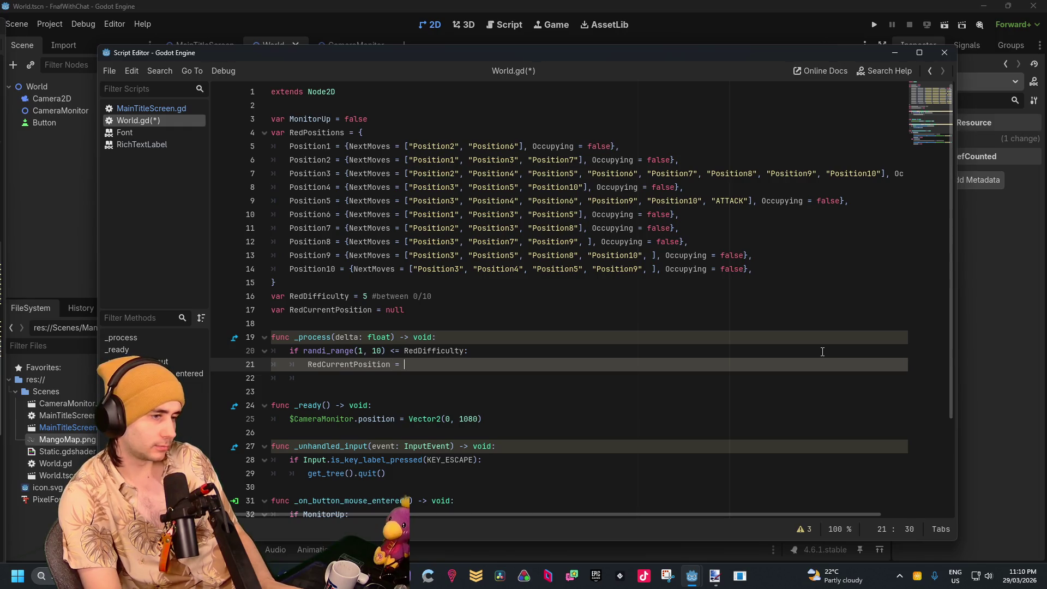
key(BackSpace)
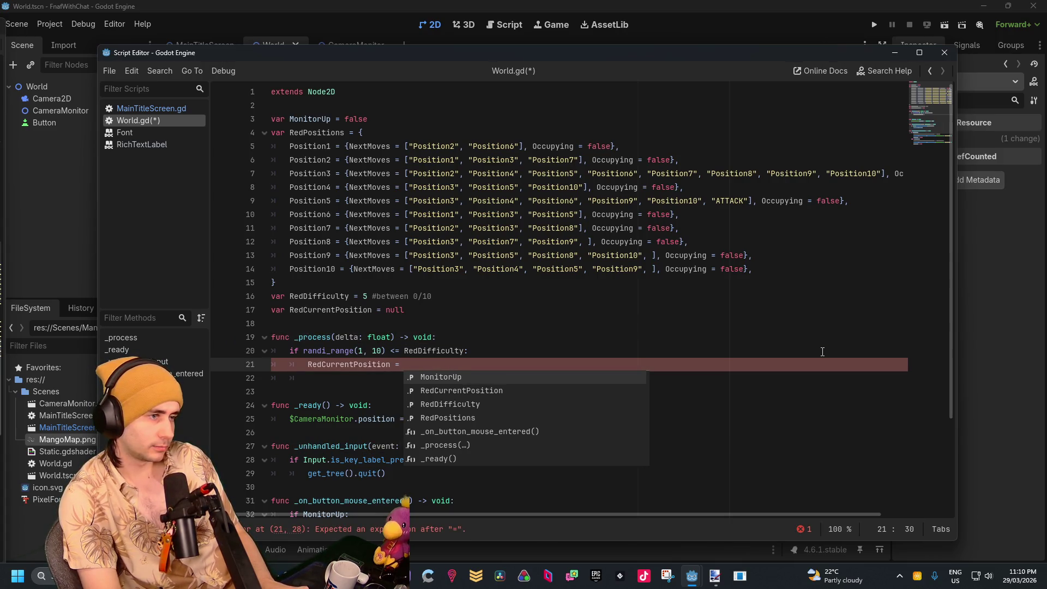
key(BackSpace)
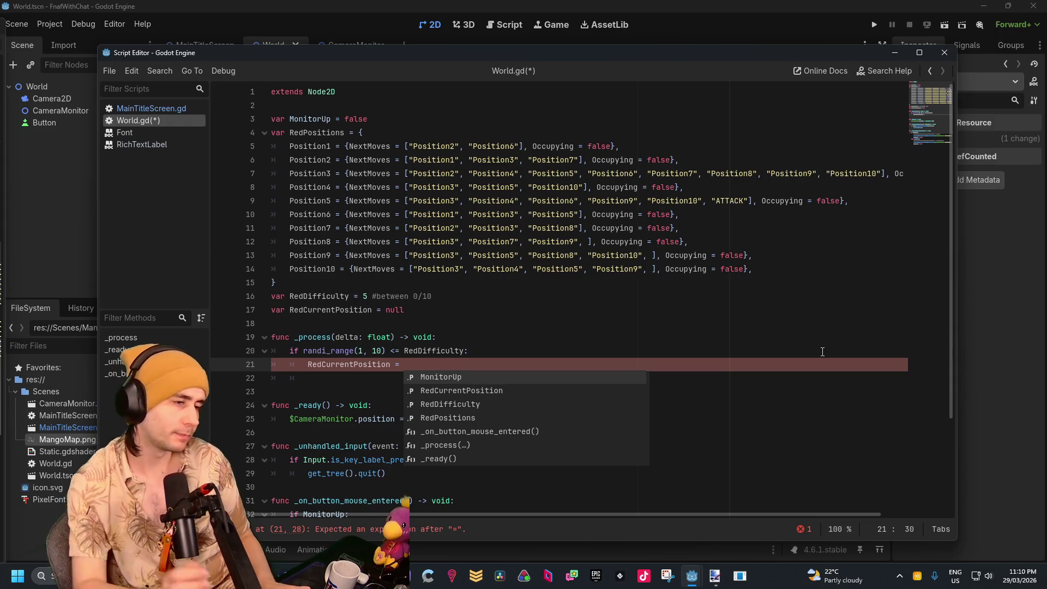
text(Red)
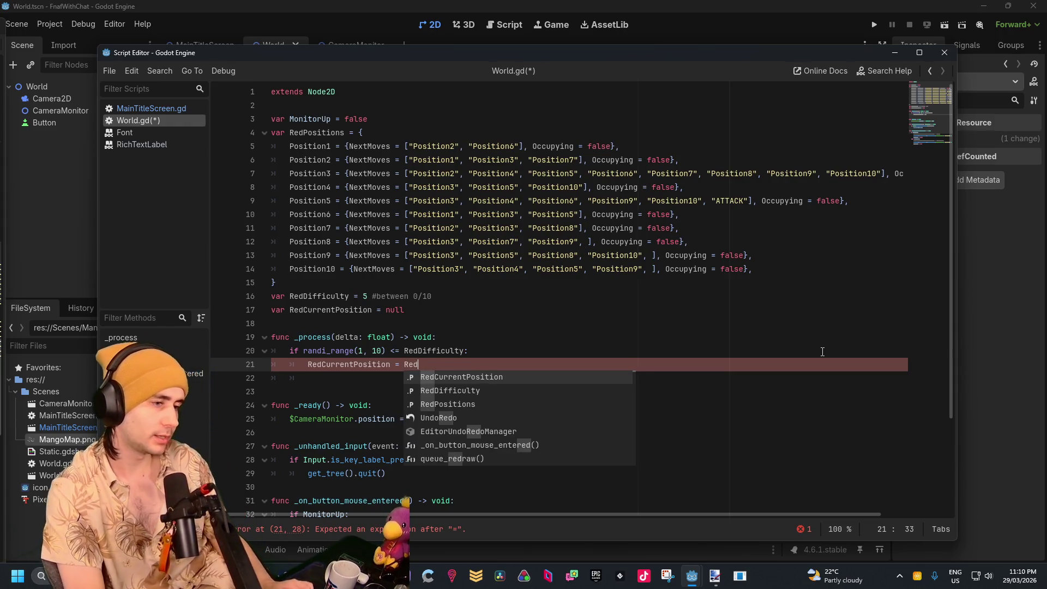
text(C)
key(Return)
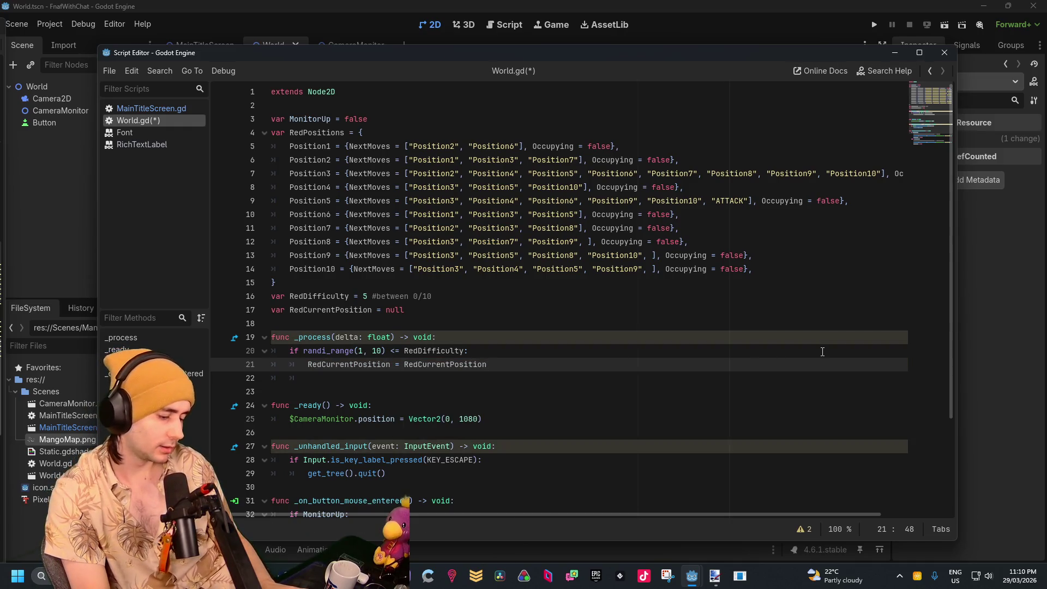
text([array)
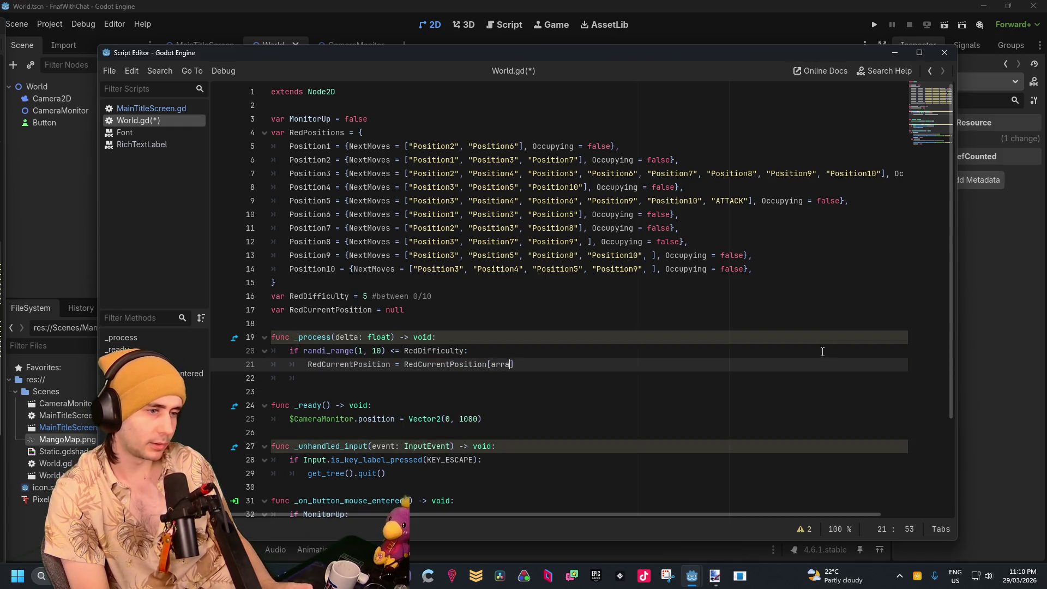
text(.)
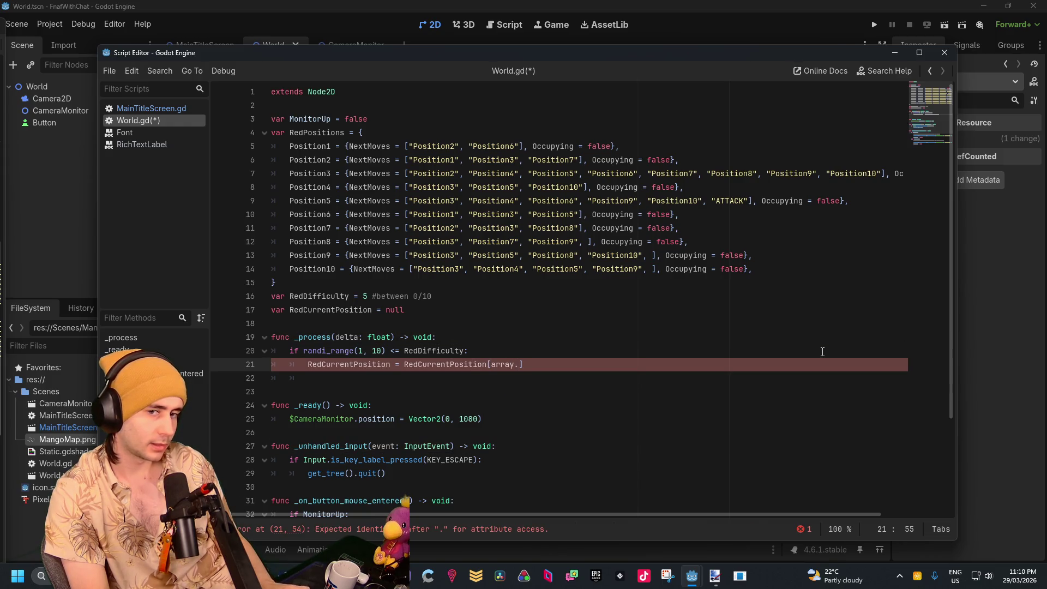
text(pick_rando)
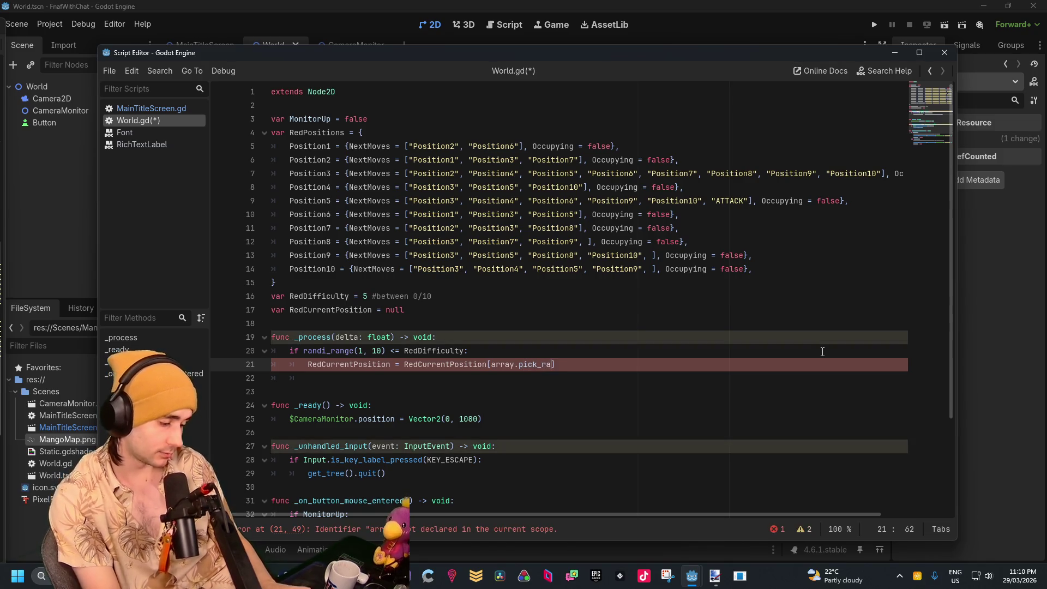
text(m())
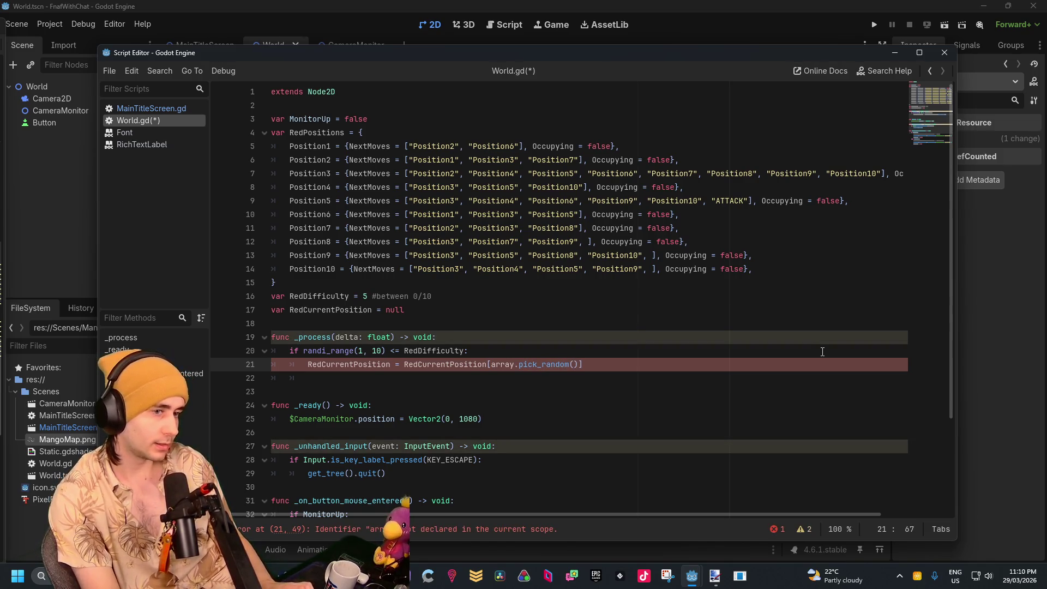
text(])
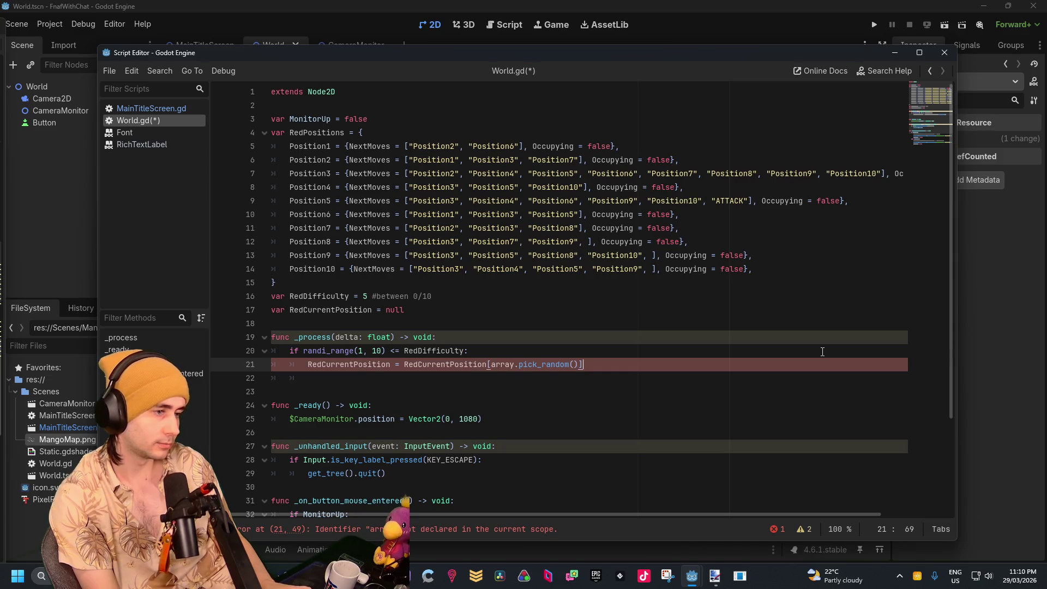
key(Return)
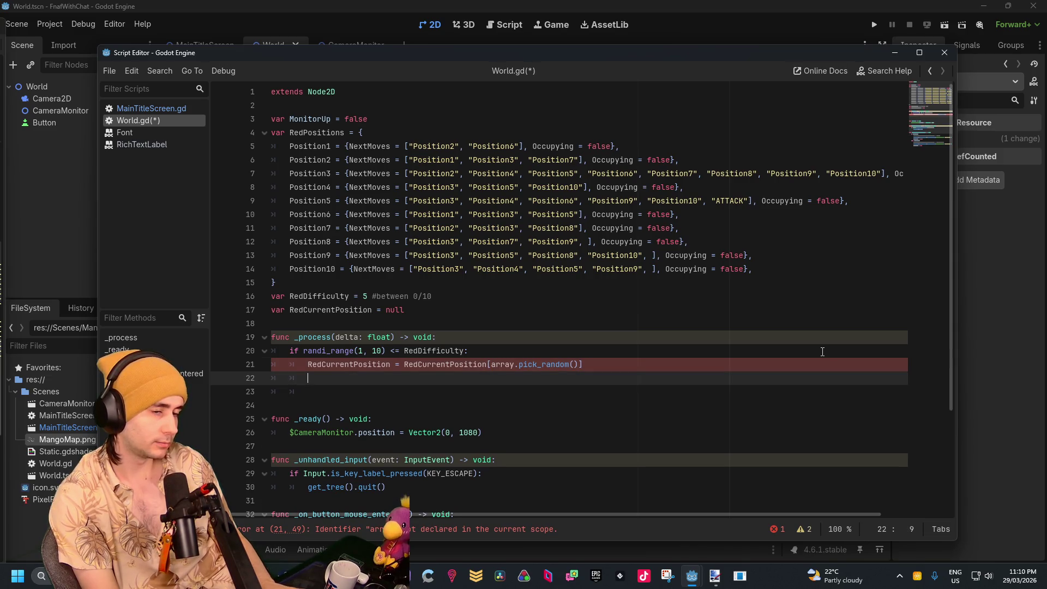
Above that assignment, add 'RedPositions[RedCurrentPosition].Occupying = false' and select the line
key(Up)
key(Up)
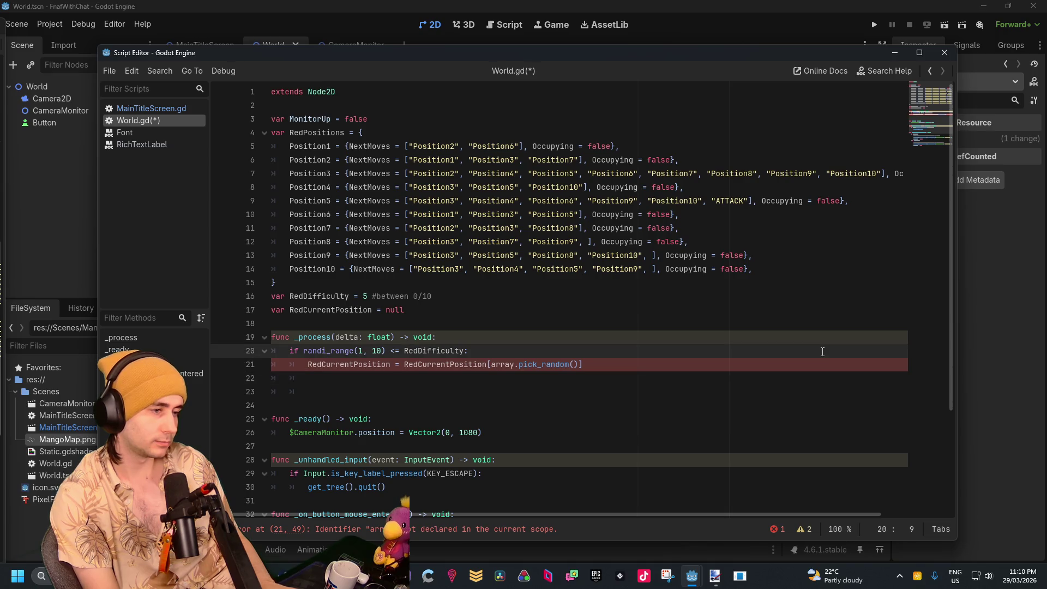
key(Down)
key(Up)
key(End)
key(Return)
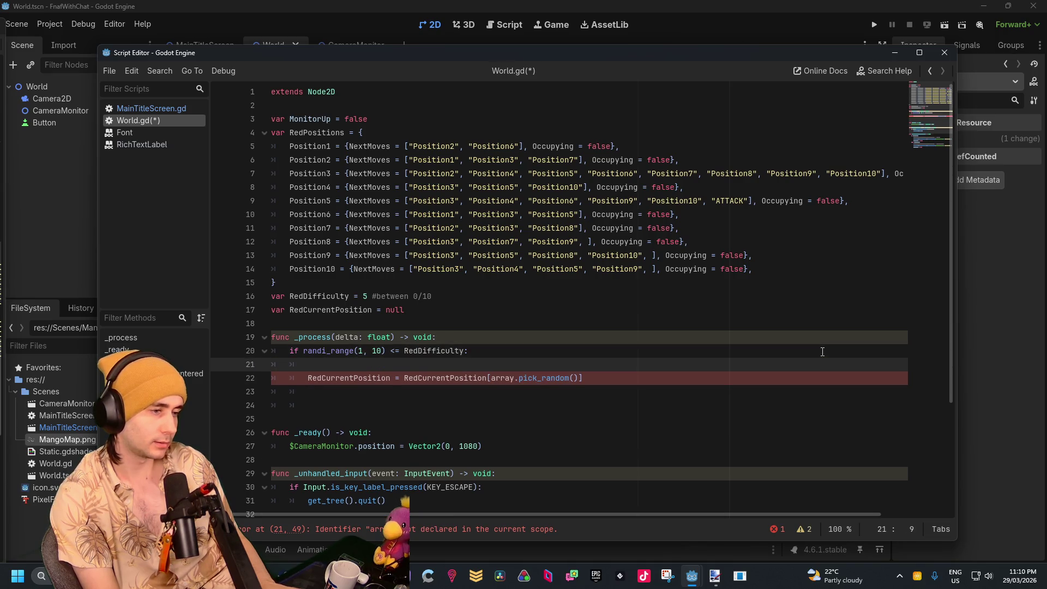
text(Red)
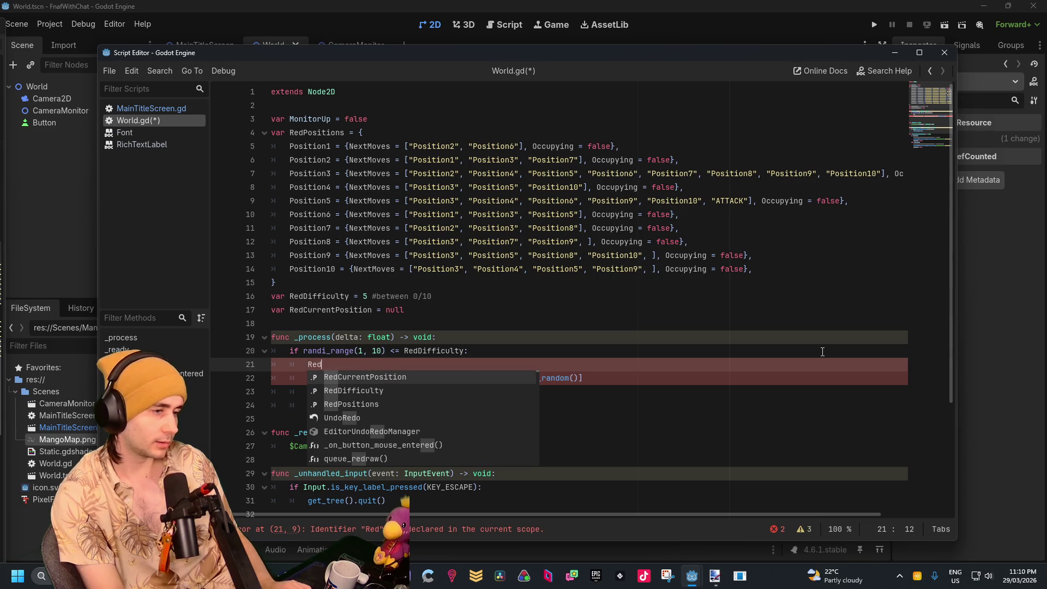
key(BackSpace)
key(BackSpace)
key(BackSpace)
text(Red)
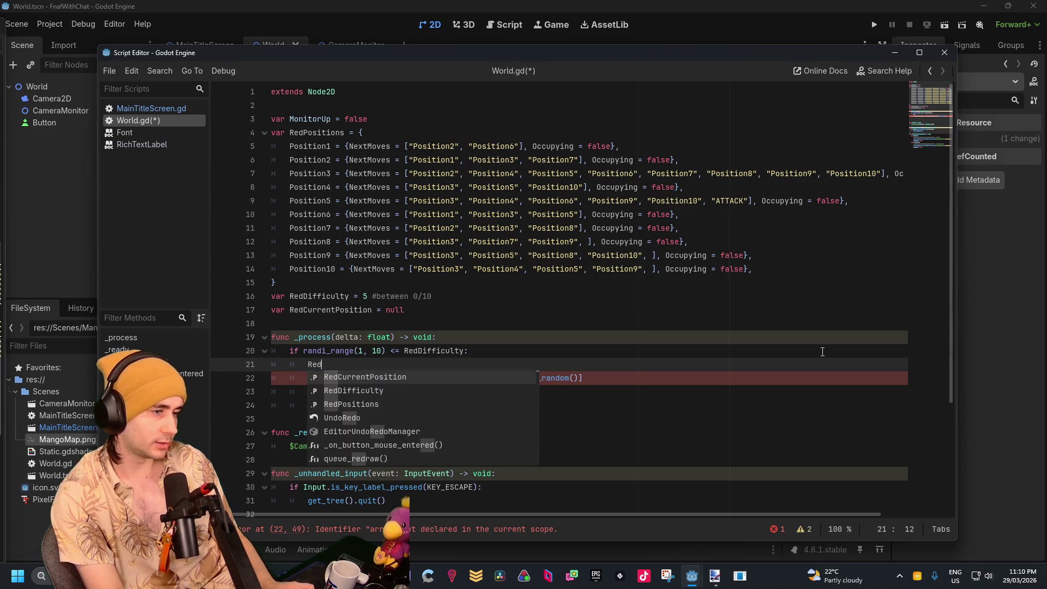
text(Pos)
key(Return)
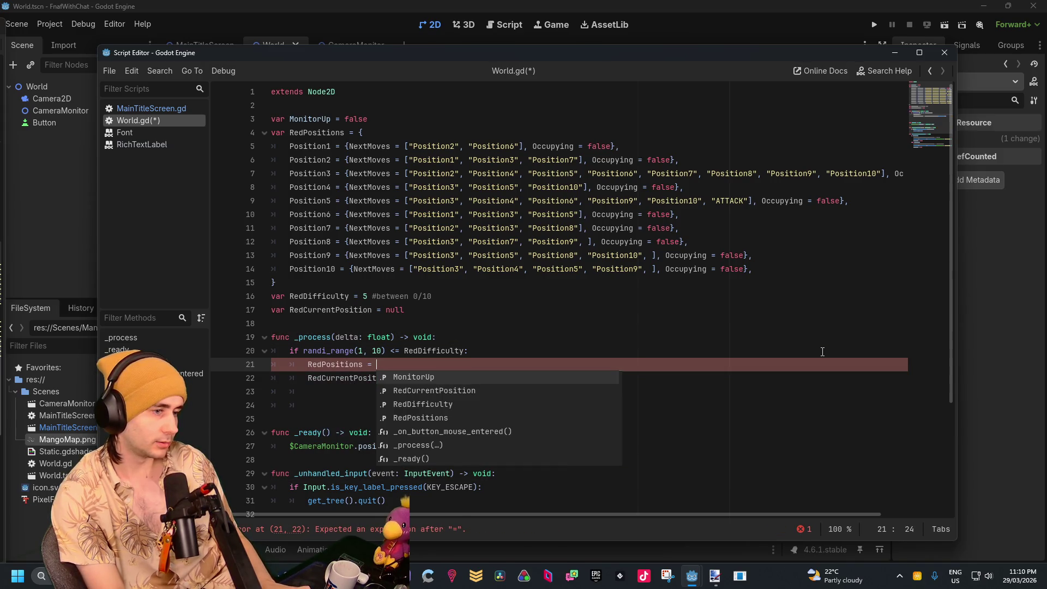
key(Down)
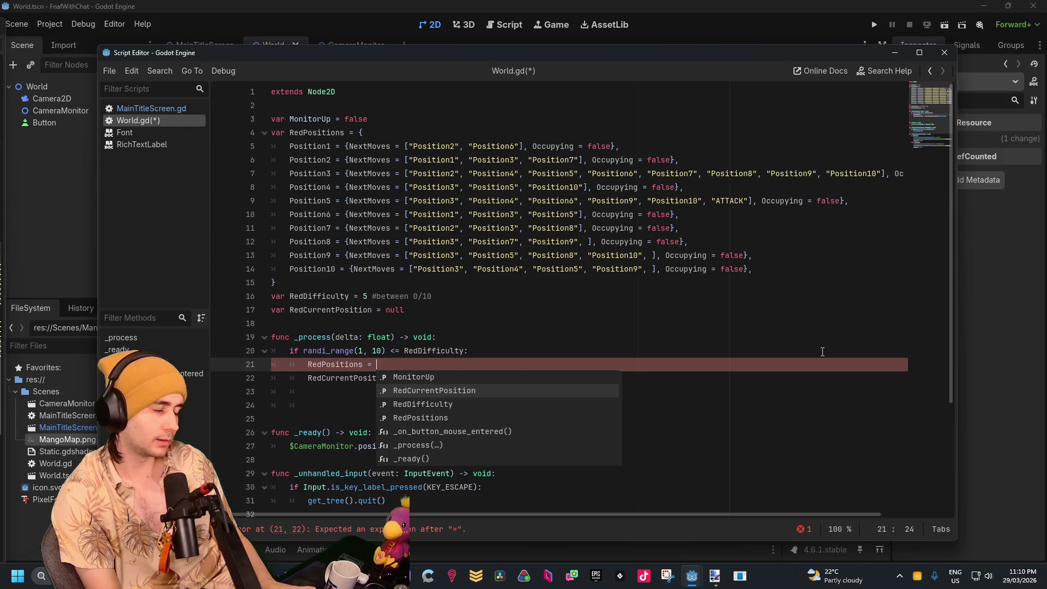
key(BackSpace)
key(BackSpace)
key(BackSpace)
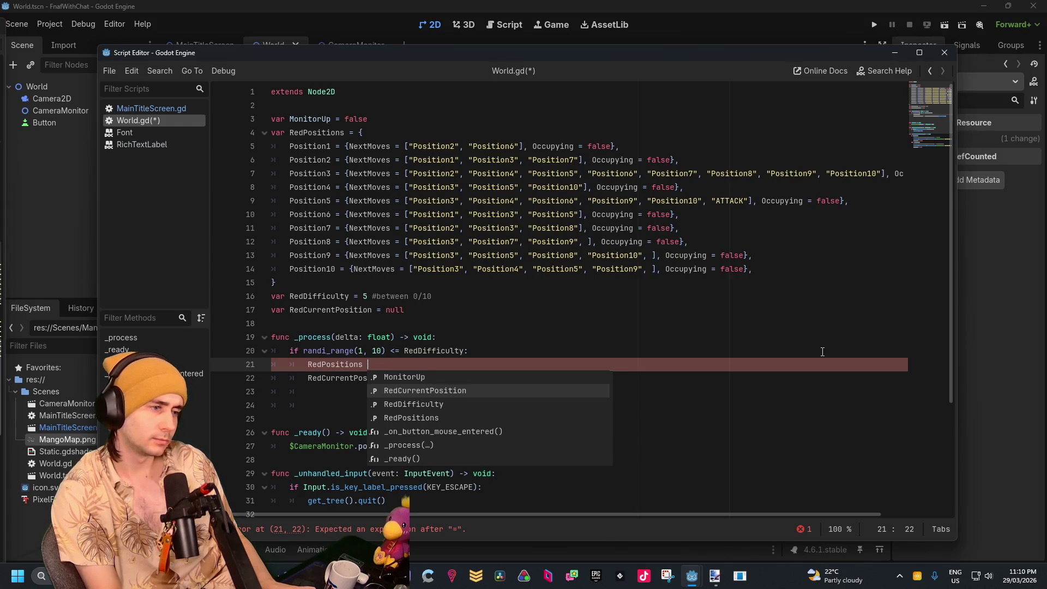
text([)
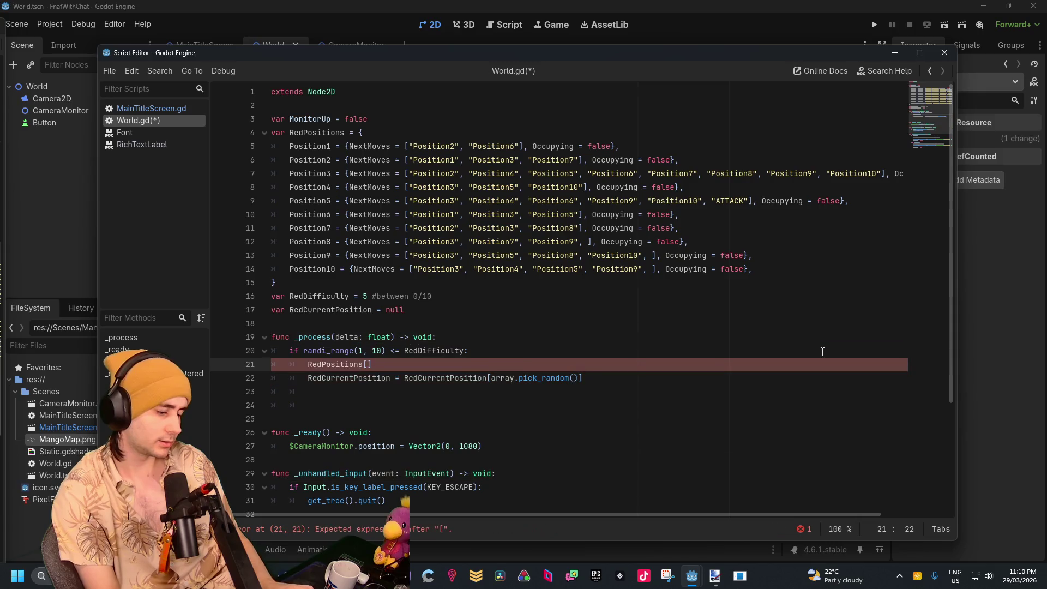
text(Red)
key(Return)
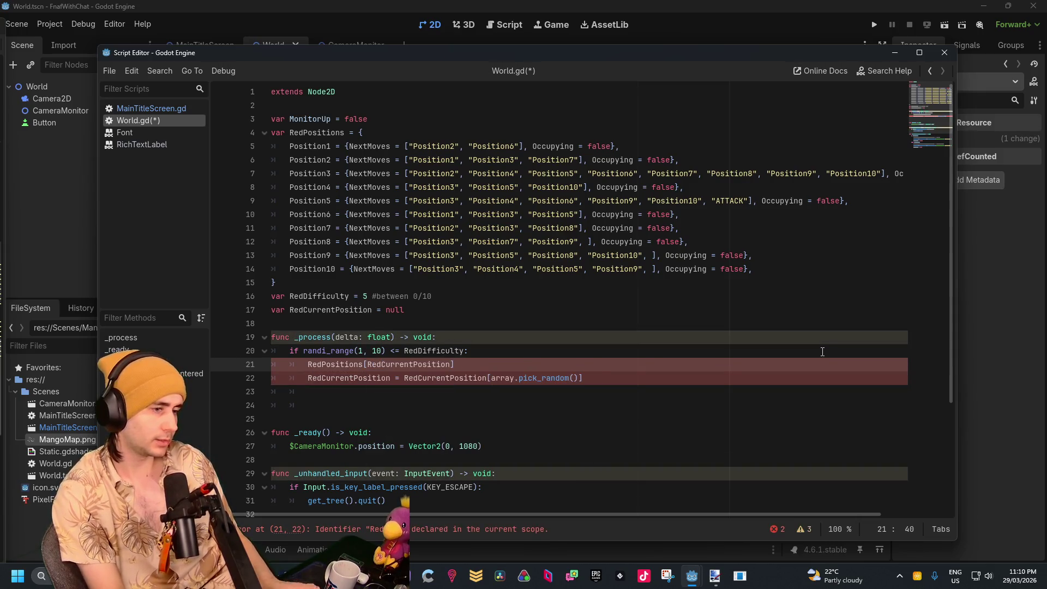
text(.)
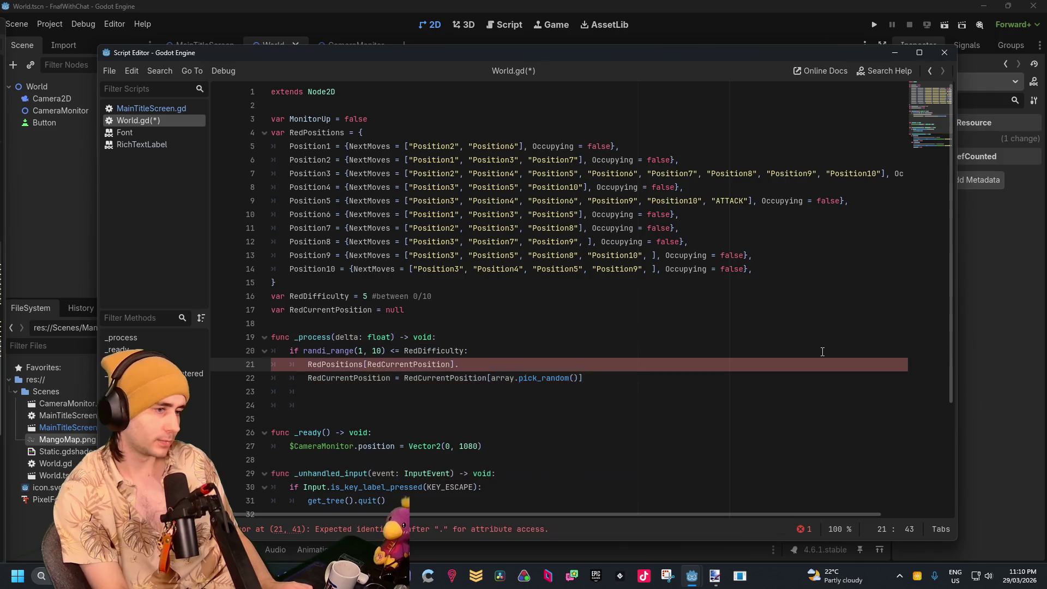
text(Occupying)
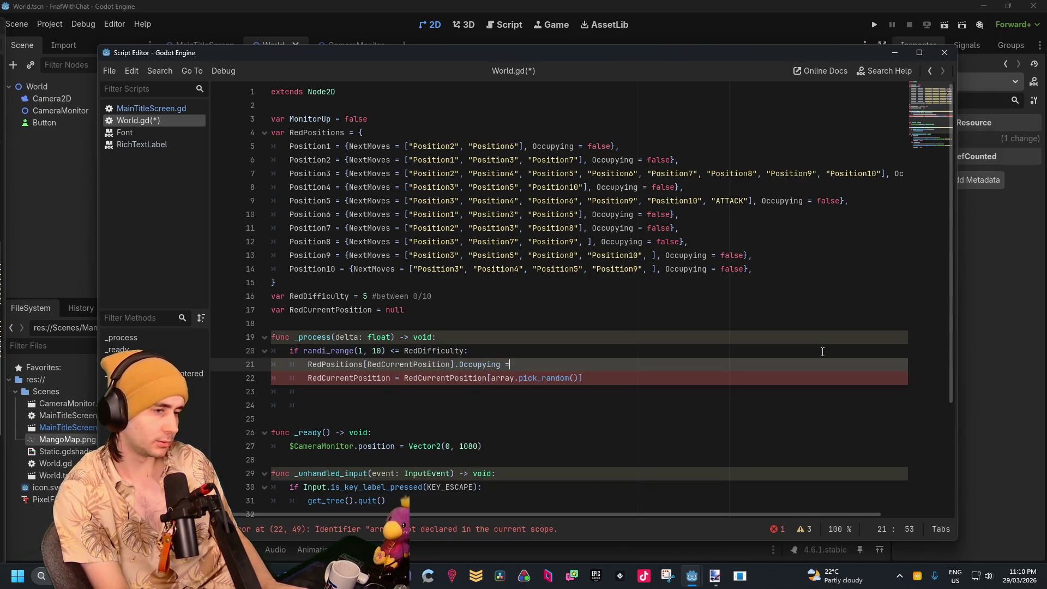
text( = )
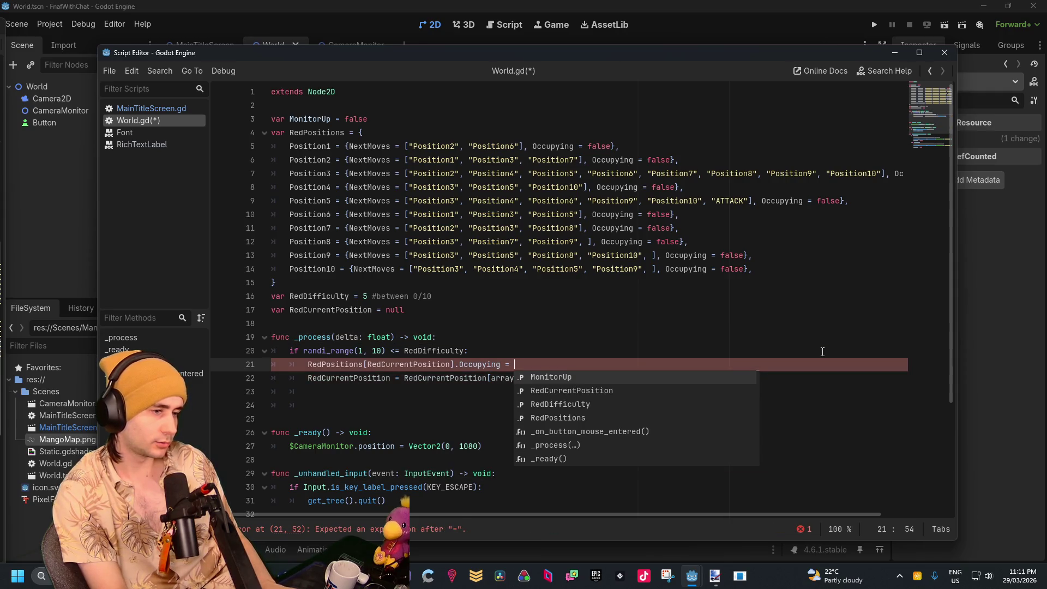
text(false)
key(Down)
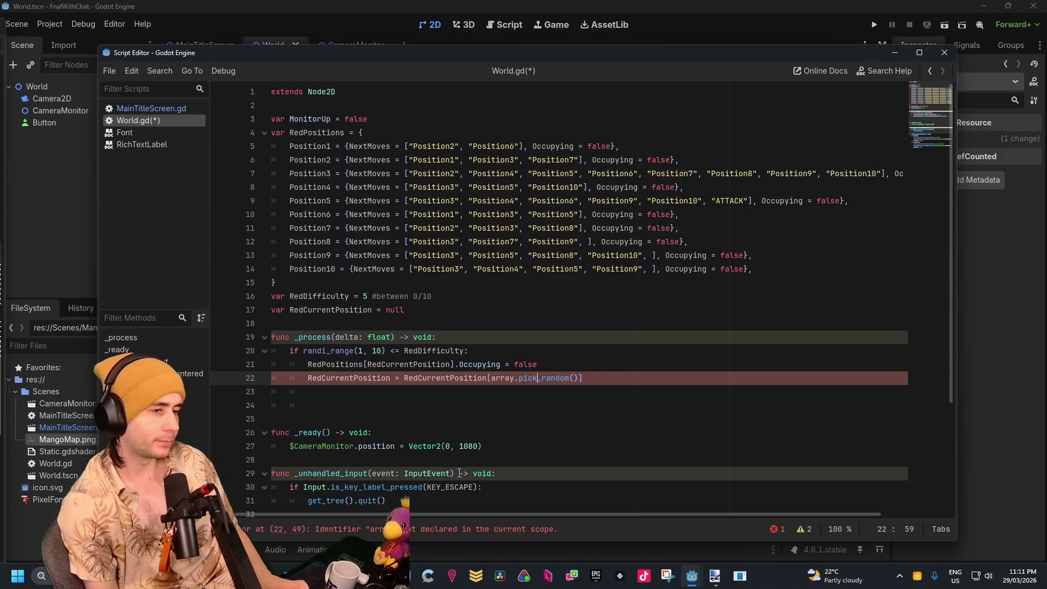
drag(572, 364, 307, 364)
key(ctrl+c)
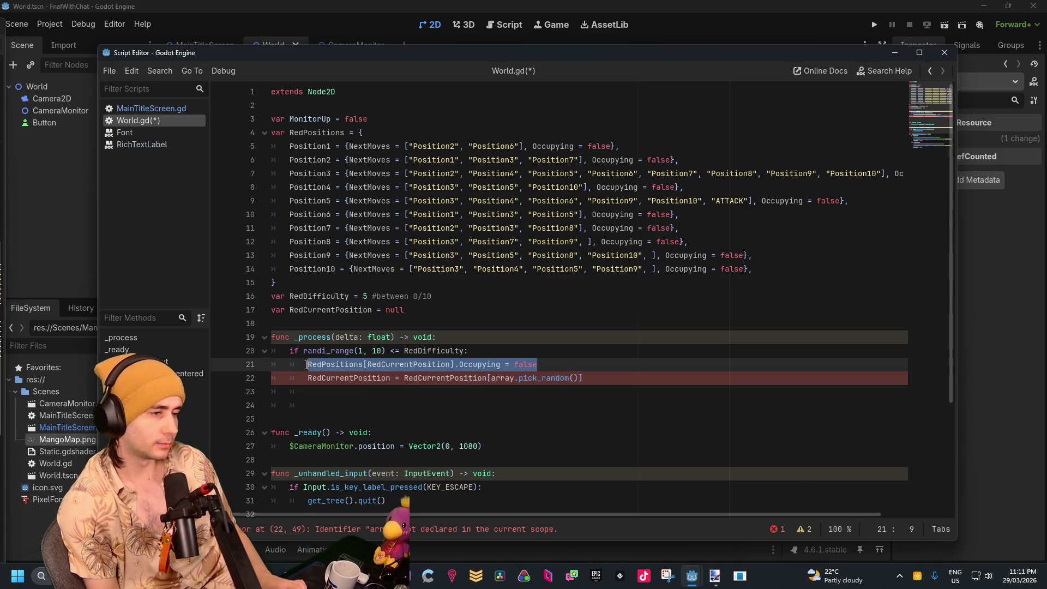
Paste the Occupying line below the move line and change its value to true
click(626, 379)
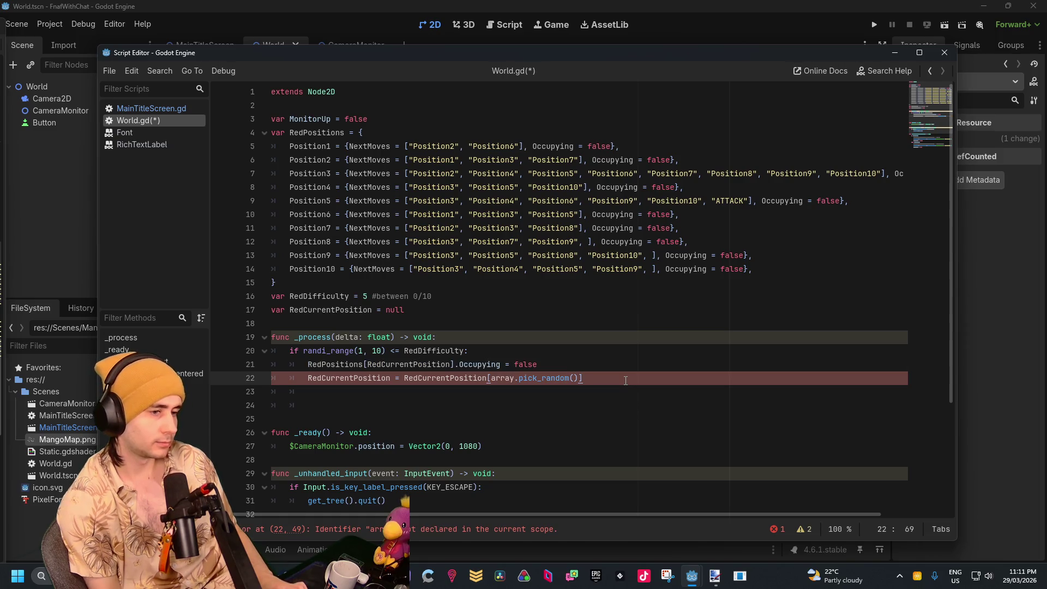
key(Return)
key(ctrl+v)
key(BackSpace)
key(BackSpace)
key(BackSpace)
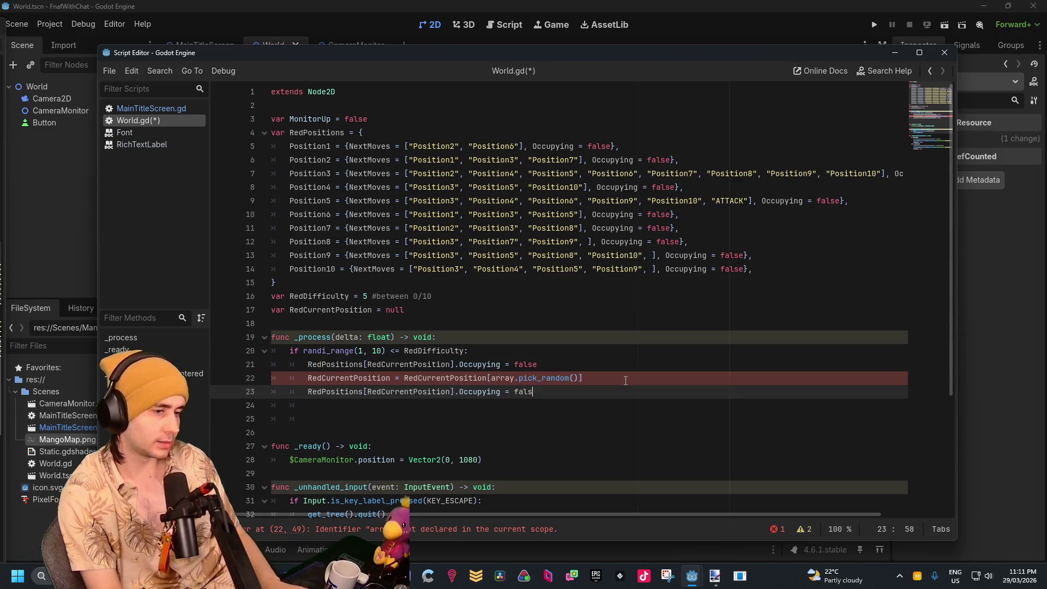
text(ue)
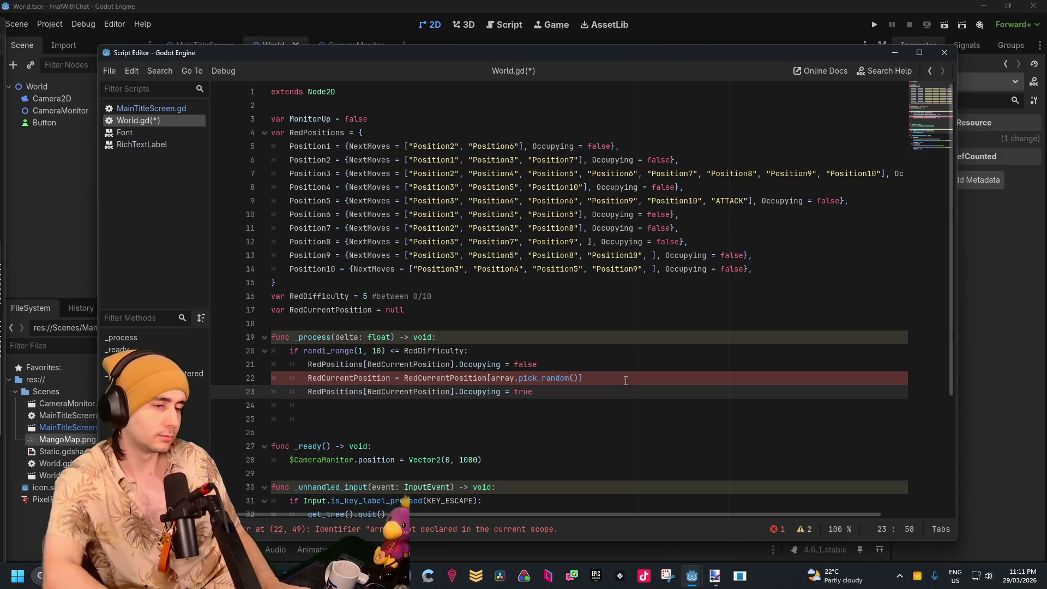
Change the move to RedPositions[RedCurrentPosition.NextMoves.pick_random()]
click(579, 378)
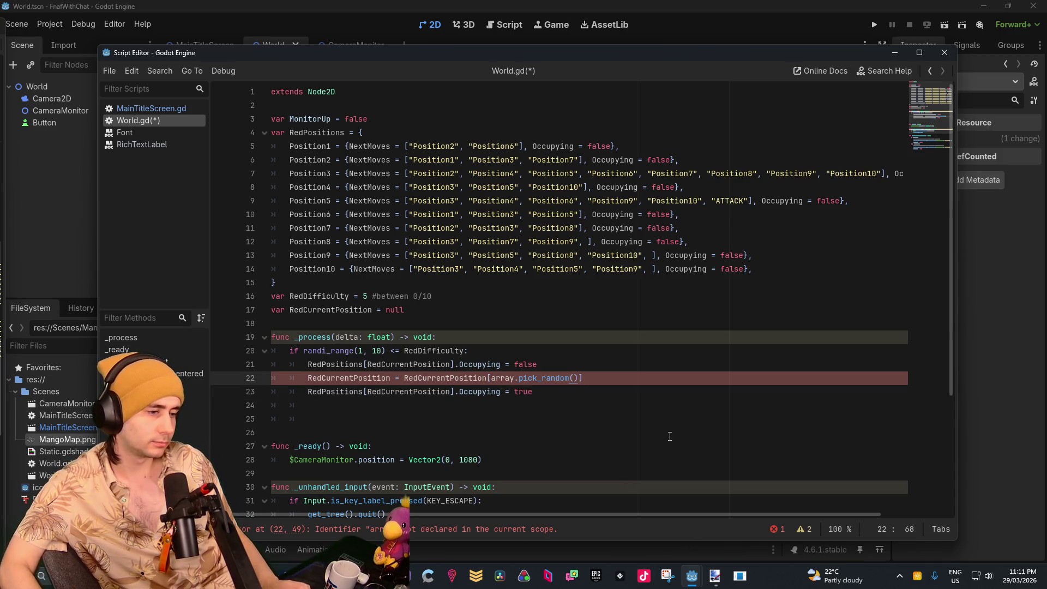
text(RedPositions[)
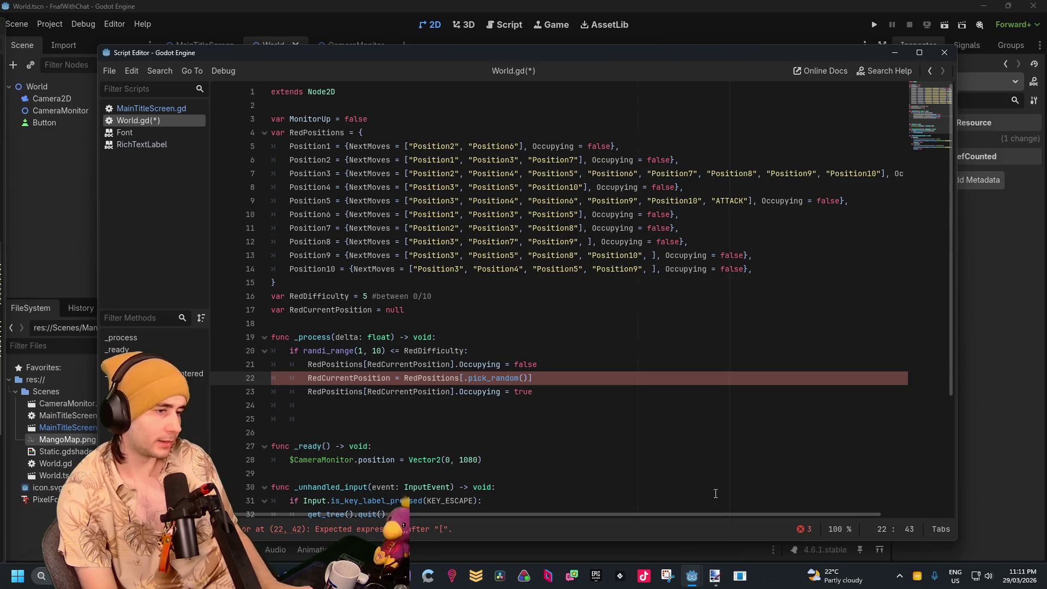
text(RedC)
key(Return)
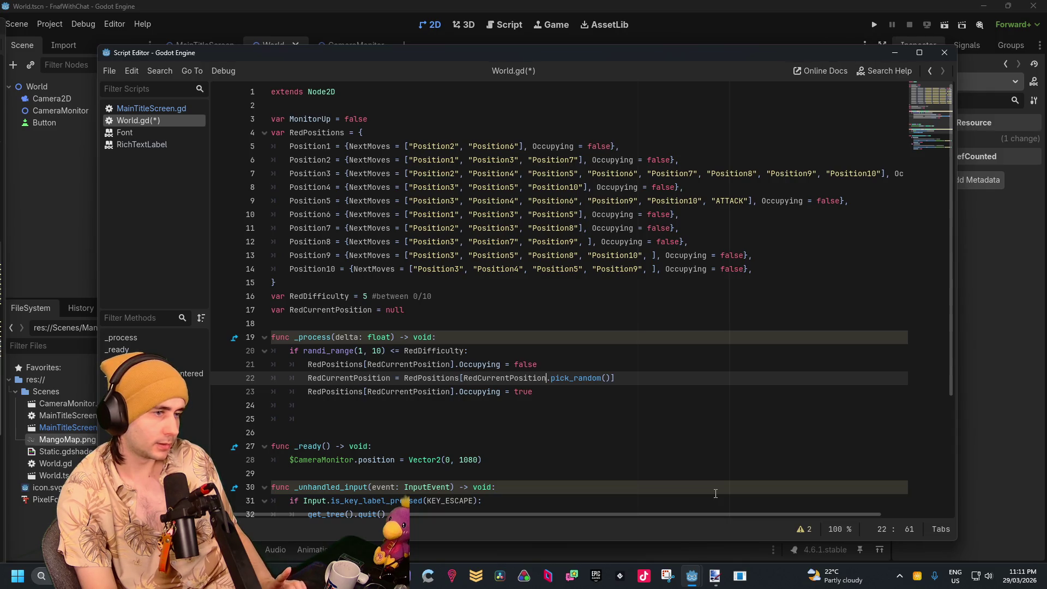
text(.Nextm.)
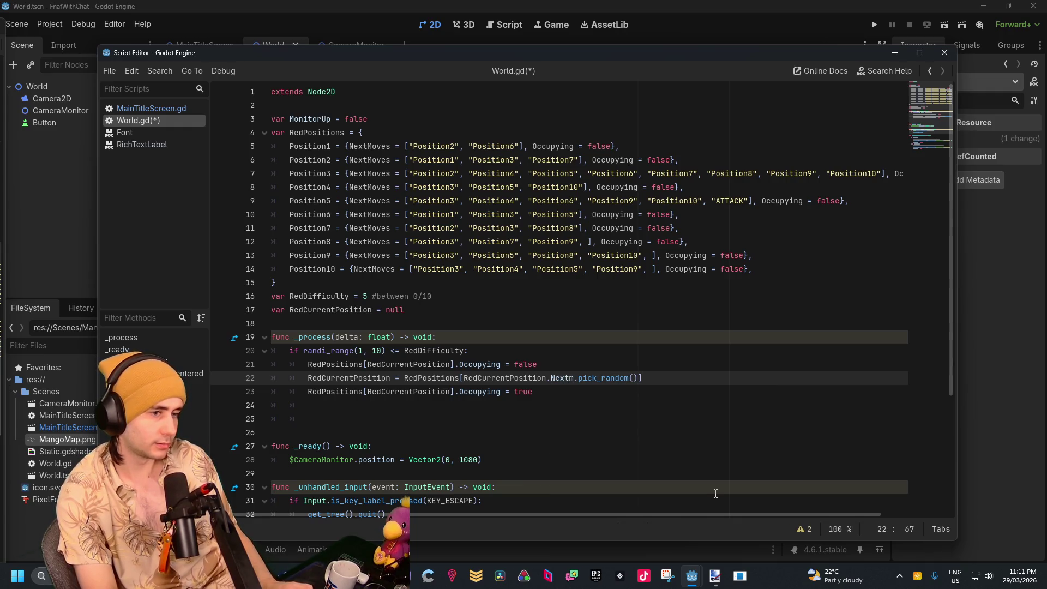
text(Moves)
key(Right)
key(Right)
key(Right)
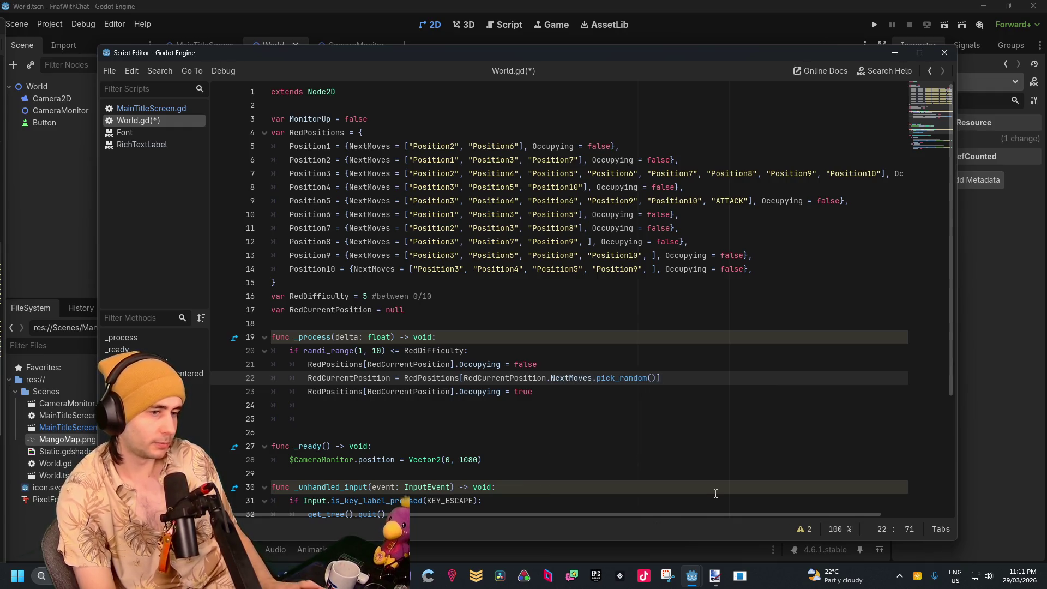
key(Right)
key(Right)
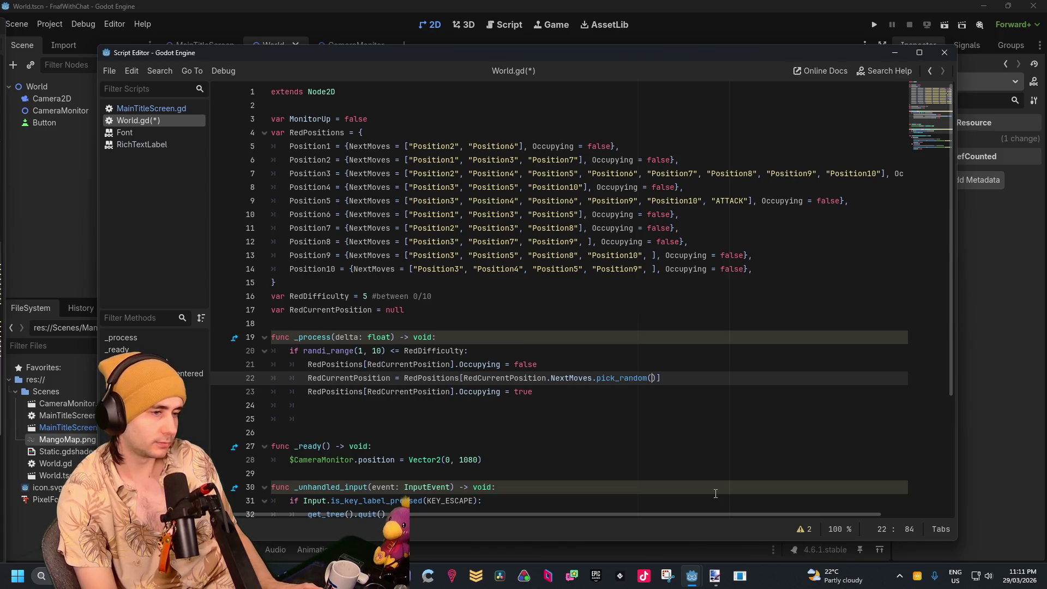
key(Return)
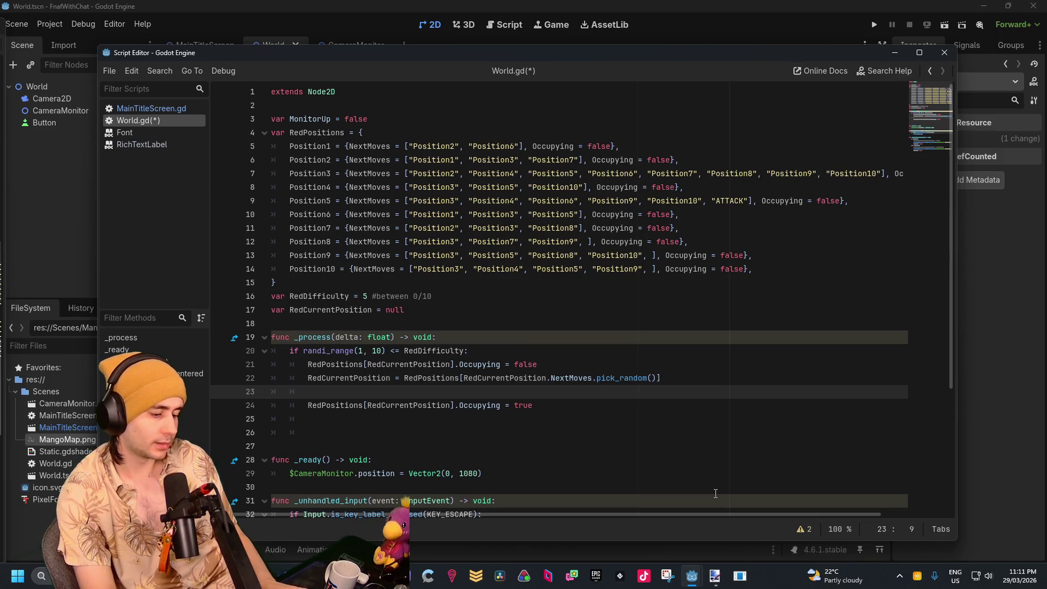
Add a print(RedCurrentPosition) debug line, save World.gd, and return to the 2D editor
text(print)
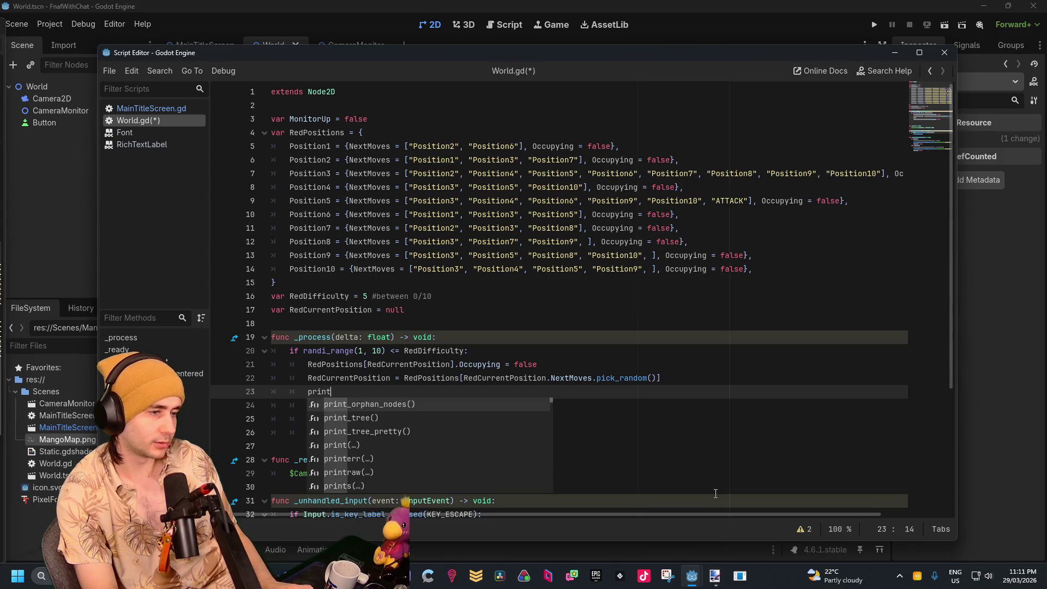
text(Red)
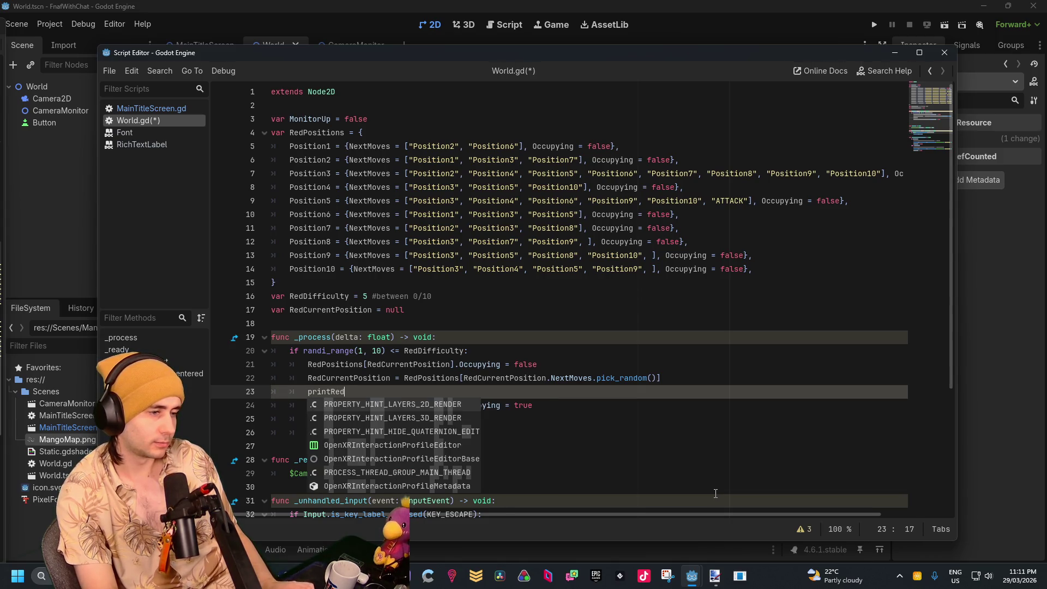
key(BackSpace)
key(BackSpace)
key(BackSpace)
text(()
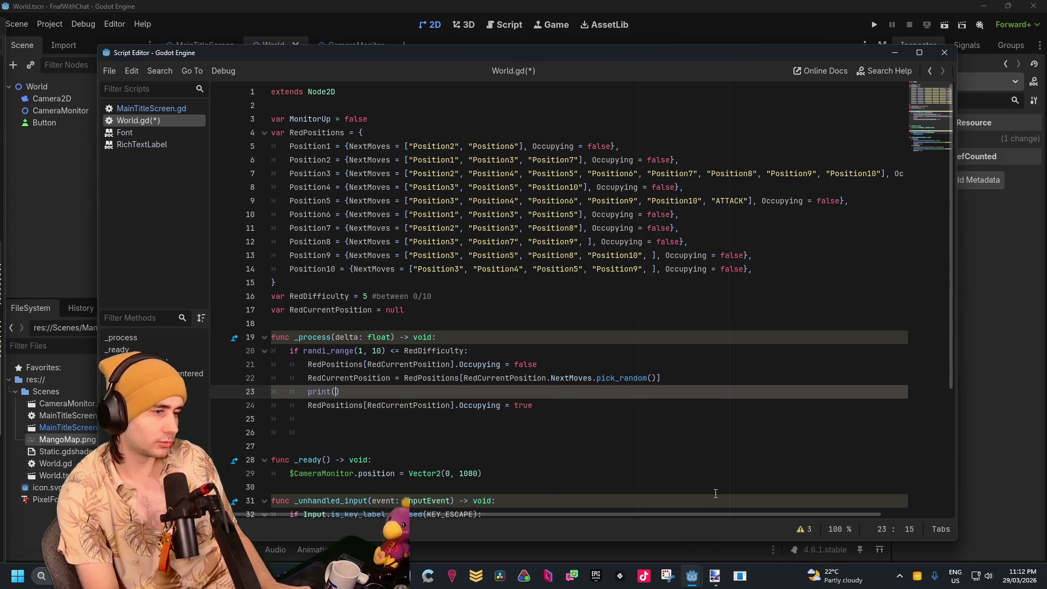
text(Red)
key(Return)
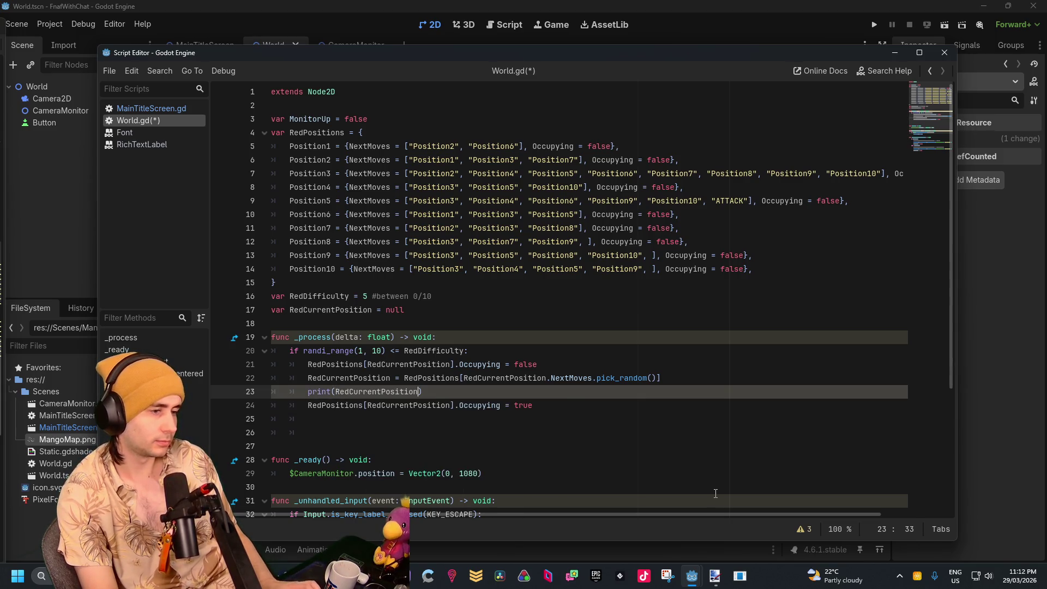
click(643, 402)
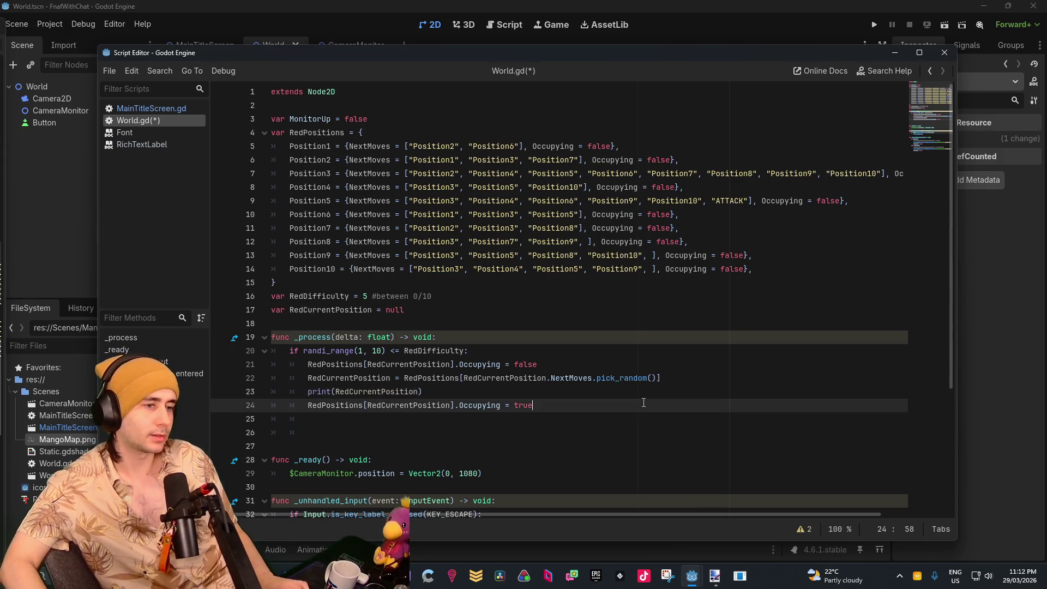
key(ctrl+s)
click(851, 11)
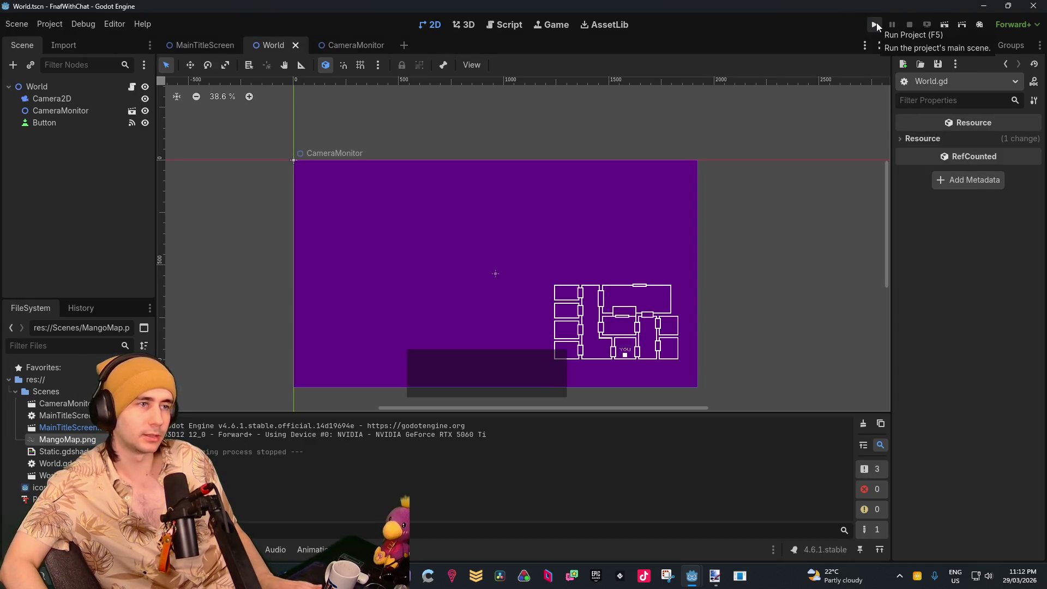
Run the project, then add a blank line above func _process in World.gd
click(876, 26)
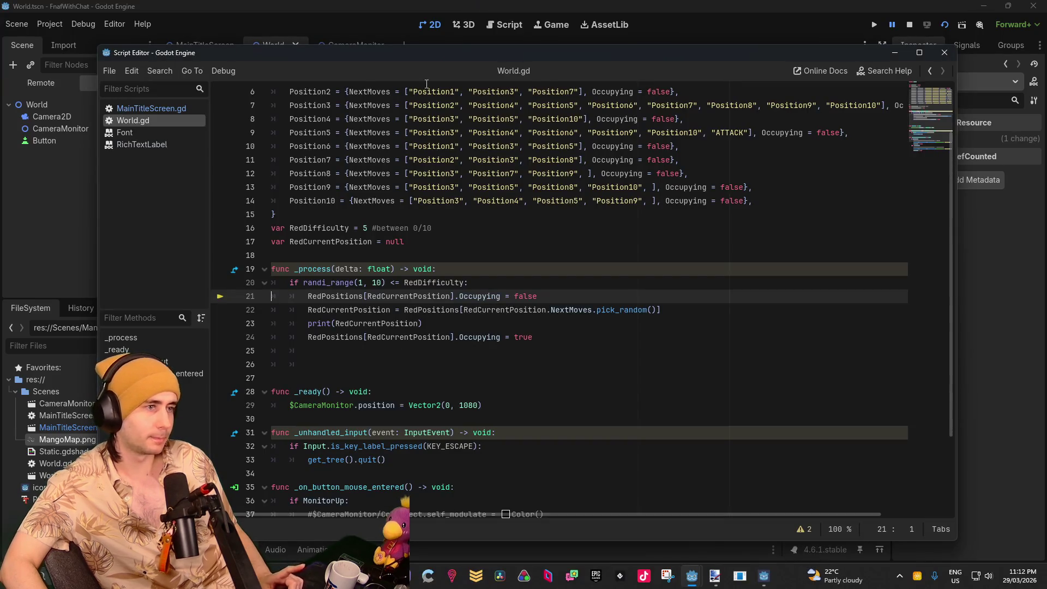
mouse_move(434, 50)
mouse_down()
mouse_move(590, 57)
mouse_move(814, 147)
mouse_move(443, 90)
mouse_up()
scroll(426, 308, up, 2)
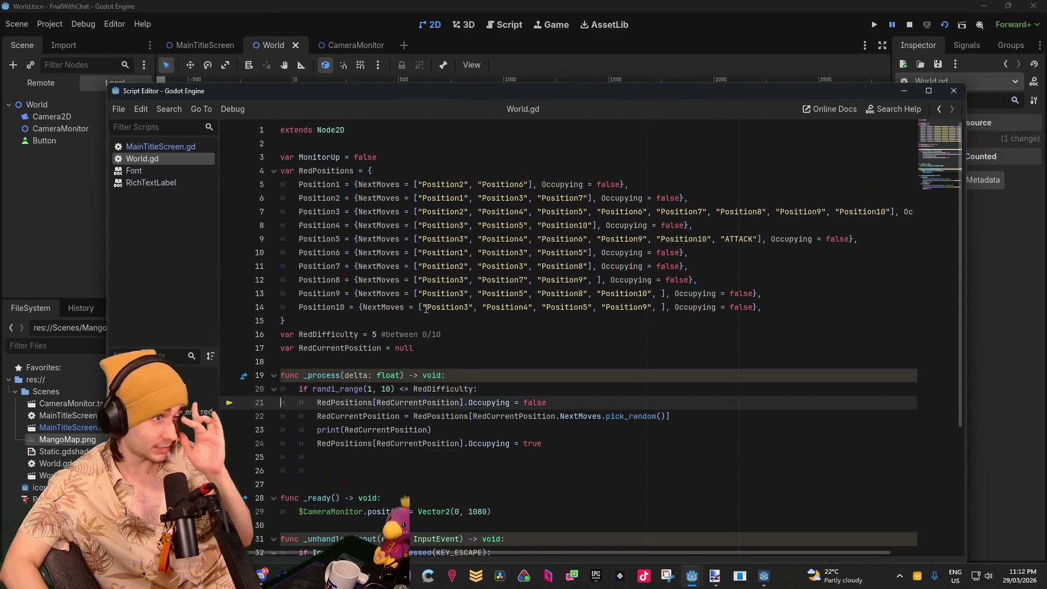
click(426, 360)
key(Return)
key(Return)
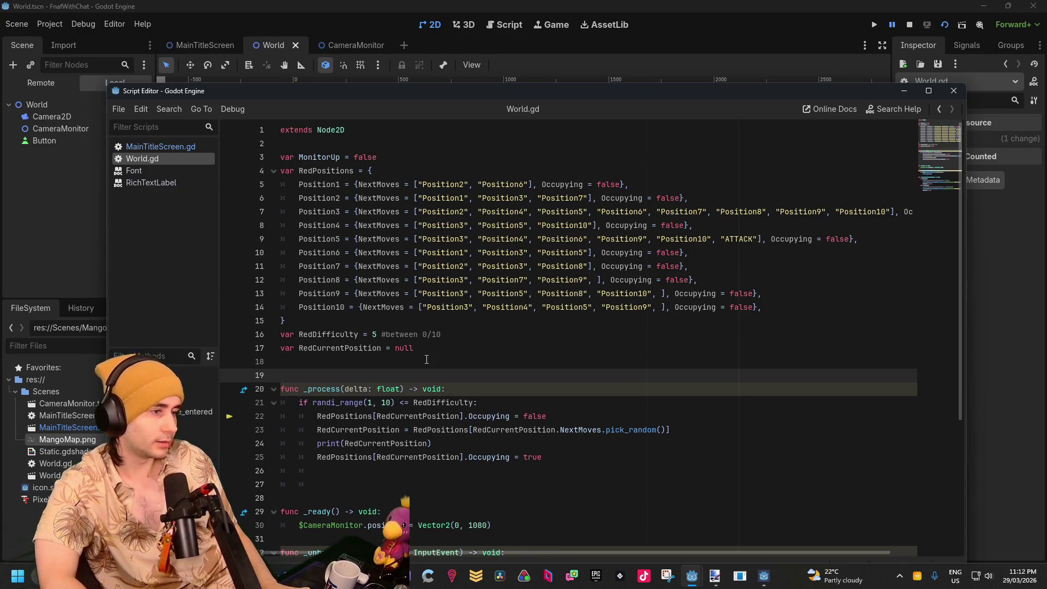
Paste a copy of the _ready function above func _process
key(Up)
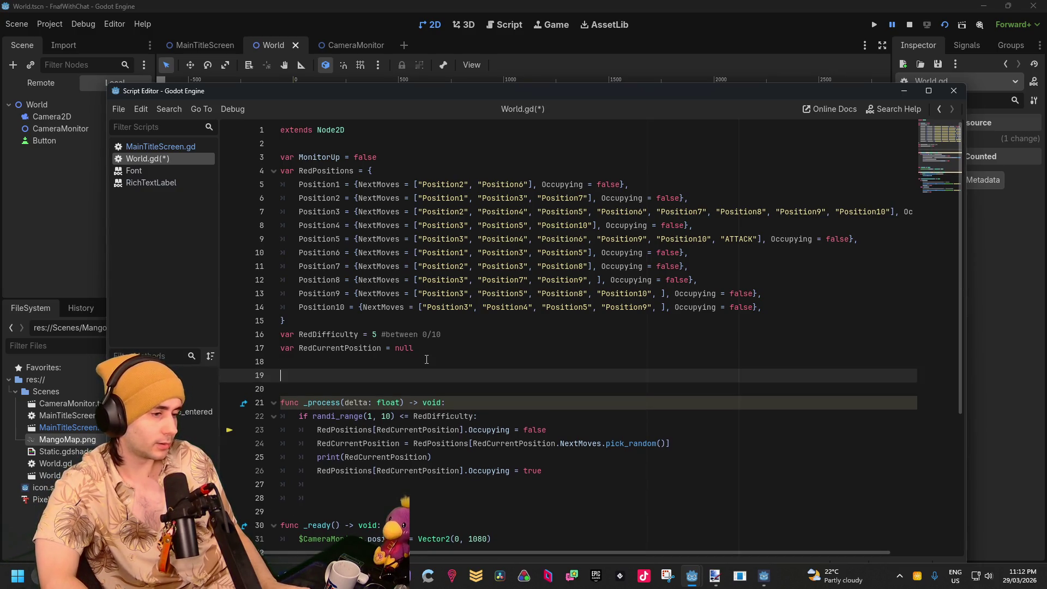
key(BackSpace)
key(Delete)
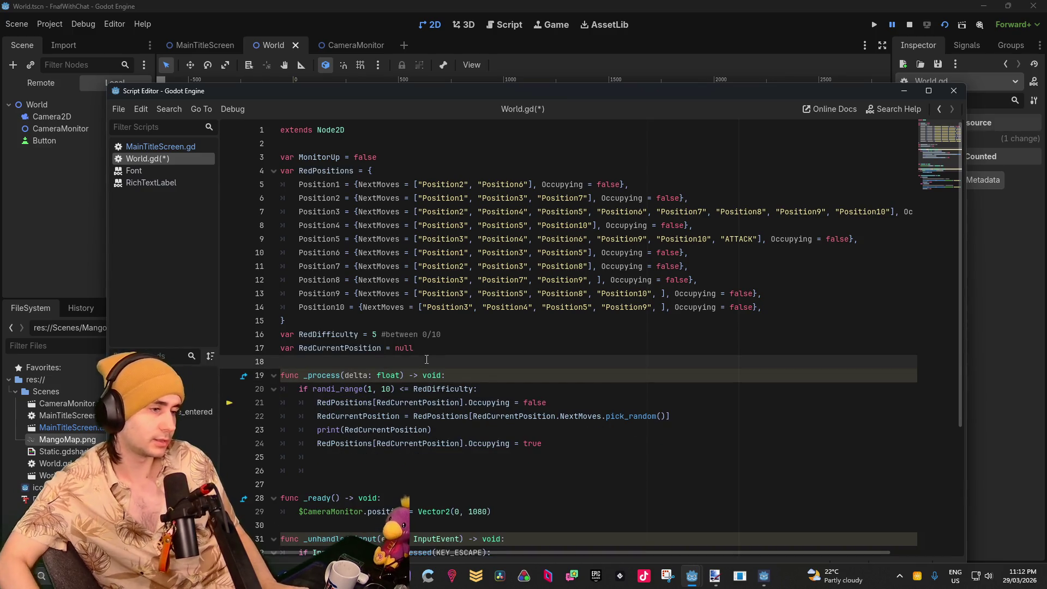
drag(493, 511, 275, 500)
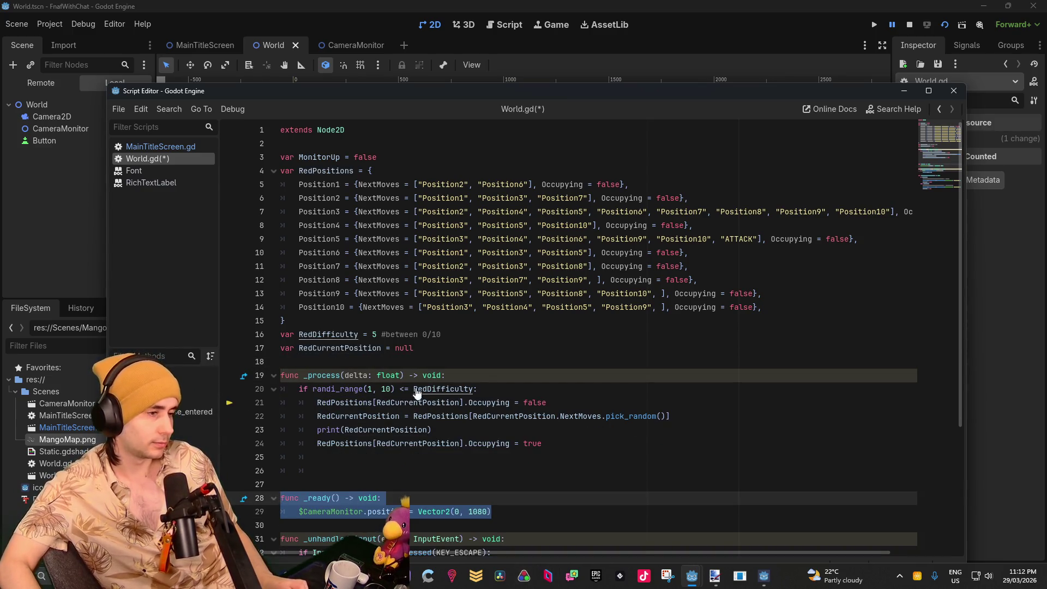
click(432, 366)
key(Return)
text(func _ready() -> void: 	$CameraMonitor.position = Vector2(0, 1080))
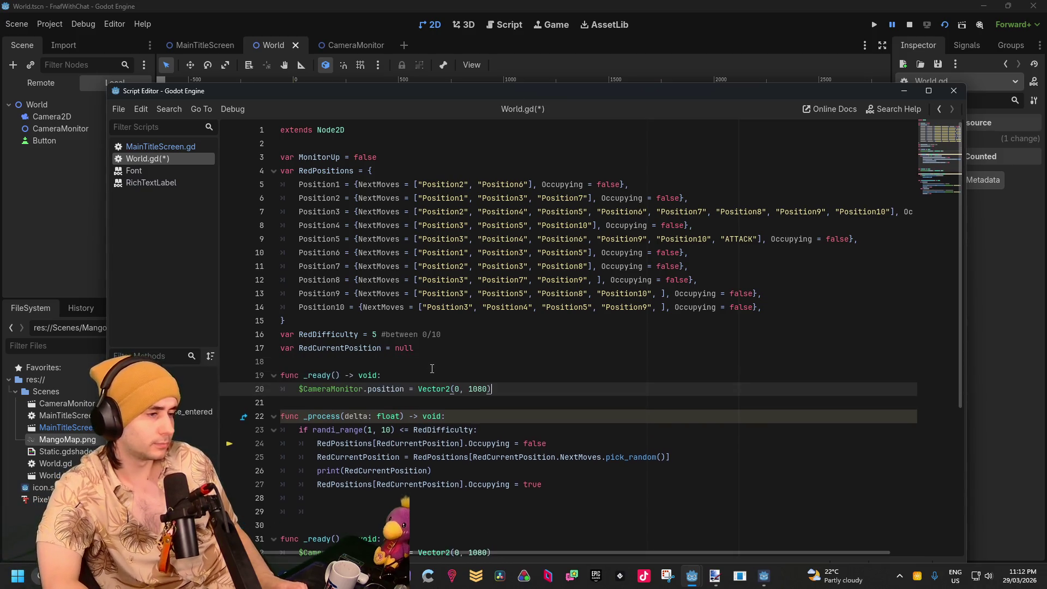
Start a RedCurrentPosition line inside _ready, below the camera position line
key(Return)
text(Red)
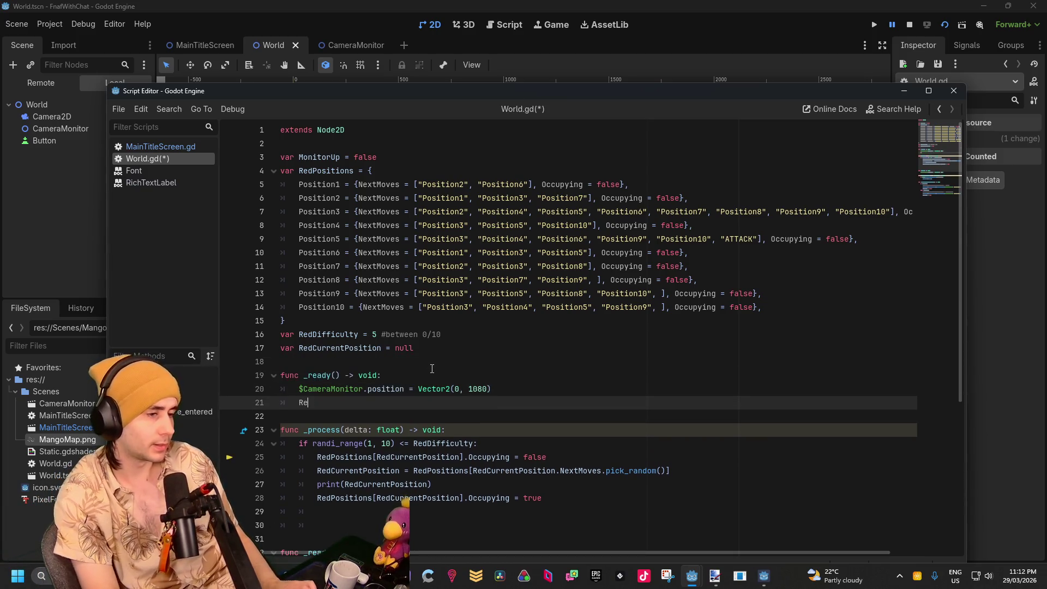
key(Return)
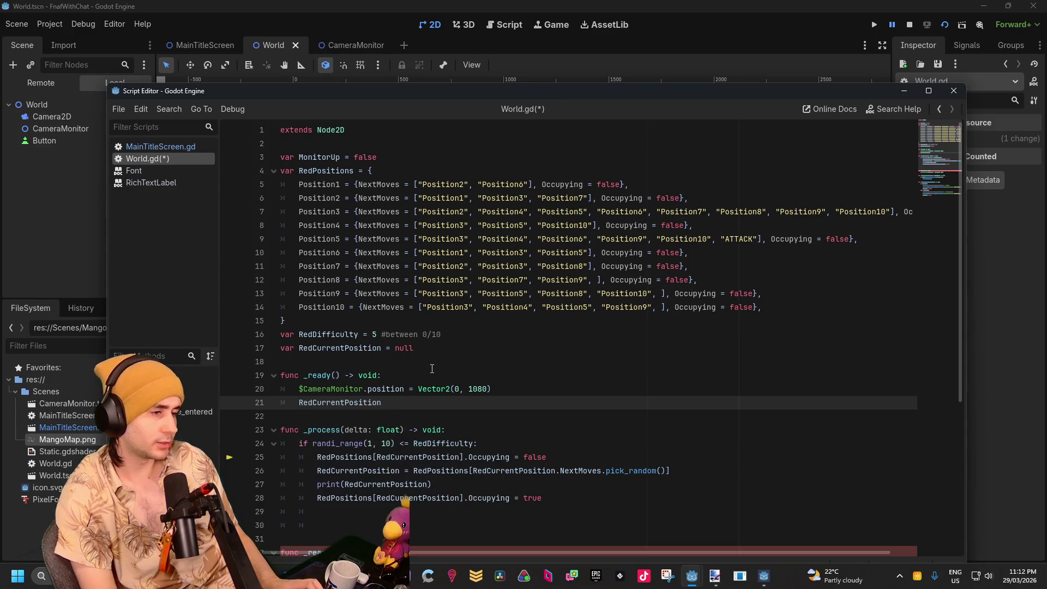
click(499, 390)
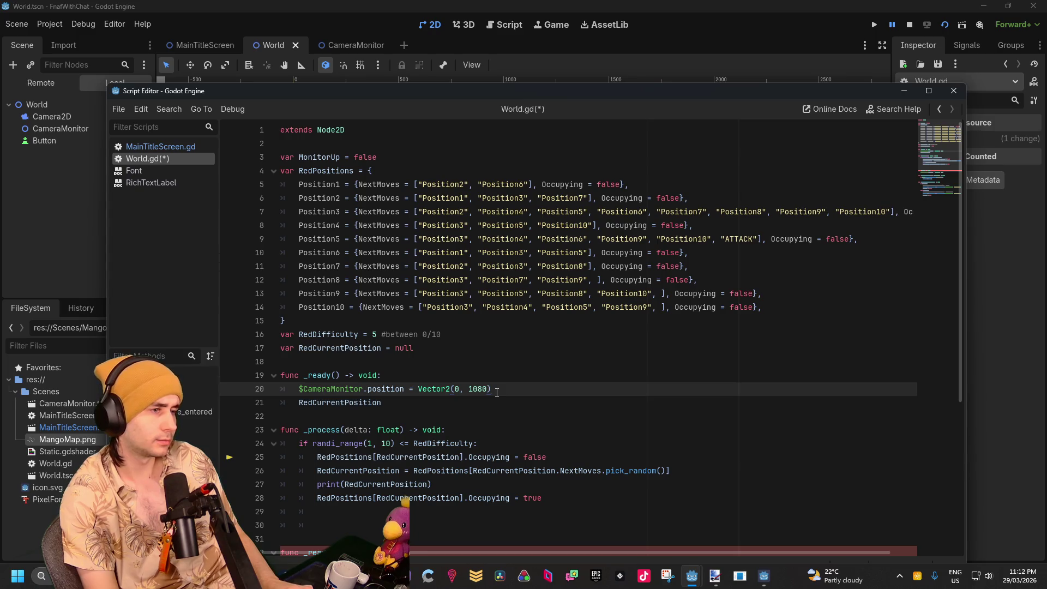
key(Return)
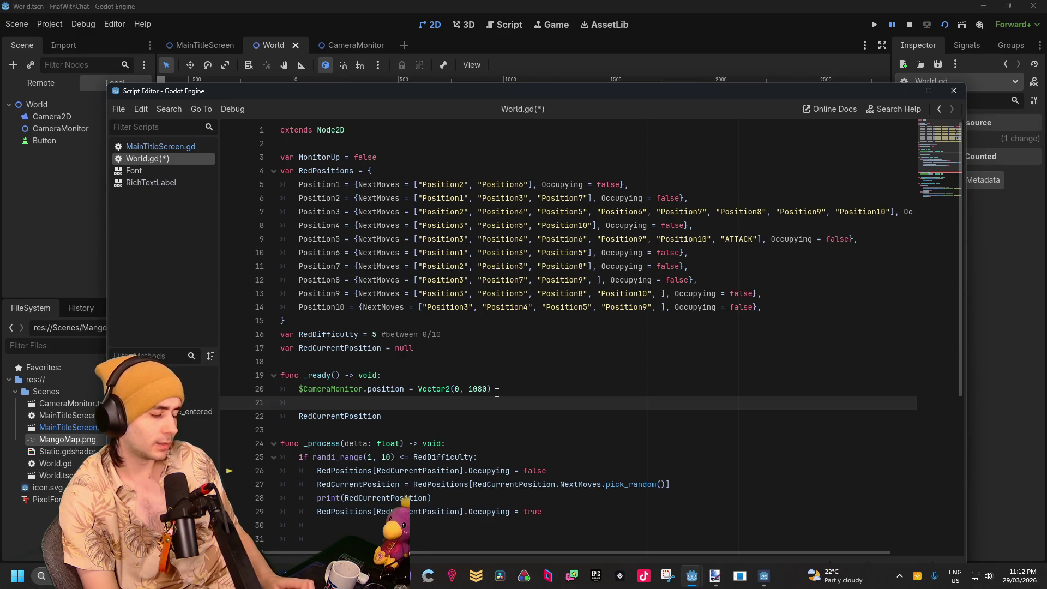
text(func _ready() -> void: 	$CameraMonitor.position = Vector2(0, 1080))
key(ctrl+z)
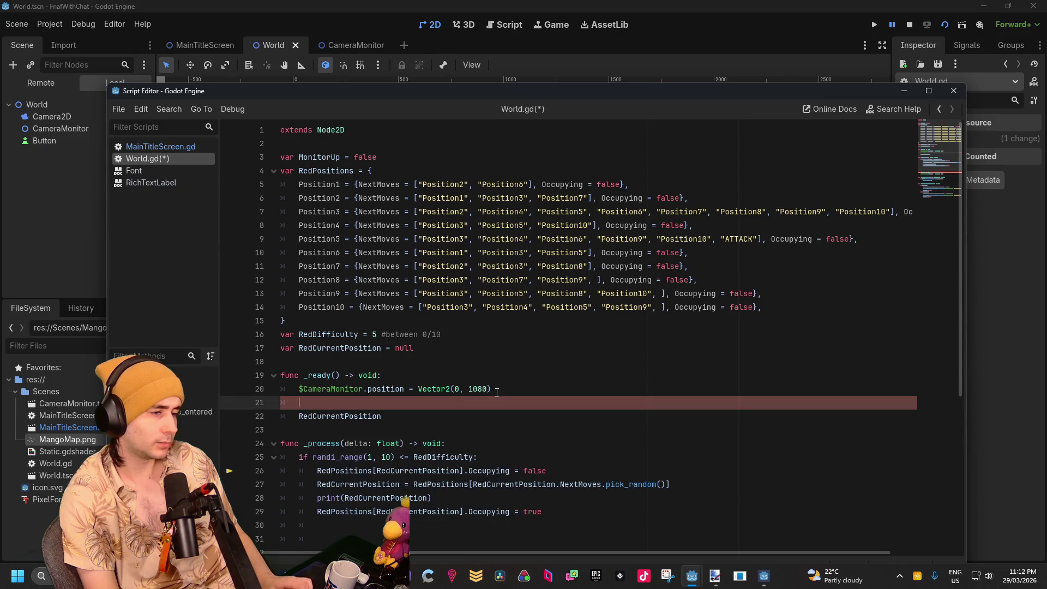
Write RedCurrentPosition.Occupying = true on line 21 and delete the leftover word on line 22
click(427, 419)
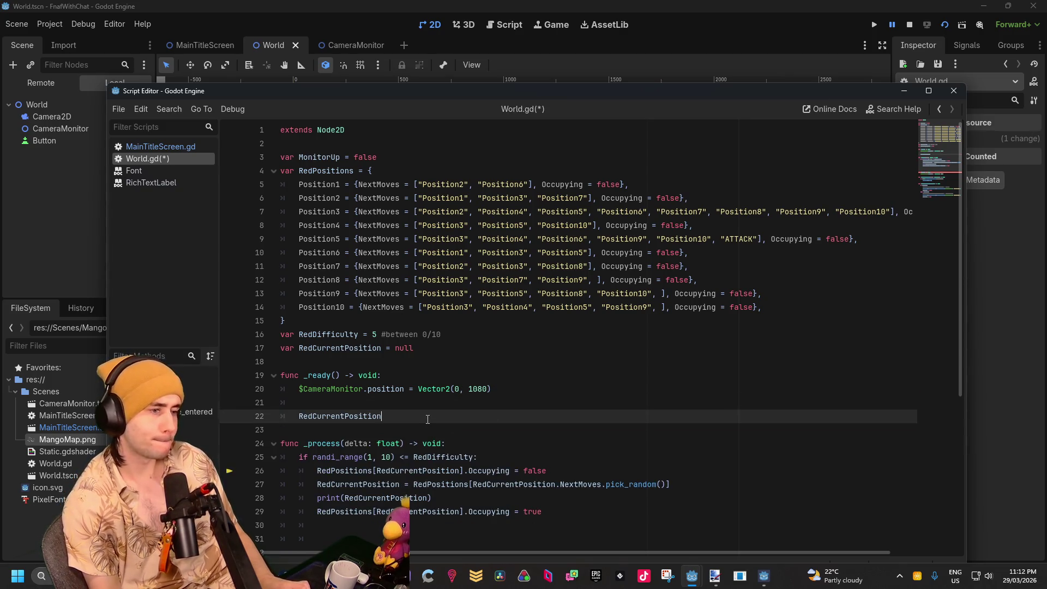
click(387, 403)
drag(382, 417, 300, 419)
key(ctrl+c)
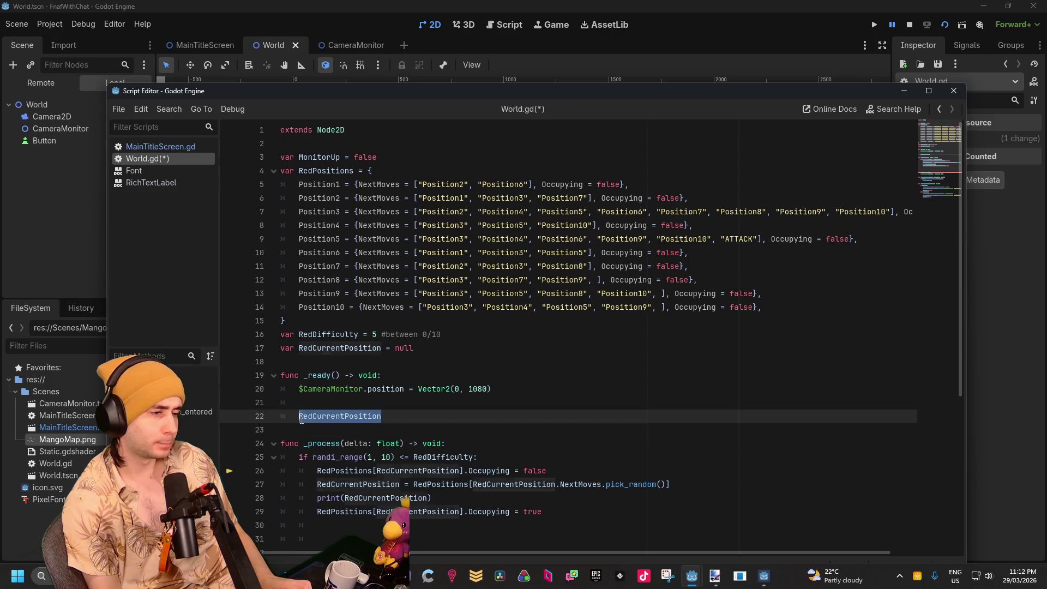
click(331, 401)
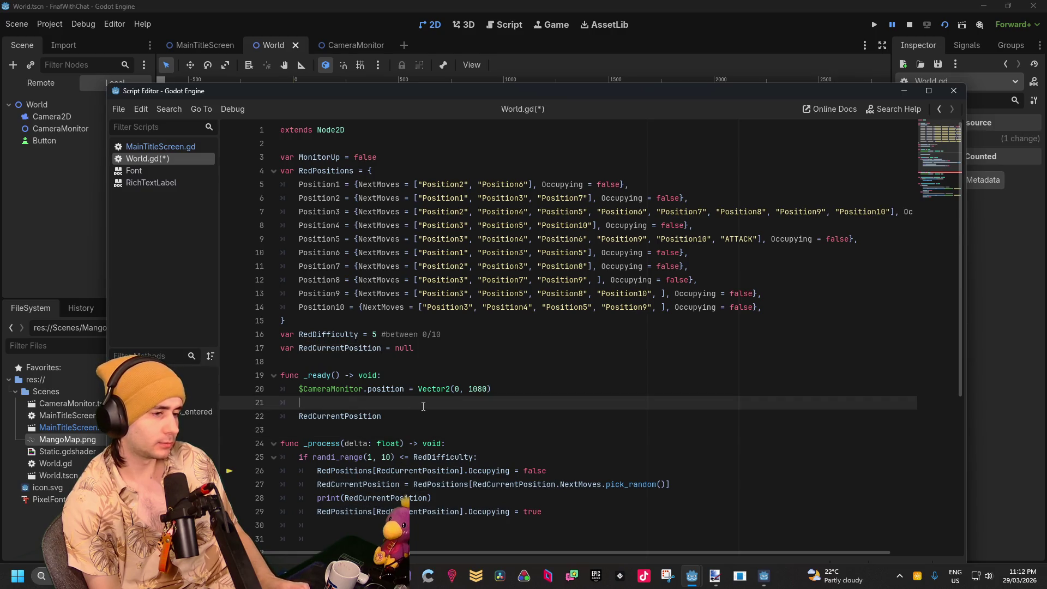
key(ctrl+v)
text(.)
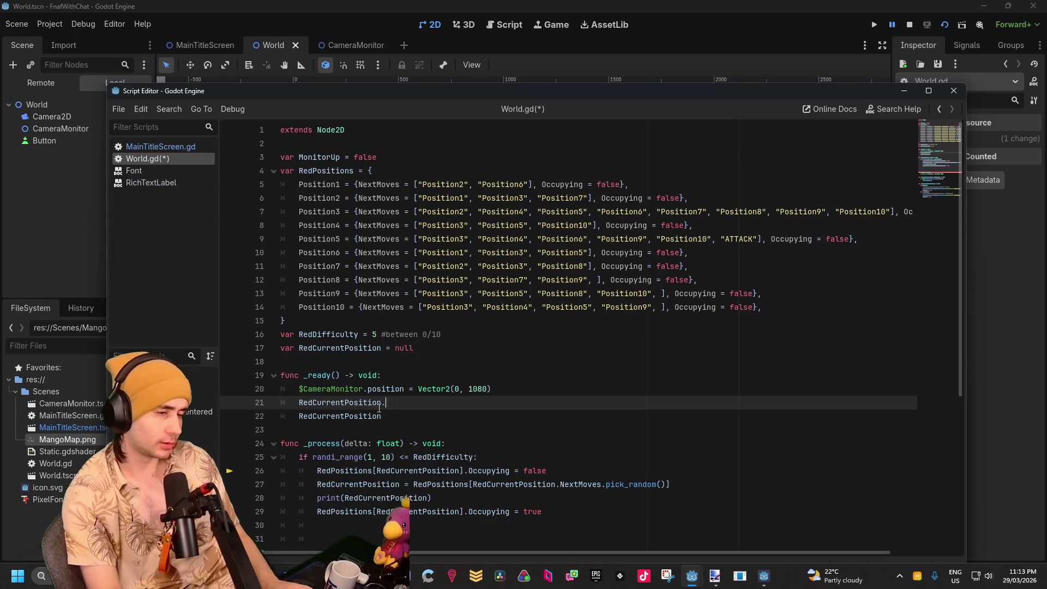
text(Occupy)
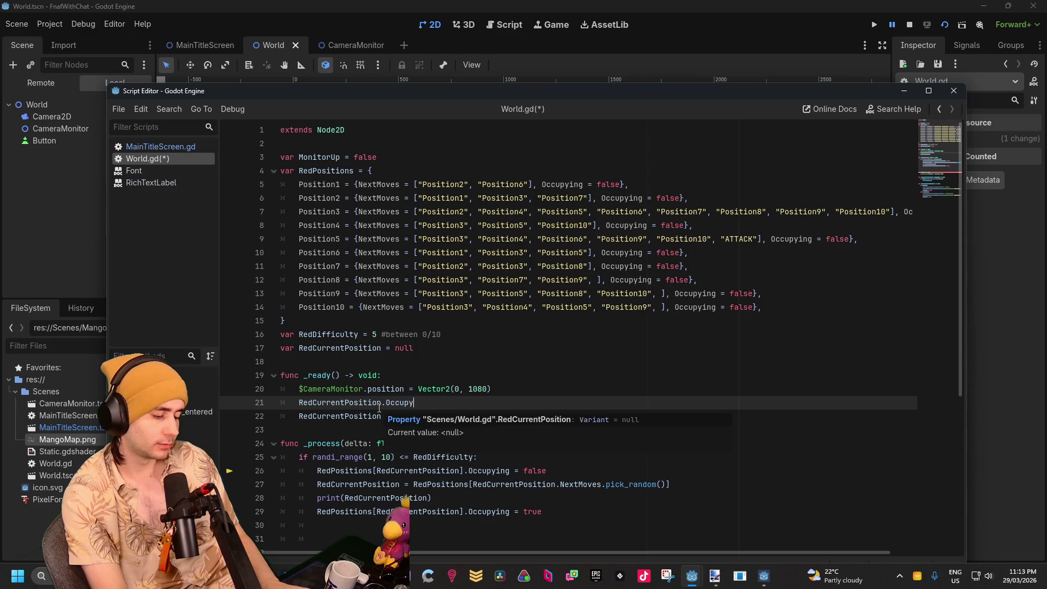
text(ing)
key(BackSpace)
text(tr)
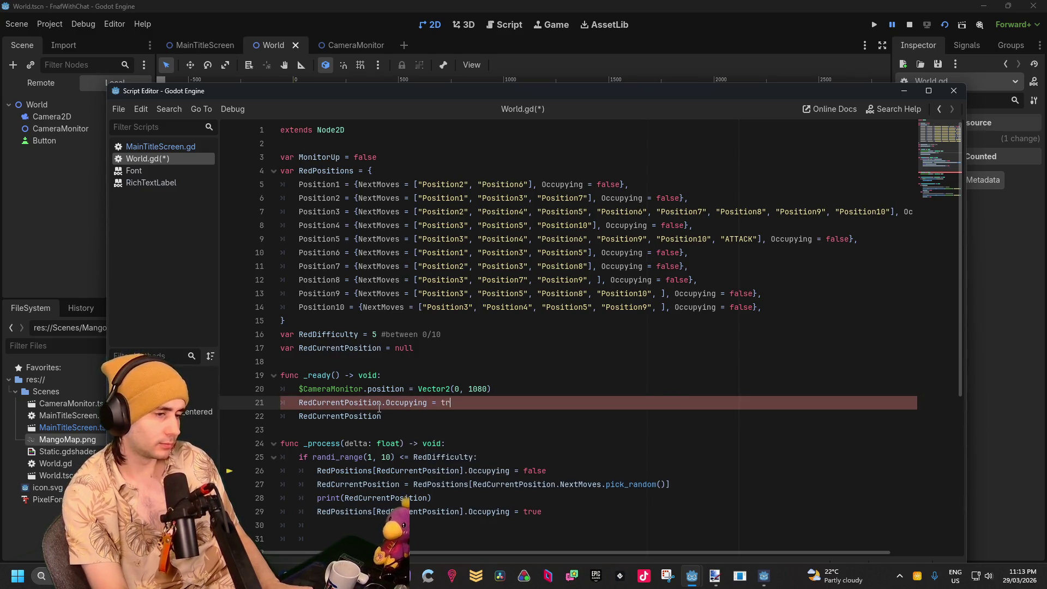
text(ue)
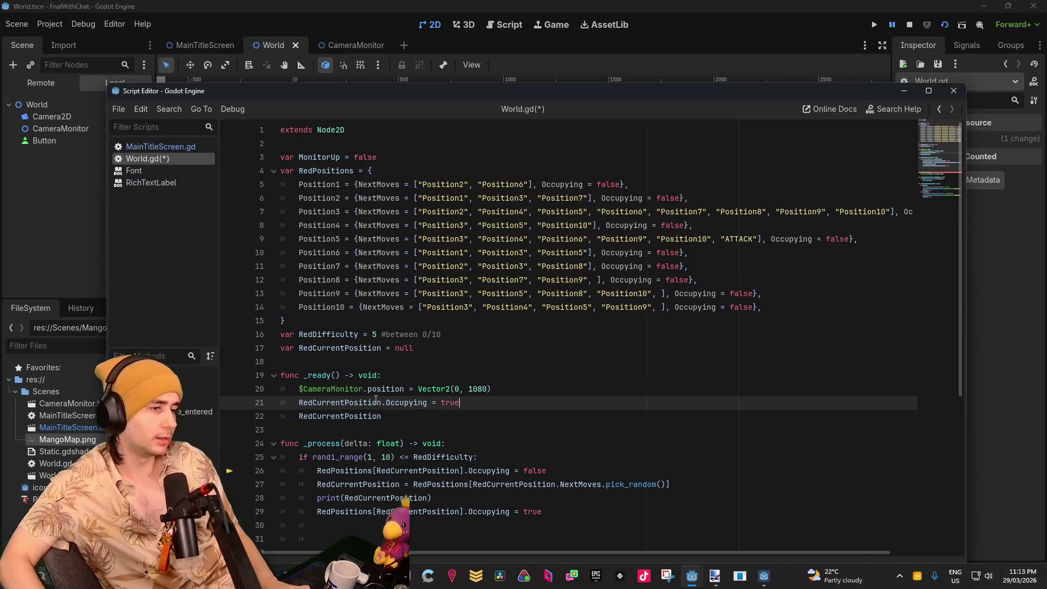
drag(388, 416, 296, 413)
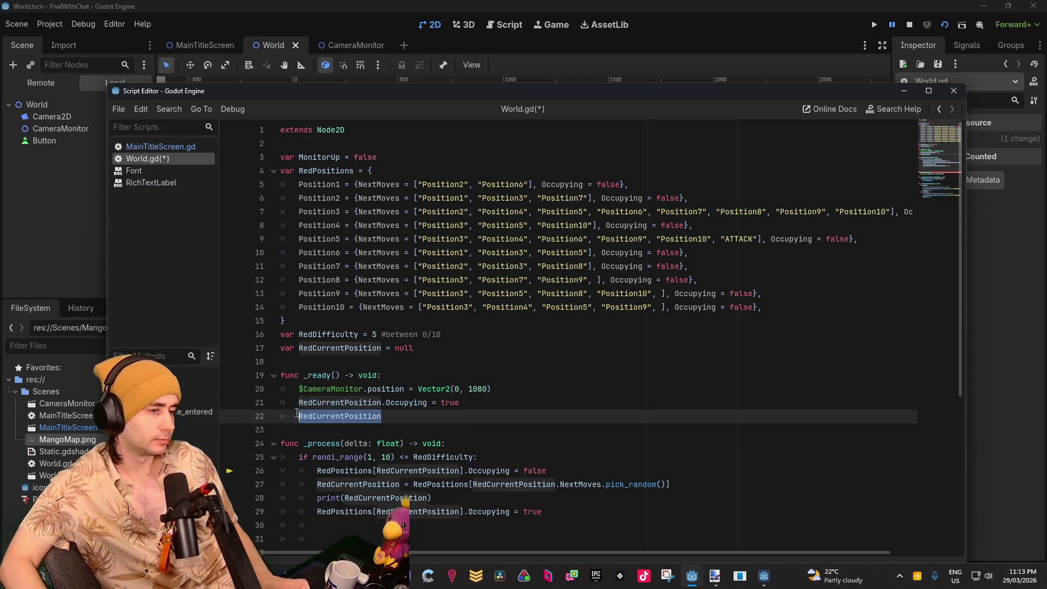
key(BackSpace)
Add a RedCurrentPosition = Position1 line below the camera position line
click(493, 389)
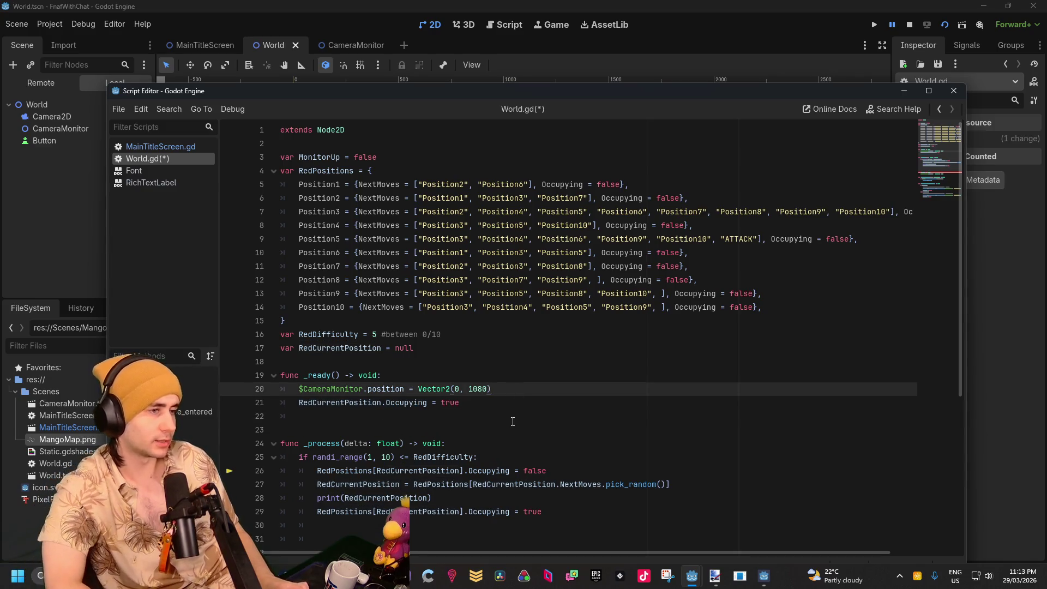
key(Return)
key(ctrl+v)
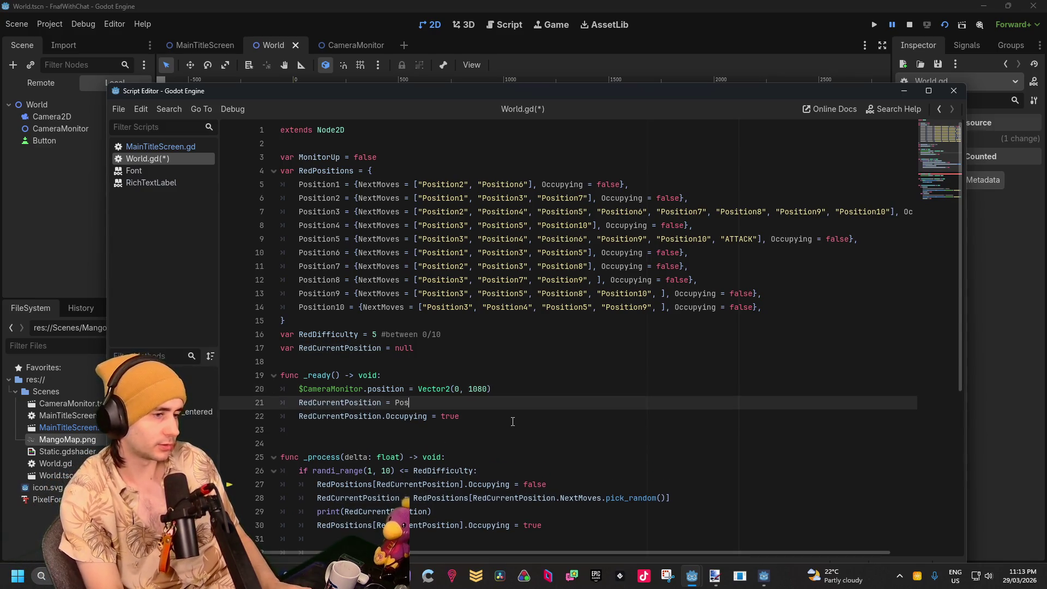
text(ition1)
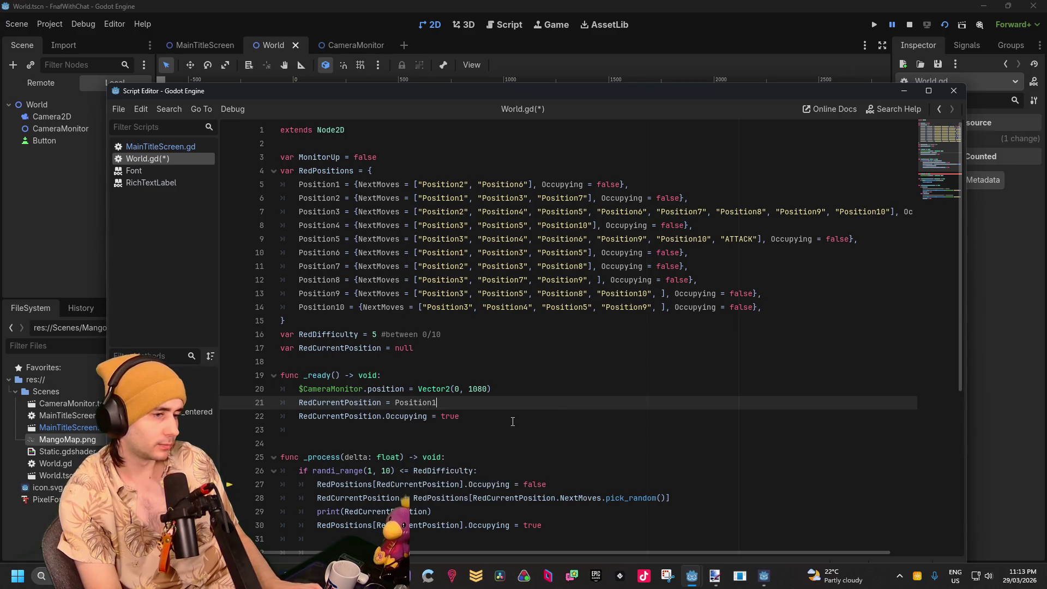
Change the Occupying line to RedPositions[RedCurrentPosition].Occupying = true
key(Down)
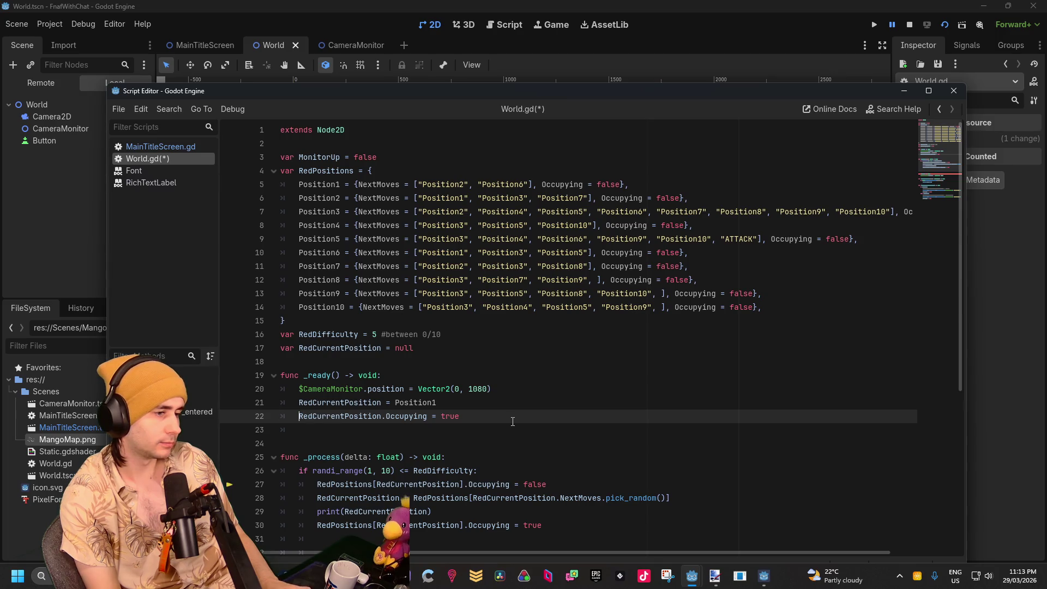
key(Home)
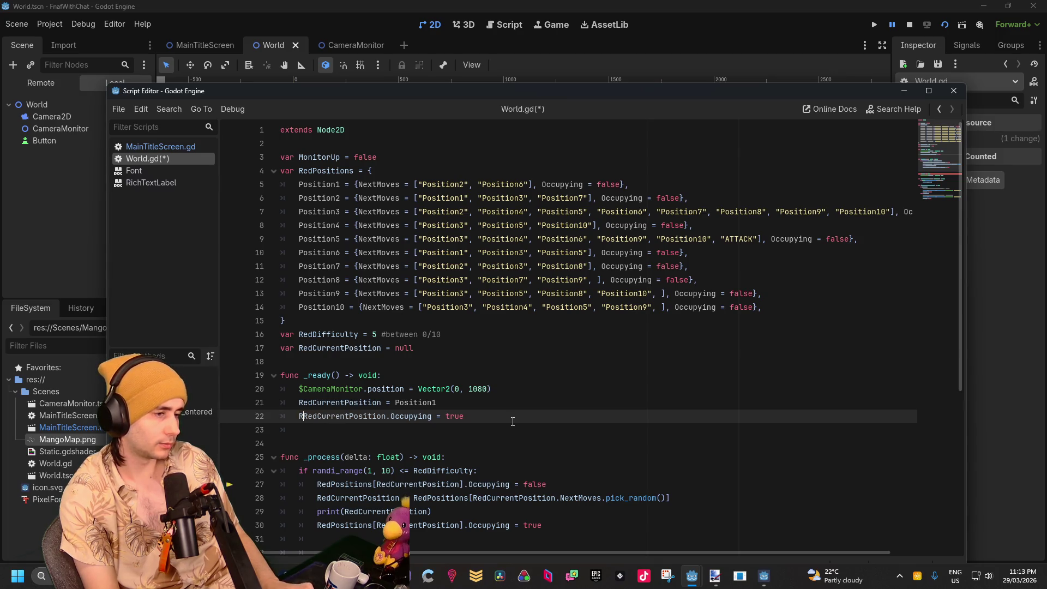
text(Red)
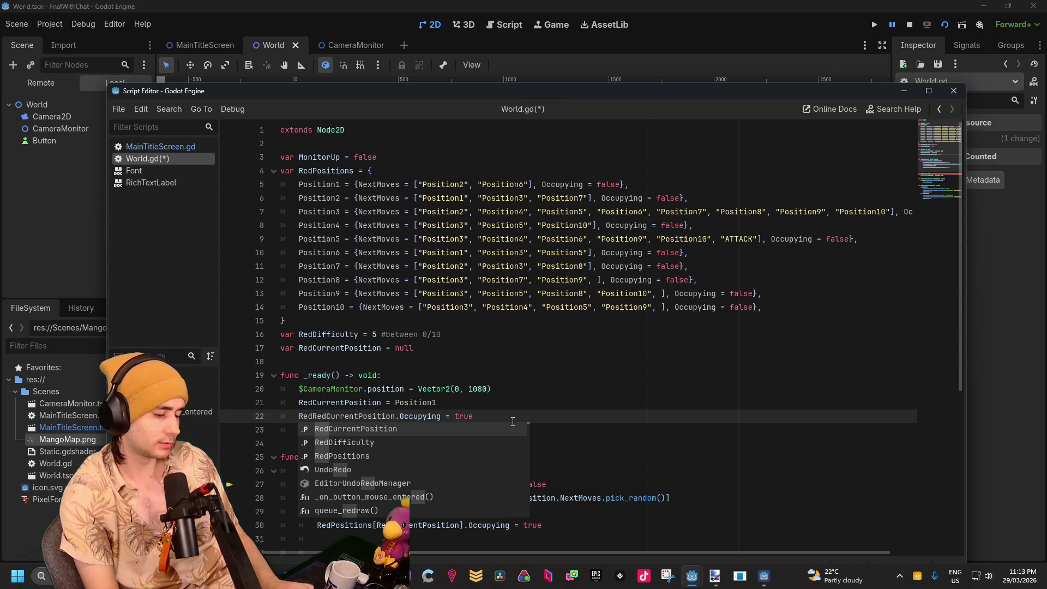
text(Positions)
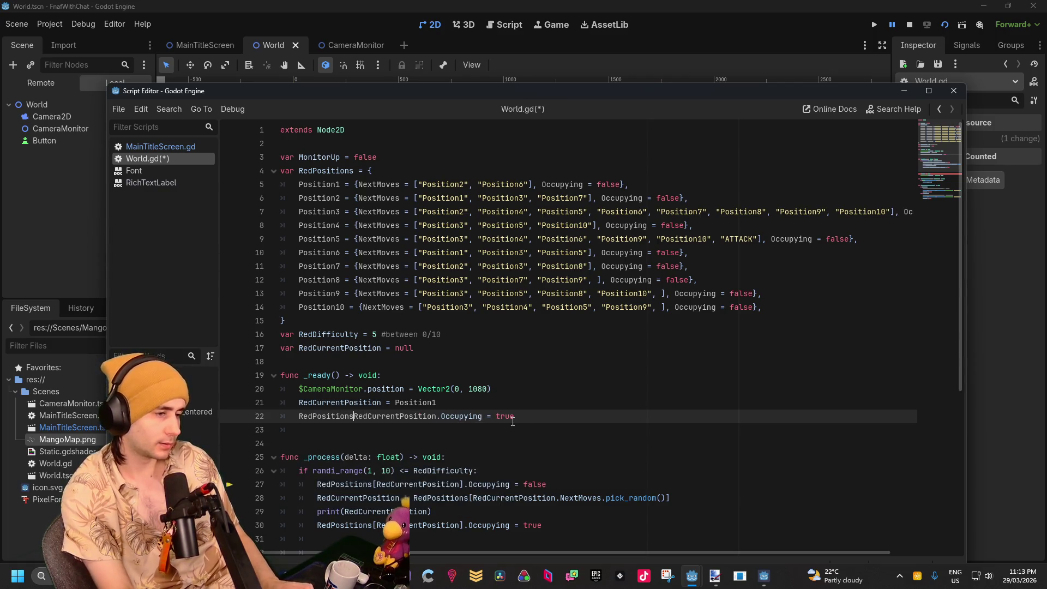
text([)
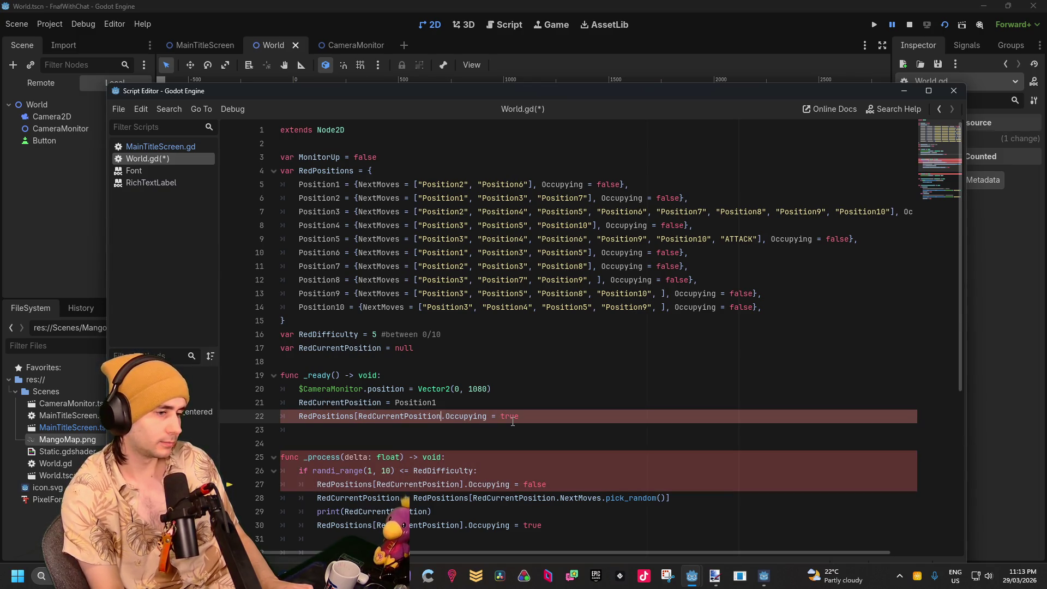
text(])
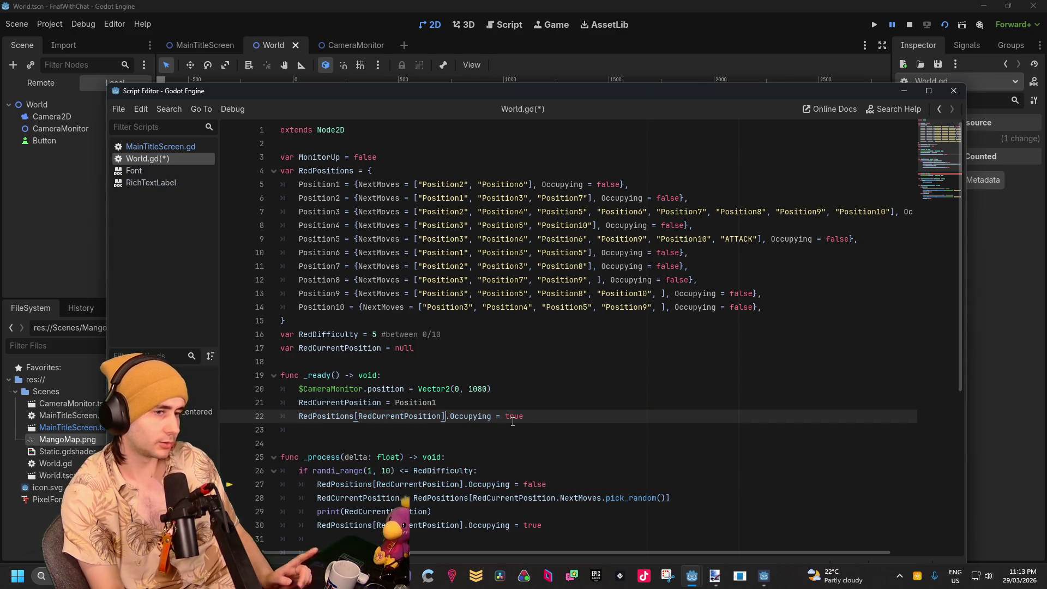
key(Right)
key(Right)
key(Right)
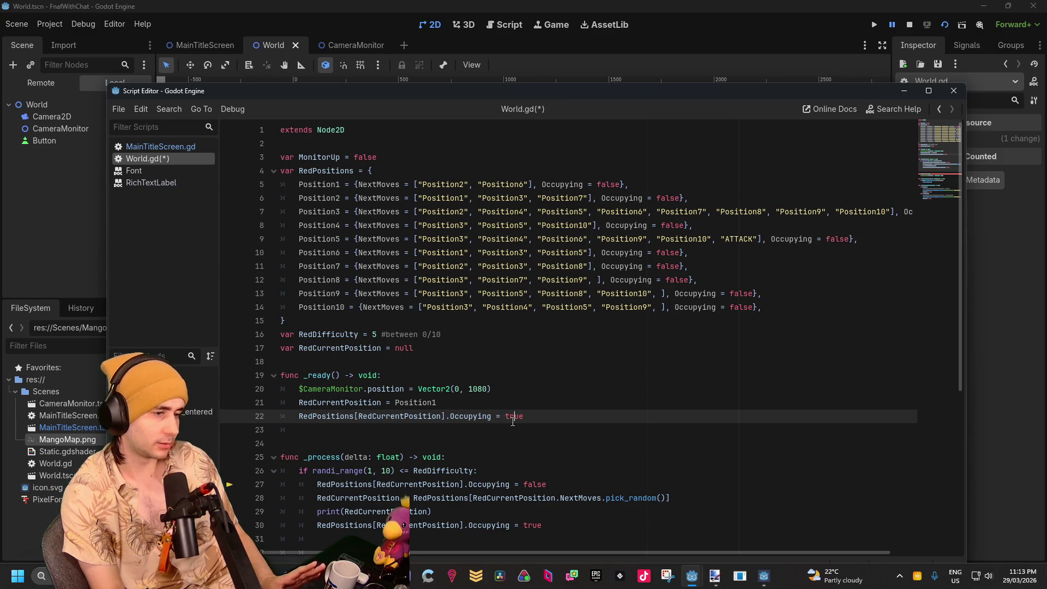
key(End)
key(Down)
key(Up)
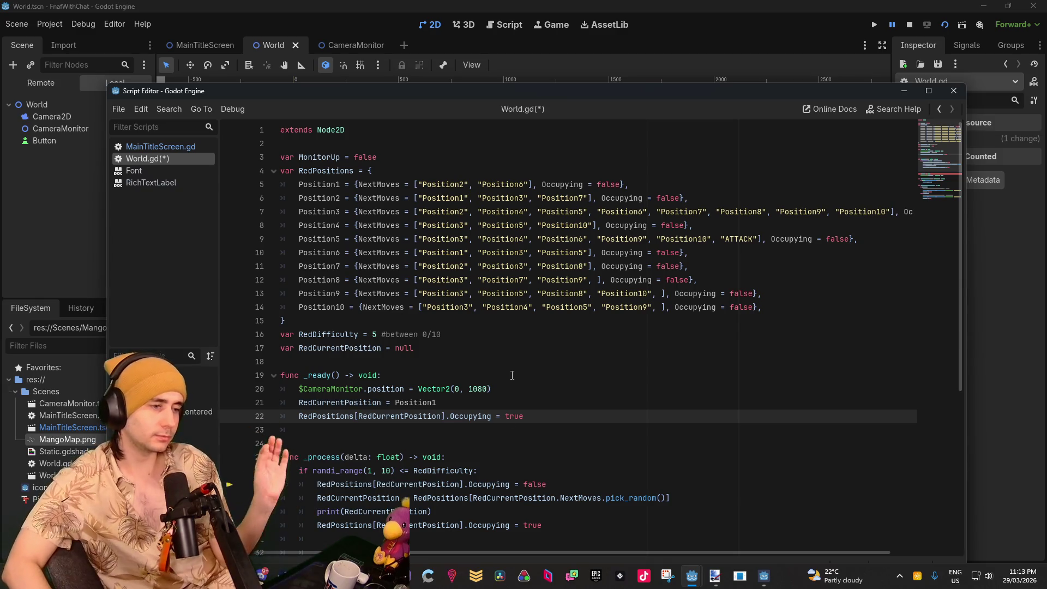
Delete the duplicate _ready function and rerun the game
click(951, 25)
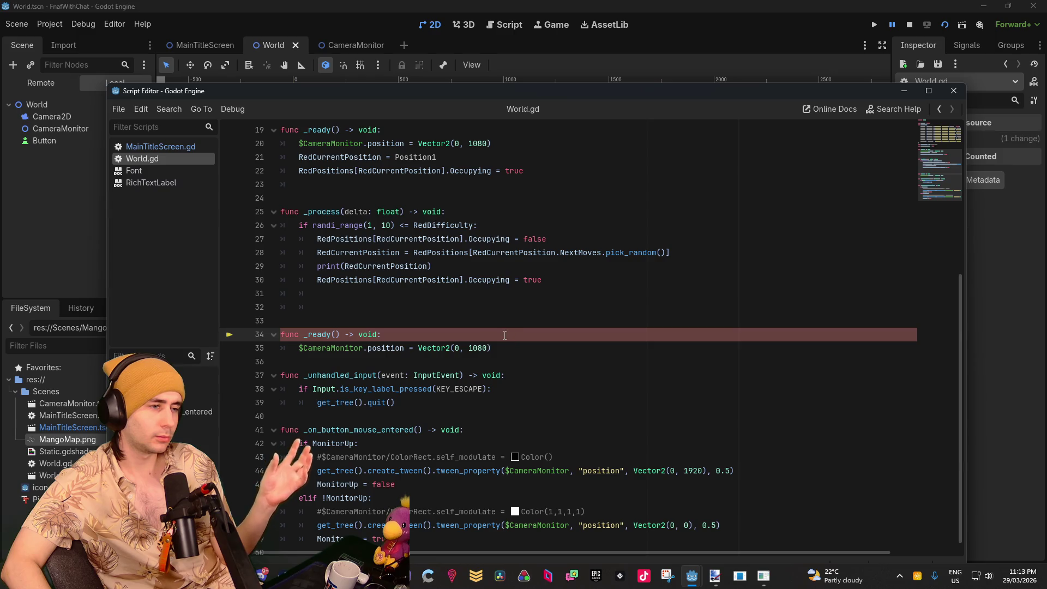
scroll(504, 335, up, 1)
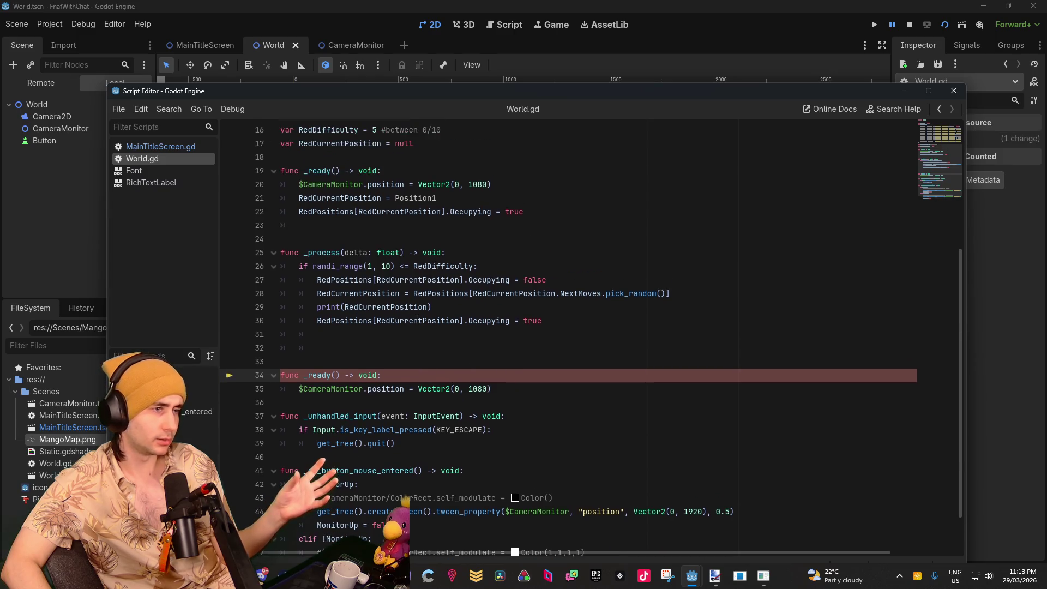
drag(494, 388, 241, 353)
key(BackSpace)
key(BackSpace)
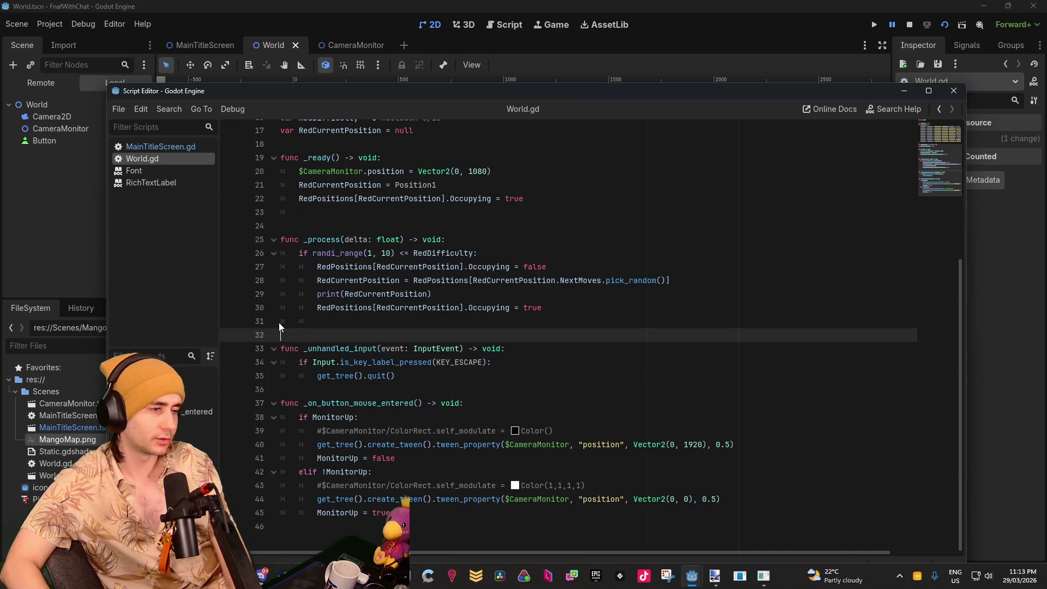
key(Delete)
key(F5)
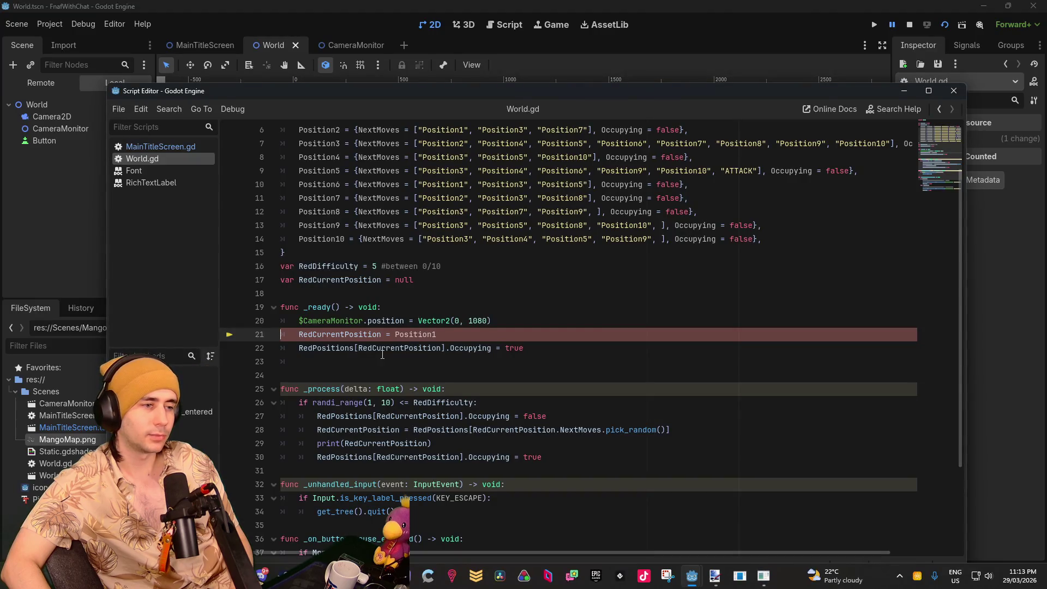
Quote "Position1" on line 21 and fix the brackets on line 28's pick_random() line
click(439, 334)
text(")
key(ctrl+Left)
key(ctrl+Left)
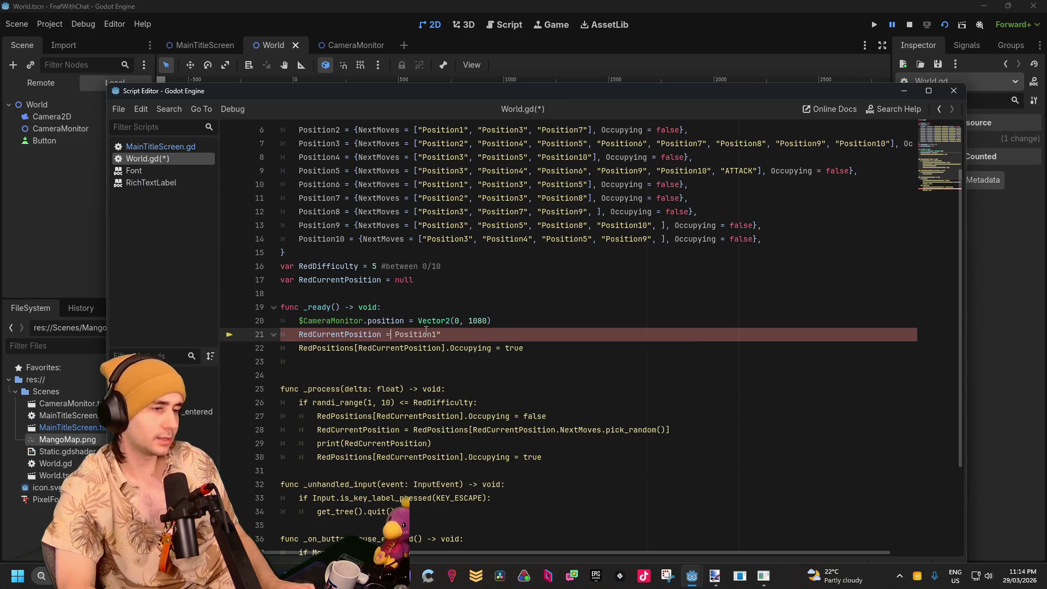
text(")
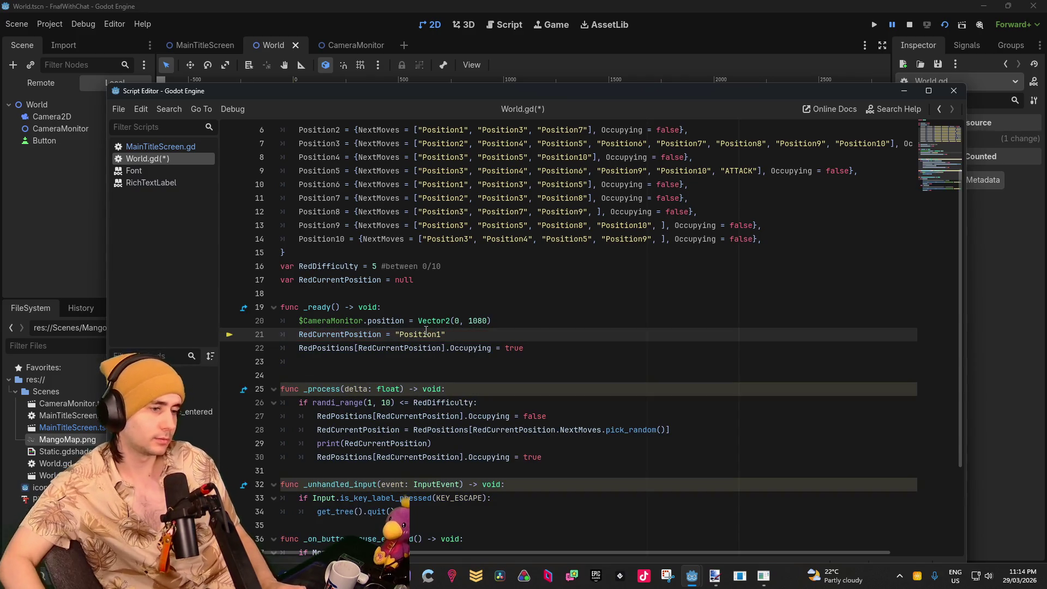
click(942, 28)
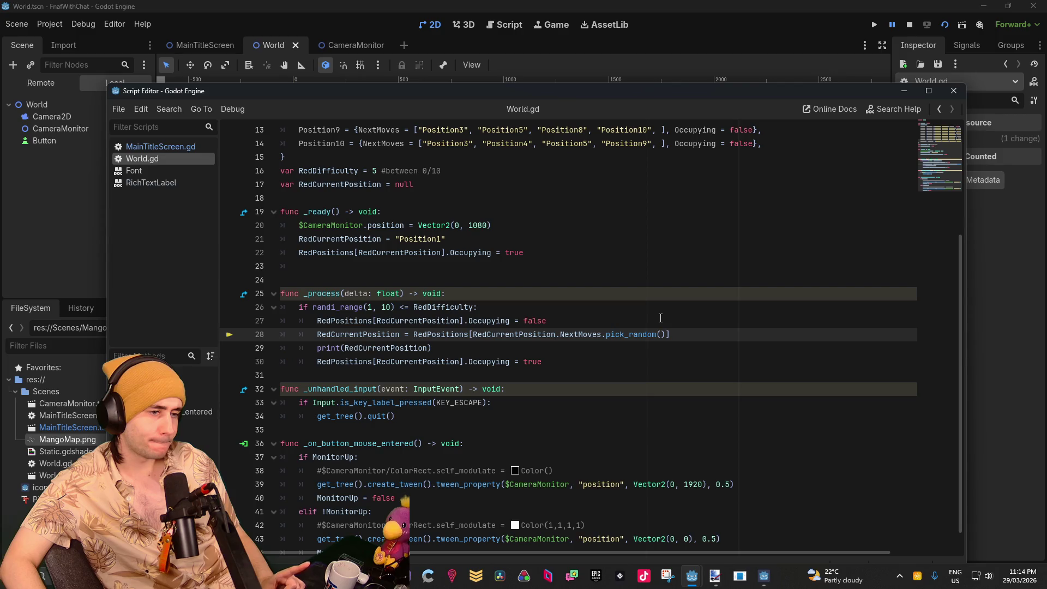
text(])
click(690, 332)
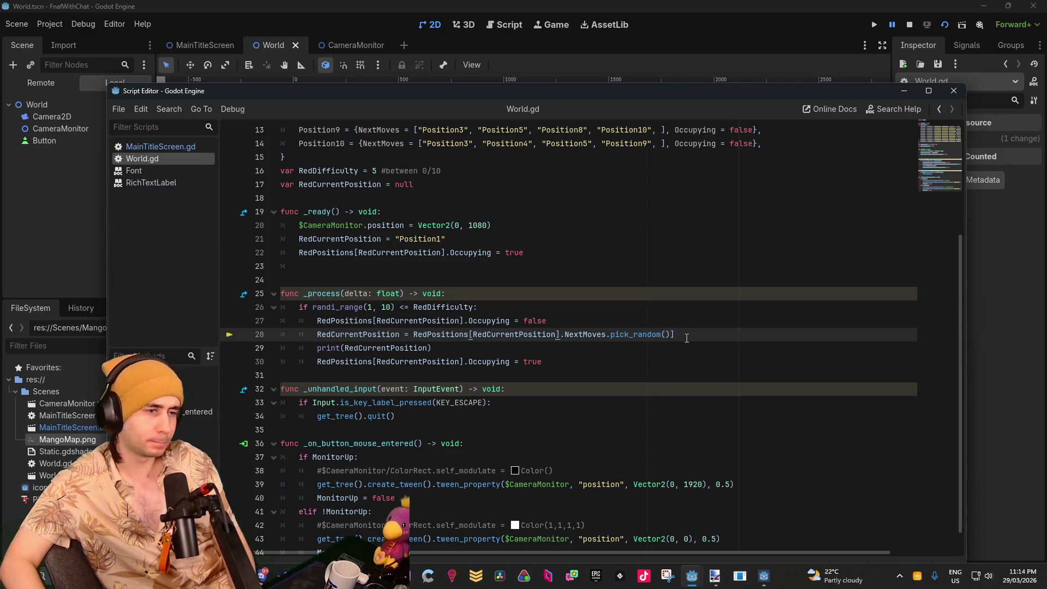
key(BackSpace)
mouse_move(688, 89)
mouse_down()
mouse_move(989, 207)
mouse_move(984, 146)
mouse_move(1036, 107)
mouse_move(638, 59)
mouse_up()
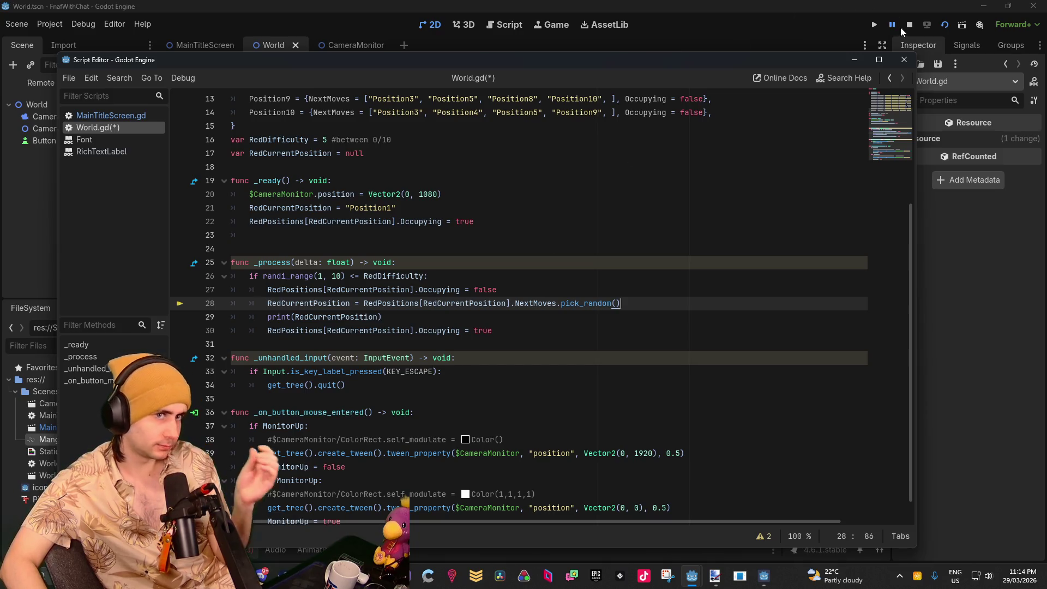
Relaunch the game, read the line-30 'ATTACK' dictionary-access error, and scroll up to RedPositions
click(943, 25)
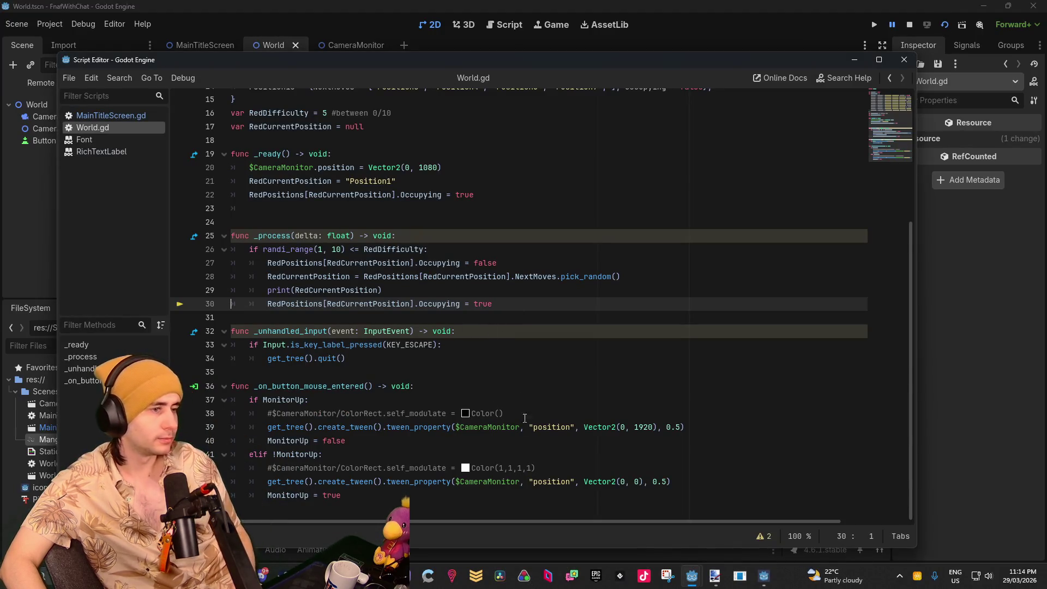
drag(518, 65, 1046, 67)
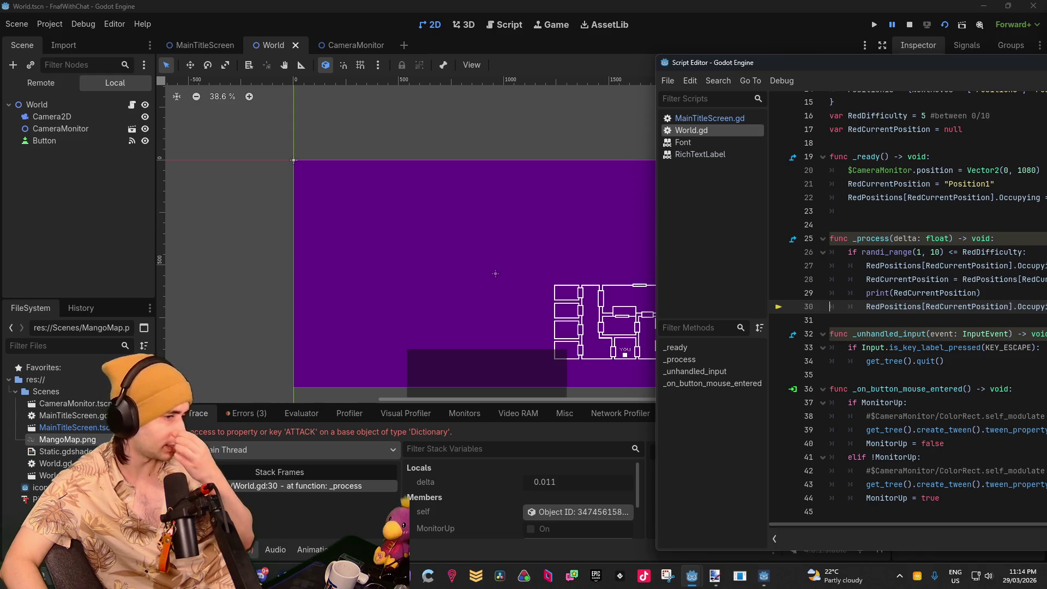
drag(1046, 64, 636, 69)
scroll(636, 156, up, 4)
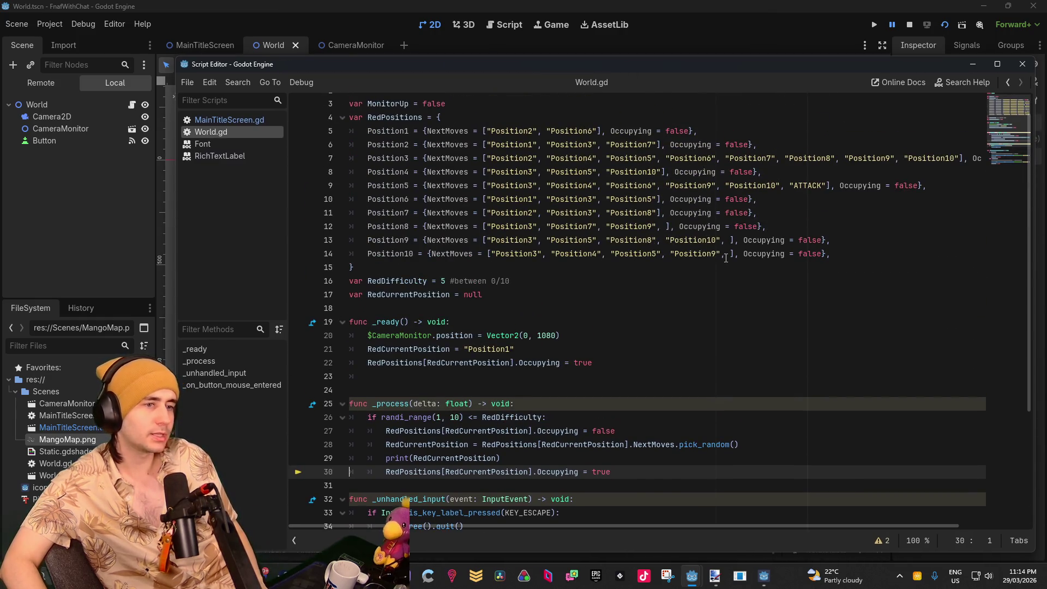
Remove "ATTACK" from Position5's NextMoves and relaunch the game to test it
click(787, 185)
click(853, 260)
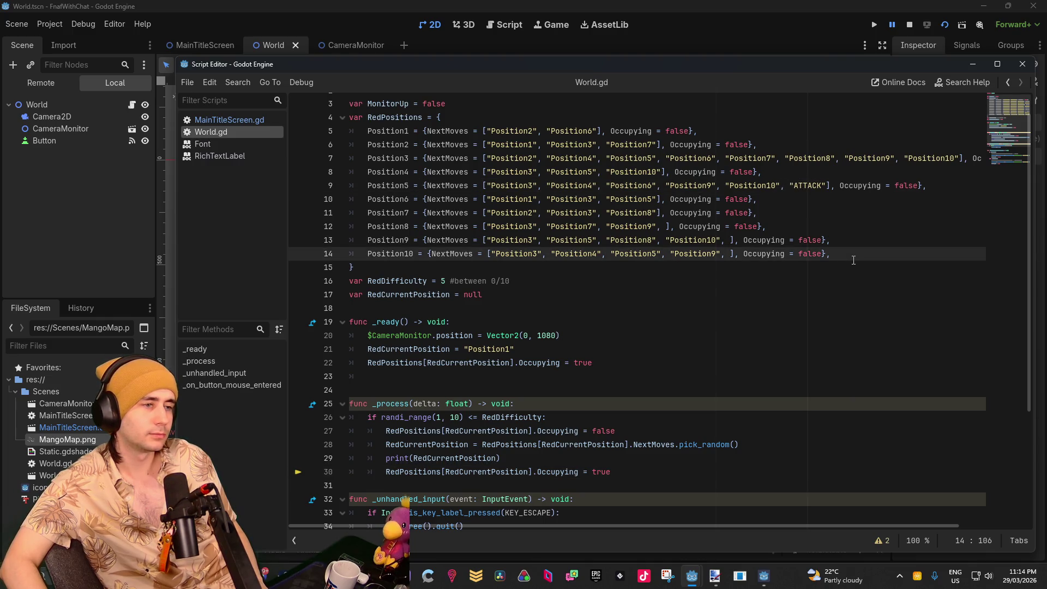
key(Return)
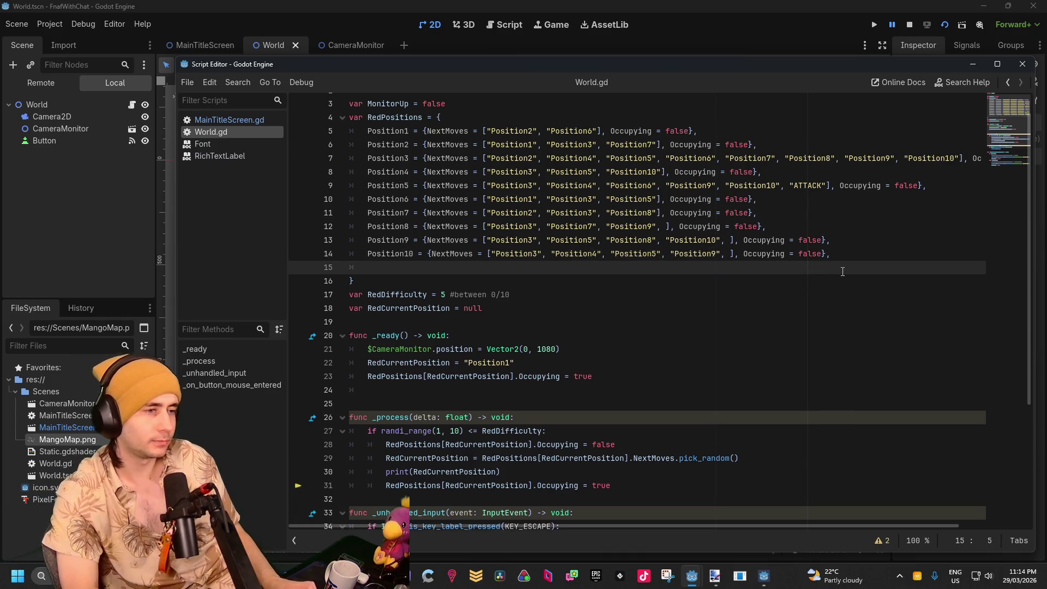
text(ATTACK)
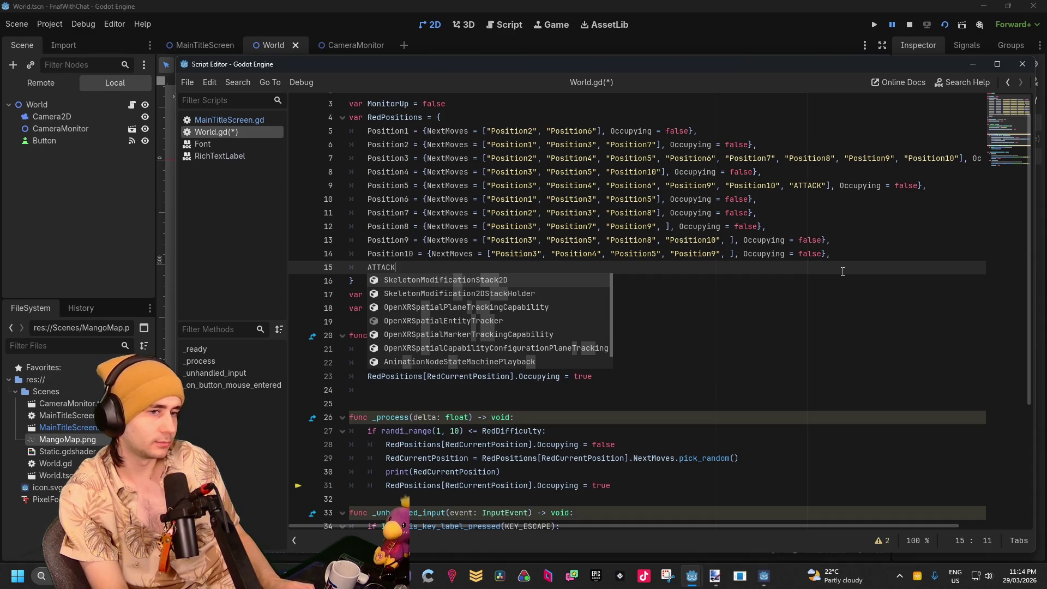
key(BackSpace)
key(BackSpace)
key(BackSpace)
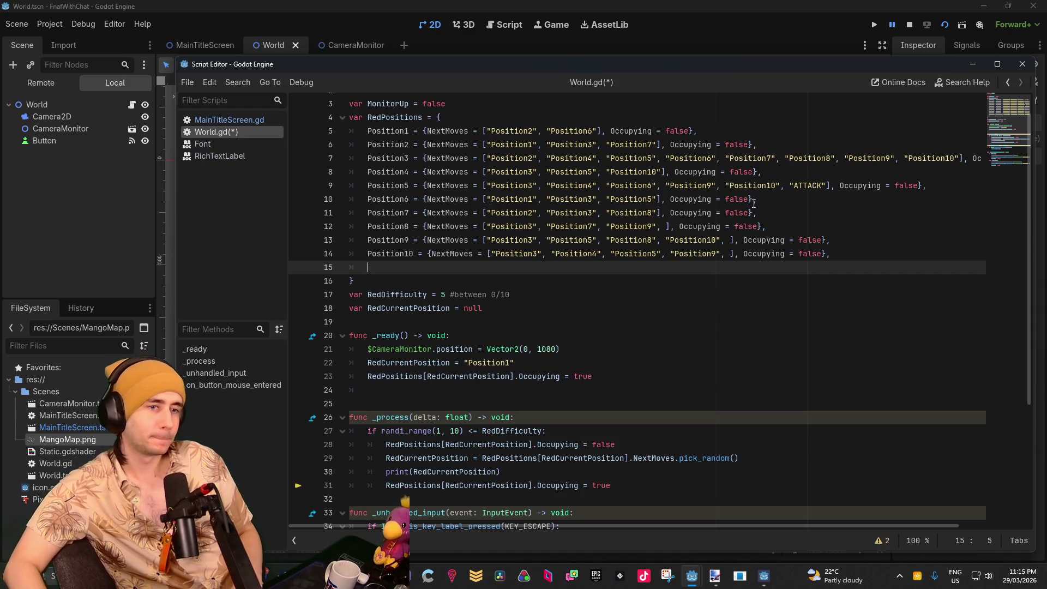
click(791, 185)
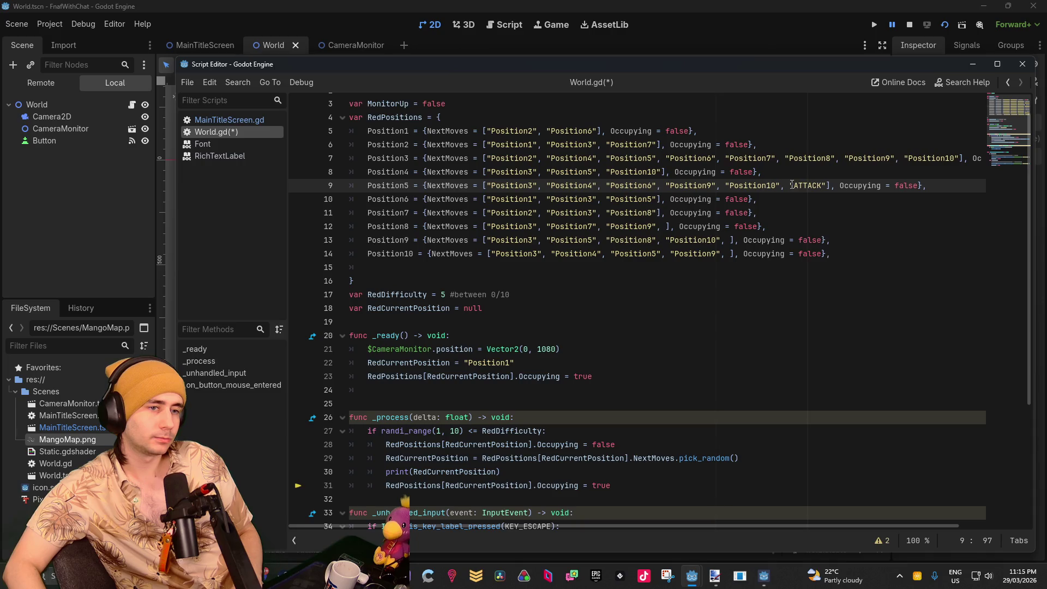
drag(790, 185, 827, 185)
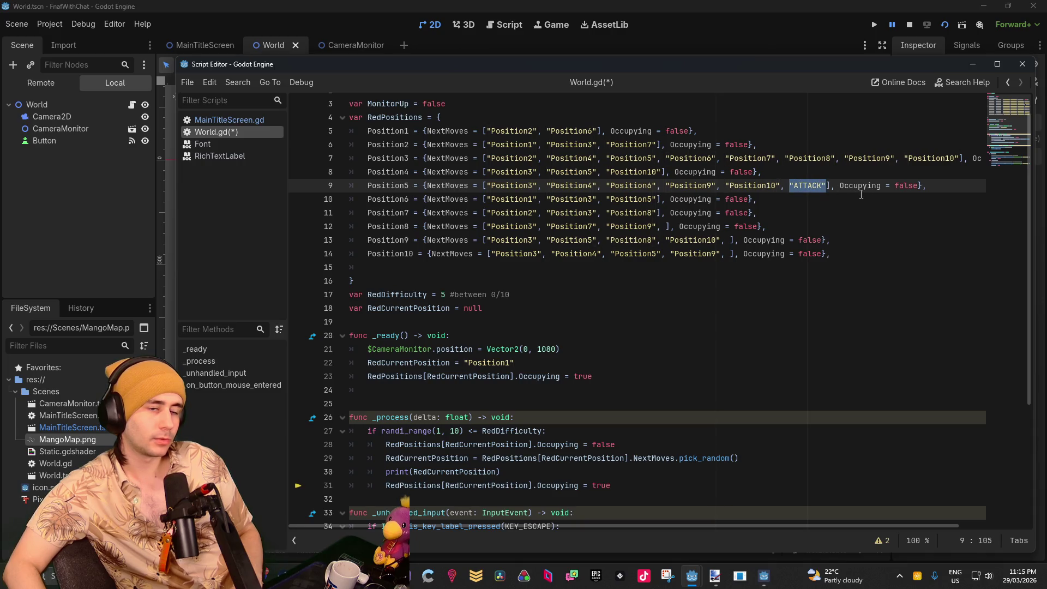
key(BackSpace)
key(BackSpace)
key(BackSpace)
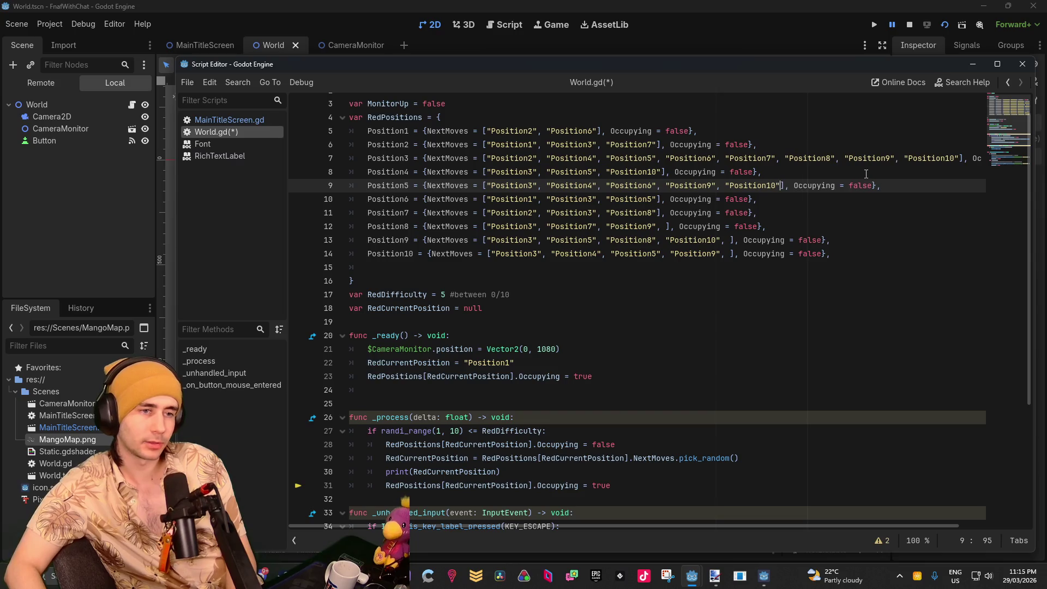
click(944, 24)
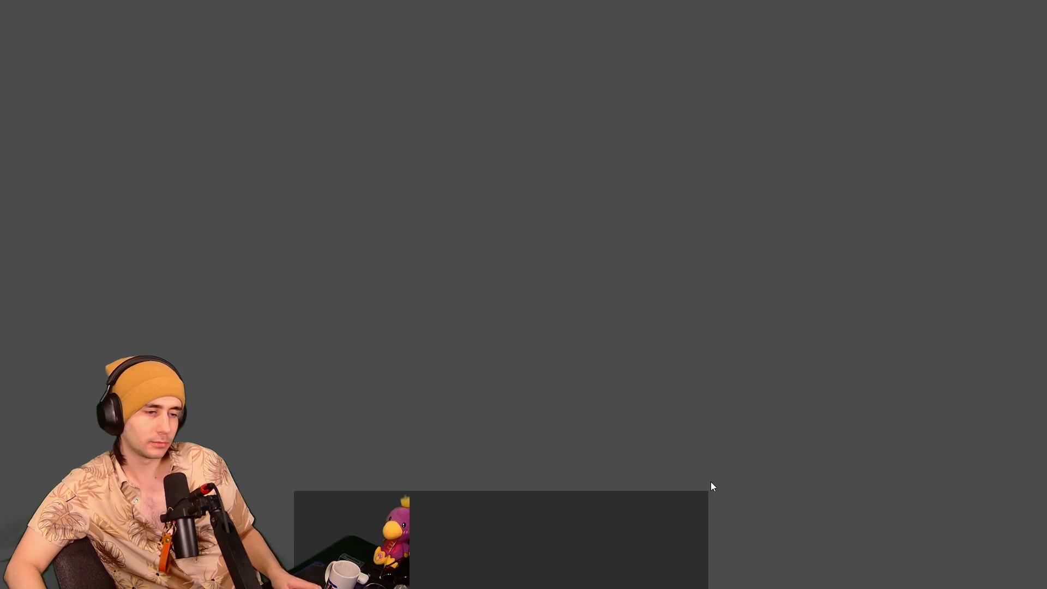
key(alt+Tab)
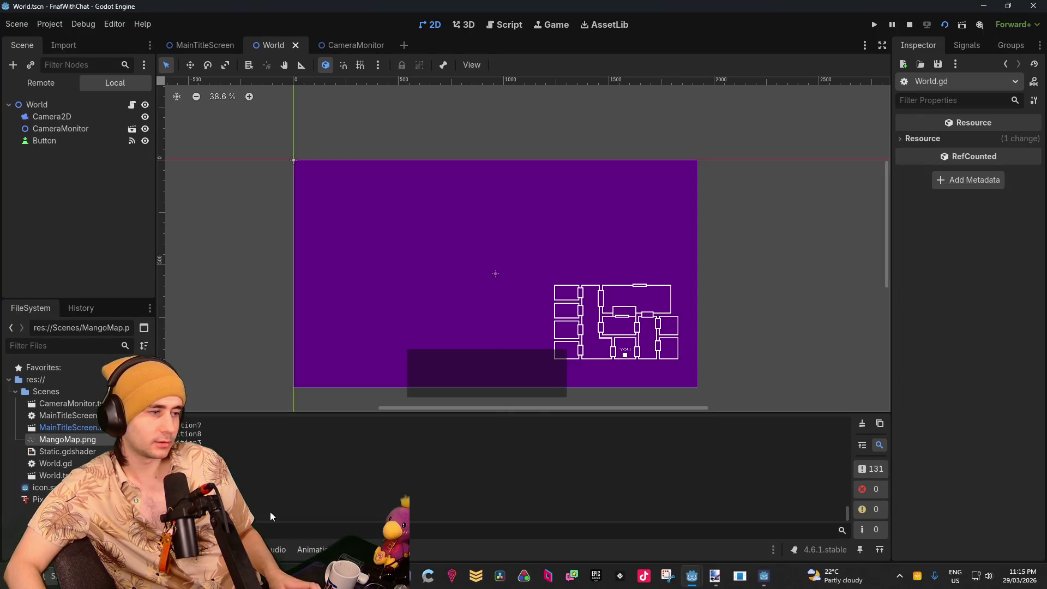
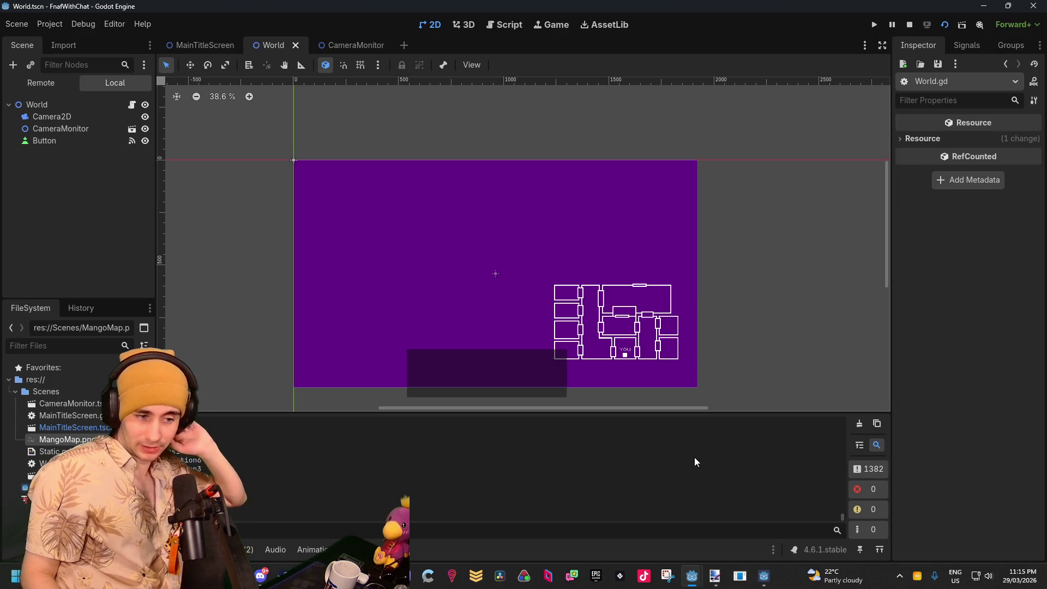
Stop the running game and close the TheBox and CheckPlease project windows
click(763, 576)
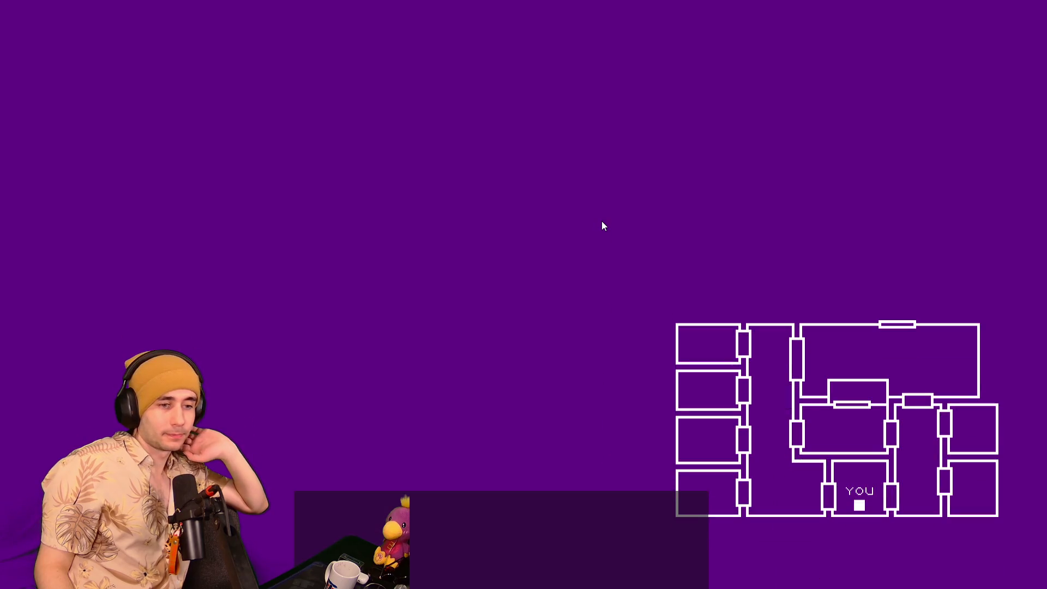
key(alt+Tab)
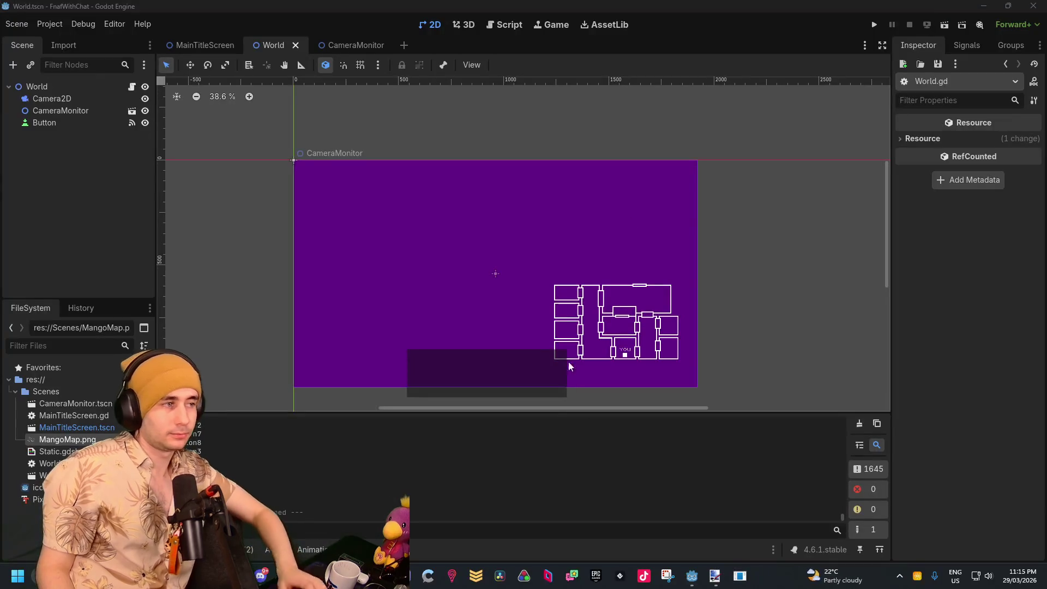
mouse_move(691, 575)
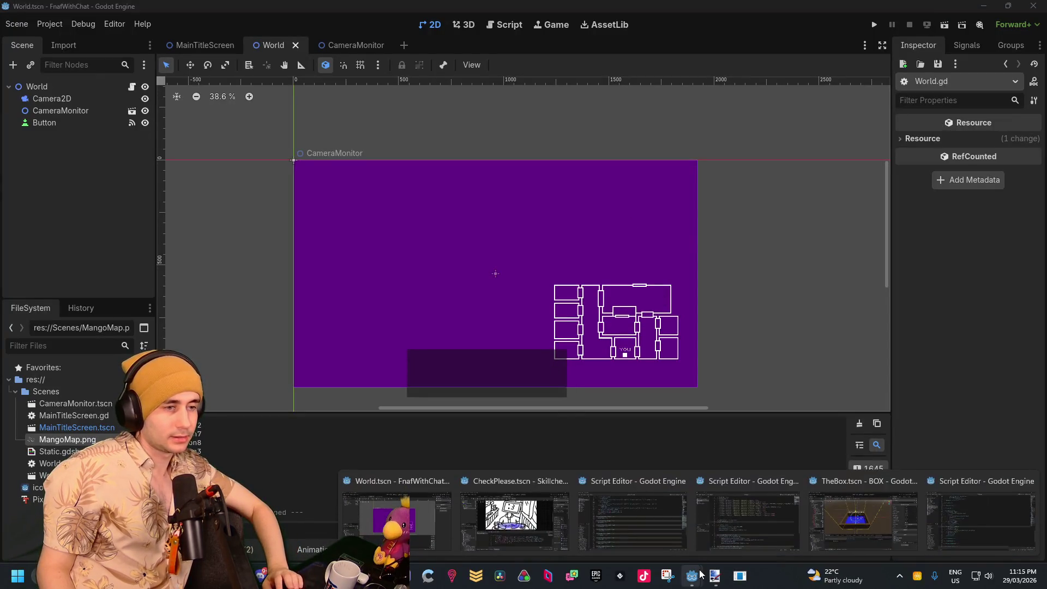
click(915, 481)
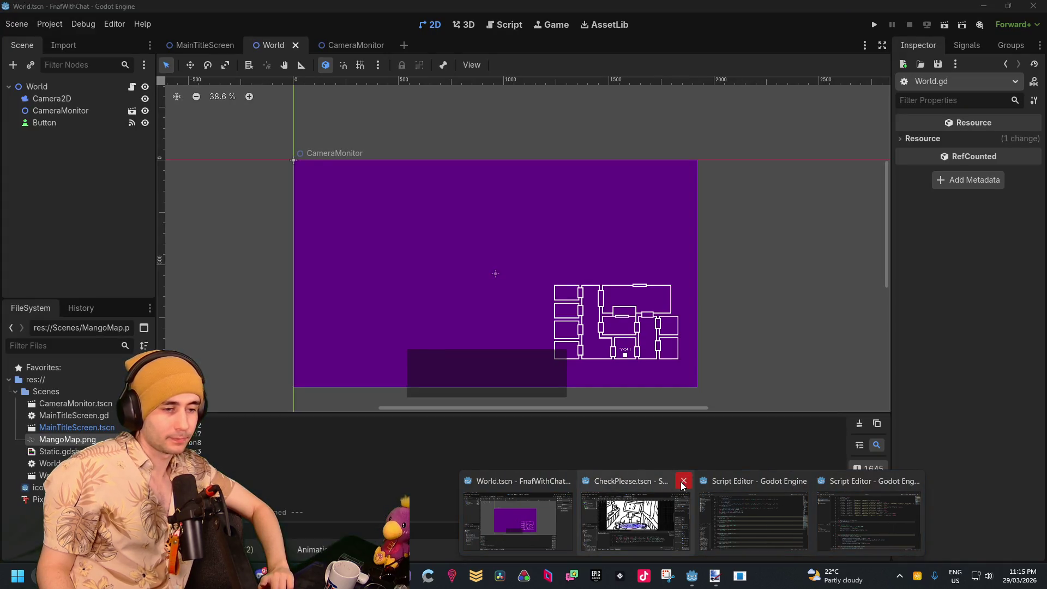
click(679, 480)
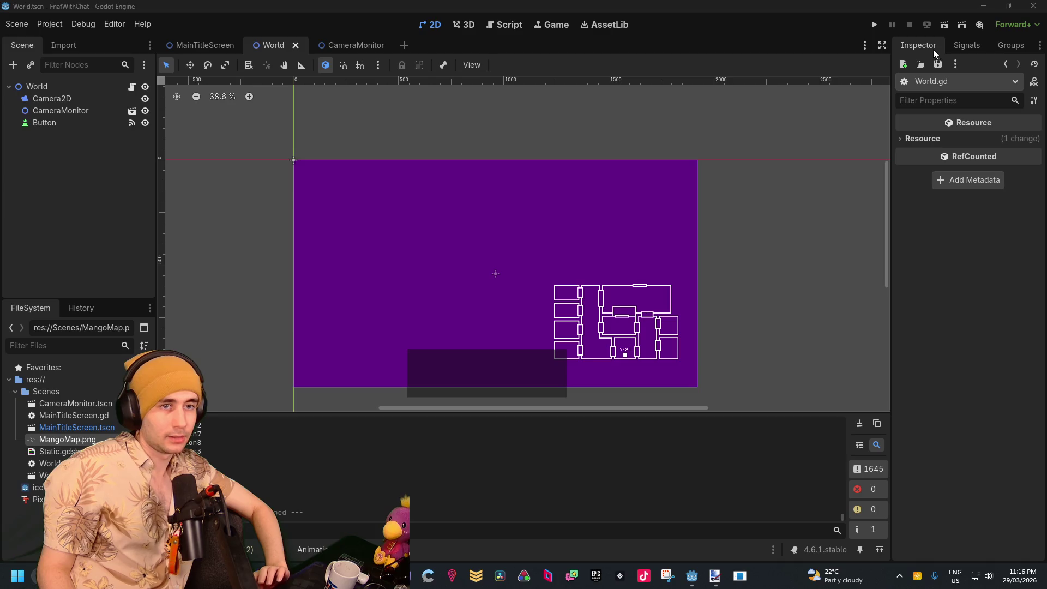
Glance over the World.gd script, move its floating window aside, and open the CameraMonitor scene
click(26, 27)
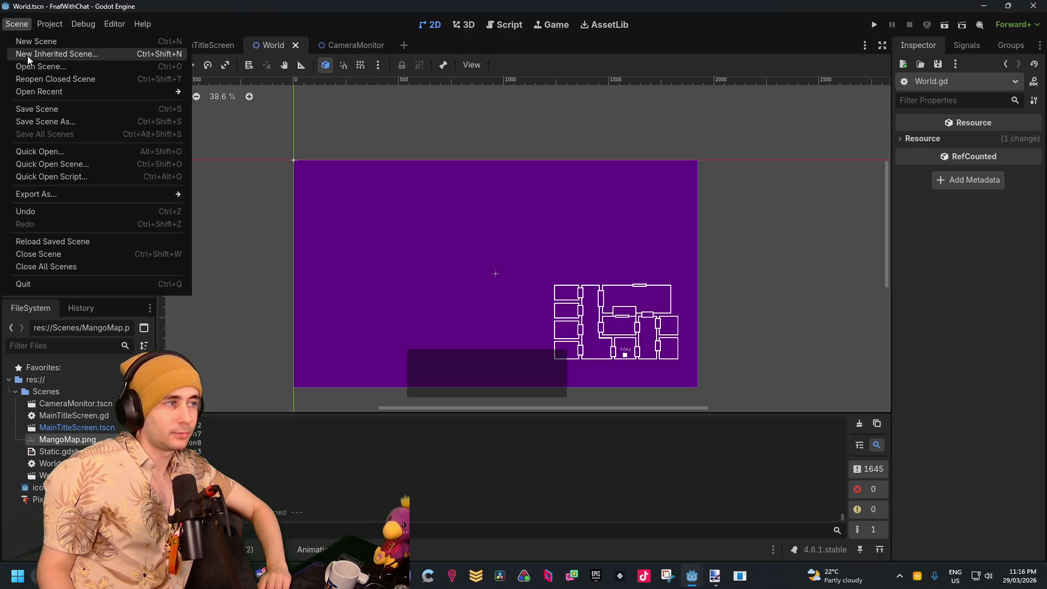
click(54, 105)
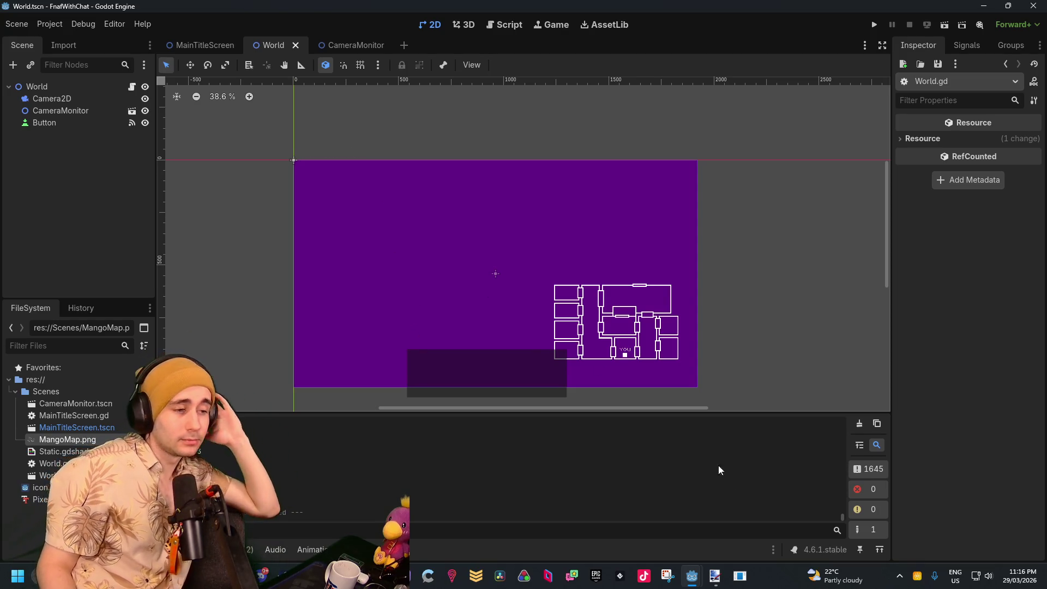
mouse_move(688, 579)
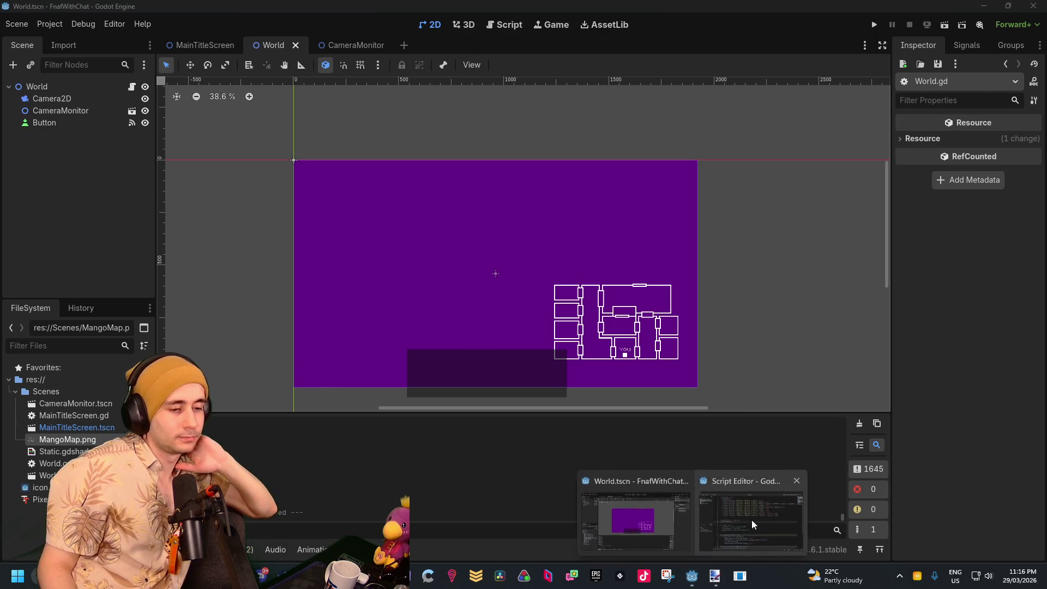
click(752, 519)
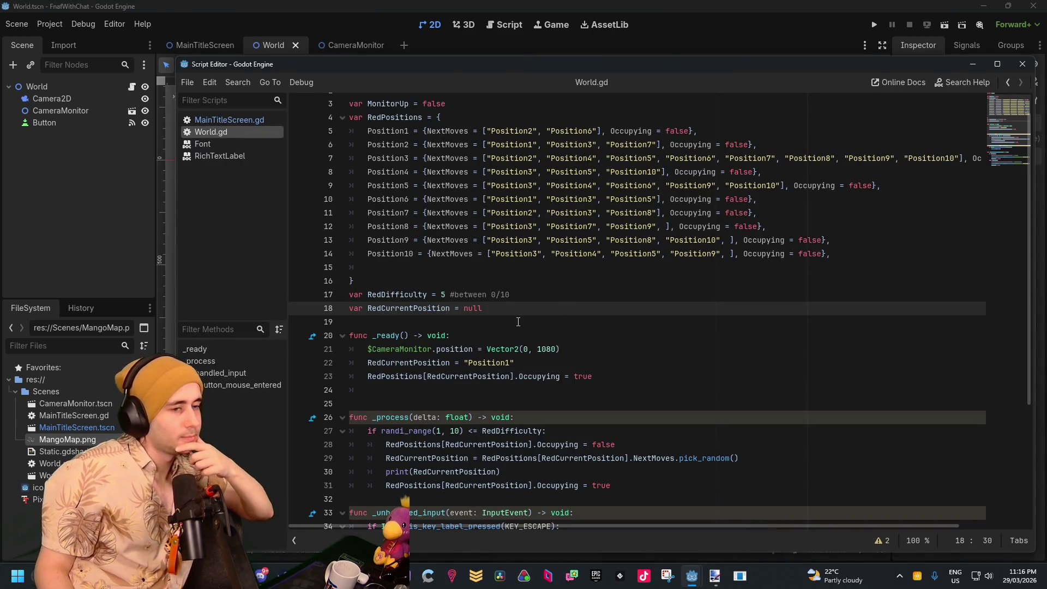
scroll(527, 306, down, 3)
scroll(539, 306, up, 5)
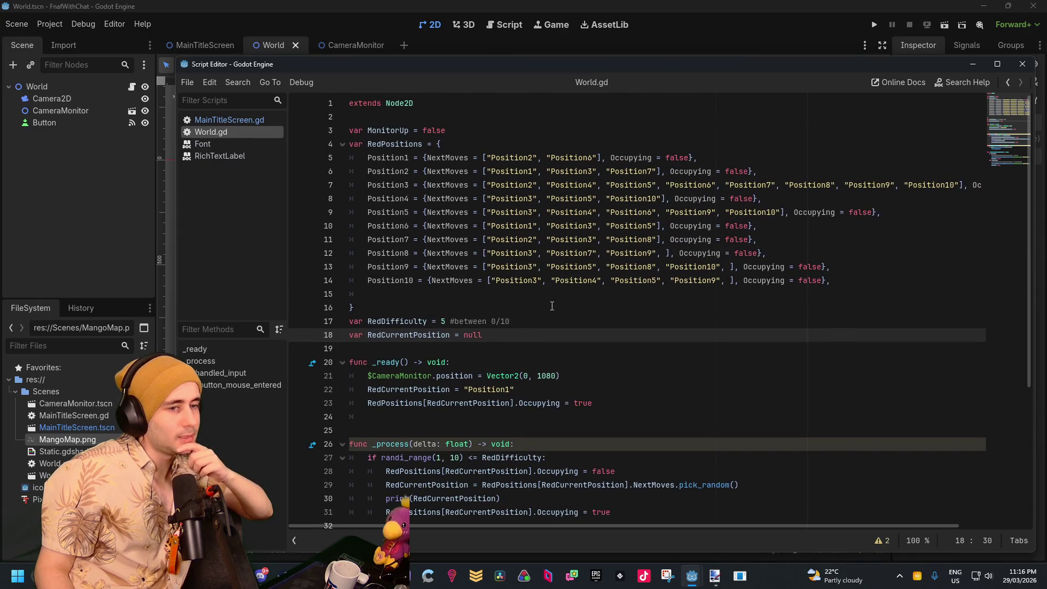
drag(519, 61, 495, 83)
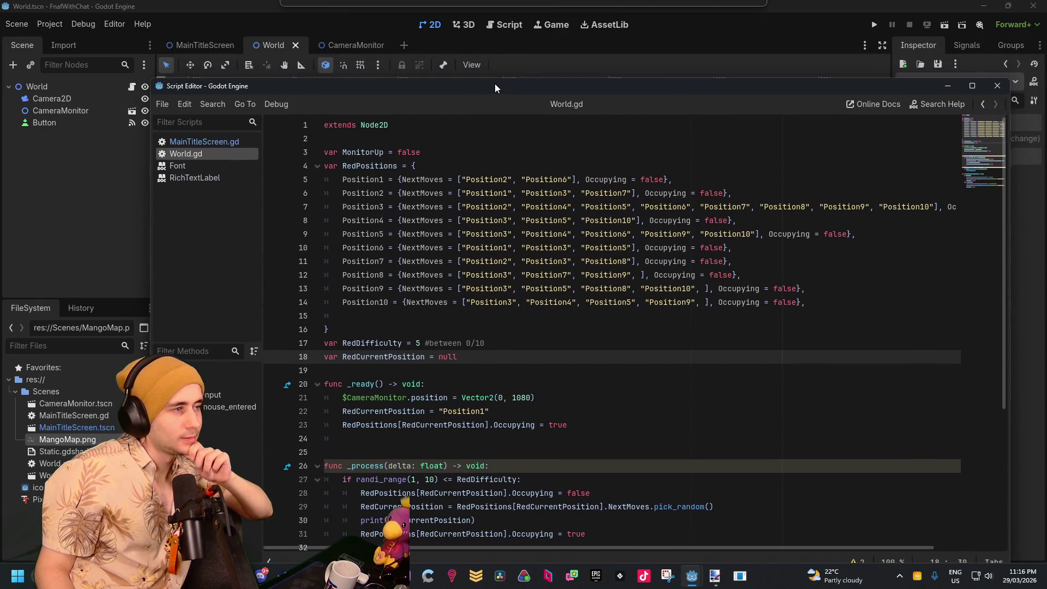
click(88, 110)
click(333, 42)
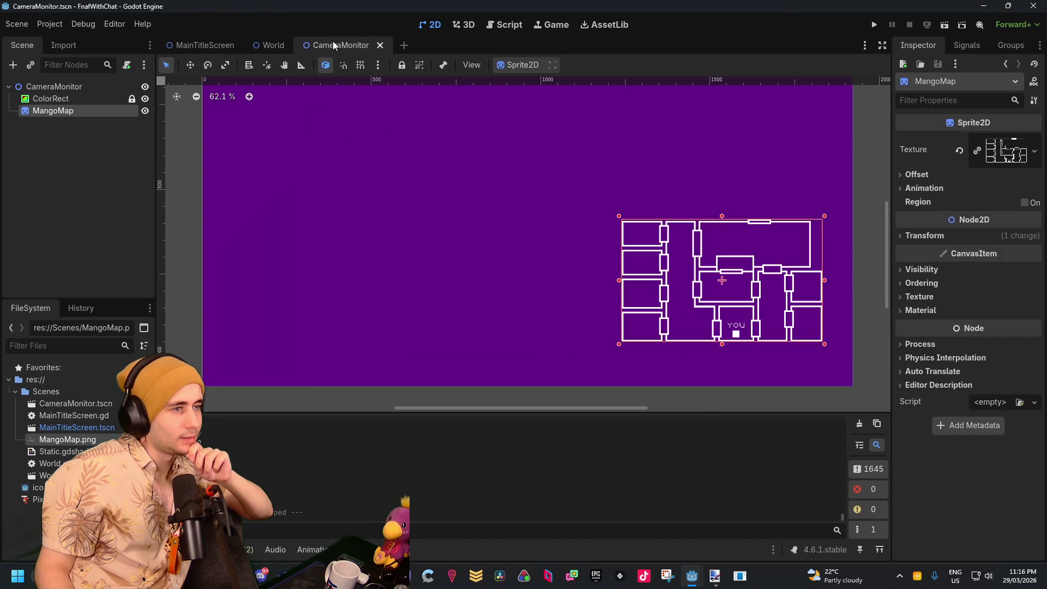
Add a ColorRect as a child node of the MangoMap sprite
key(f)
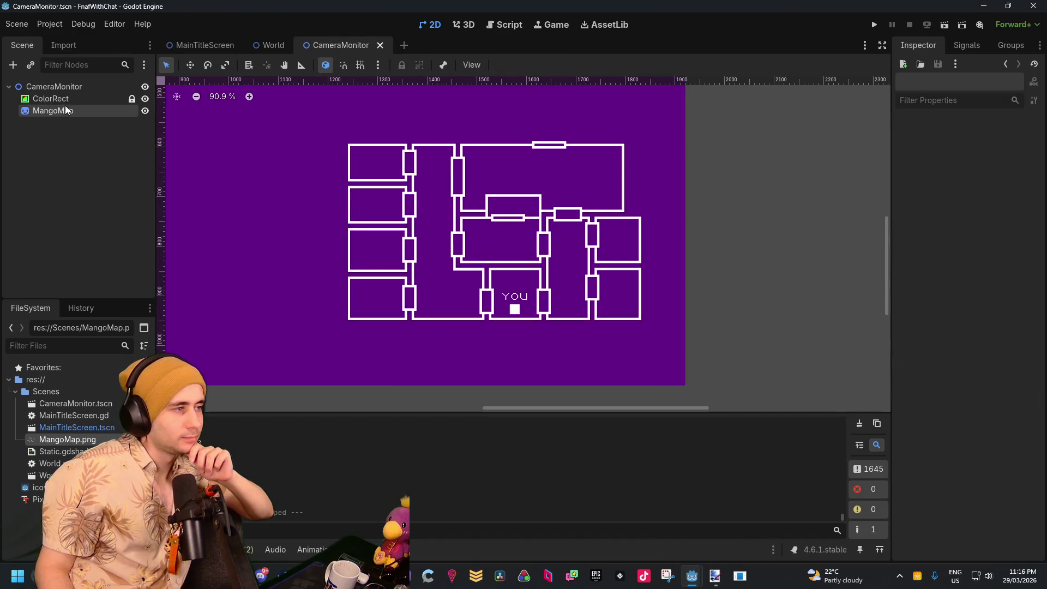
right_click(64, 112)
click(93, 138)
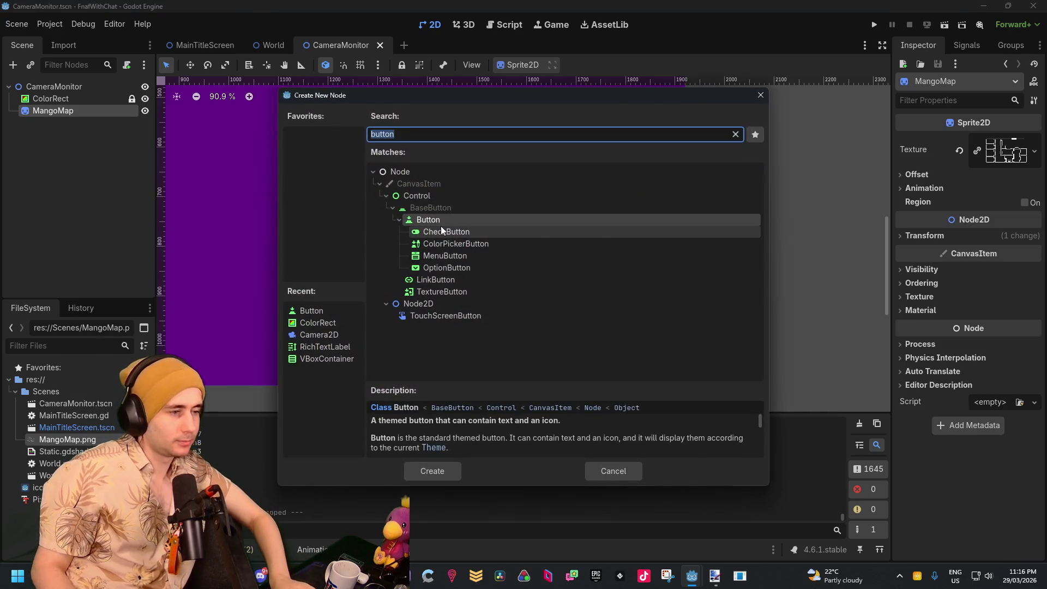
double_click(318, 322)
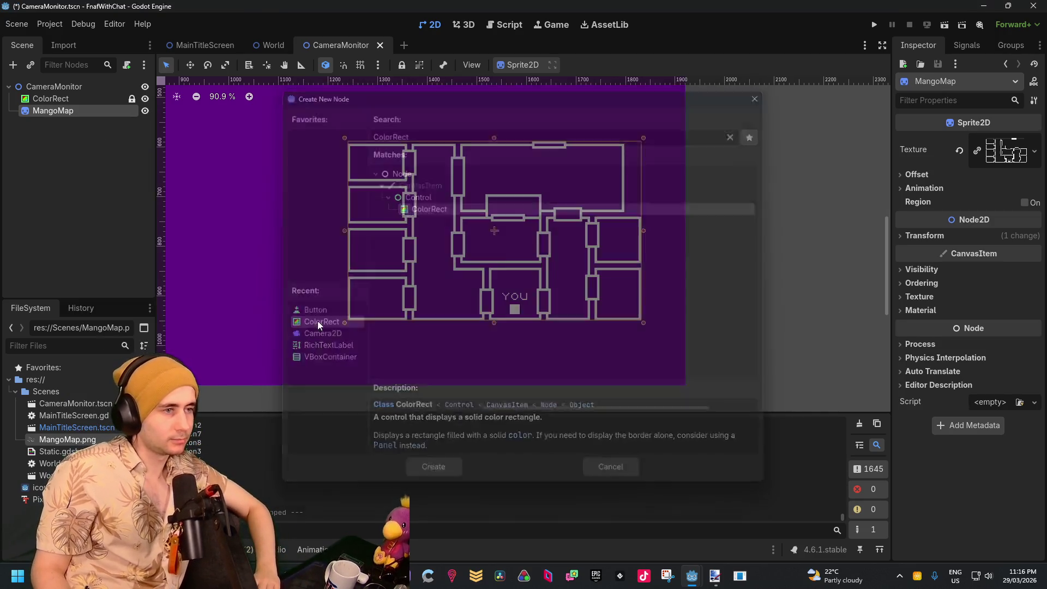
Colour the ColorRect red (ff0000) and place it inside the central room on the map
click(989, 141)
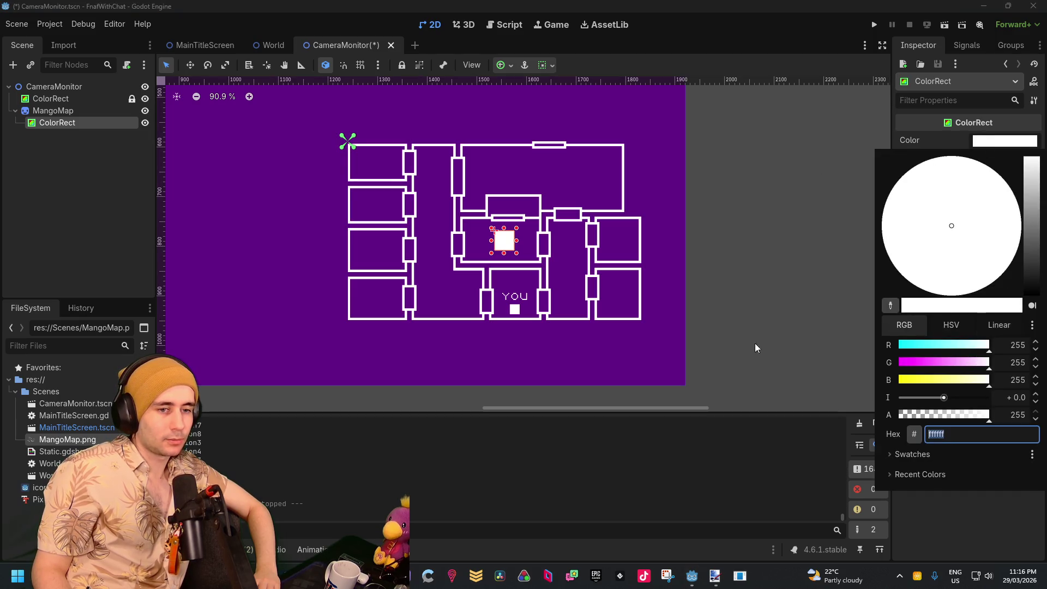
mouse_move(976, 367)
mouse_down()
mouse_move(806, 369)
mouse_move(943, 380)
mouse_move(810, 372)
mouse_up()
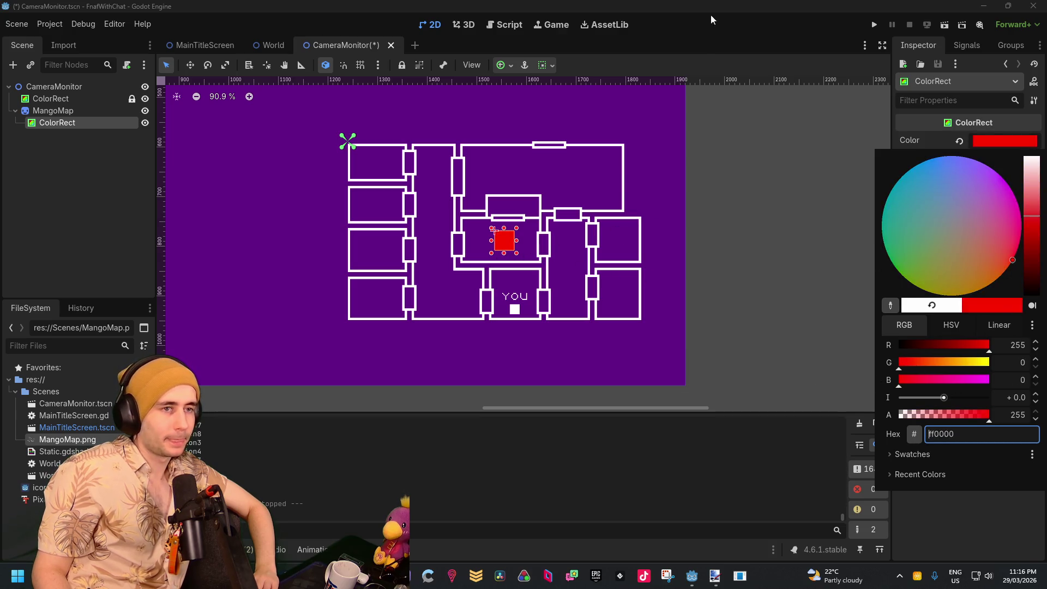
click(711, 19)
scroll(502, 241, up, 8)
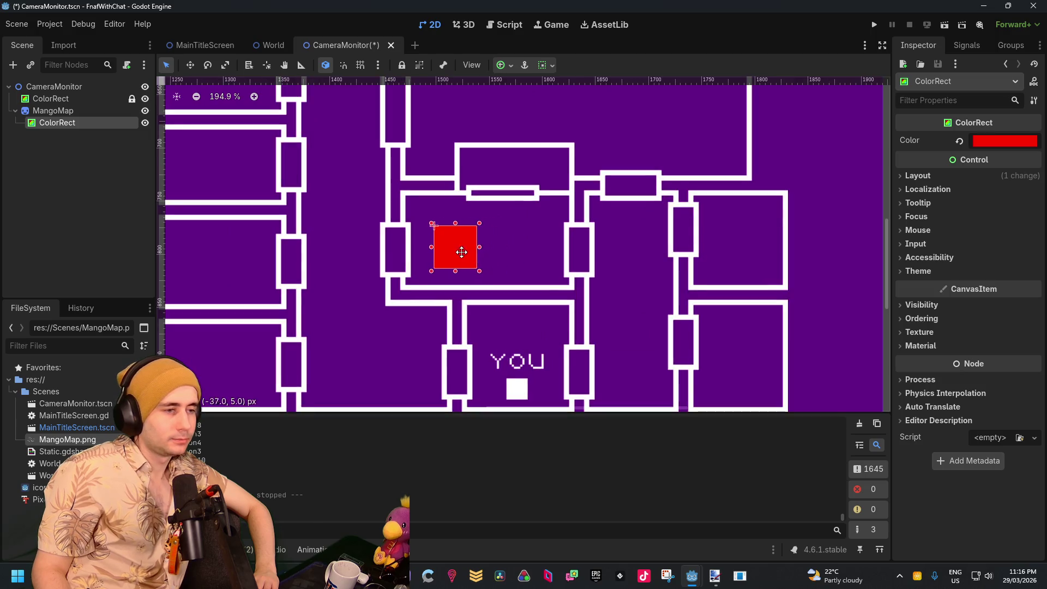
mouse_move(461, 252)
mouse_down()
mouse_move(457, 240)
mouse_move(440, 252)
mouse_up()
scroll(511, 290, down, 5)
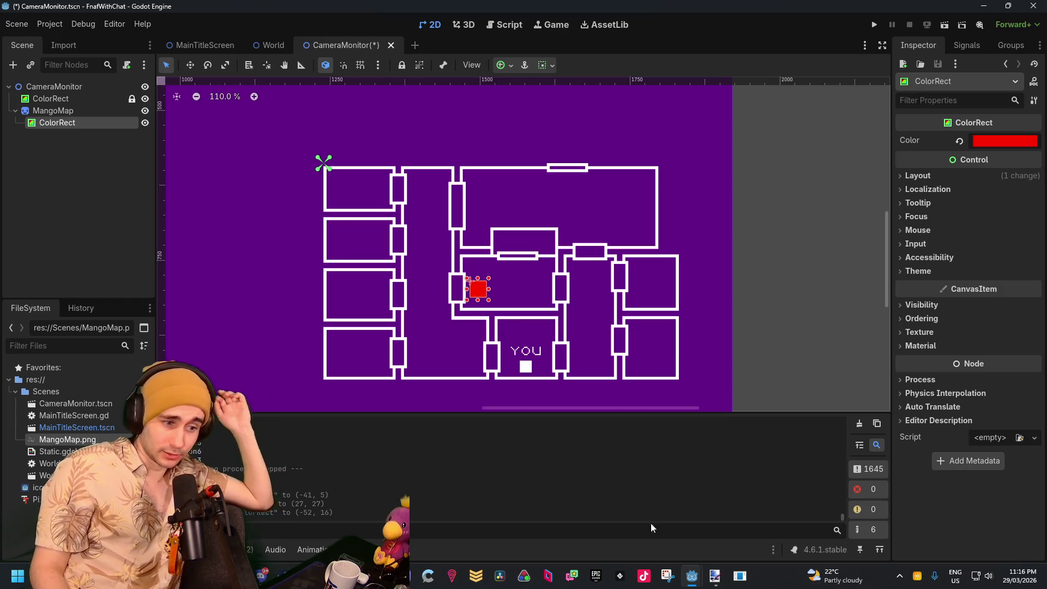
In World.gd, put the caret after false on line 5, removing a stray comma
mouse_move(692, 576)
click(734, 525)
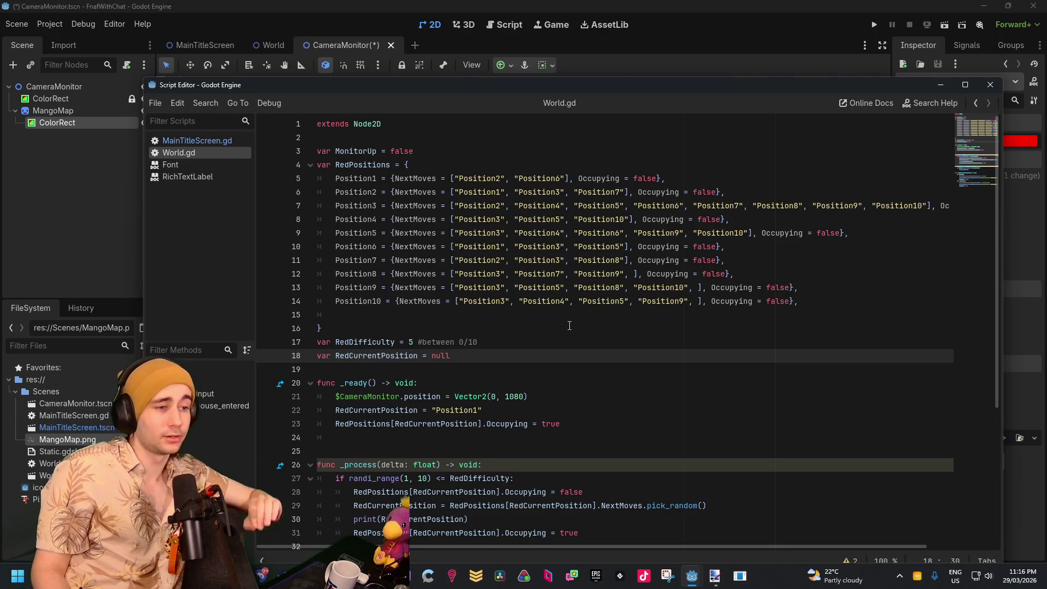
click(645, 327)
click(708, 203)
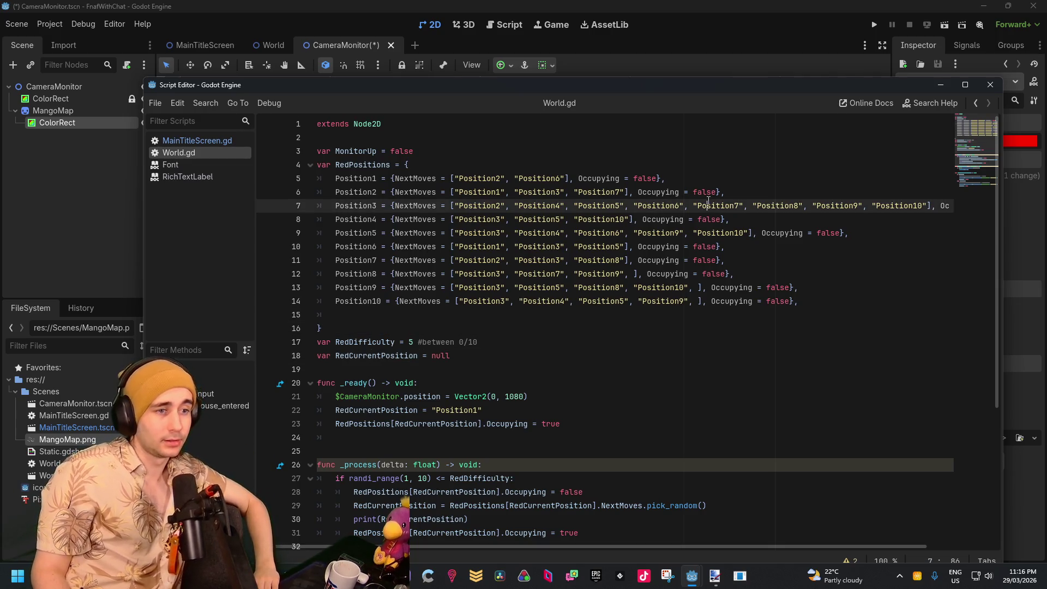
click(656, 180)
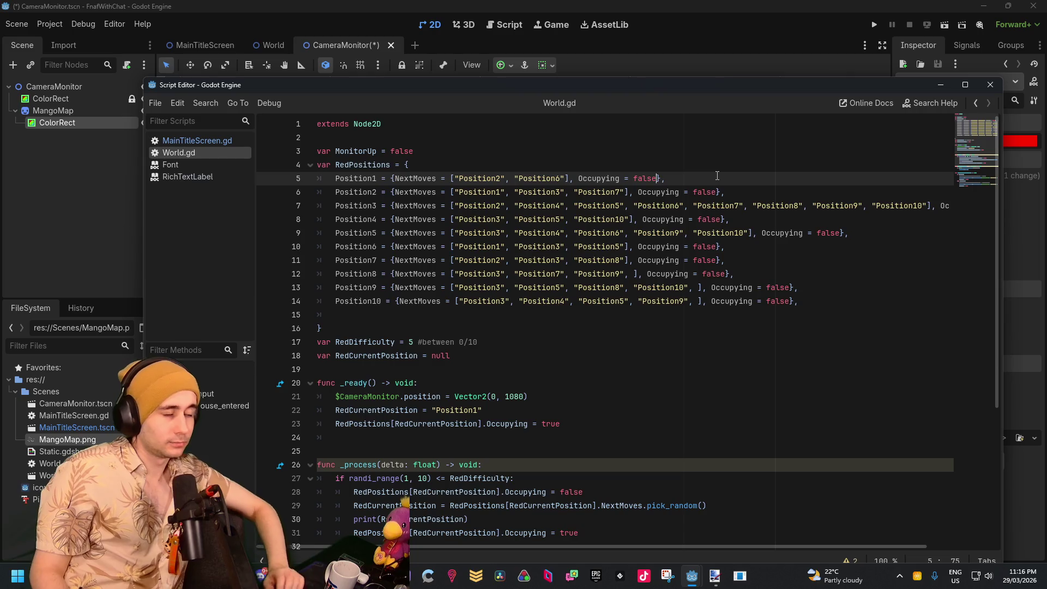
text(, Do)
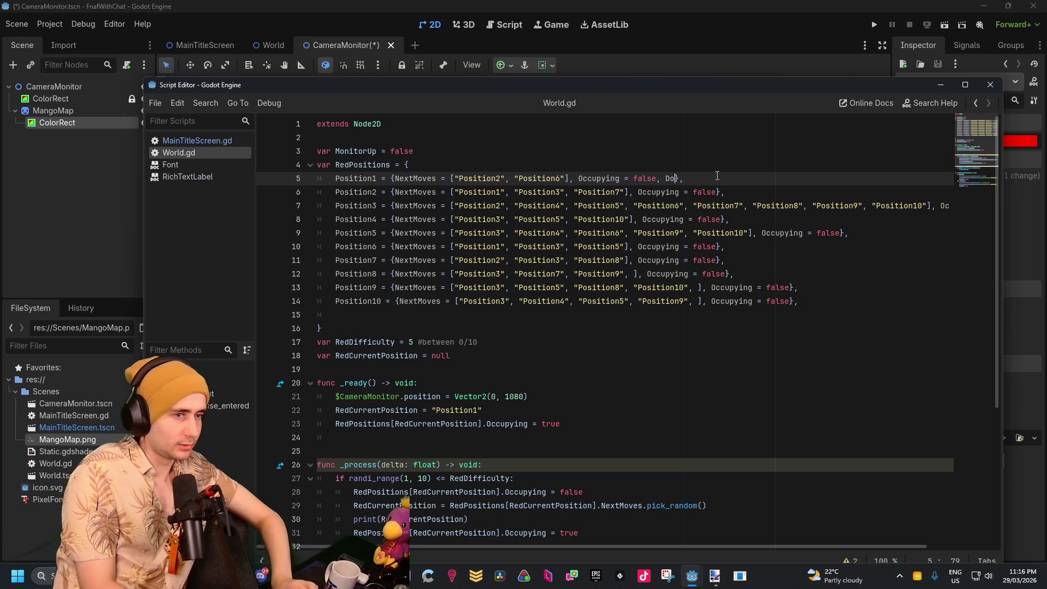
key(BackSpace)
key(BackSpace)
key(BackSpace)
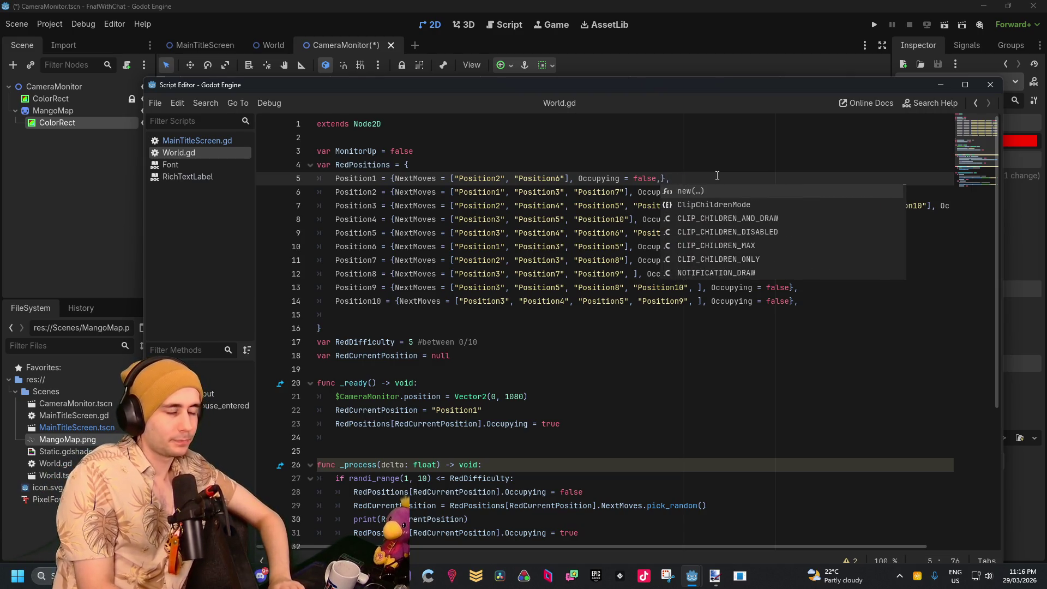
key(BackSpace)
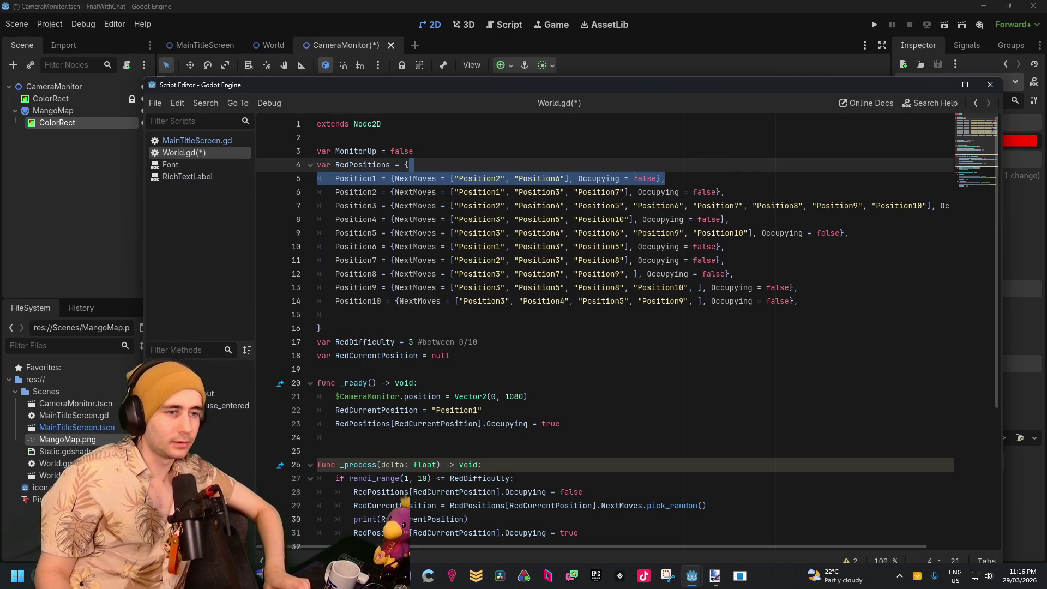
Multi-select every false and append ', Radar = Vector2(, )' to all ten RedPositions entries
drag(633, 178, 655, 174)
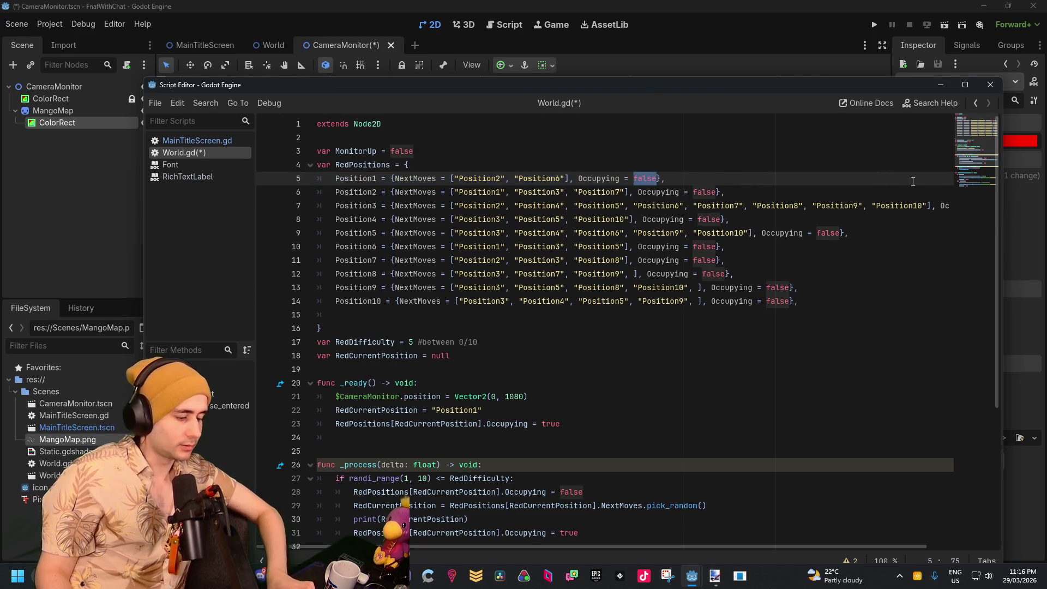
key(ctrl+d)
key(ctrl+d)
key(ctrl+d)
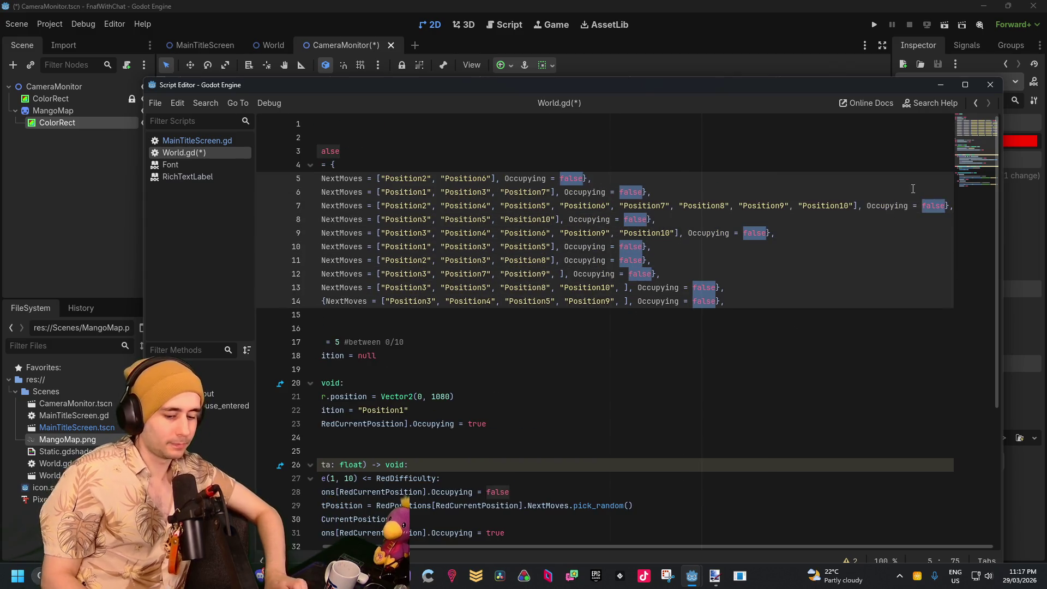
key(Right)
text(,)
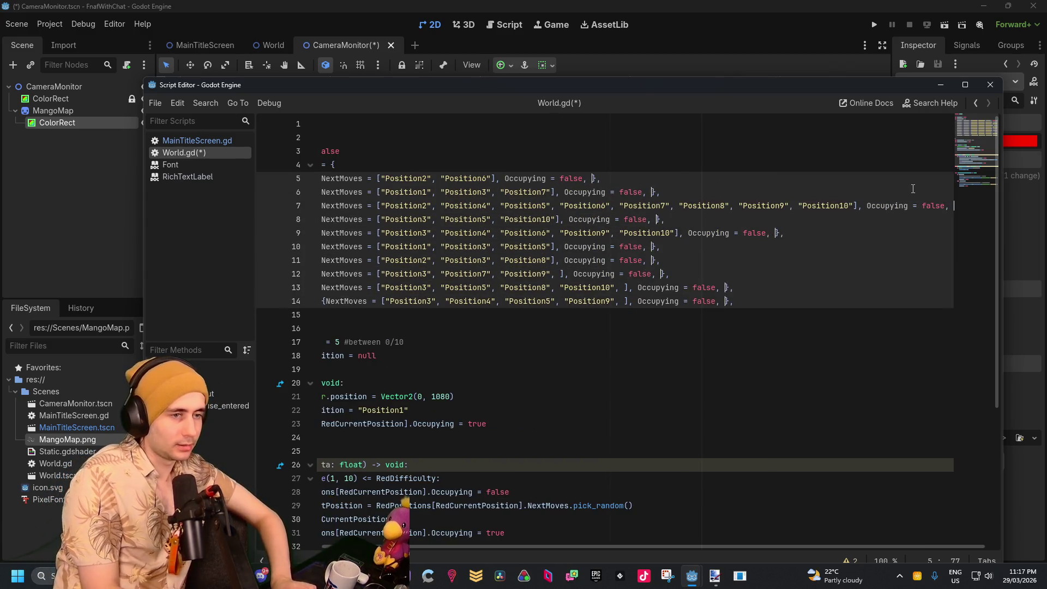
text( Radar)
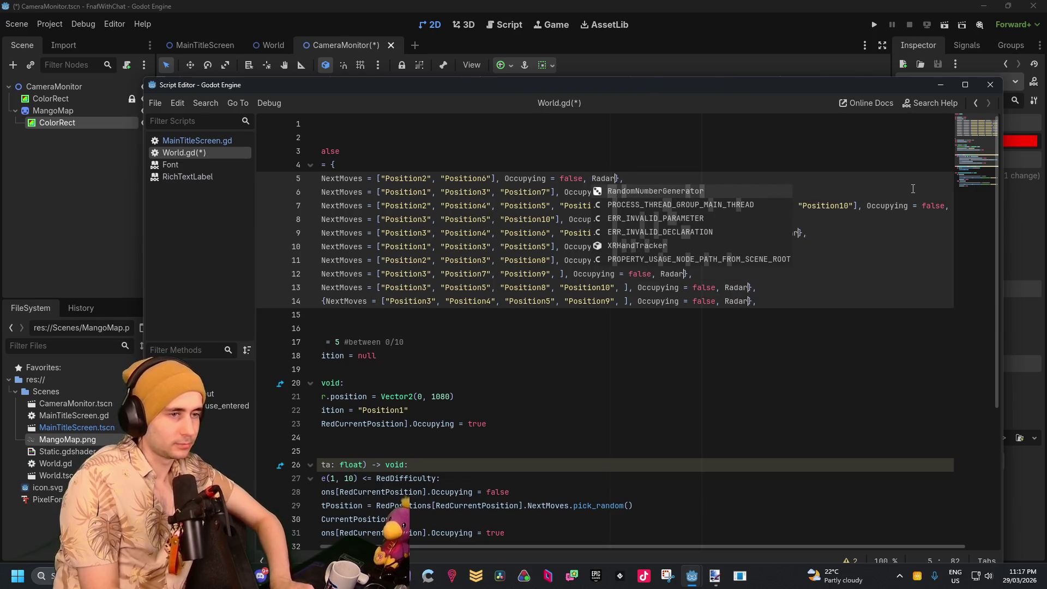
text( = Vect)
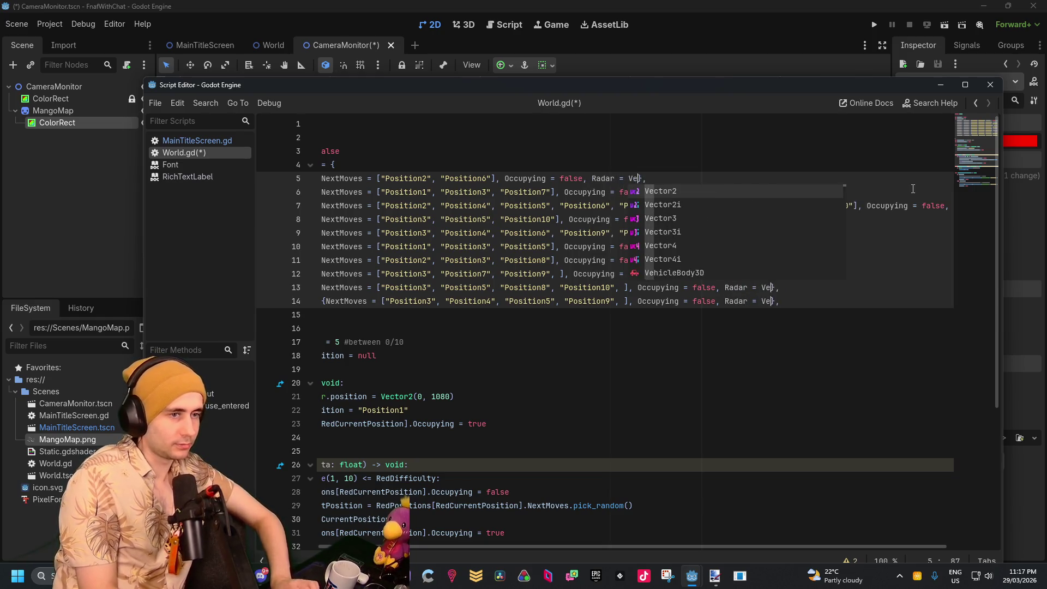
key(Return)
text(()
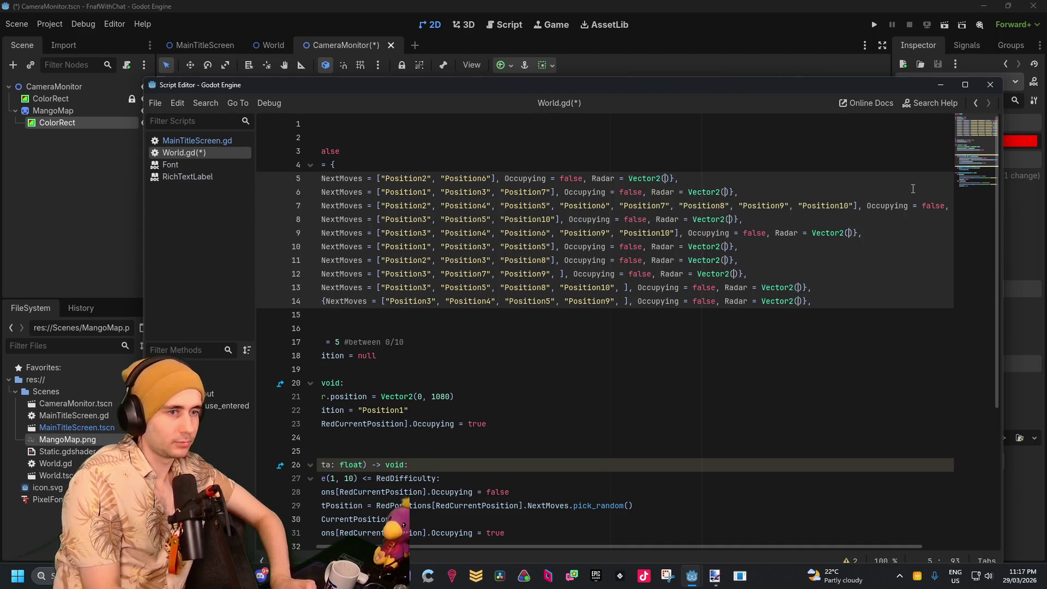
text(,)
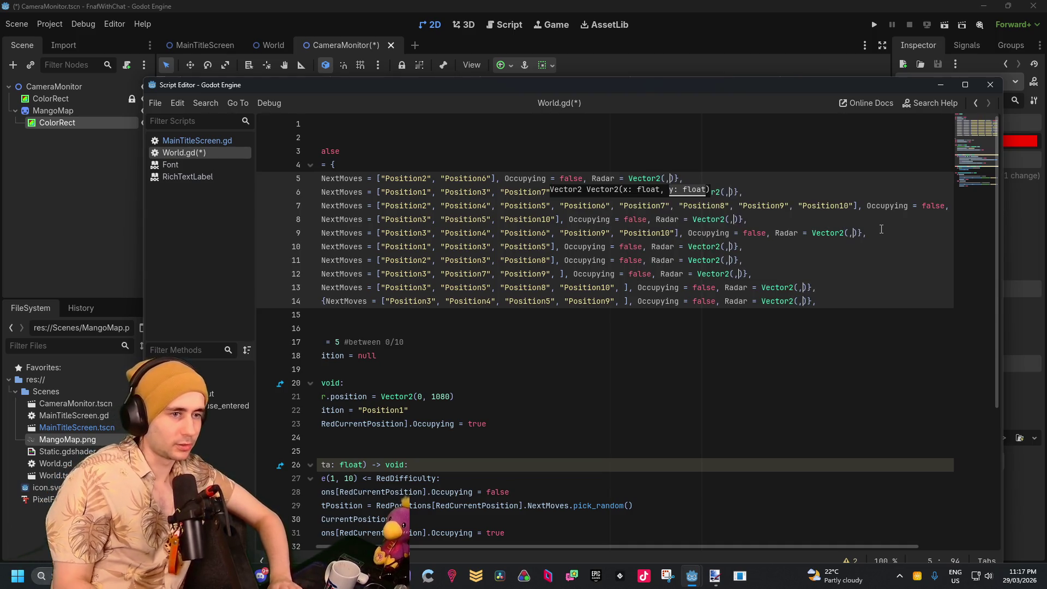
click(847, 328)
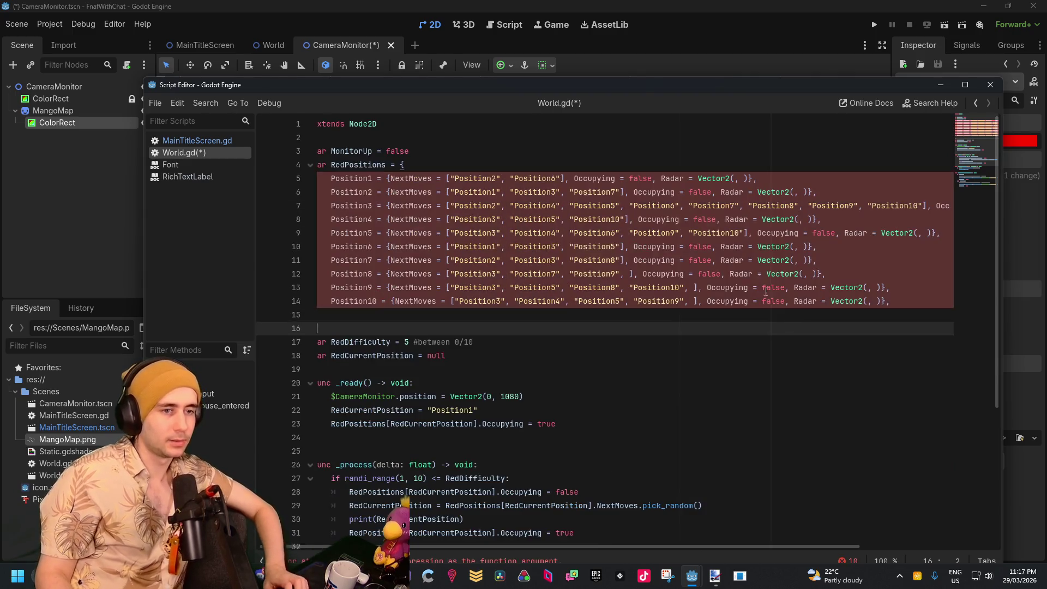
click(755, 219)
click(735, 176)
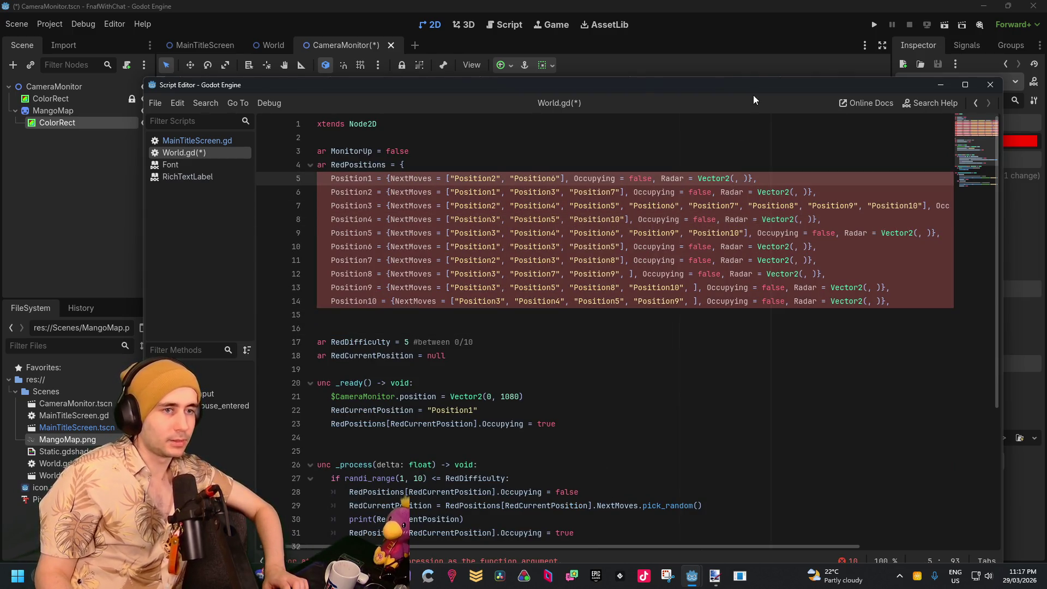
key(alt+Tab)
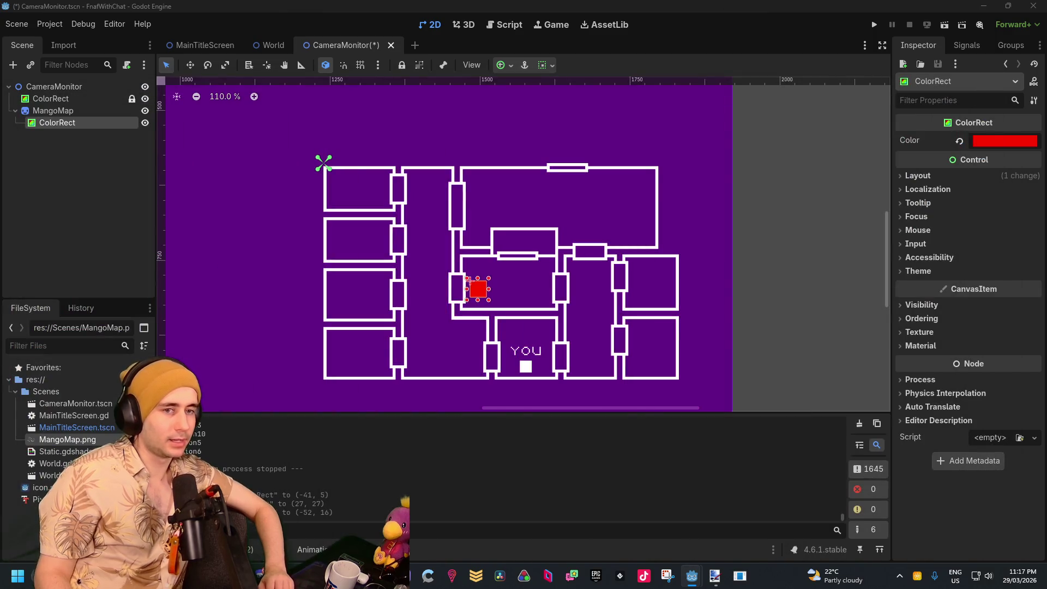
Set the marker's Transform Position to (-45, 15), then drag it into the top-right room
click(921, 176)
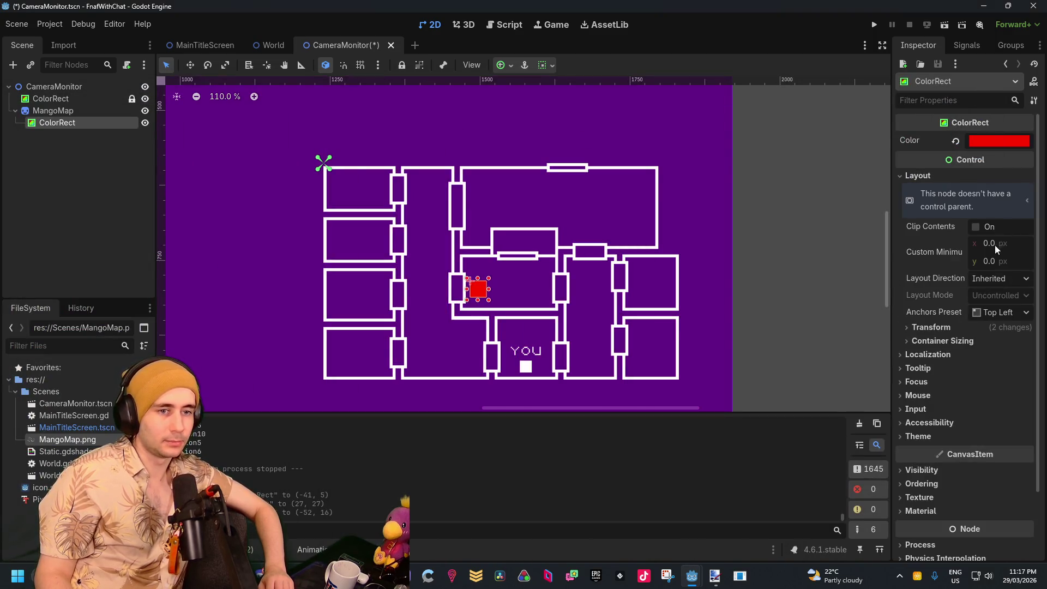
click(932, 327)
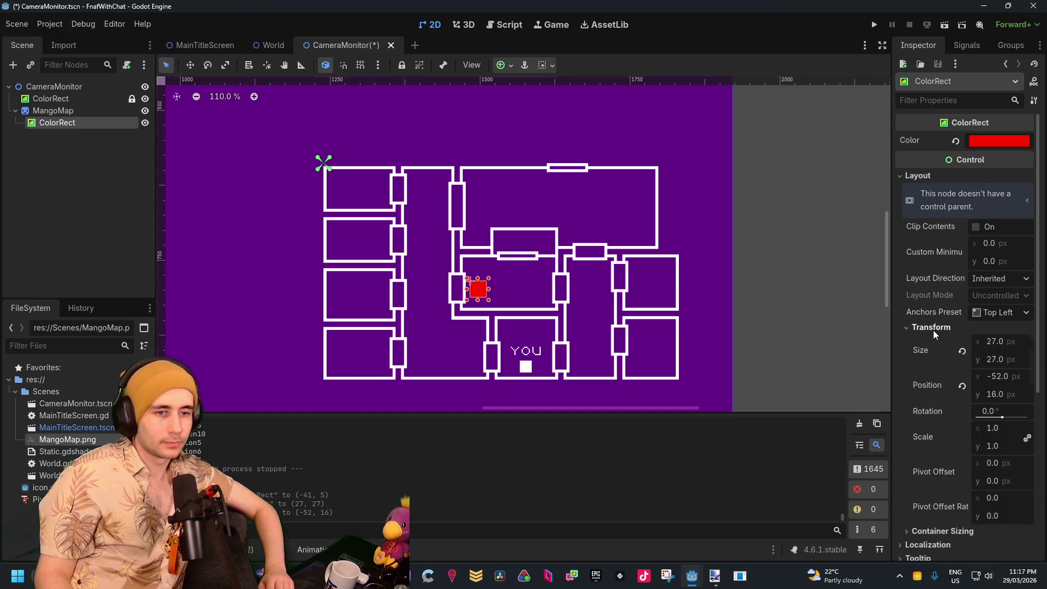
drag(1002, 376, 1000, 378)
double_click(998, 377)
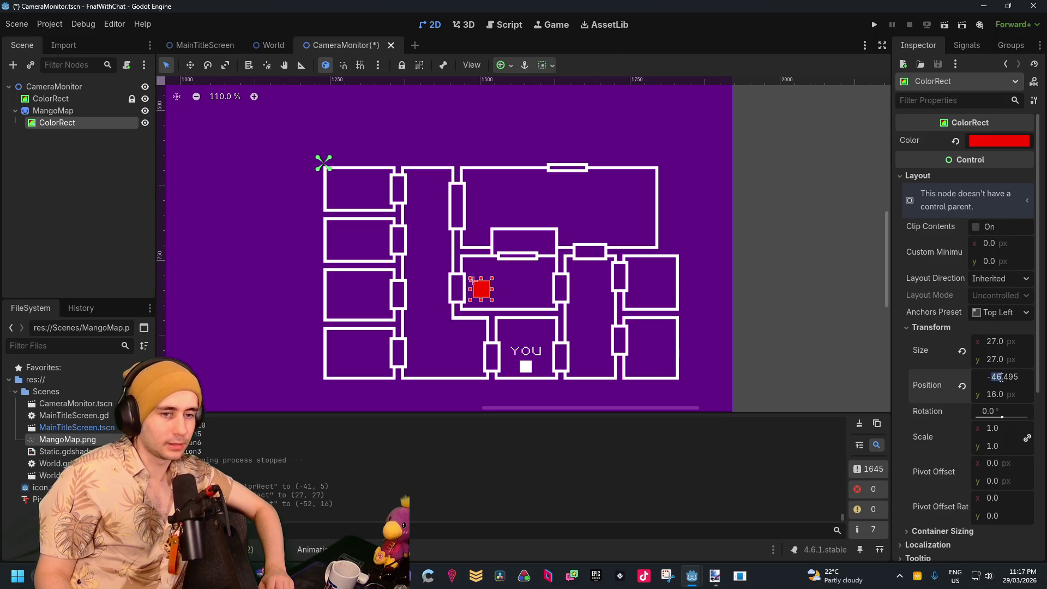
text(45)
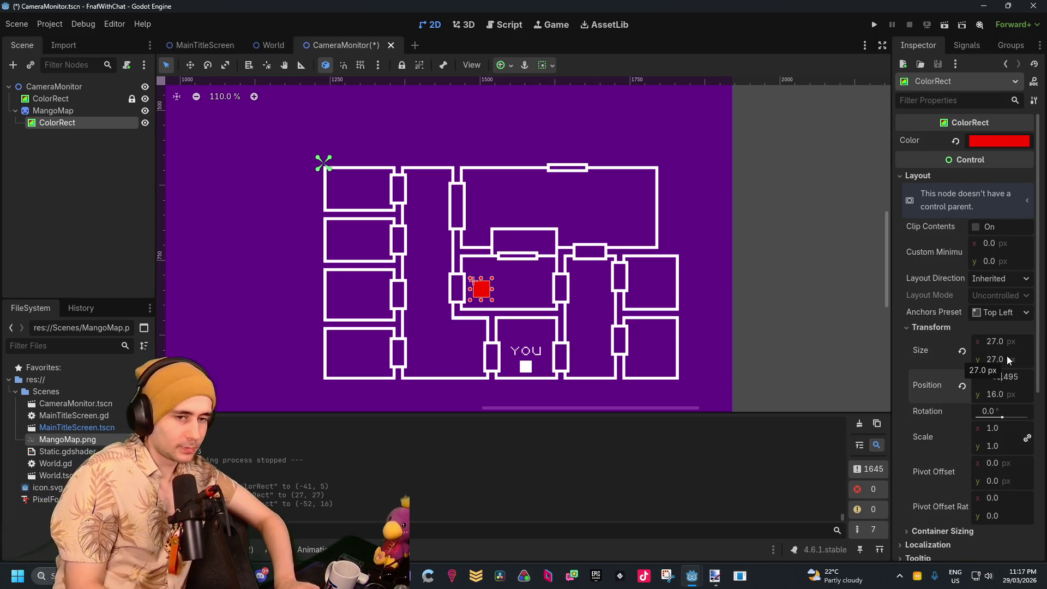
key(Delete)
key(Delete)
key(Delete)
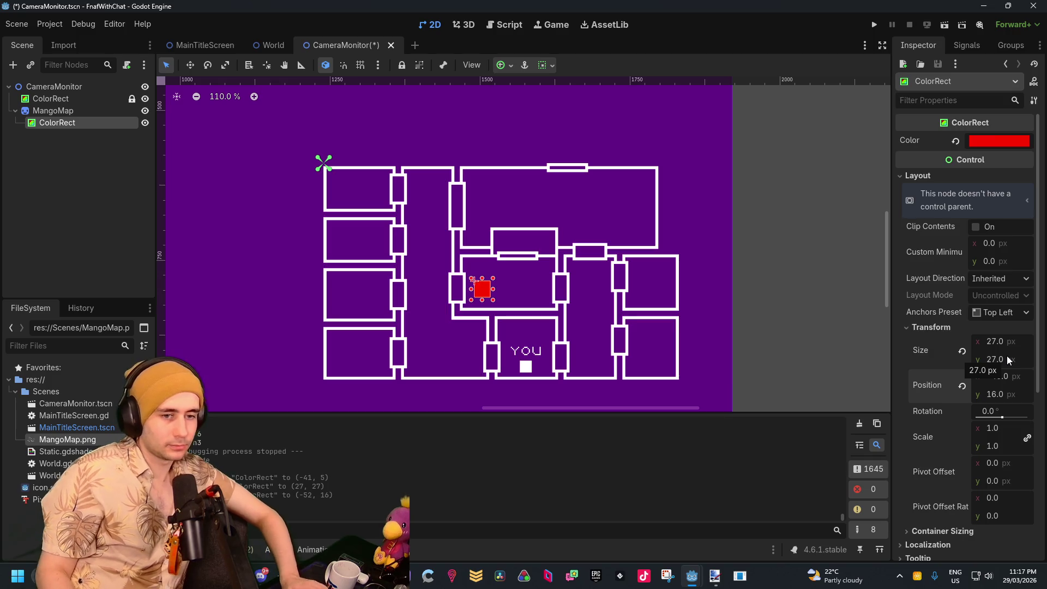
key(Return)
click(1000, 394)
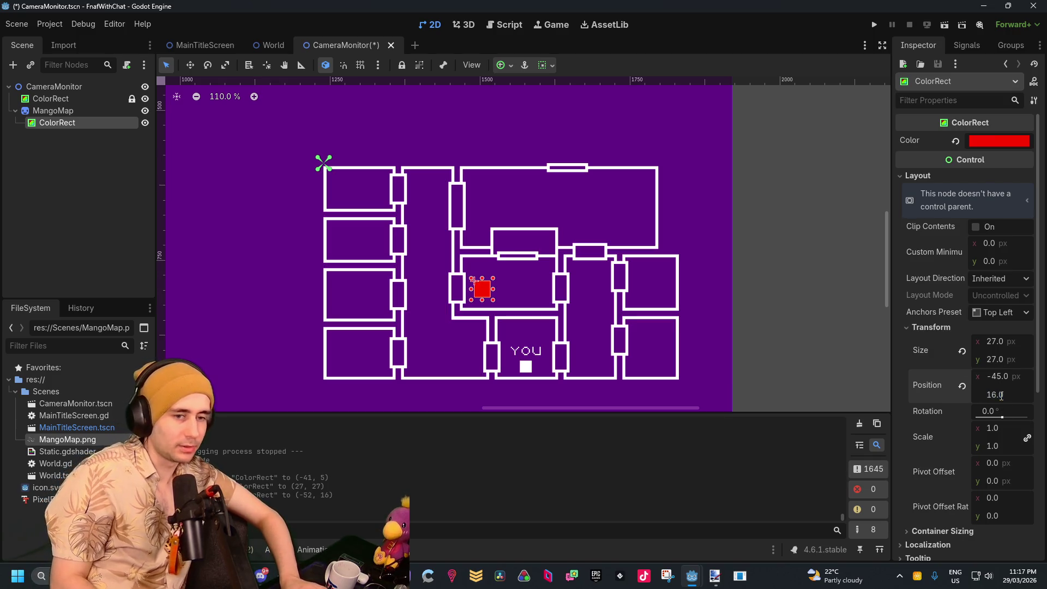
key(BackSpace)
key(BackSpace)
key(BackSpace)
text(15)
key(Return)
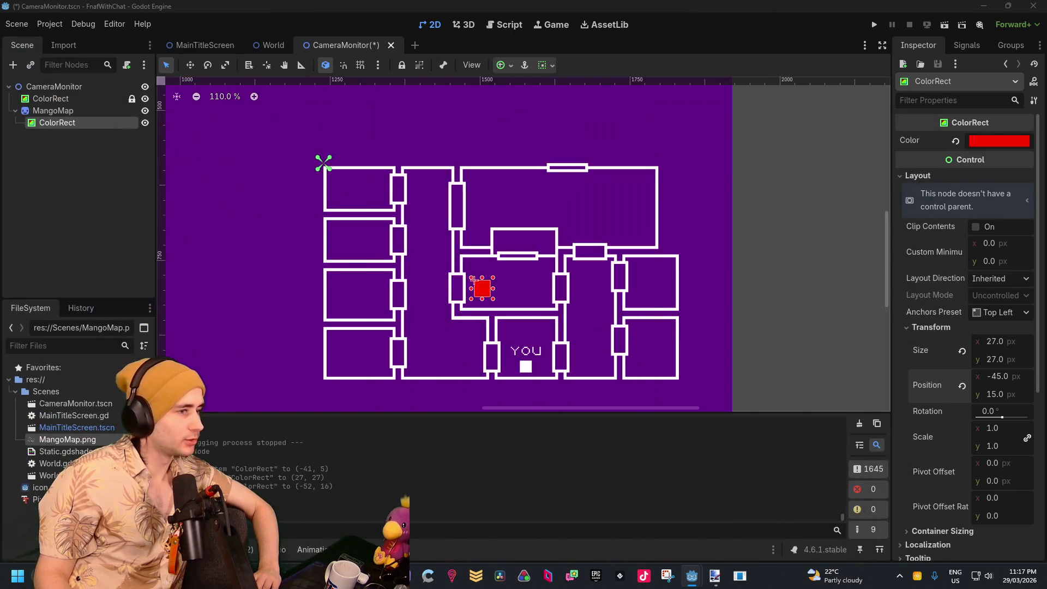
drag(481, 289, 523, 210)
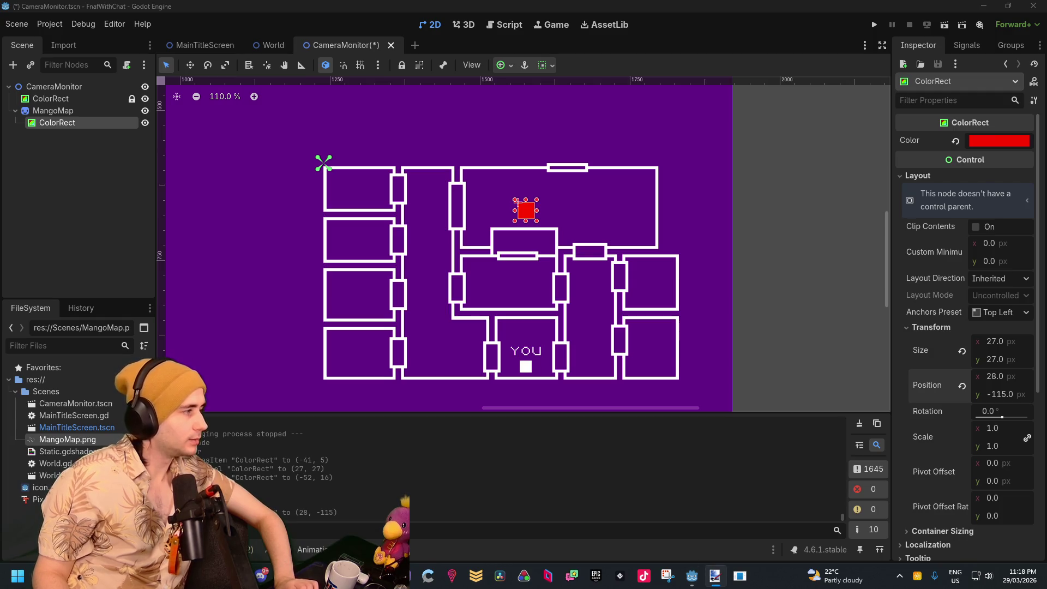
Drag the red marker down the left corridor, ending at (-54, 86) beside the YOU room
mouse_move(531, 209)
mouse_down()
mouse_move(432, 257)
mouse_move(426, 250)
mouse_up()
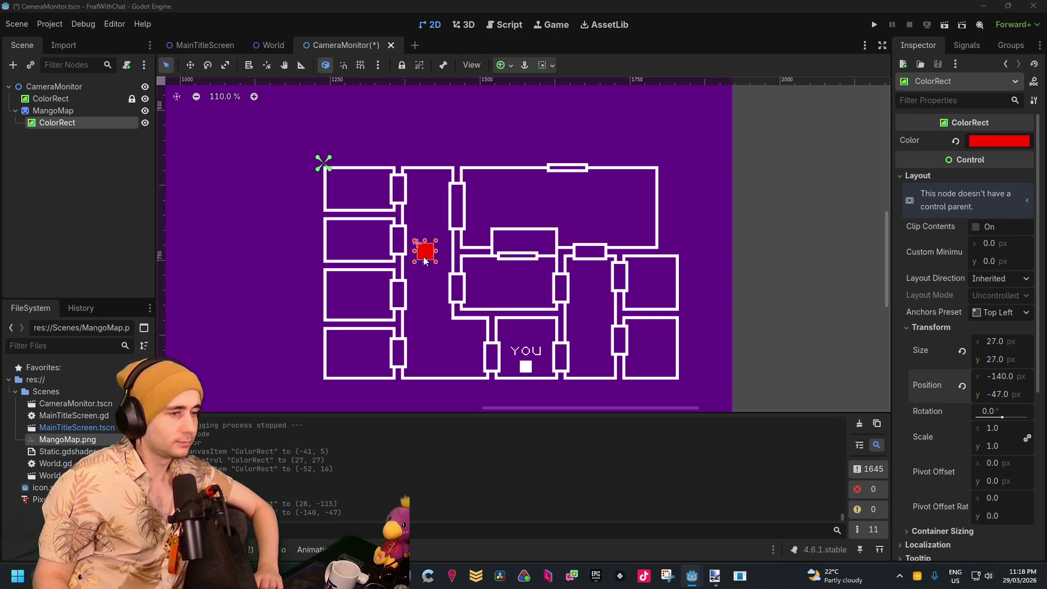
drag(425, 261, 435, 365)
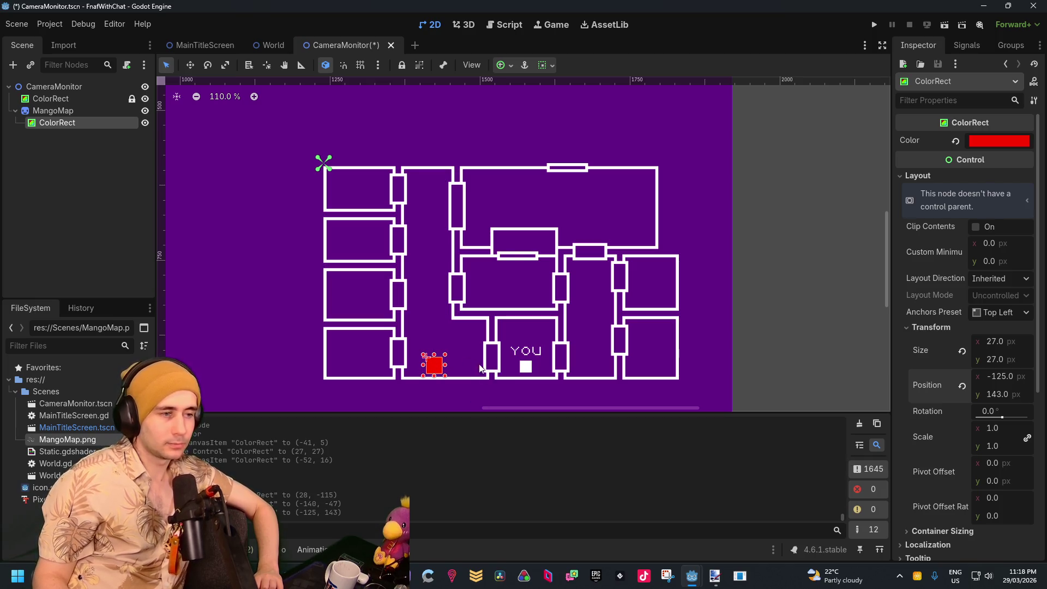
drag(432, 362, 435, 358)
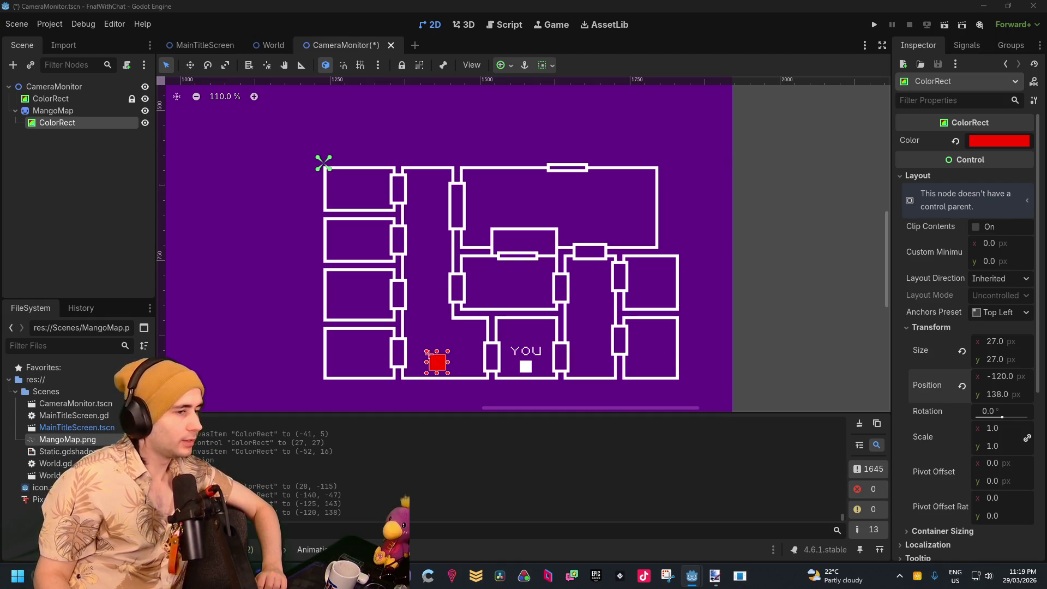
drag(437, 365, 475, 333)
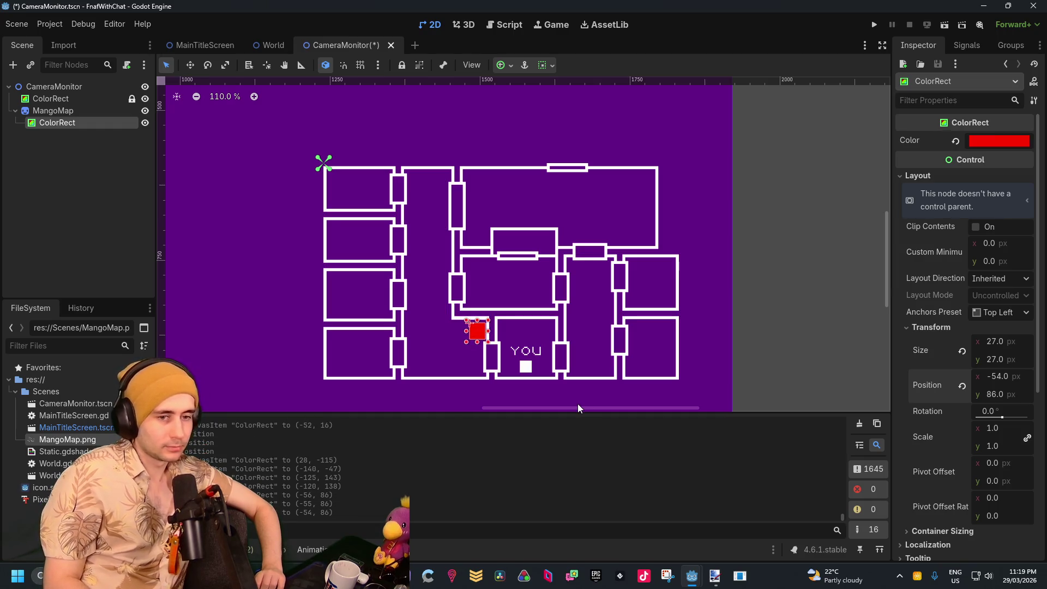
Nudge the marker with the arrow keys, then drag it to (50, 23) in the central room
key(Right)
key(Right)
key(Right)
key(Right)
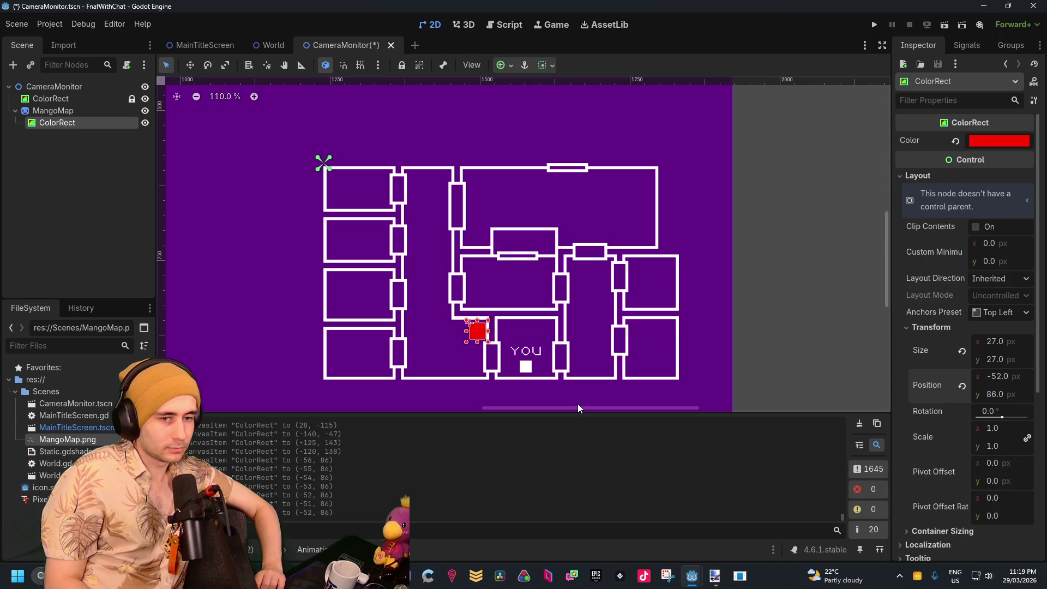
key(Left)
key(Left)
key(Left)
key(Up)
key(Up)
key(Up)
key(Up)
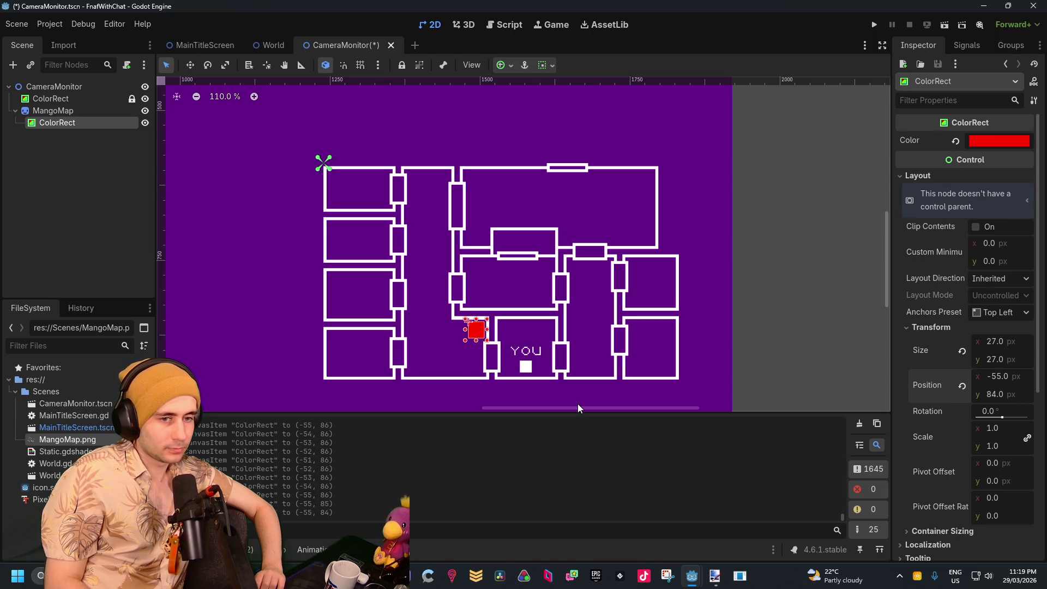
key(Up)
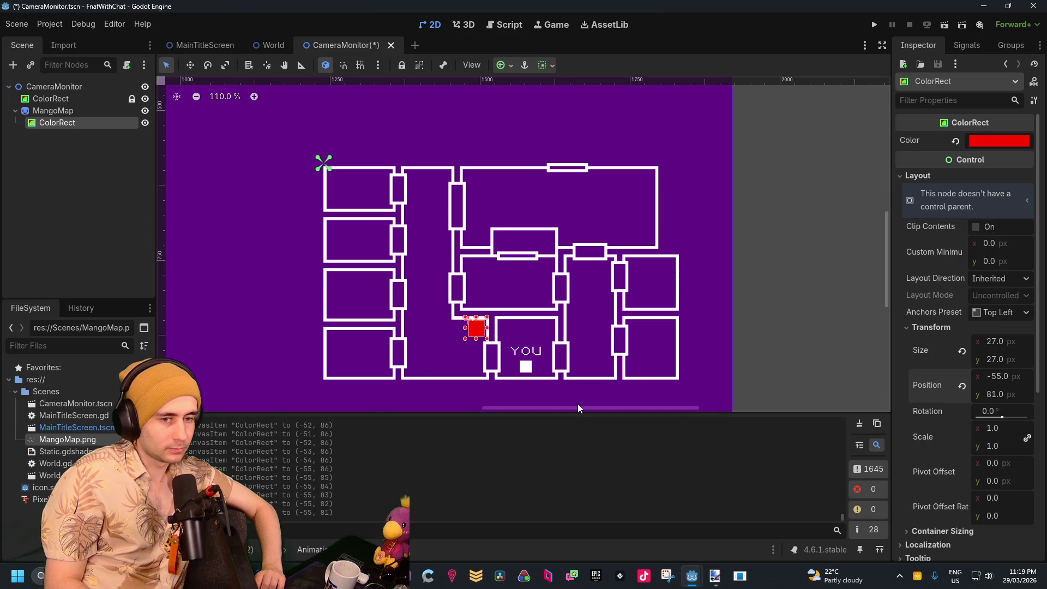
key(Down)
key(Down)
key(Down)
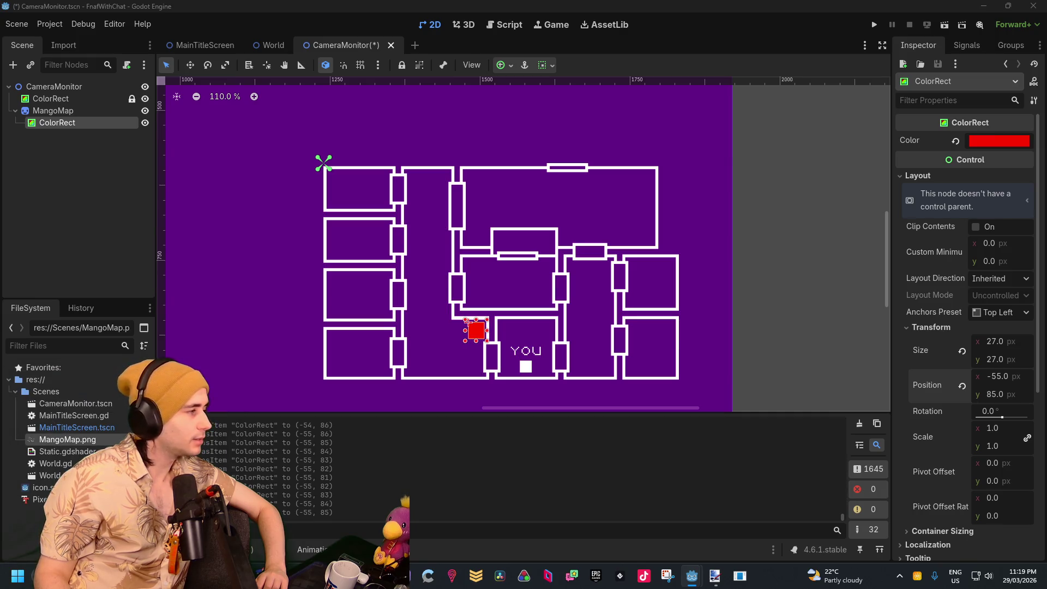
drag(470, 330, 538, 293)
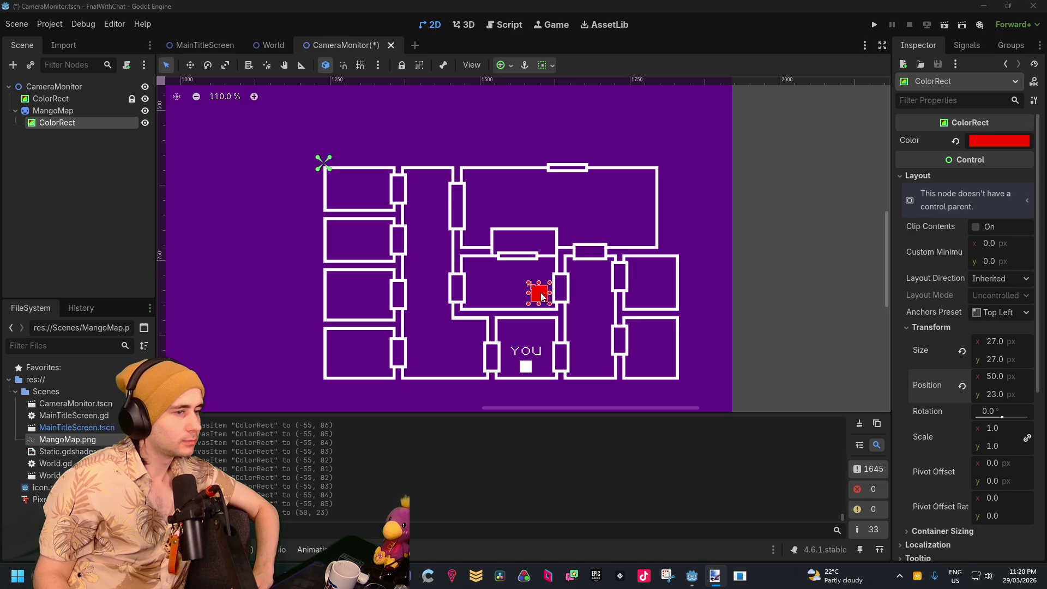
Place the marker in a left-side room, fine-tune it with arrow keys, then move it down a room
mouse_move(541, 292)
mouse_down()
mouse_move(335, 237)
mouse_move(376, 238)
mouse_up()
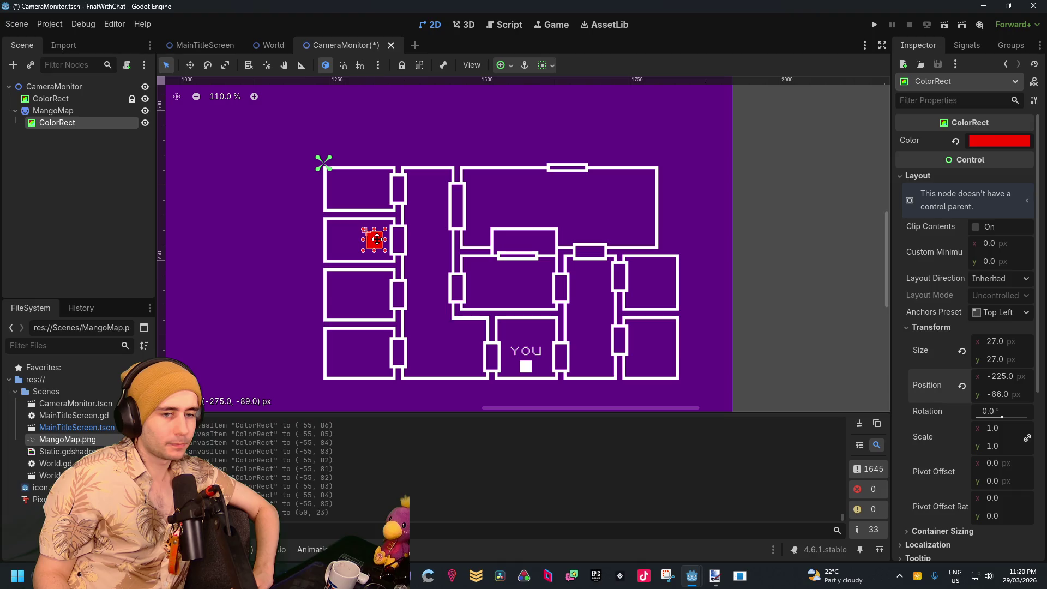
drag(377, 238, 378, 238)
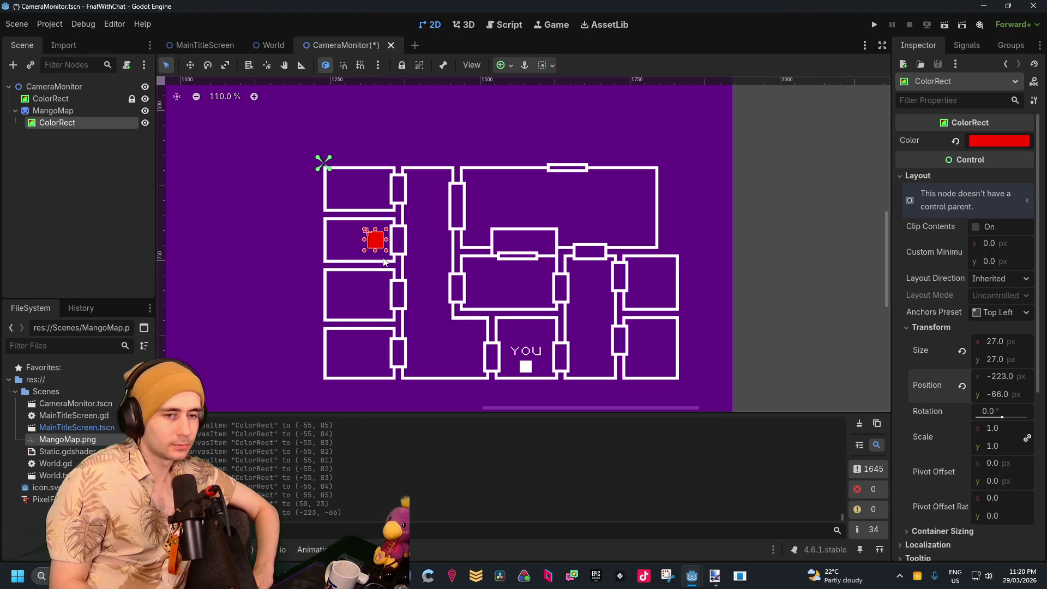
key(Down)
key(Down)
key(Down)
key(Up)
key(Up)
key(Right)
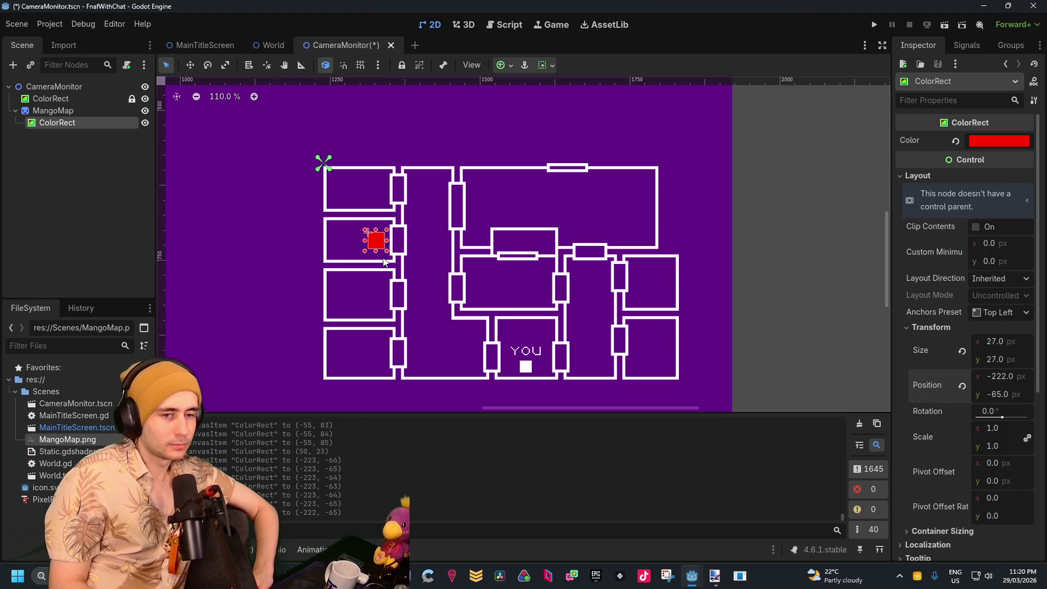
key(Right)
key(Right)
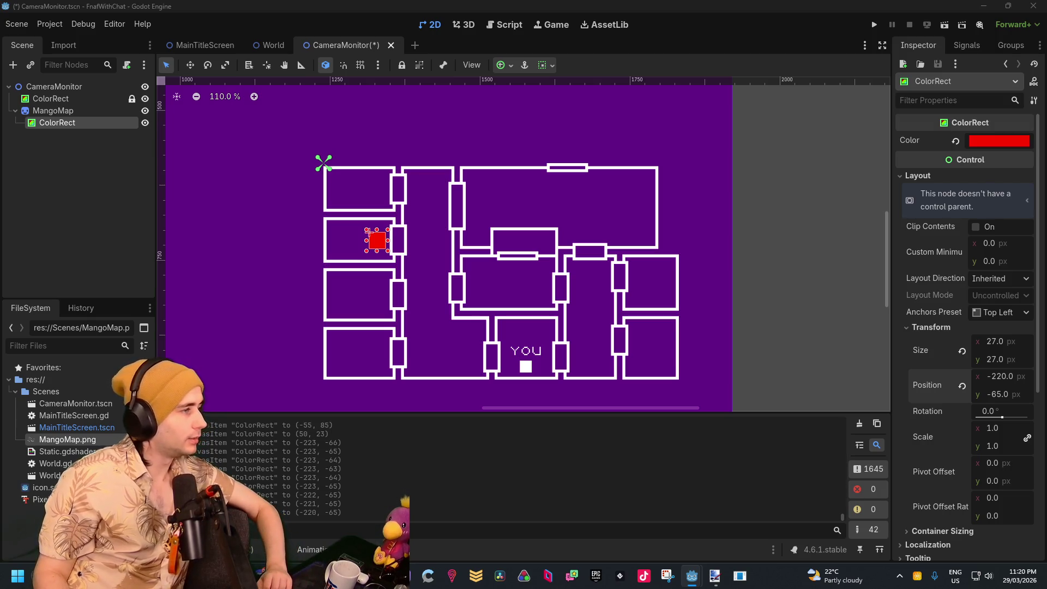
key(alt+Tab)
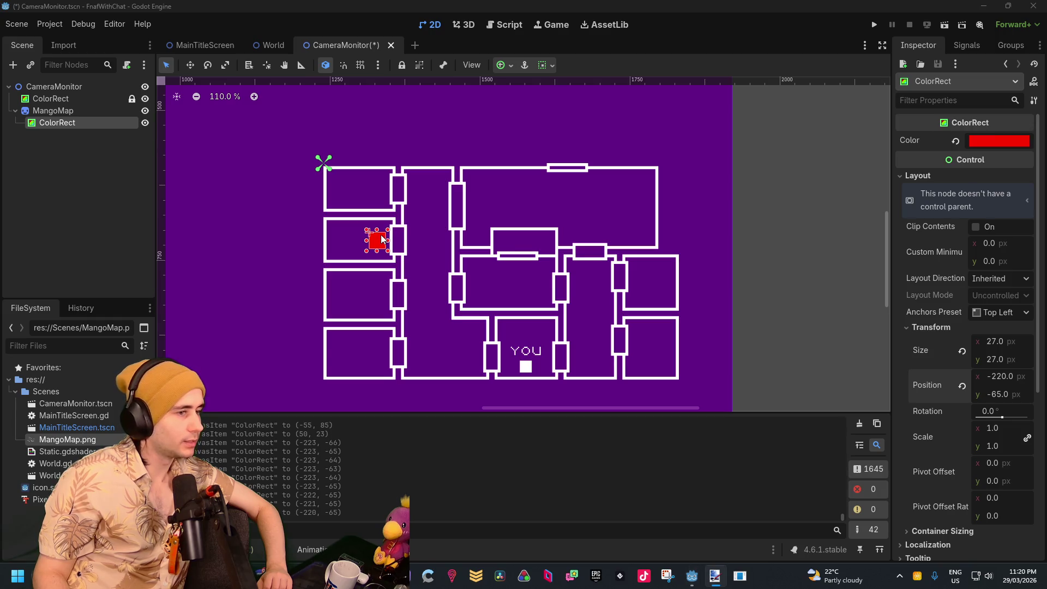
drag(380, 235, 379, 295)
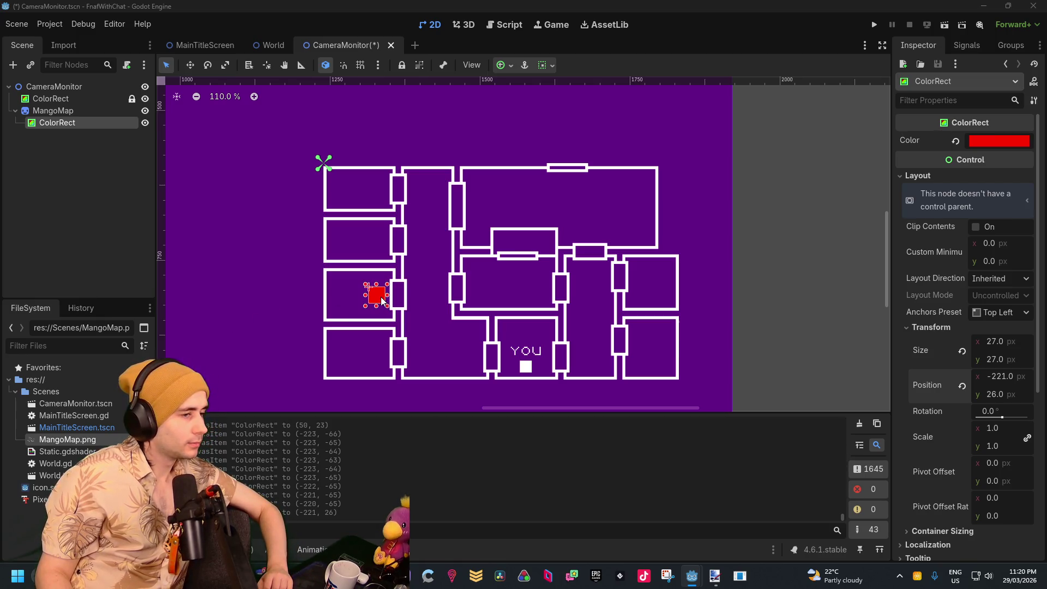
Try the marker in the bottom-left room, then drag it up into the top-left room
drag(380, 297, 380, 357)
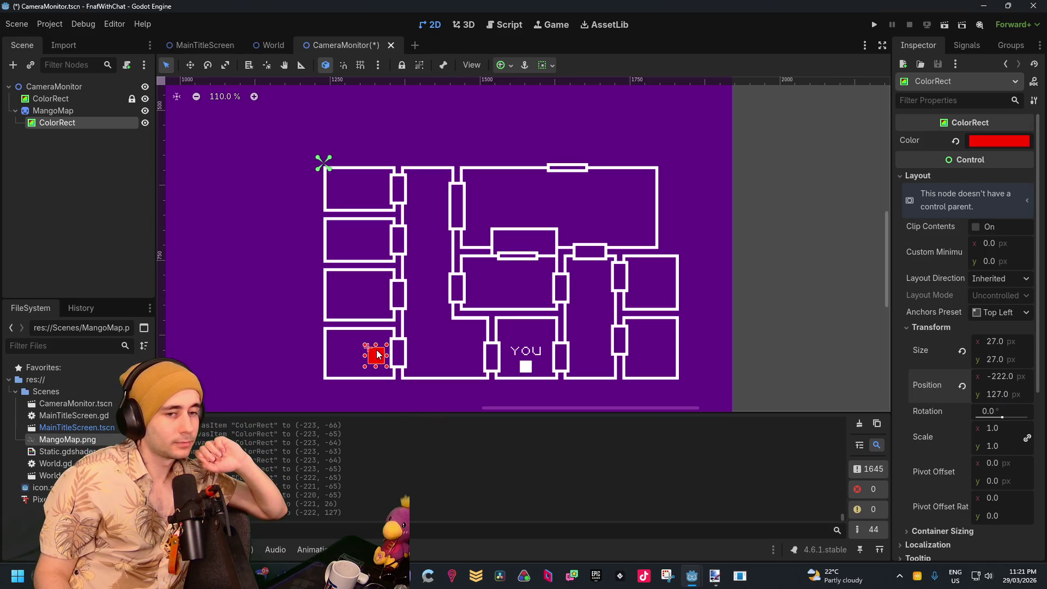
drag(376, 354, 380, 350)
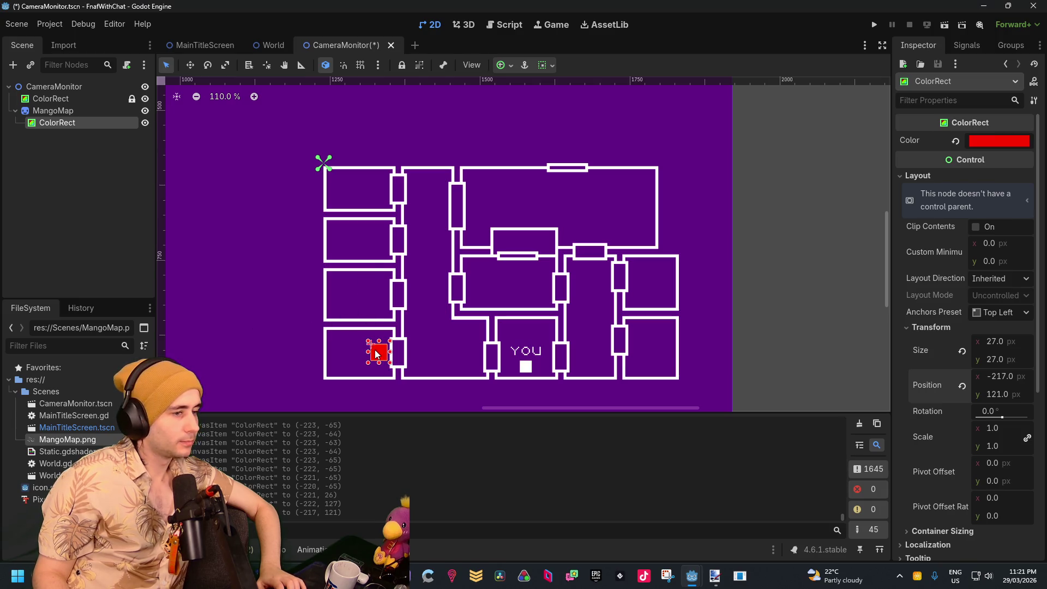
mouse_move(376, 350)
mouse_down()
mouse_move(363, 199)
mouse_move(375, 187)
mouse_up()
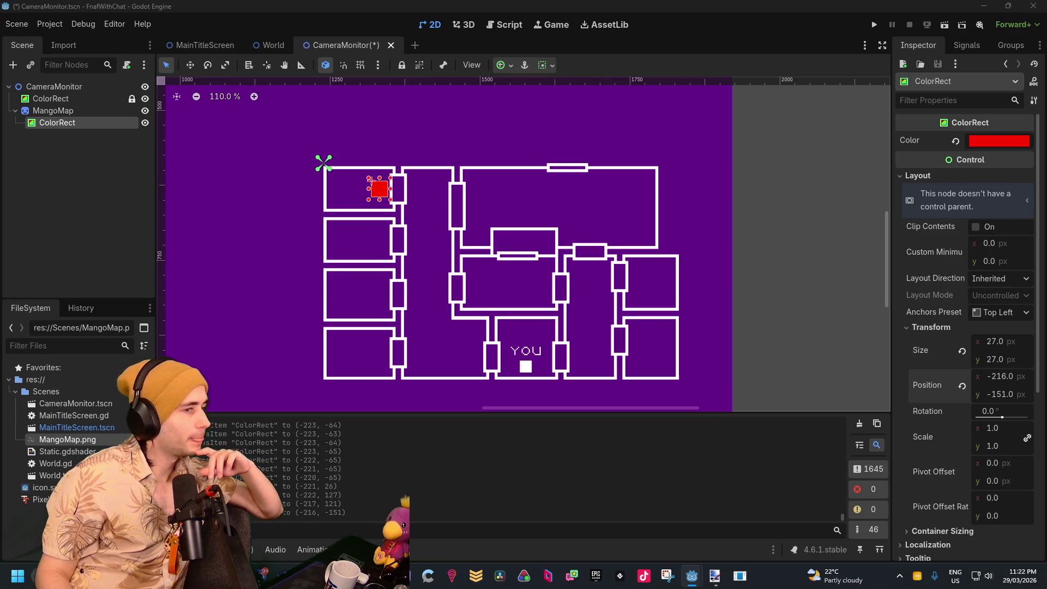
Insert an empty line 32 after the Occupying = true line in World.gd's _process function
click(714, 575)
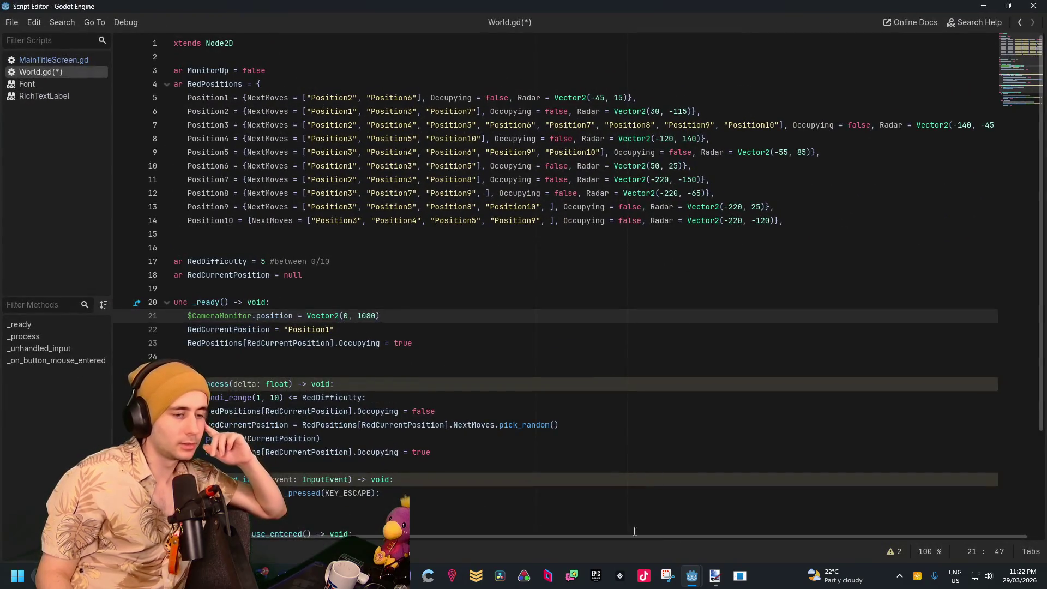
scroll(429, 401, down, 3)
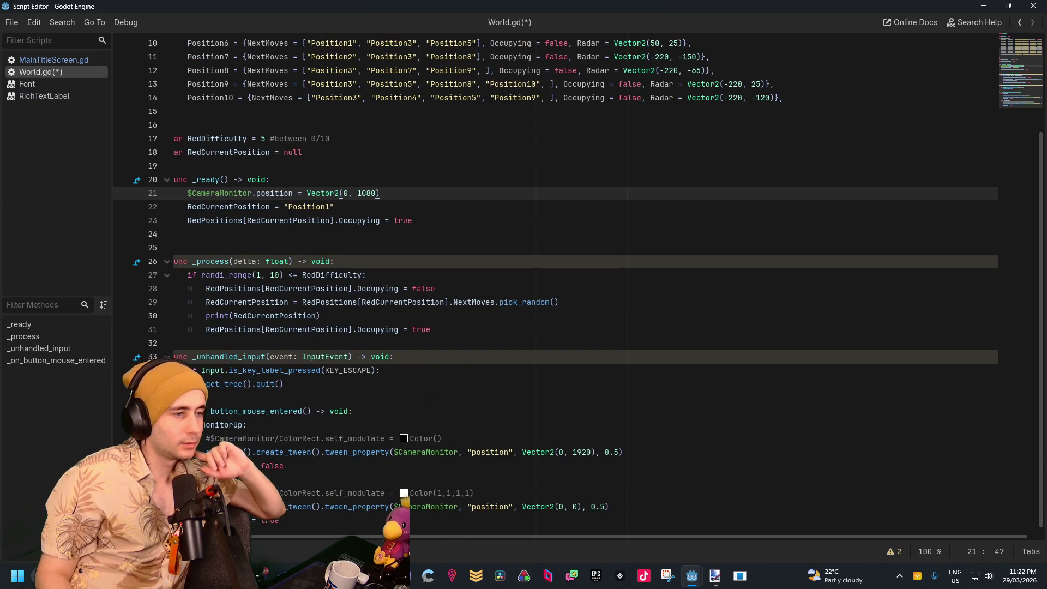
scroll(447, 371, left, 1)
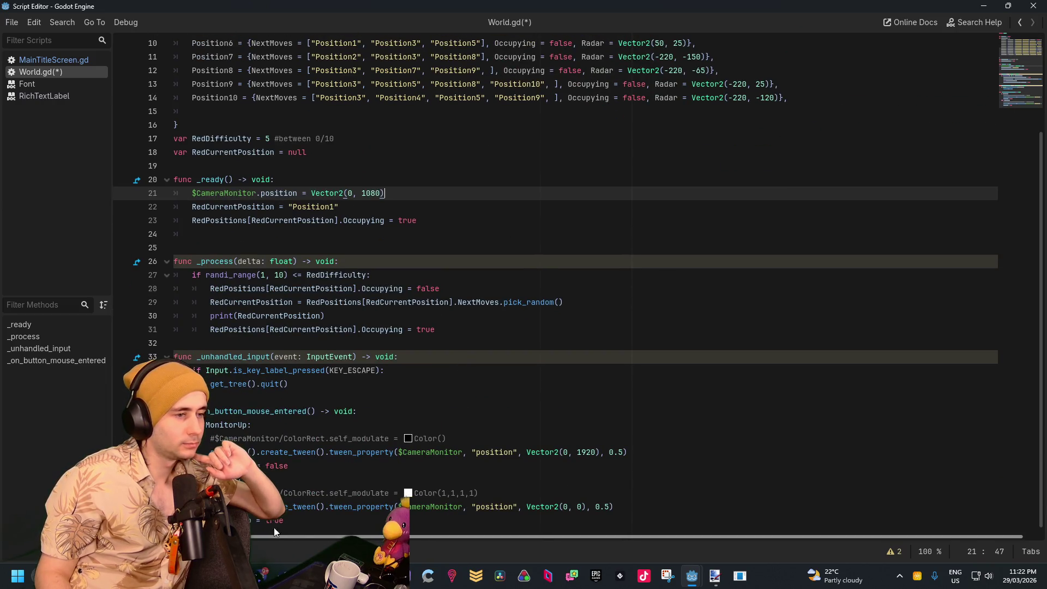
click(462, 335)
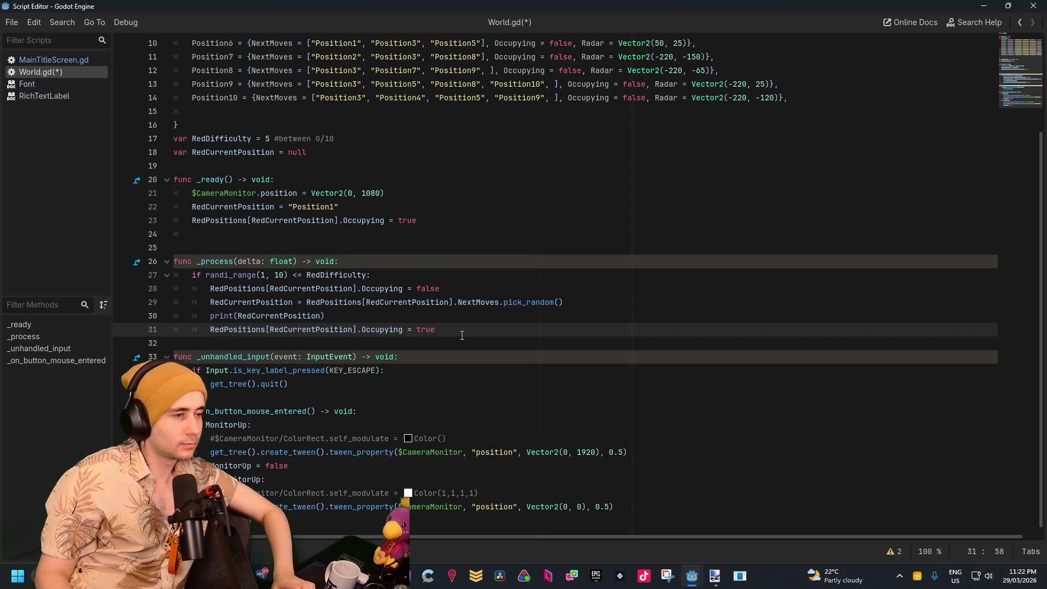
key(Return)
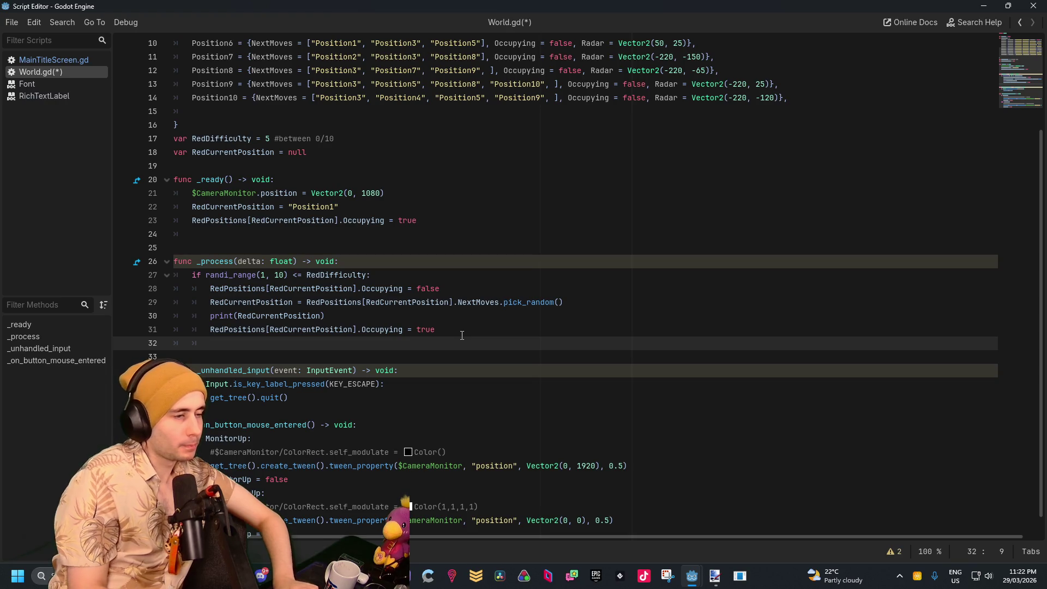
key(Up)
key(Down)
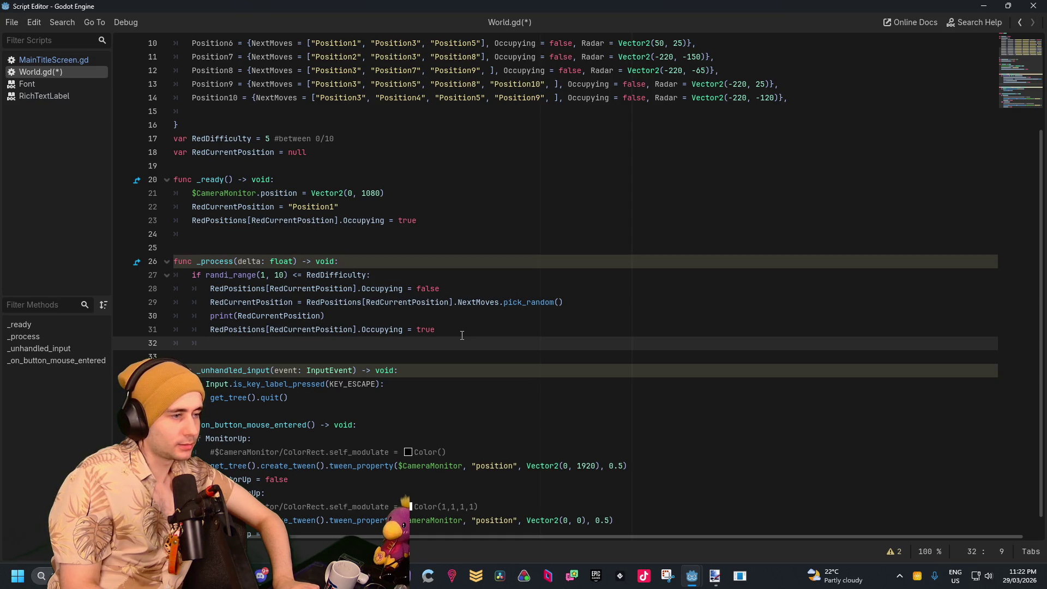
key(alt+Tab)
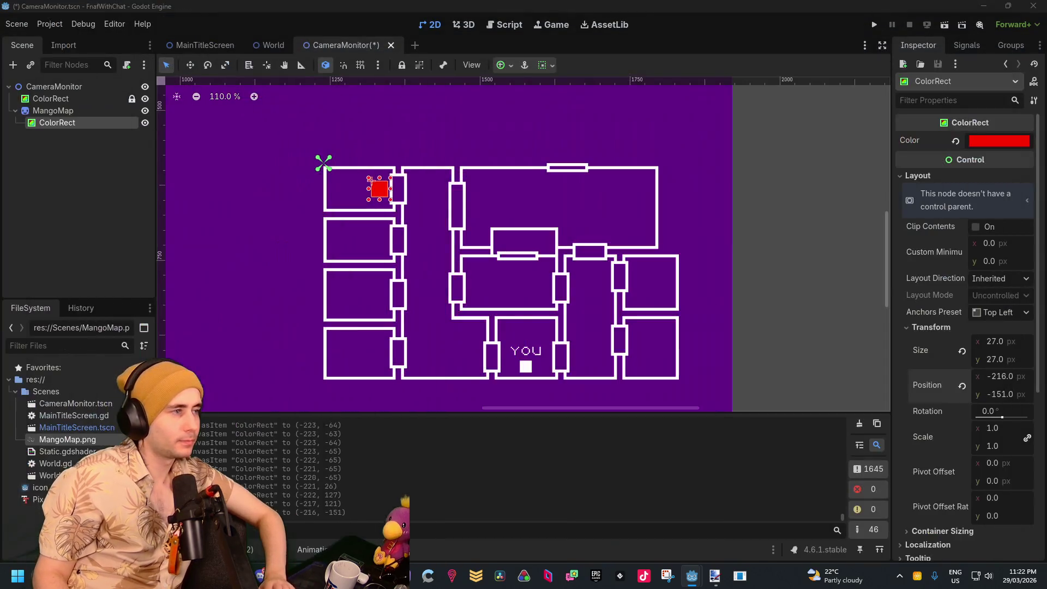
Rename the red ColorRect under MangoMap in the Scene dock to 'RedRadar'
double_click(77, 123)
text(RedP)
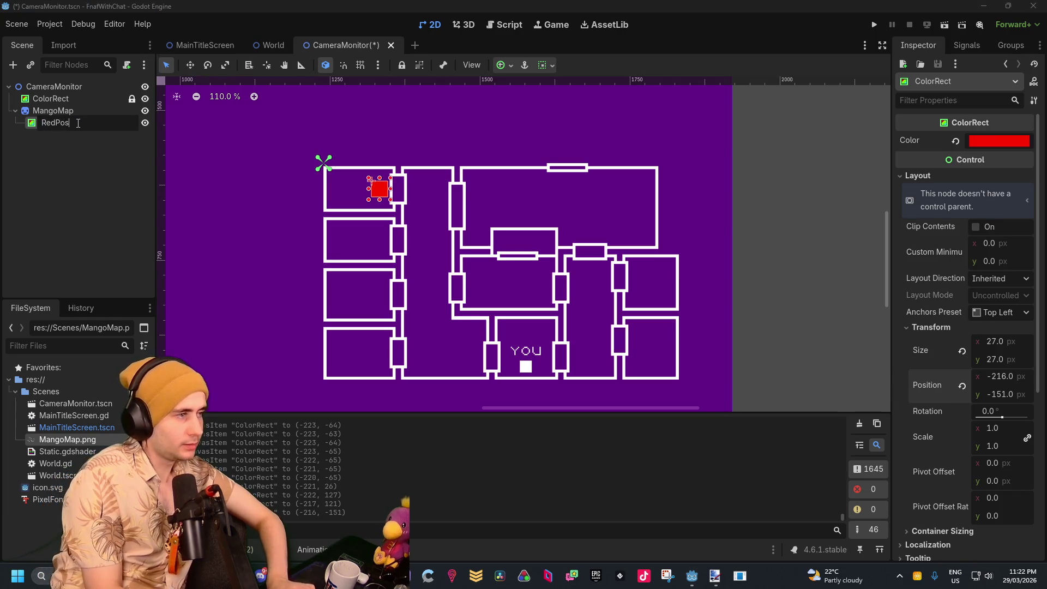
key(BackSpace)
text(Ra)
key(BackSpace)
text(ar)
key(Return)
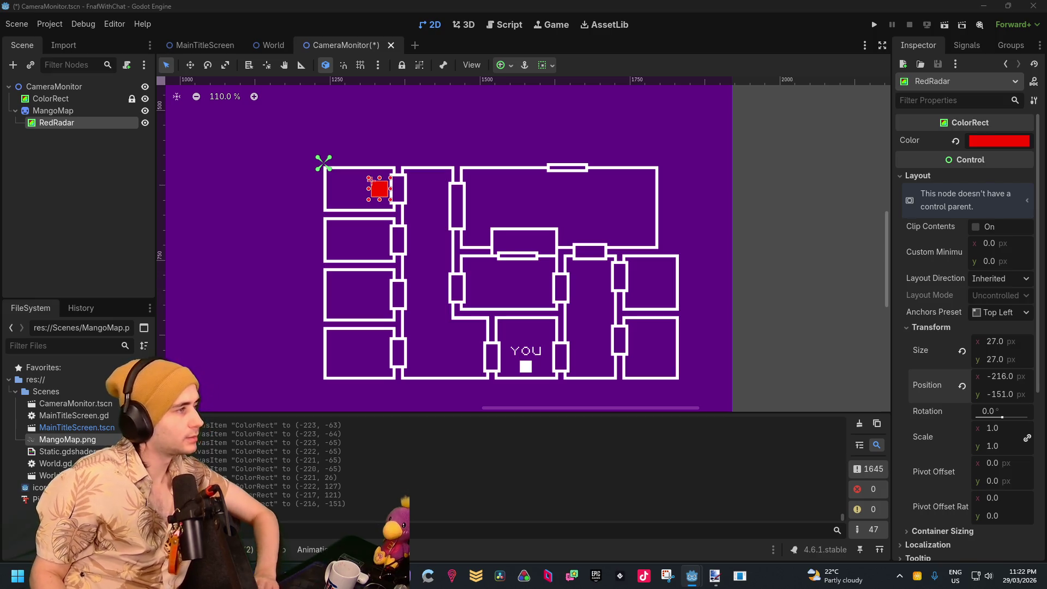
key(alt+Tab)
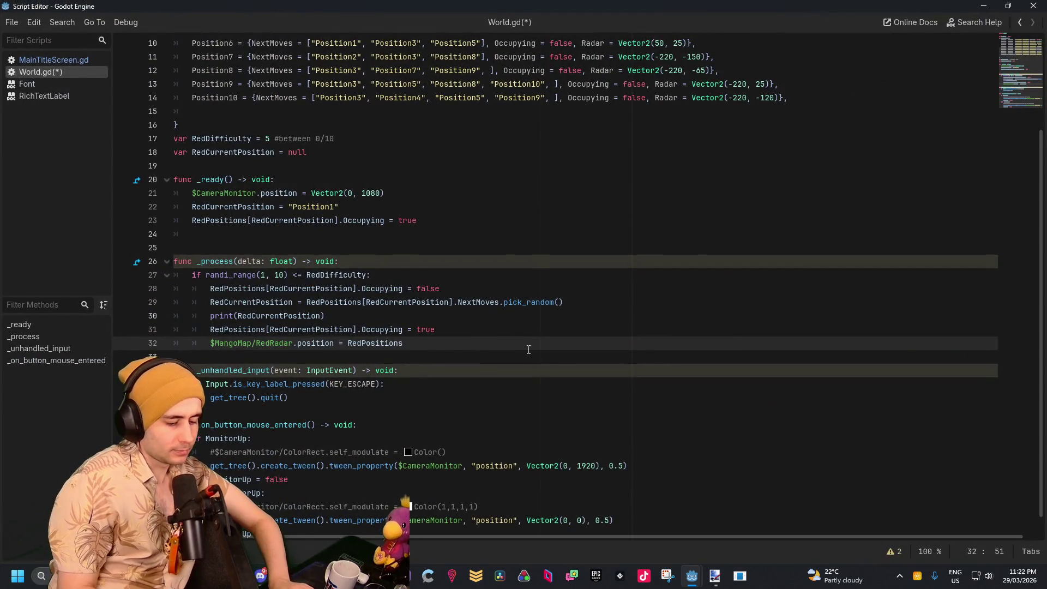
Complete line 32 as $MangoMap/RedRadar.position = RedPositions[RedCurrentPosition].Radar and minimize the script window
key(BackSpace)
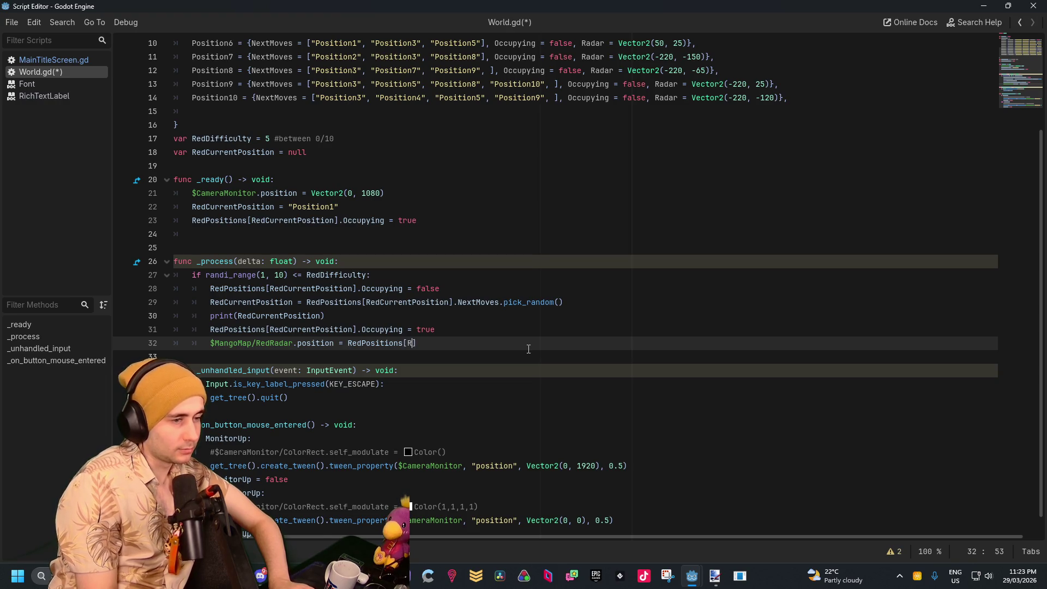
key(Return)
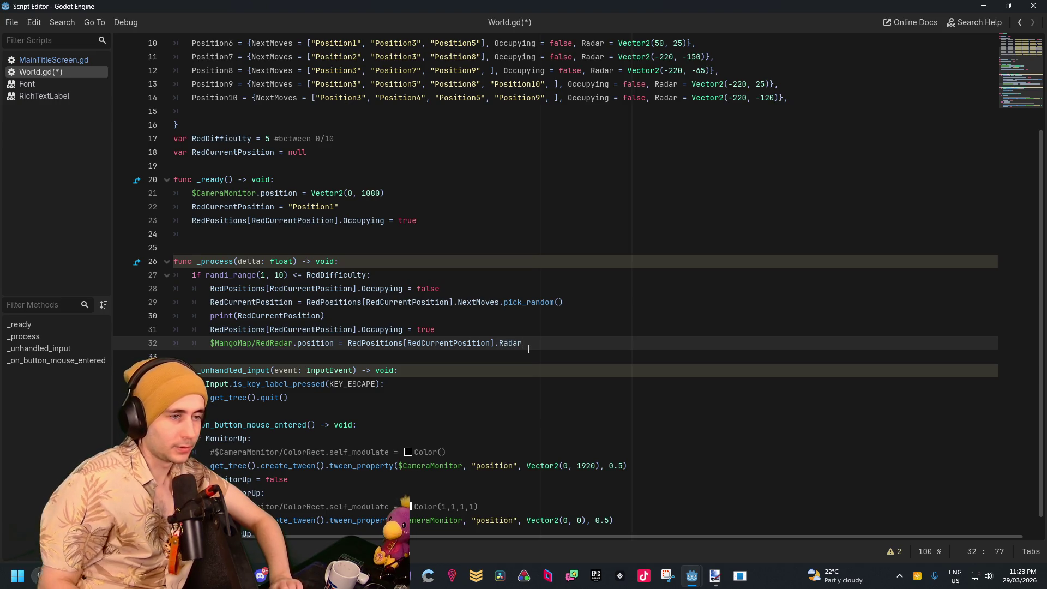
click(532, 380)
click(980, 5)
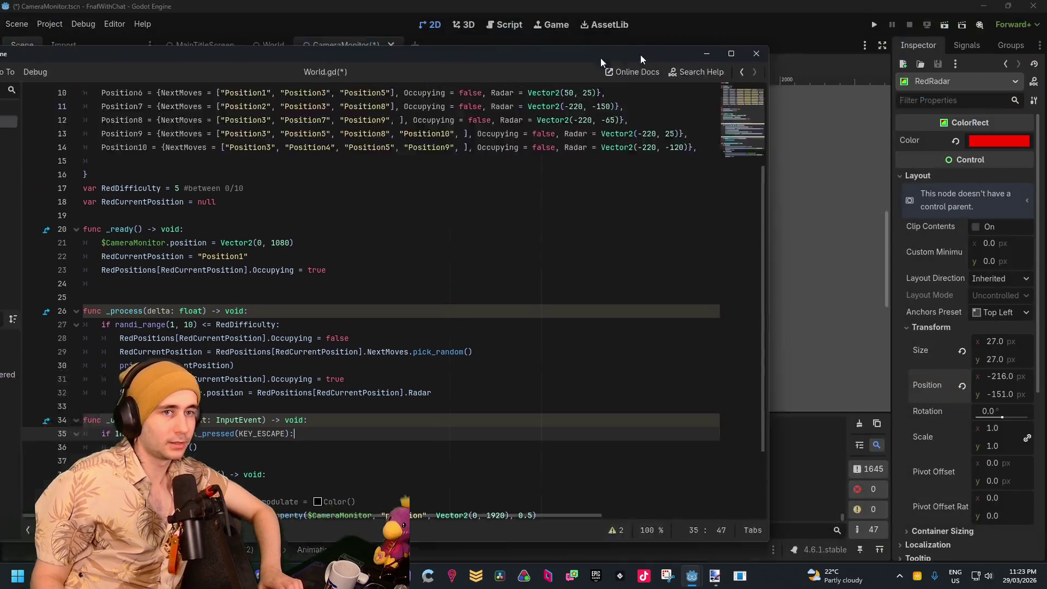
Test-run the World scene to watch the red marker on the camera map, then return to the script editor
click(943, 25)
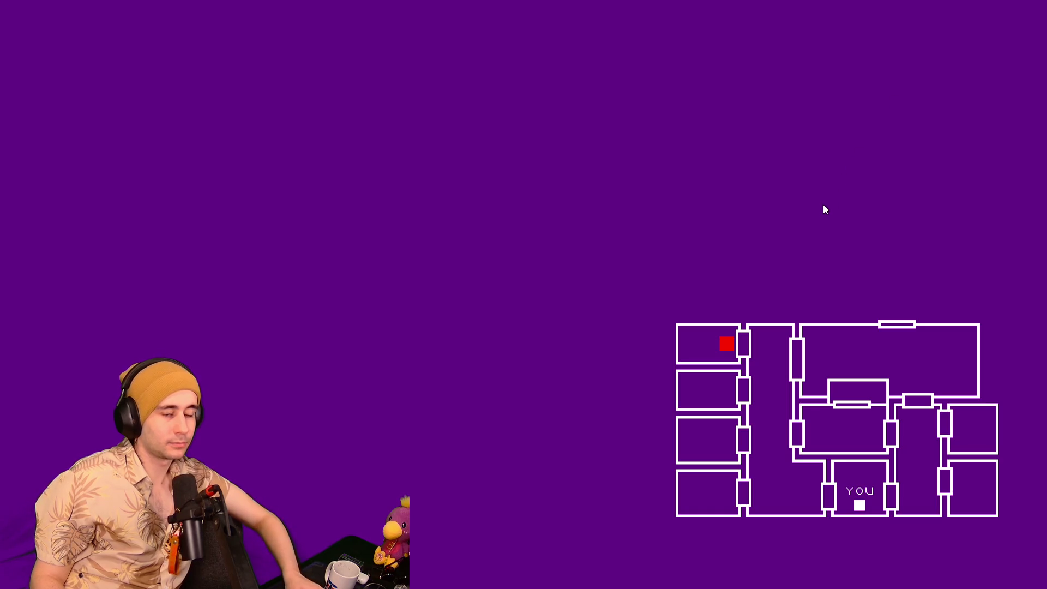
key(alt+F4)
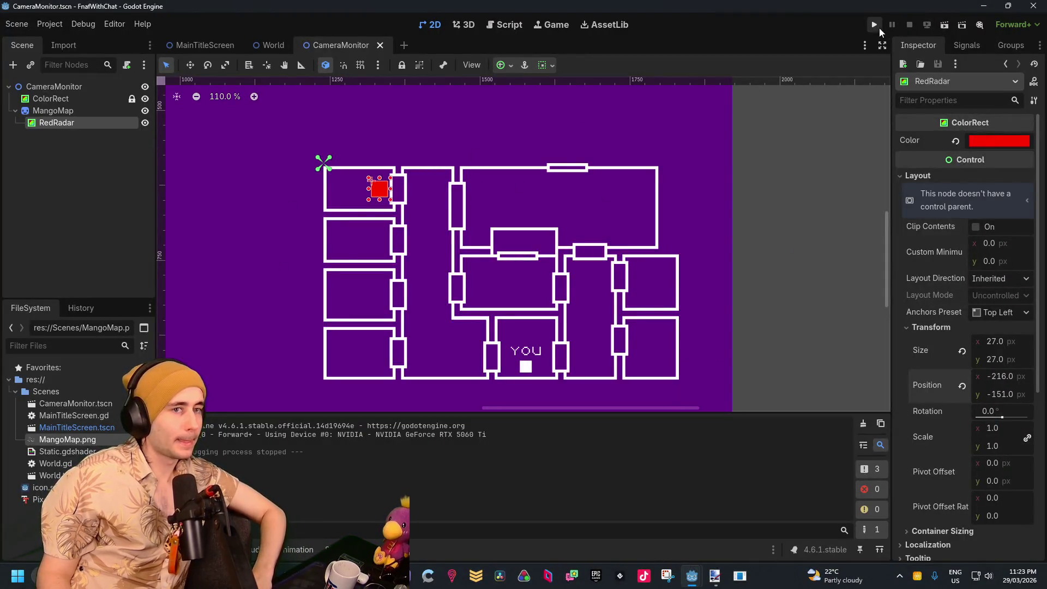
click(272, 46)
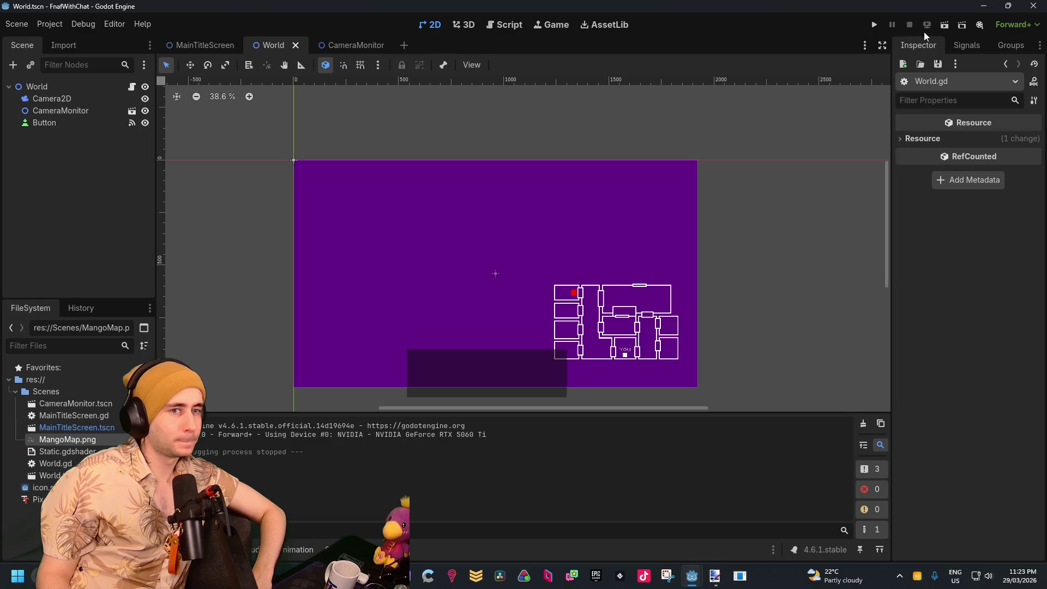
click(944, 25)
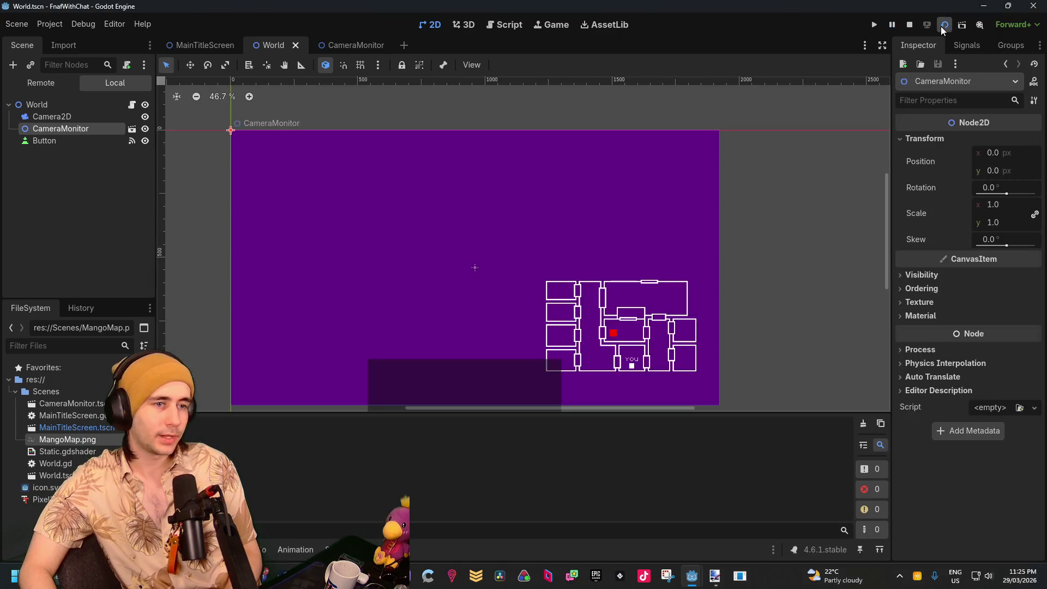
click(940, 27)
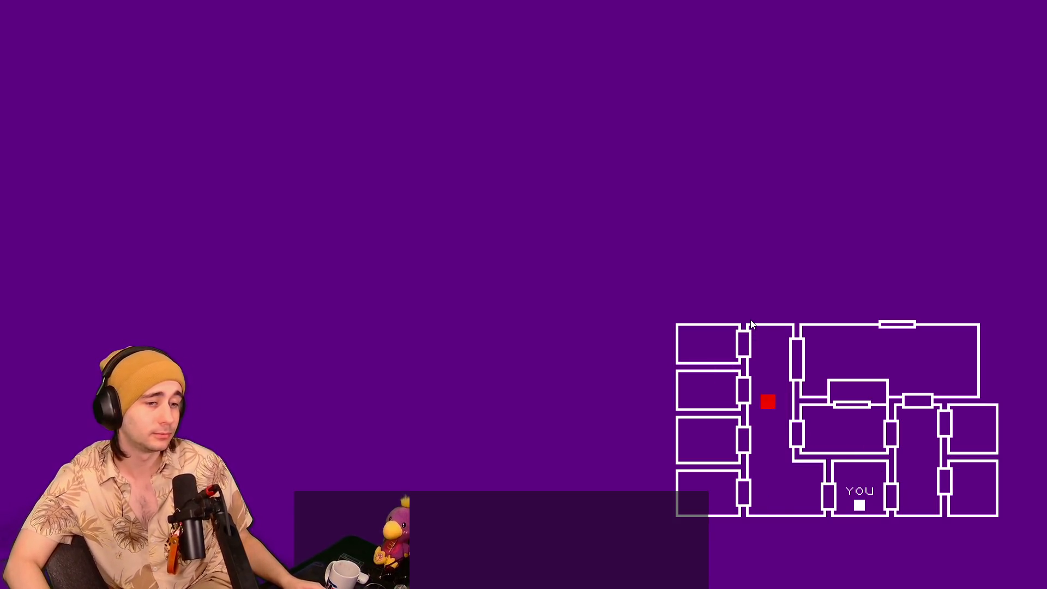
key(alt+F4)
mouse_move(692, 578)
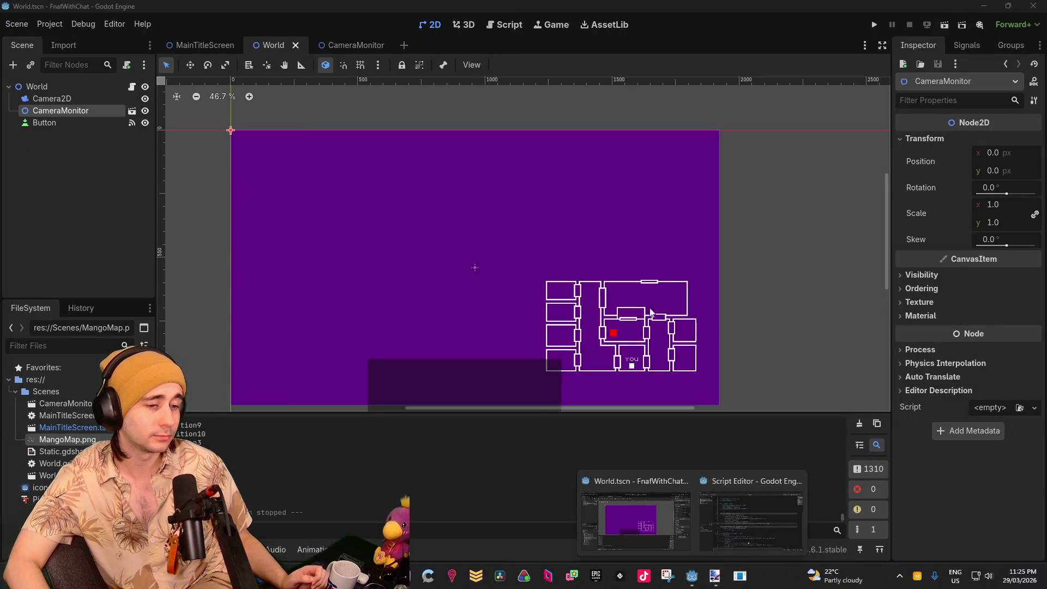
click(750, 504)
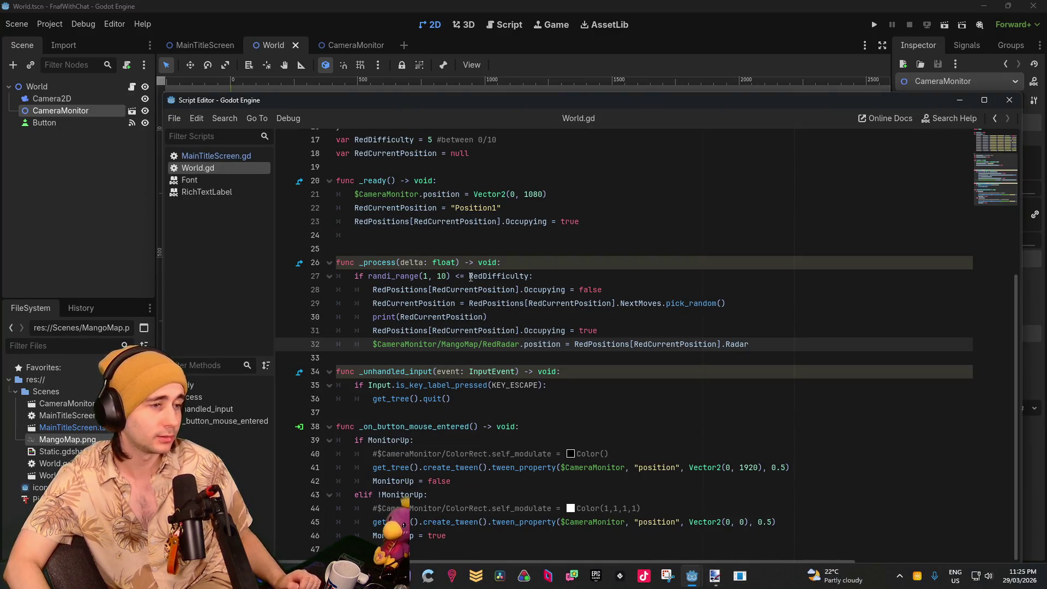
Add a new func RedMovementOpportunity(): below _process
mouse_move(786, 344)
mouse_down()
mouse_move(381, 289)
mouse_move(355, 276)
mouse_up()
key(ctrl+c)
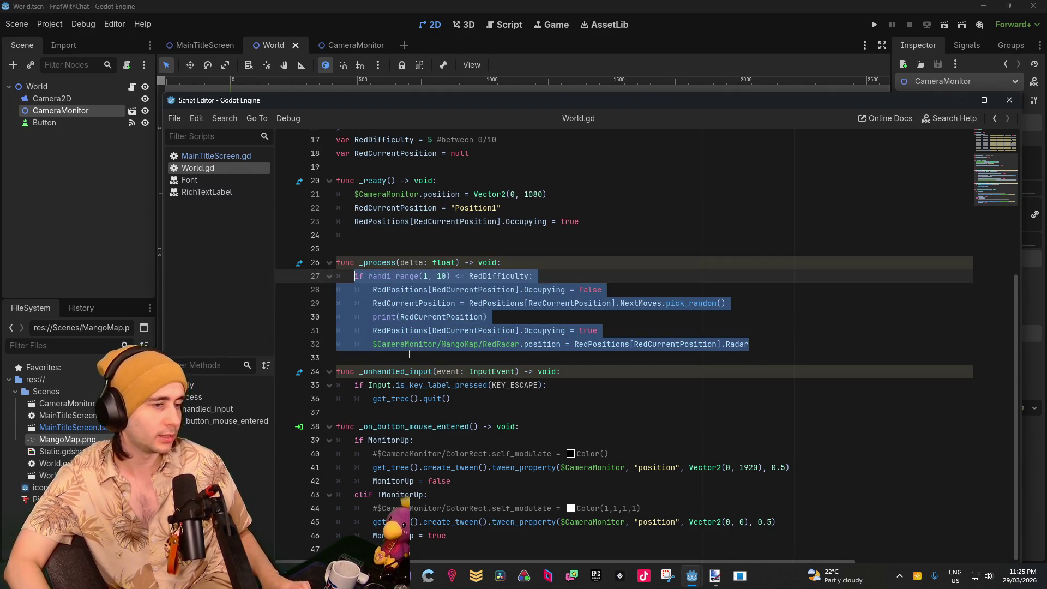
click(440, 362)
key(Return)
key(Return)
key(Up)
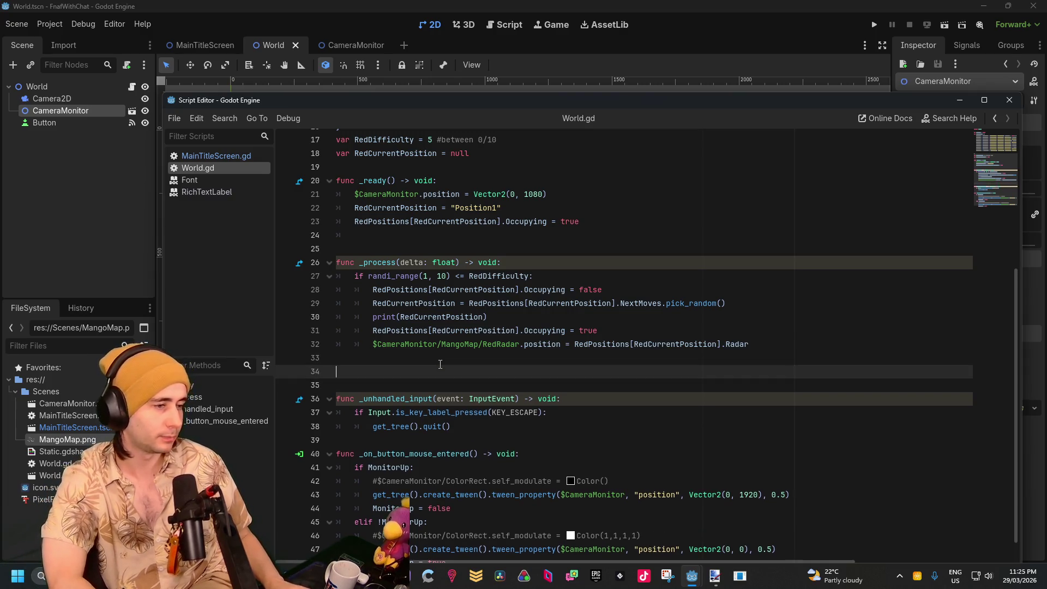
key(BackSpace)
key(BackSpace)
text(nc)
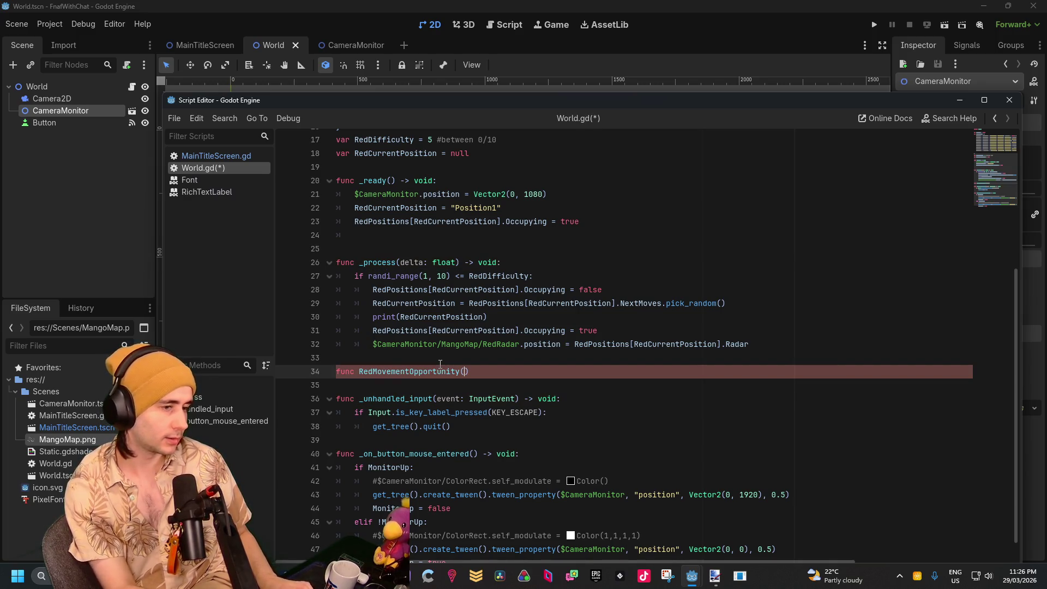
key(Right)
text(:)
key(Return)
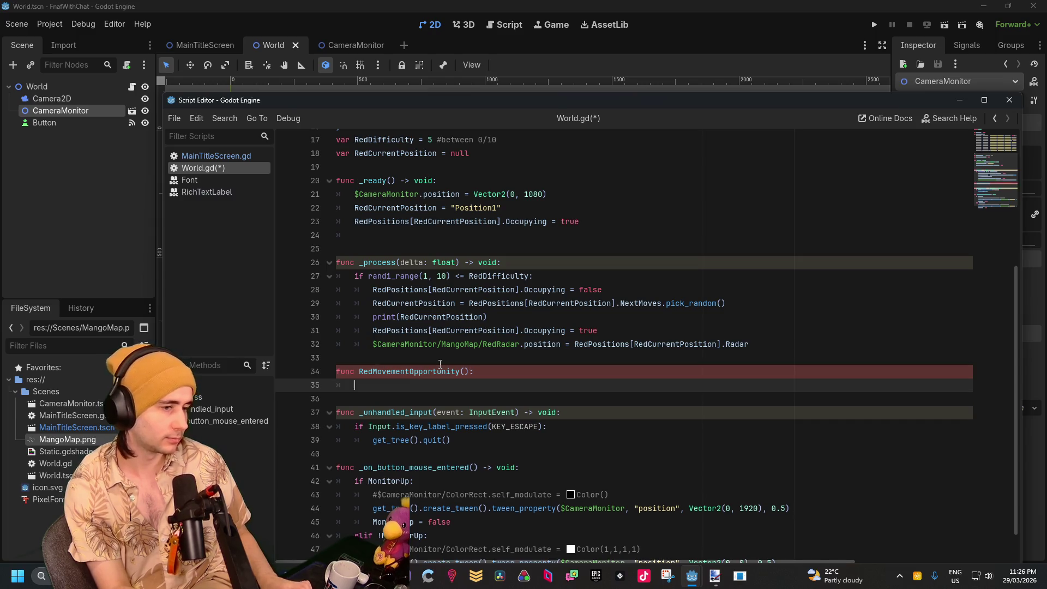
Move the randi_range movement block into RedMovementOpportunity and leave print(delta) in _process
key(ctrl+v)
mouse_move(789, 357)
mouse_down()
mouse_move(546, 330)
mouse_move(374, 274)
mouse_up()
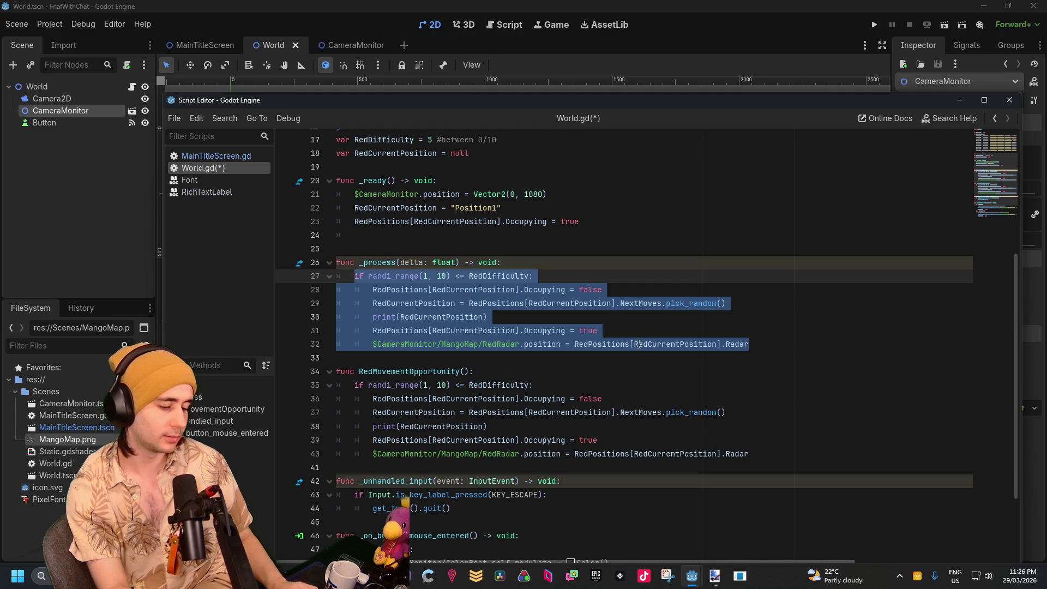
key(BackSpace)
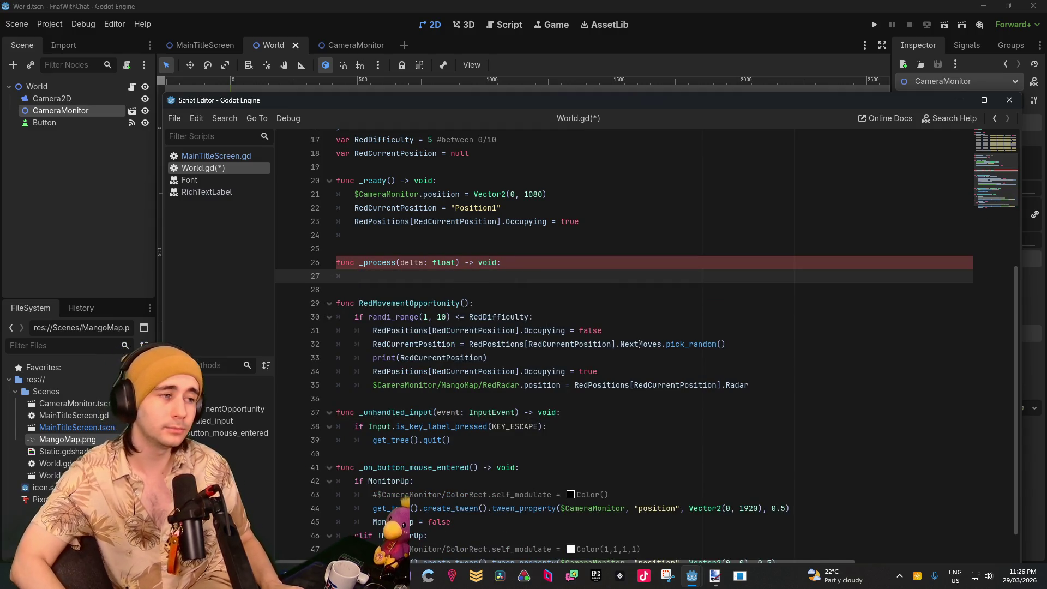
text(print)
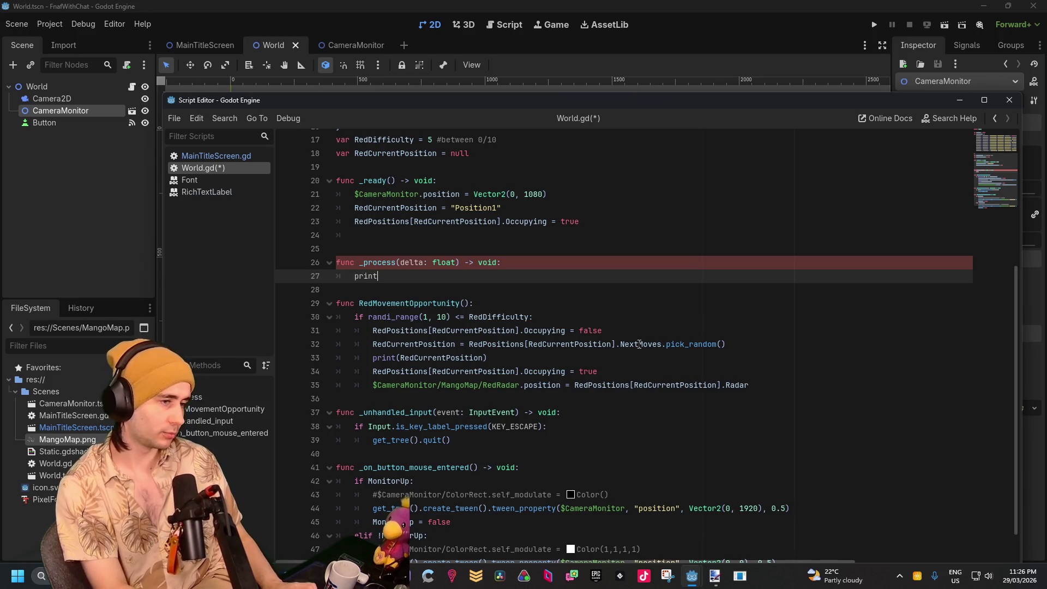
text((delta)
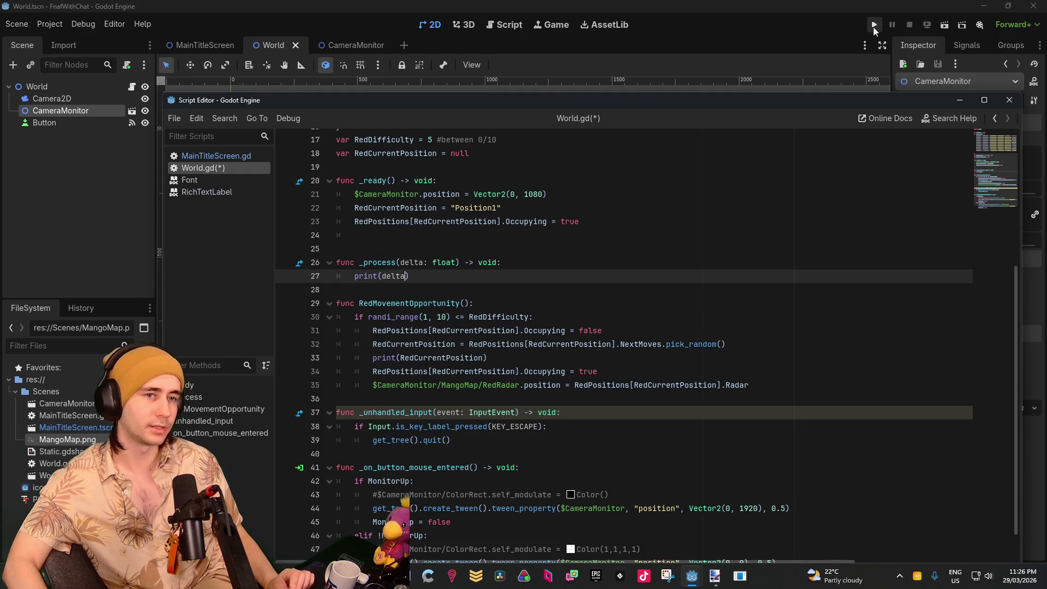
Run the game several times to see delta values printed in the output, then return to the script
click(875, 25)
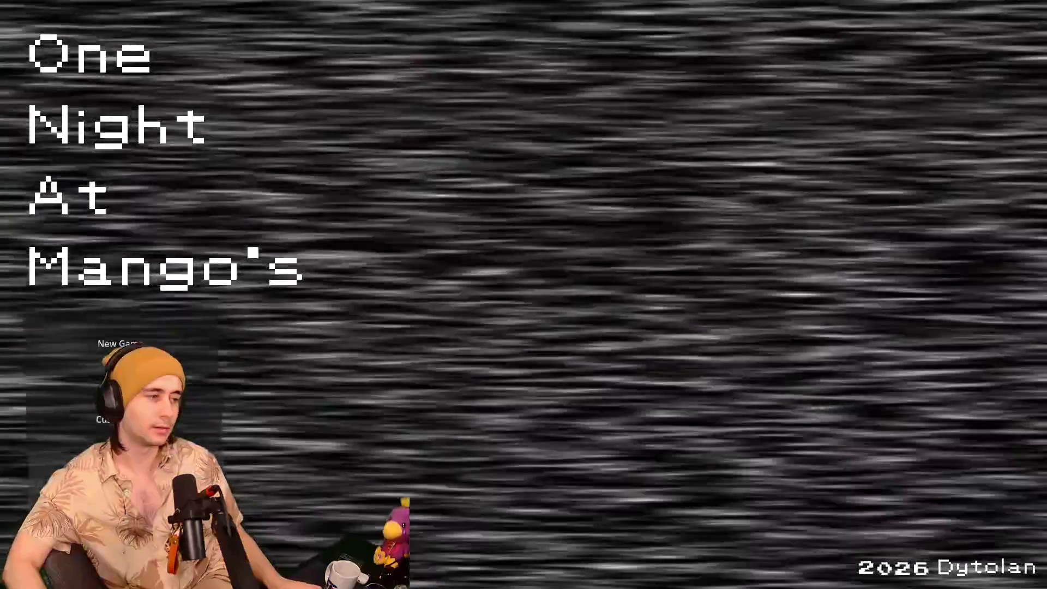
key(alt+F4)
click(944, 26)
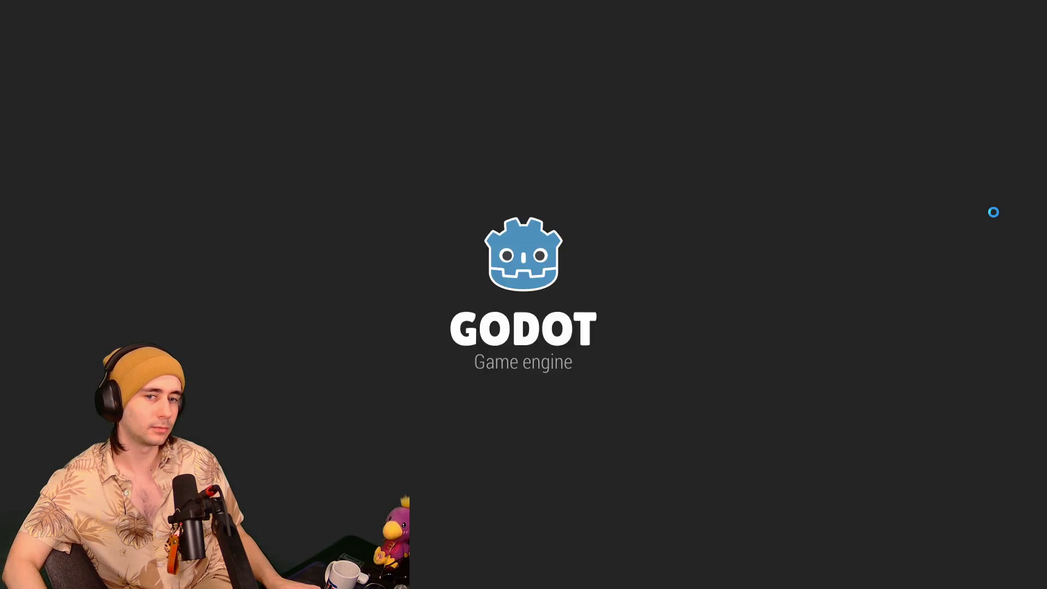
key(alt+Tab)
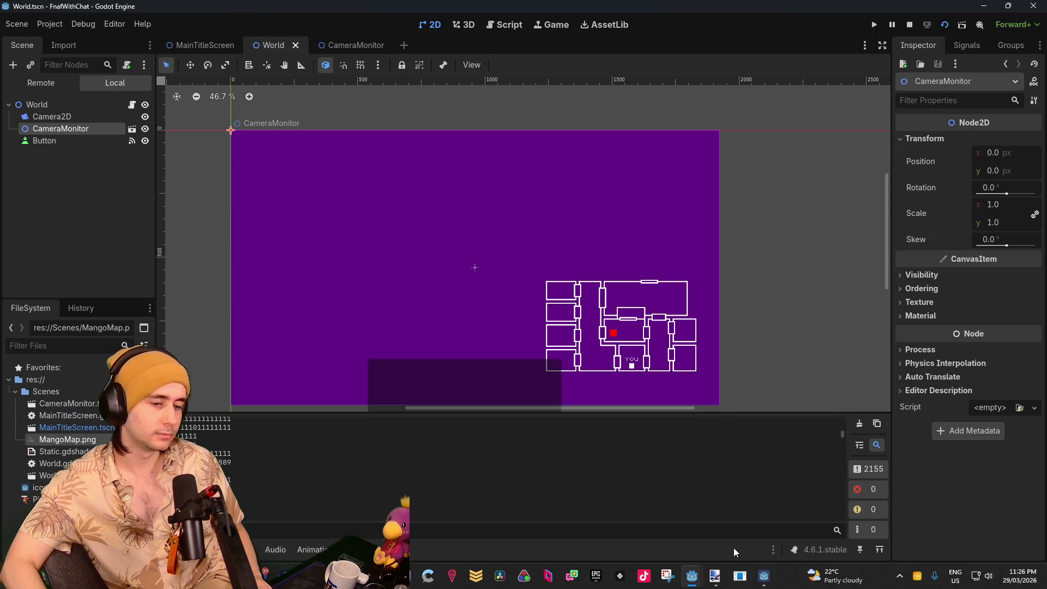
key(F6)
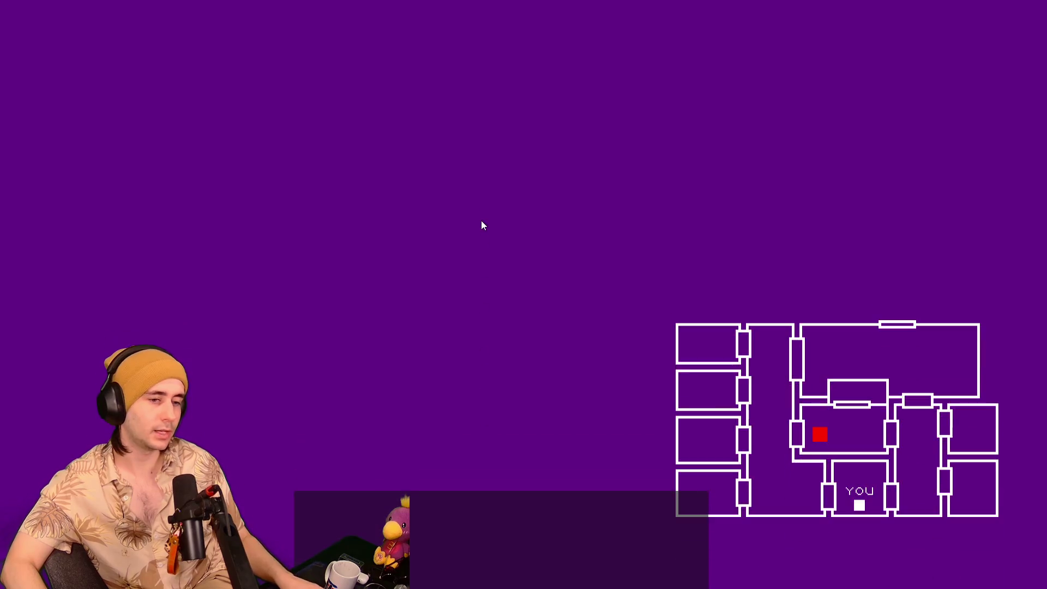
key(F8)
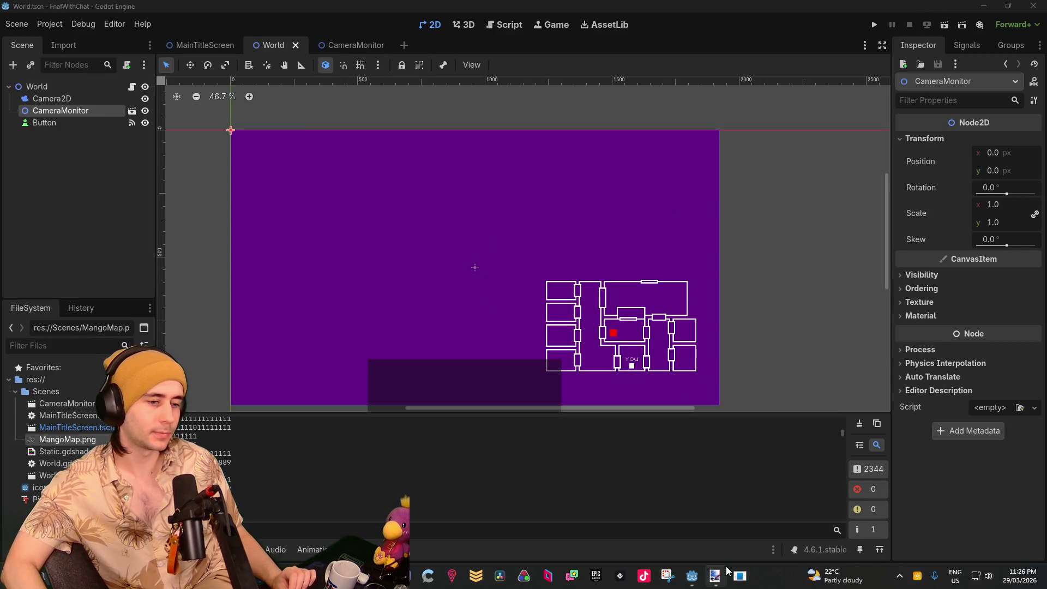
mouse_move(715, 572)
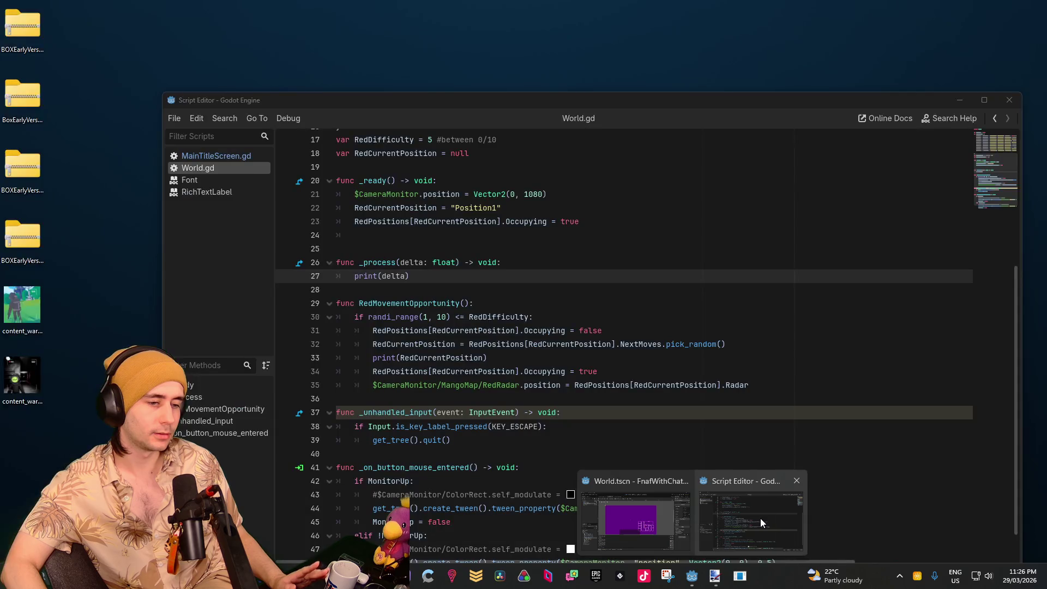
click(760, 518)
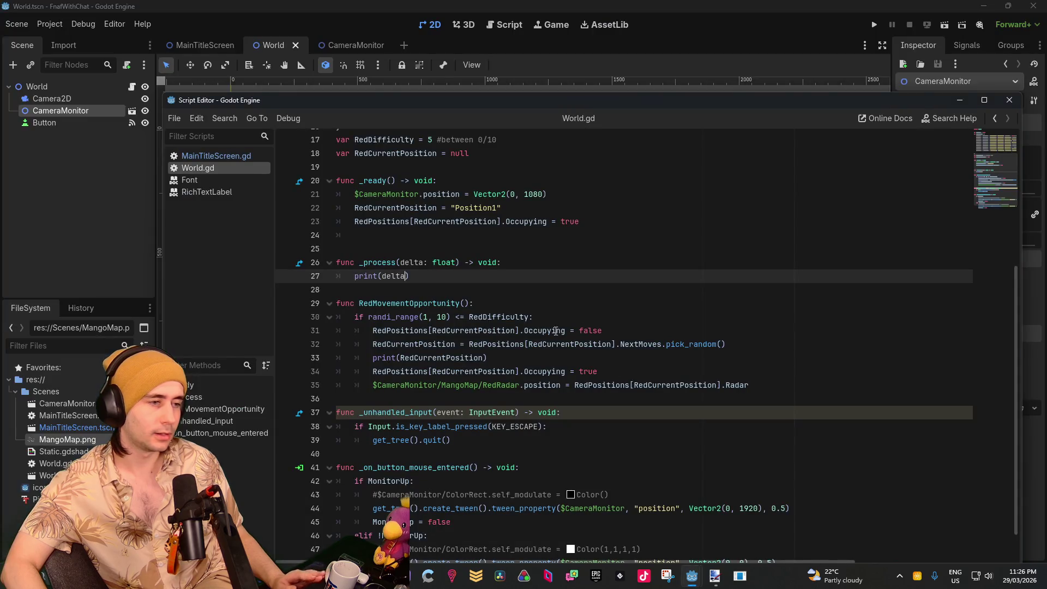
Replace print(delta) with delta += 1 and start an if delta == 90: check below it
key(shift+Home)
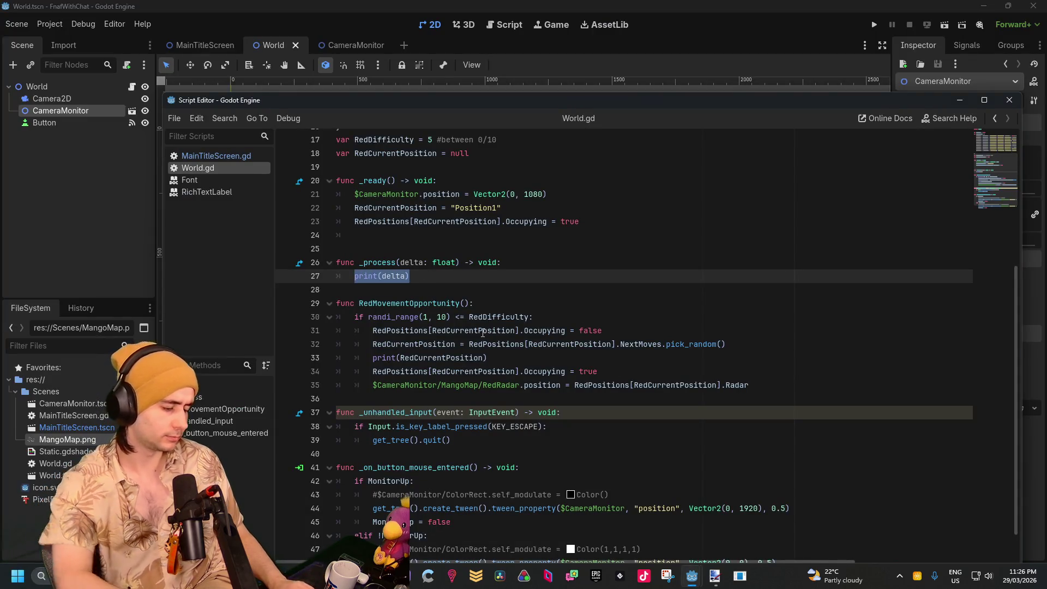
text(delta )
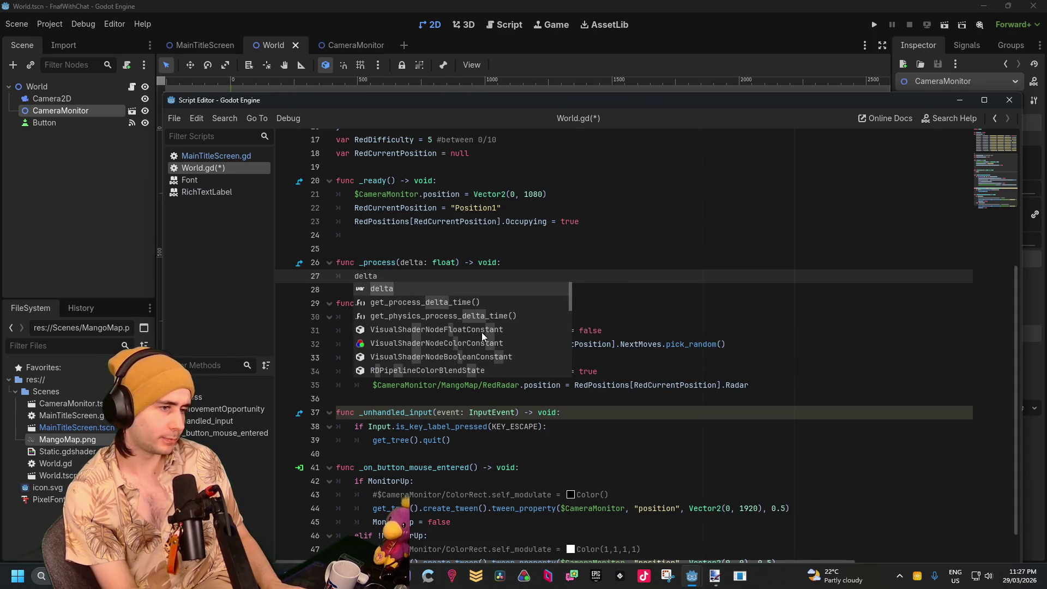
text(+=)
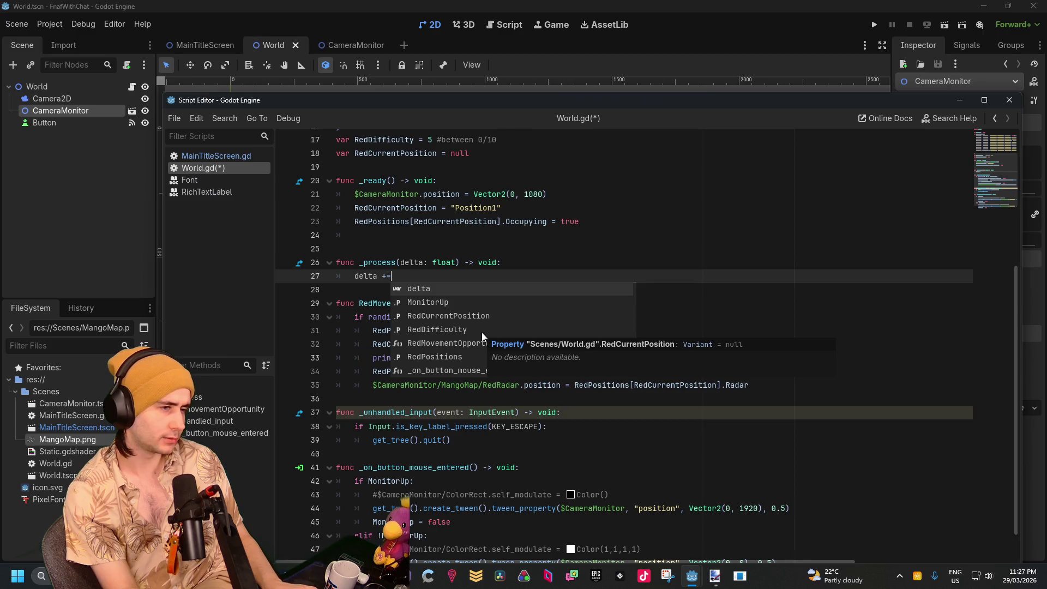
text( 1)
key(Return)
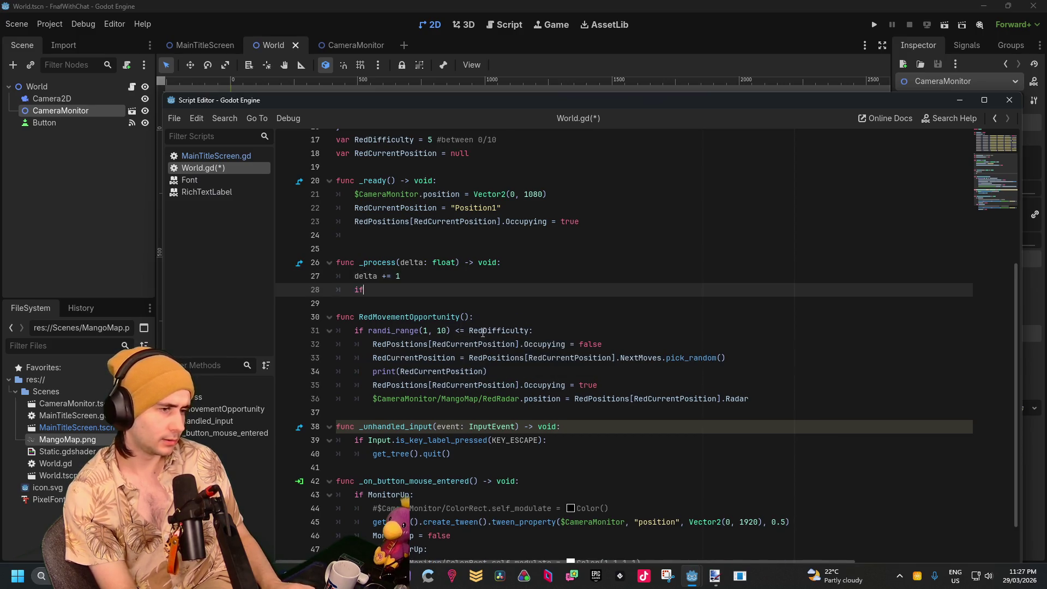
text(if delta)
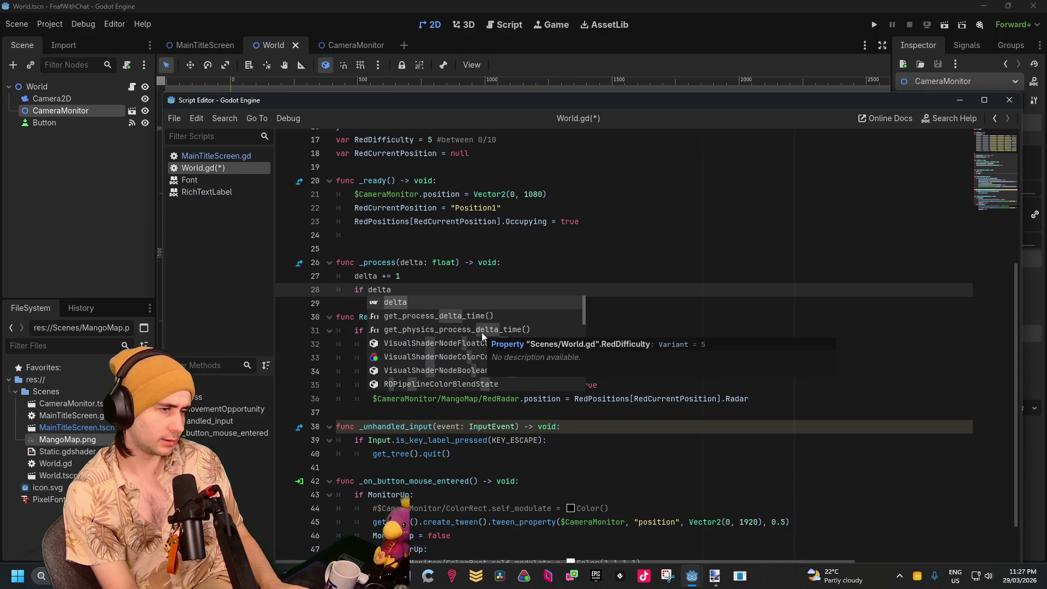
text( == )
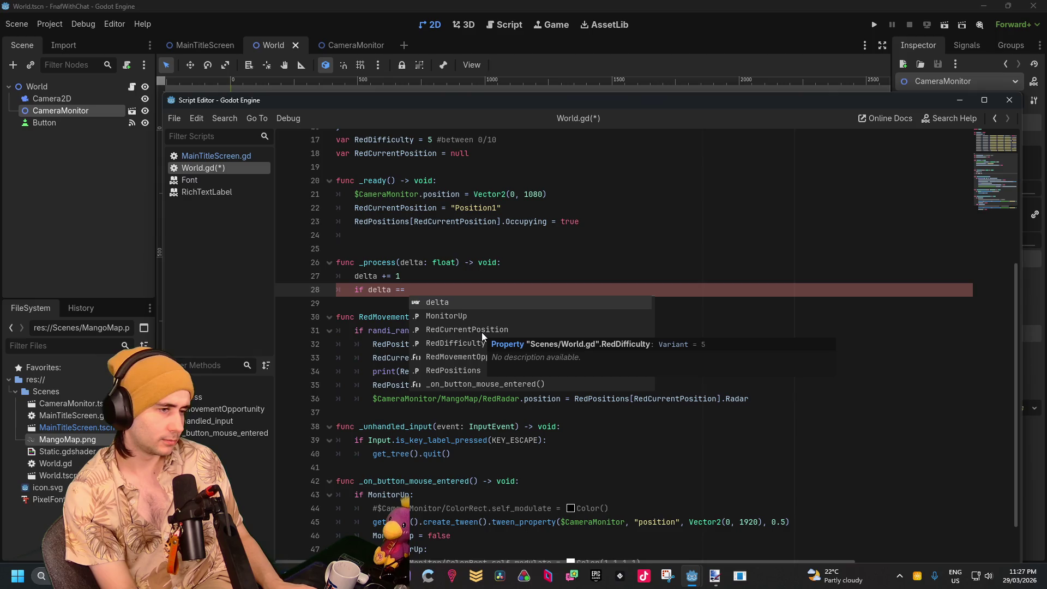
text(90)
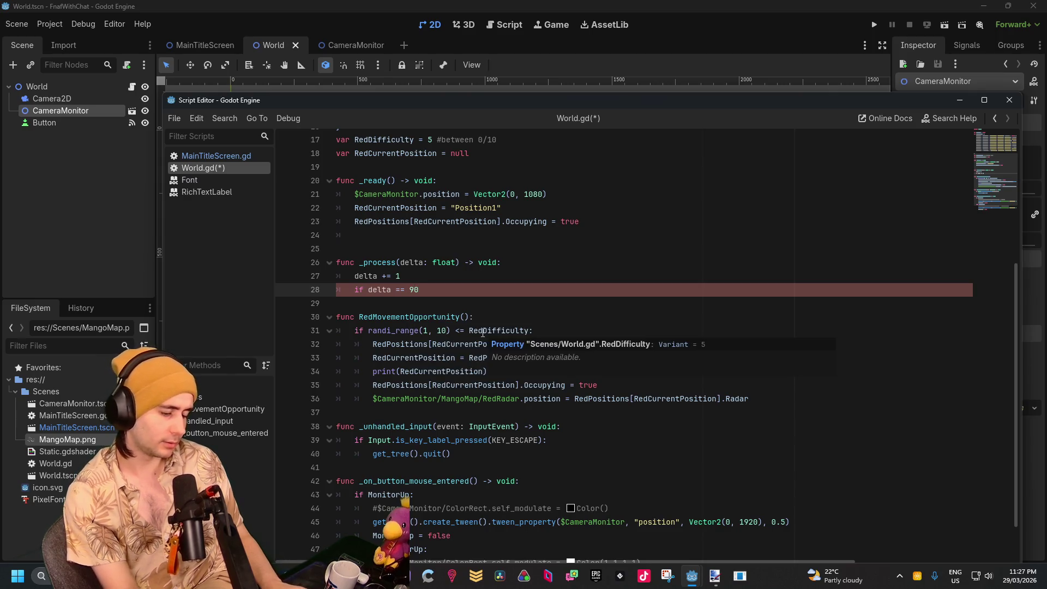
text(:)
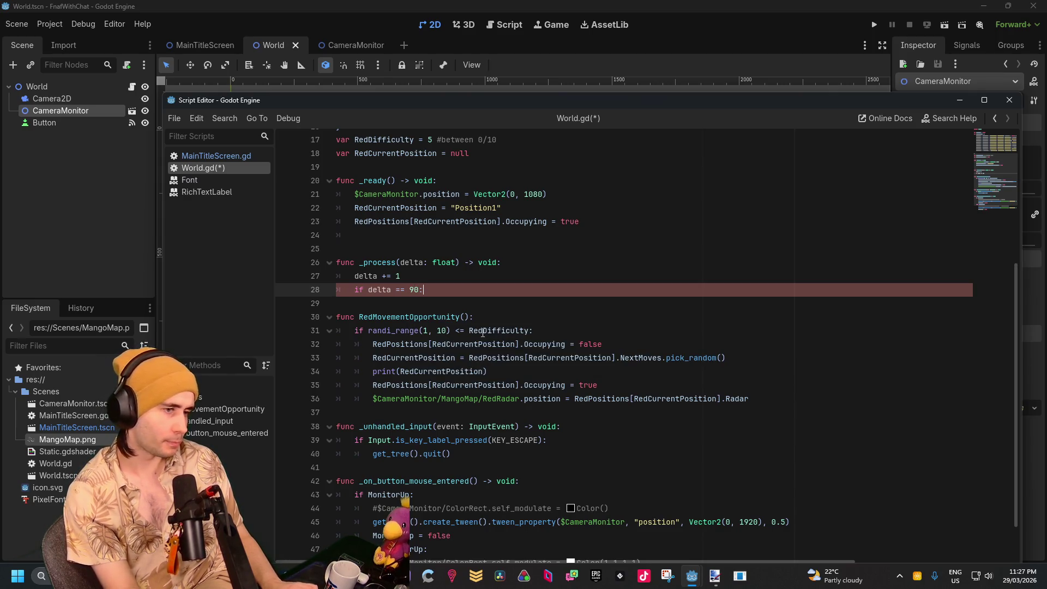